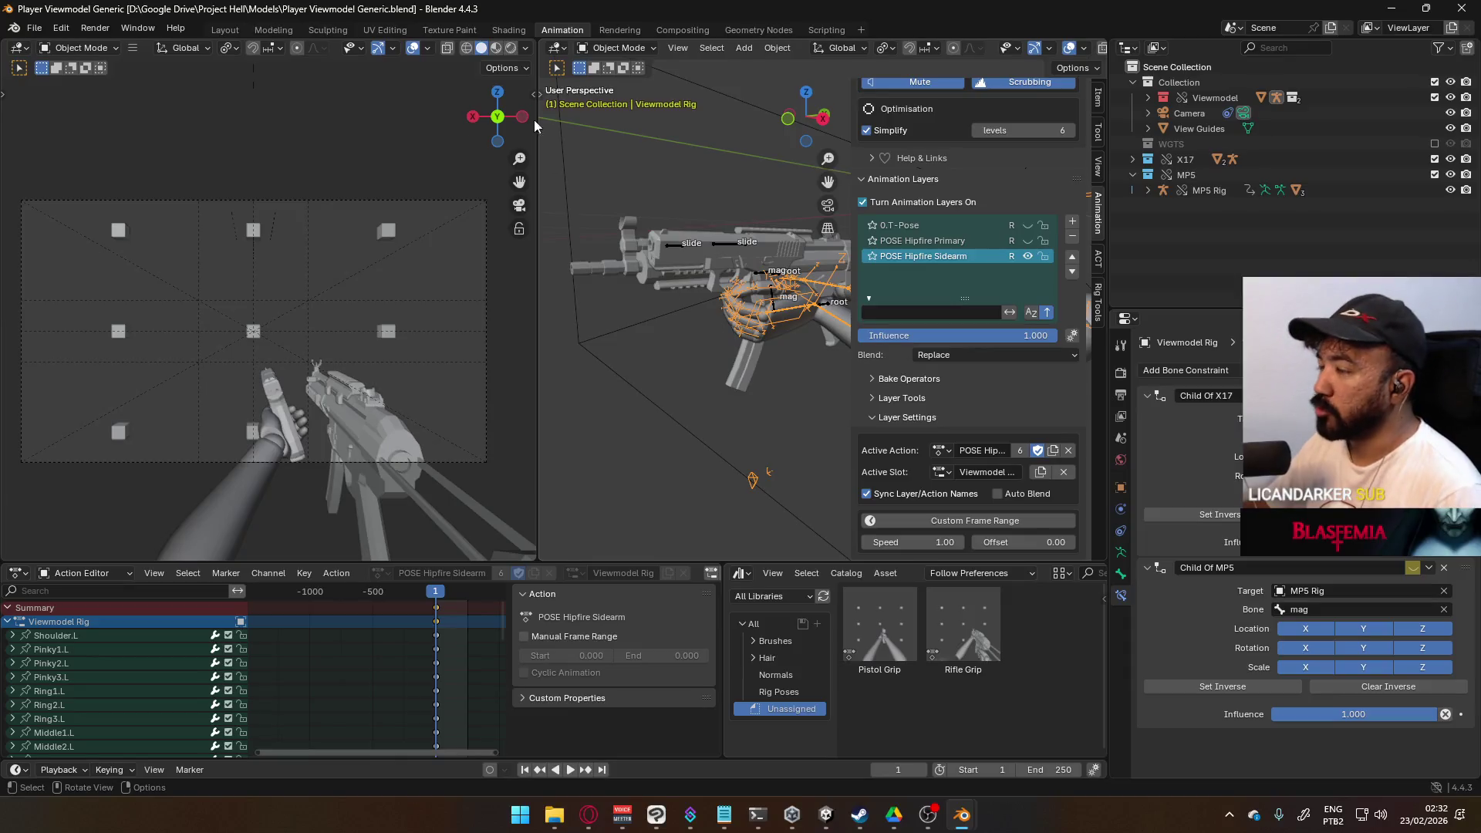
Step: Put the Viewmodel Rig into Pose Mode and show its armature pose and display settings
click(615, 48)
click(617, 94)
scroll(646, 245, up, 3)
scroll(595, 252, up, 4)
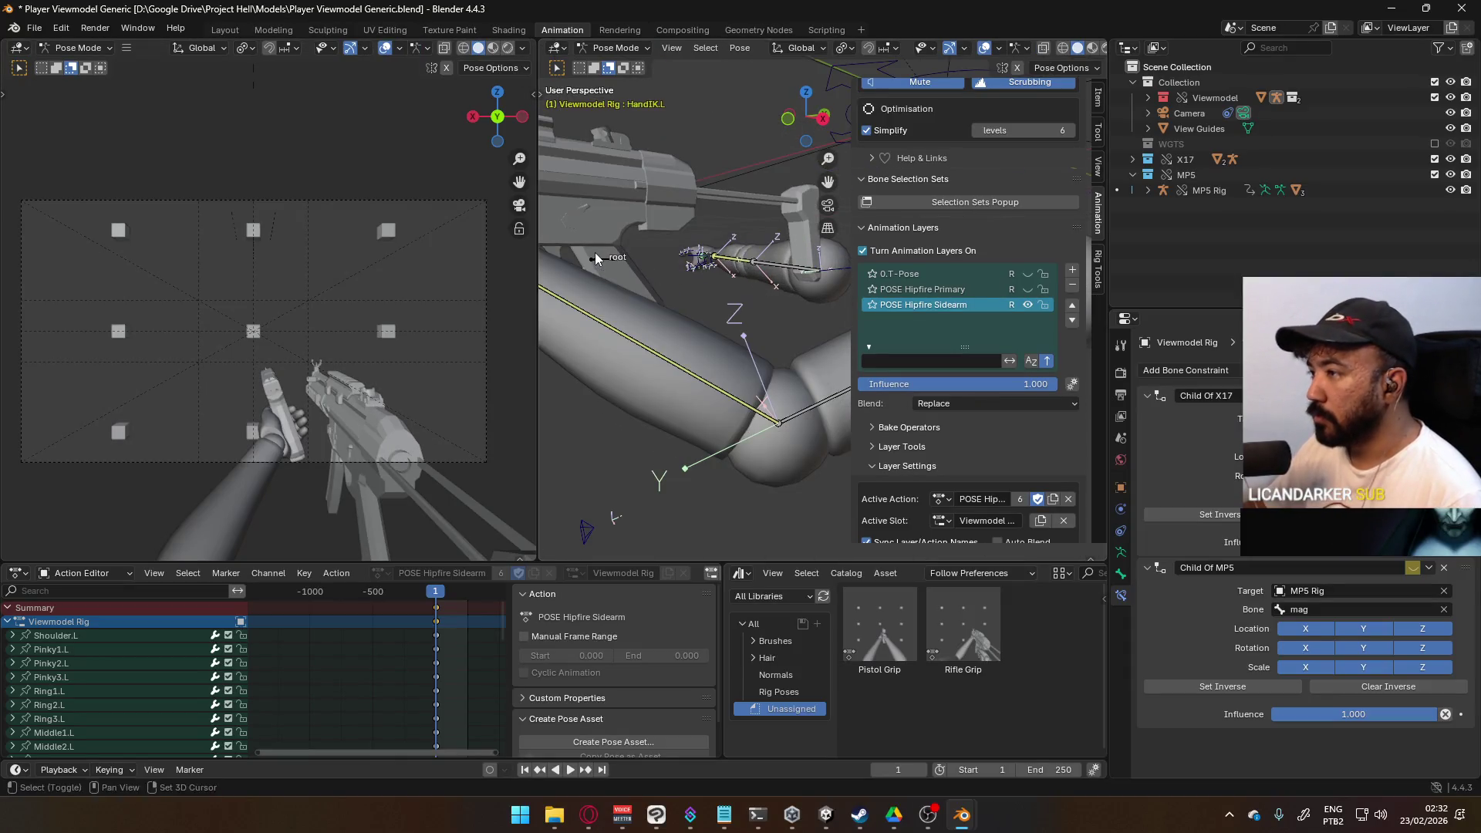
click(1120, 552)
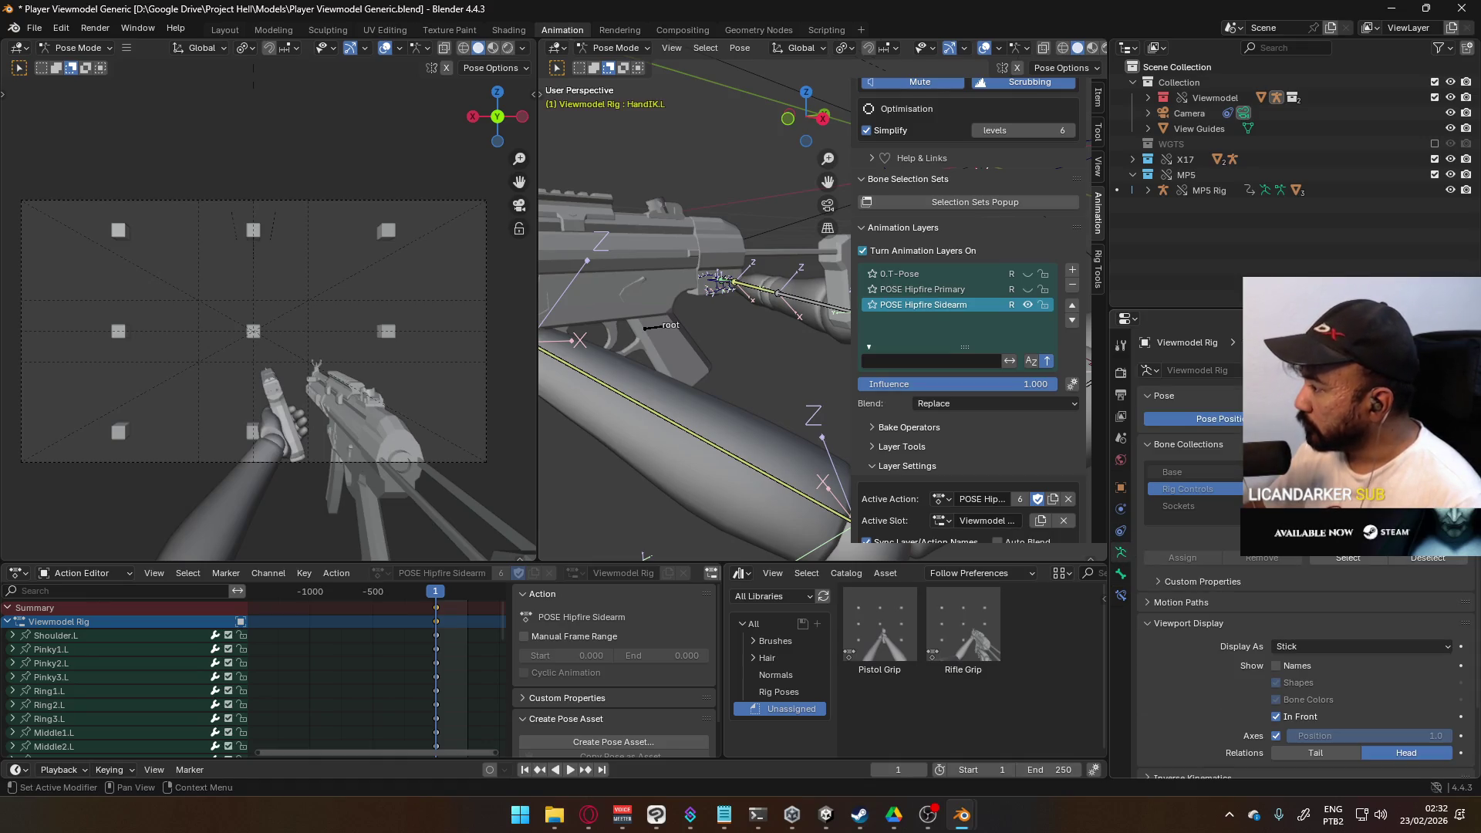
Step: Select the HandIK.R bone and view its Bone Constraints
scroll(725, 296, down, 5)
mouse_move(725, 296)
middle_down()
mouse_move(771, 305)
mouse_move(775, 270)
mouse_move(703, 262)
middle_up()
click(703, 262)
click(1120, 595)
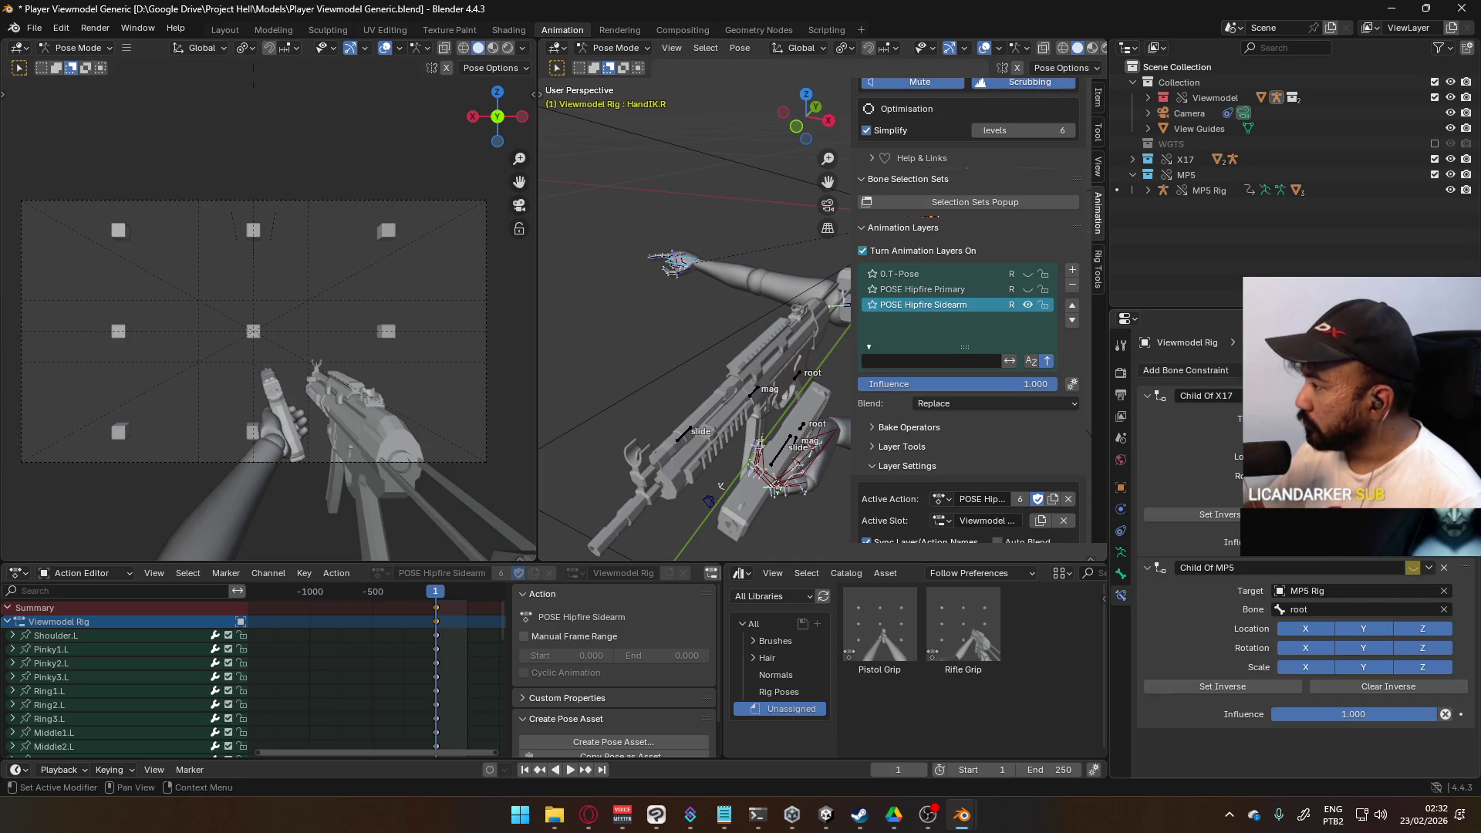
Step: Orbit around the rifle and collapse, then re-expand, the Viewmodel Rig channel group
mouse_move(709, 350)
middle_down()
mouse_move(873, 313)
mouse_move(760, 372)
mouse_move(693, 356)
mouse_move(678, 370)
middle_up()
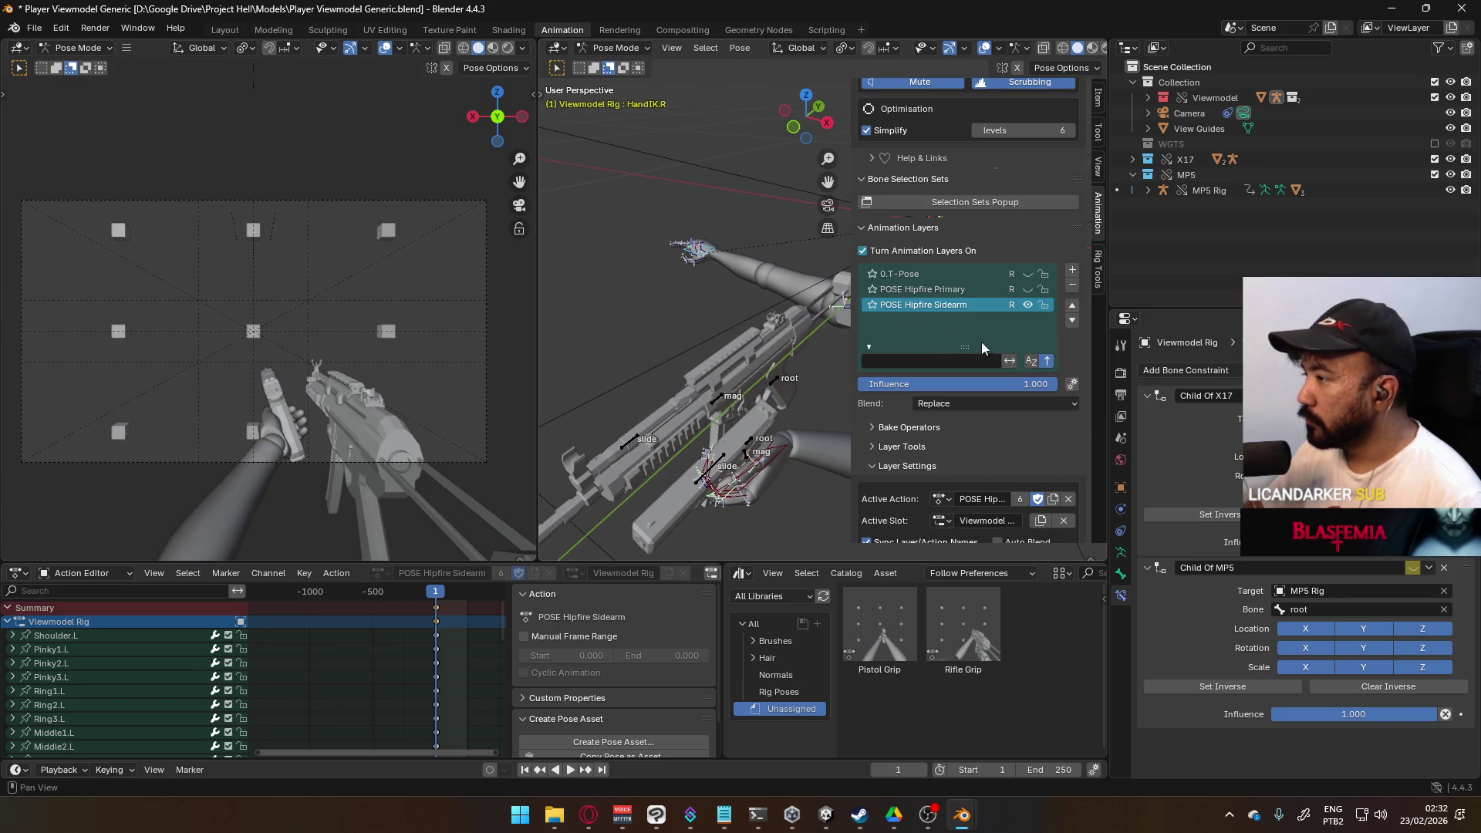
mouse_move(685, 381)
middle_down()
mouse_move(716, 323)
mouse_move(711, 377)
mouse_move(682, 395)
mouse_move(720, 381)
middle_up()
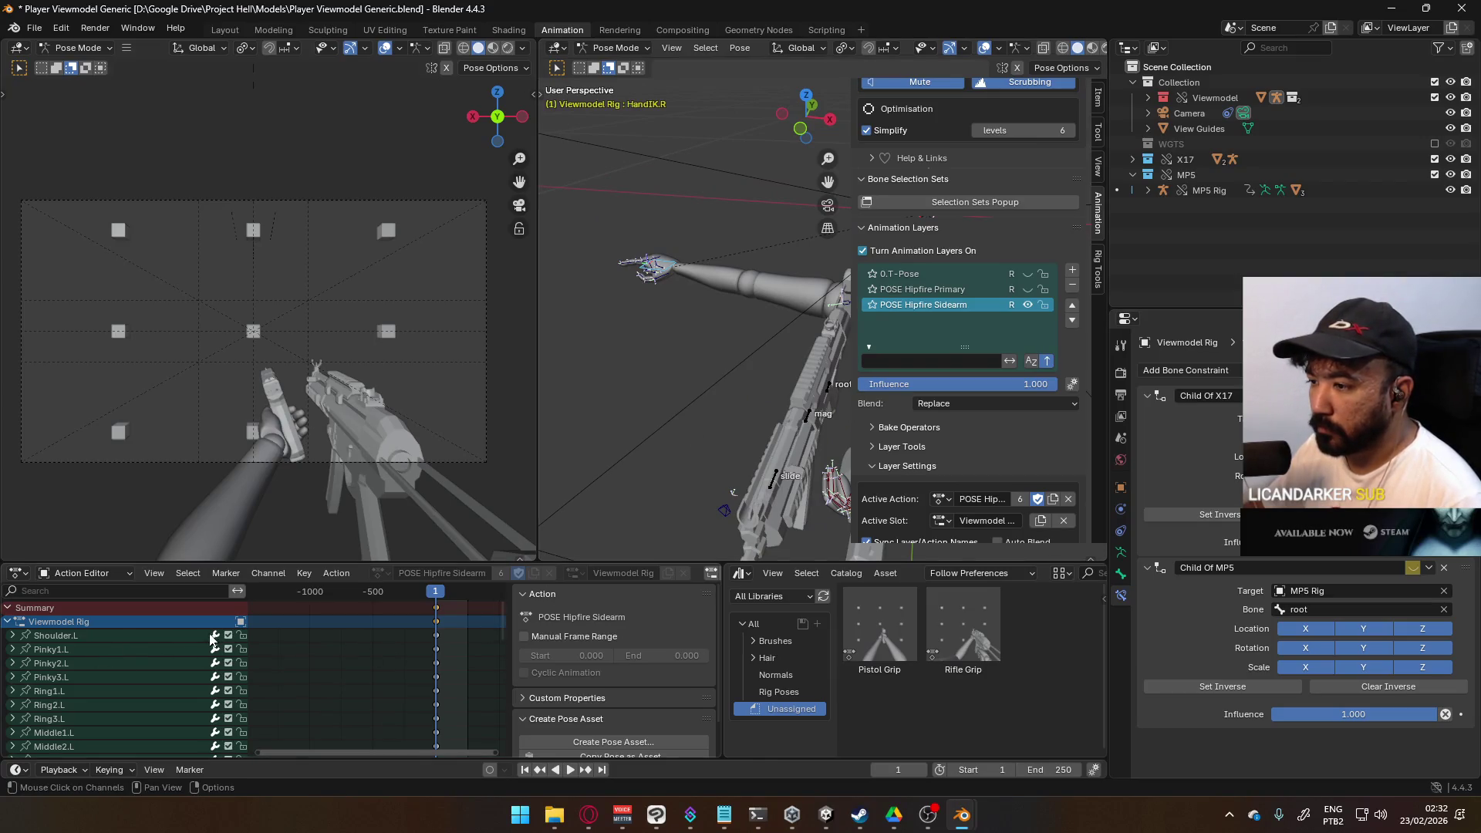
click(7, 623)
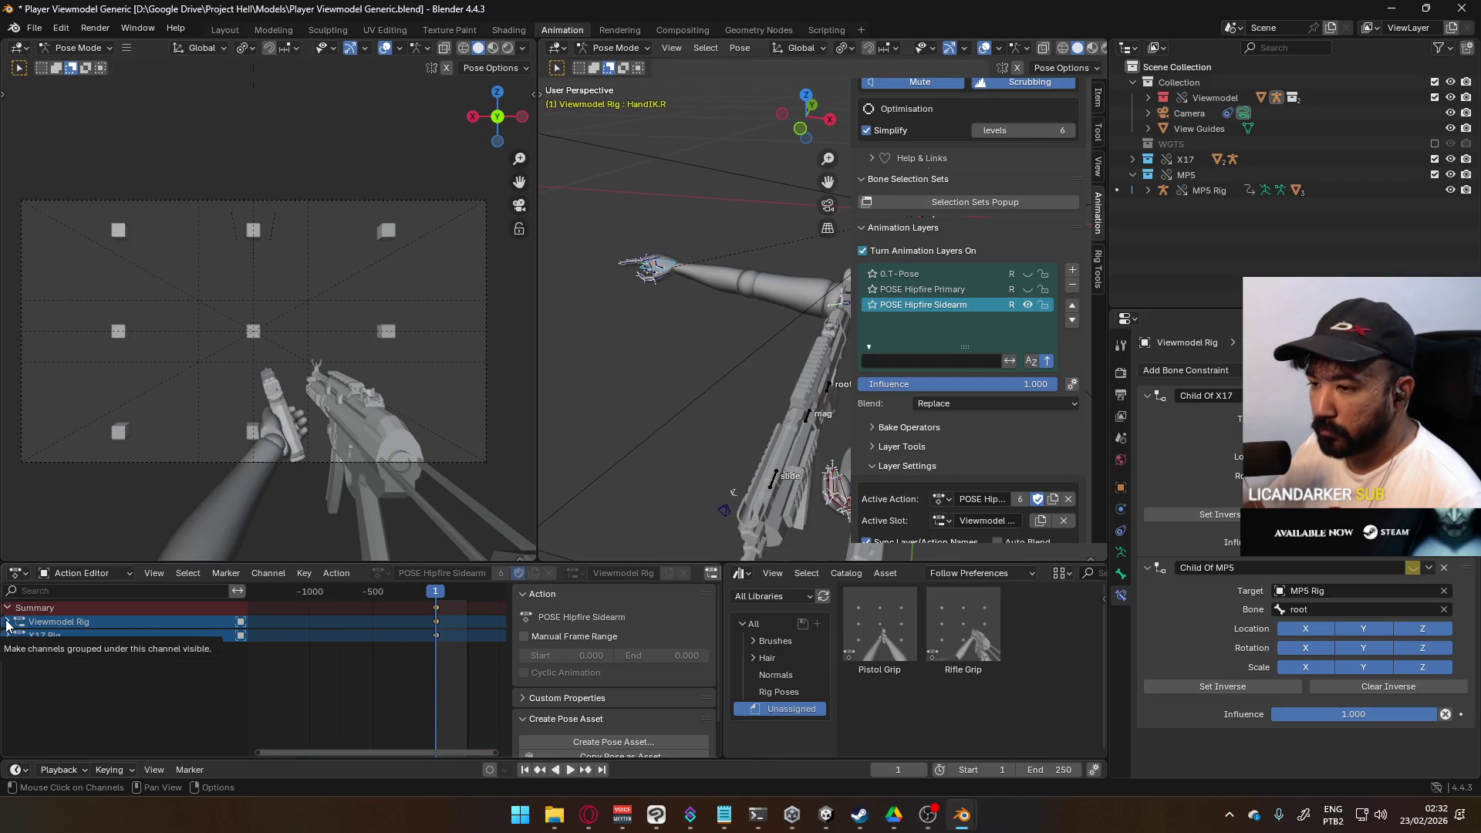
click(7, 622)
mouse_move(645, 364)
middle_down()
mouse_move(563, 375)
mouse_move(629, 386)
mouse_move(641, 368)
mouse_move(593, 361)
middle_up()
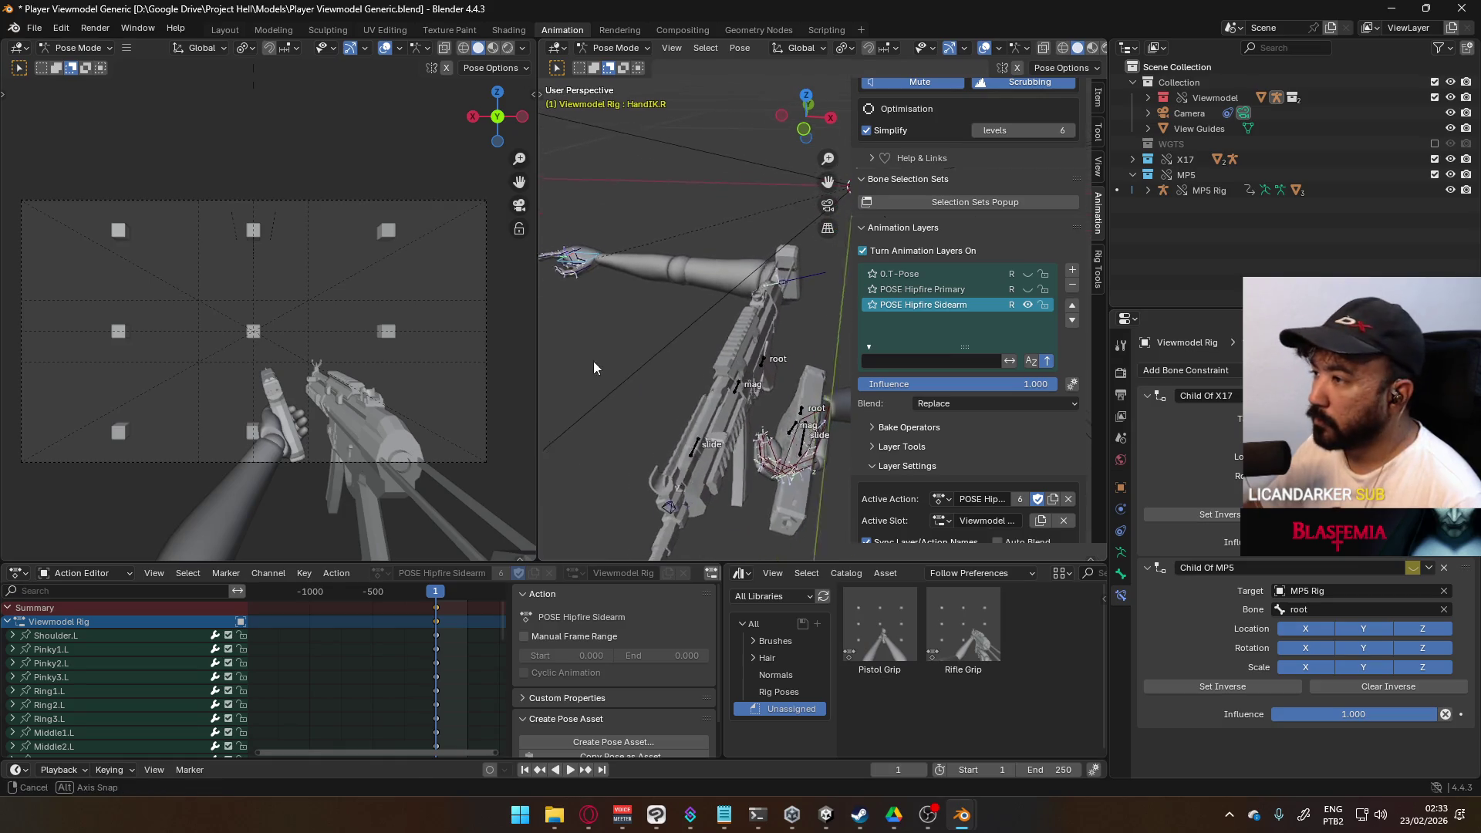
Step: Move the right hand IK bone, then try moving the right elbow target and cancel
key(g)
click(763, 458)
click(764, 465)
middle_drag(764, 483, 766, 358)
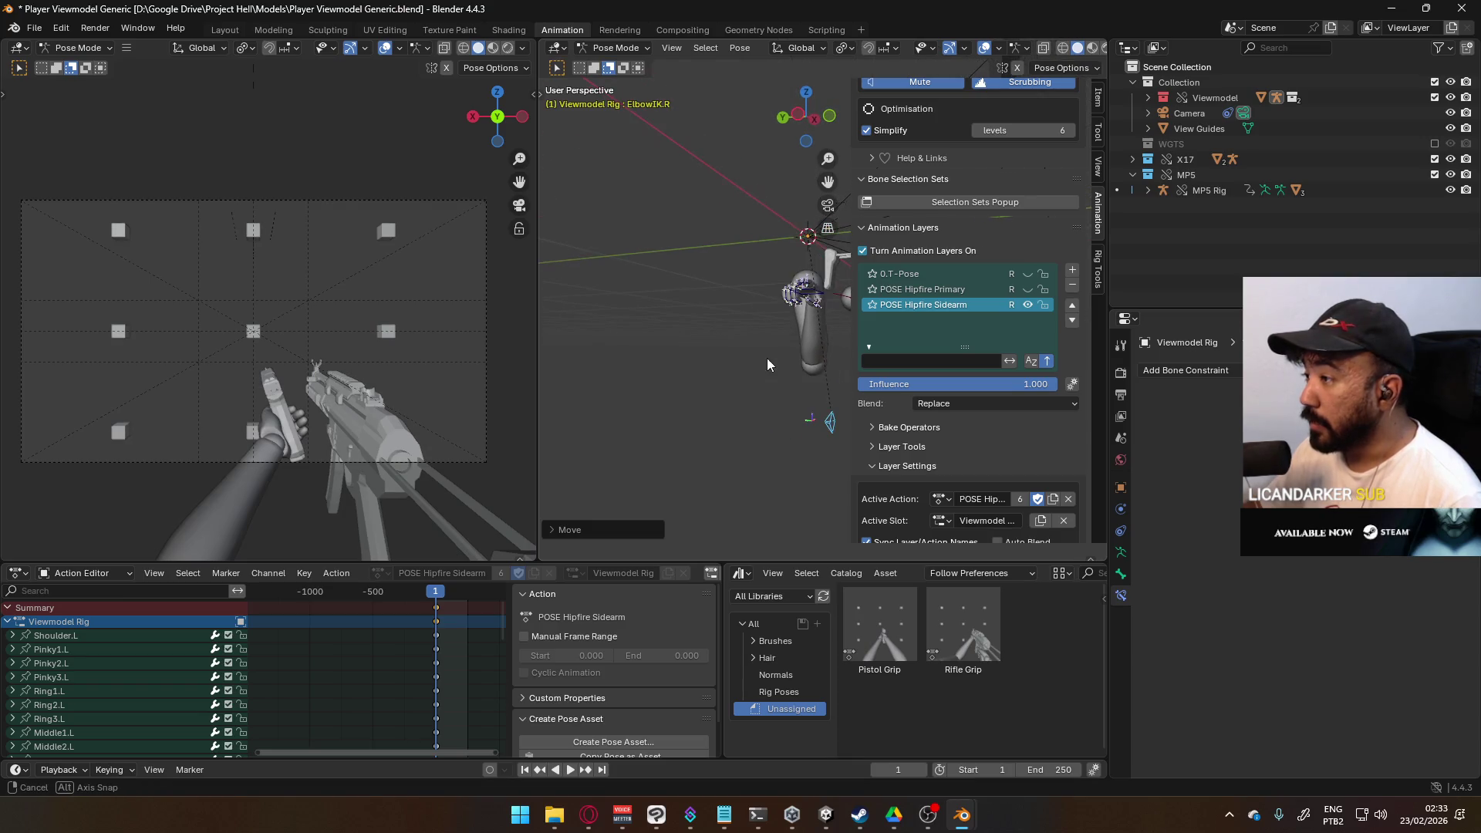
key(g)
right_click(798, 308)
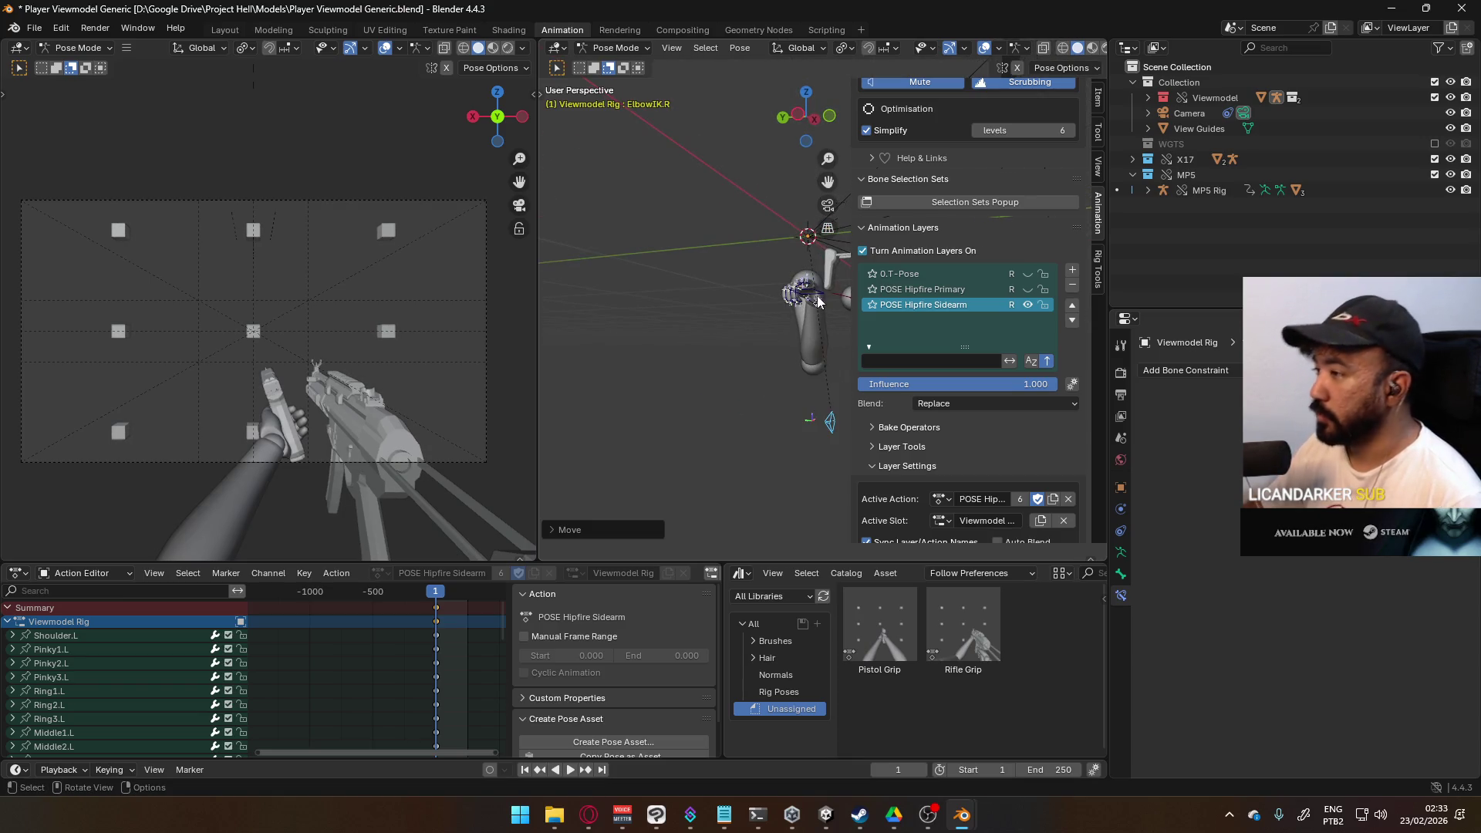
Step: From the top view, rotate and reposition HandIK.R
click(818, 301)
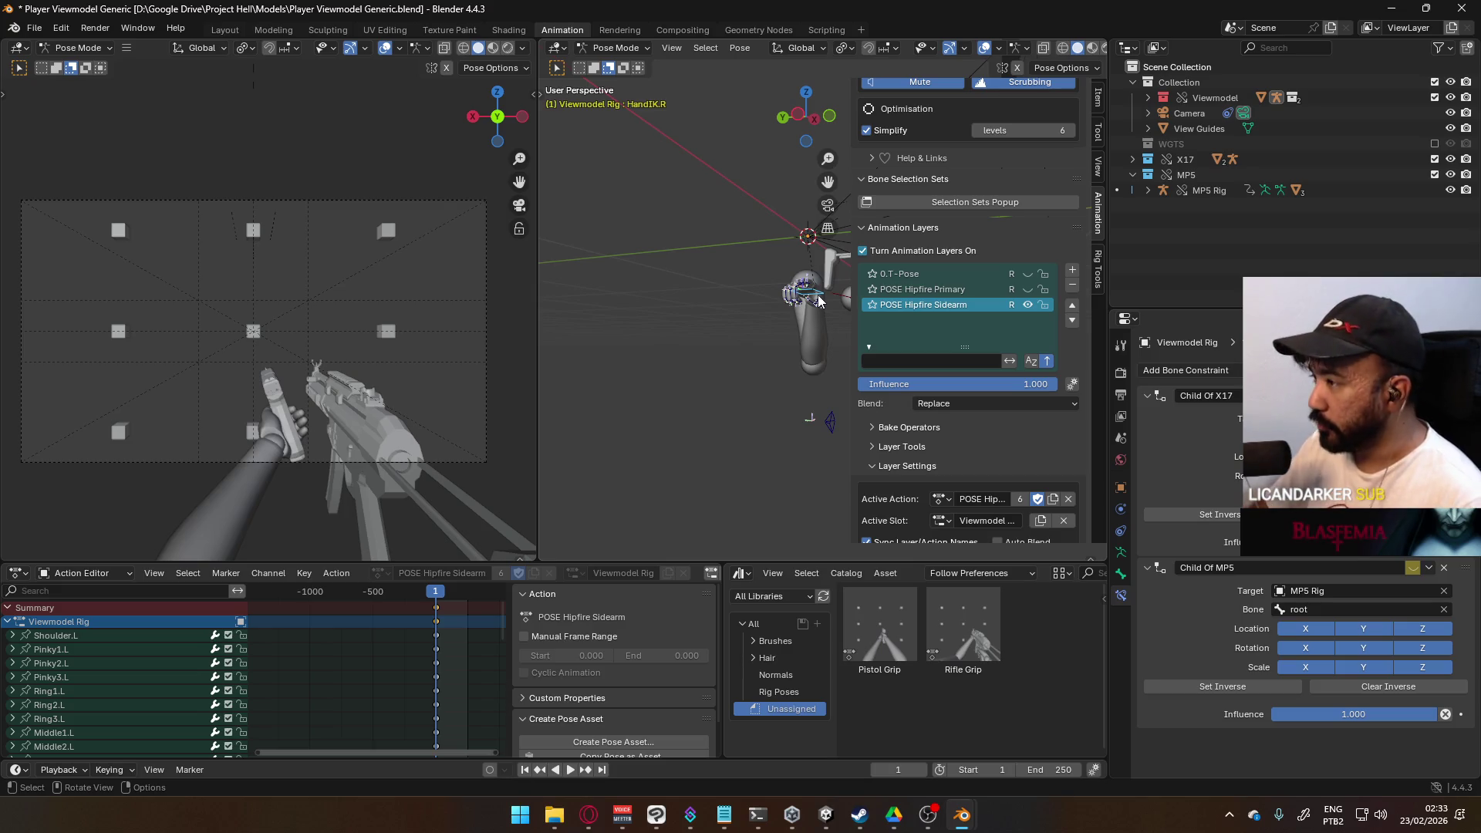
key(KP_7)
key(r)
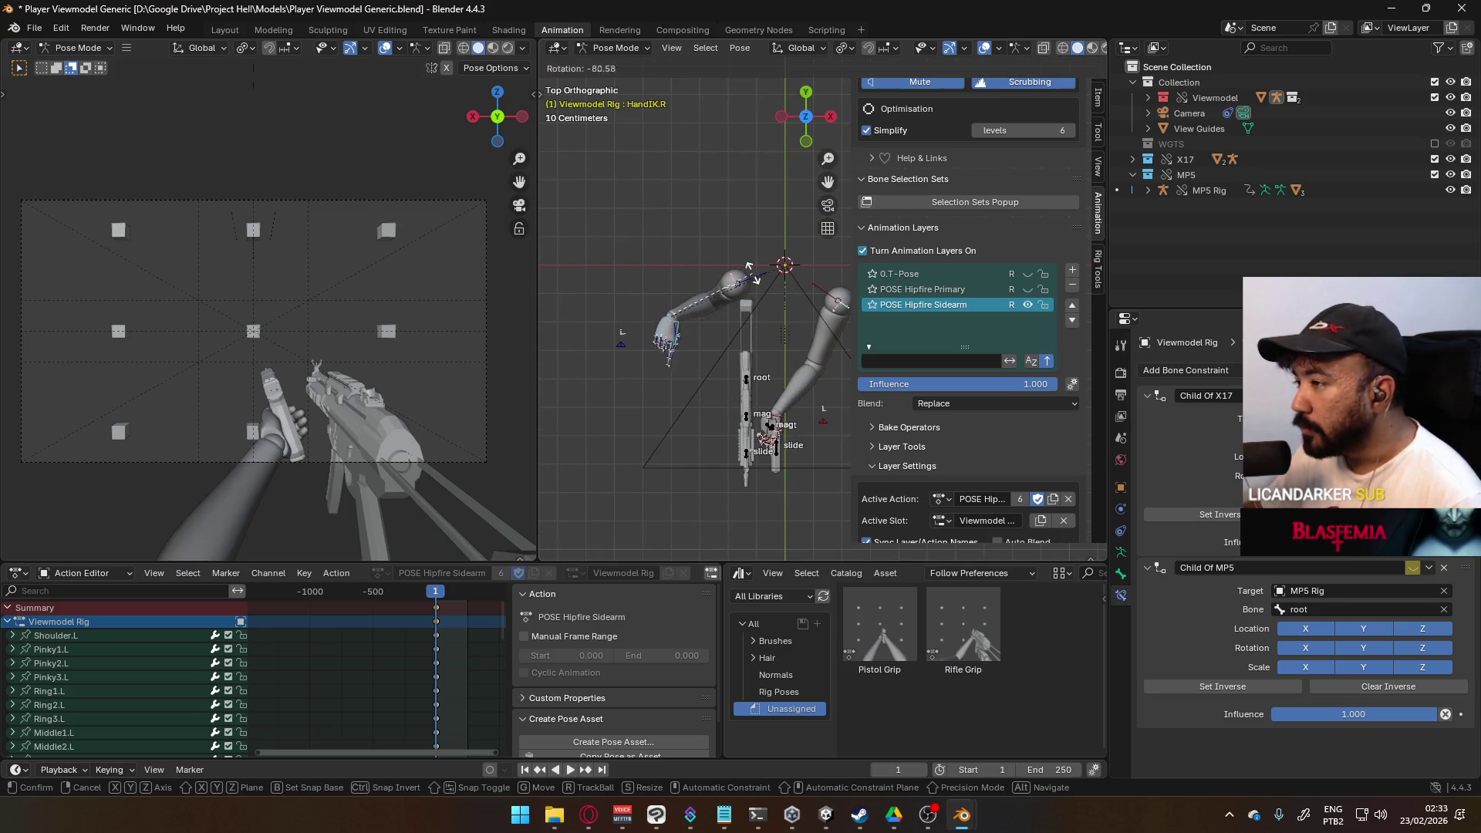
click(751, 274)
key(g)
click(771, 308)
middle_drag(771, 309, 788, 284)
scroll(757, 396, up, 5)
Step: Rotate the right hand about the global Y axis, then give it another small rotation
key(r)
key(y)
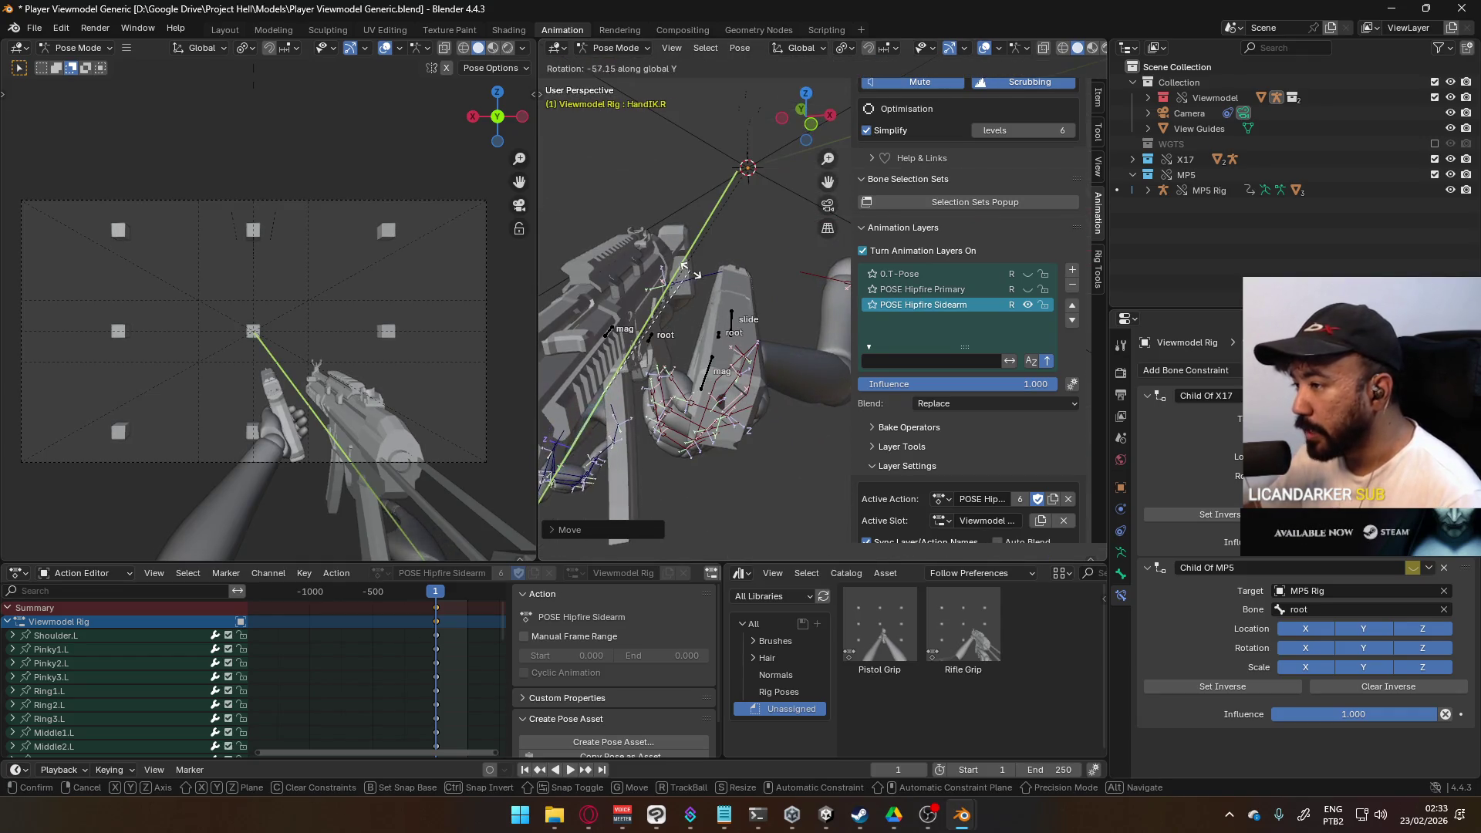
click(689, 270)
mouse_move(696, 381)
middle_down()
mouse_move(715, 332)
mouse_move(714, 349)
middle_up()
key(r)
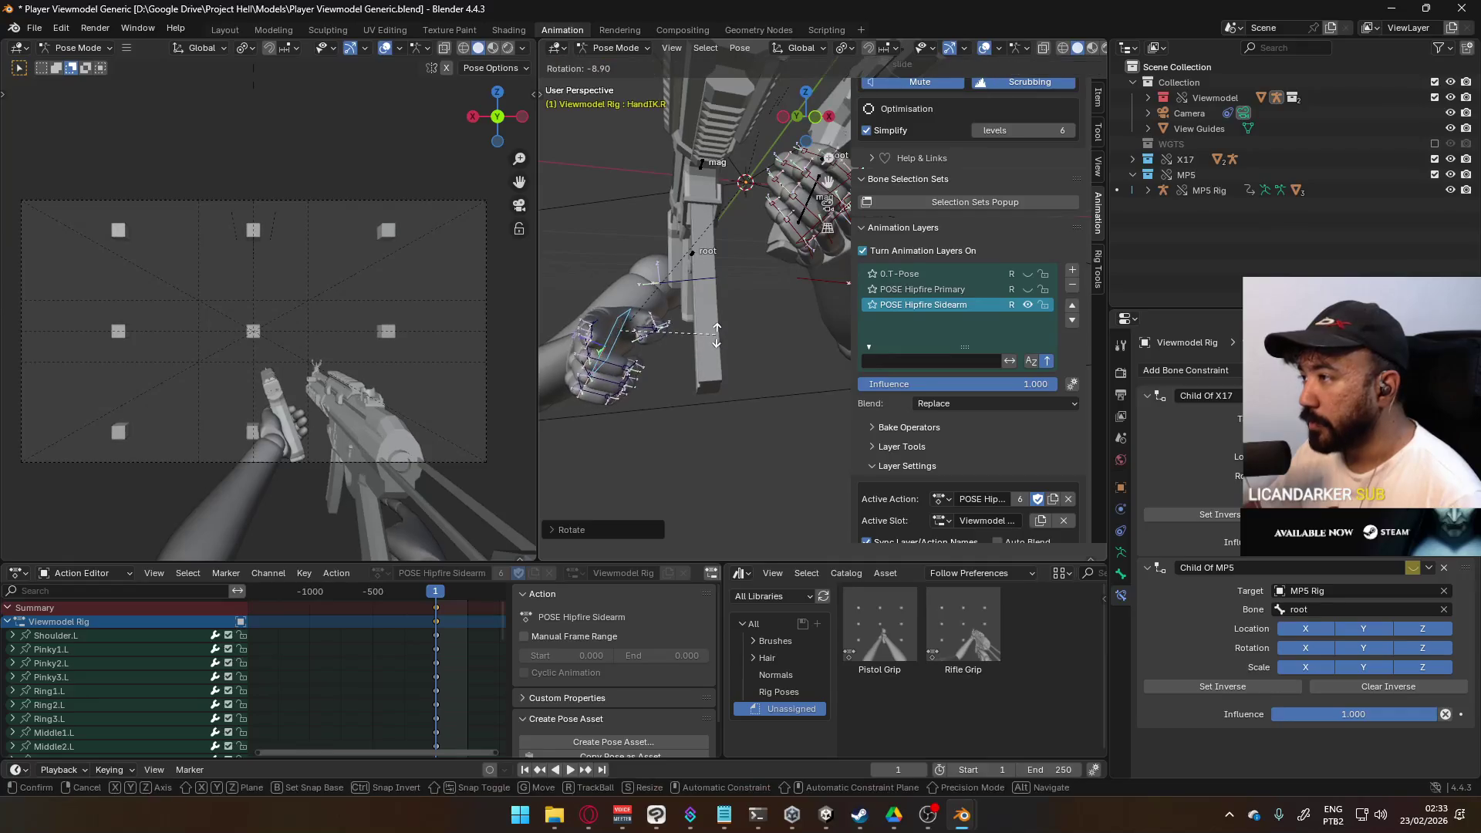
click(716, 333)
scroll(716, 321, down, 5)
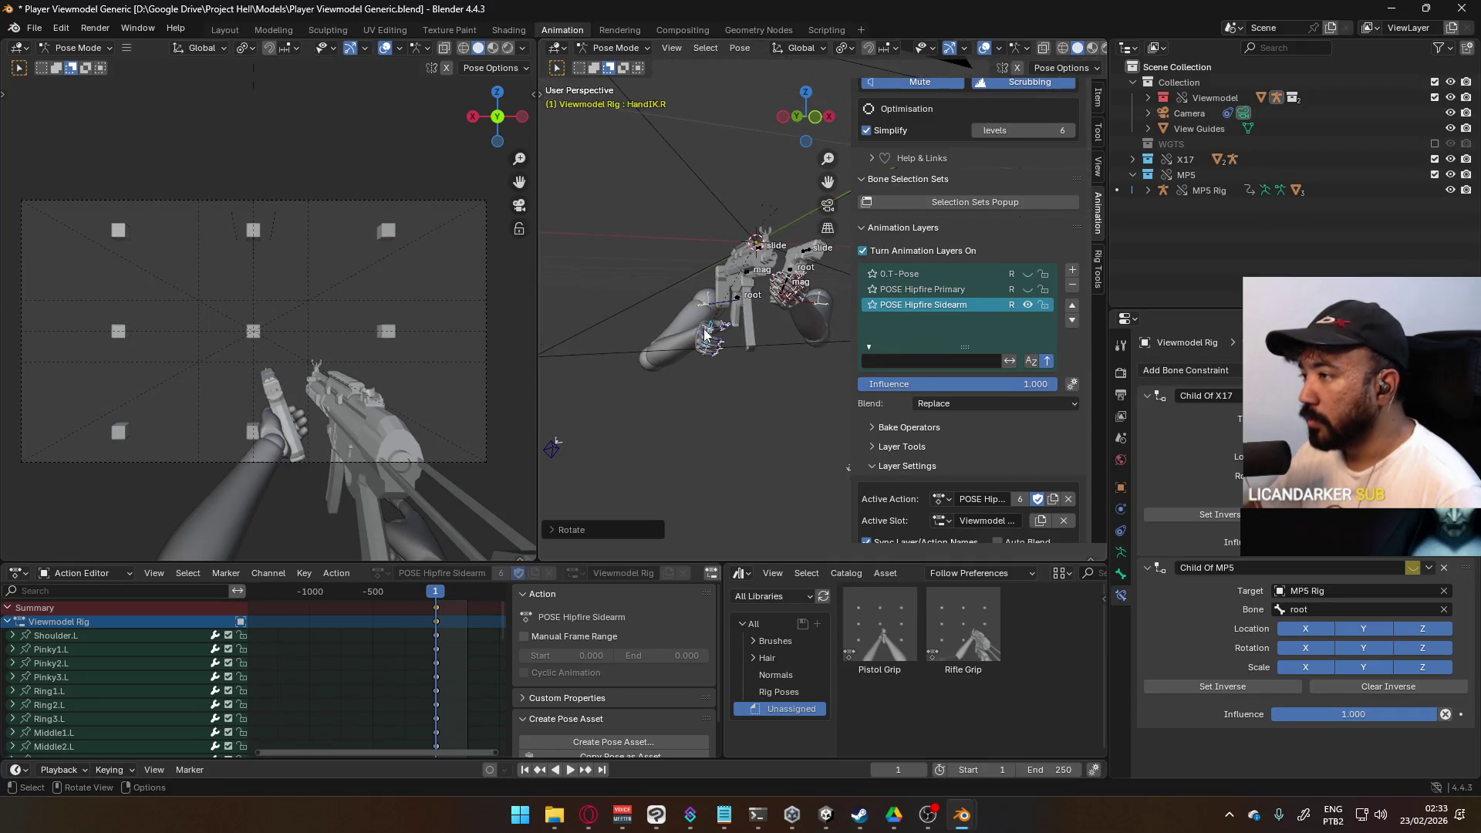
Step: Undo the last two hand adjustments and return the rig to Object Mode
key(ctrl+z)
key(ctrl+z)
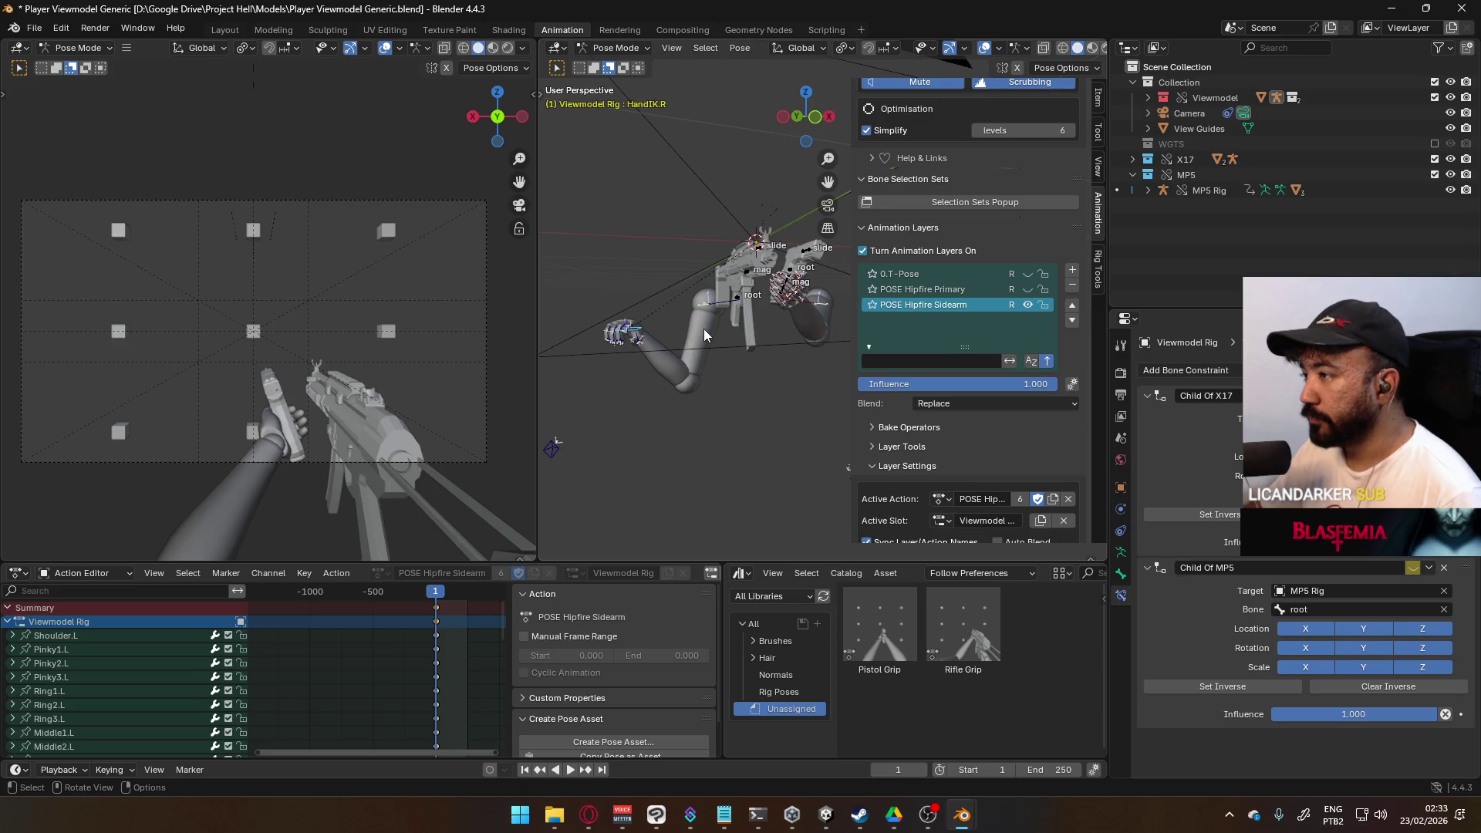
key(KP_7)
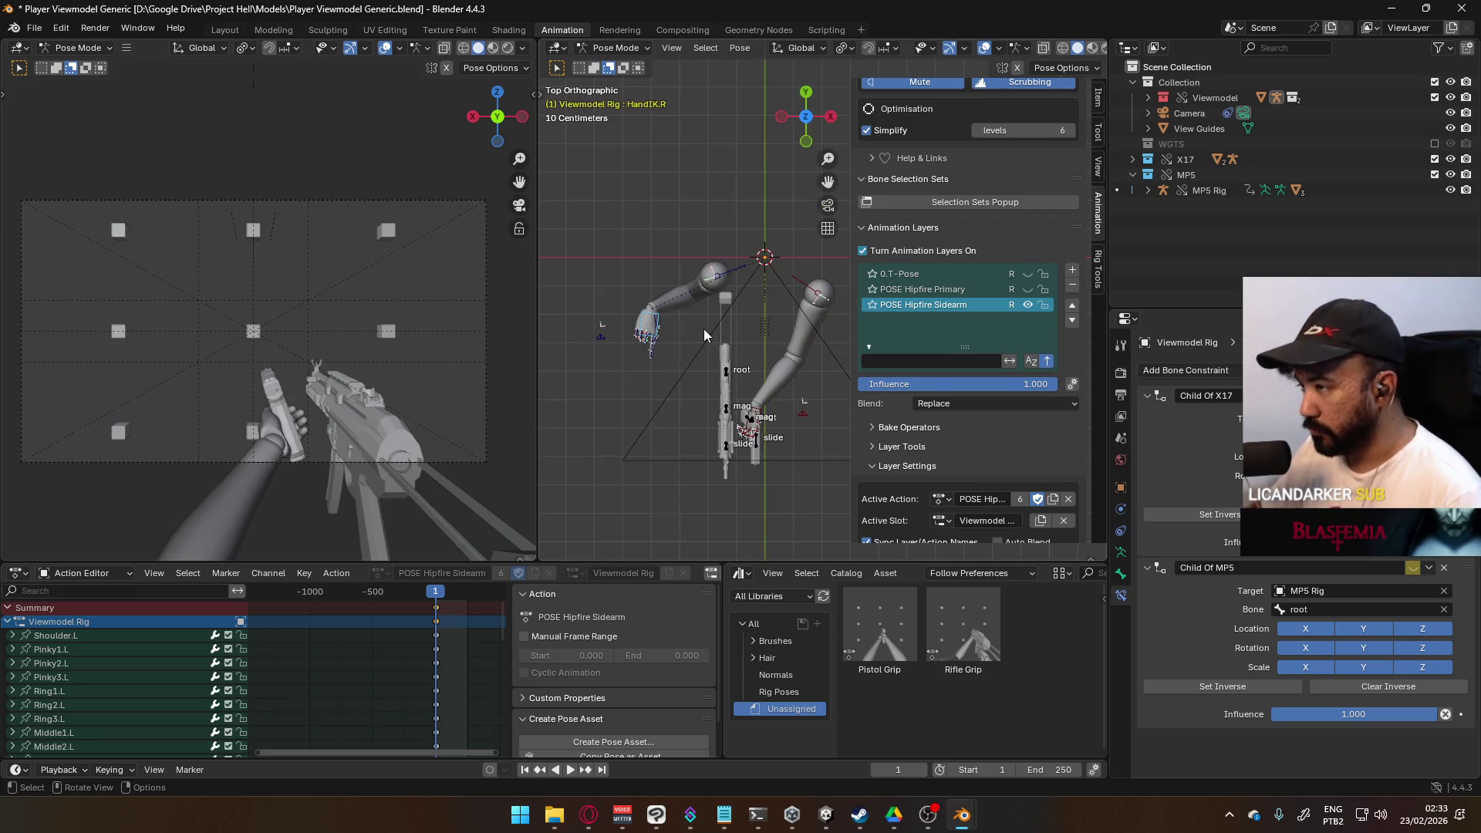
key(ctrl+z)
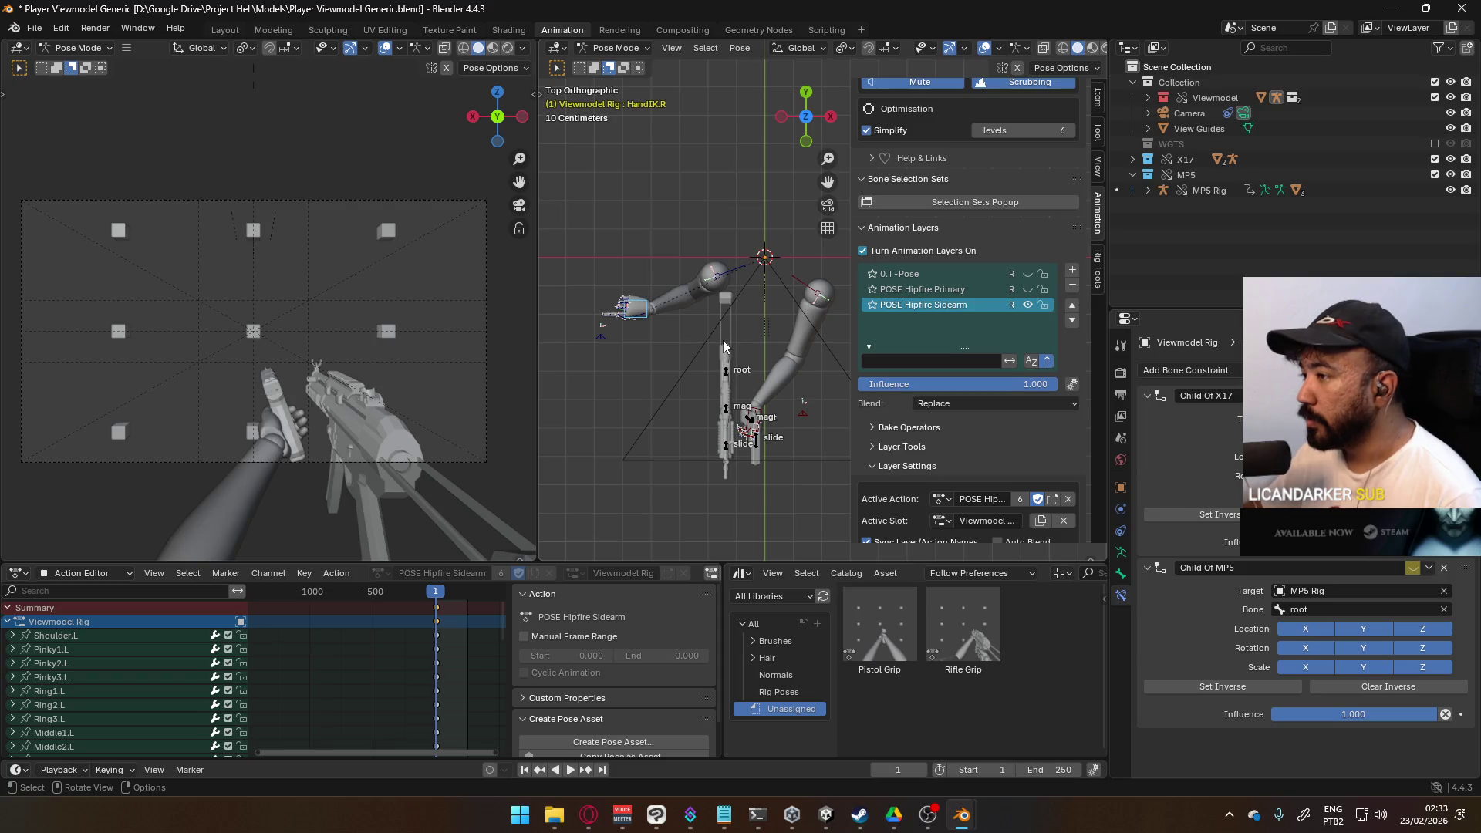
mouse_move(723, 340)
middle_down()
mouse_move(805, 276)
mouse_move(816, 243)
mouse_move(845, 255)
mouse_move(798, 266)
middle_up()
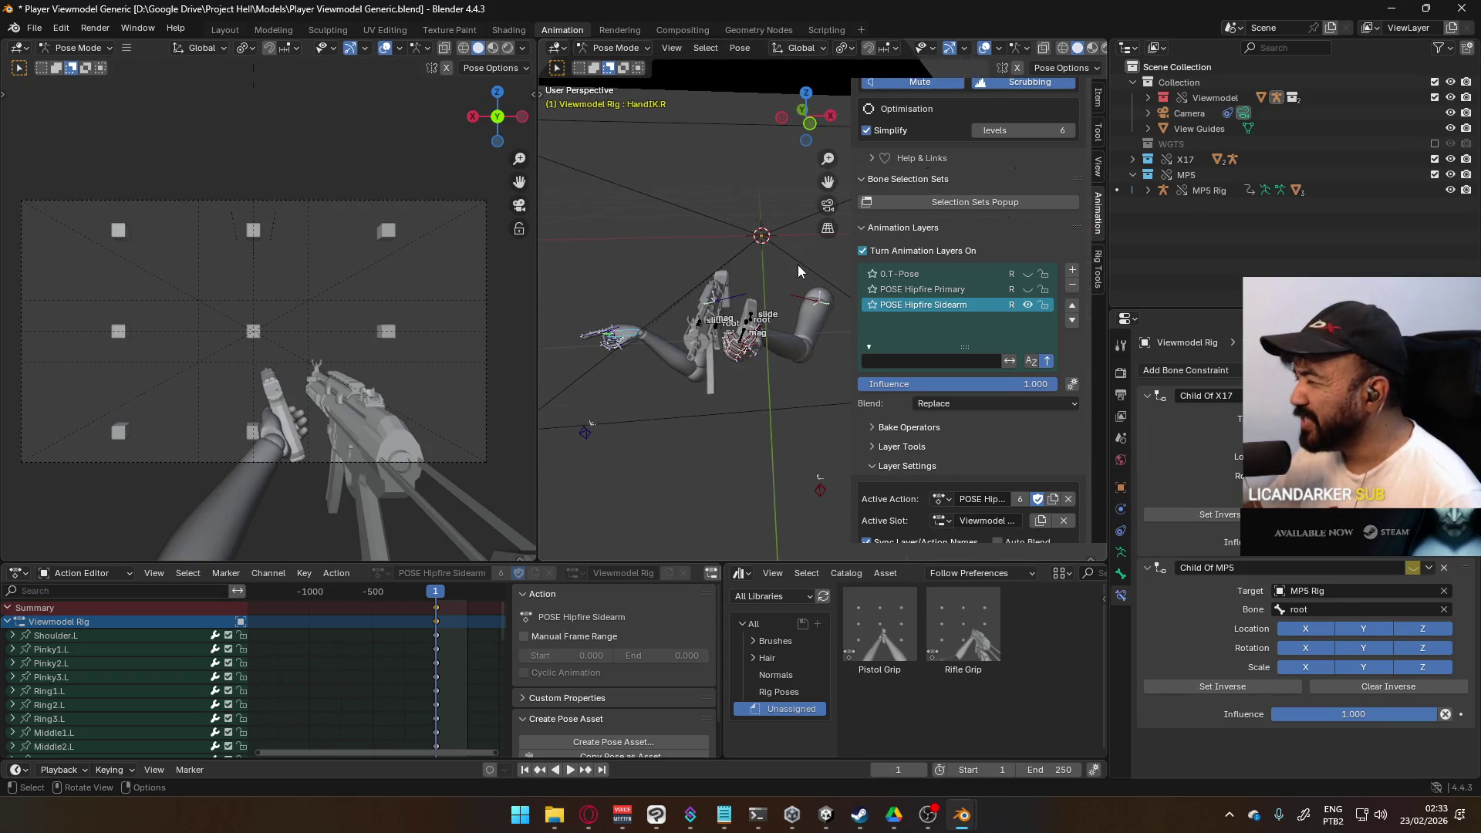
click(608, 48)
click(617, 66)
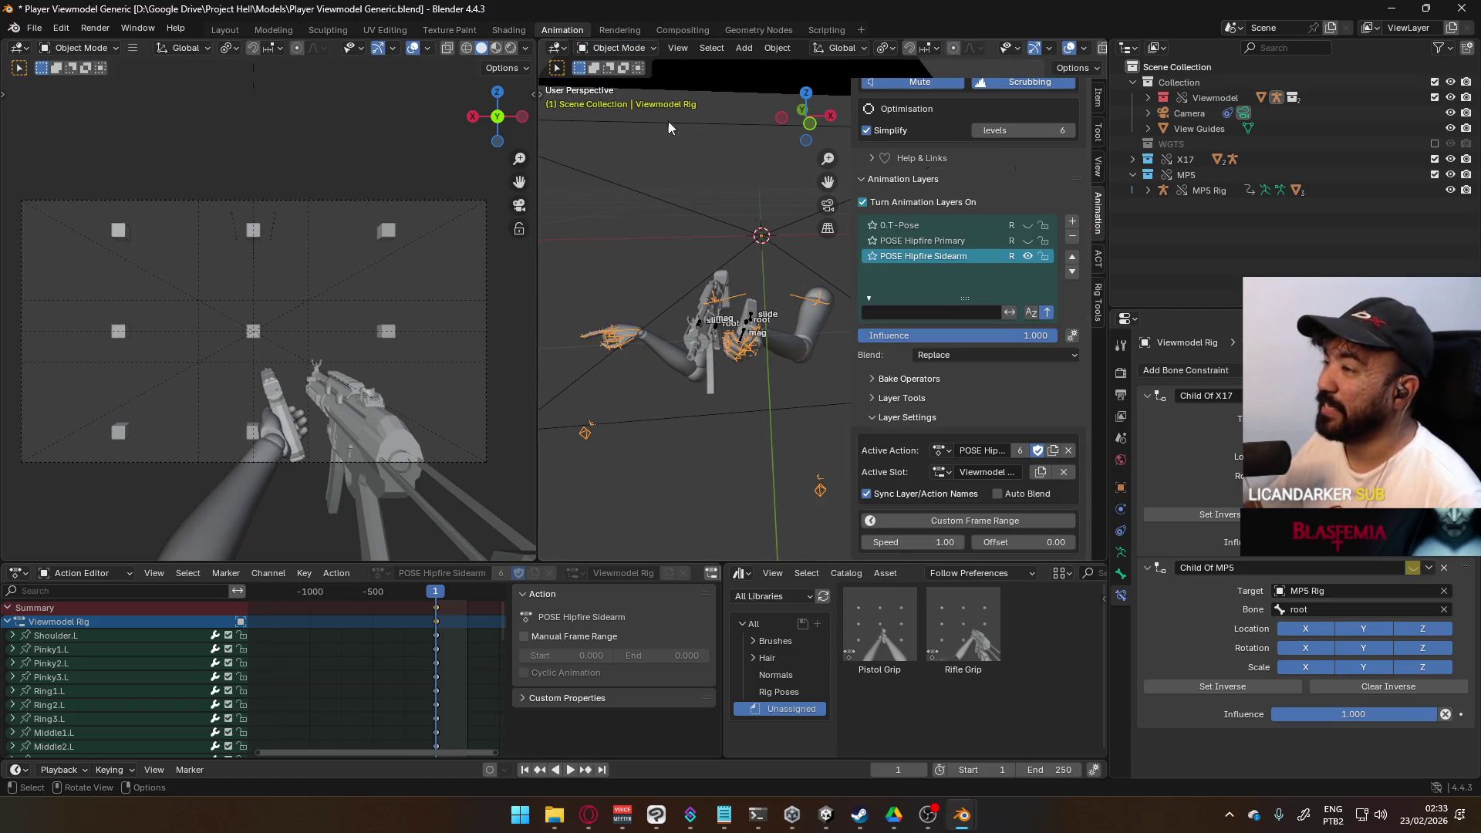
Step: Select the X17 Rig, then the Viewmodel Rig again, and show its armature display settings
click(614, 341)
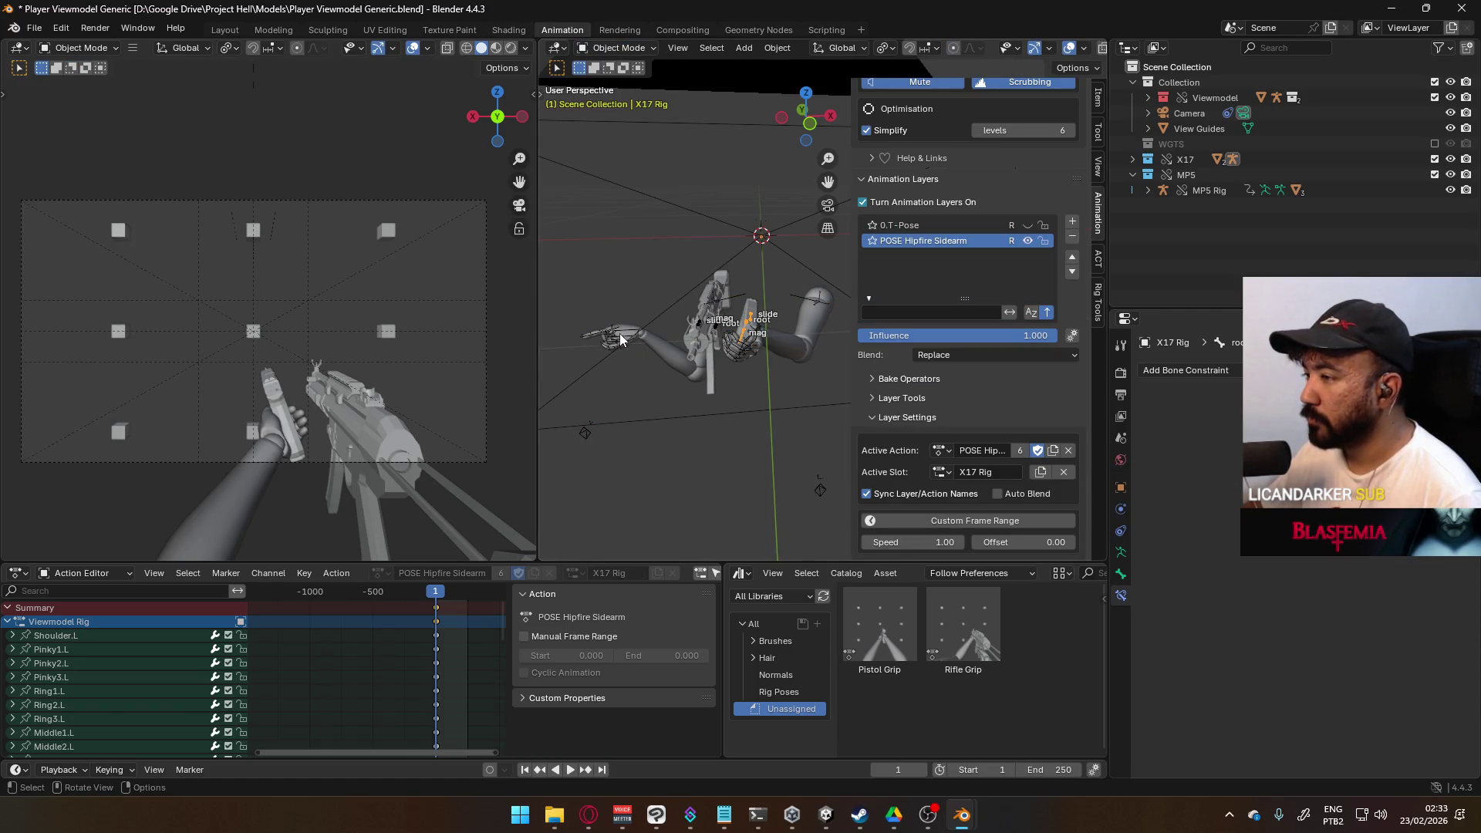
click(634, 330)
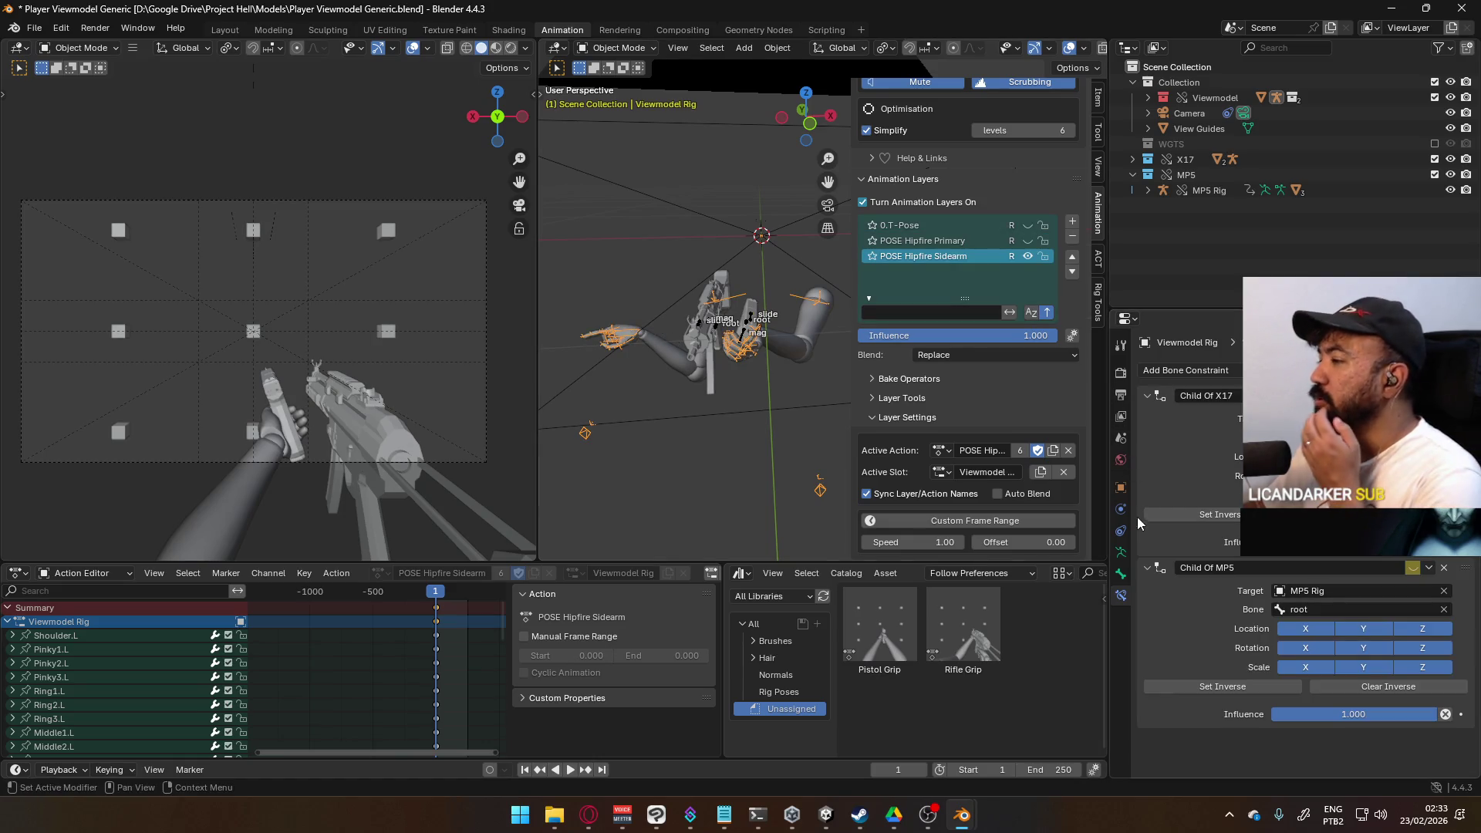
click(1122, 553)
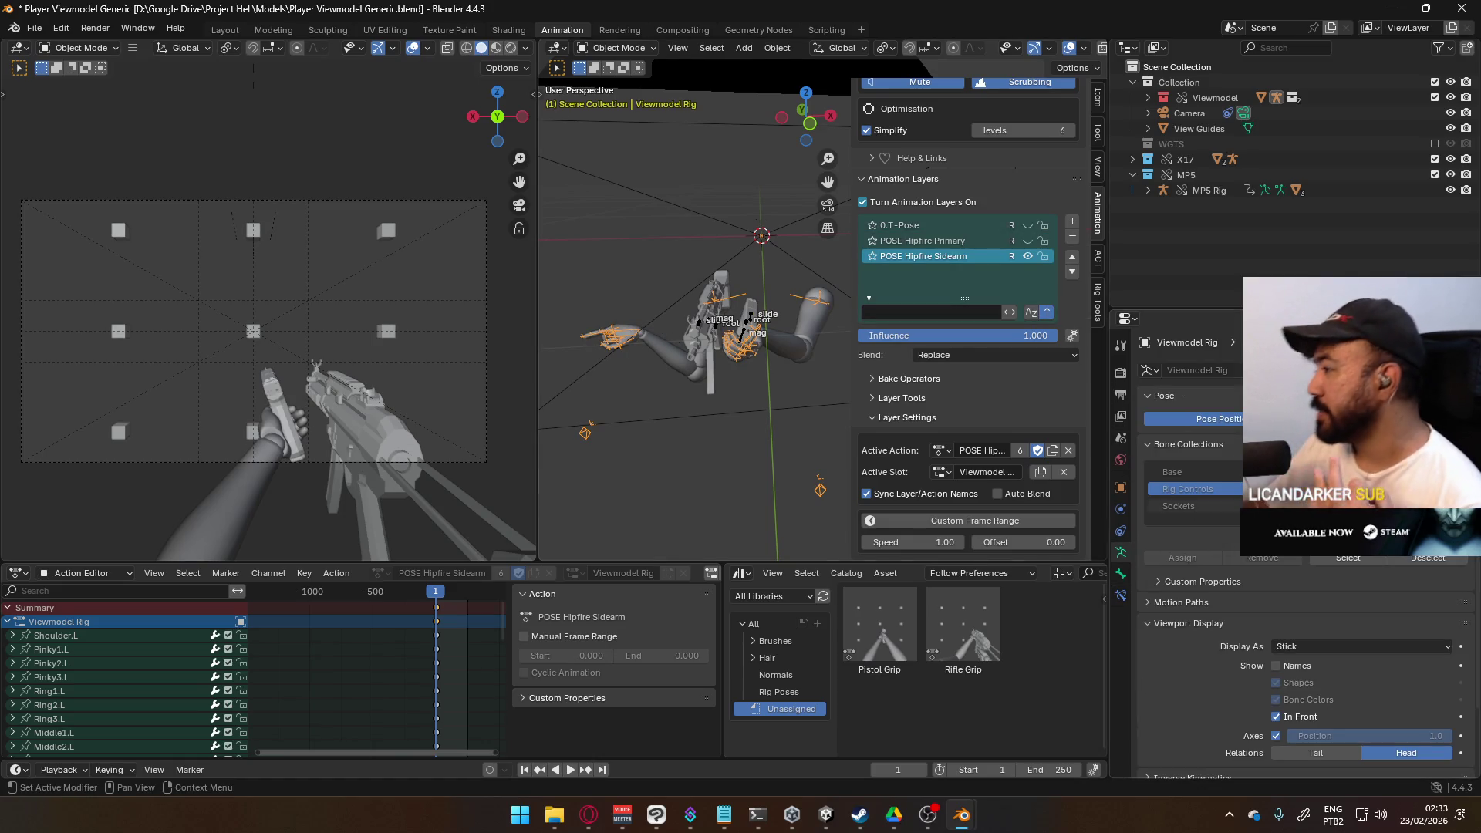
mouse_move(679, 332)
middle_down()
mouse_move(735, 350)
mouse_move(791, 441)
middle_up()
mouse_move(728, 317)
middle_down()
mouse_move(608, 291)
mouse_move(821, 336)
middle_up()
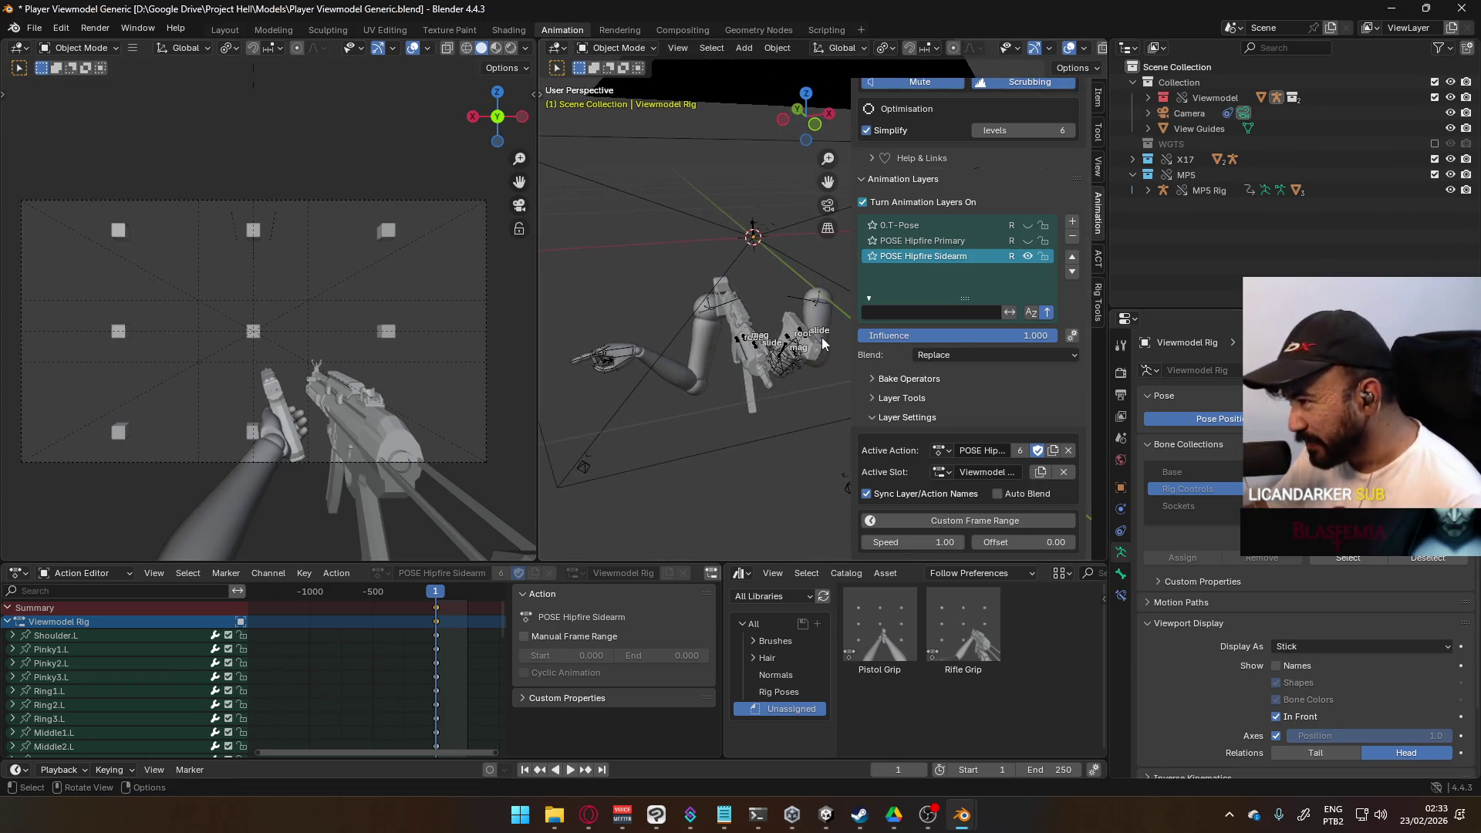
Step: Put the X17 Rig into Pose Mode and frame the arms and MP5
click(789, 342)
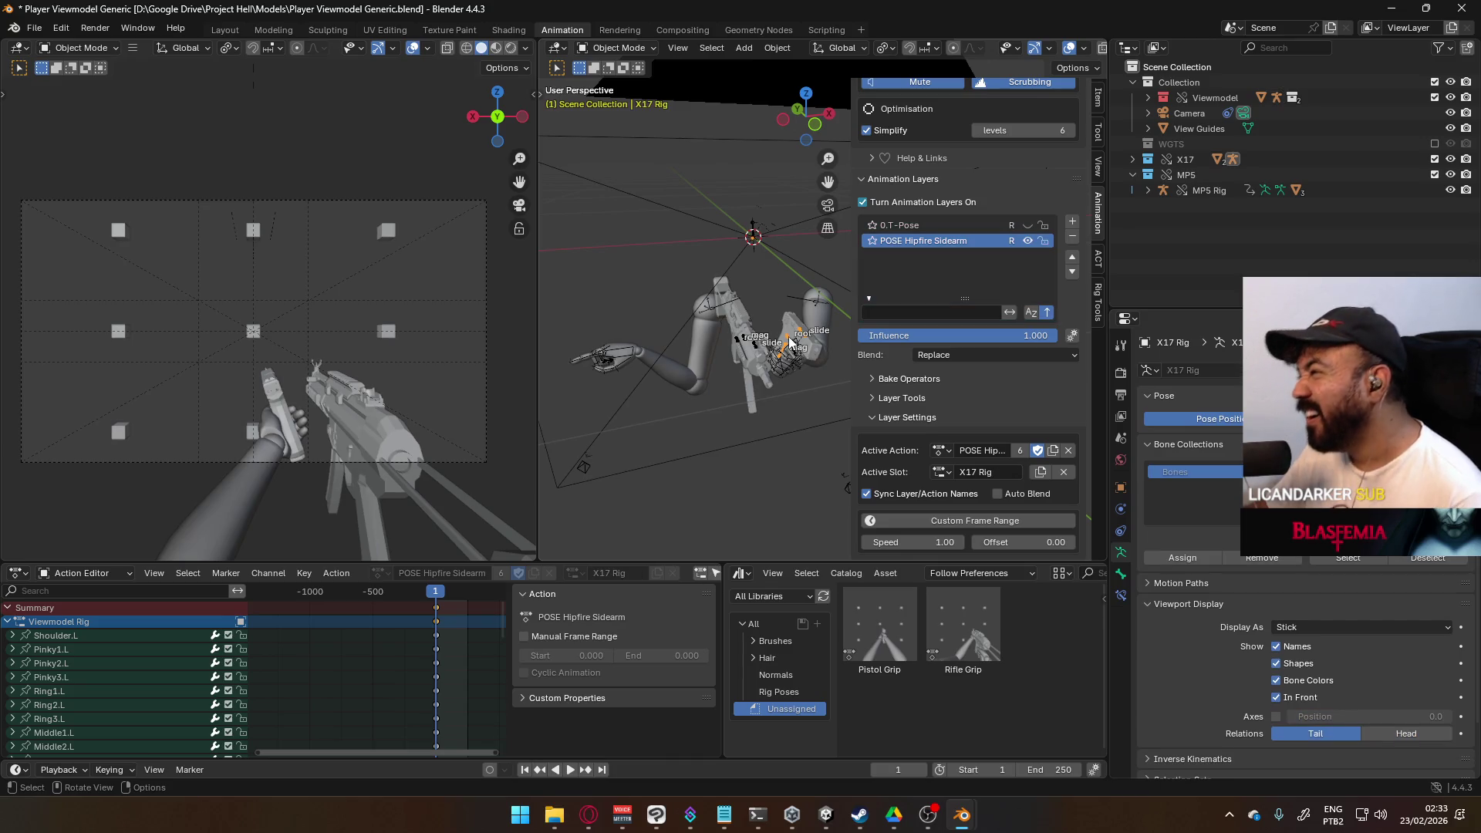
click(616, 48)
click(609, 100)
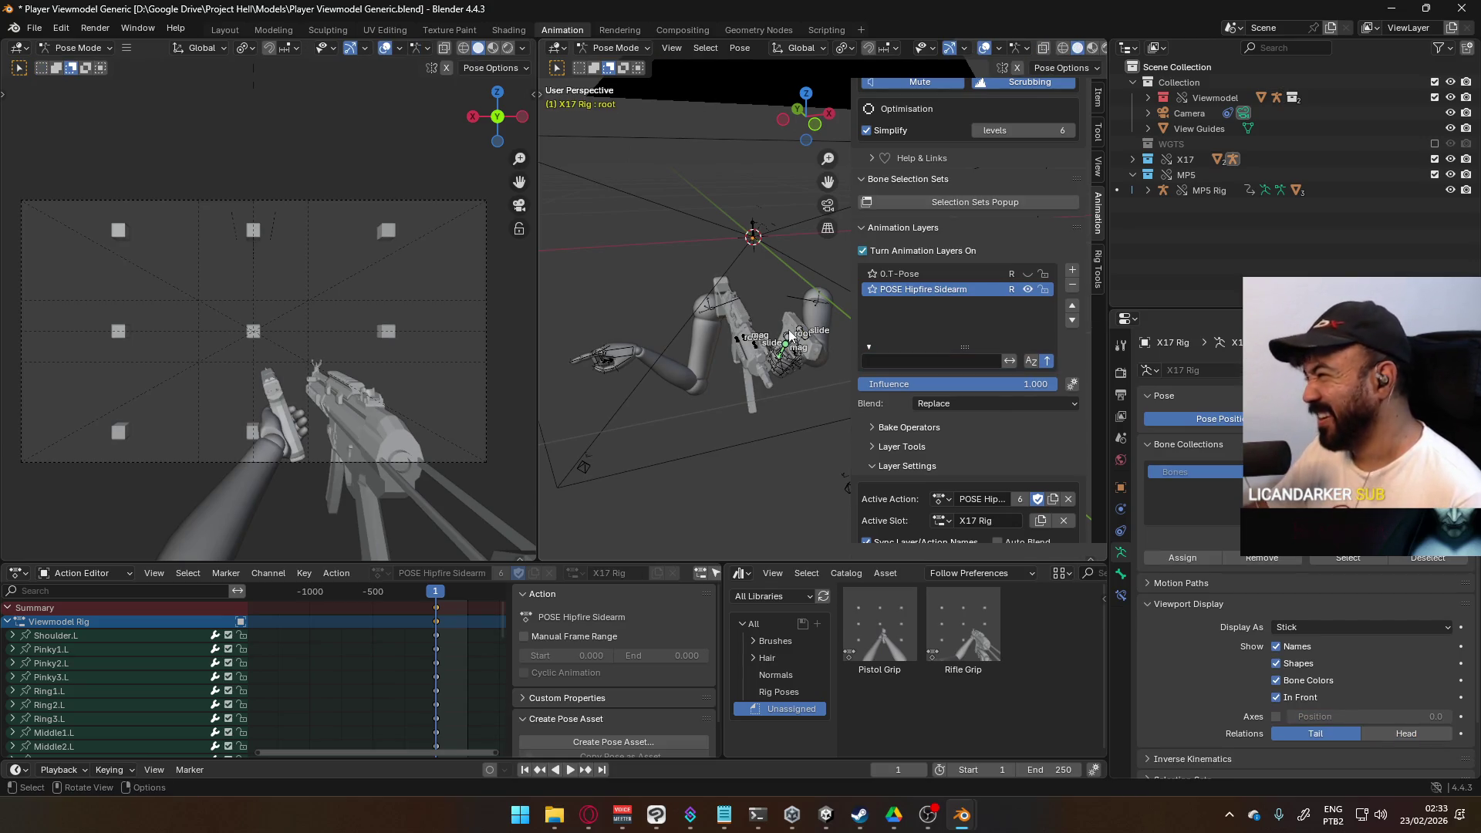
mouse_move(644, 395)
middle_down()
mouse_move(729, 353)
mouse_move(707, 387)
middle_up()
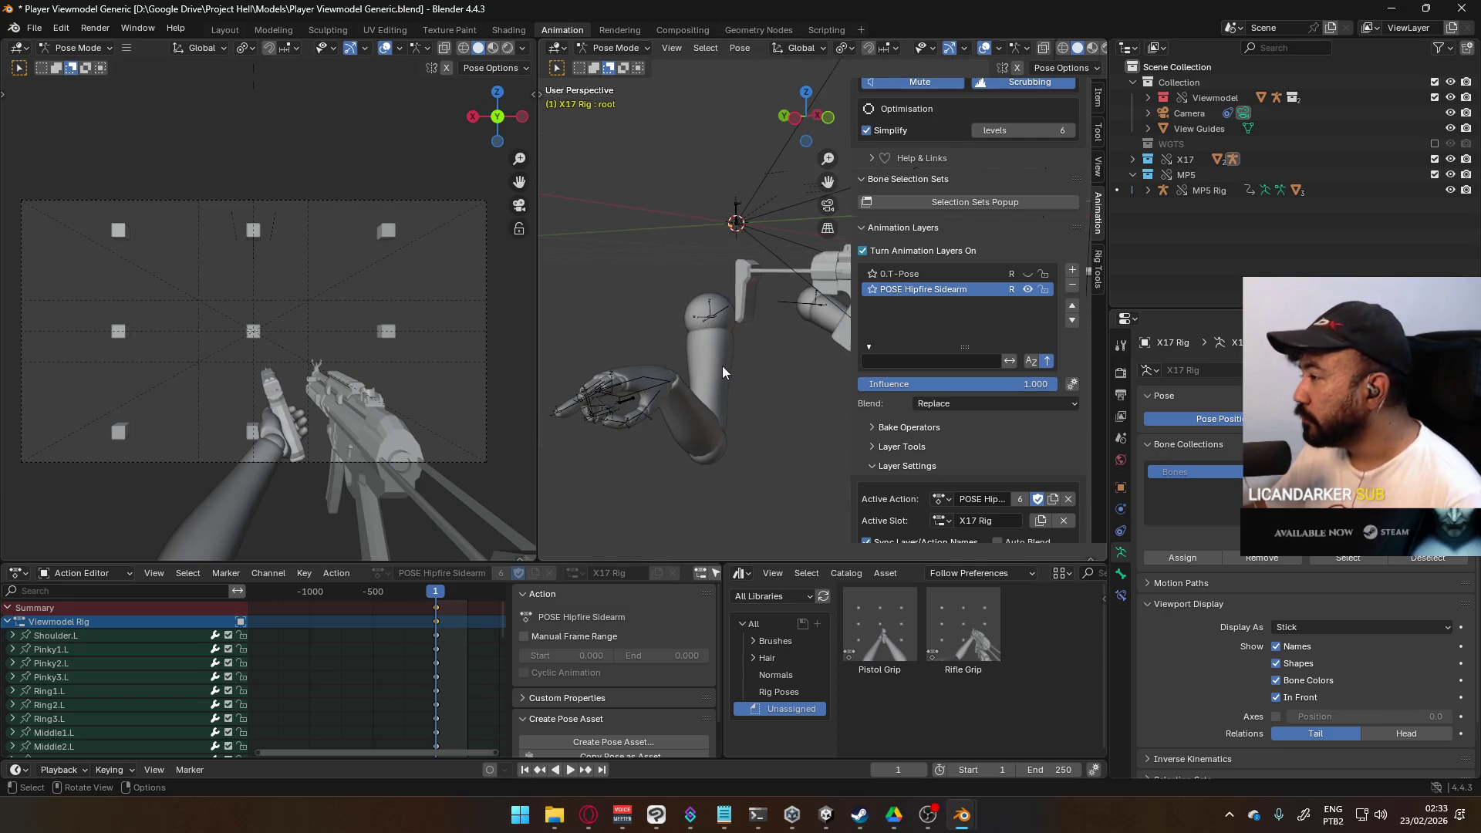
scroll(721, 366, down, 2)
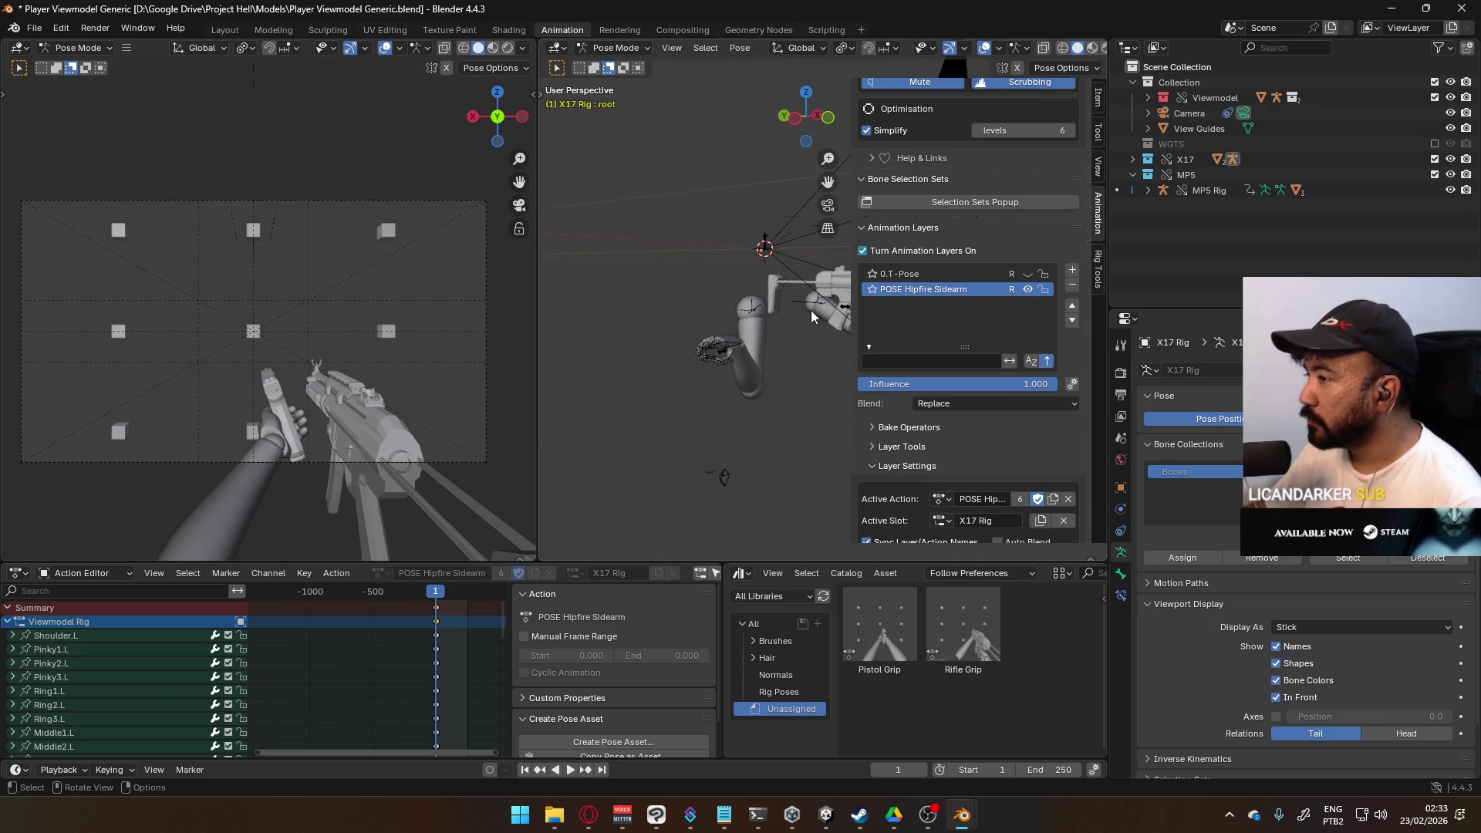
scroll(722, 377, up, 2)
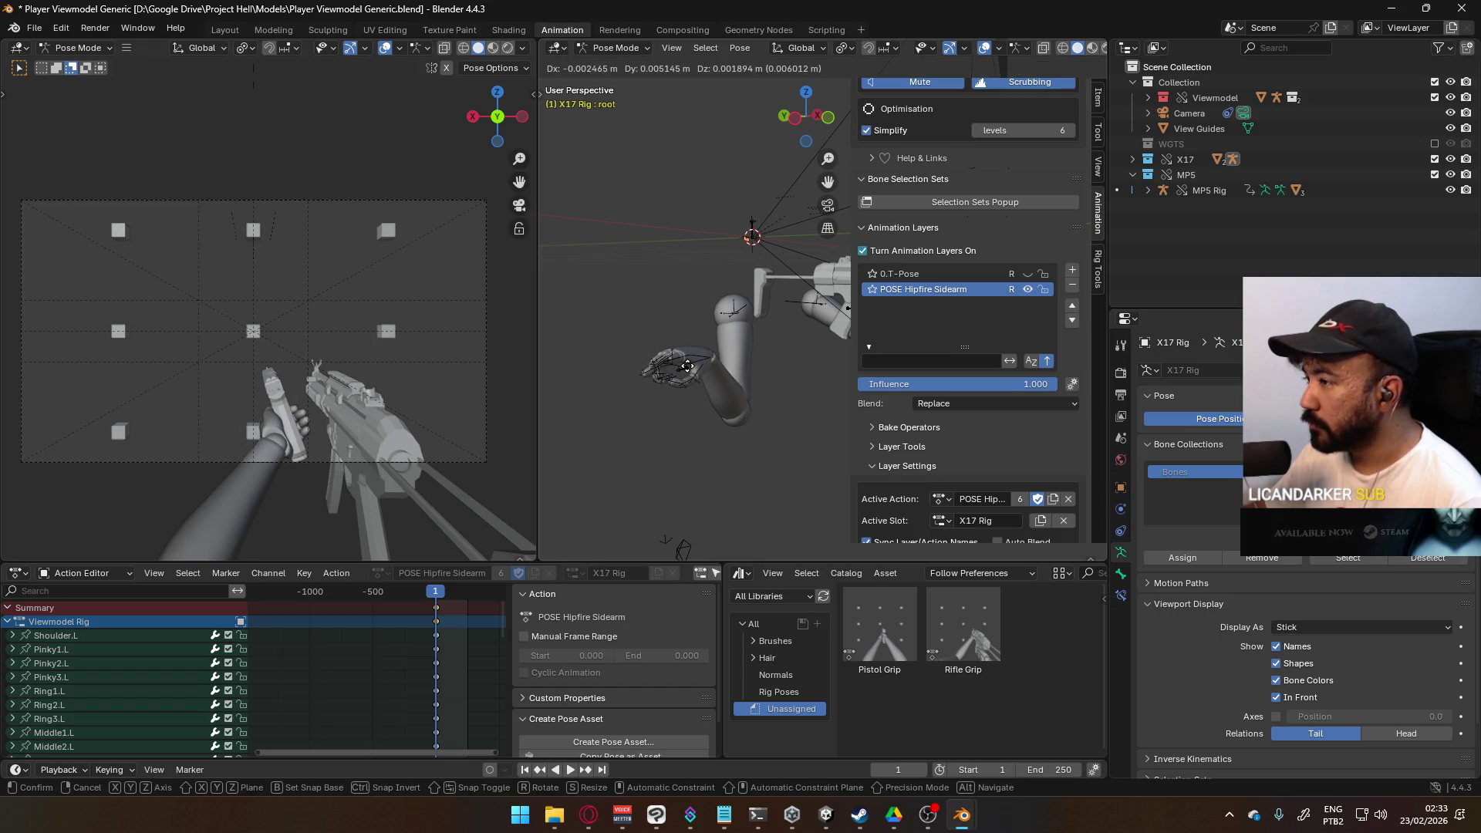
mouse_move(738, 341)
shift+middle_down()
mouse_move(593, 330)
mouse_move(669, 312)
mouse_move(759, 321)
shift+middle_up()
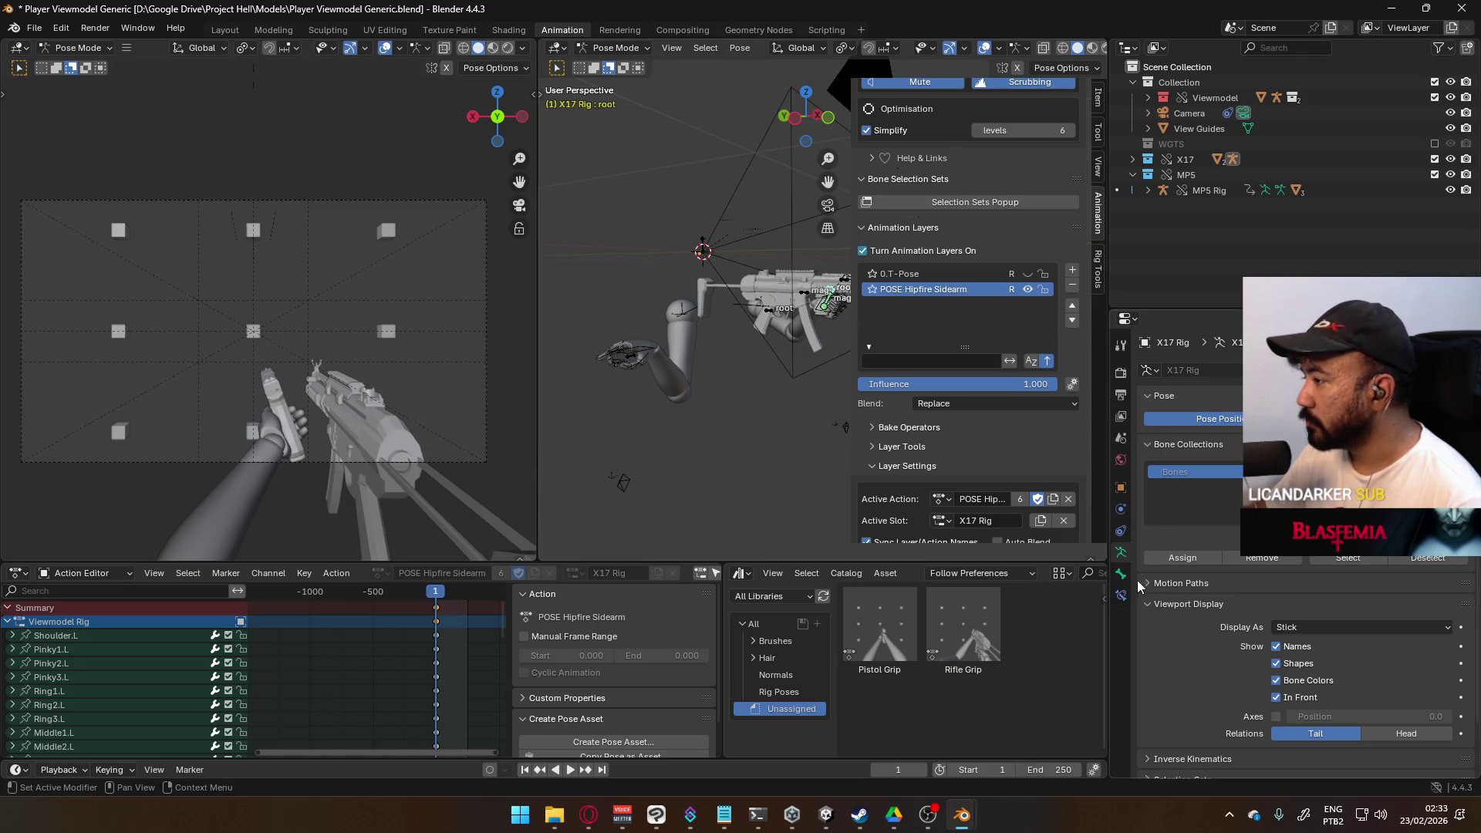
Step: Switch to Object Mode, re-enter Pose Mode, and select the hand IK control bone
click(614, 48)
click(617, 64)
click(623, 46)
click(628, 105)
click(653, 354)
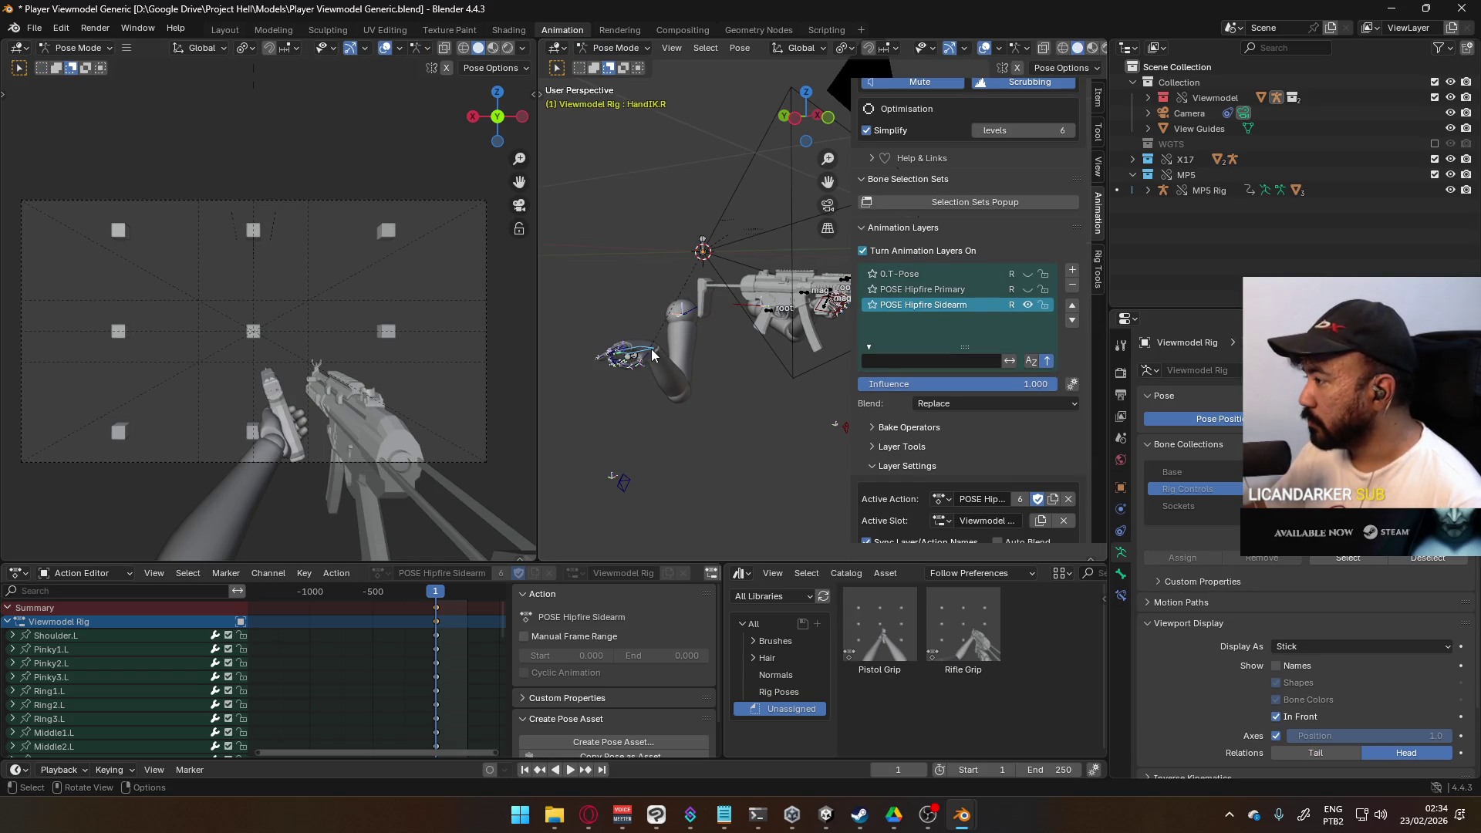
scroll(1038, 476, down, 2)
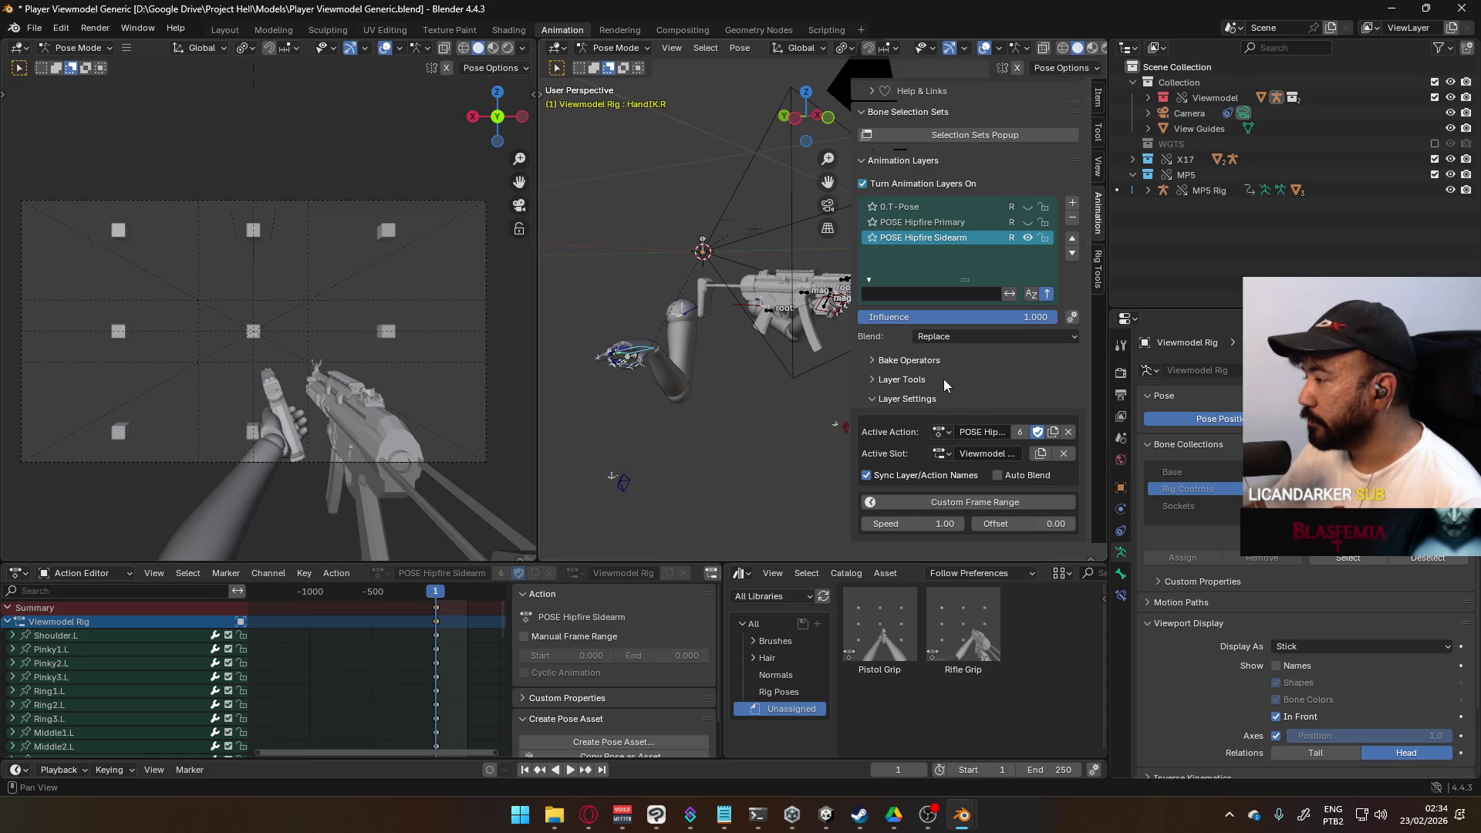
scroll(939, 377, up, 1)
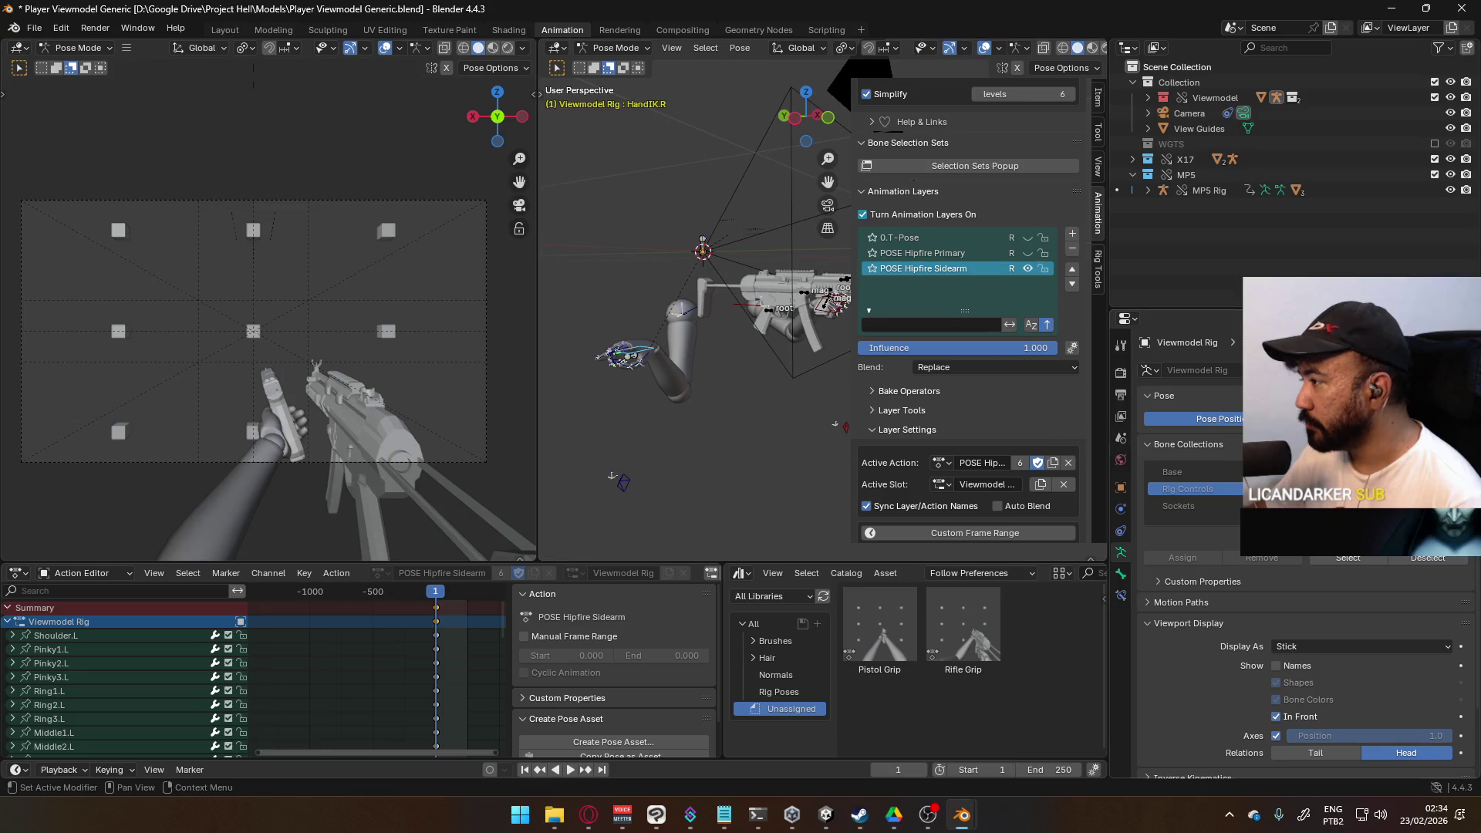
Step: Inspect the hand bone's Child Of X17 and Child Of MP5 constraints, then return to Object Mode
click(1120, 595)
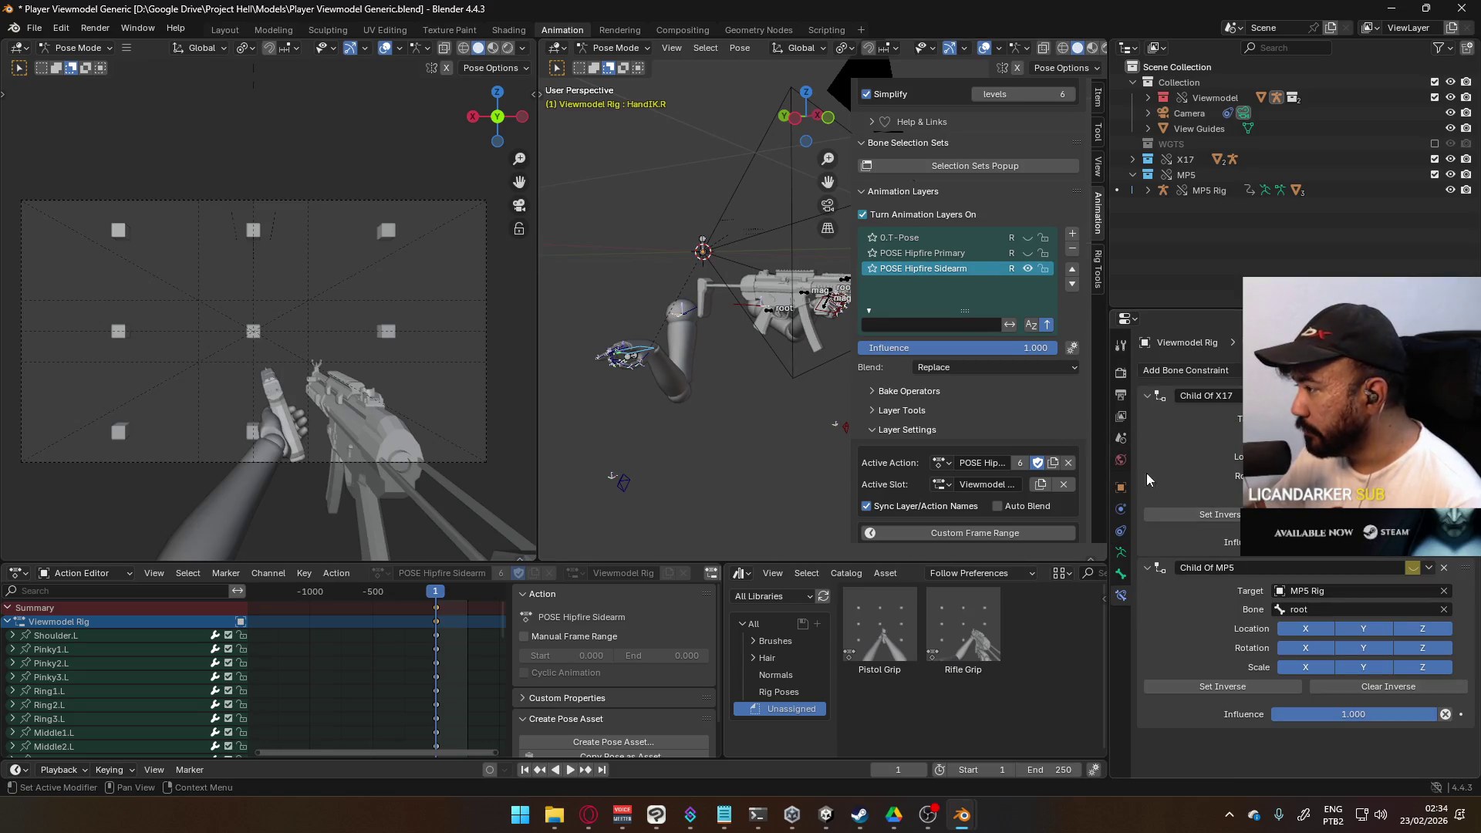
mouse_move(802, 339)
middle_down()
mouse_move(732, 365)
mouse_move(763, 329)
mouse_move(668, 284)
mouse_move(655, 313)
mouse_move(626, 205)
middle_up()
key(ctrl+Tab)
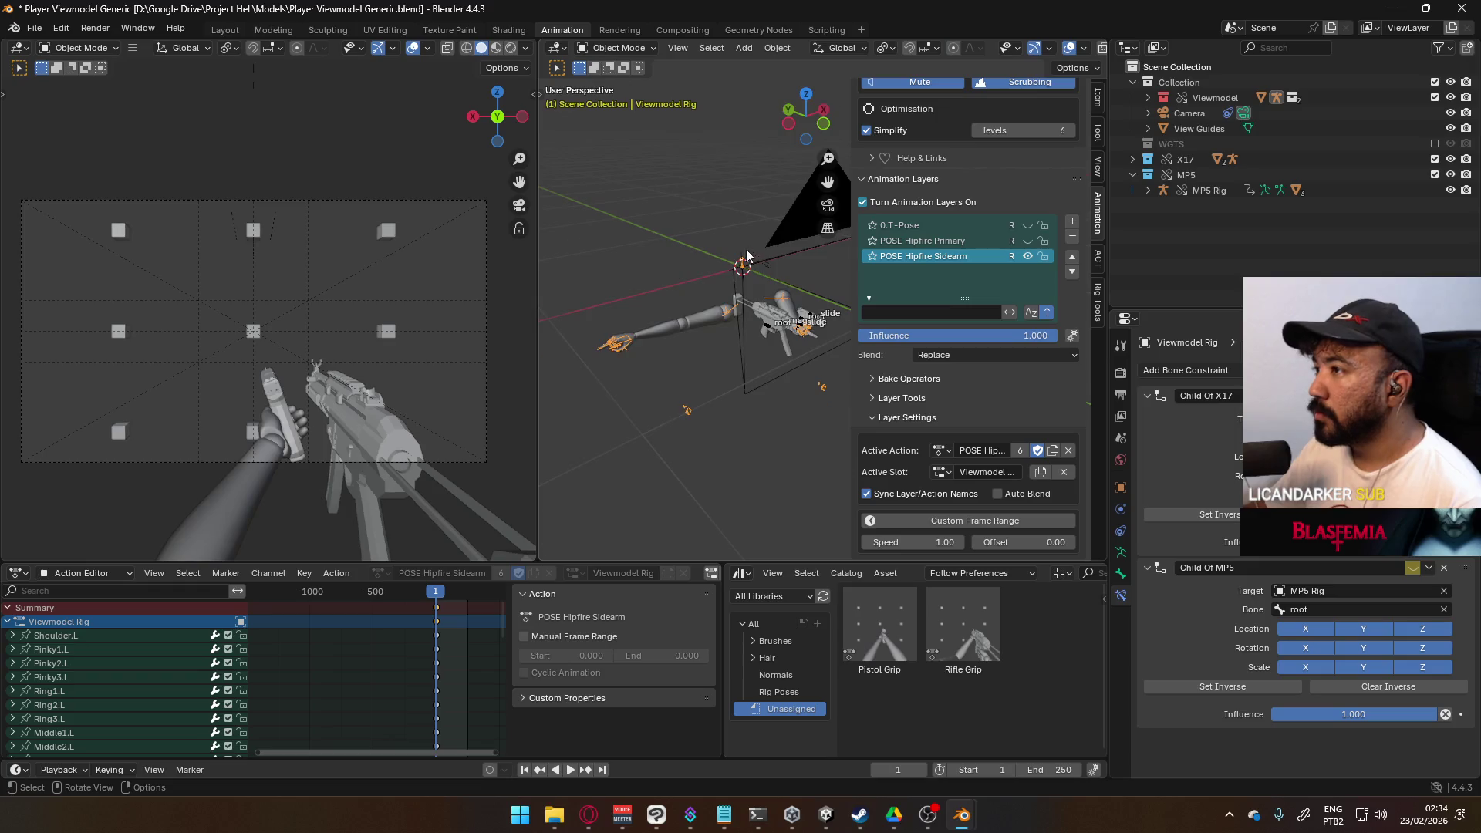
Step: Put the X17 Rig into Pose Mode, then select and frame the pistol's root bone
middle_drag(746, 256, 767, 343)
click(790, 359)
click(617, 48)
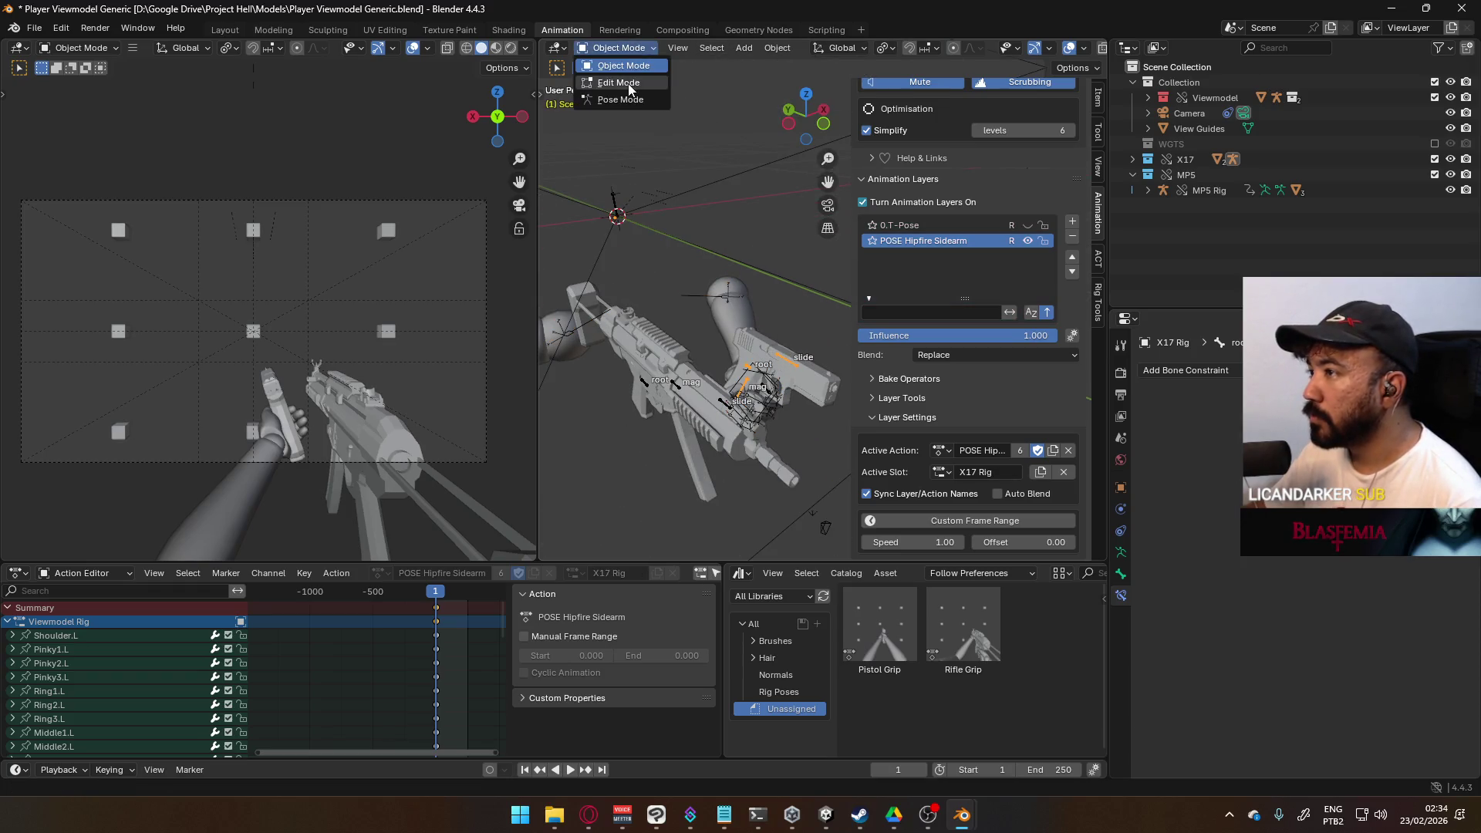
click(620, 99)
click(747, 376)
key(KP_Decimal)
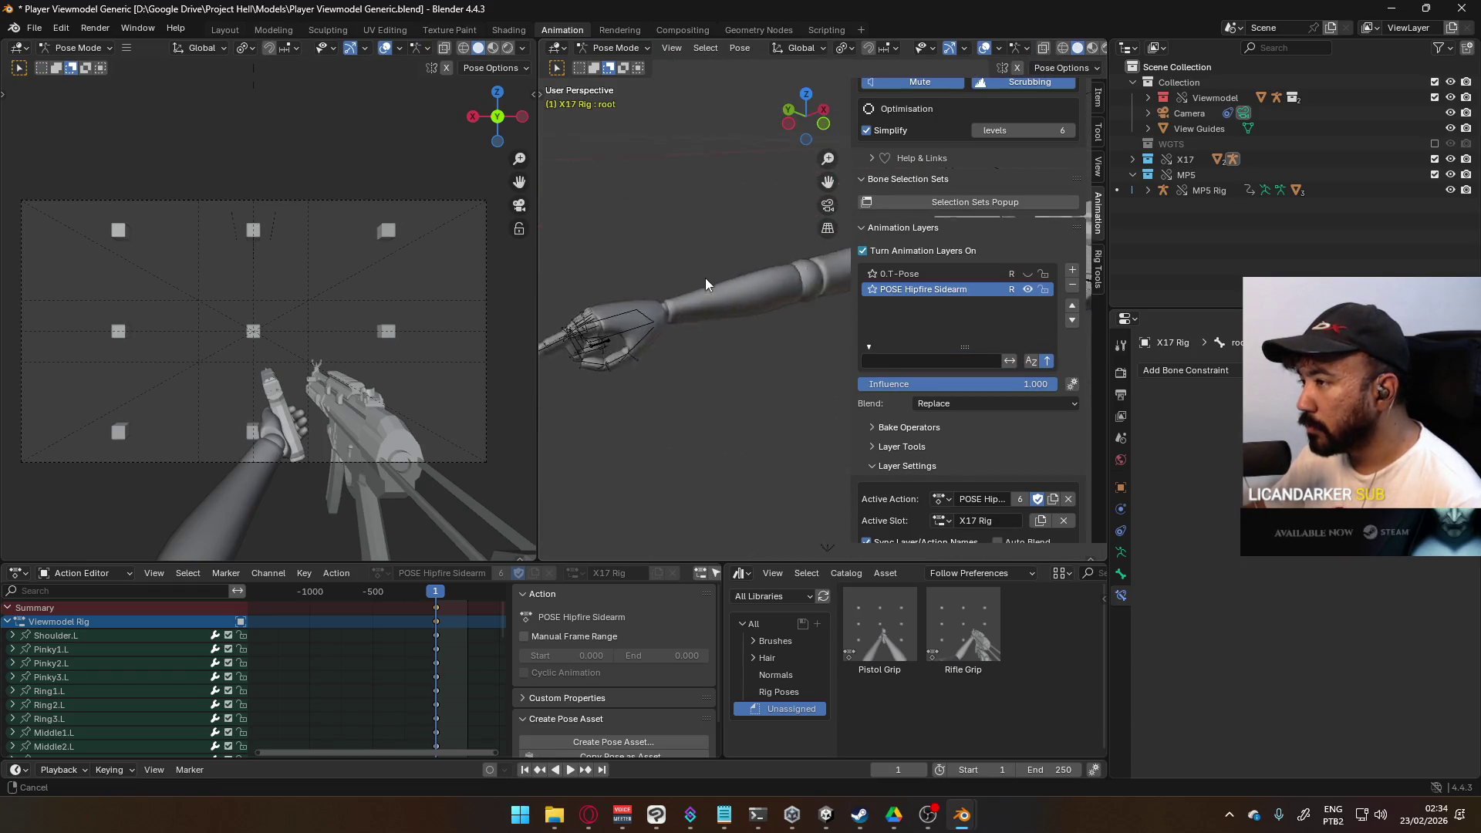
Step: Move the pistol root bone, enable vertex snapping, and snap it onto the hand
key(g)
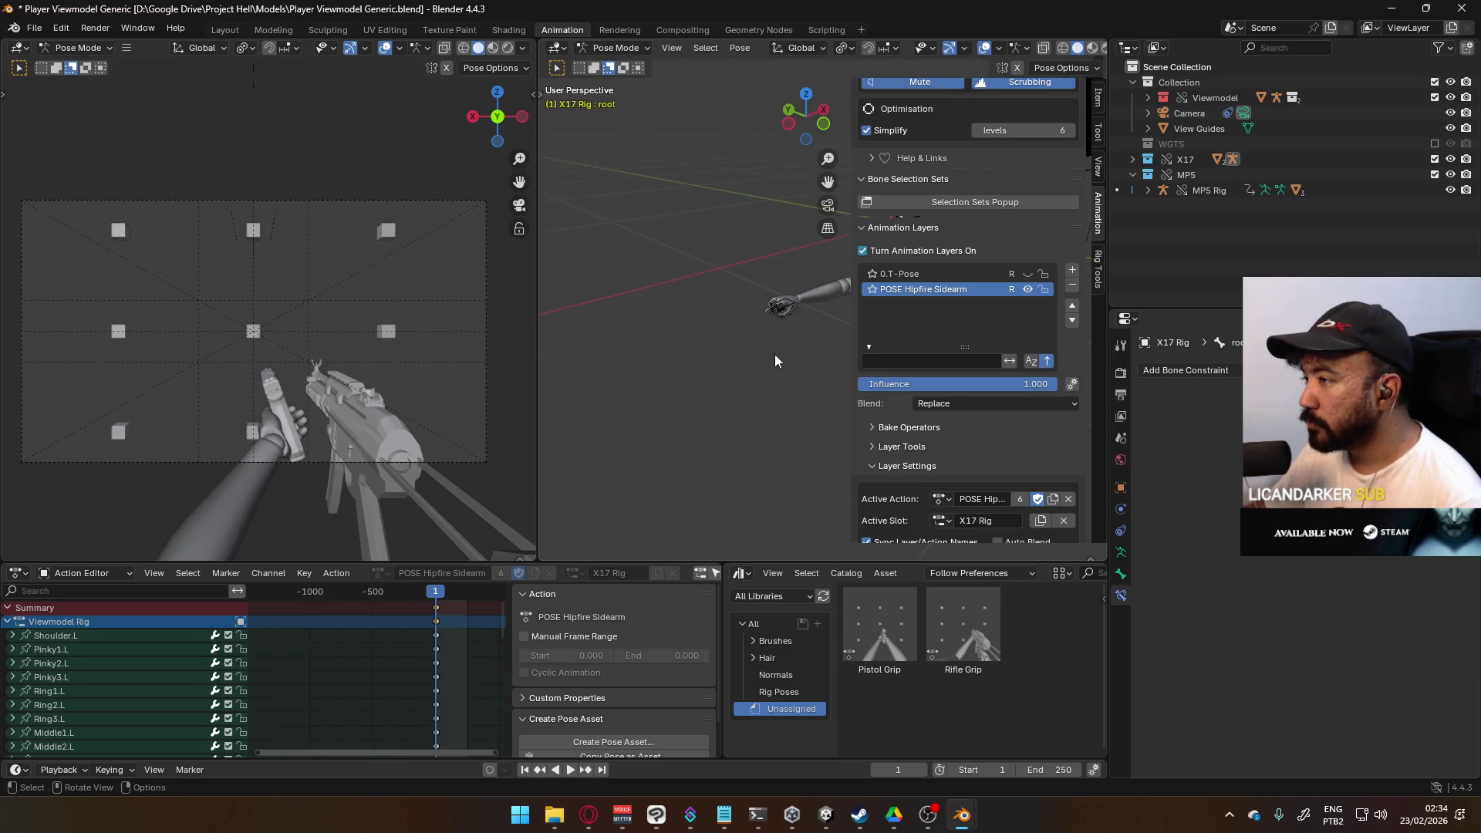
click(679, 309)
key(KP_Decimal)
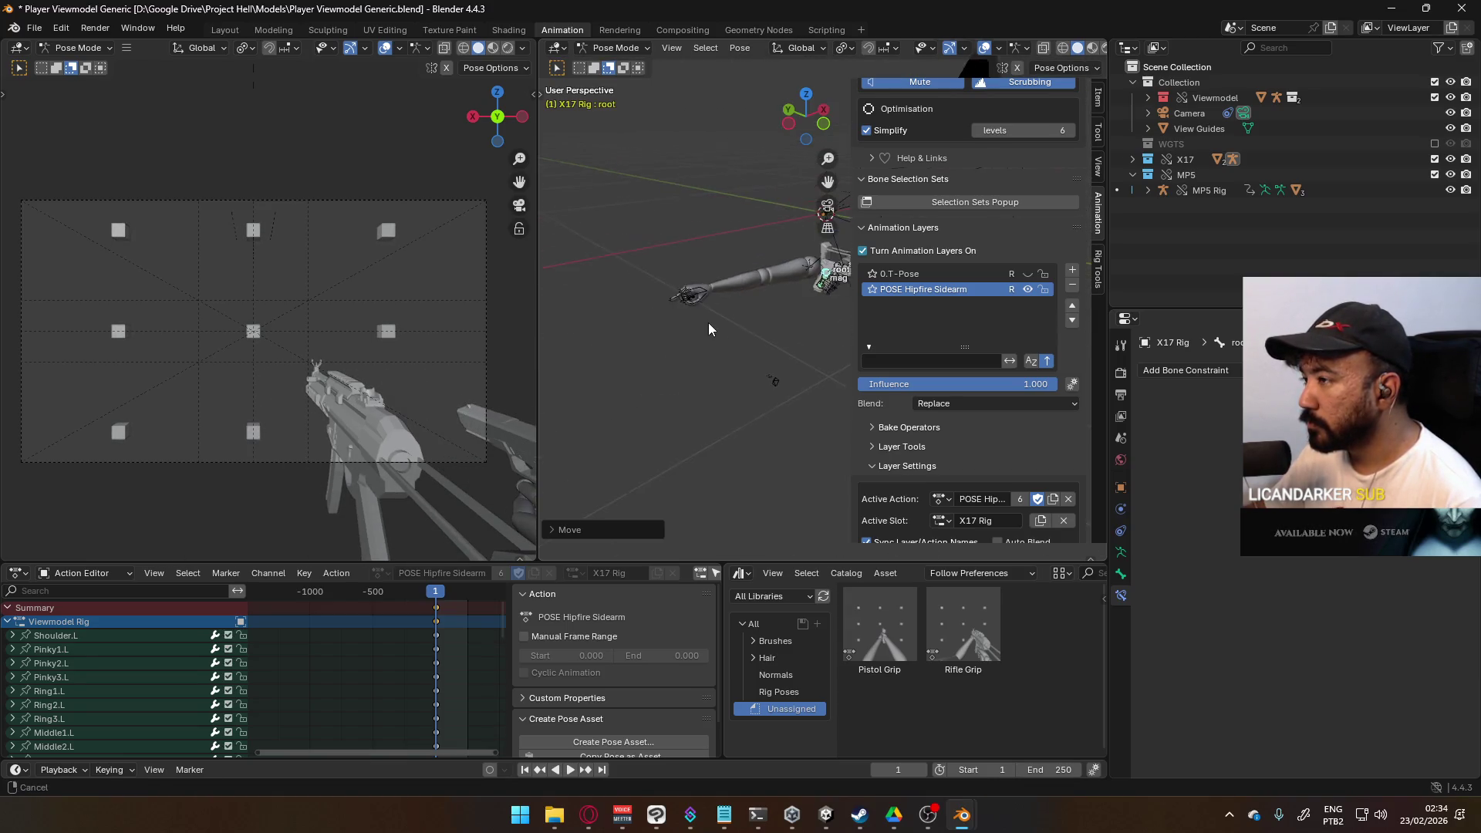
click(868, 47)
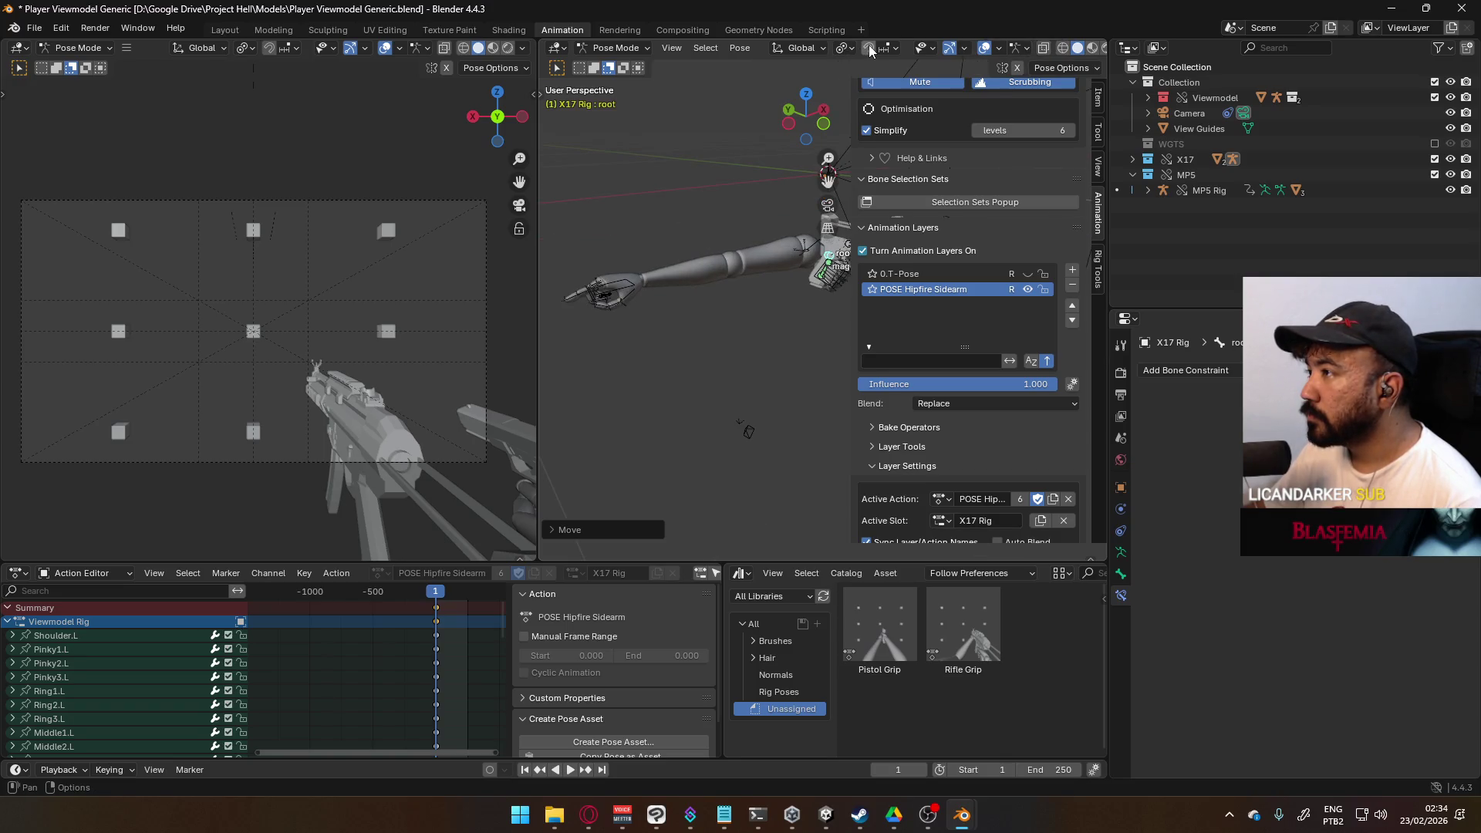
click(887, 47)
click(861, 158)
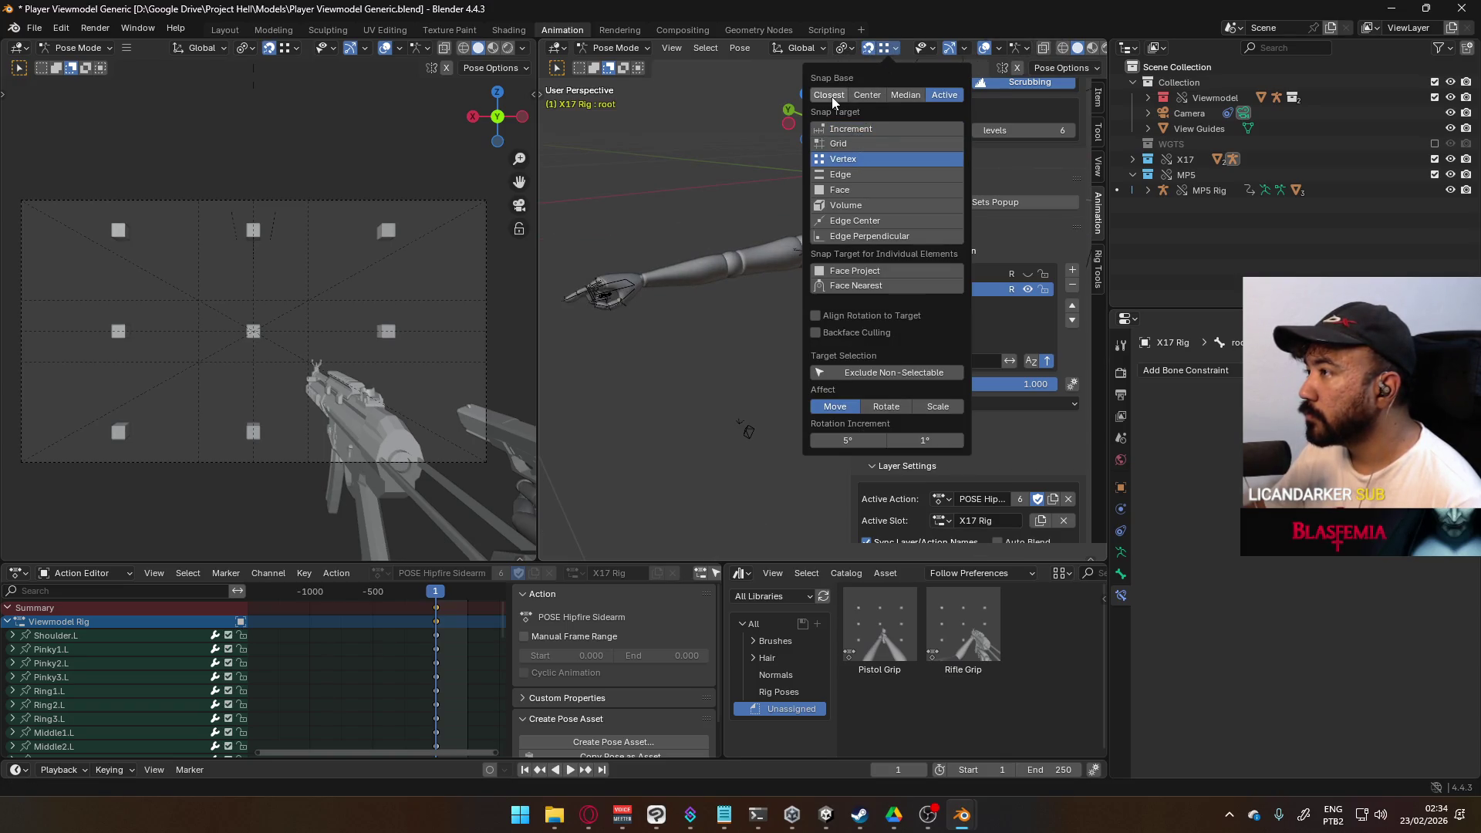
key(g)
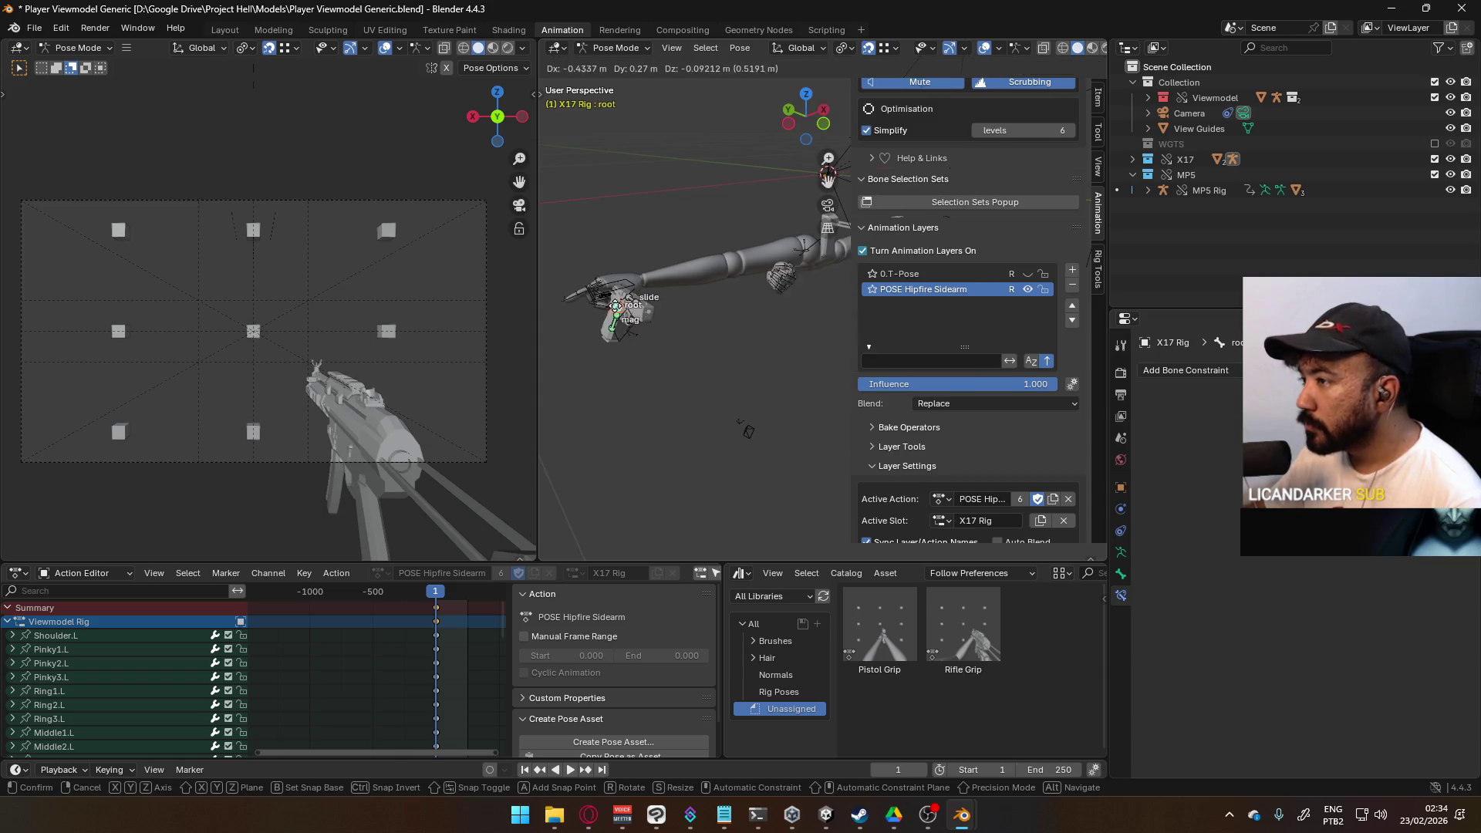
click(827, 171)
Step: From a side angle, reposition the pistol root bone in the hand
scroll(715, 325, up, 5)
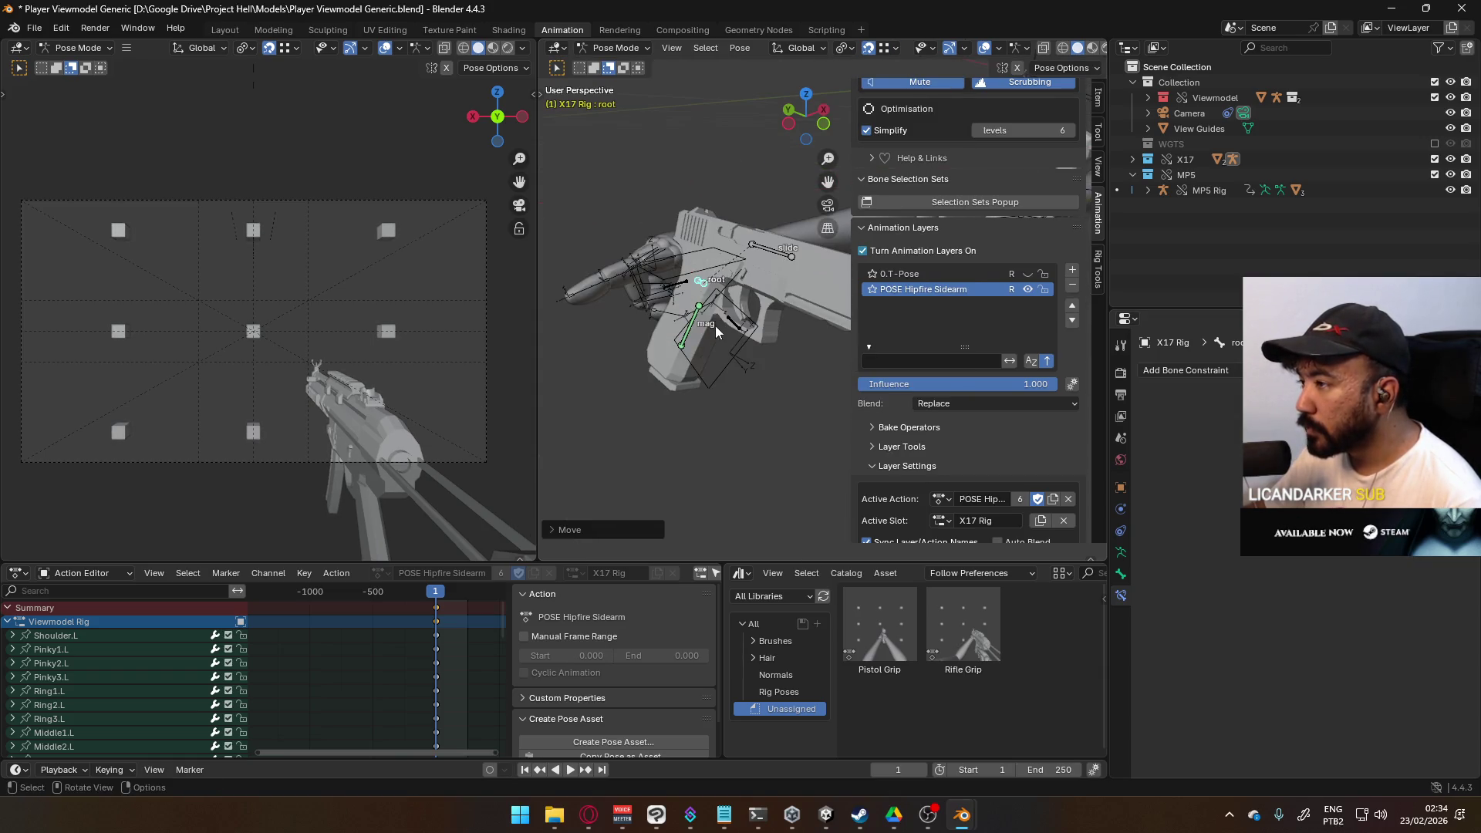
mouse_move(723, 306)
middle_down()
mouse_move(744, 251)
mouse_move(756, 266)
mouse_move(728, 165)
mouse_move(734, 187)
middle_up()
scroll(734, 187, up, 2)
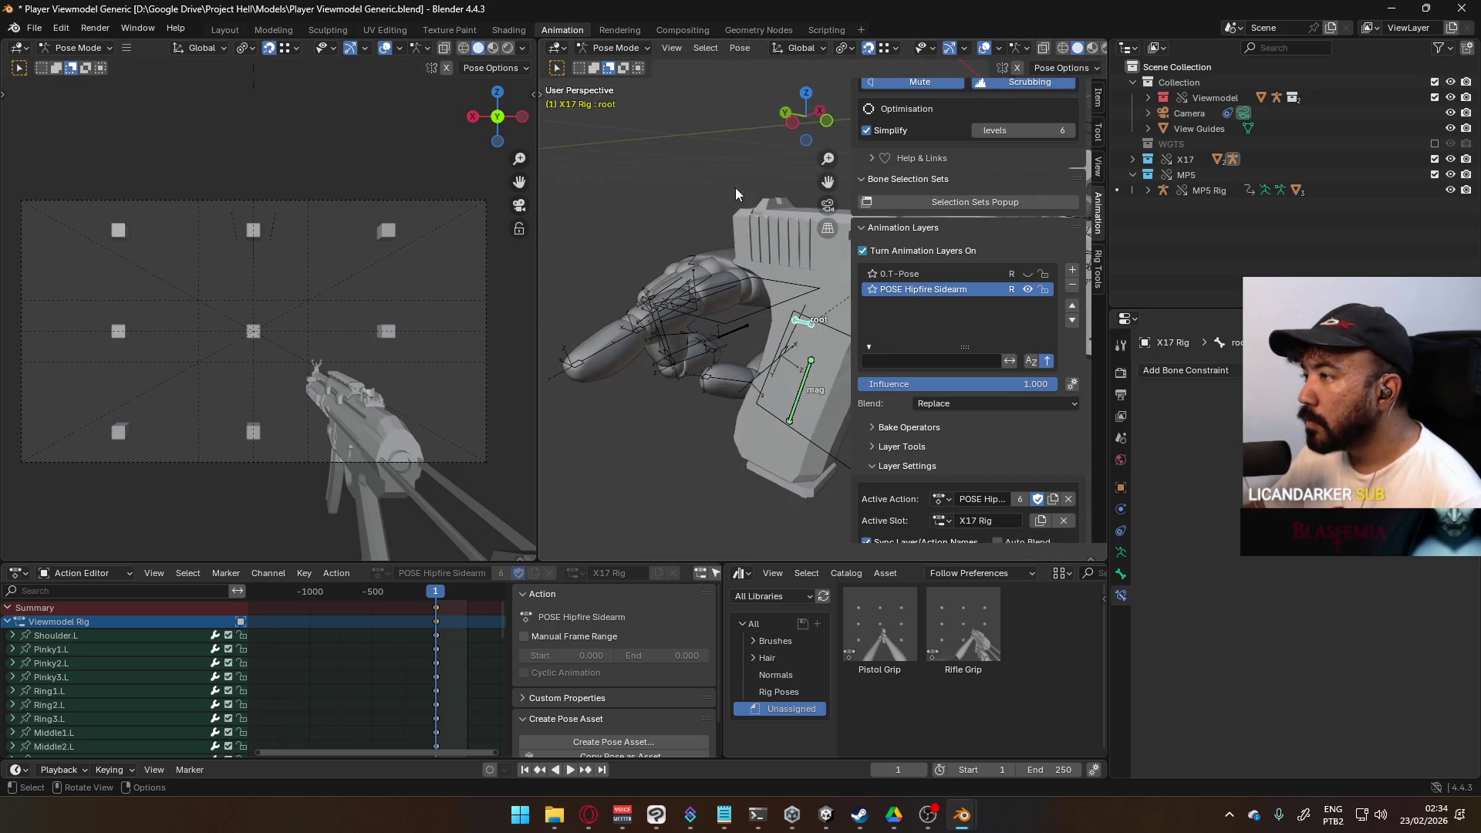
key(g)
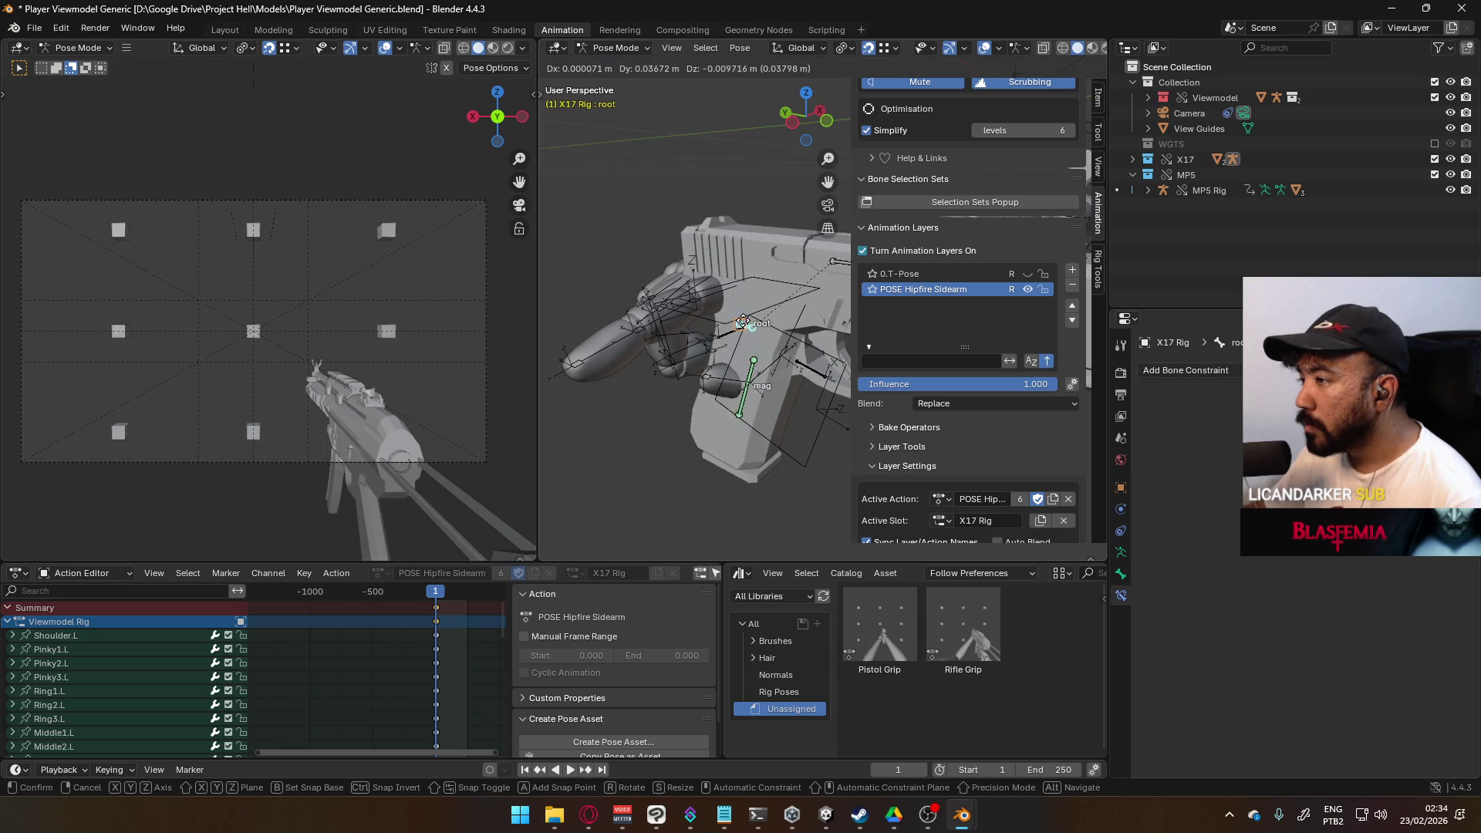
click(717, 325)
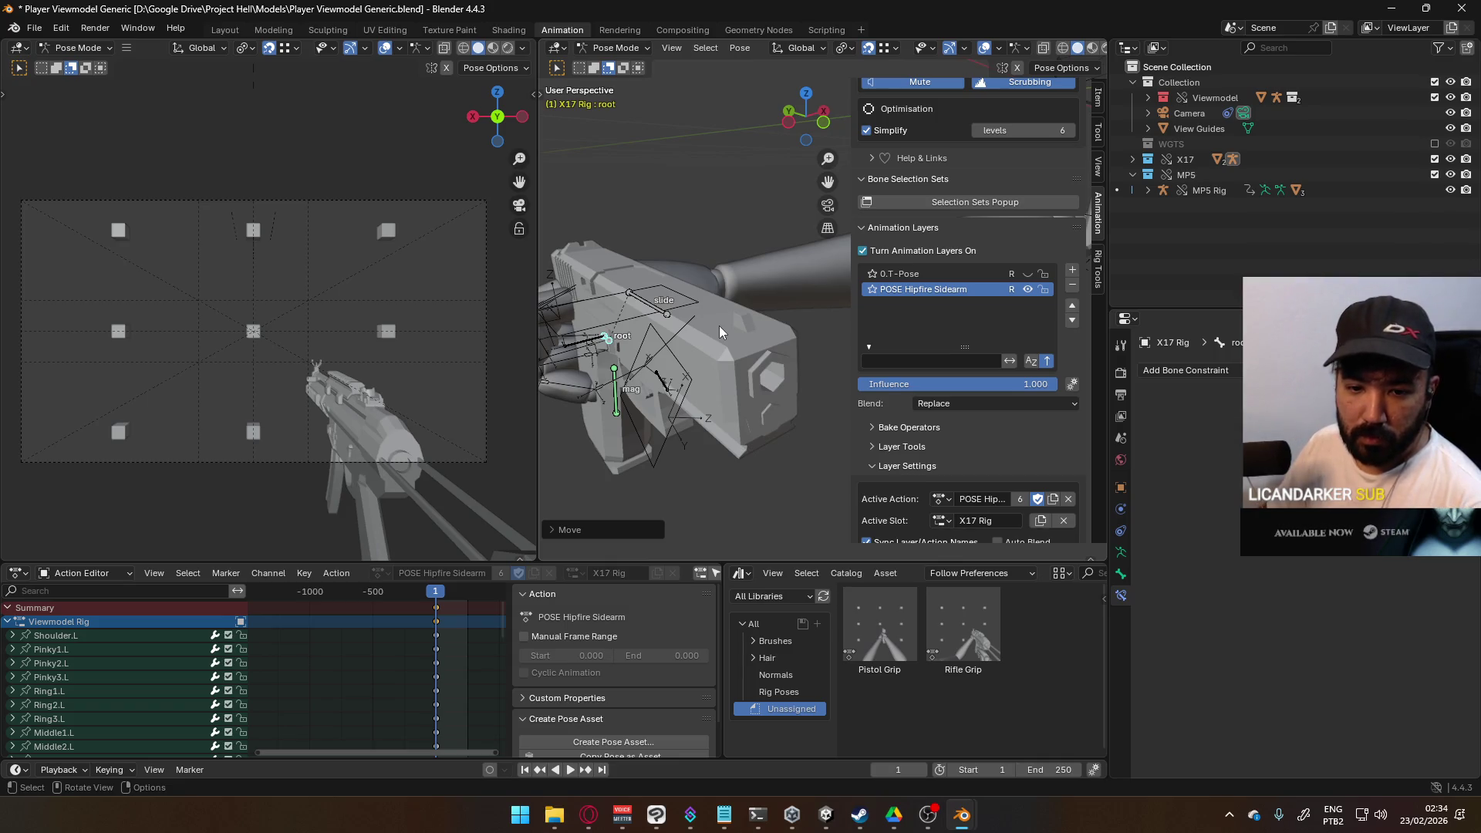
Step: In the top view, turn snapping off and rotate the pistol root bone
key(KP_7)
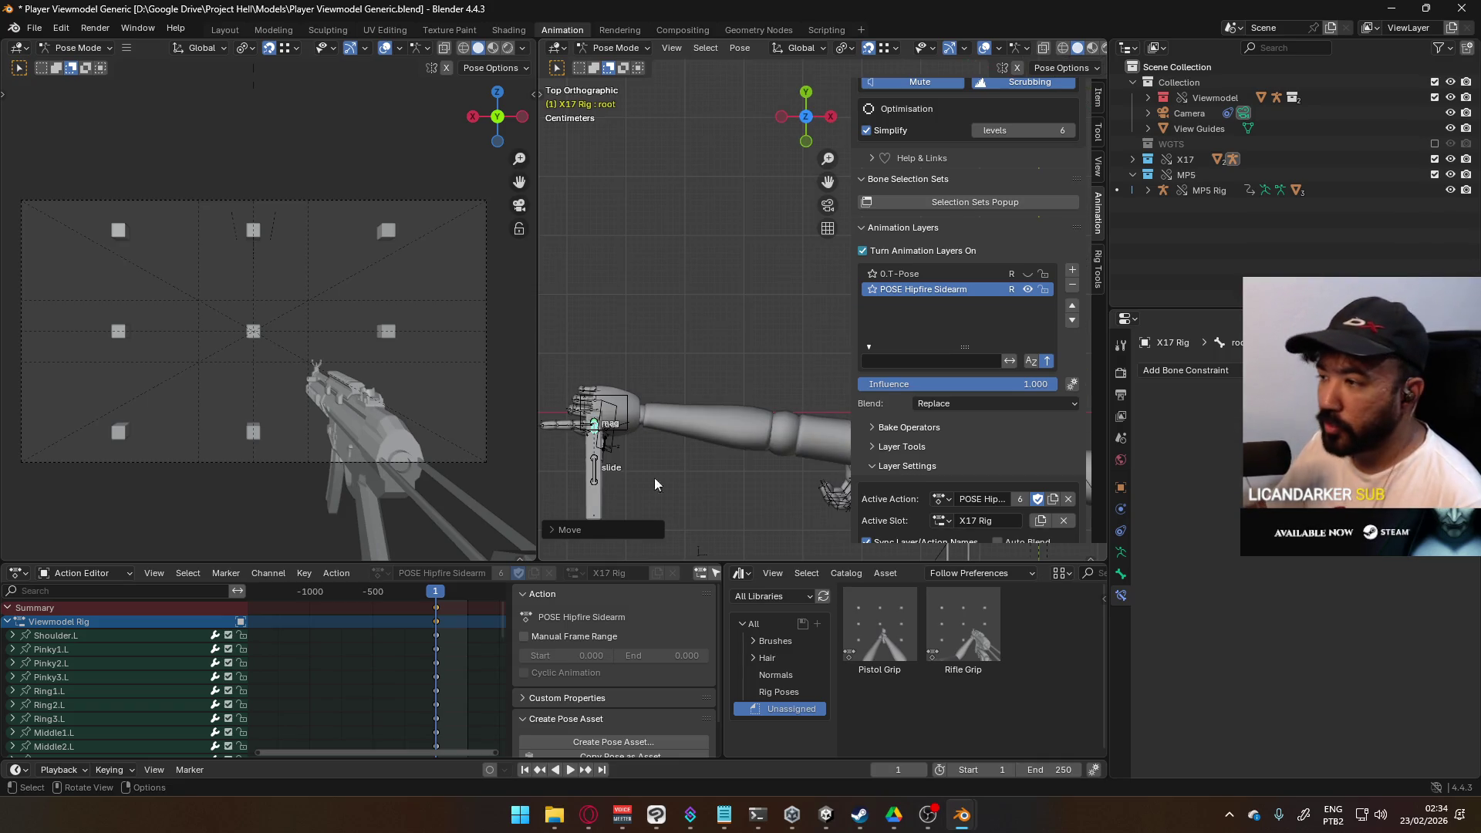
shift+middle_drag(654, 484, 705, 368)
scroll(693, 374, up, 2)
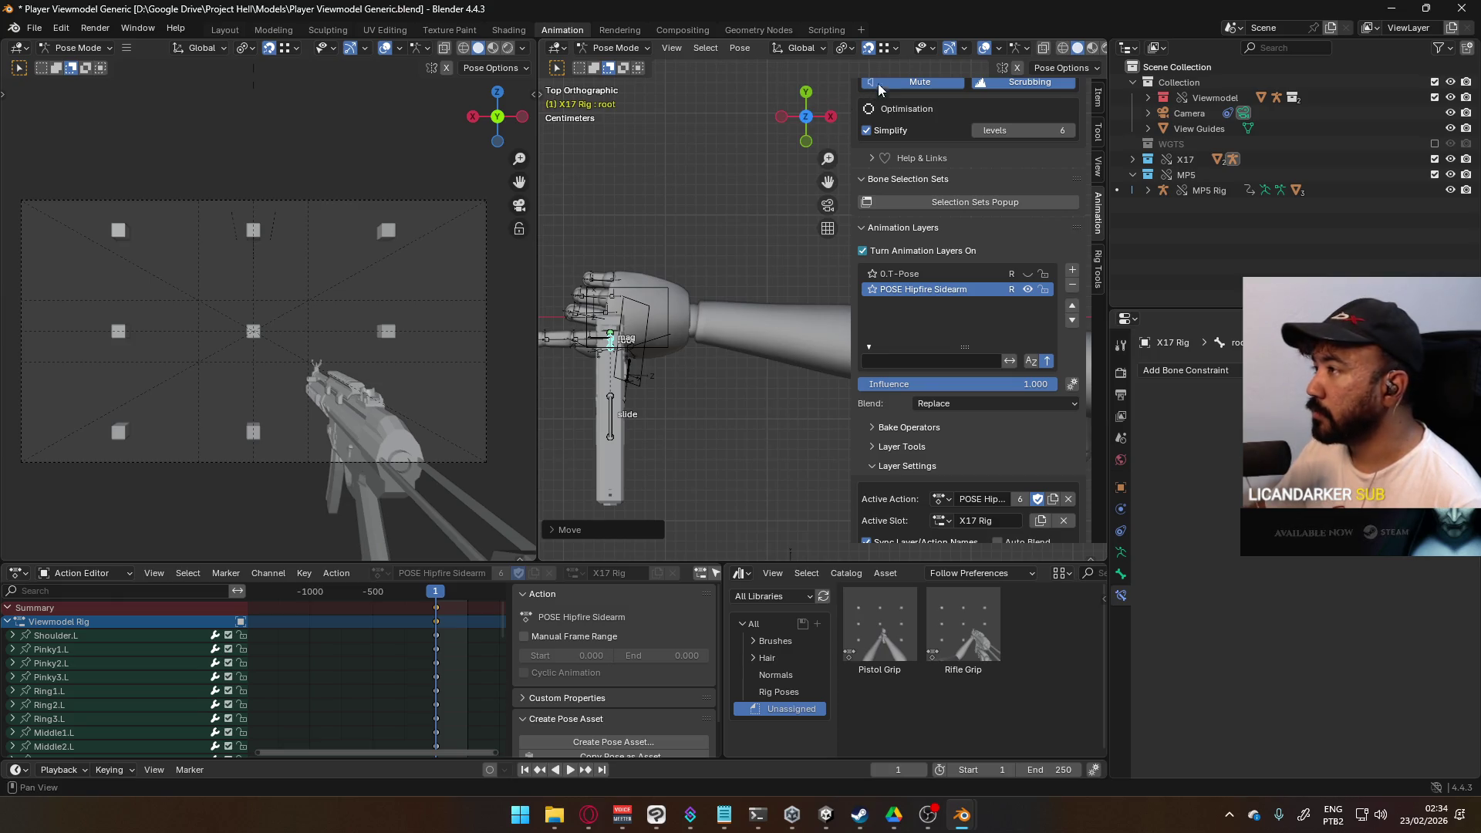
scroll(666, 318, up, 2)
shift+middle_drag(666, 318, 708, 307)
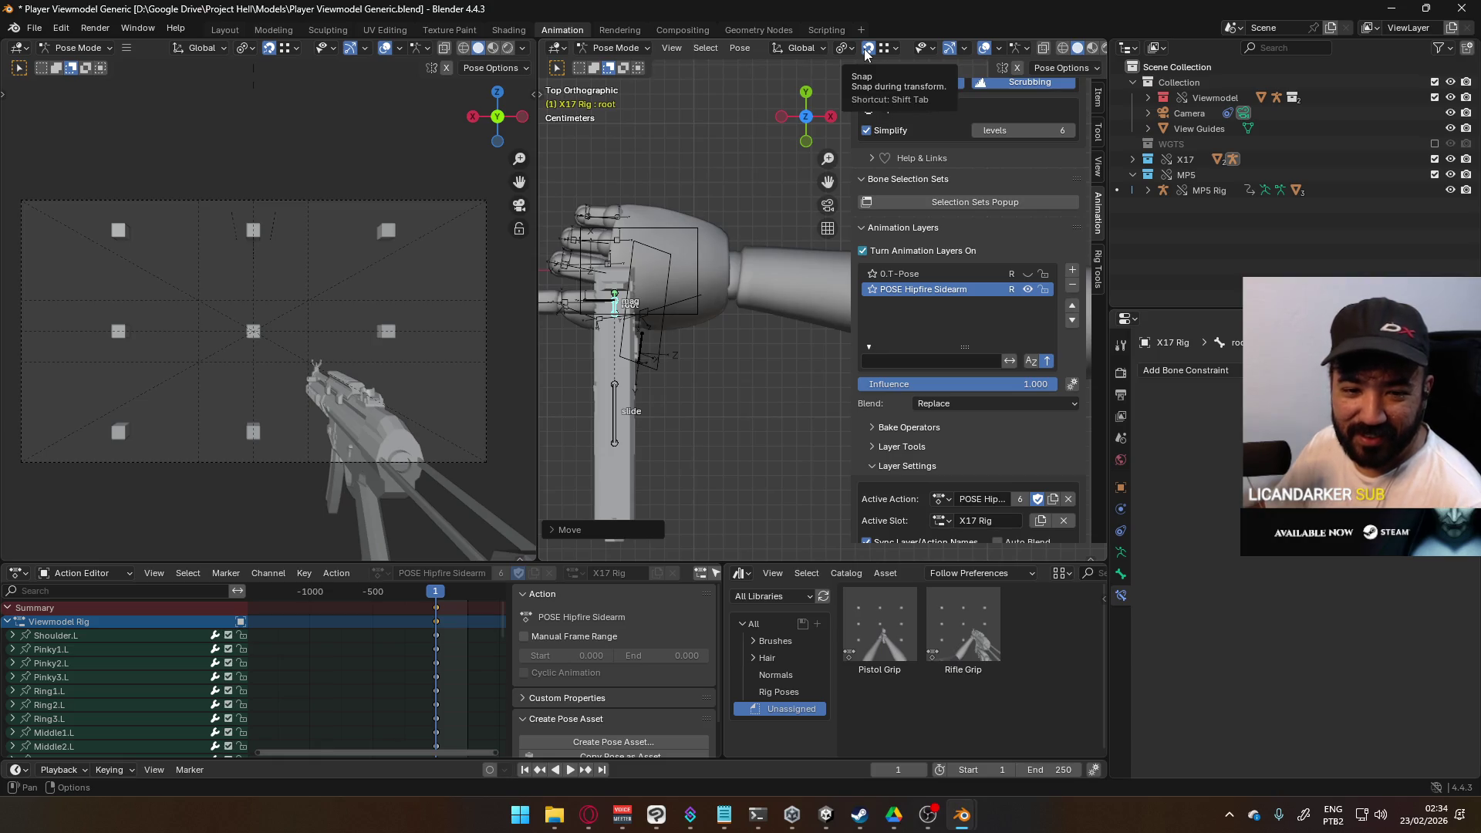
click(866, 52)
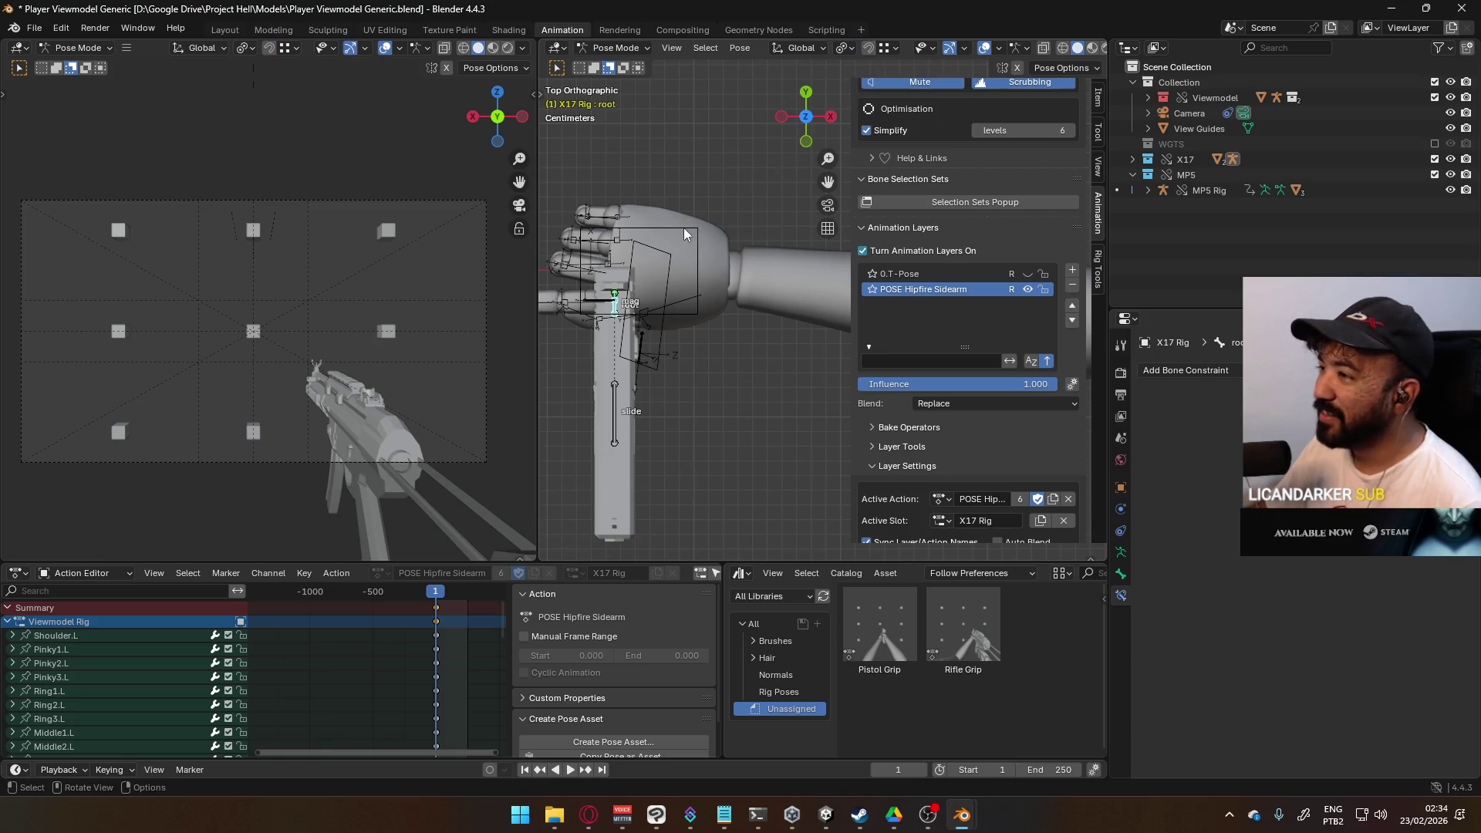
key(r)
click(721, 405)
mouse_move(637, 339)
shift+middle_down()
mouse_move(756, 321)
mouse_move(778, 355)
mouse_move(772, 416)
shift+middle_up()
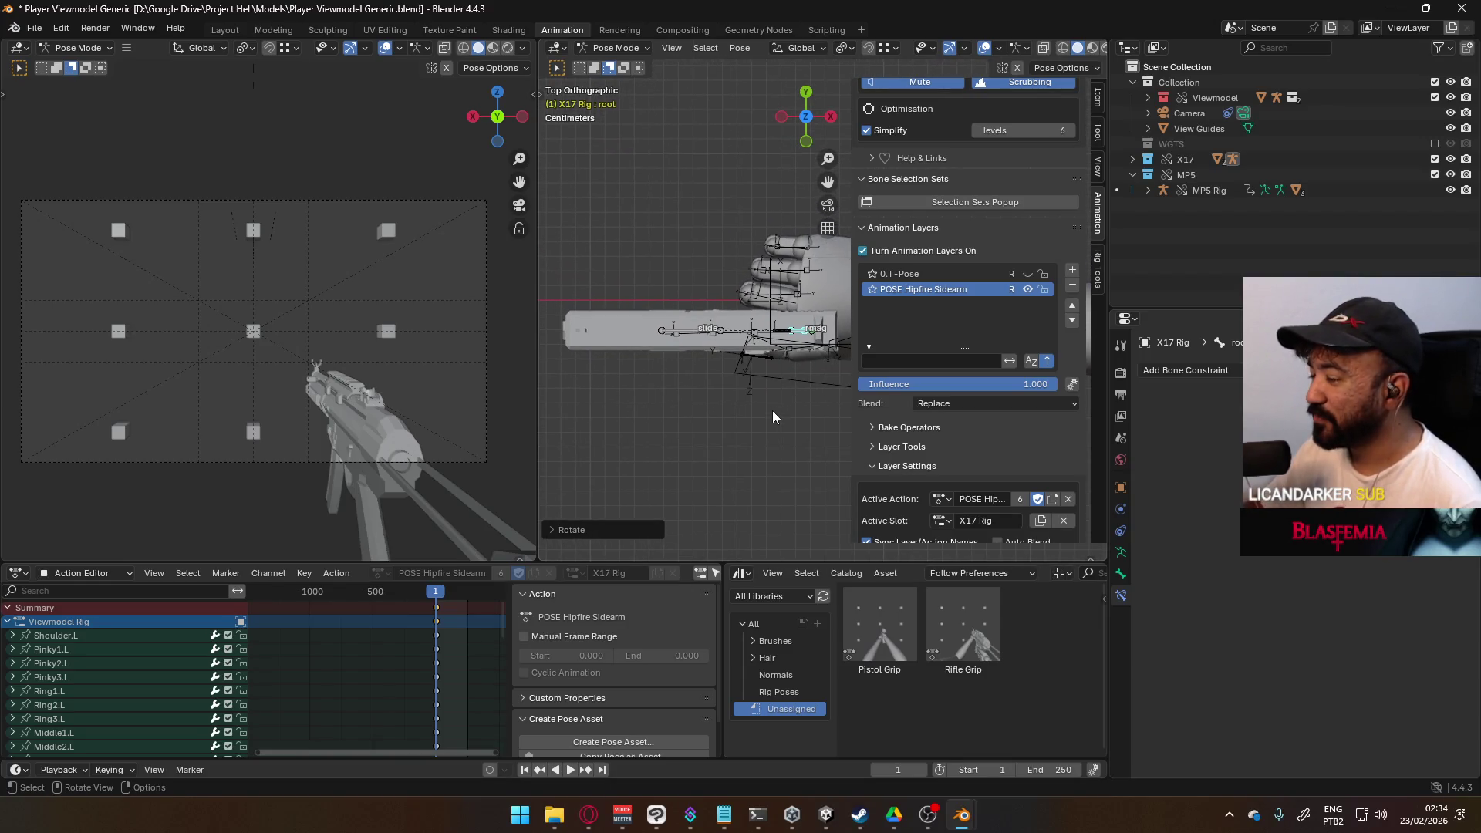
Step: In the front view, rotate the pistol root 90° about the global Y axis
key(KP_3)
key(KP_1)
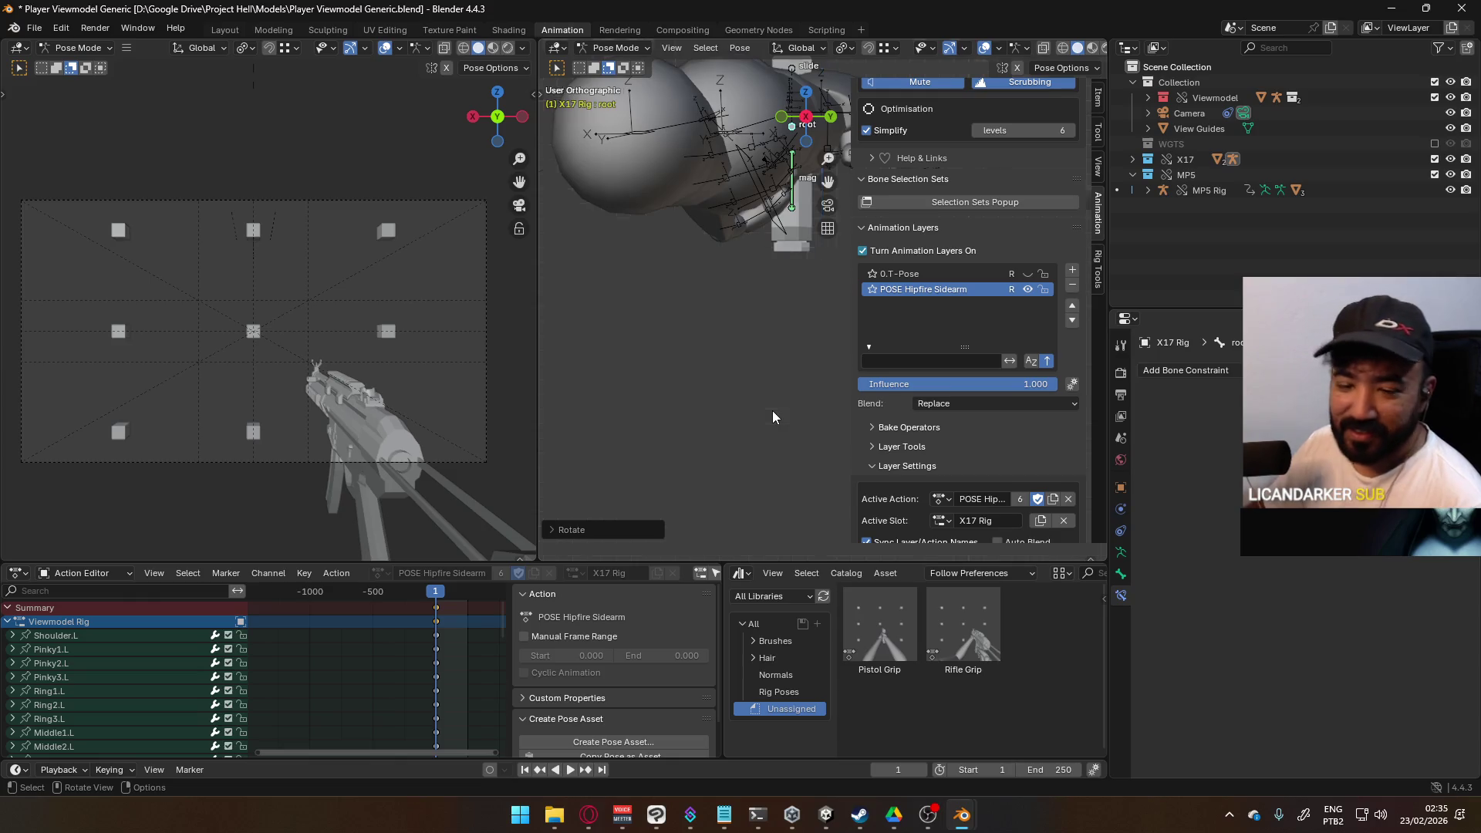
shift+middle_drag(787, 415, 791, 320)
scroll(791, 321, up, 5)
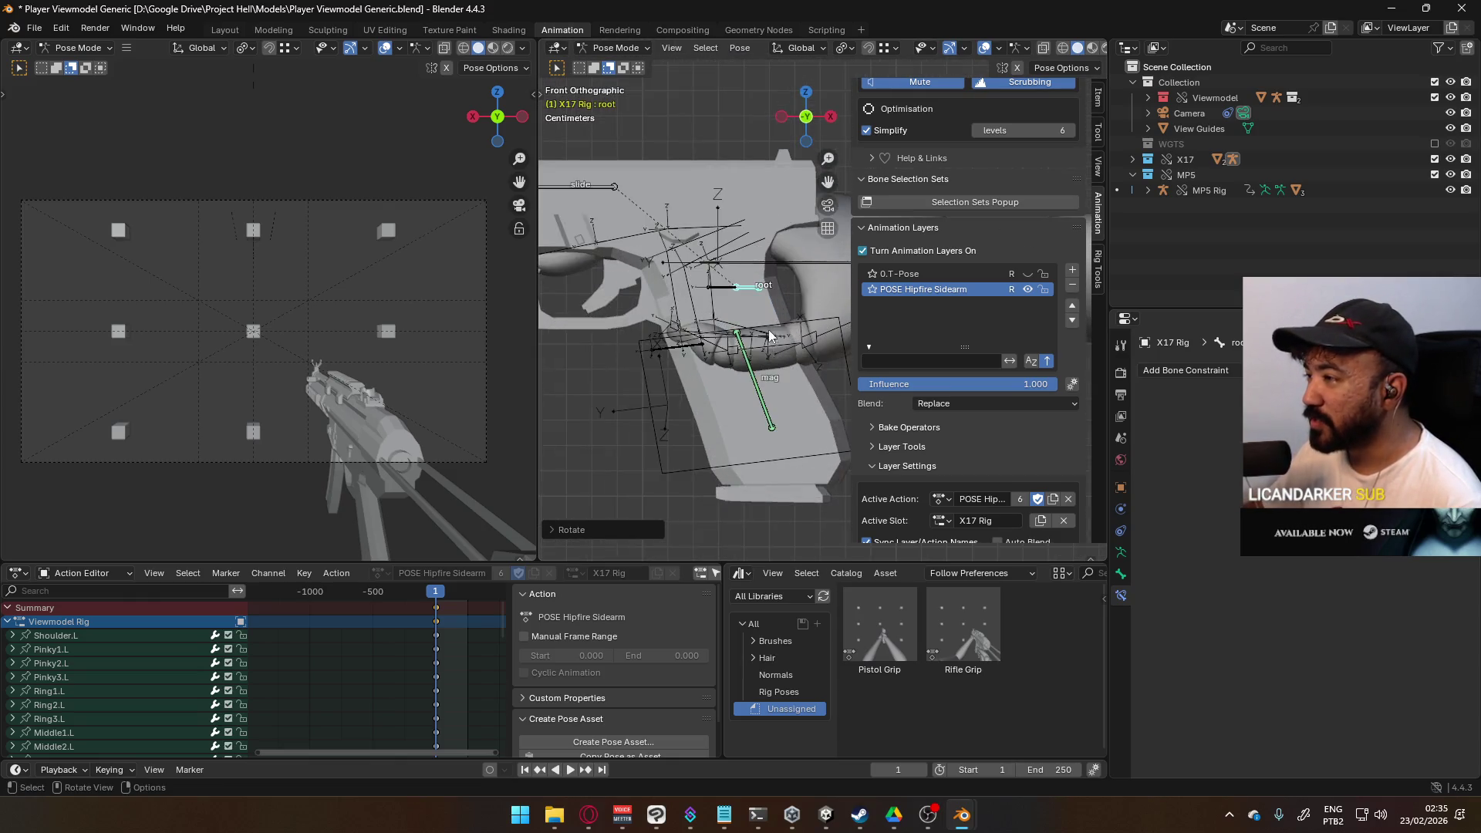
scroll(725, 304, down, 3)
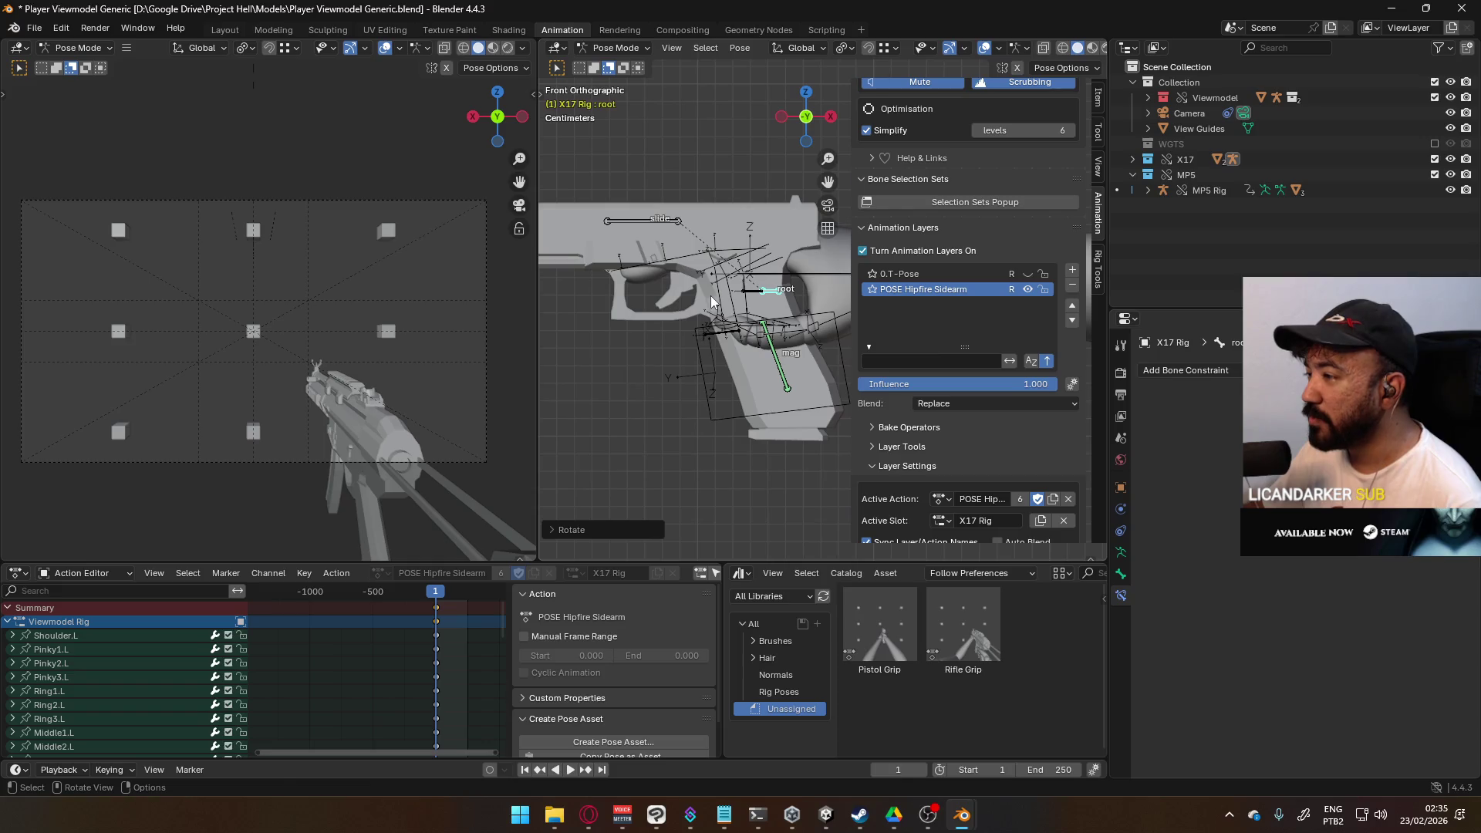
key(r)
key(y)
key(9)
key(0)
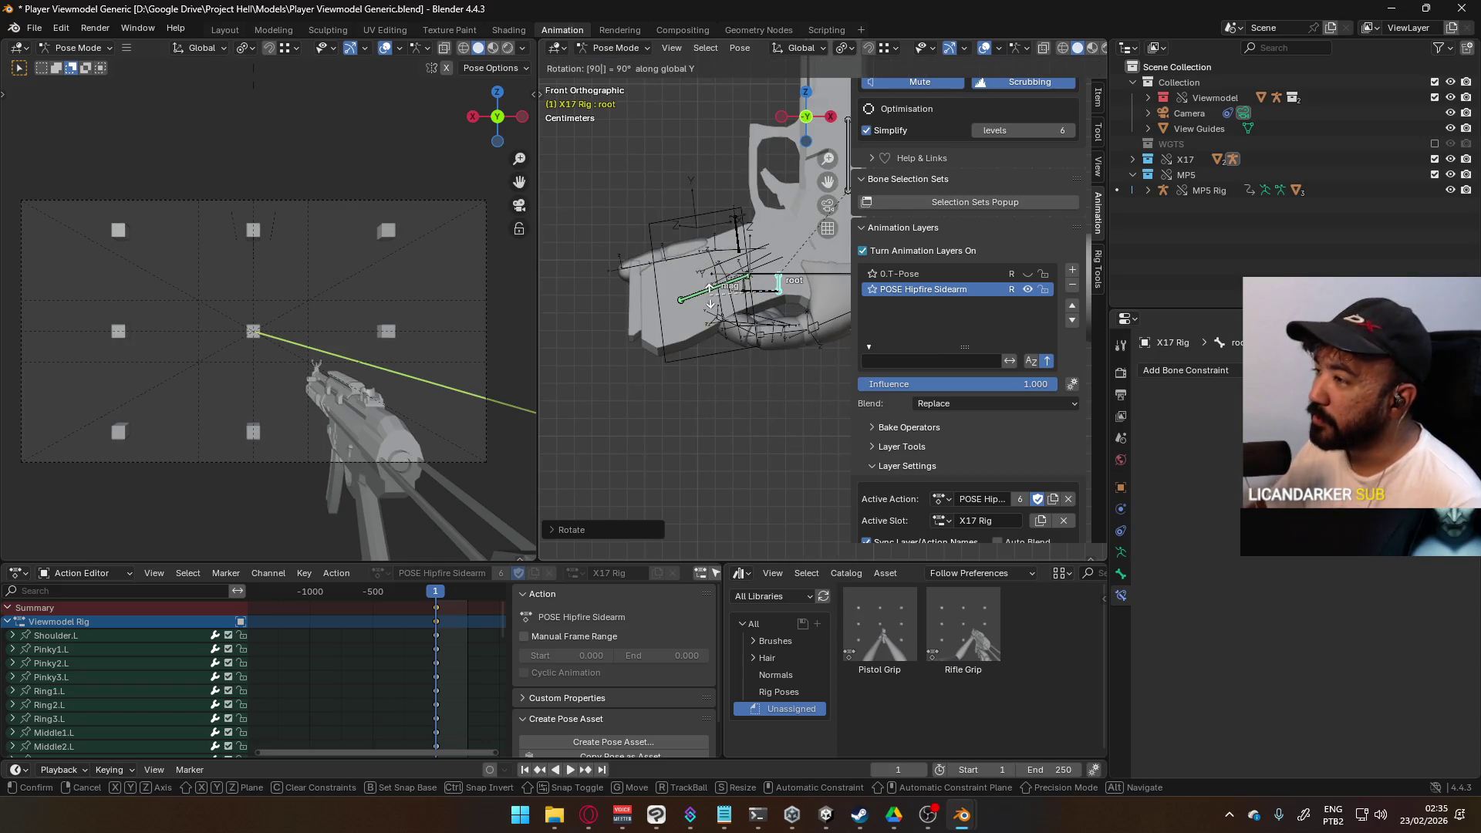
key(Return)
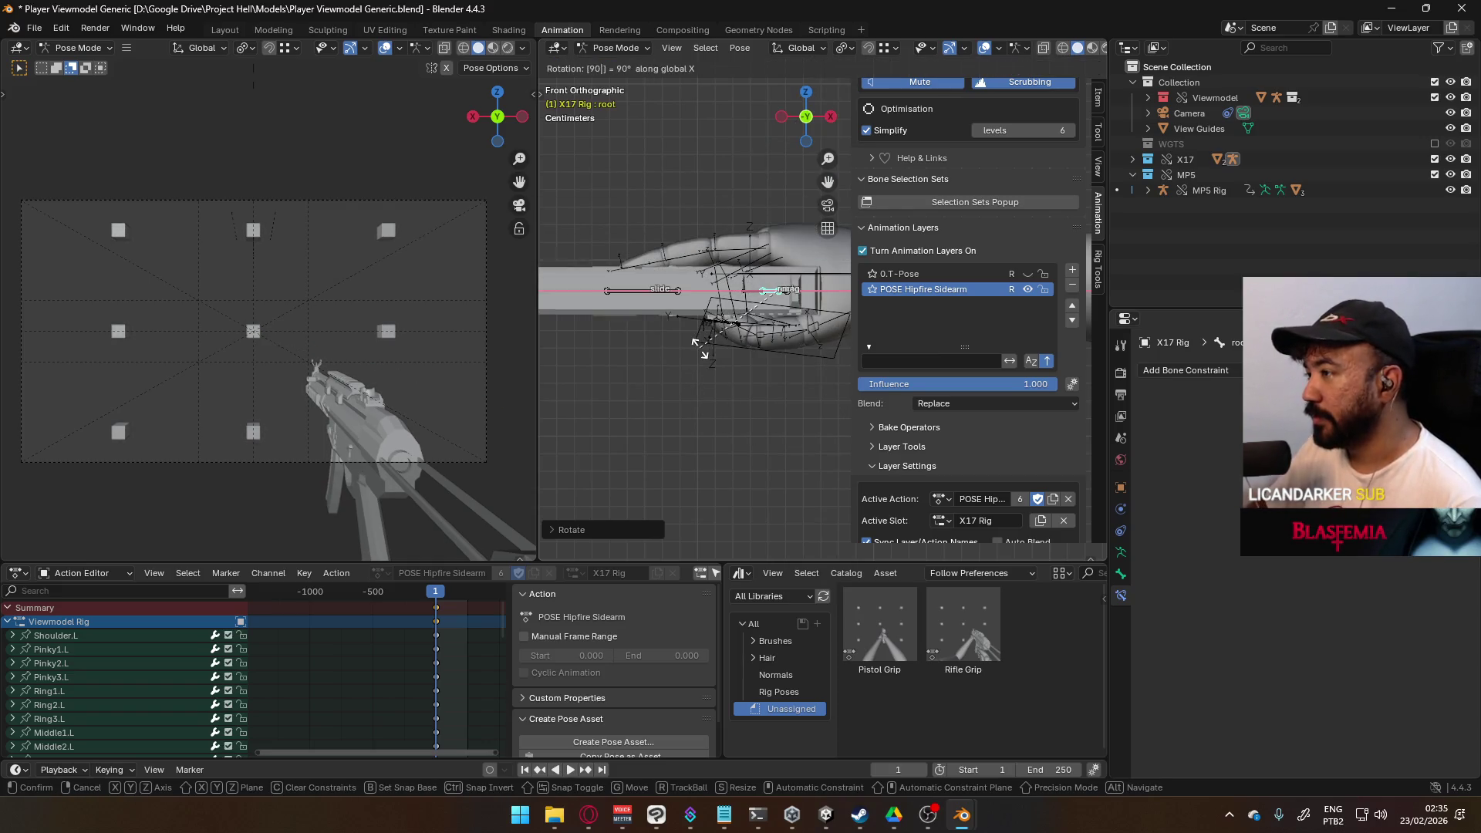
scroll(701, 349, down, 1)
scroll(724, 330, up, 3)
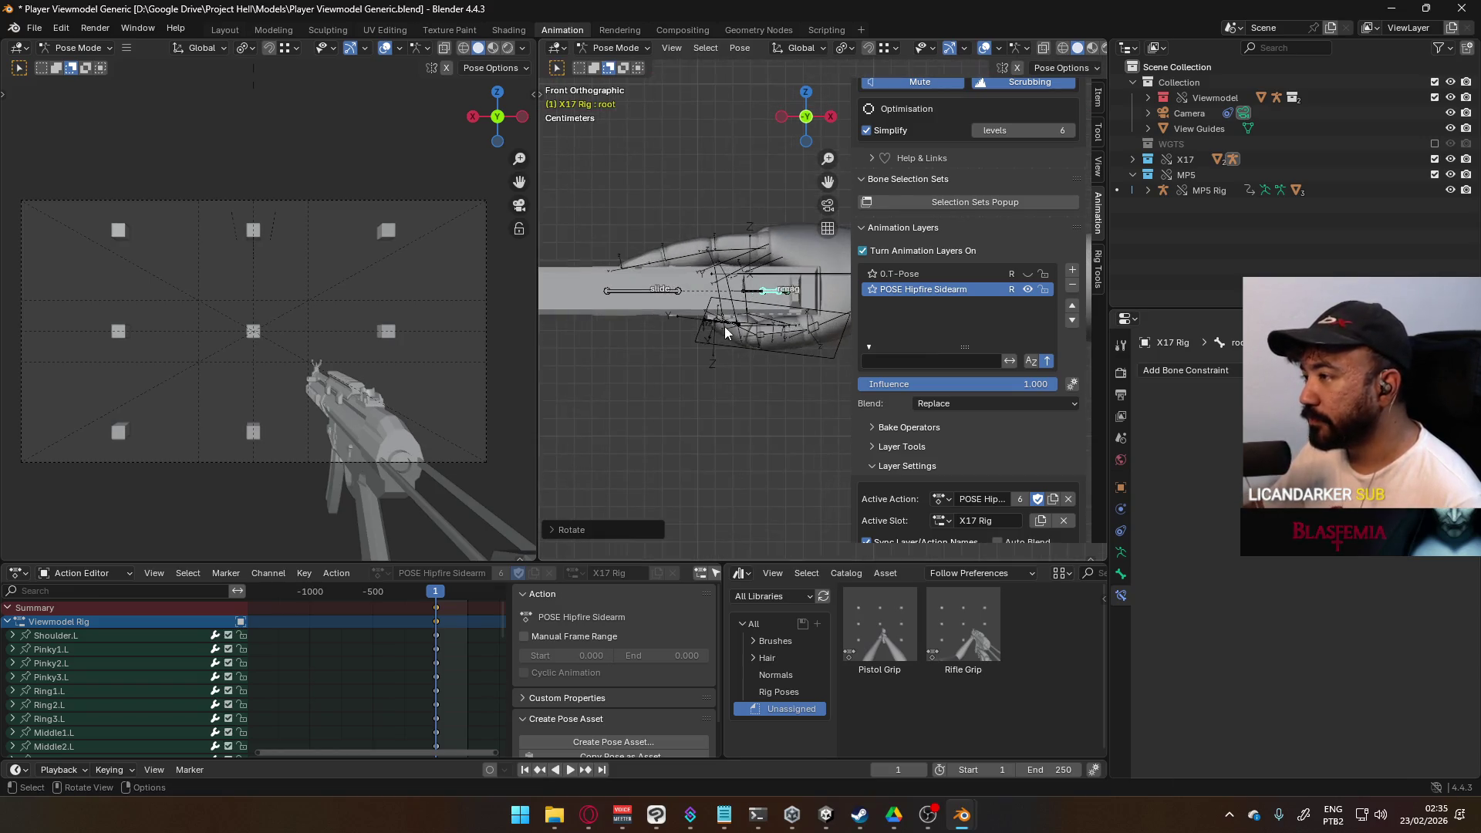
scroll(950, 298, down, 2)
mouse_move(706, 296)
shift+middle_down()
mouse_move(655, 296)
mouse_move(751, 381)
mouse_move(739, 404)
shift+middle_up()
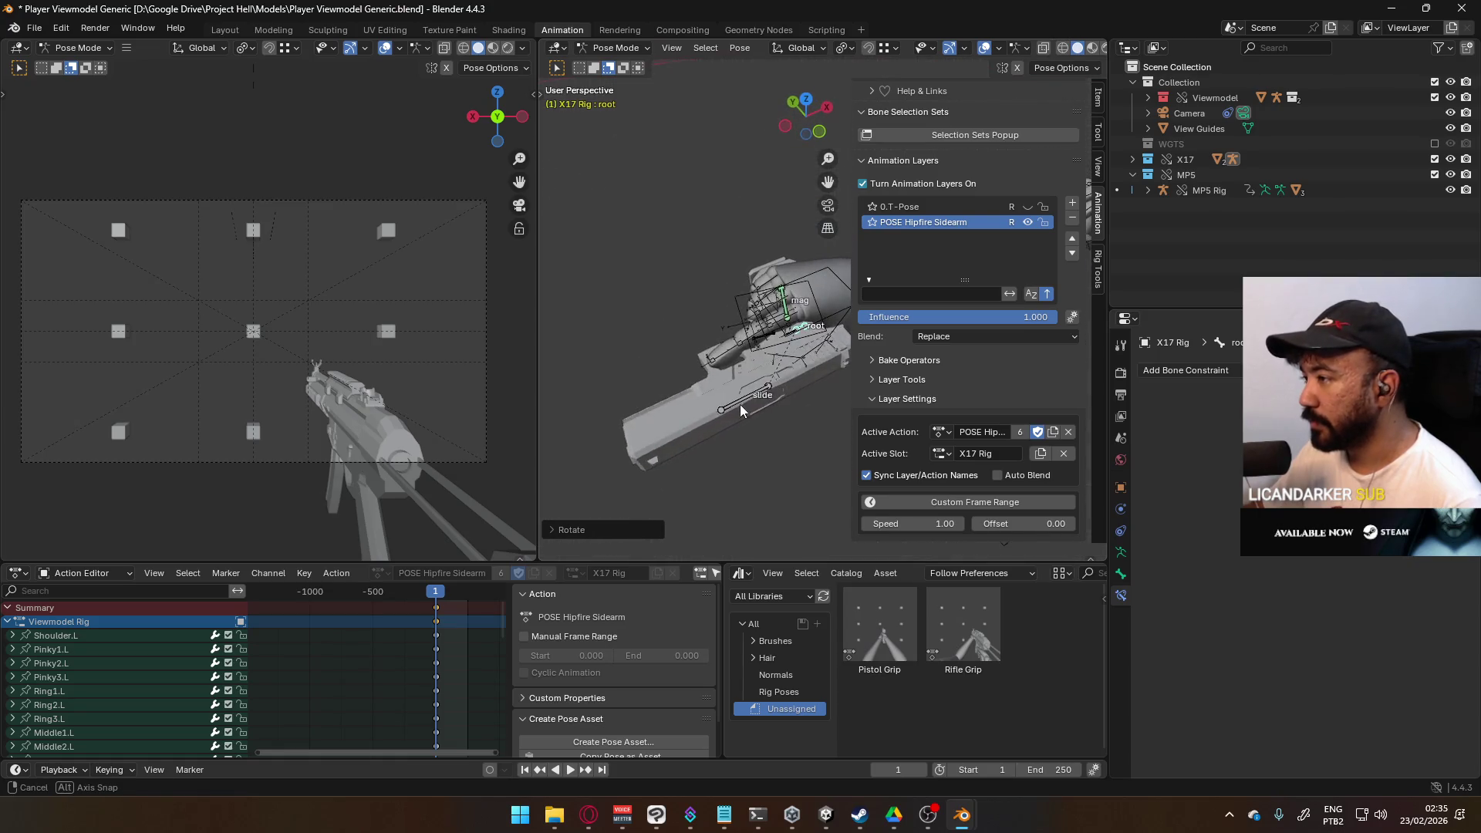
click(614, 48)
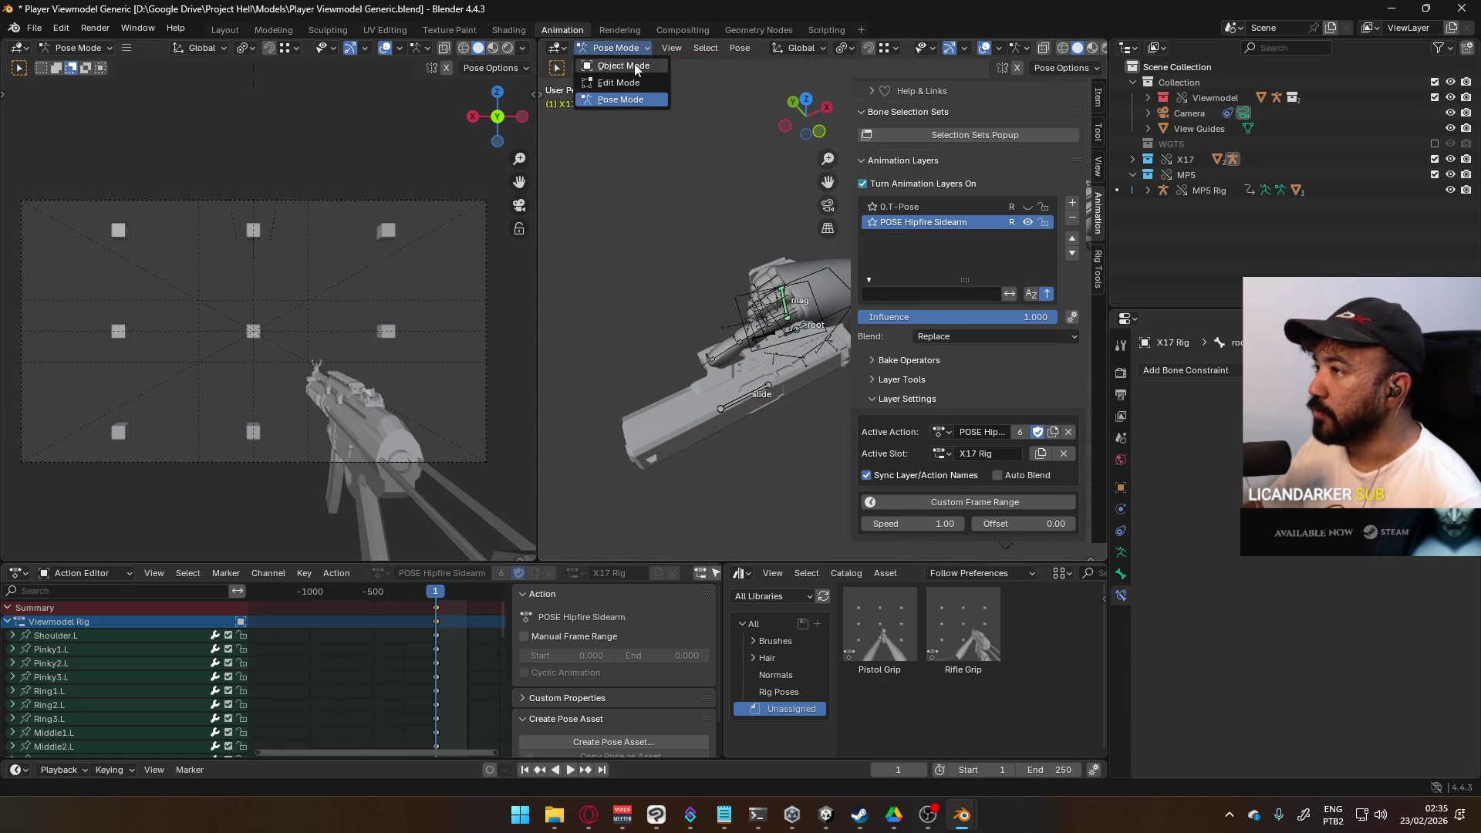
Step: Put the Viewmodel Rig into Pose Mode and open the Child Of MP5 constraint's options
click(617, 65)
click(749, 300)
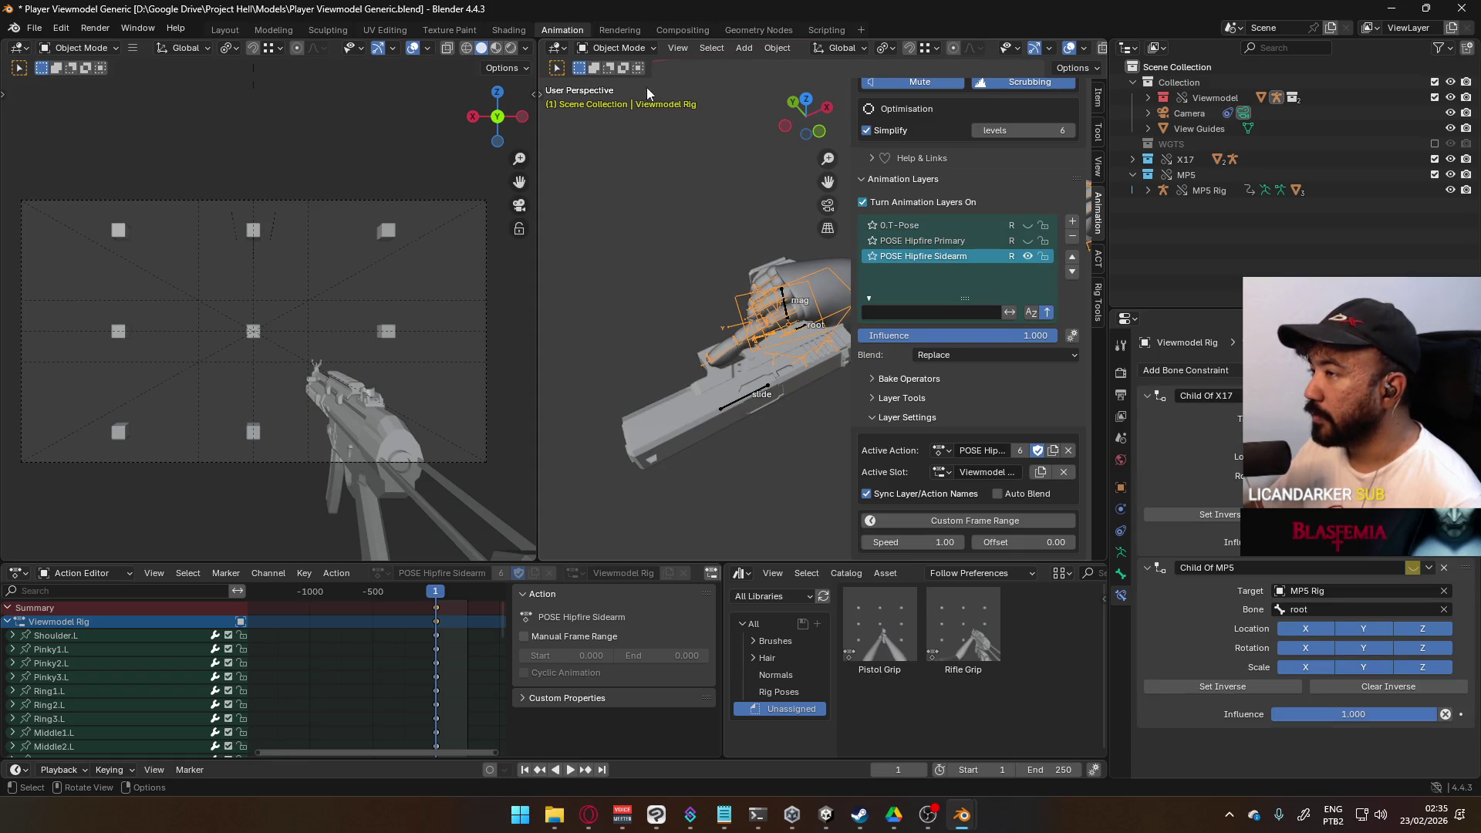
click(614, 48)
click(625, 99)
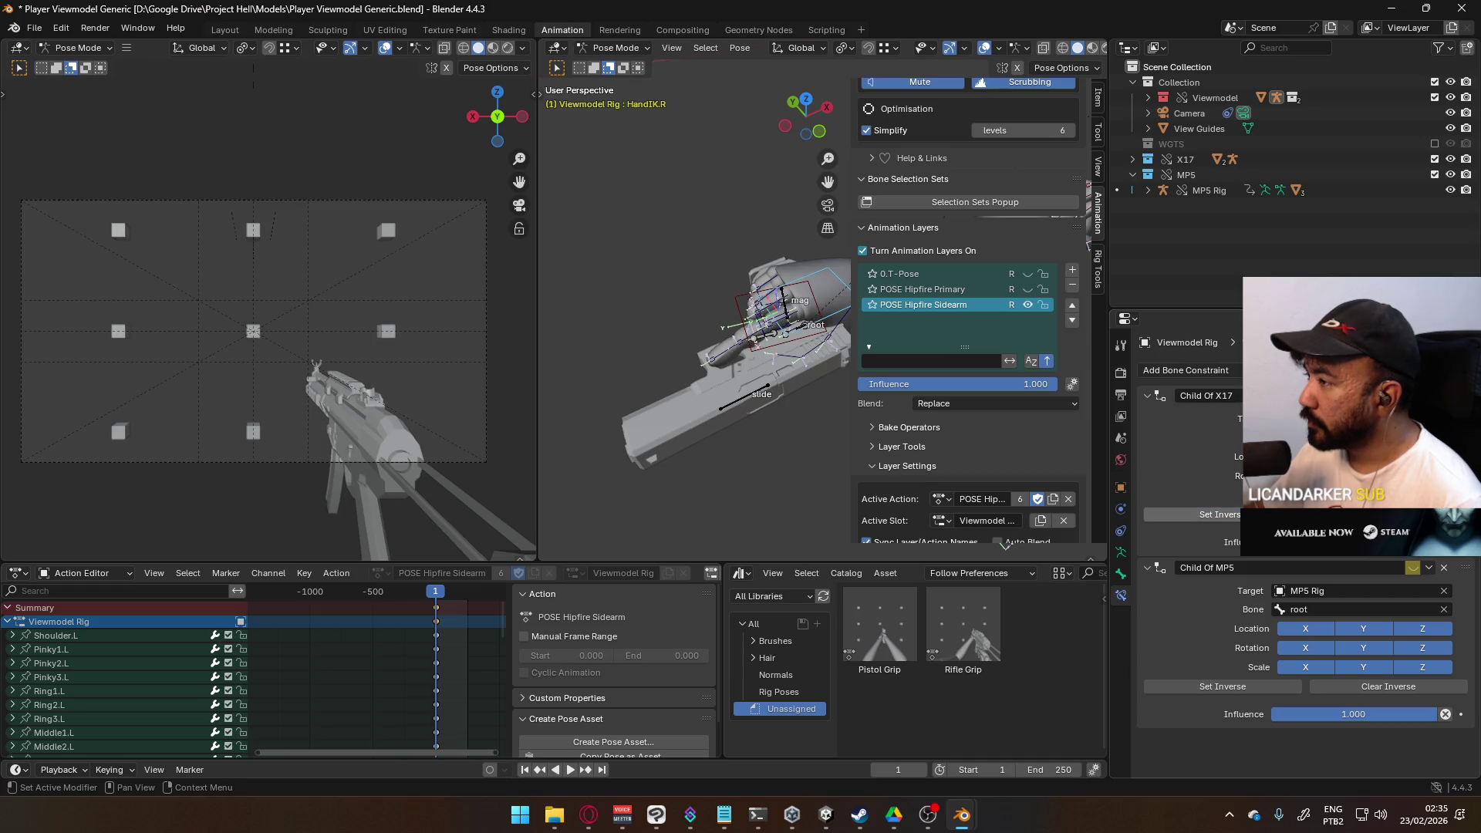
right_click(1295, 567)
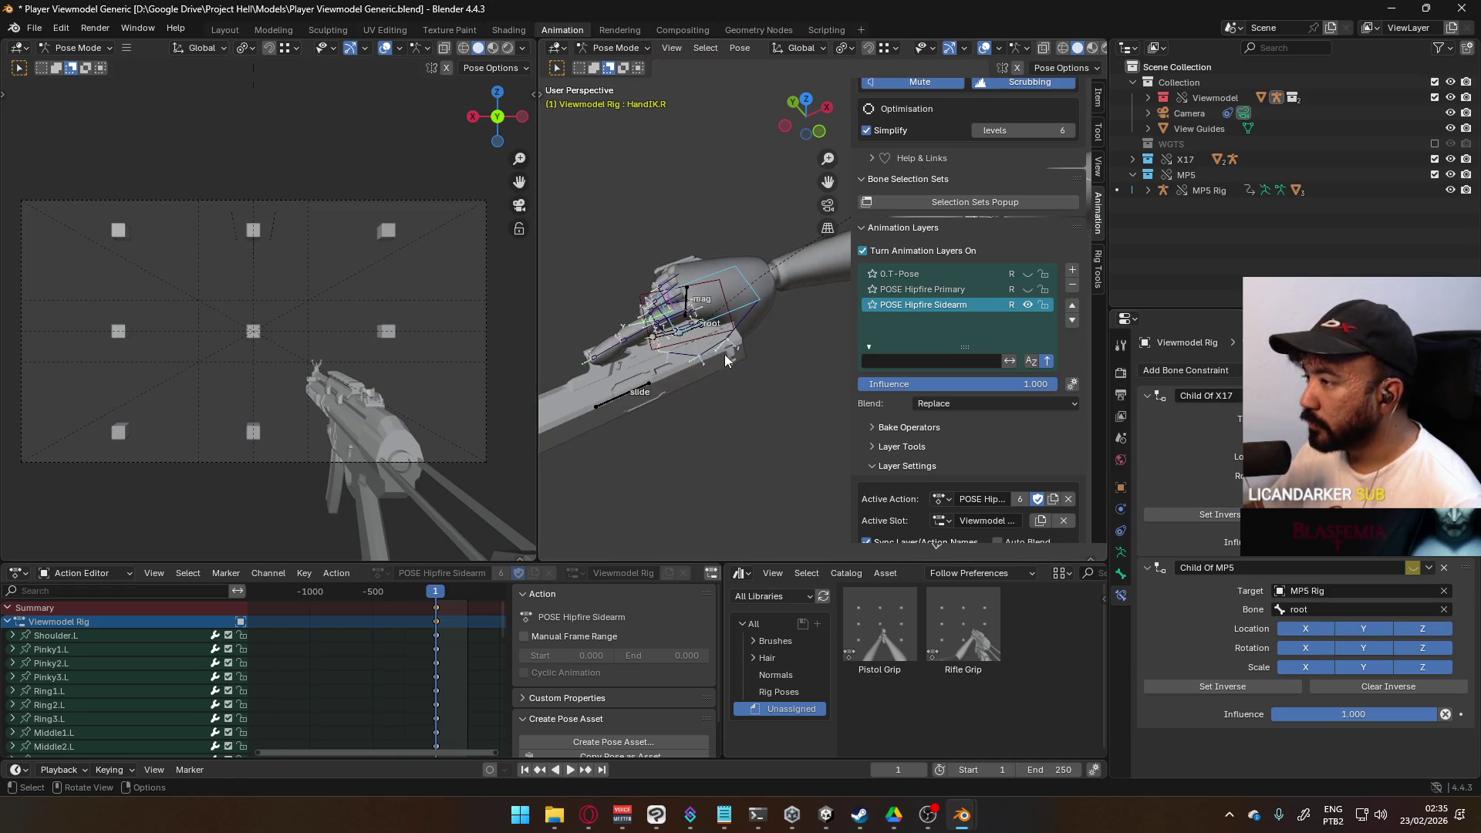
Step: Return to Object Mode, make the X17 Rig active, and put it back into Pose Mode
click(615, 47)
click(610, 65)
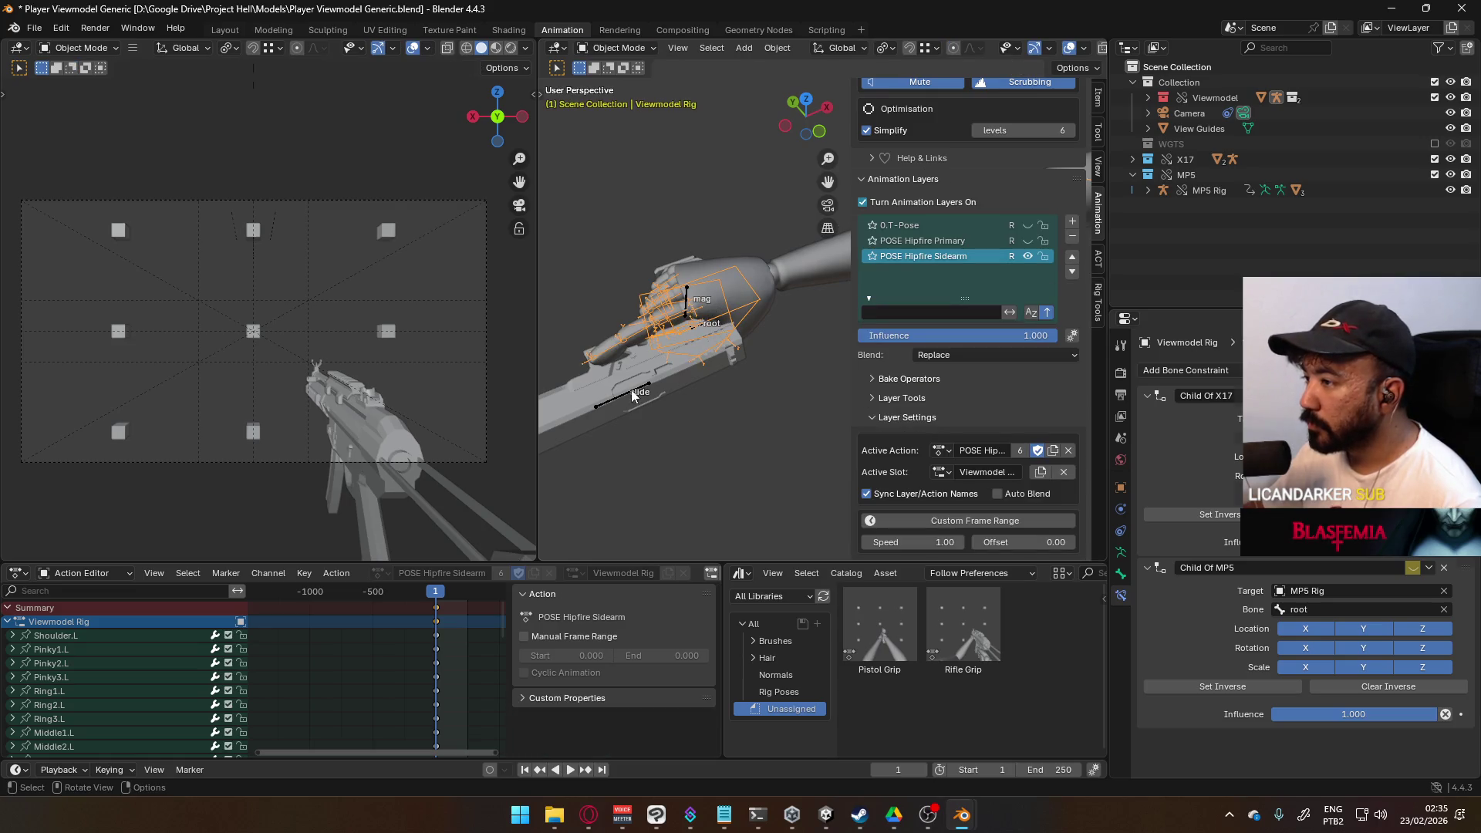
click(631, 390)
click(615, 47)
click(609, 98)
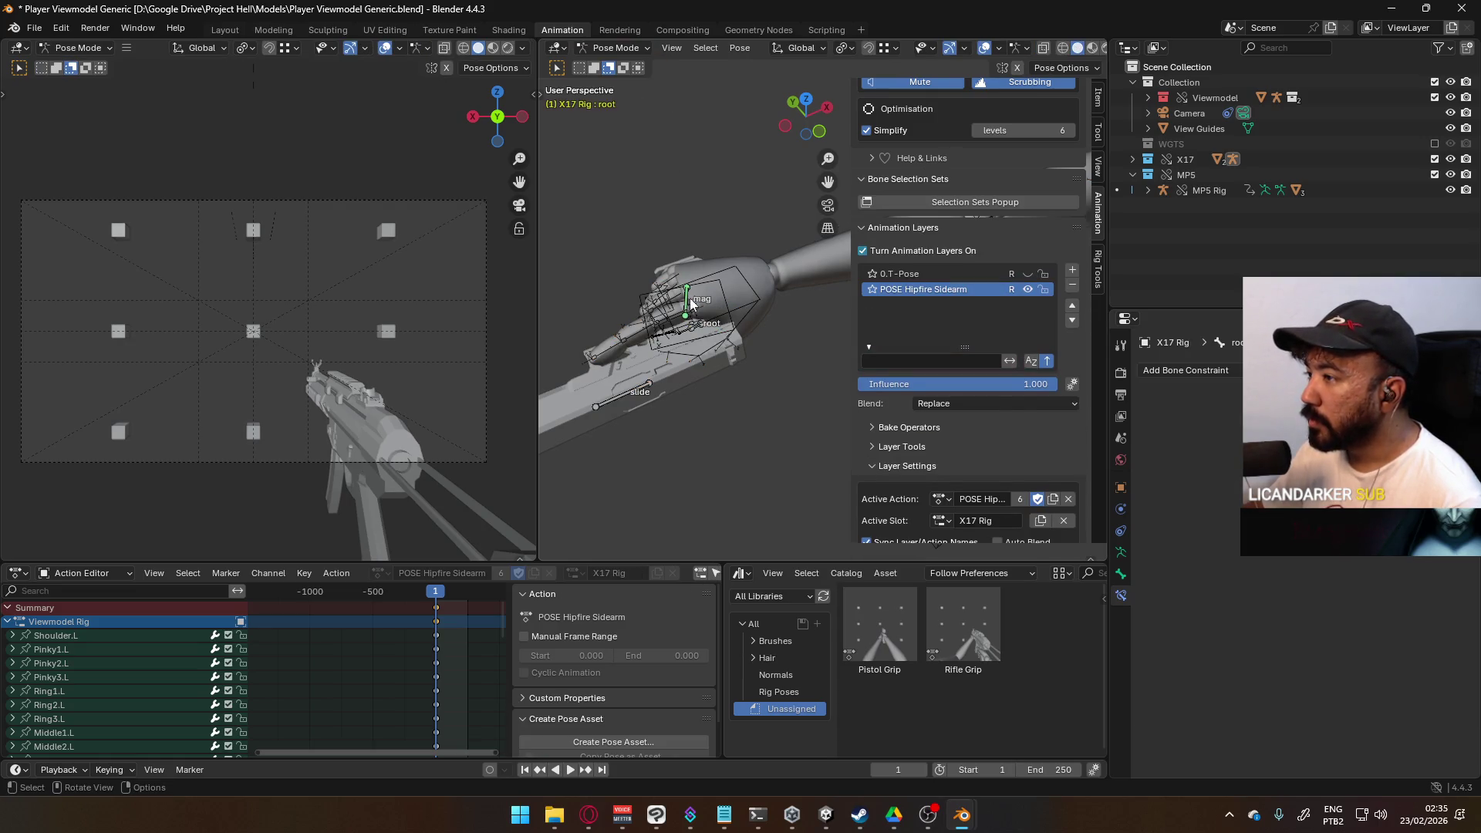
scroll(696, 327, down, 5)
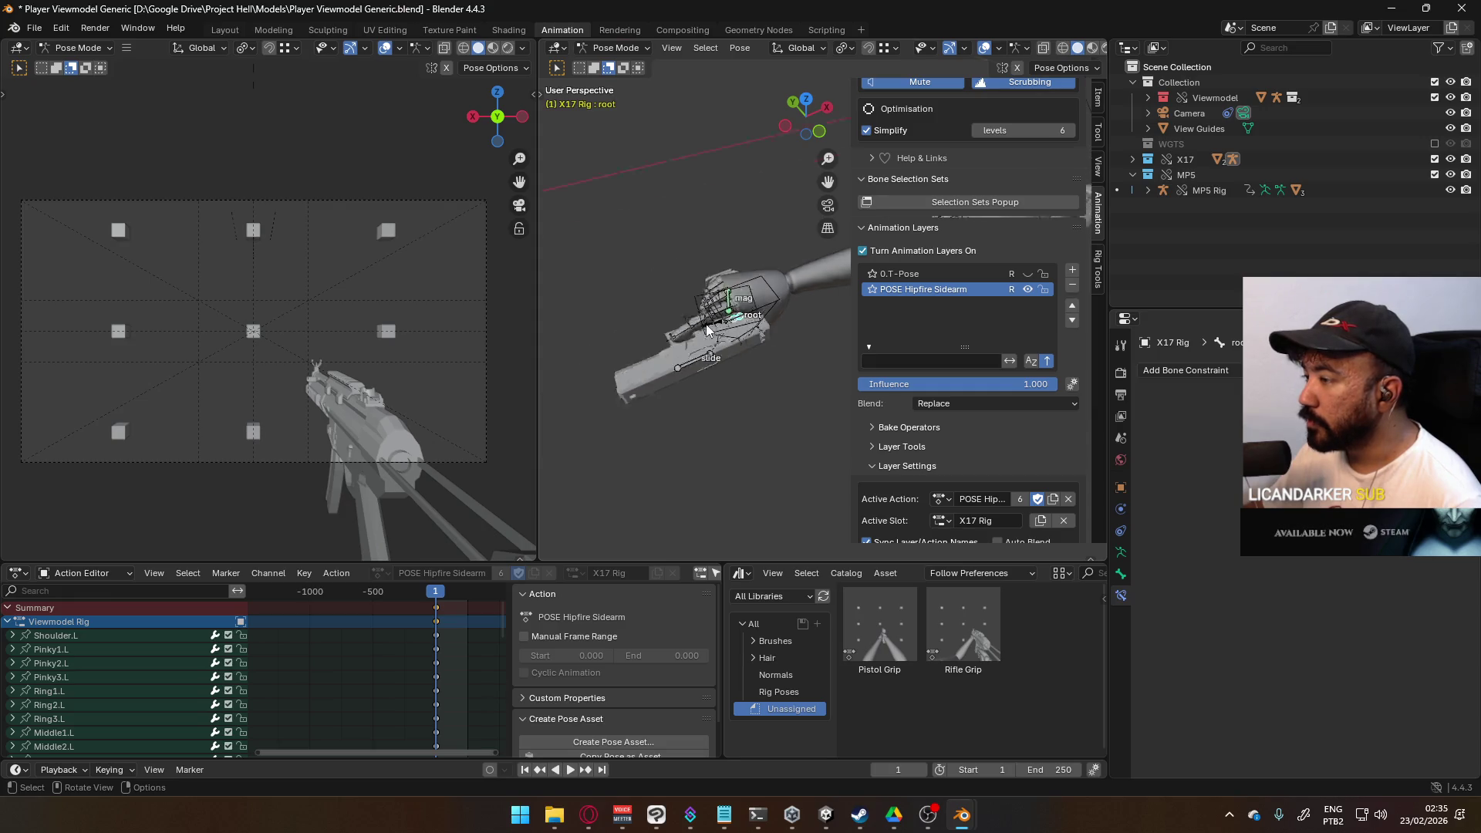
Step: Move the X17 Rig root toward the gripping hand, checking from the front and right views
key(g)
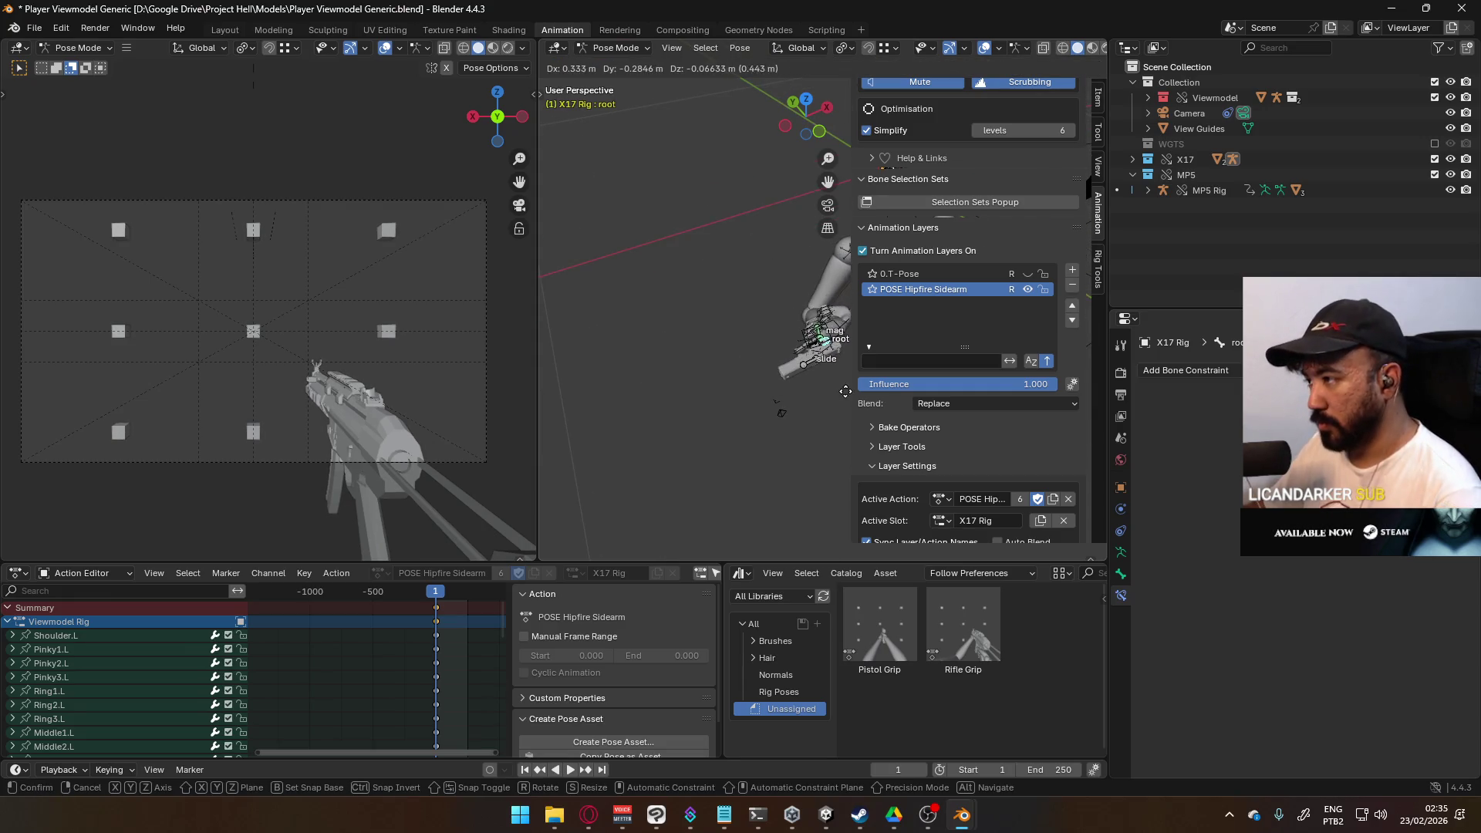
click(845, 391)
key(KP_1)
scroll(806, 355, up, 3)
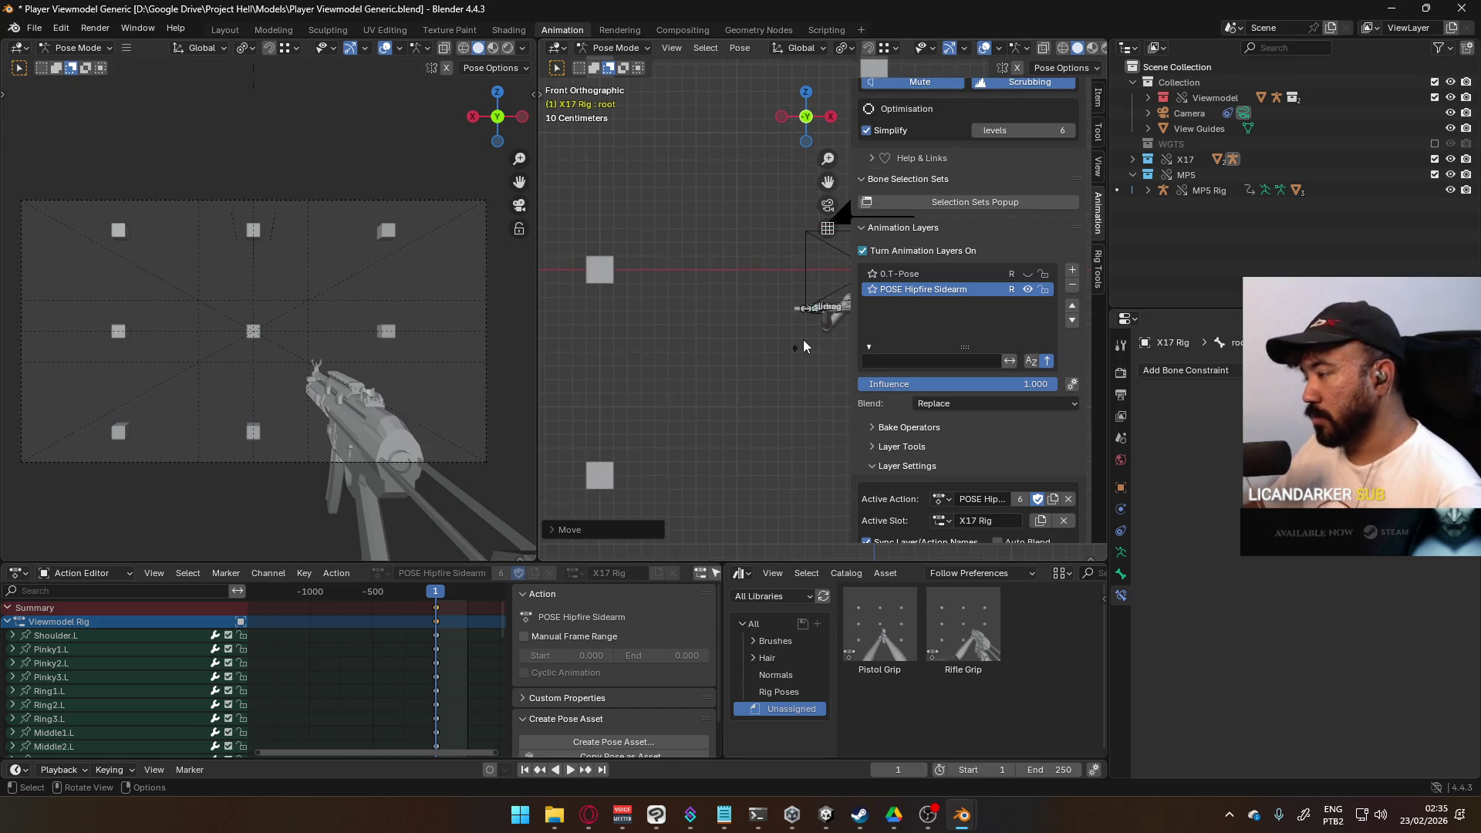
key(g)
click(806, 410)
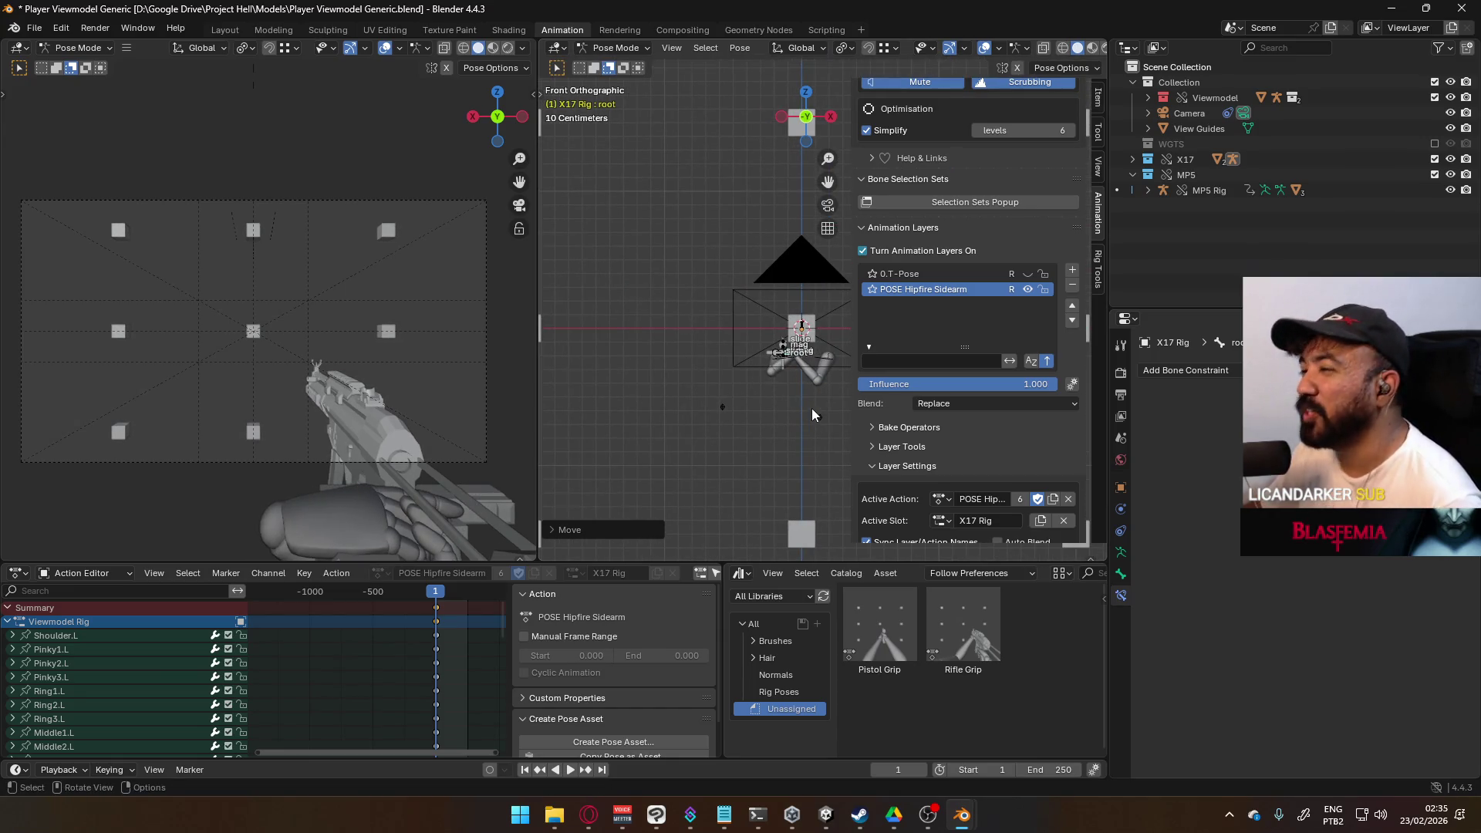
key(KP_3)
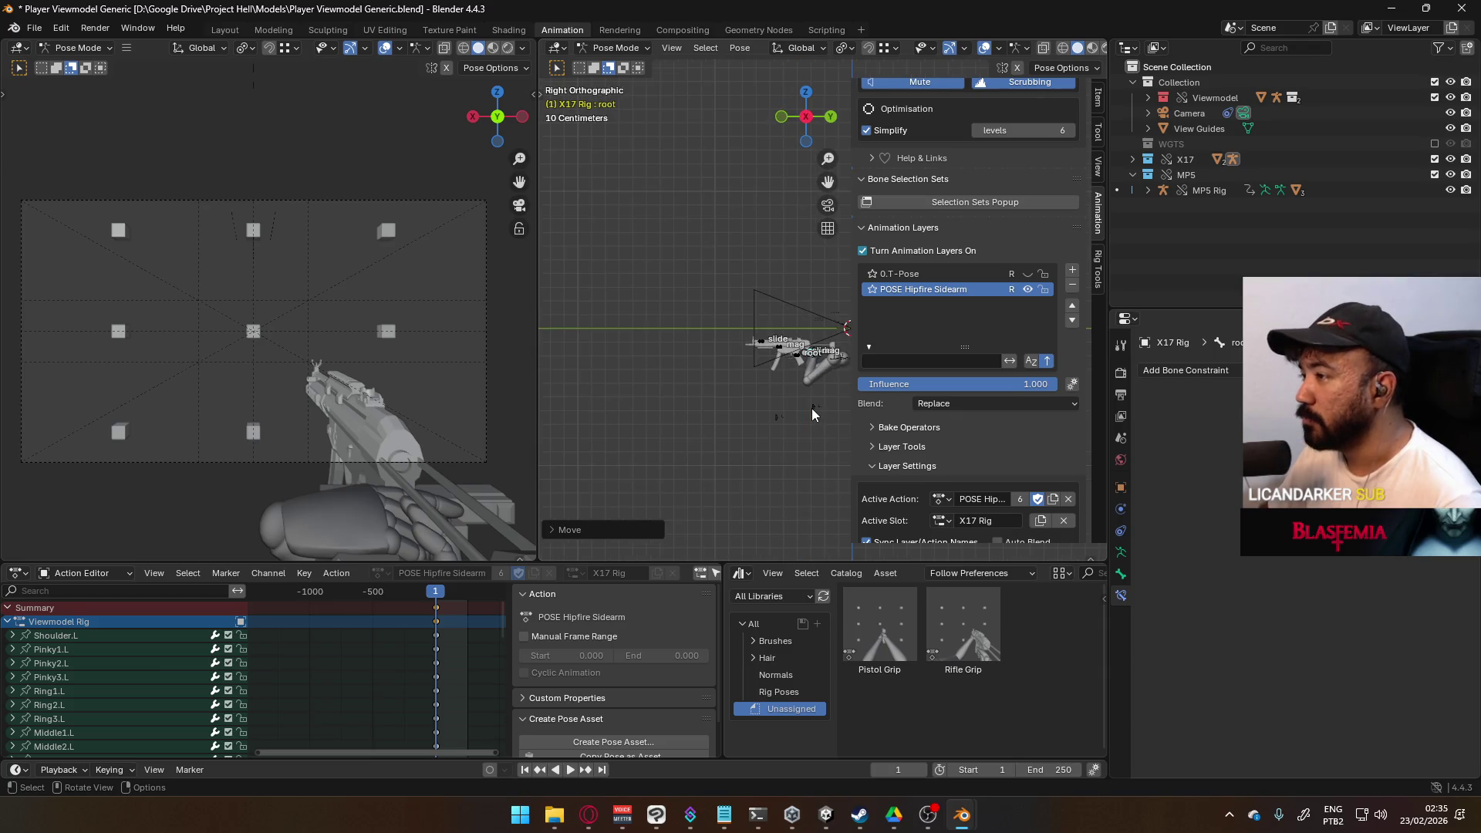
scroll(710, 409, up, 2)
scroll(709, 410, up, 5)
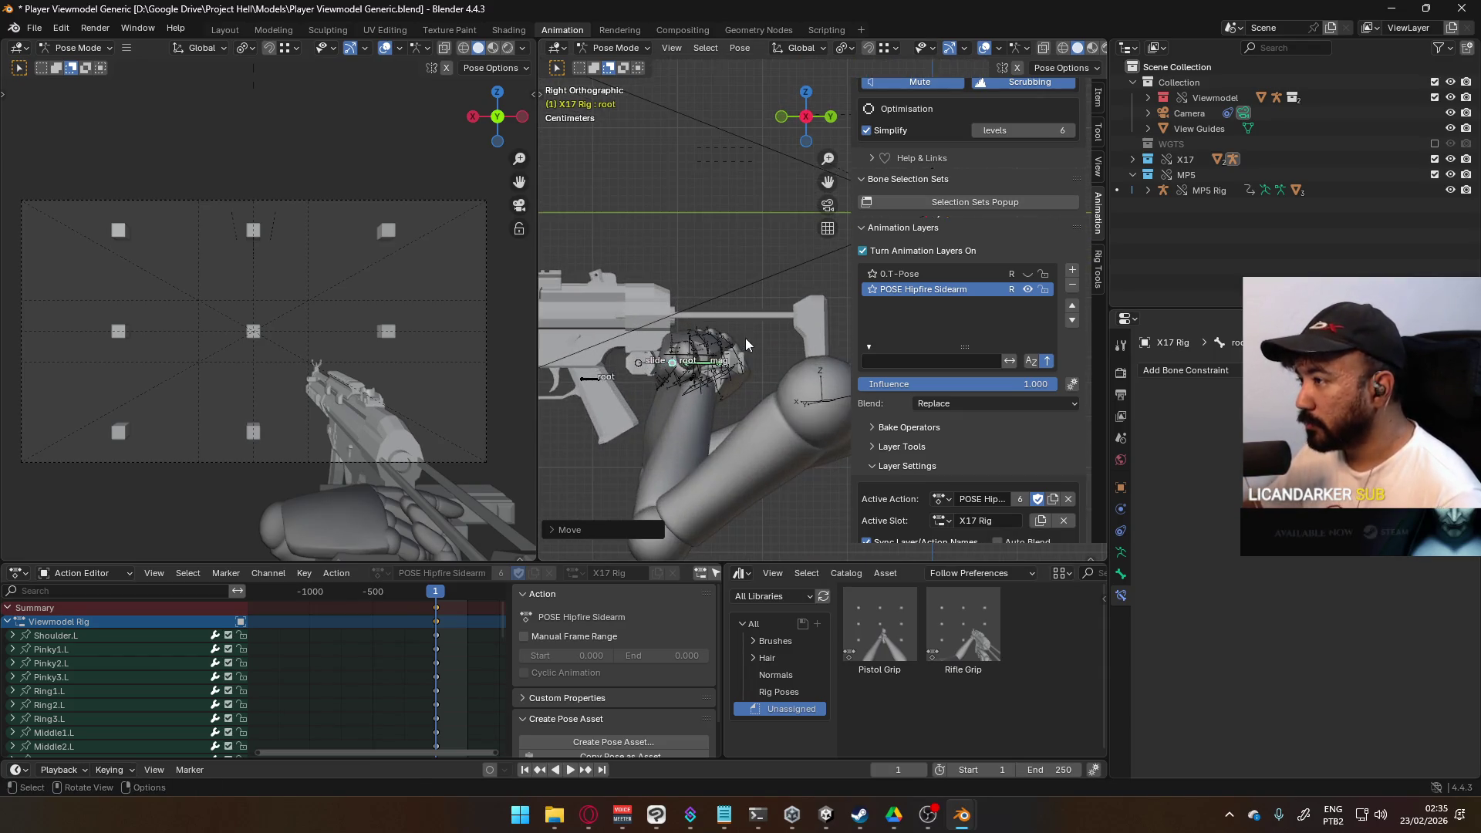
Step: Rotate the X17 root about the global Z axis
key(r)
text(0)
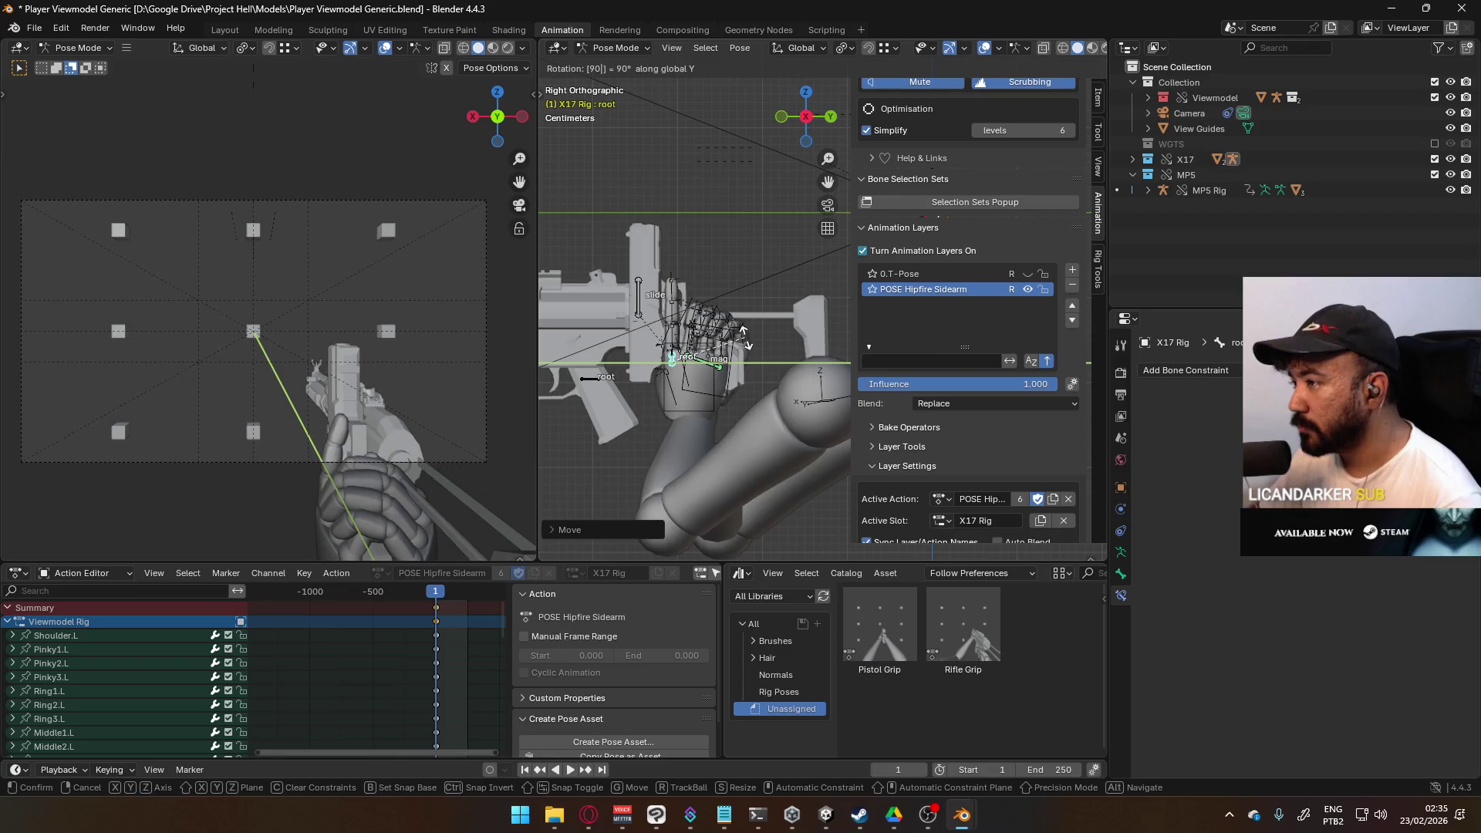
key(BackSpace)
key(z)
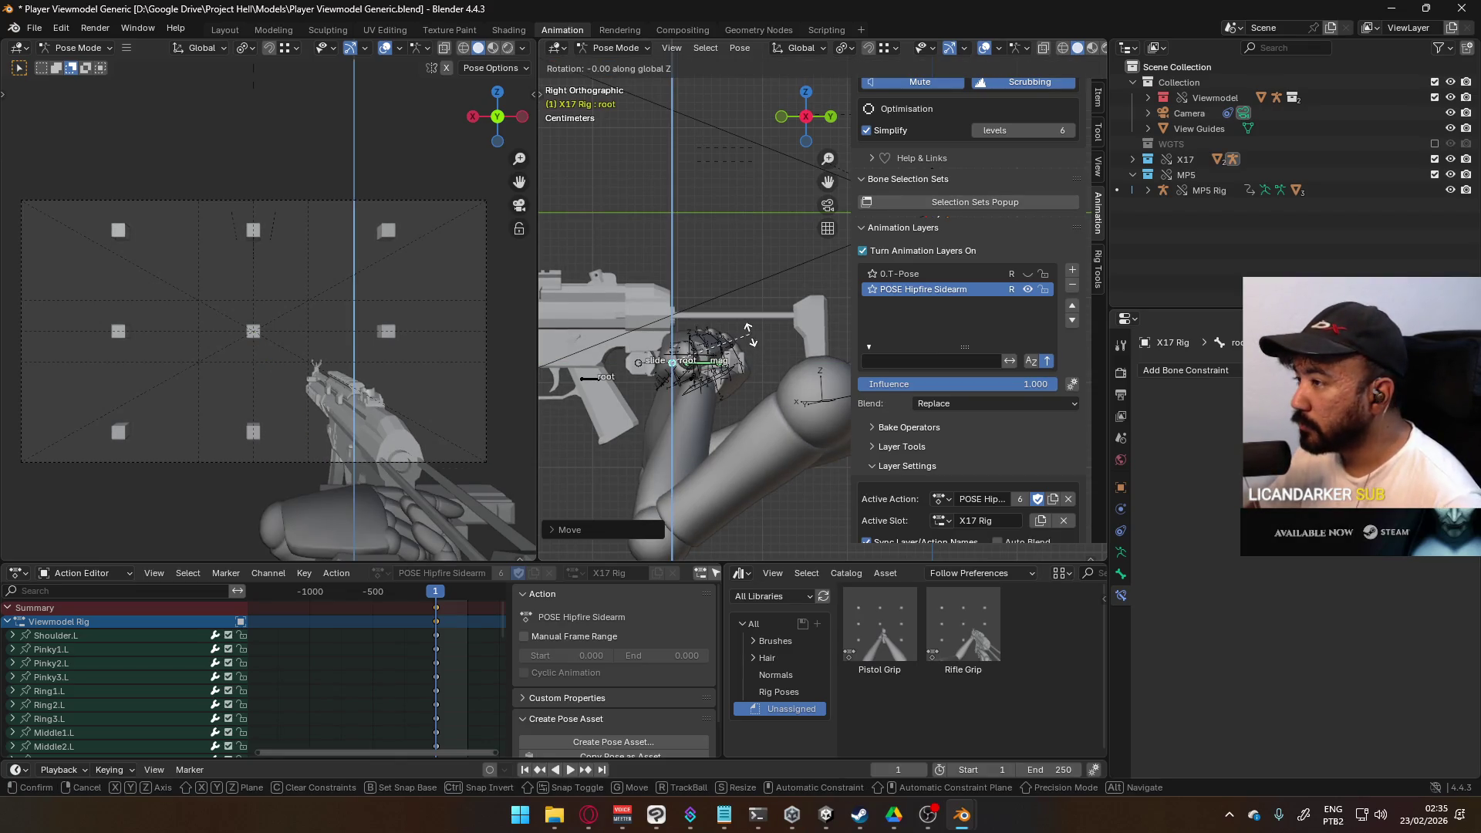
key(Return)
text(ry)
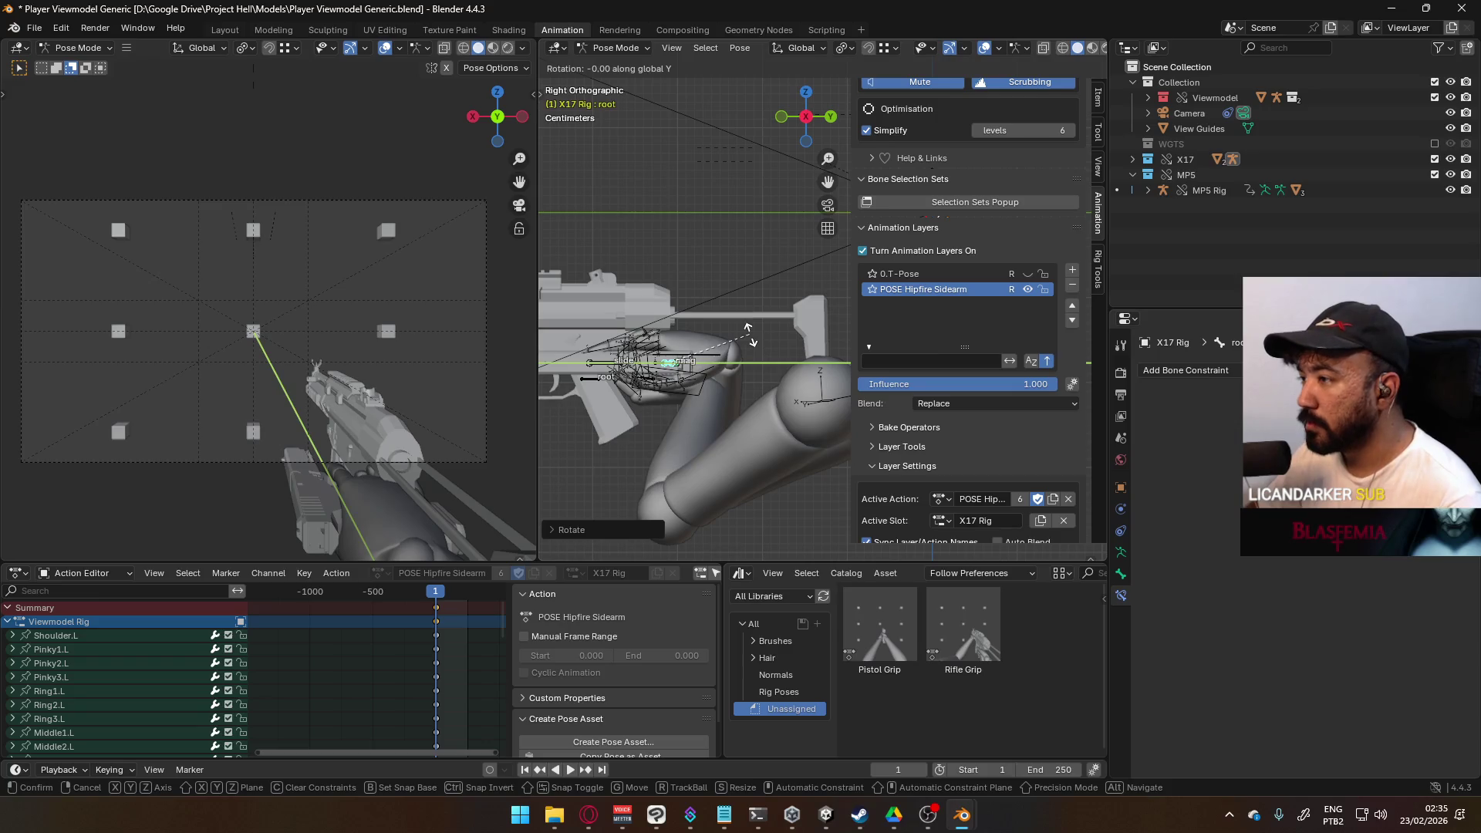
text(90)
key(BackSpace)
key(BackSpace)
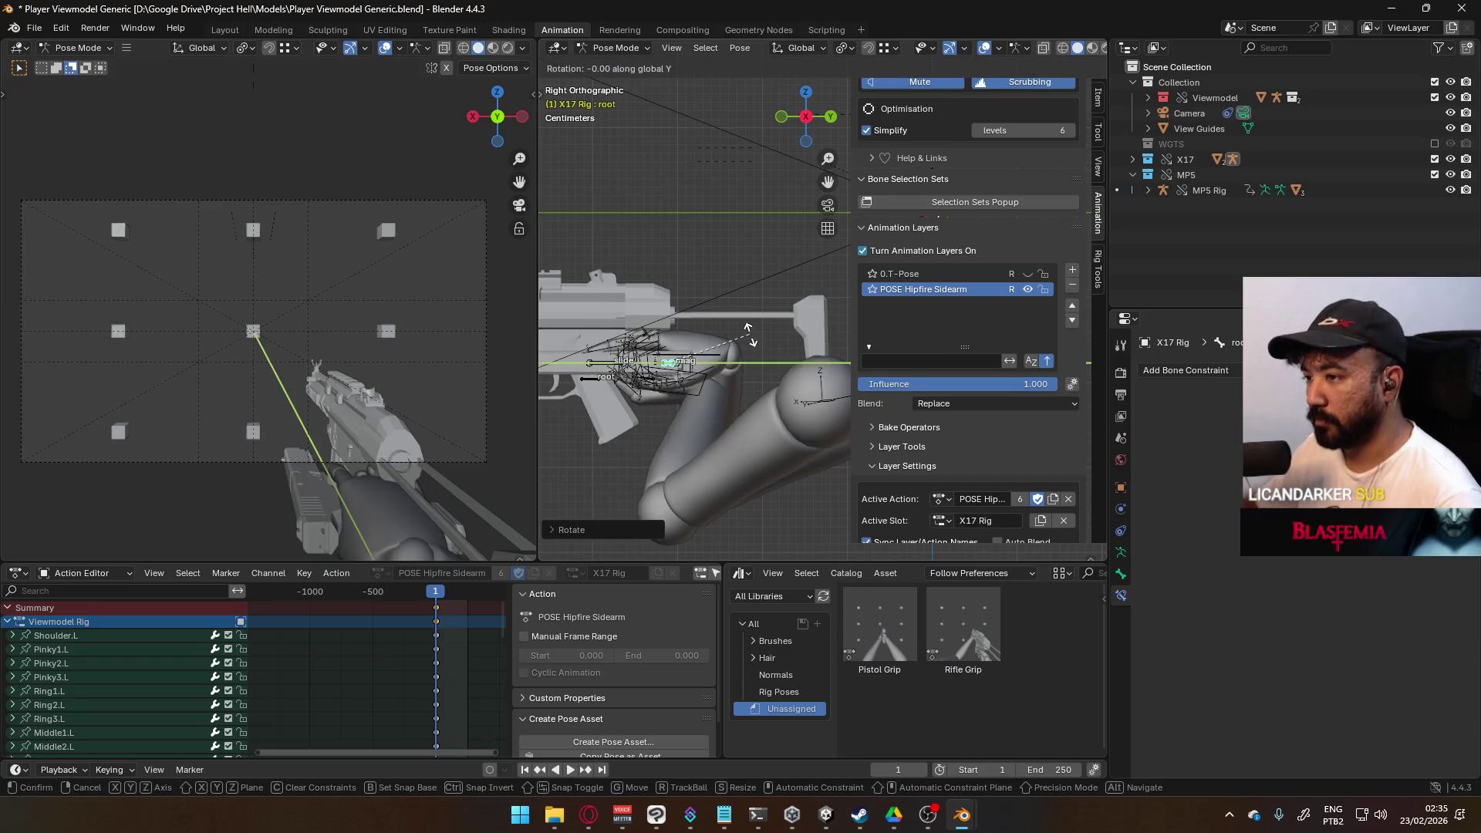
key(Escape)
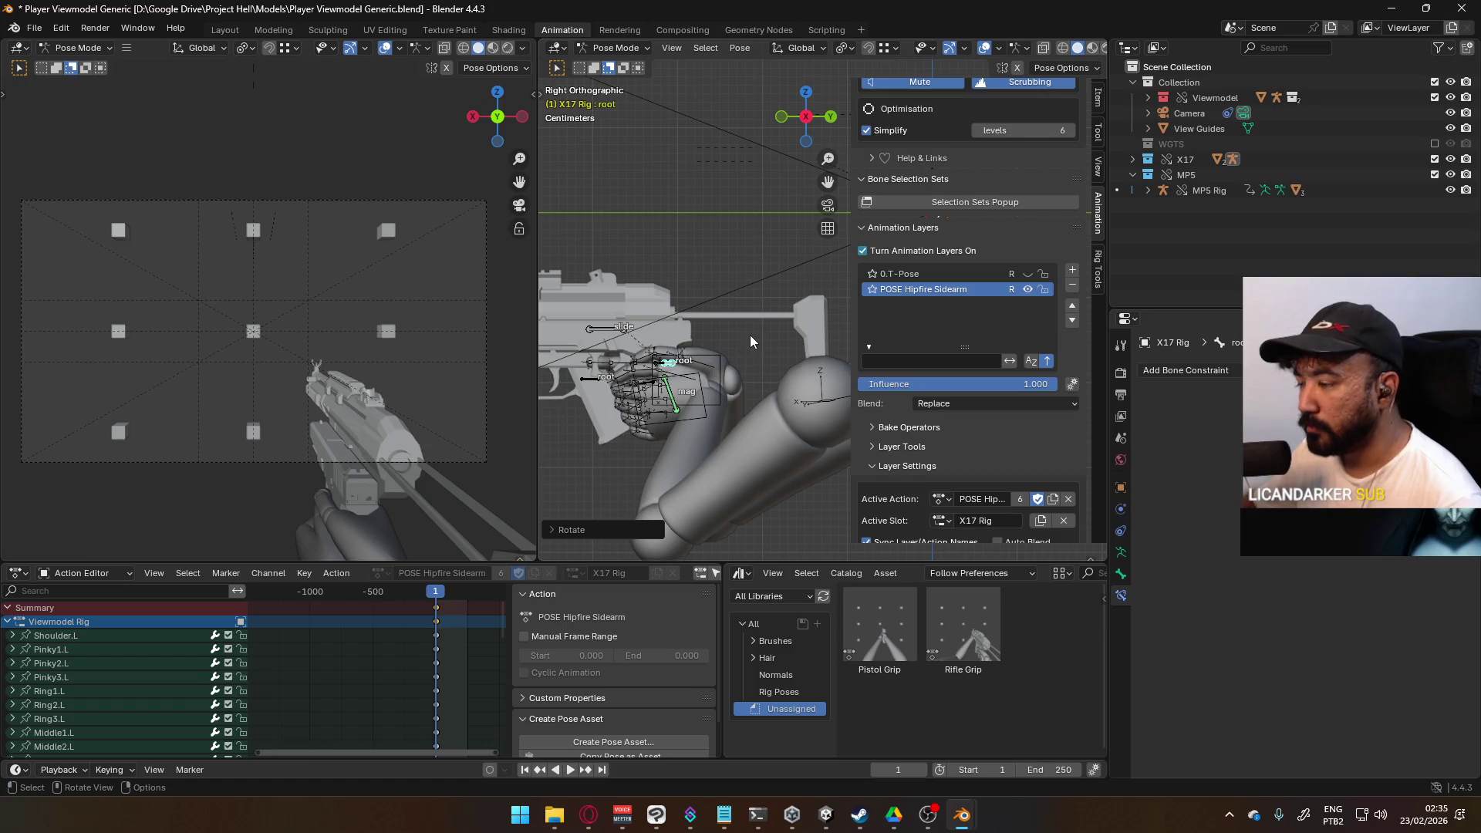
Step: Reposition the X17 root, sliding it along the global X axis to the hand
key(g)
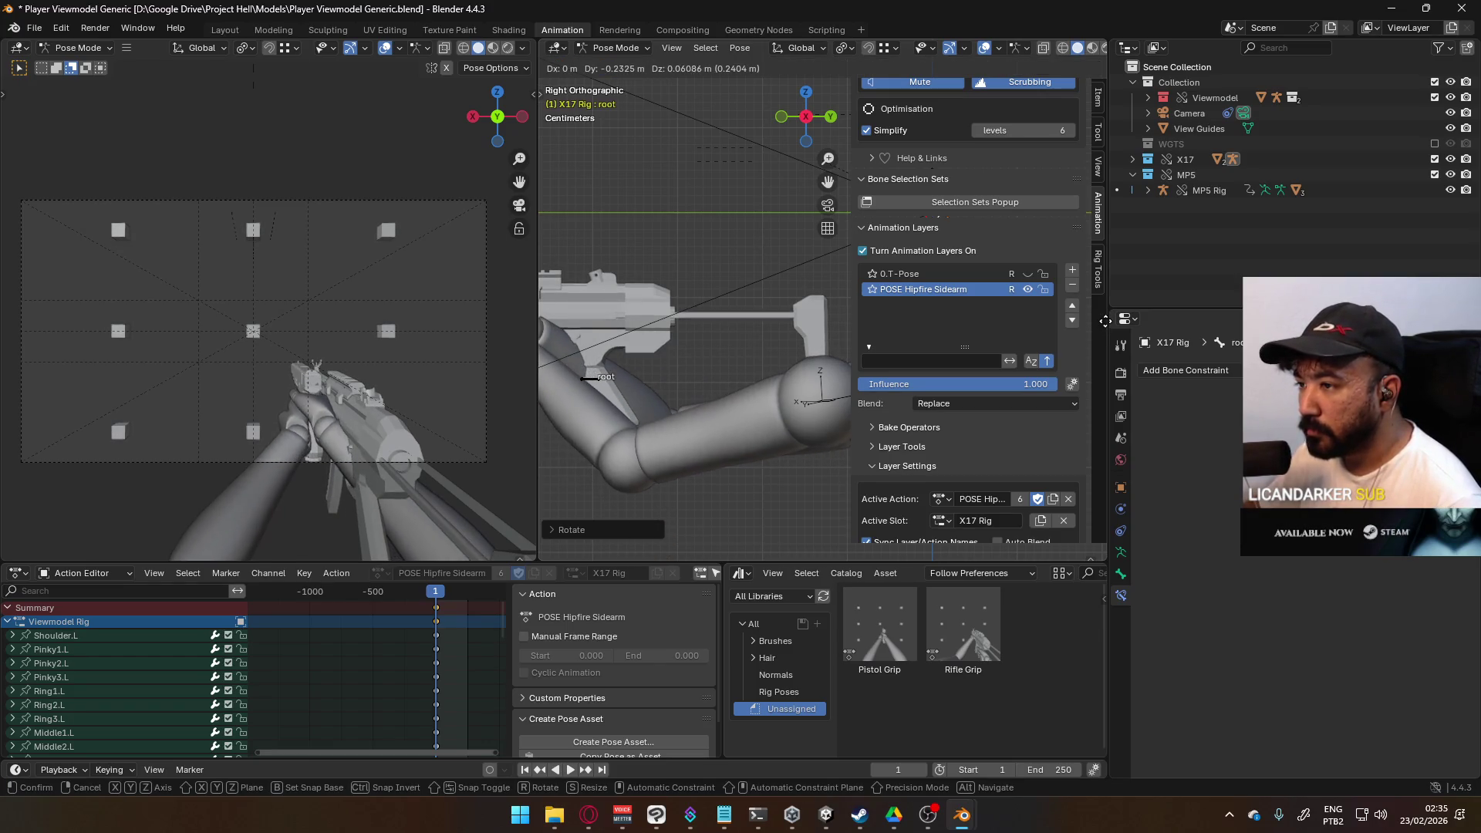
click(680, 341)
key(g)
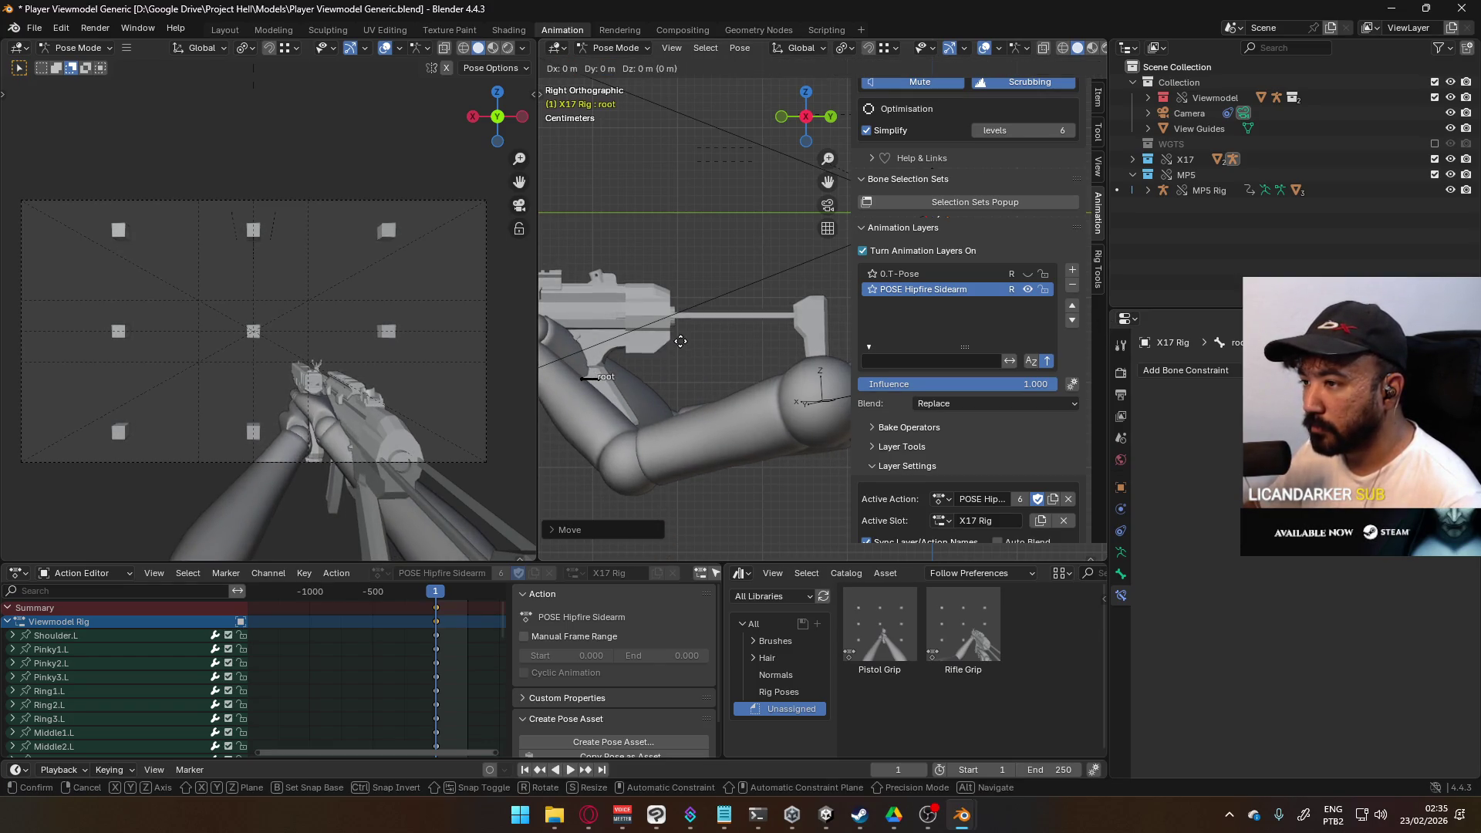
key(x)
key(Escape)
key(g)
key(x)
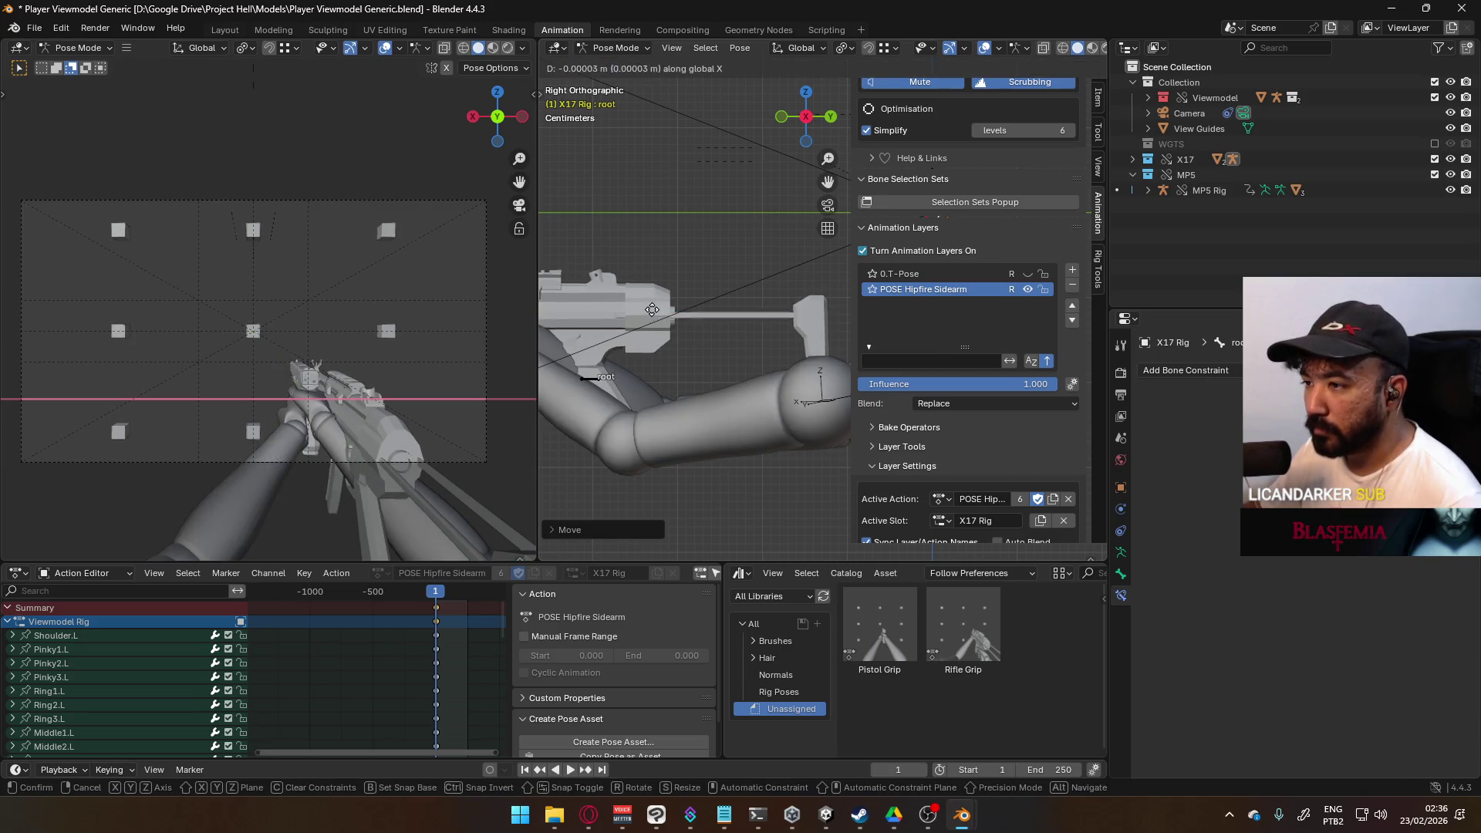
click(735, 394)
mouse_move(734, 398)
shift+middle_down()
mouse_move(677, 375)
mouse_move(728, 321)
mouse_move(673, 323)
mouse_move(789, 336)
mouse_move(686, 344)
mouse_move(779, 350)
mouse_move(765, 337)
shift+middle_up()
Step: Rotate the X17 root and nudge it along global Z onto the hand
key(r)
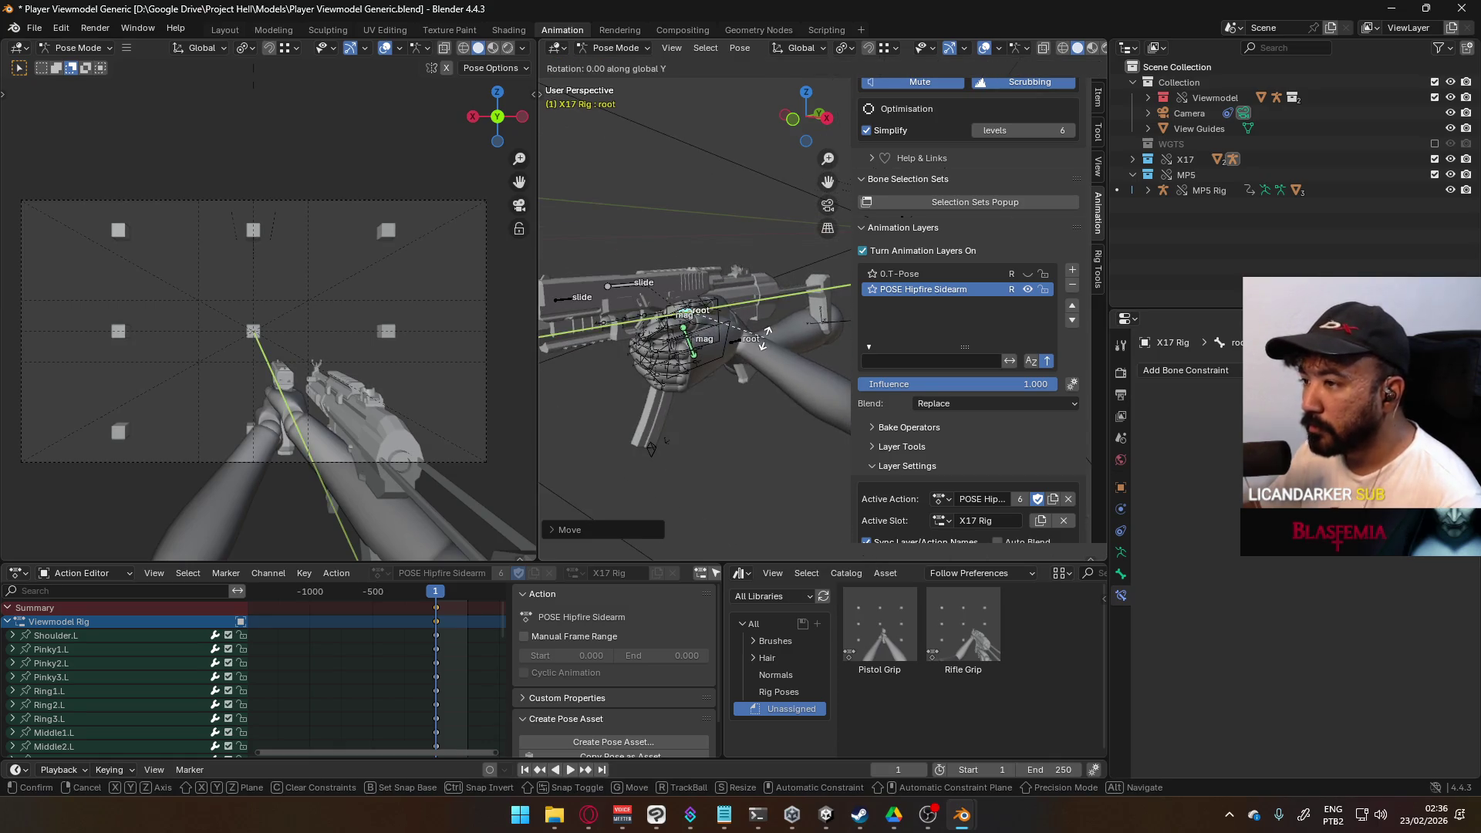
click(765, 375)
key(g)
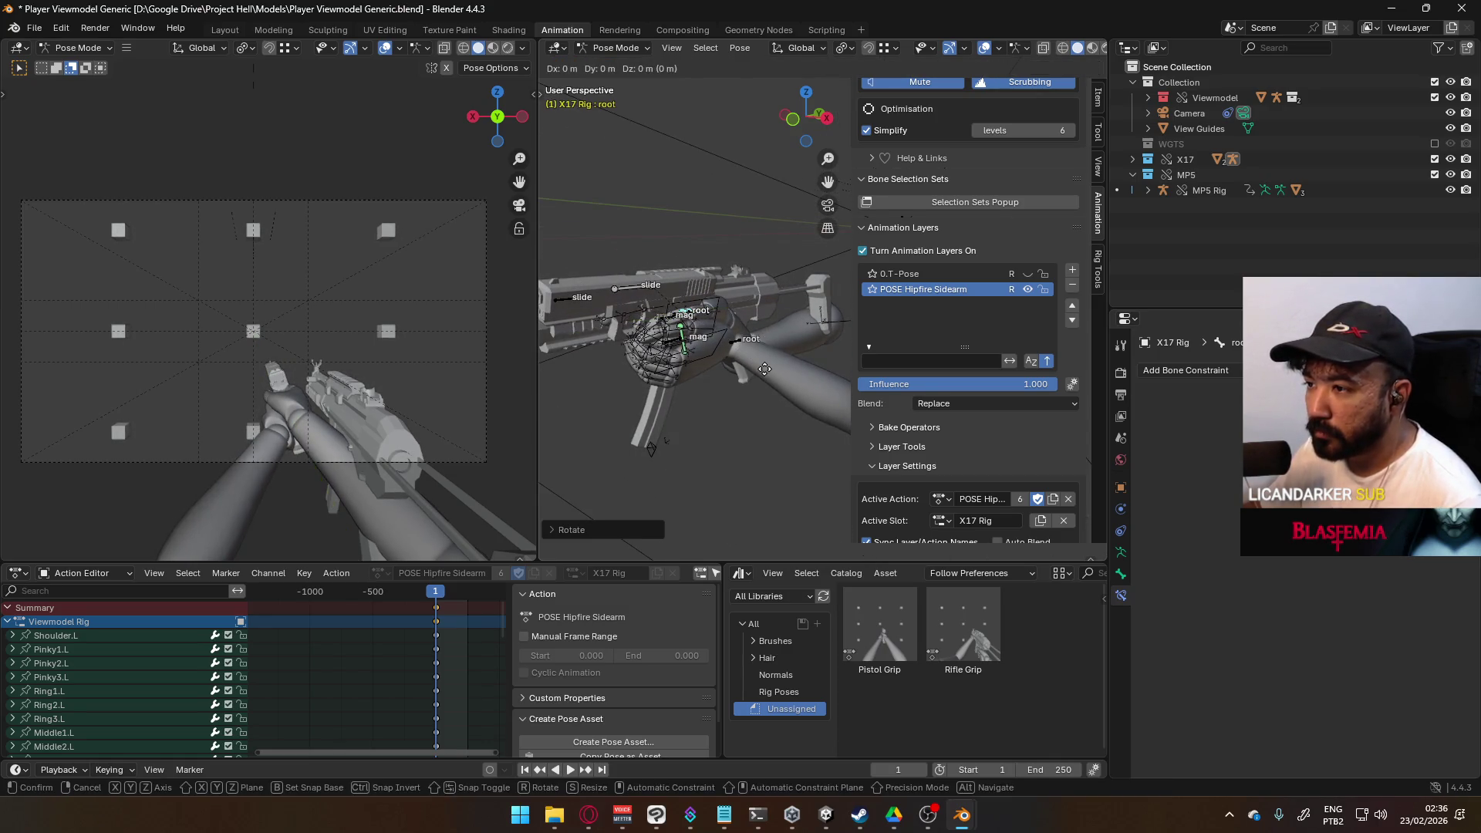
key(z)
click(757, 389)
key(g)
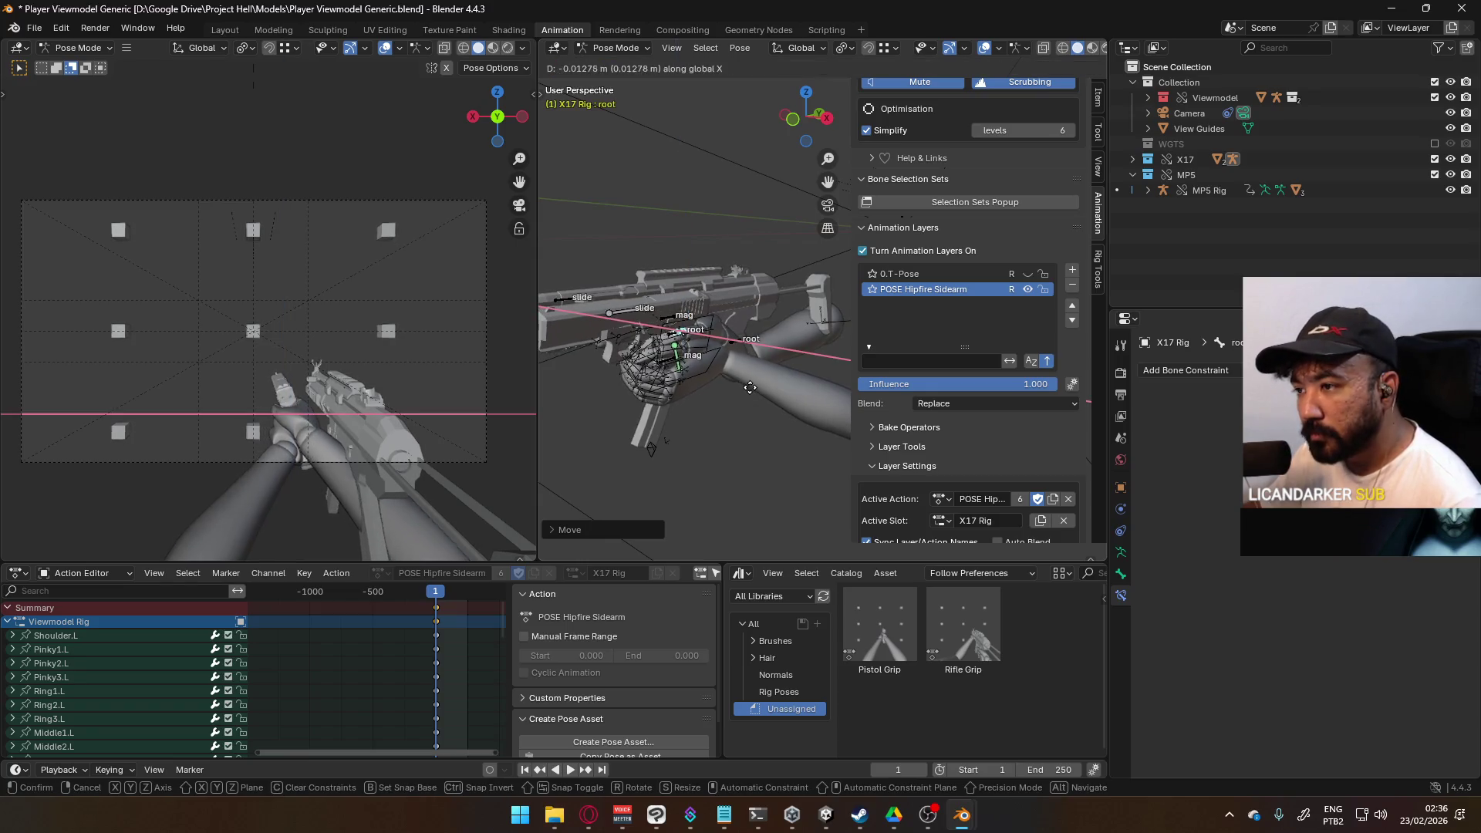
key(z)
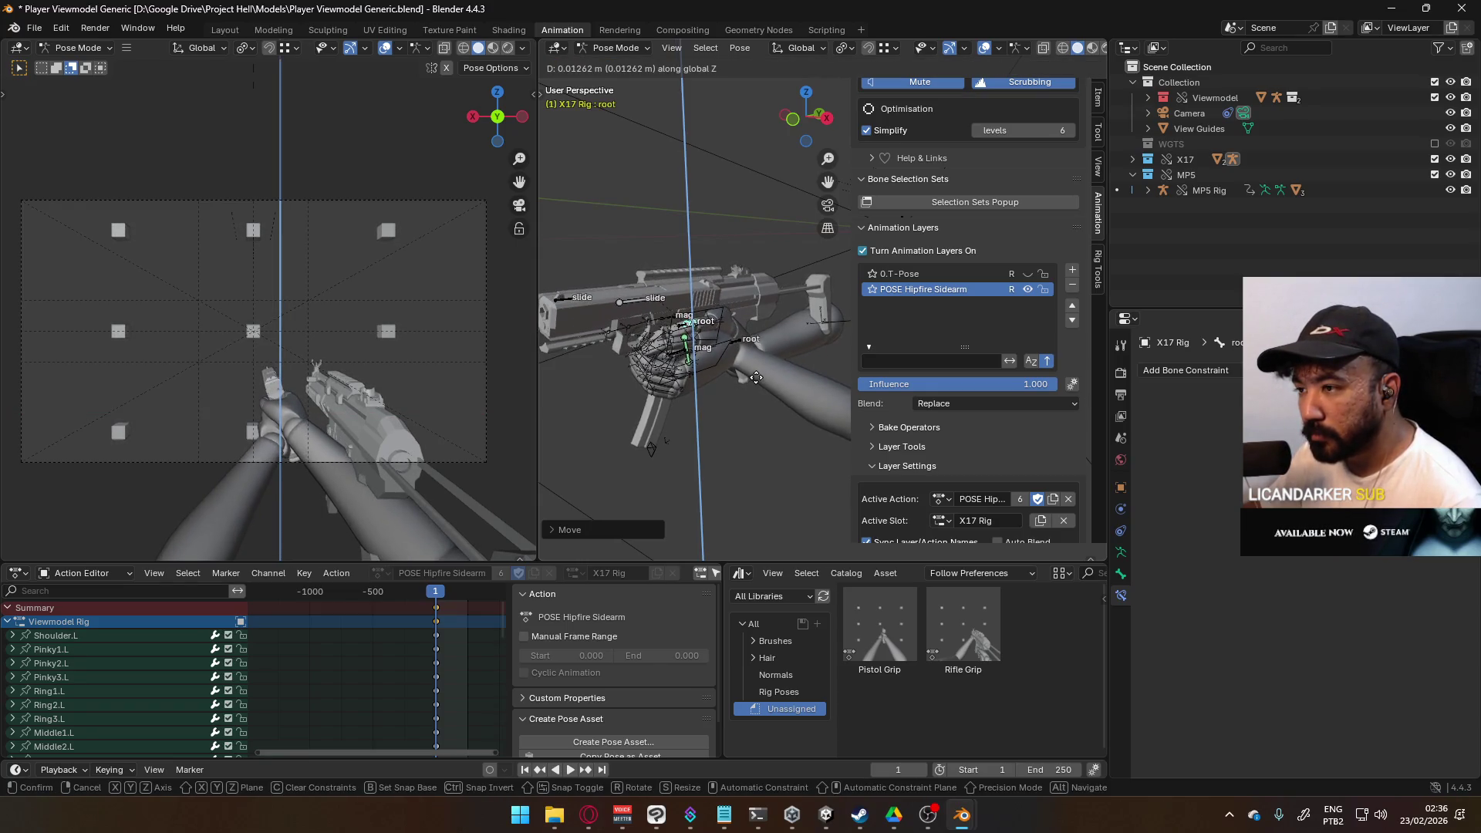
click(731, 347)
Step: Raise the X17 root further along global Z to seat it in the hand
mouse_move(750, 344)
middle_down()
mouse_move(720, 284)
mouse_move(671, 345)
mouse_move(562, 354)
mouse_move(677, 342)
middle_up()
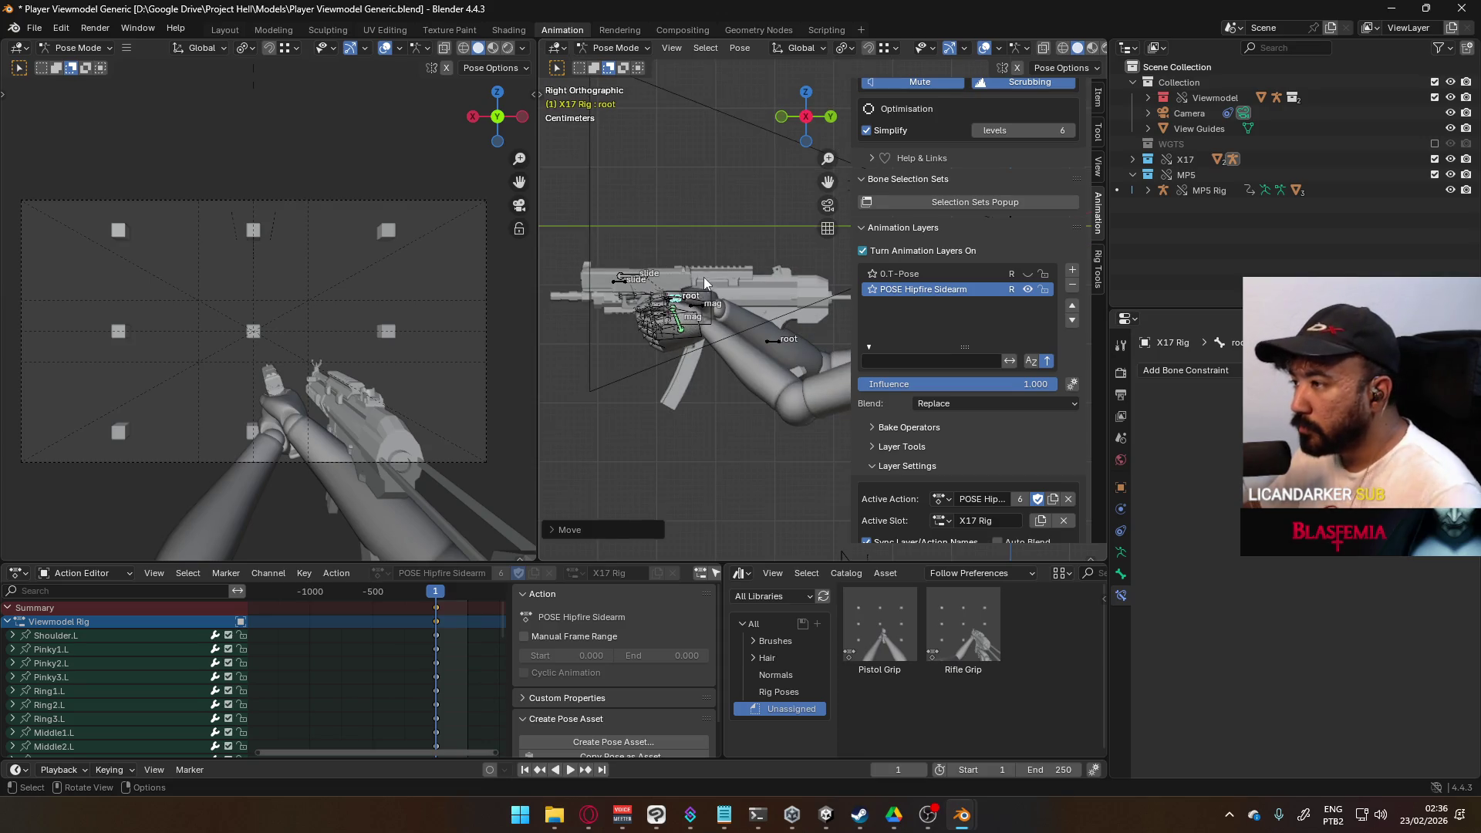
scroll(703, 276, up, 3)
key(g)
key(z)
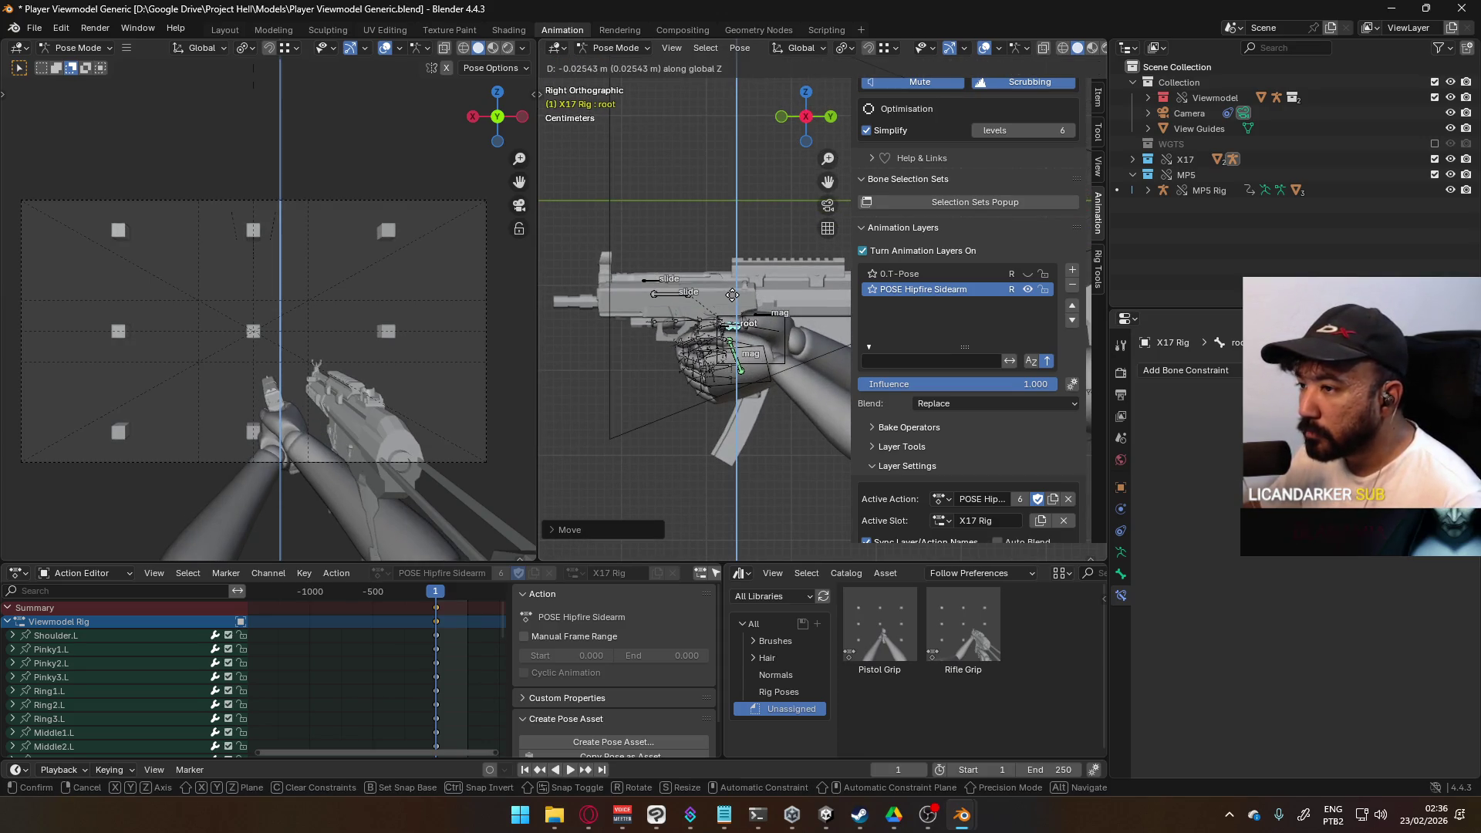
click(748, 309)
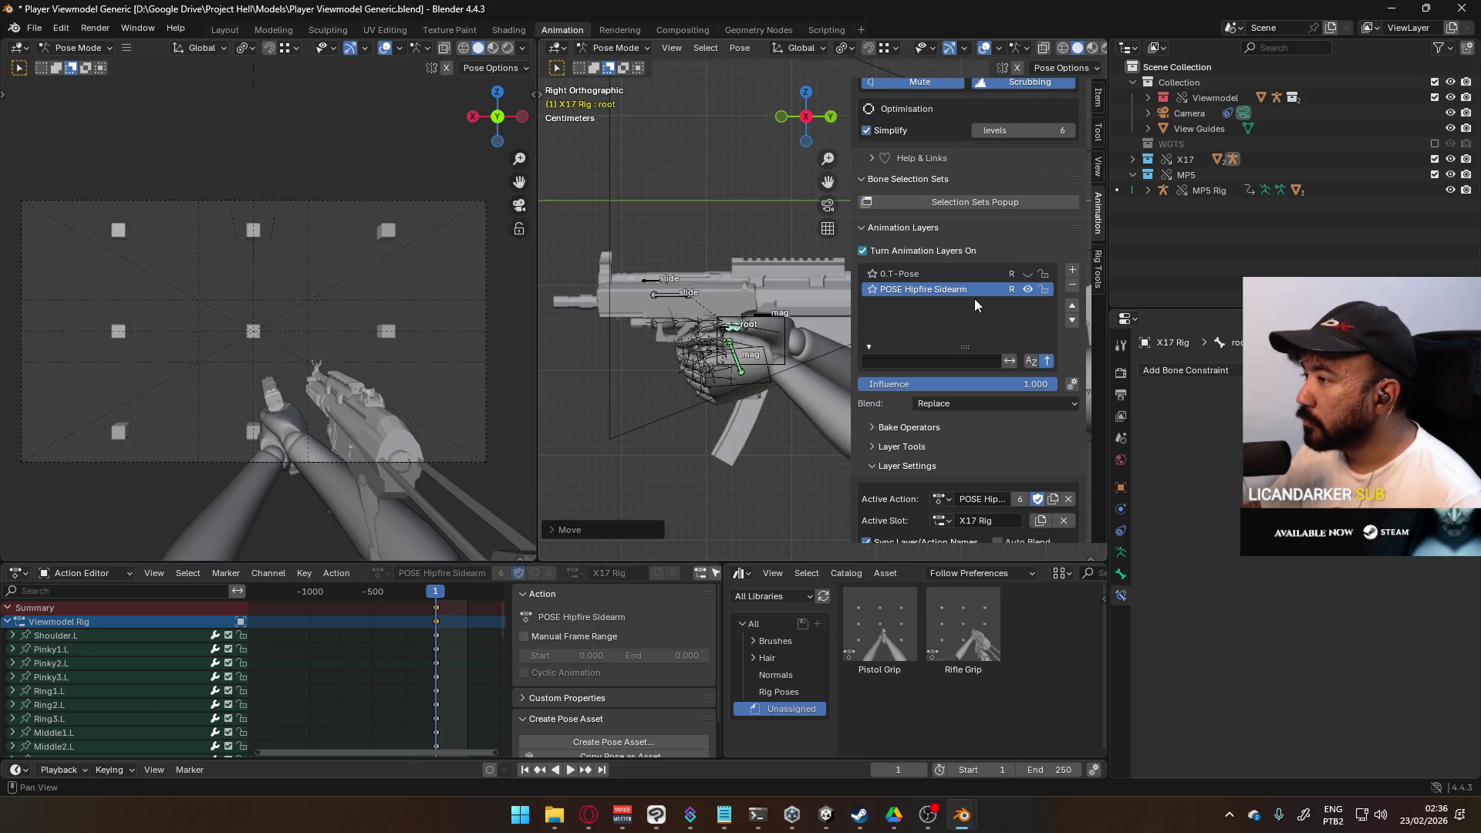
mouse_move(741, 294)
shift+middle_down()
mouse_move(649, 235)
mouse_move(683, 257)
shift+middle_up()
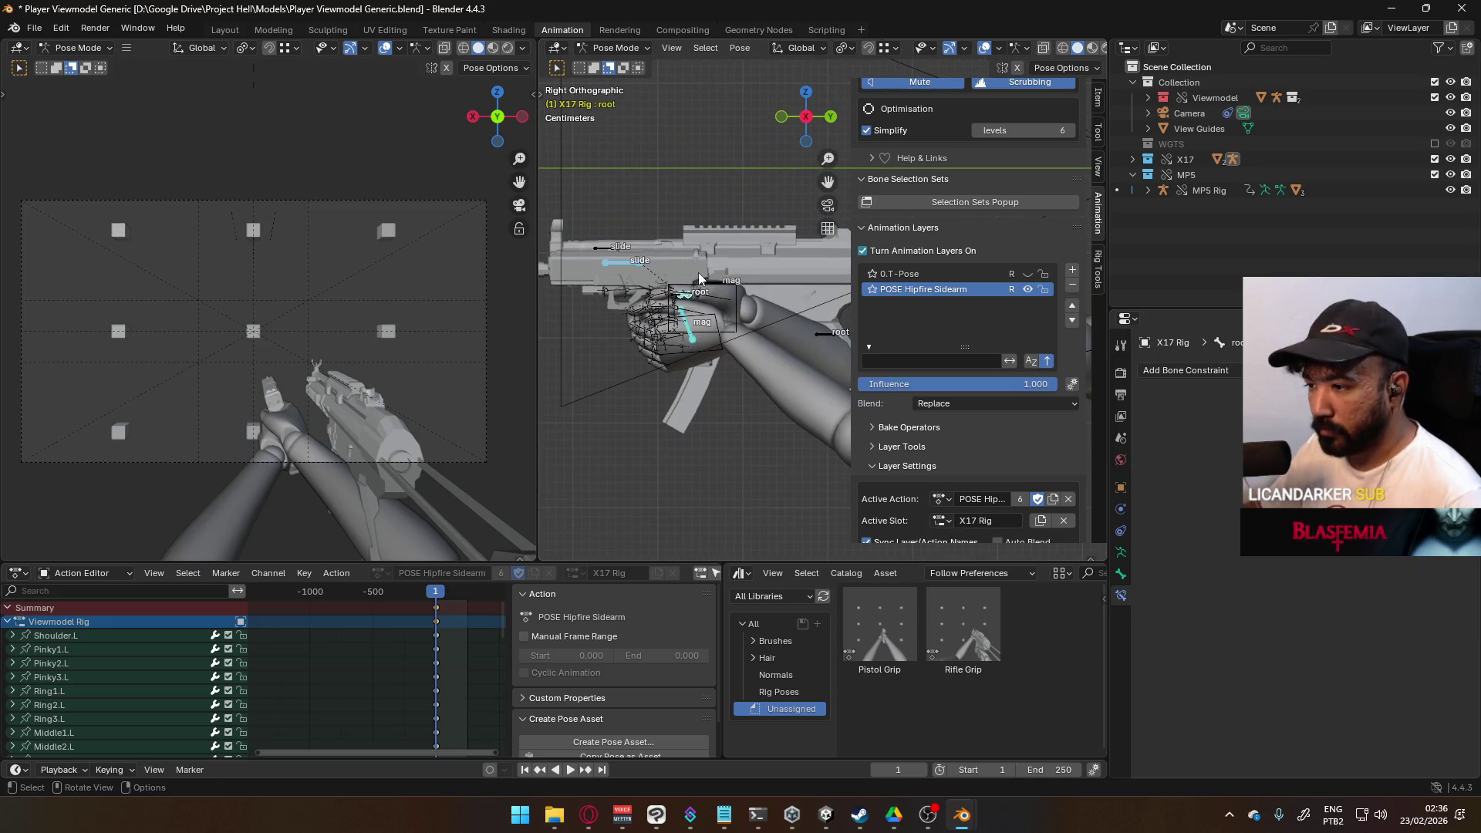
Step: Make the Viewmodel Rig active in Pose Mode and select all its bones
right_click(674, 300)
key(Escape)
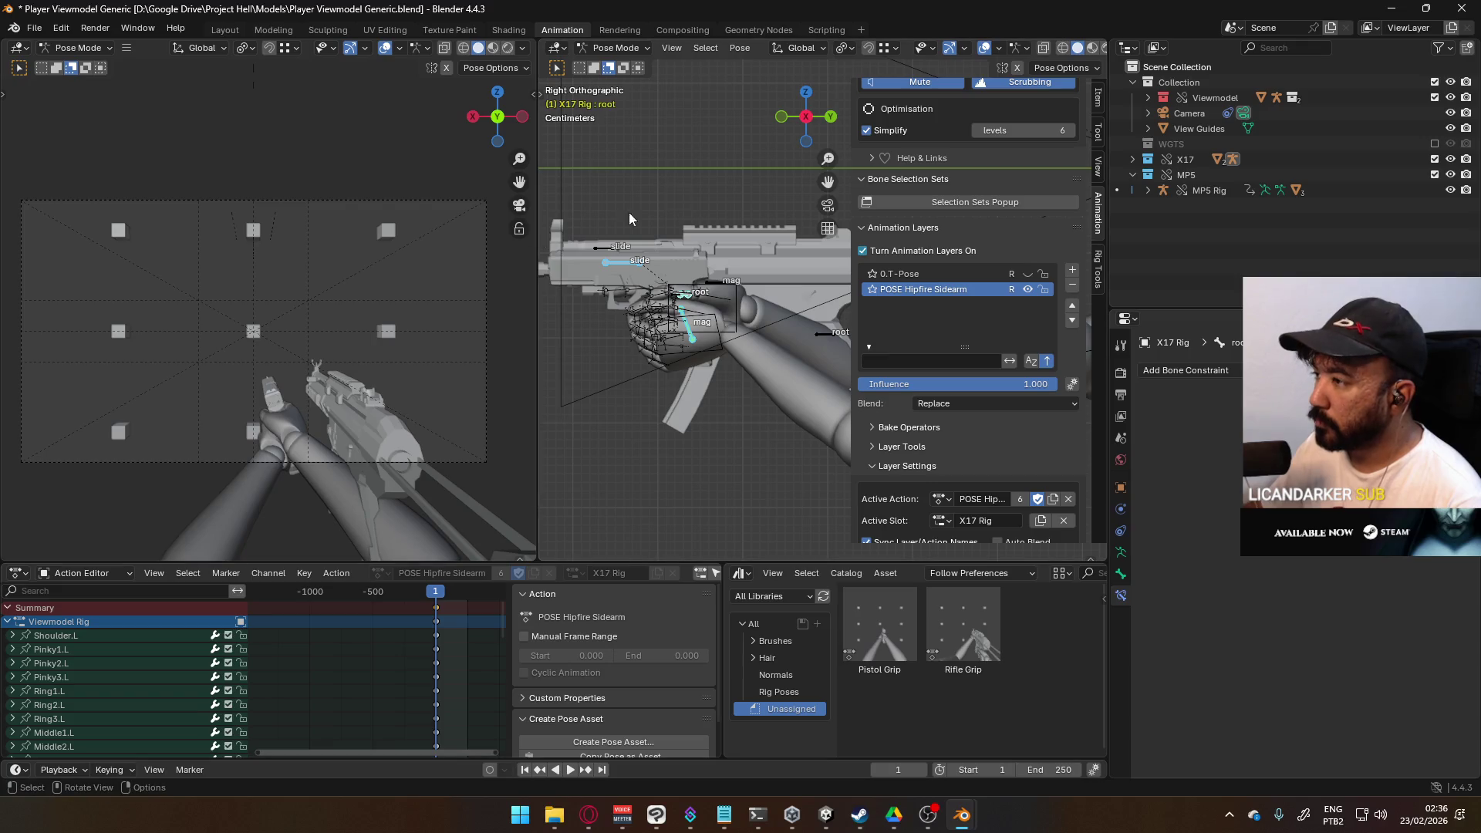
click(627, 54)
click(637, 66)
click(638, 47)
click(646, 99)
key(a)
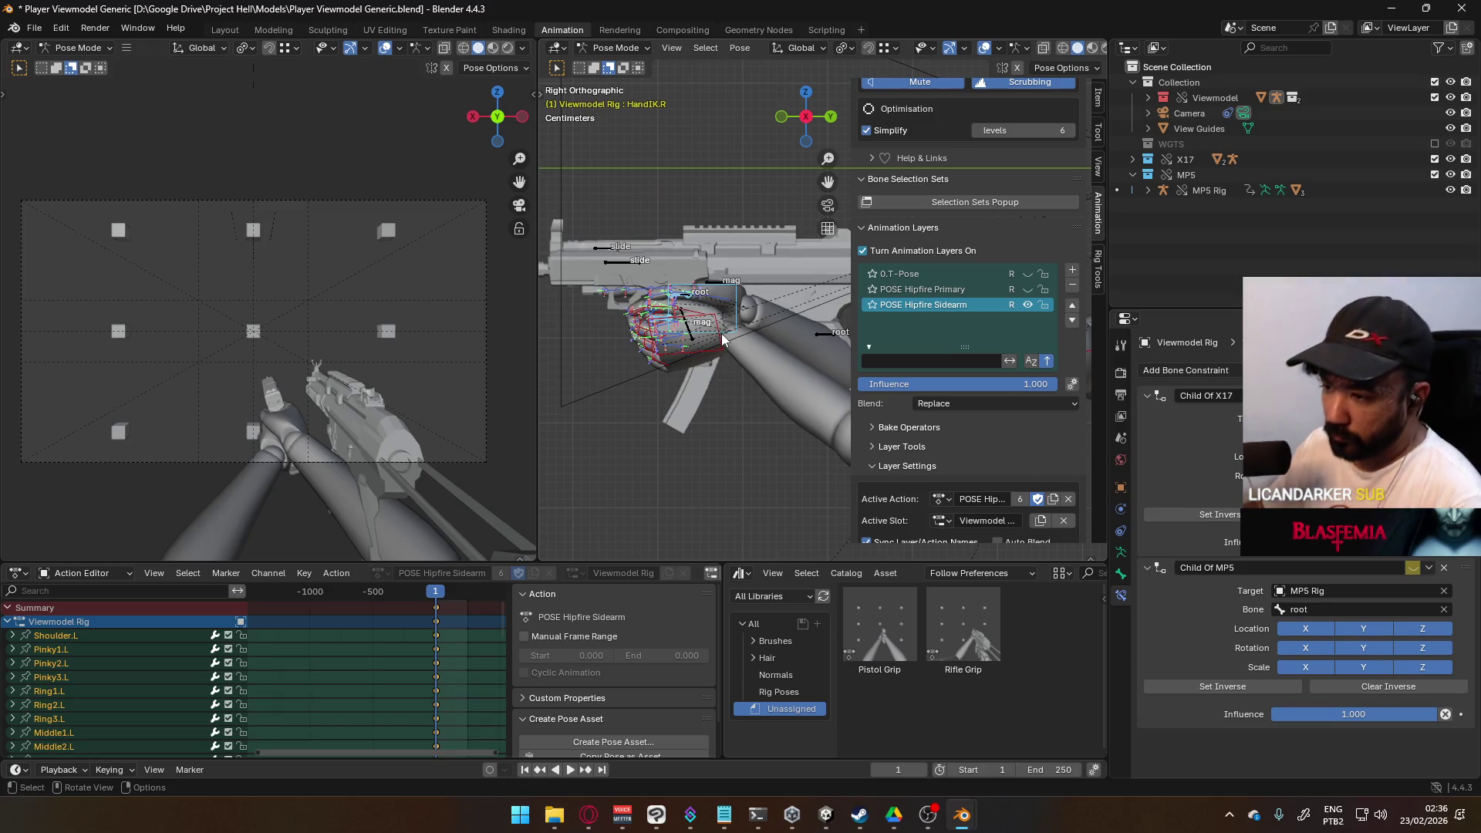
Step: Compare the pistol grip against the 0.T-Pose layer by toggling it, and save the file
right_click(722, 338)
key(Escape)
mouse_move(722, 338)
middle_down()
mouse_move(853, 339)
mouse_move(838, 353)
middle_up()
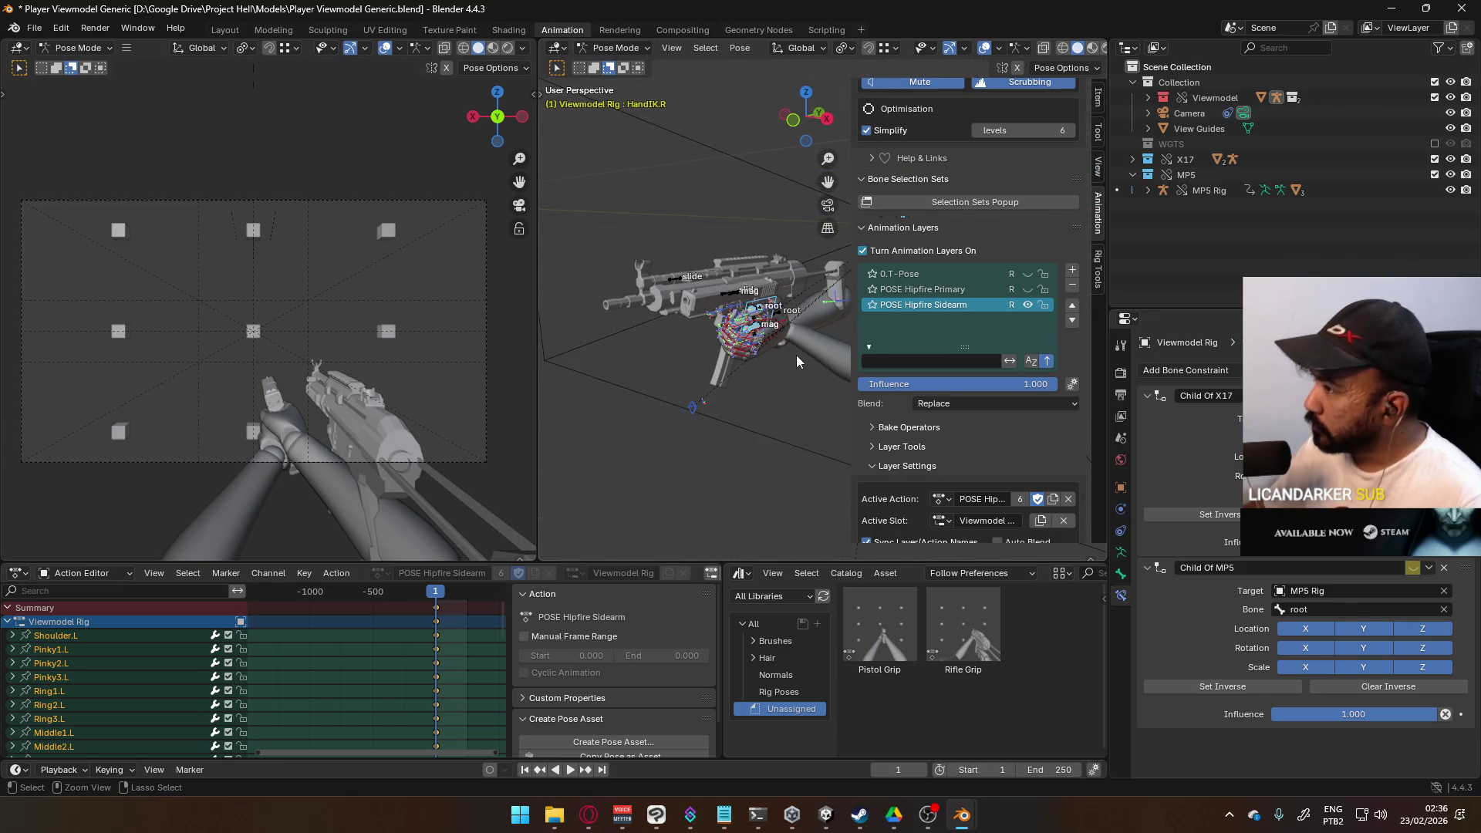
key(ctrl+s)
click(1026, 274)
click(1025, 274)
click(1025, 274)
click(1025, 275)
click(1026, 274)
click(1026, 274)
key(ctrl+s)
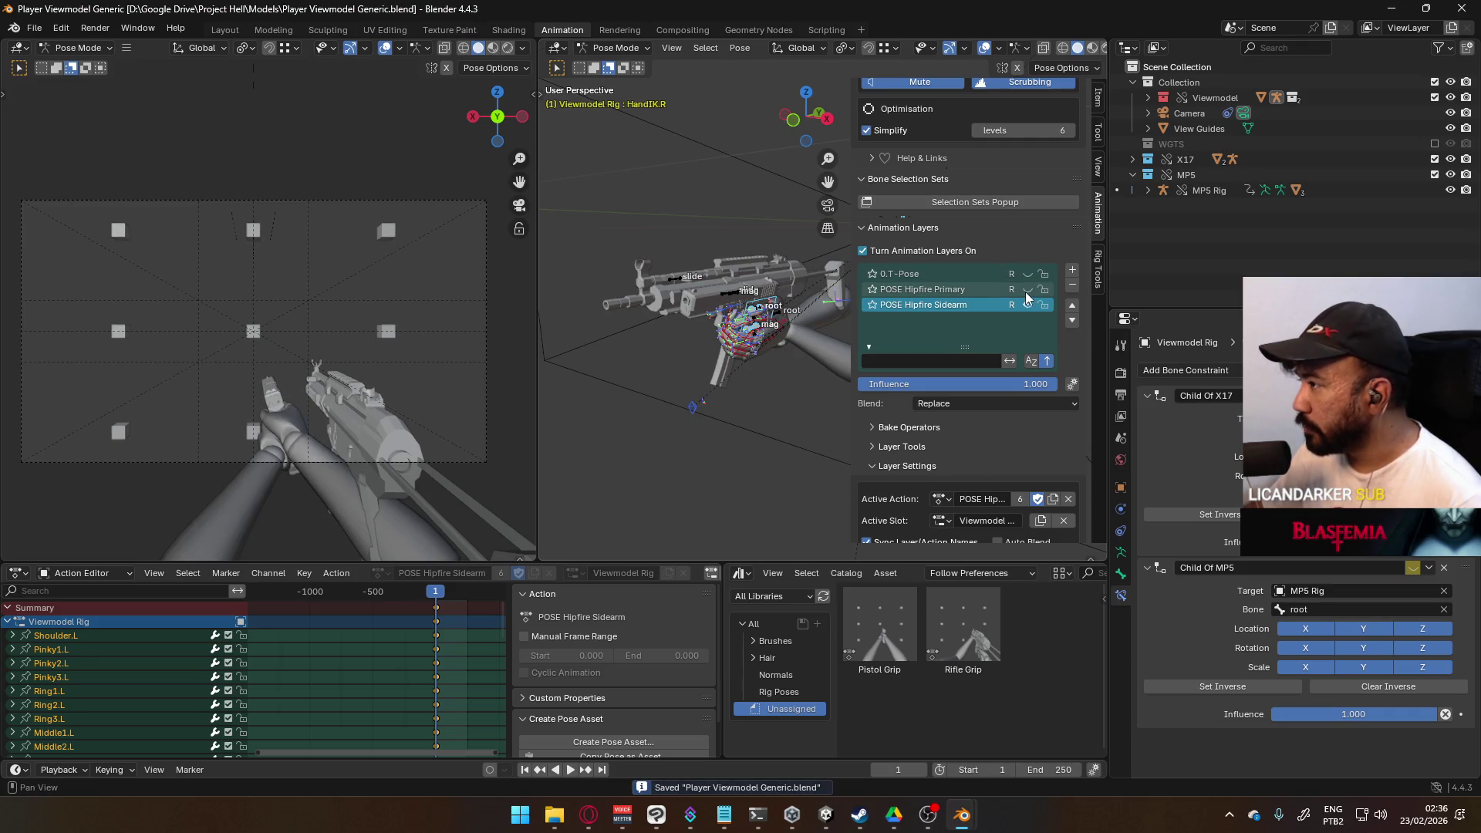
Step: Turn off the POSE Hipfire Primary layer, keep X17 visible, and exclude the MP5 collection
click(1027, 289)
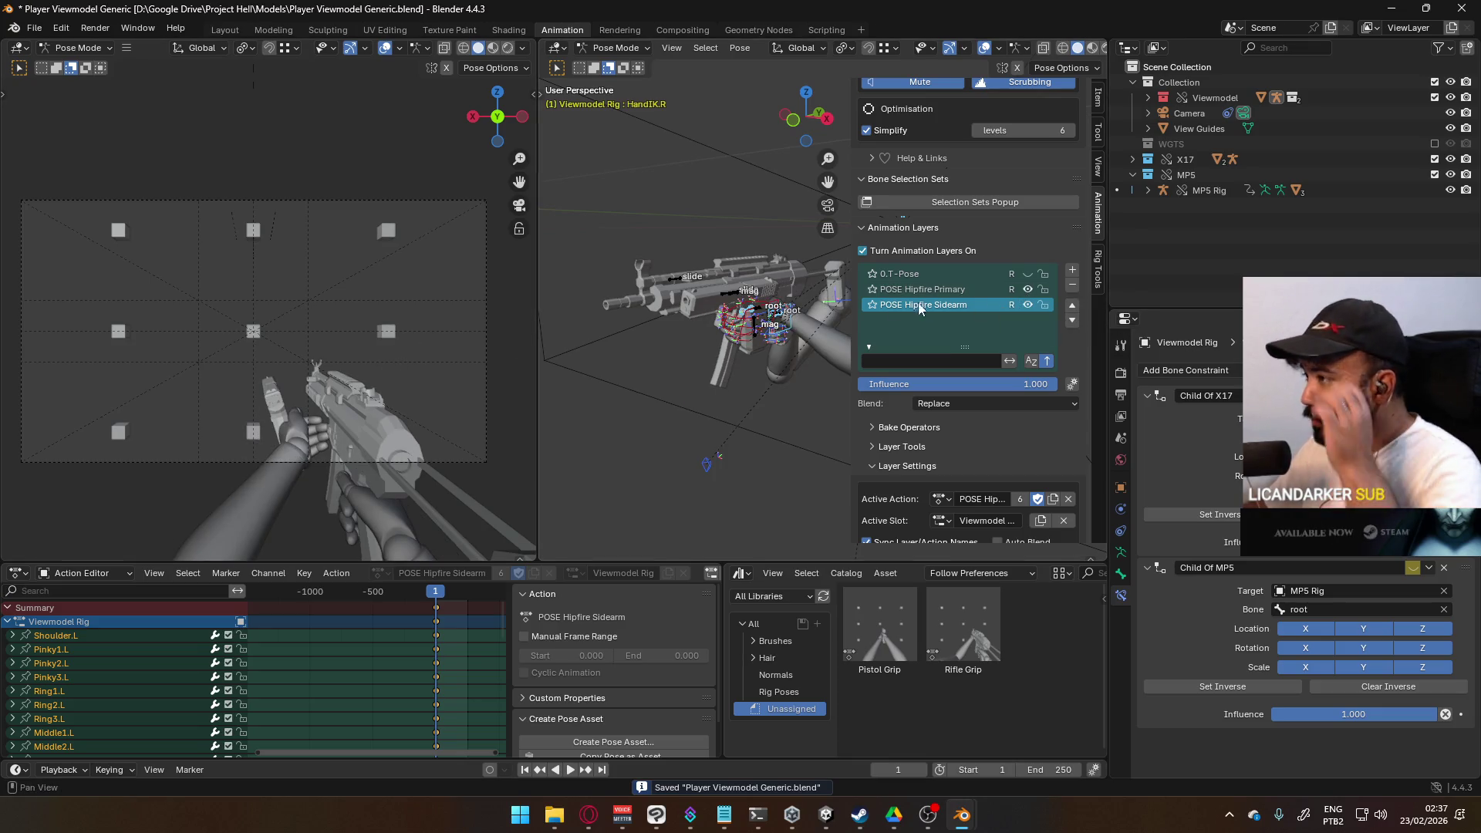
click(1450, 158)
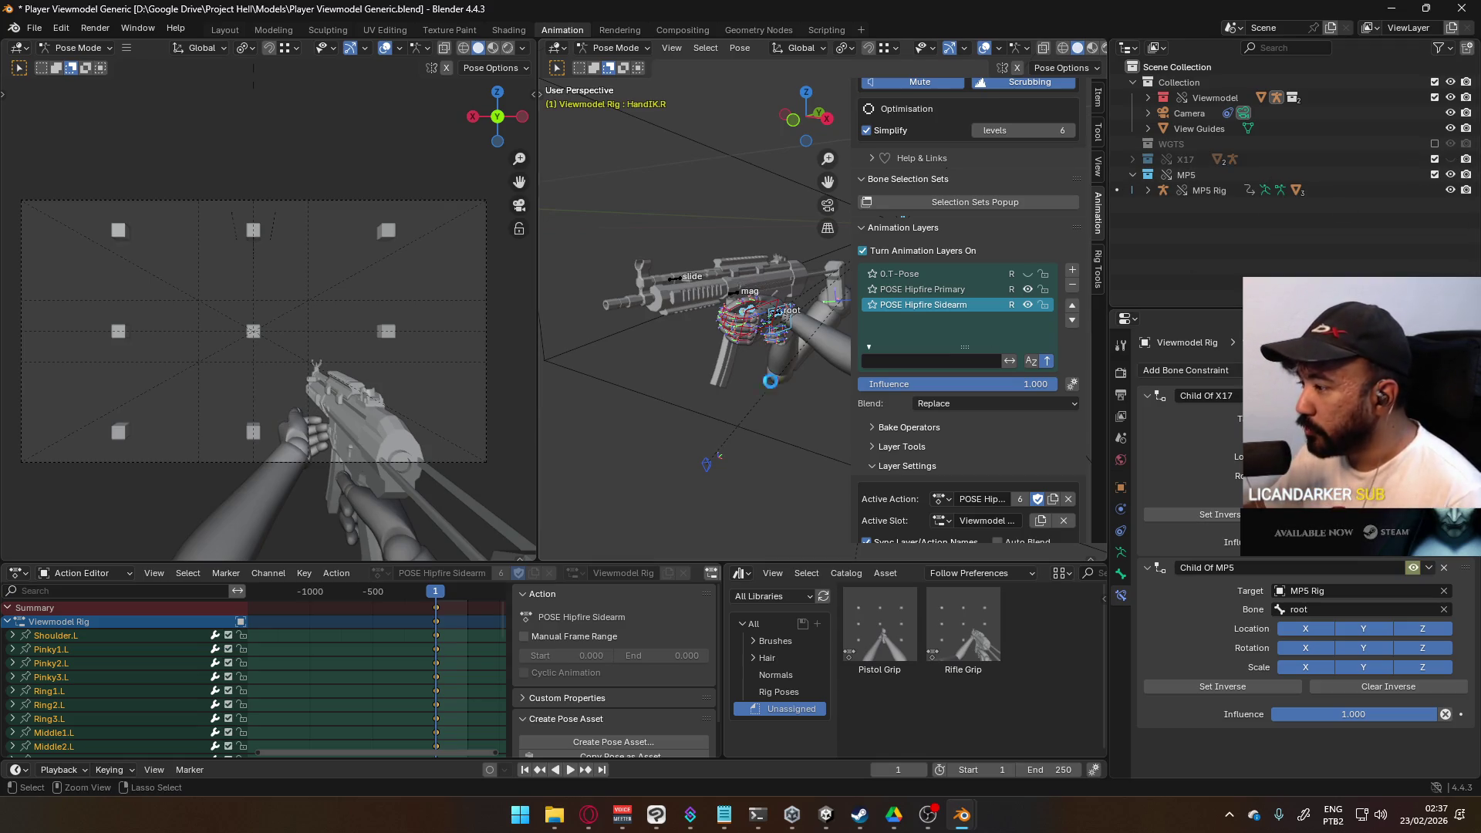
key(ctrl+s)
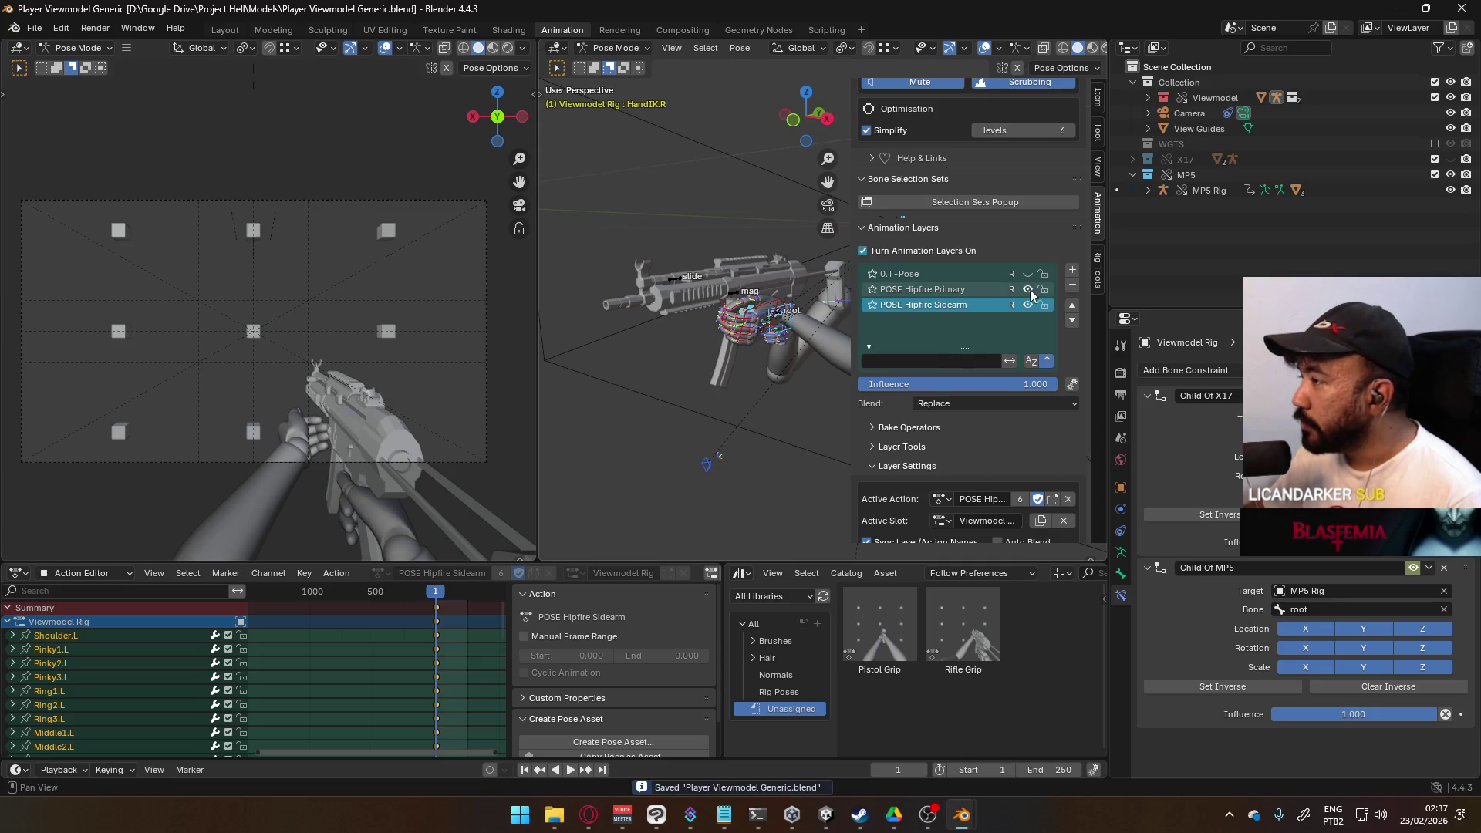
click(1028, 290)
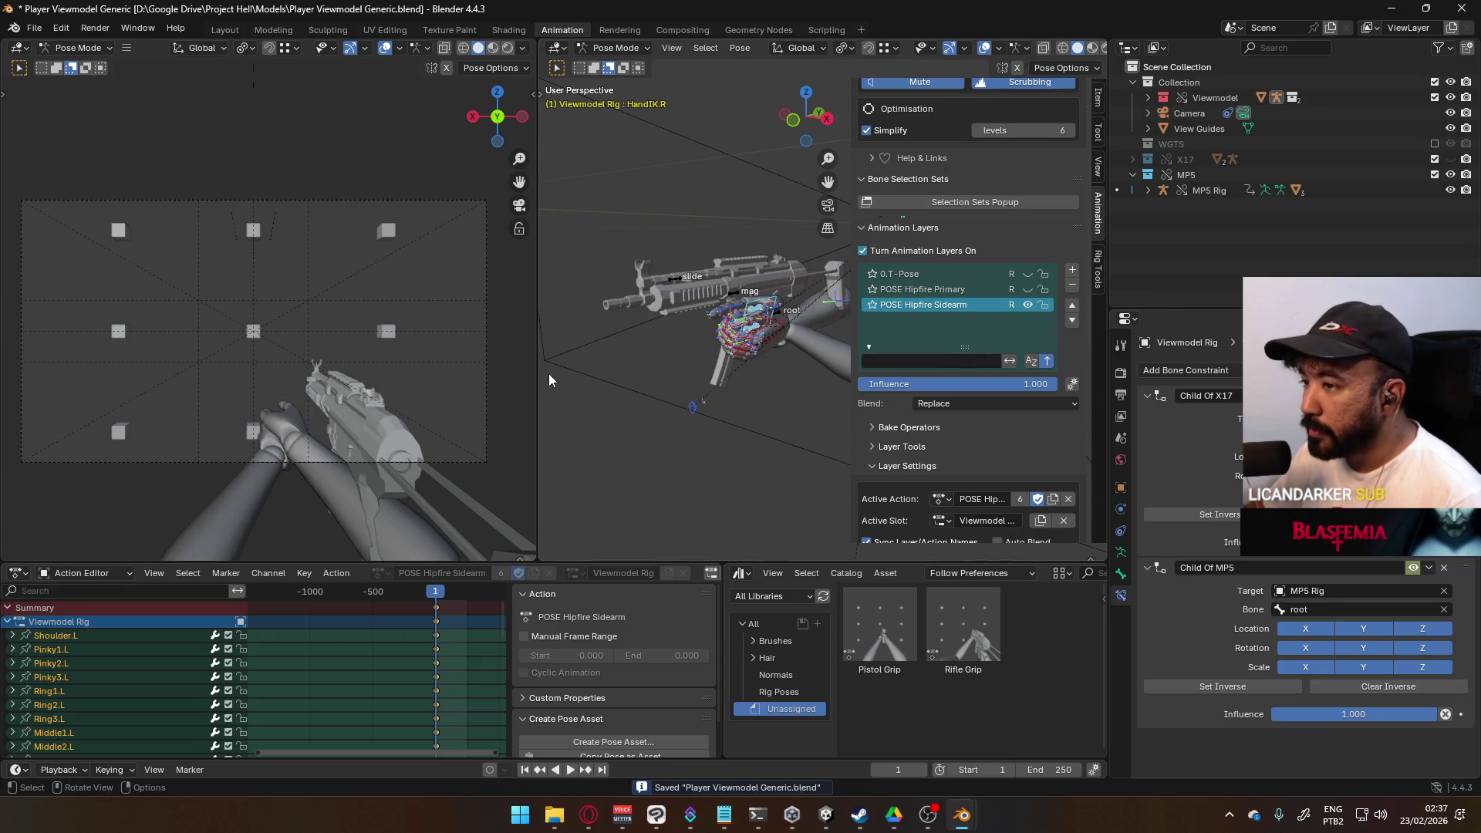
click(1450, 160)
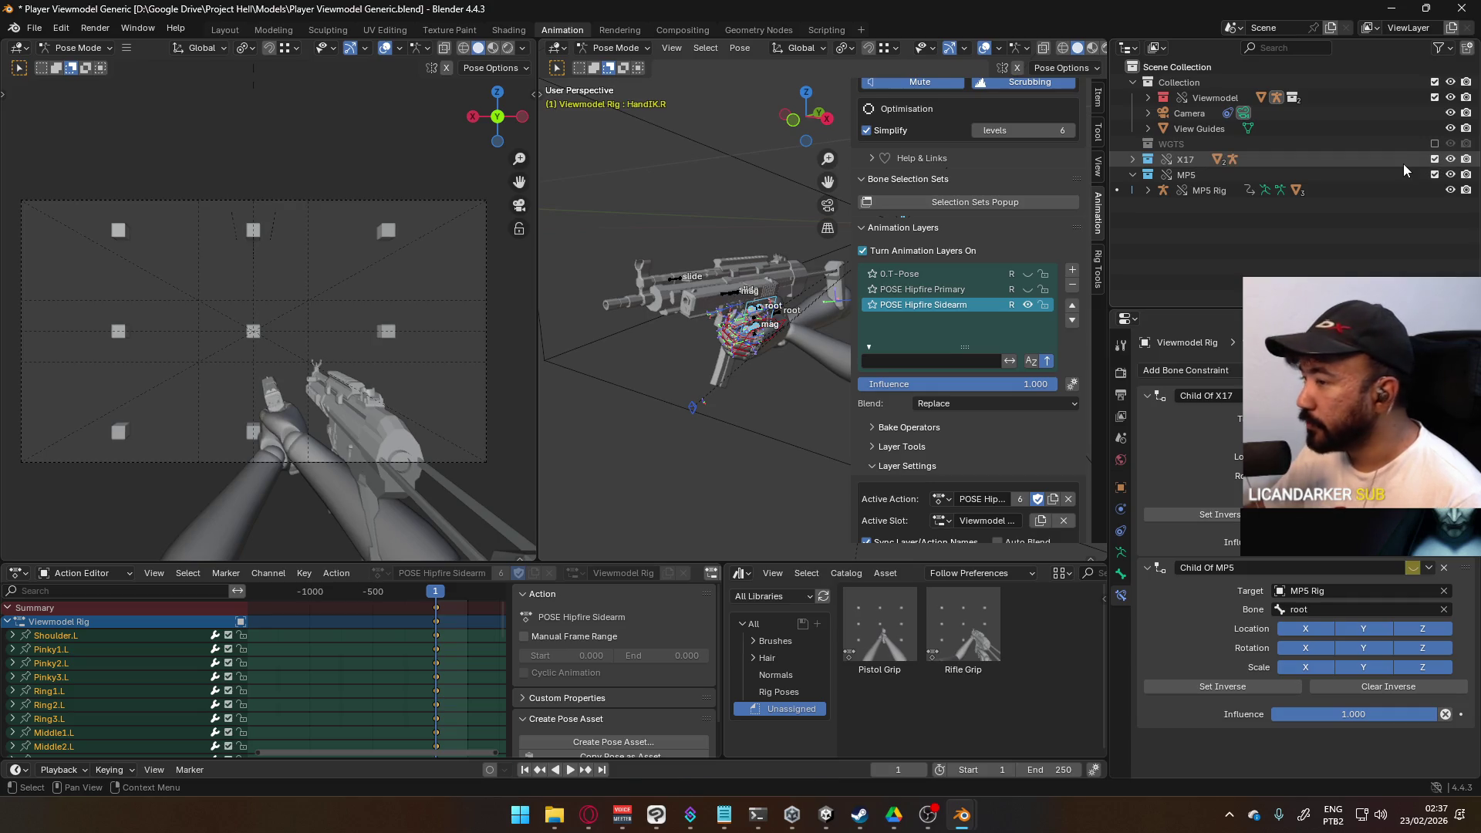
click(1434, 175)
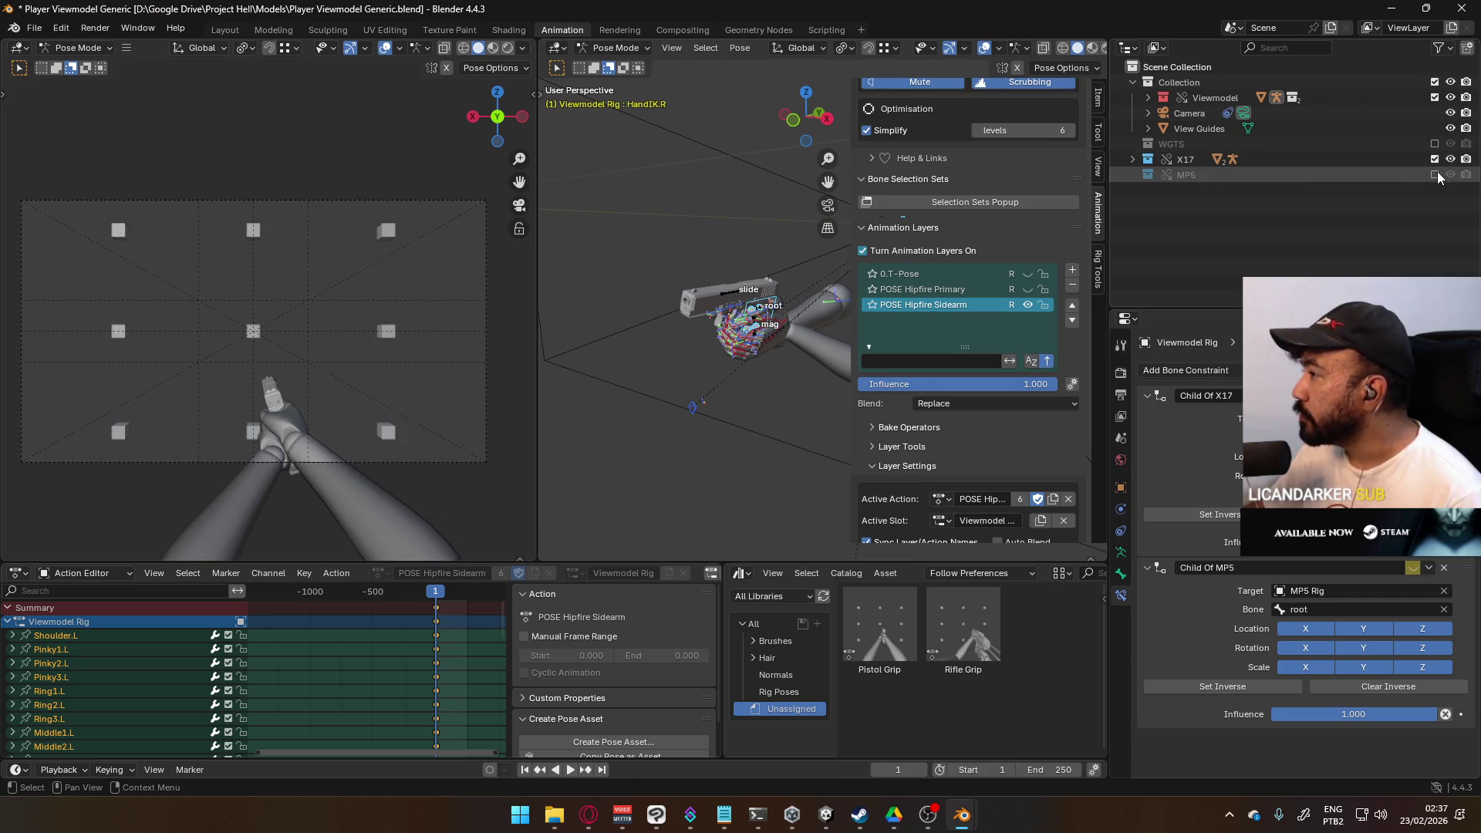
Step: Delete the old Pistol Grip pose asset and create a new Pistol Grip from the current pose
right_click(895, 630)
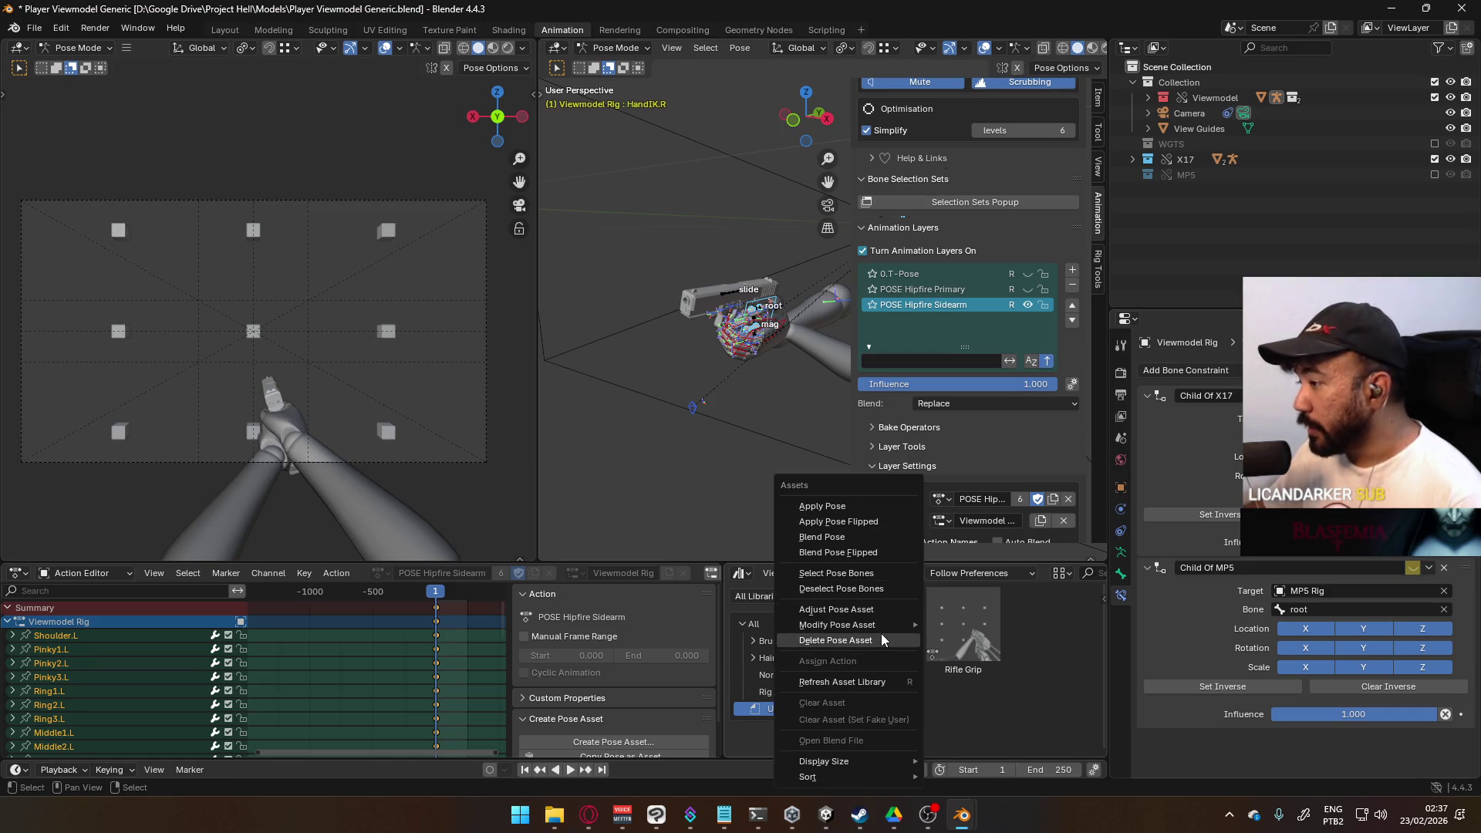
click(881, 638)
click(879, 441)
right_click(872, 648)
click(872, 644)
click(731, 432)
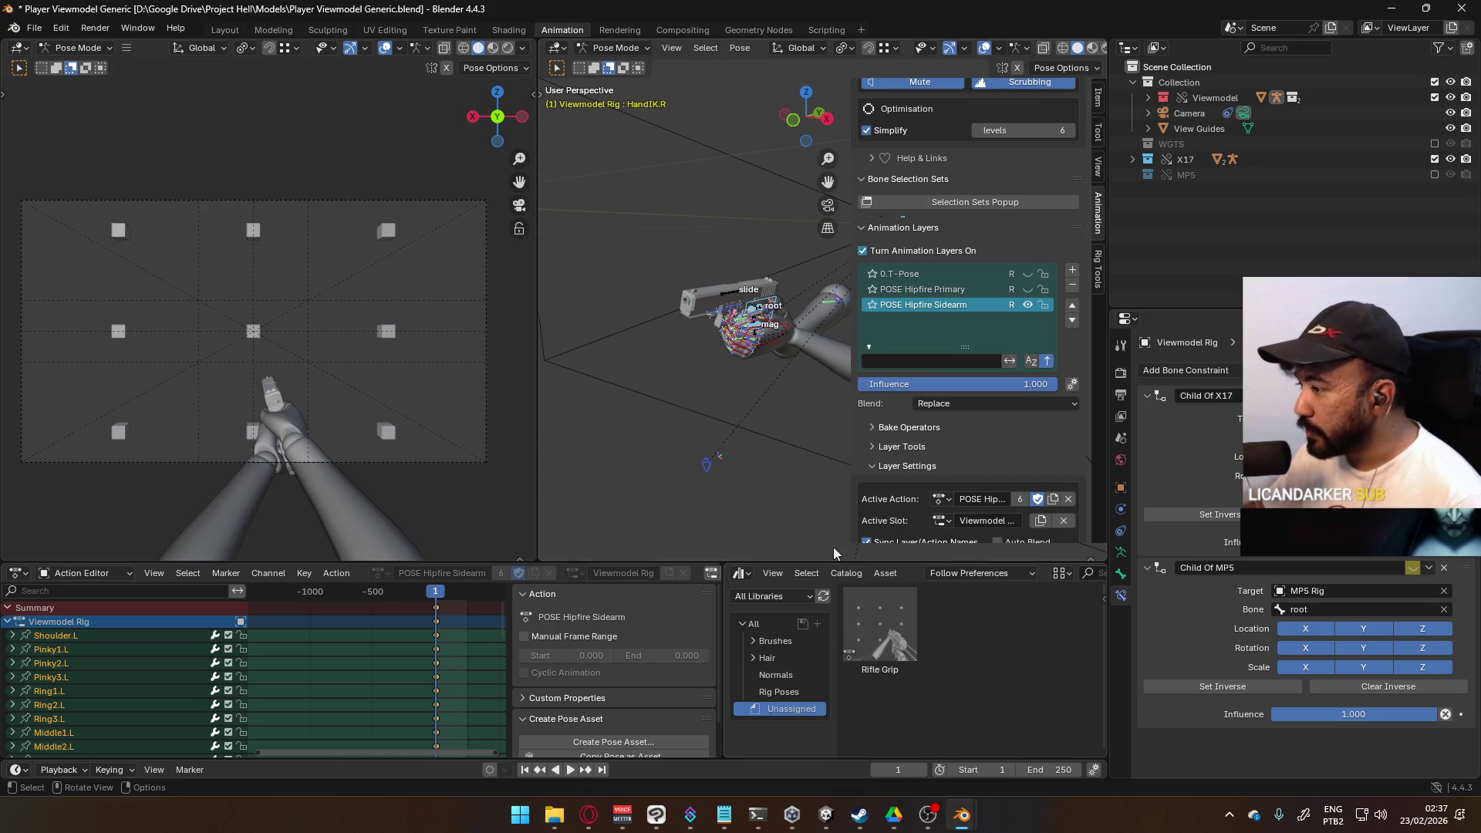
click(625, 742)
text(Pistol Grip)
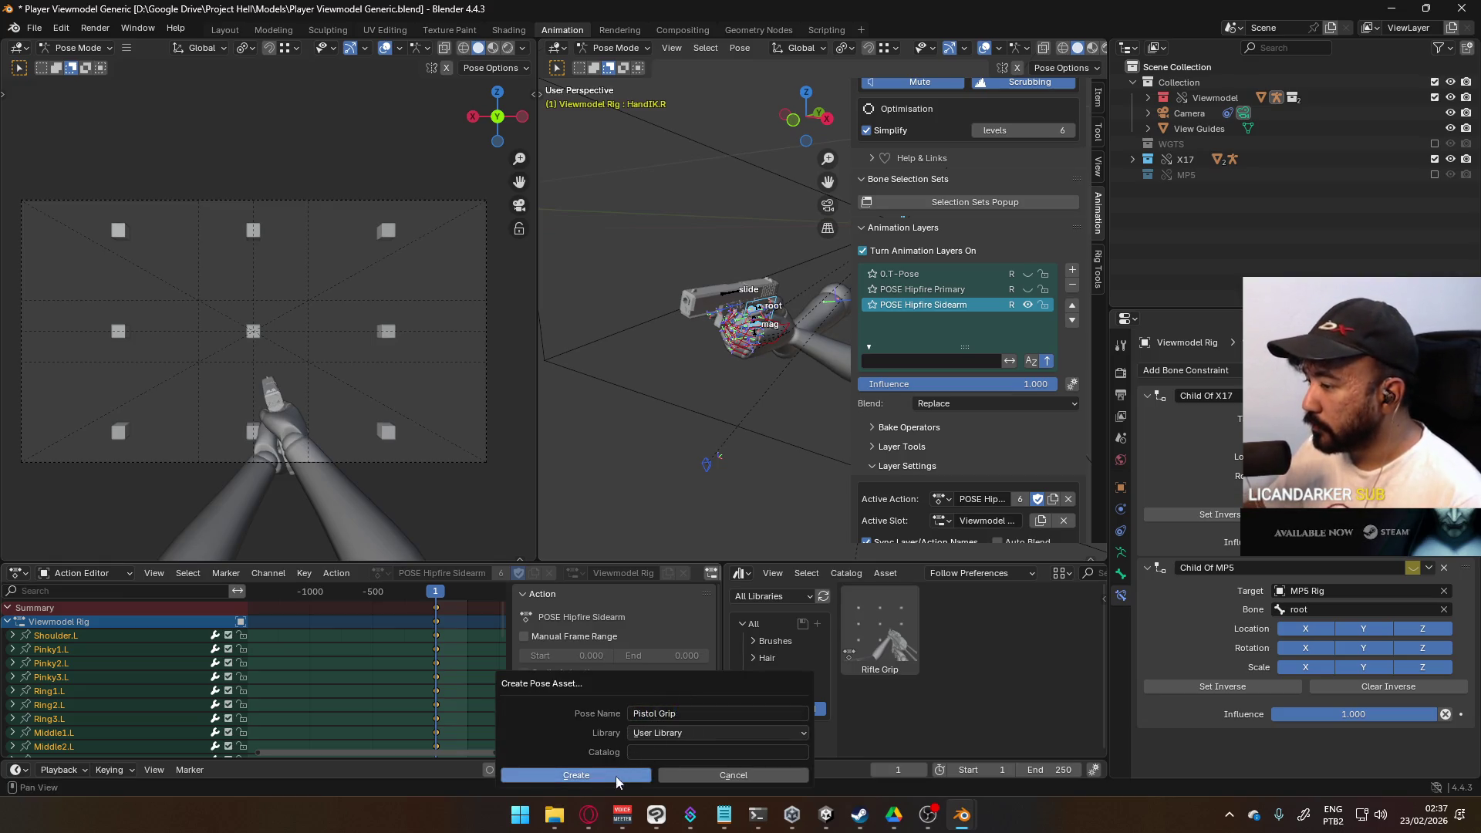
click(615, 775)
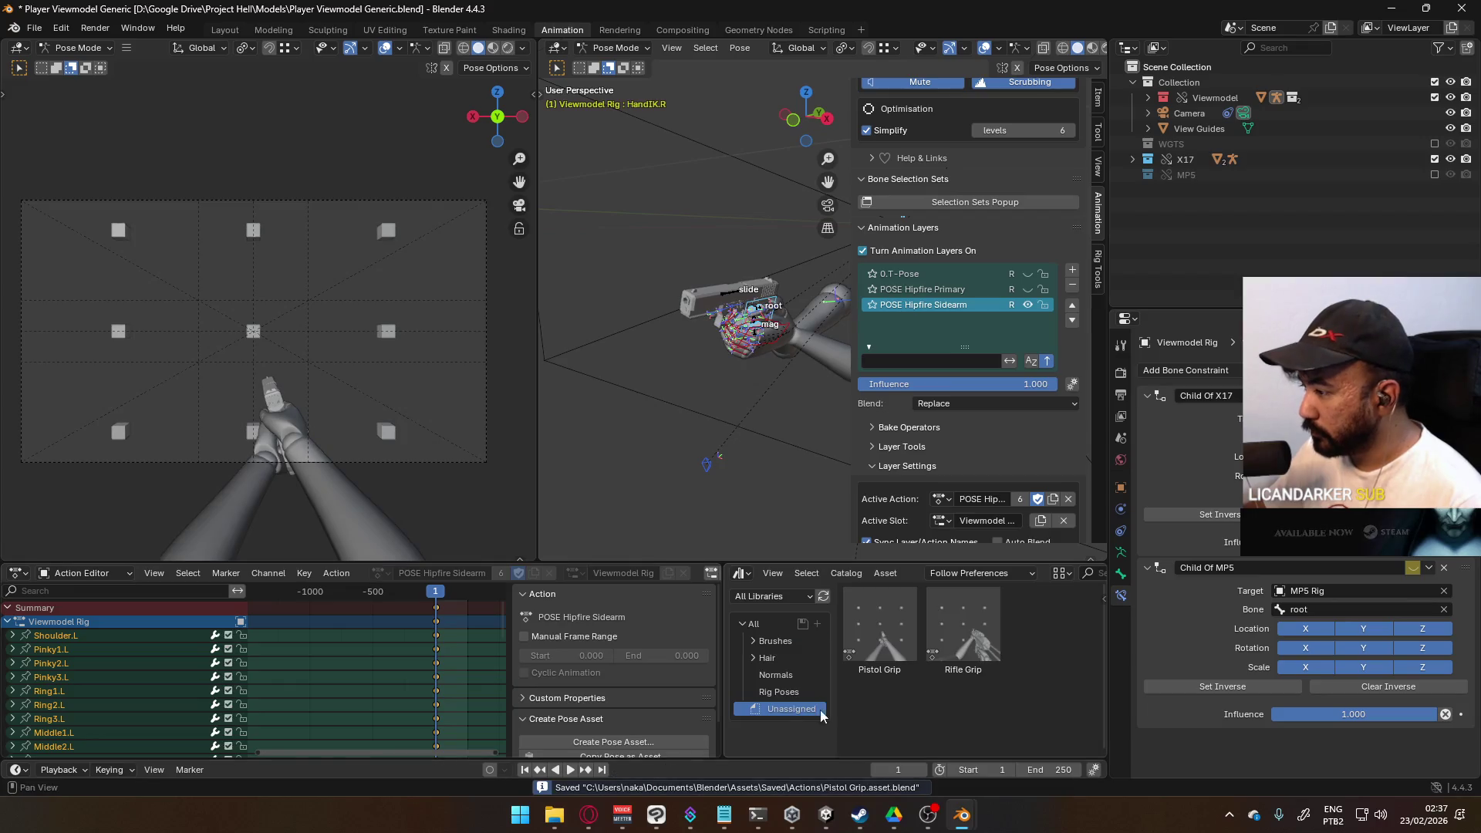
Step: Re-enable POSE Hipfire Primary, exclude X17 in favour of the MP5, and save the file
click(1028, 289)
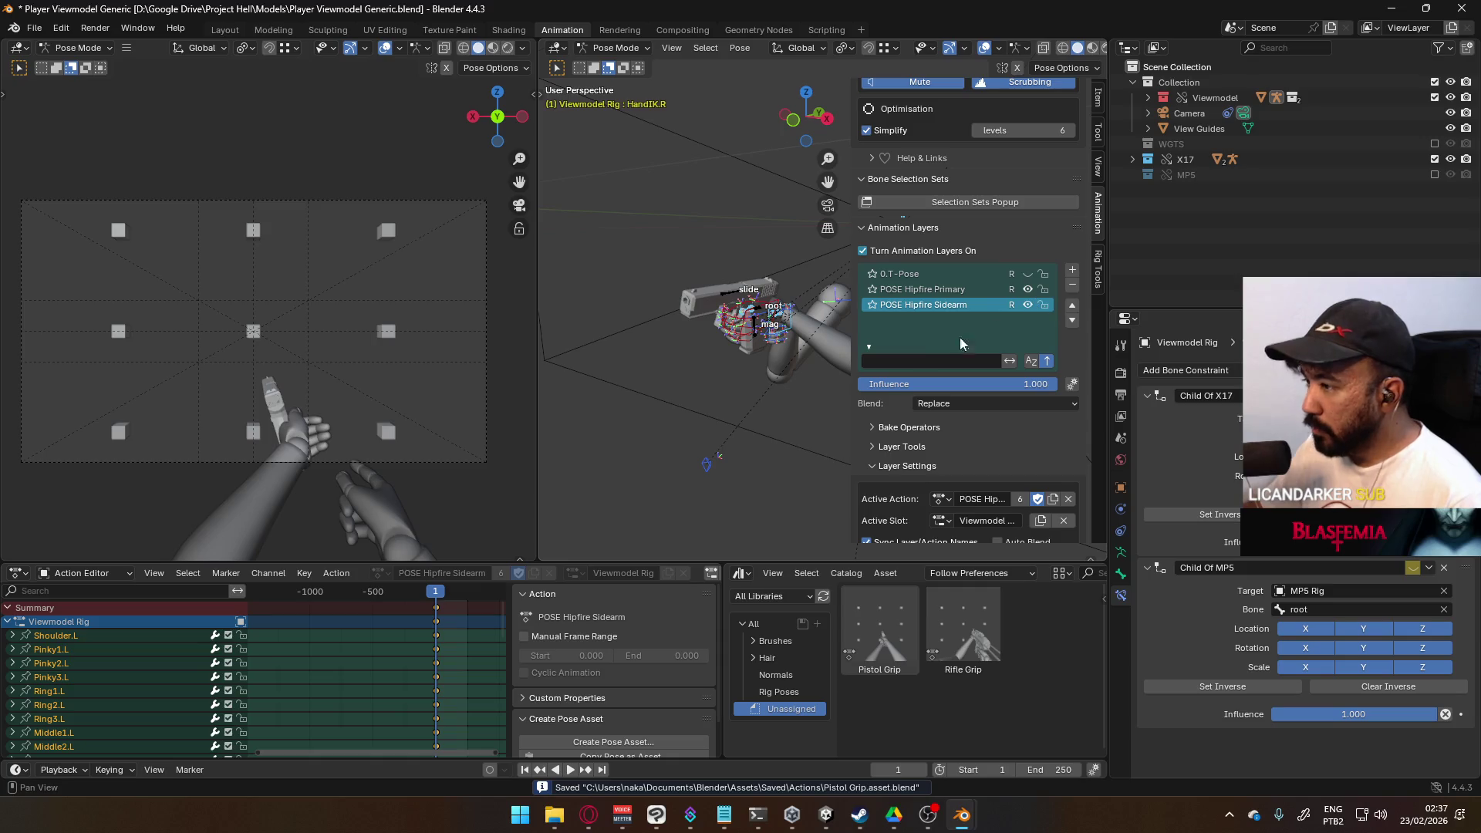
ctrl+click(1433, 174)
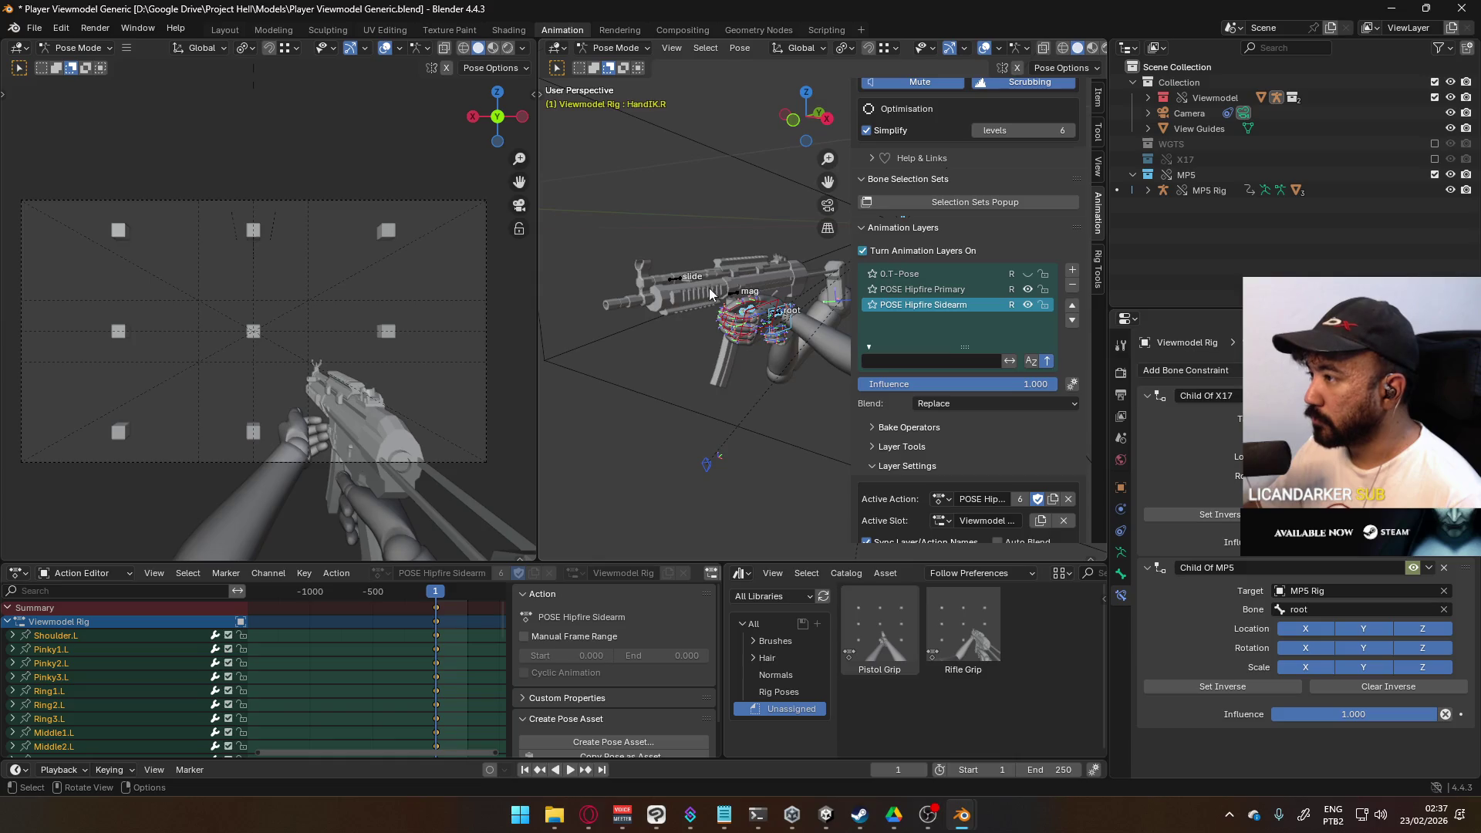
right_click(963, 628)
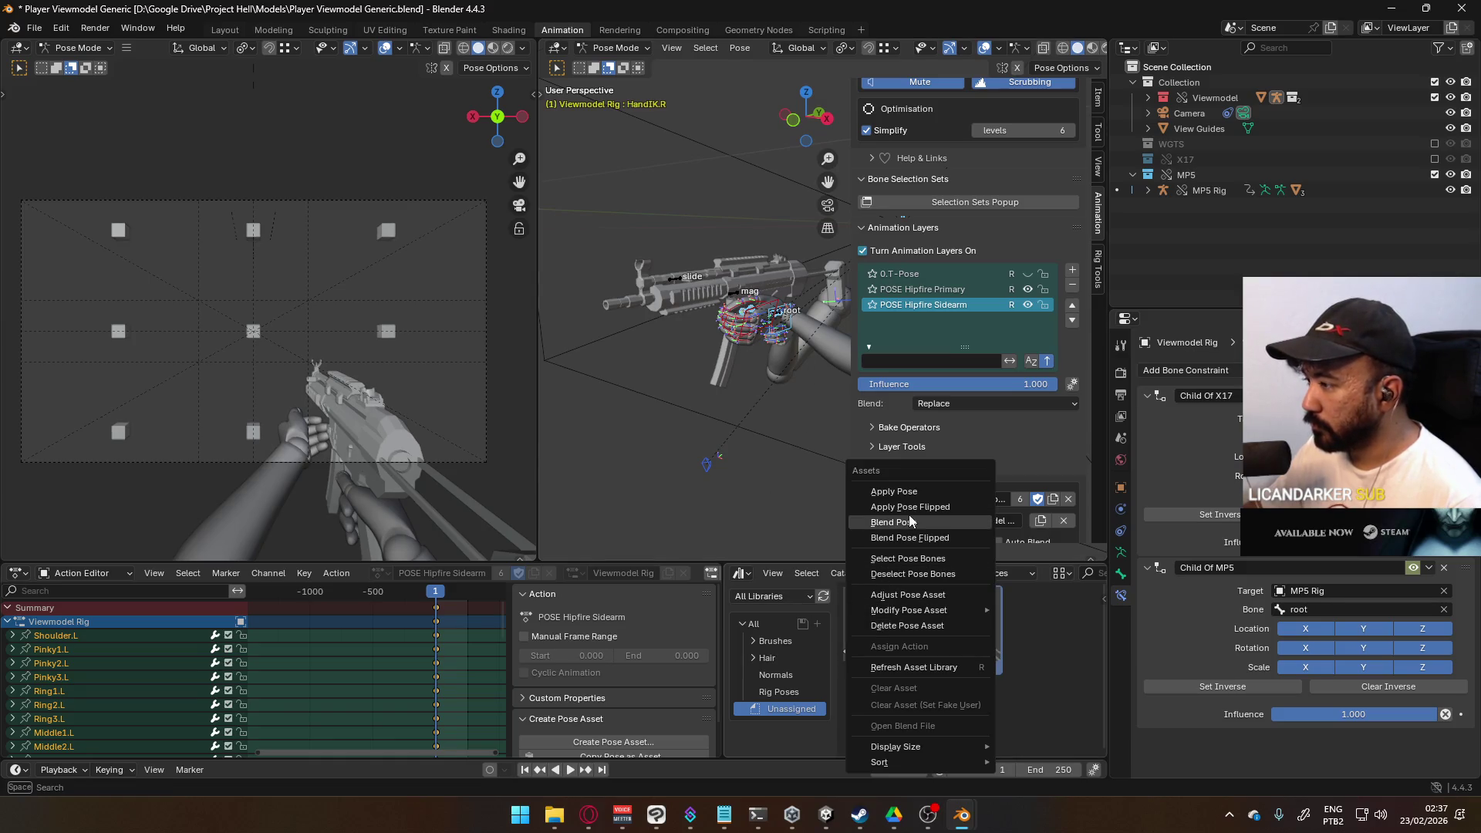
mouse_move(674, 231)
middle_down()
mouse_move(774, 239)
mouse_move(705, 243)
middle_up()
key(ctrl+s)
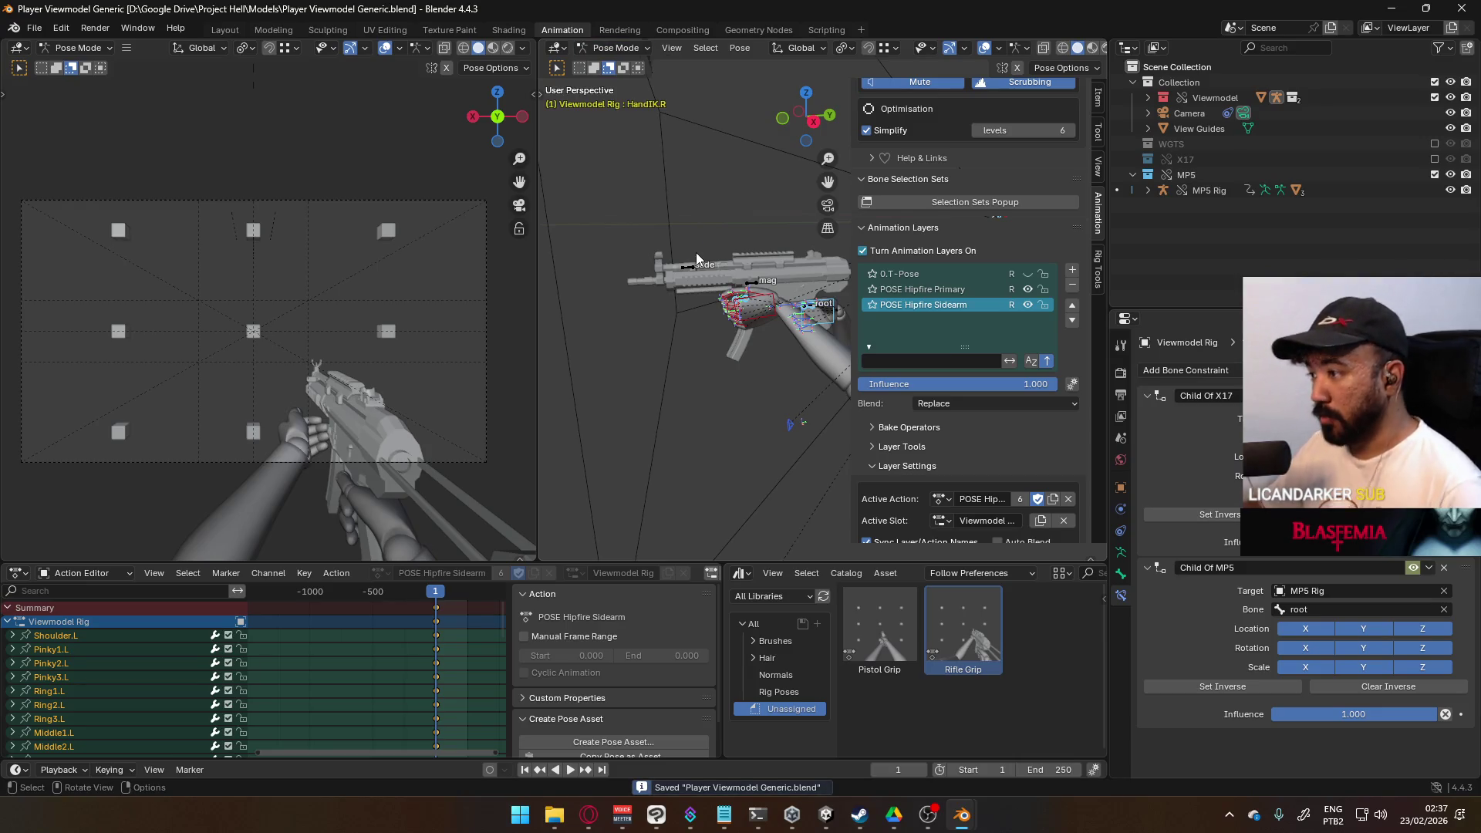
key(alt+Tab)
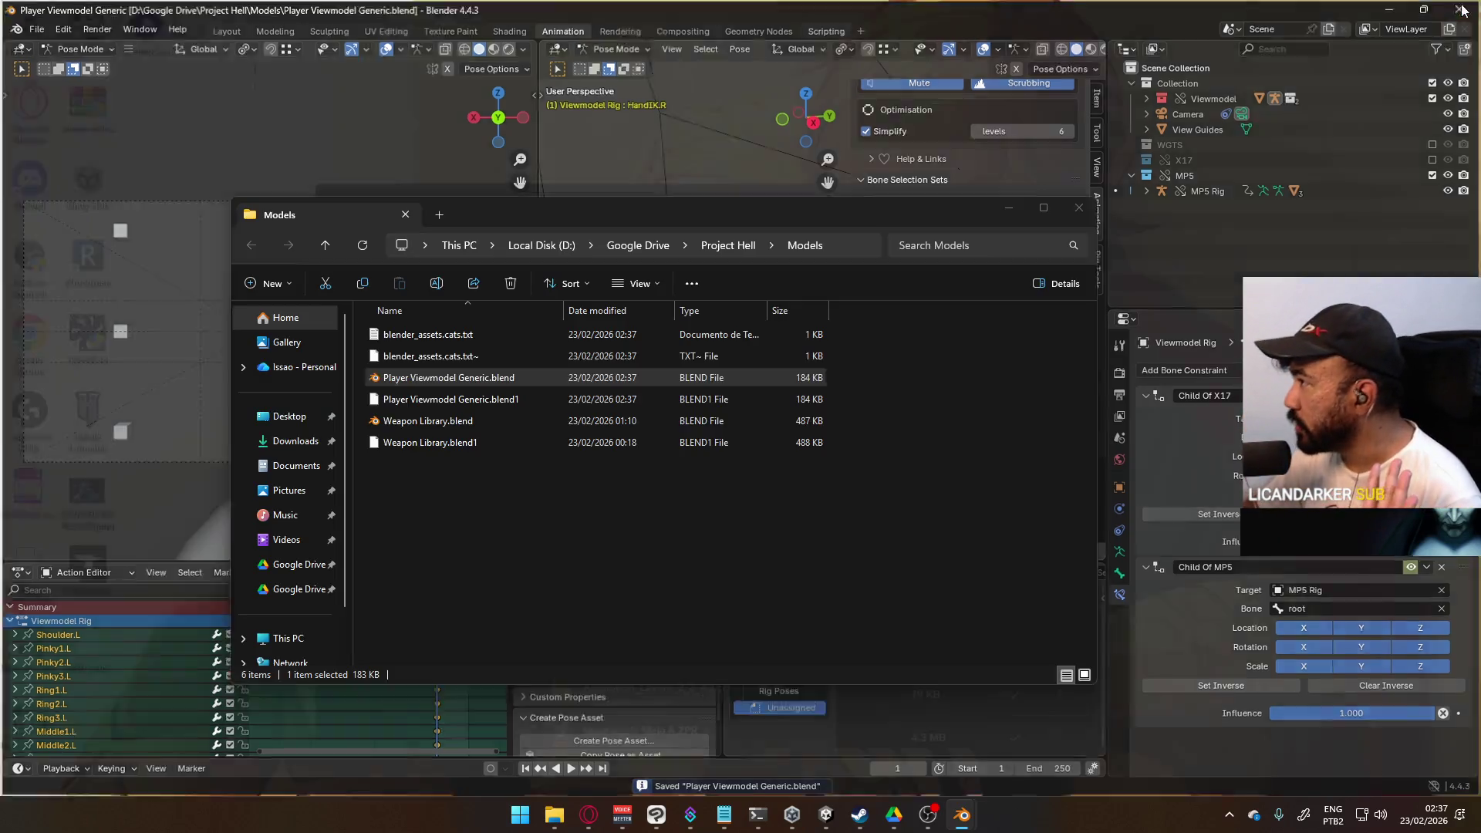
Step: Open Player Viewmodel Generic.blend from the Models folder and maximize the new Blender window
double_click(496, 378)
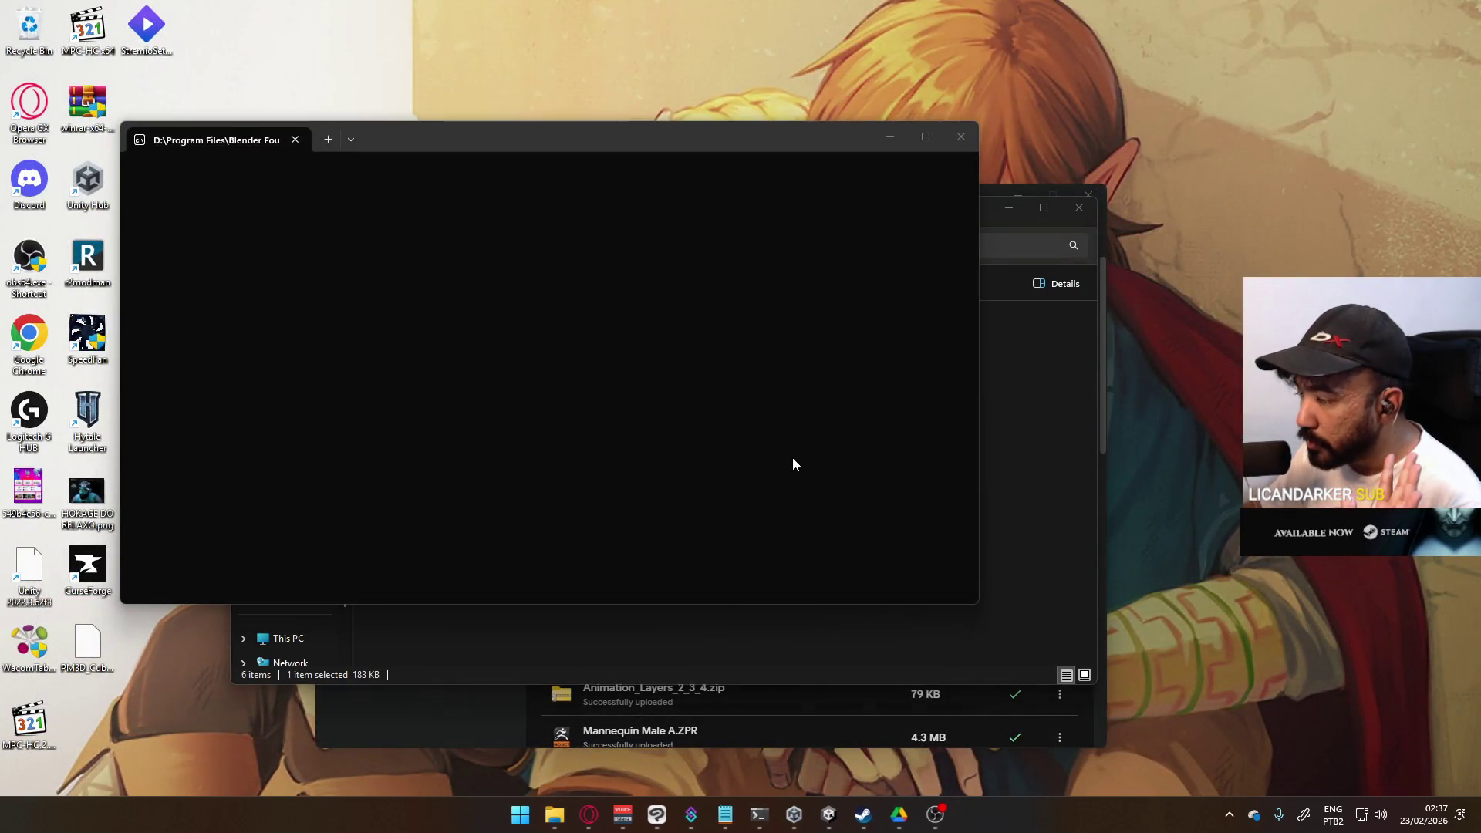
click(1021, 208)
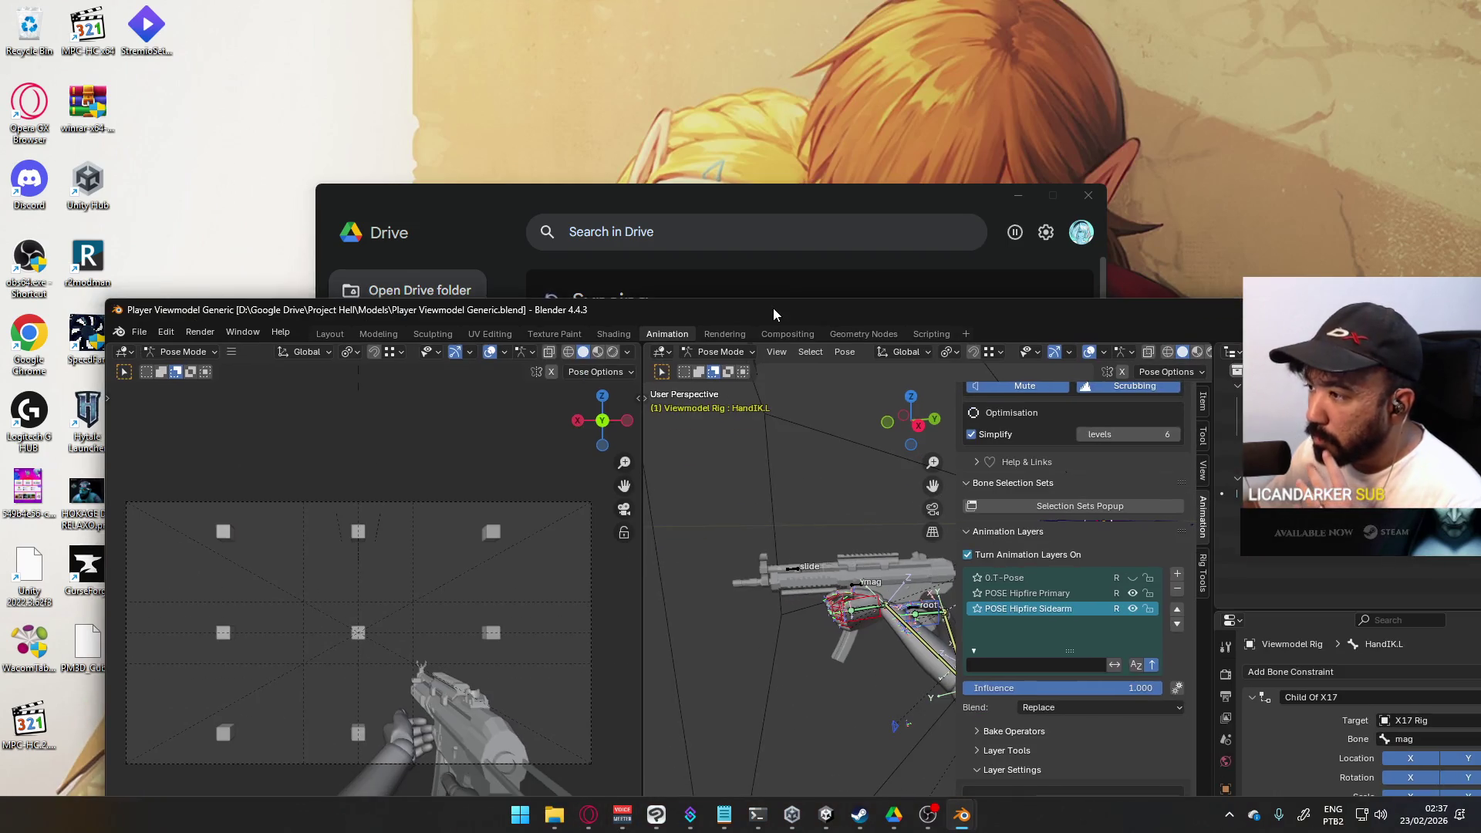
double_click(772, 307)
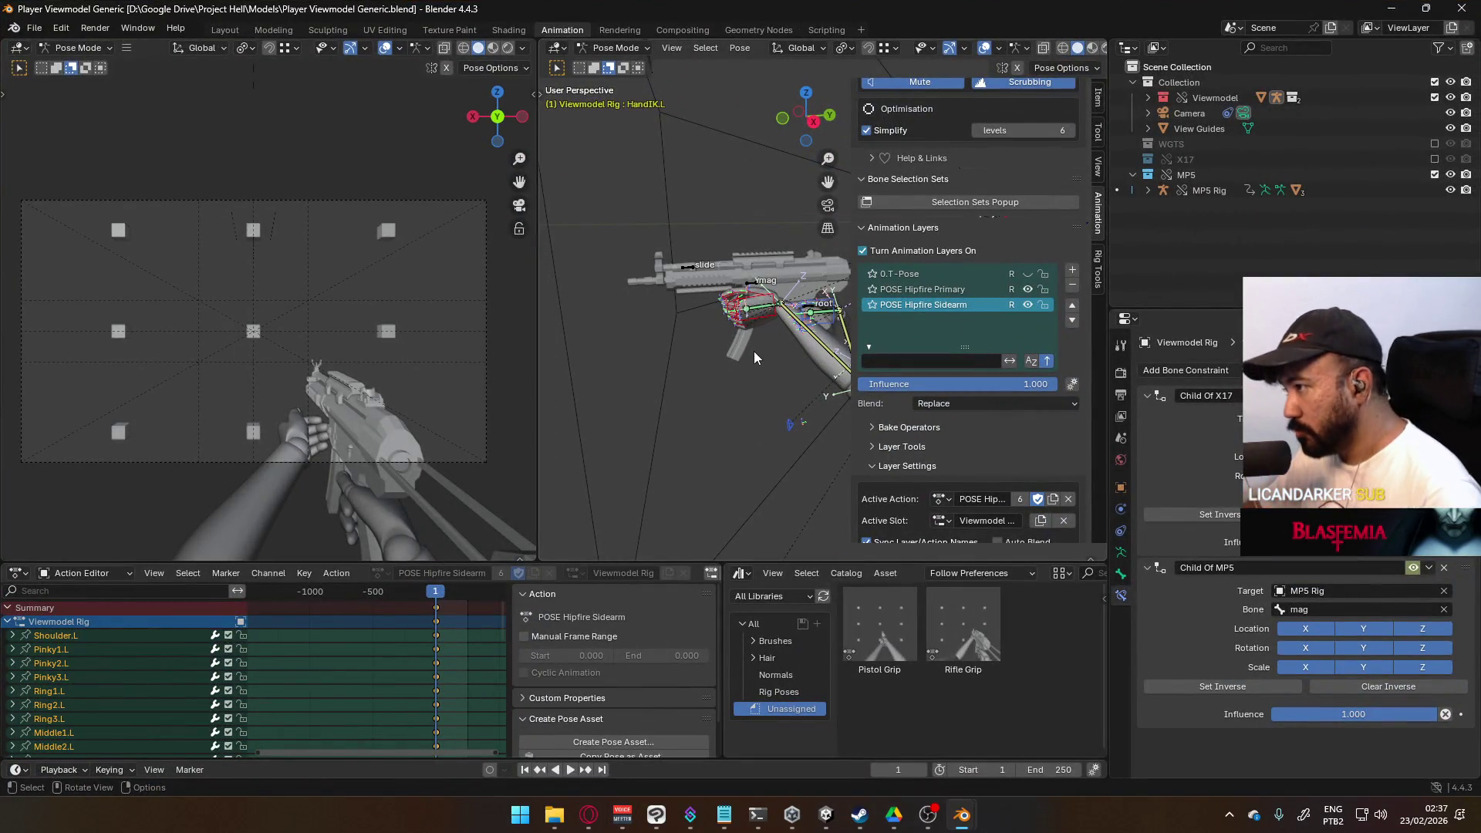
Step: Show the Viewmodel Rig's Object Data properties and frame the view on the left hand and MP5
click(1121, 551)
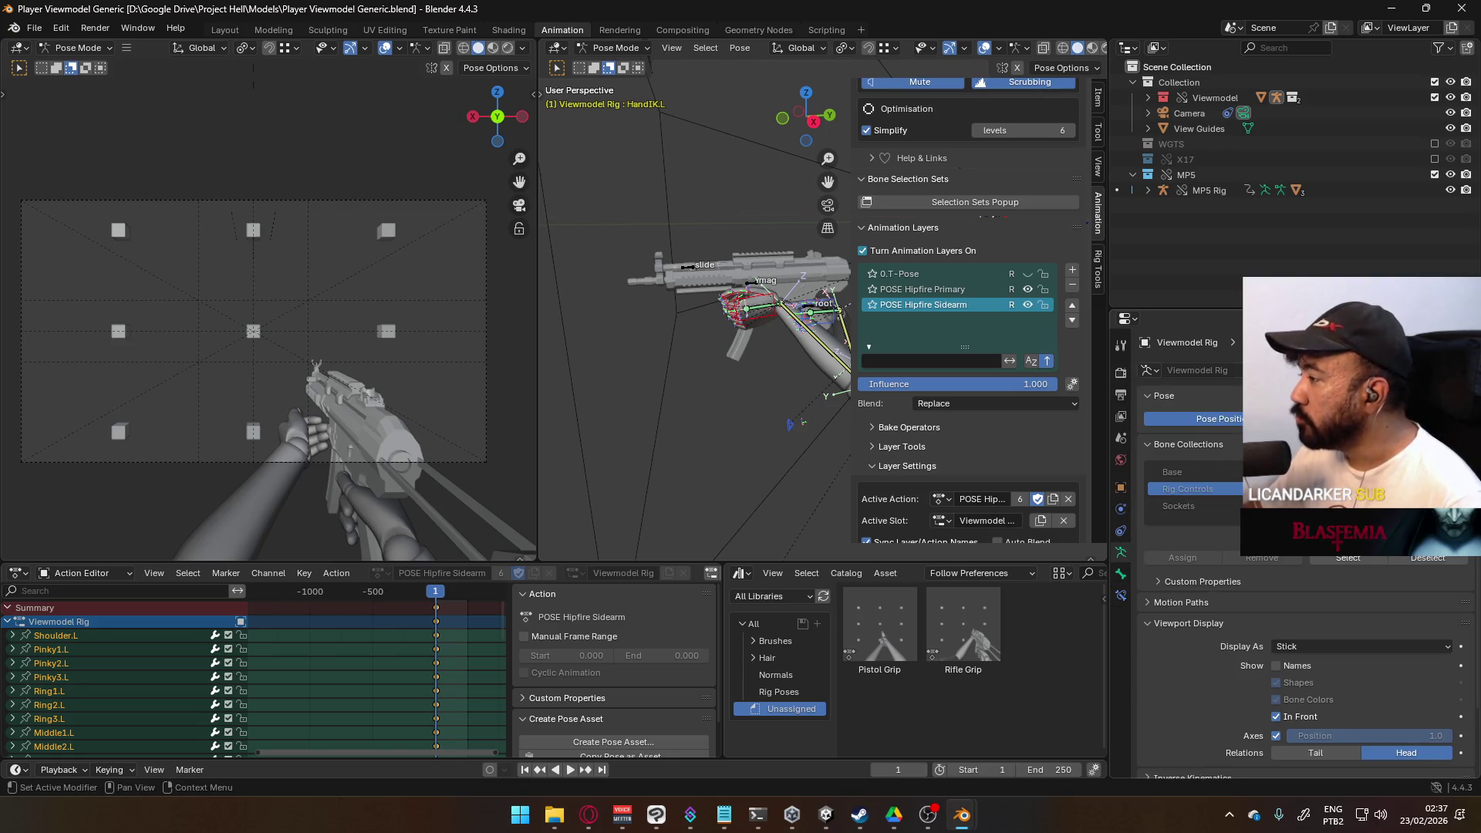
mouse_move(810, 292)
ctrl+middle_down()
mouse_move(794, 257)
mouse_move(711, 317)
mouse_move(691, 284)
mouse_move(885, 304)
ctrl+middle_up()
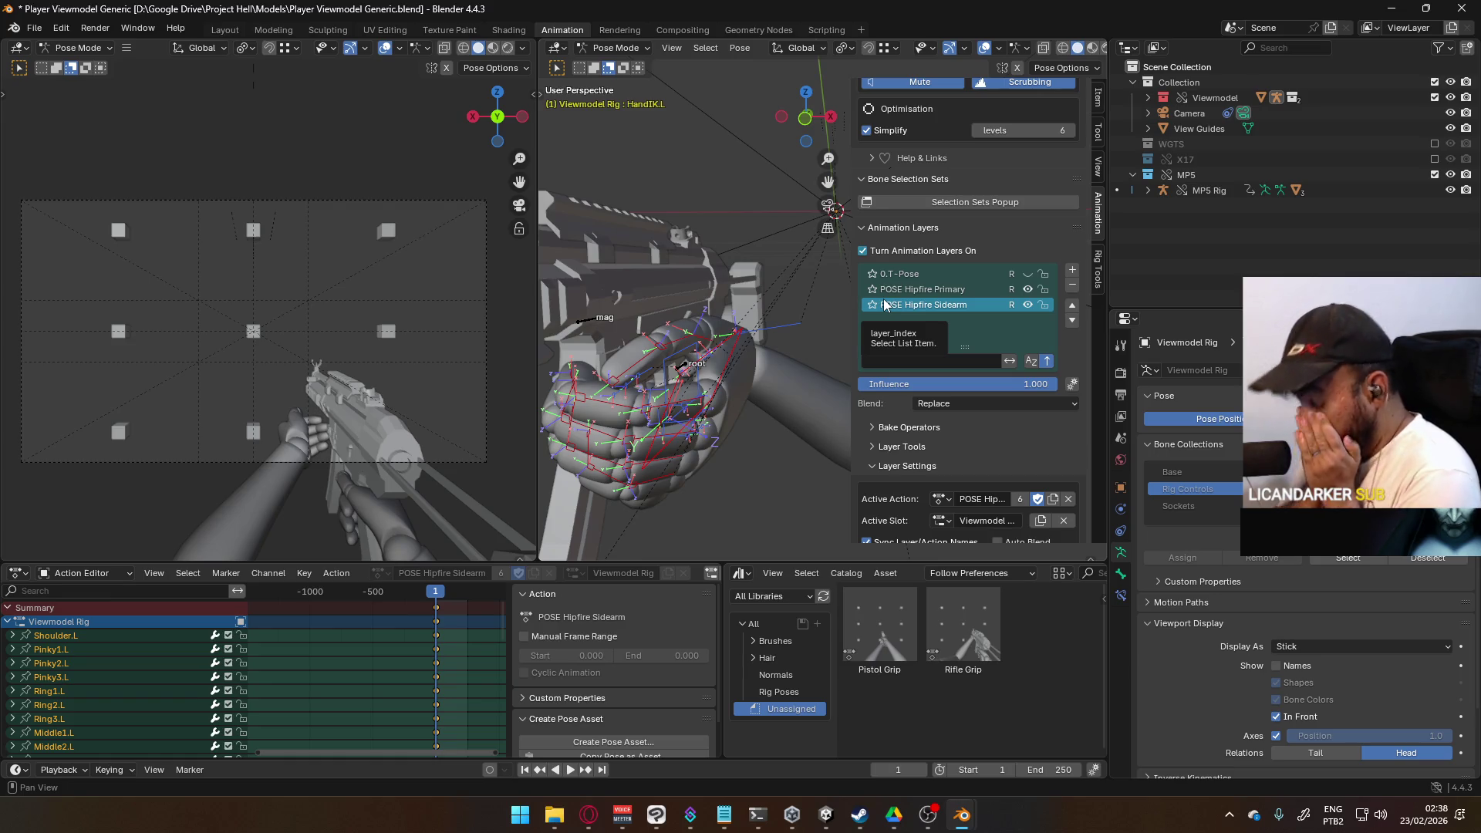
click(615, 47)
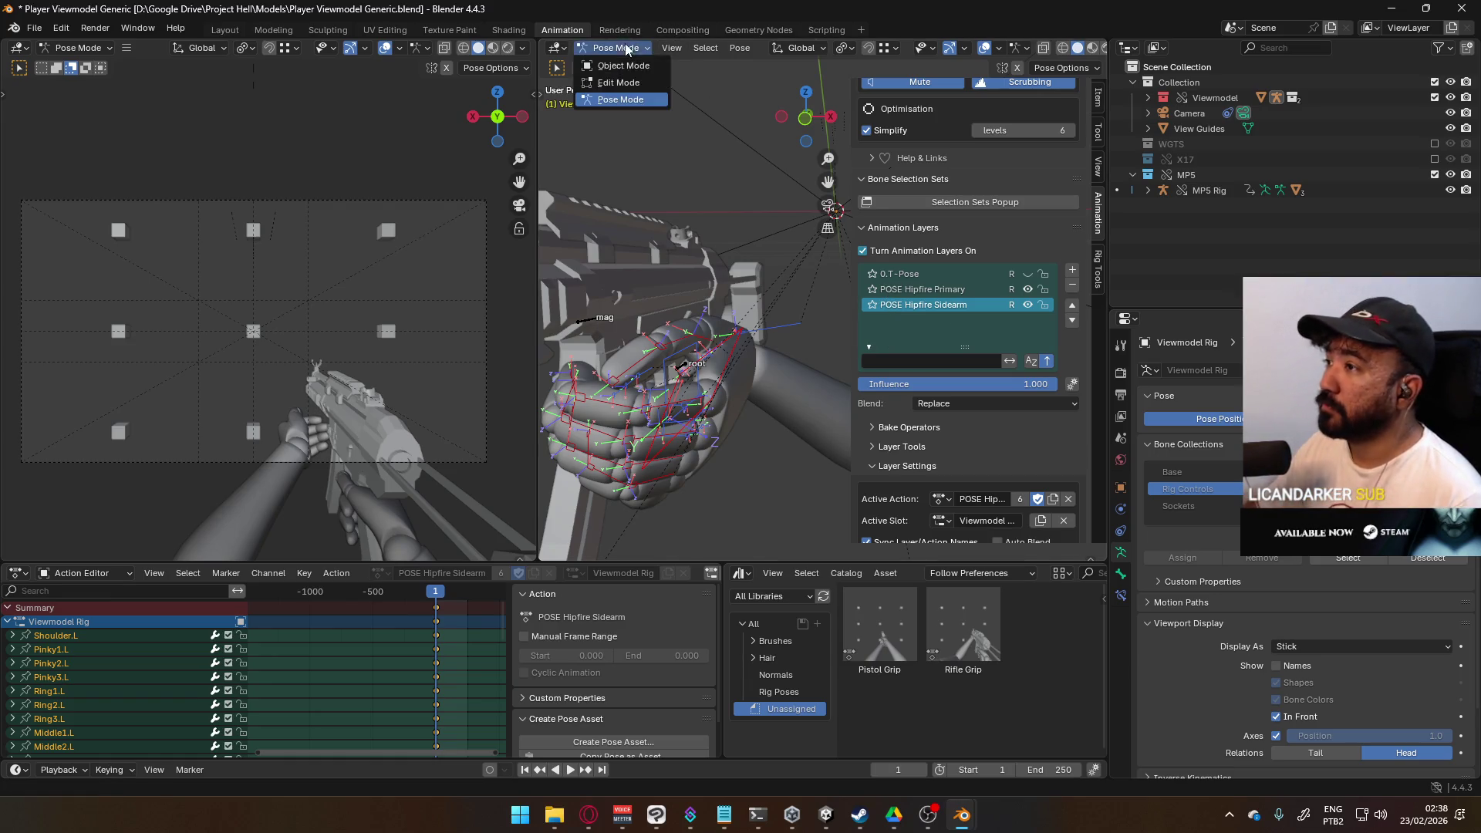
mouse_move(736, 339)
middle_down()
mouse_move(741, 308)
mouse_move(701, 335)
mouse_move(752, 262)
middle_up()
Step: Slide the left hand along global Y, then rotate it about global Z and local Y
key(g)
key(y)
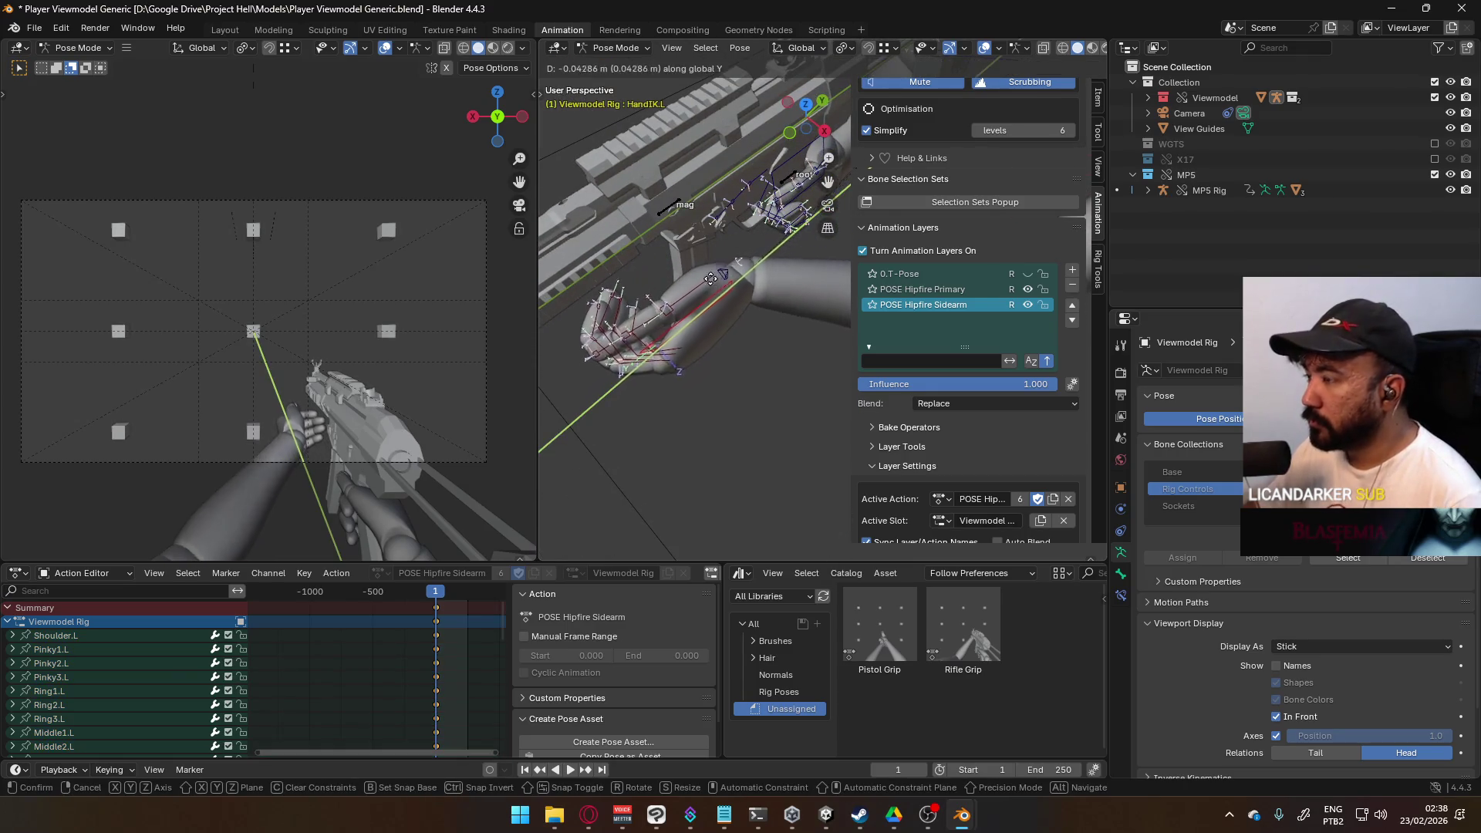
click(766, 250)
key(r)
key(z)
click(771, 272)
key(r)
key(y)
key(y)
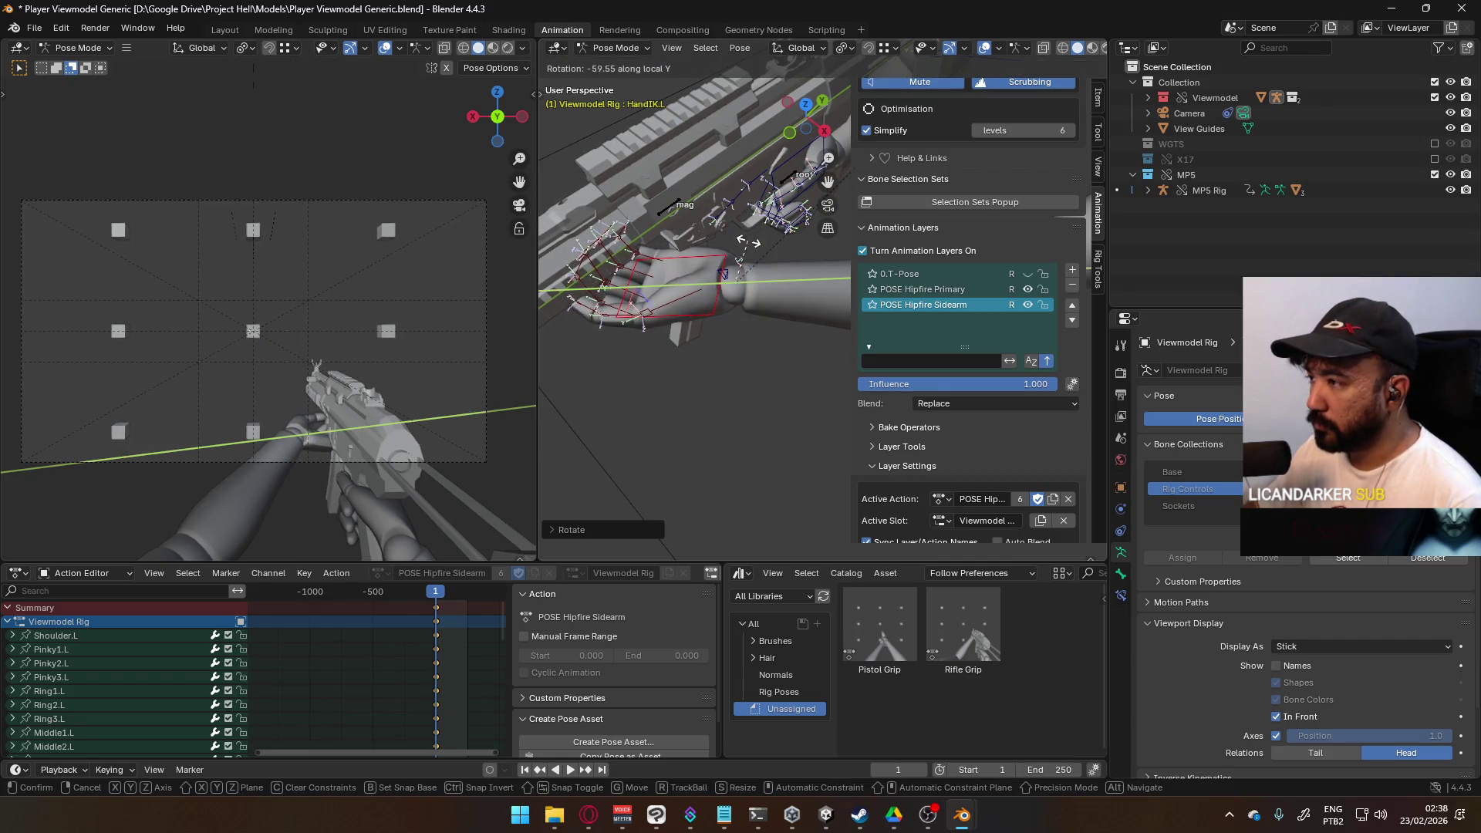
click(748, 252)
Step: From the right view, rotate the left hand twice about the global Z axis
key(KP_3)
scroll(750, 219, up, 3)
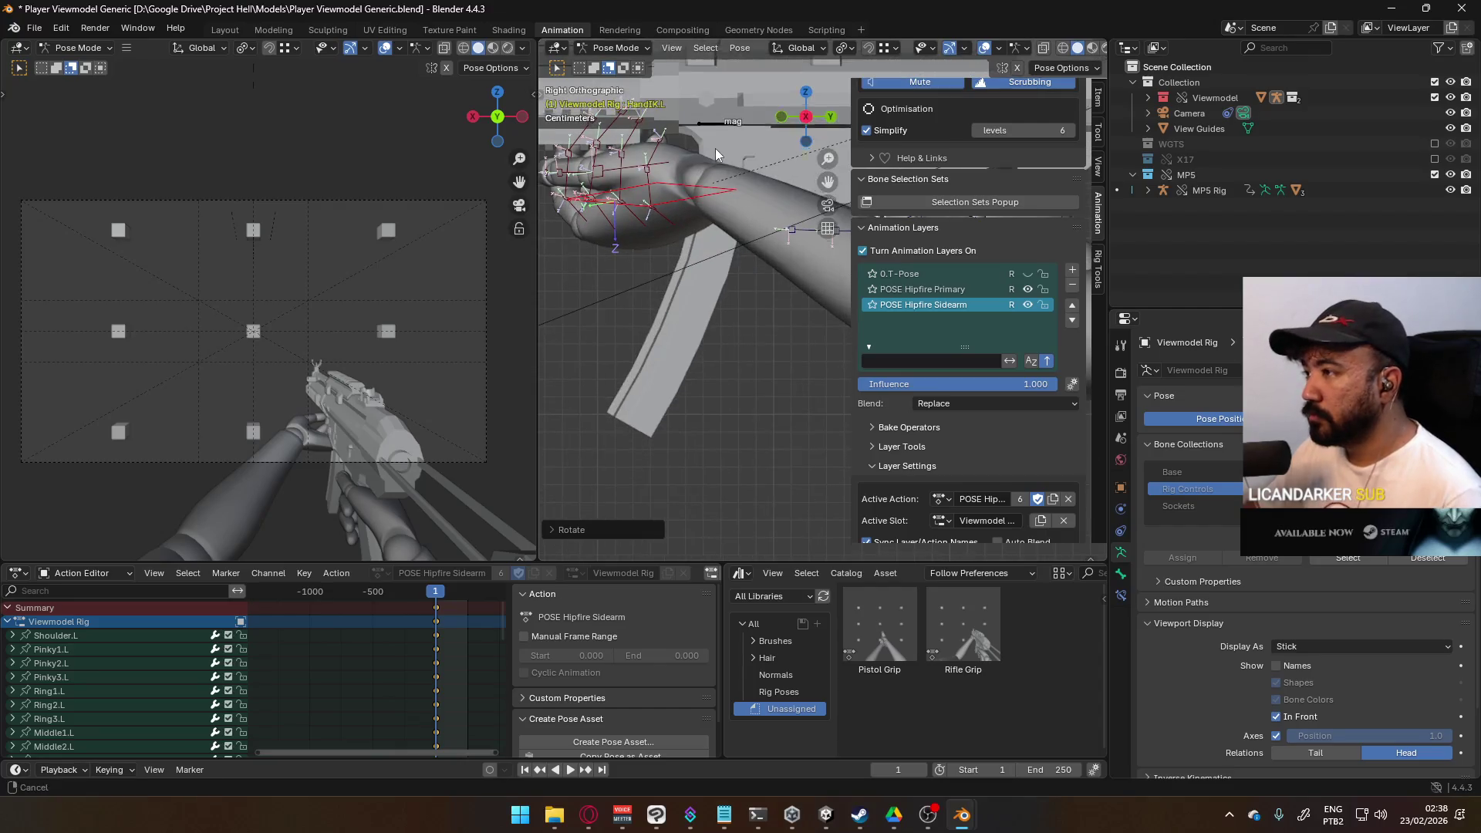
key(r)
key(z)
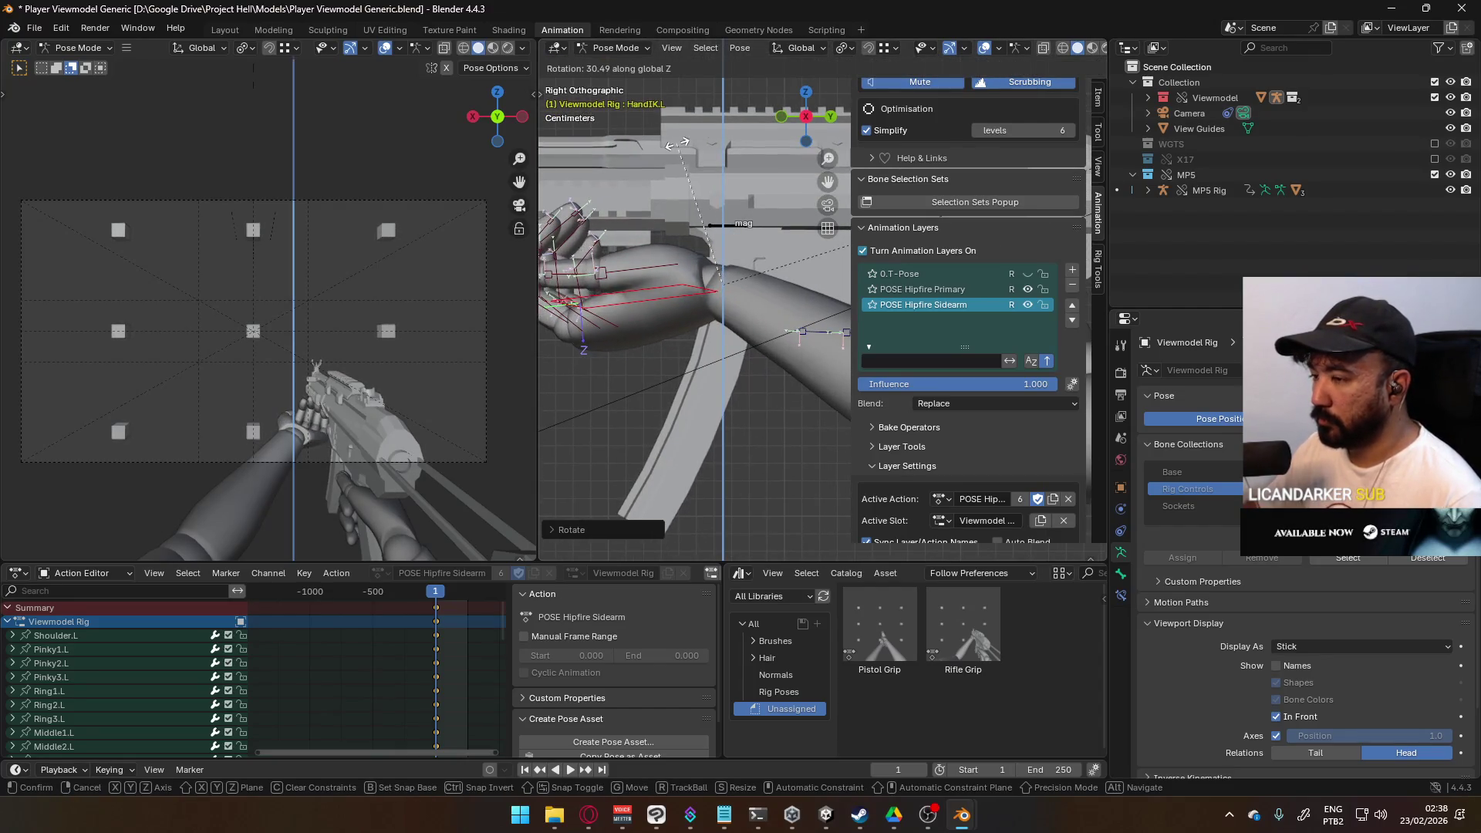
click(721, 166)
key(r)
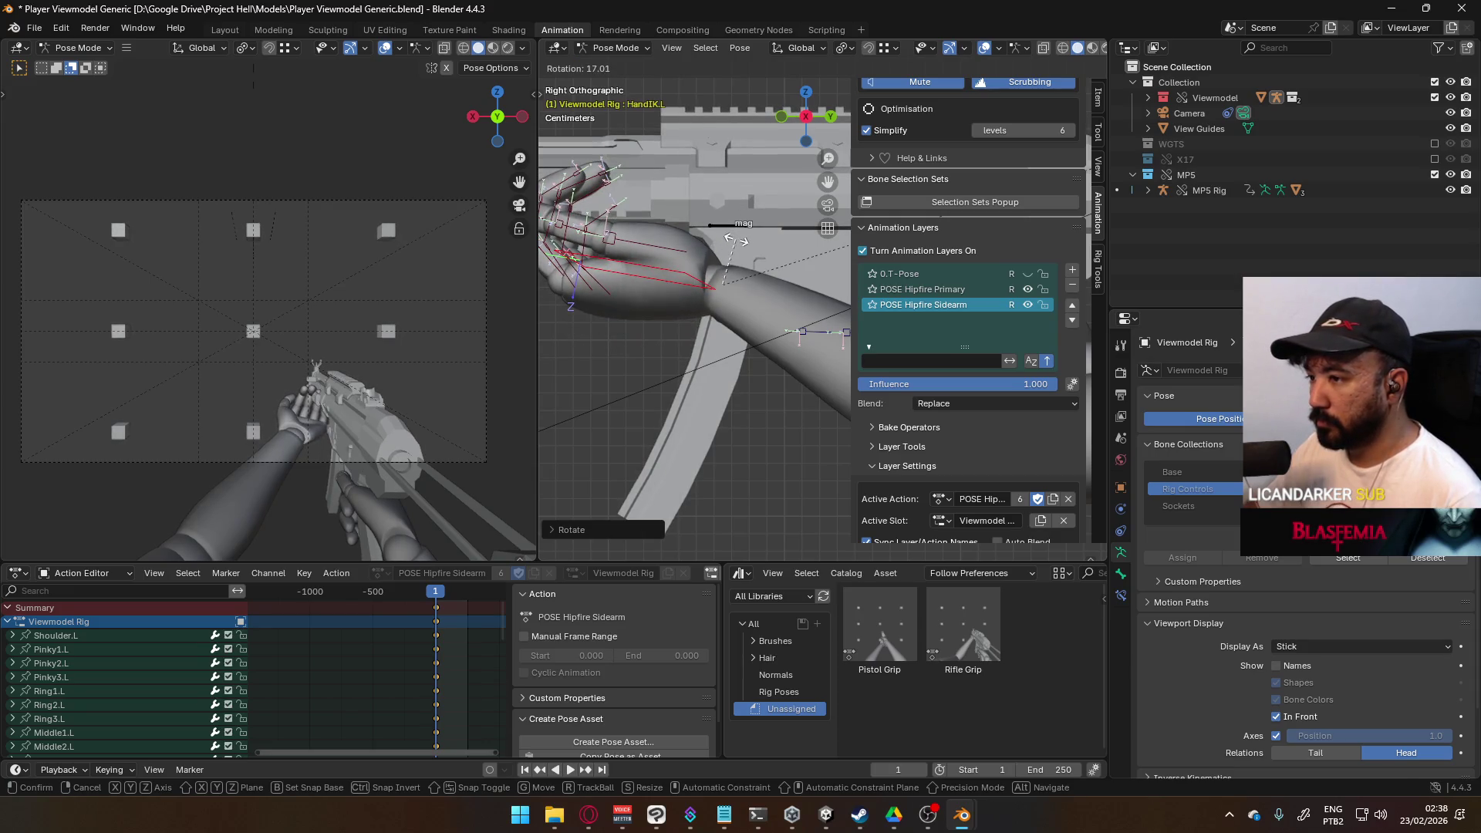
key(z)
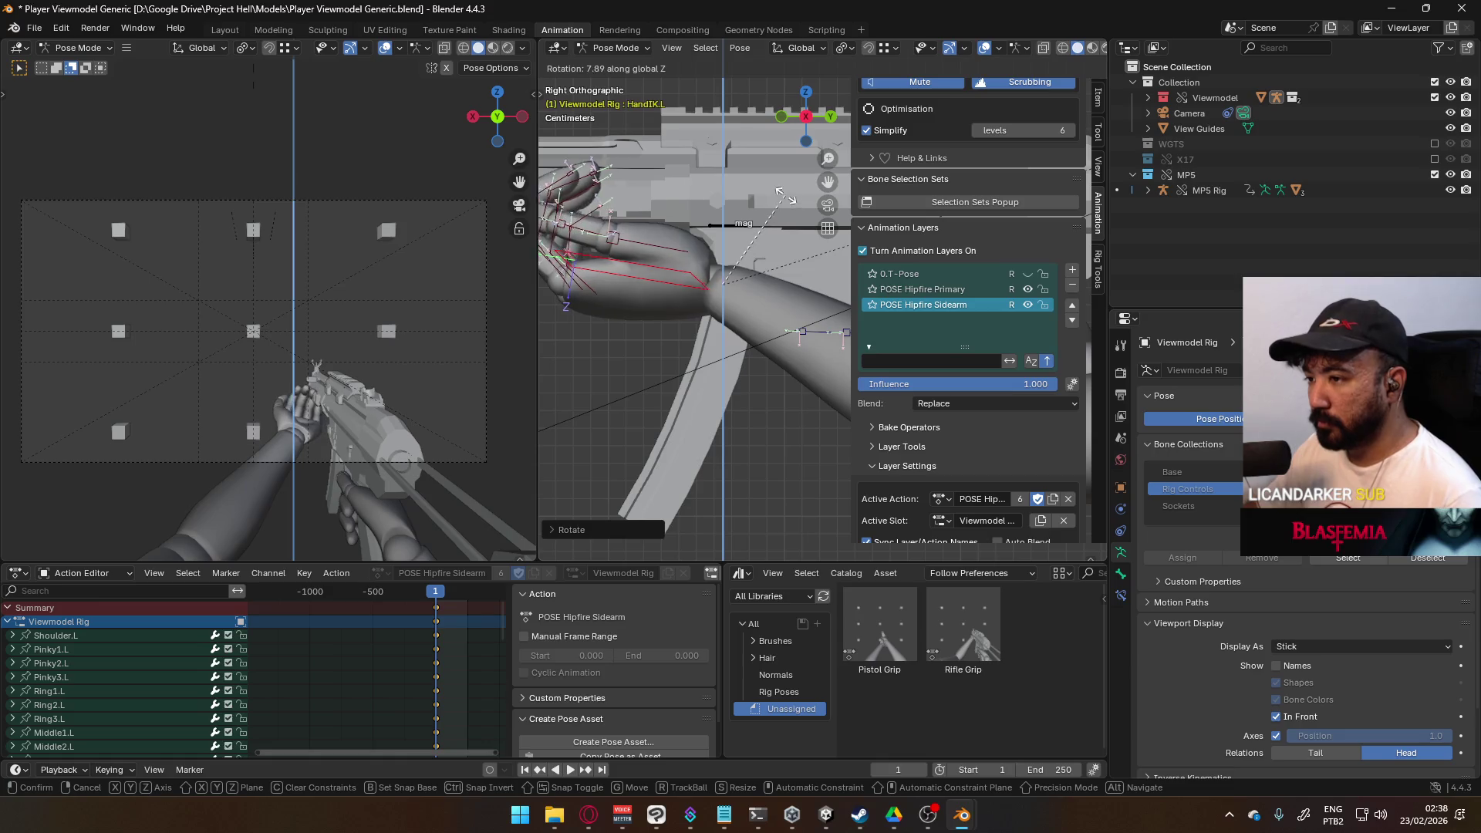
click(803, 243)
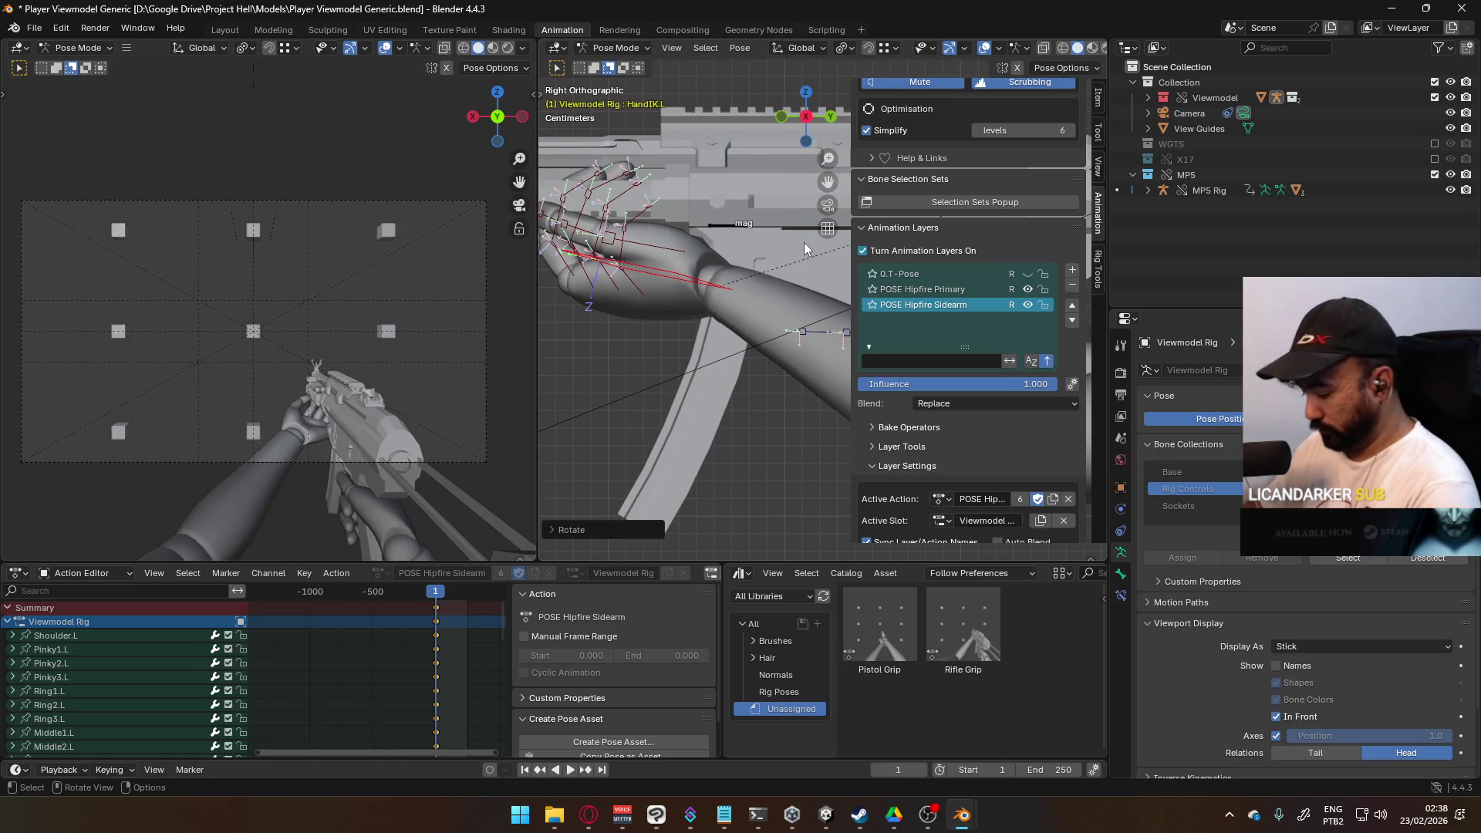
Step: From the top view, shift the left hand onto the front of the MP5
key(KP_7)
key(g)
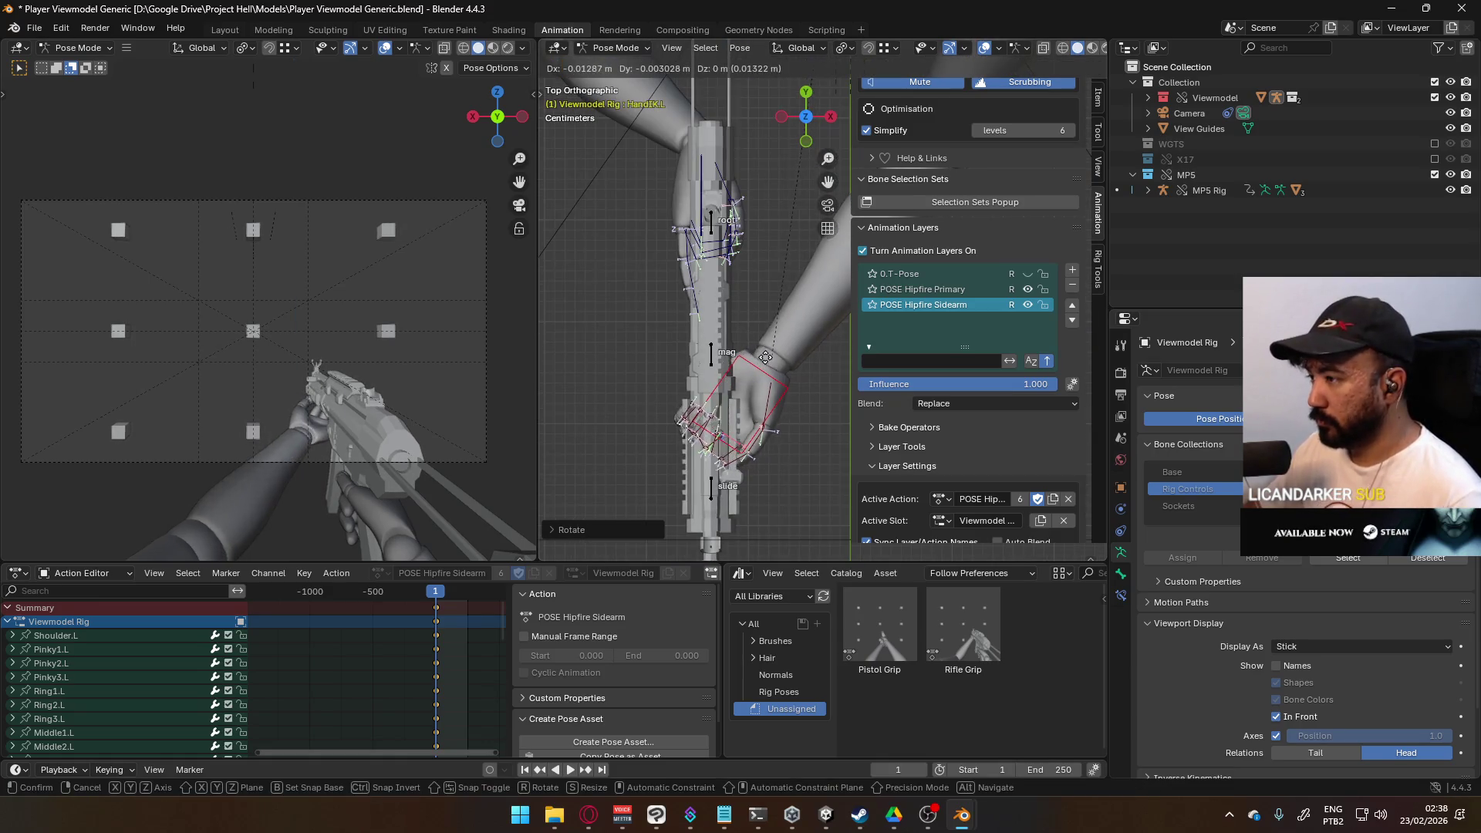
click(748, 361)
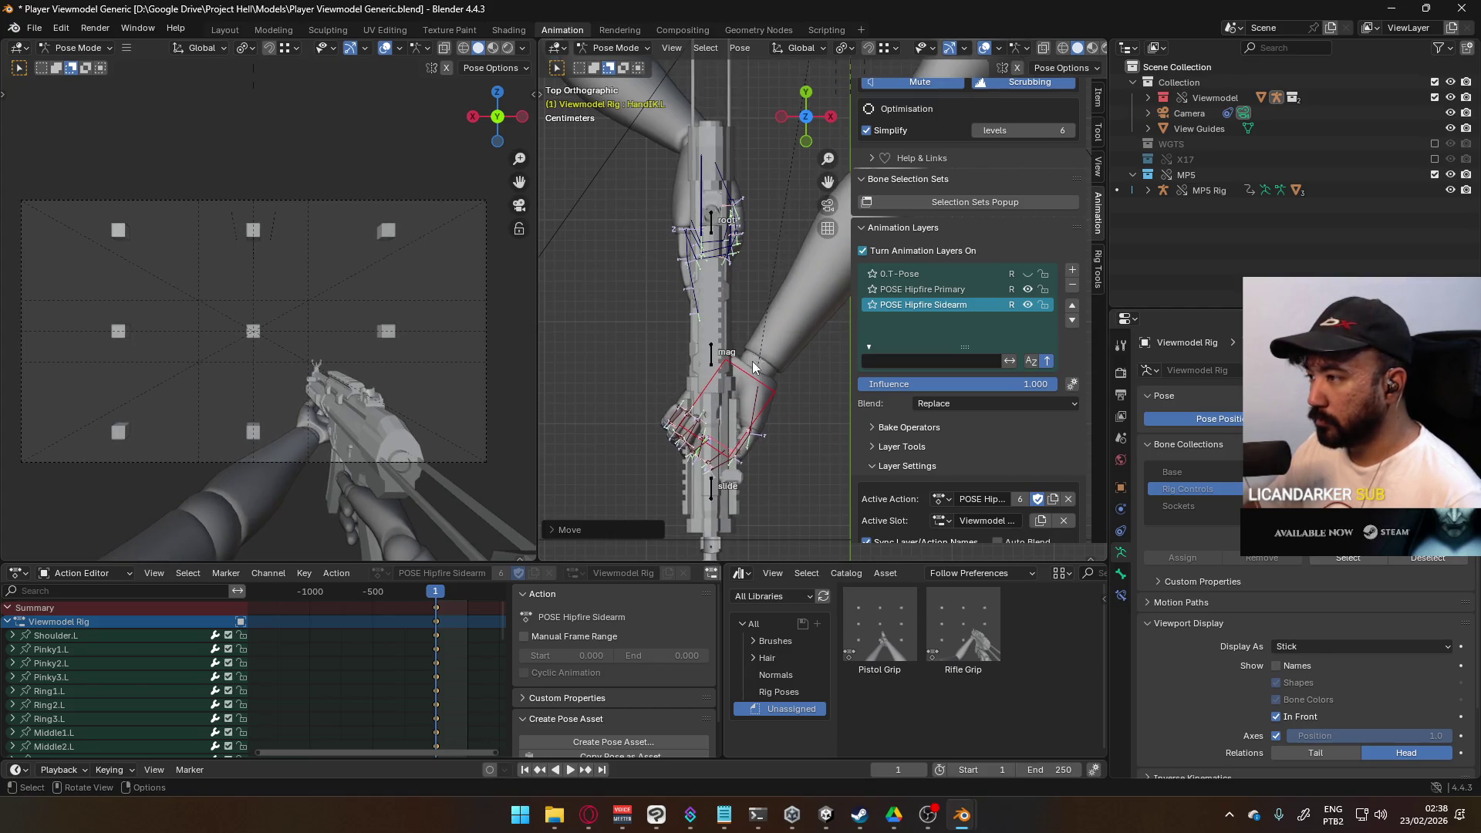
scroll(752, 361, down, 4)
click(756, 243)
Step: Move and rotate the Shoulder.L bone toward the rifle
key(g)
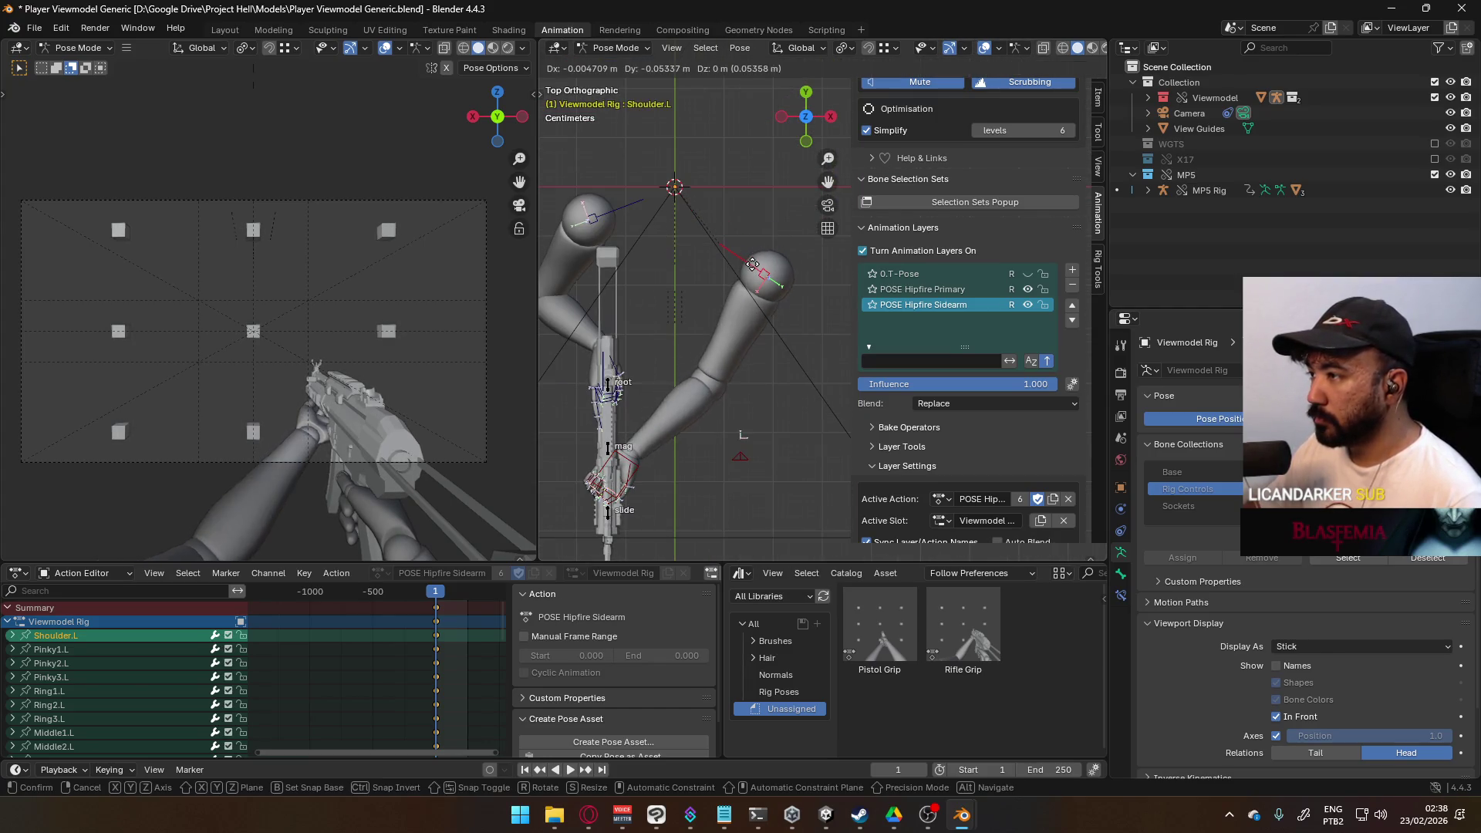
click(748, 273)
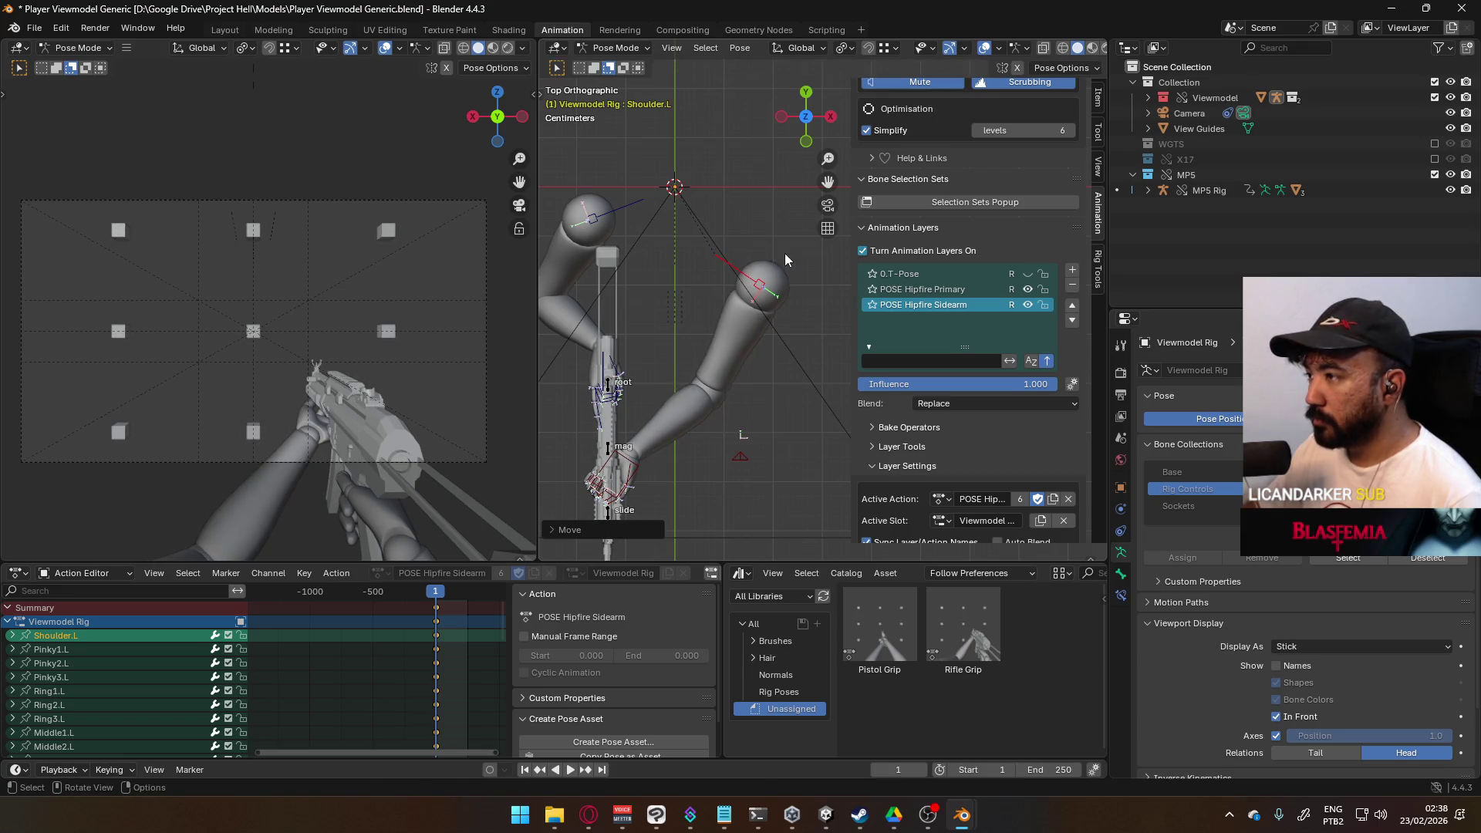
key(r)
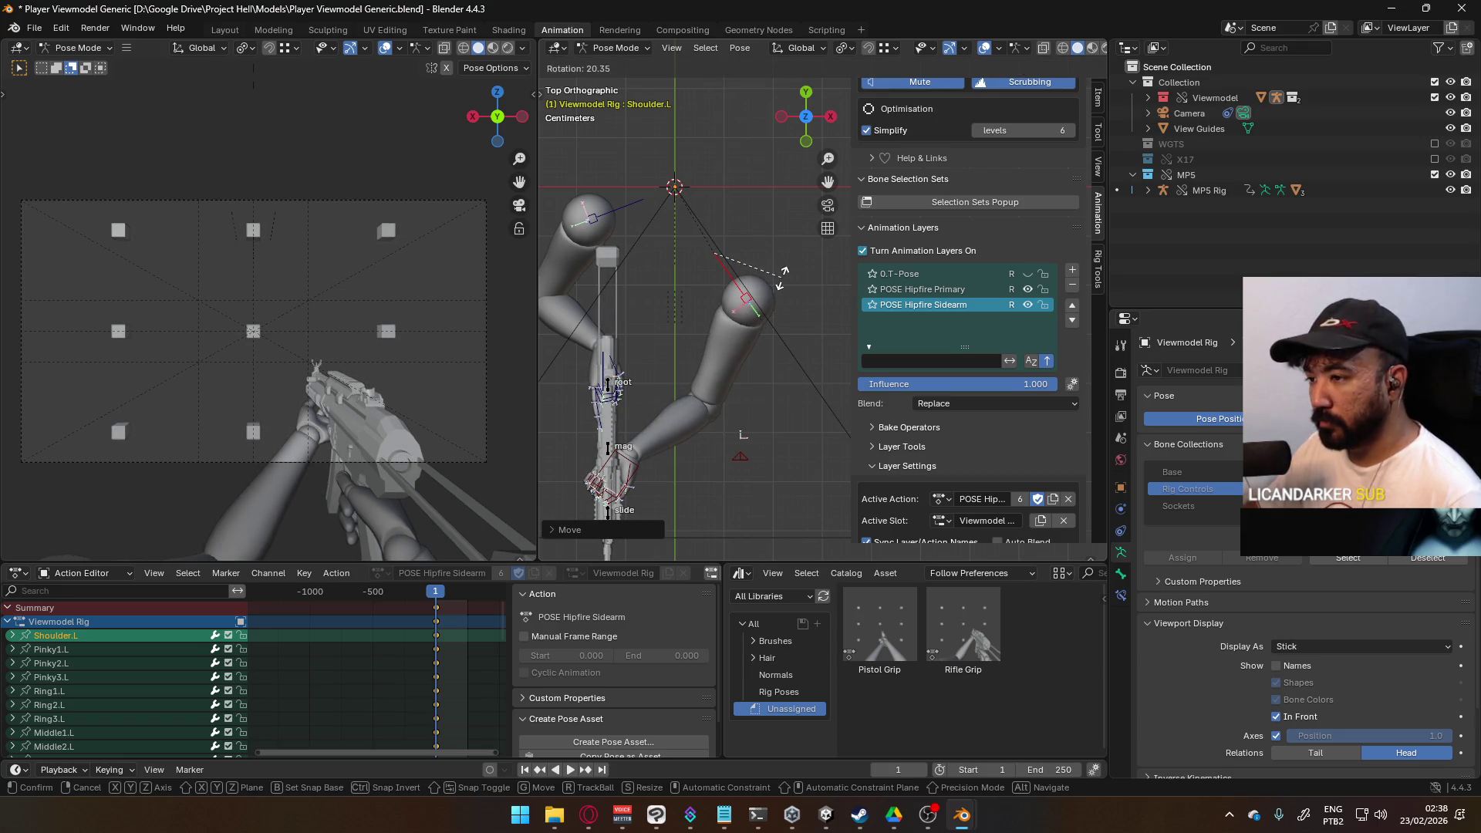
click(782, 277)
key(KP_1)
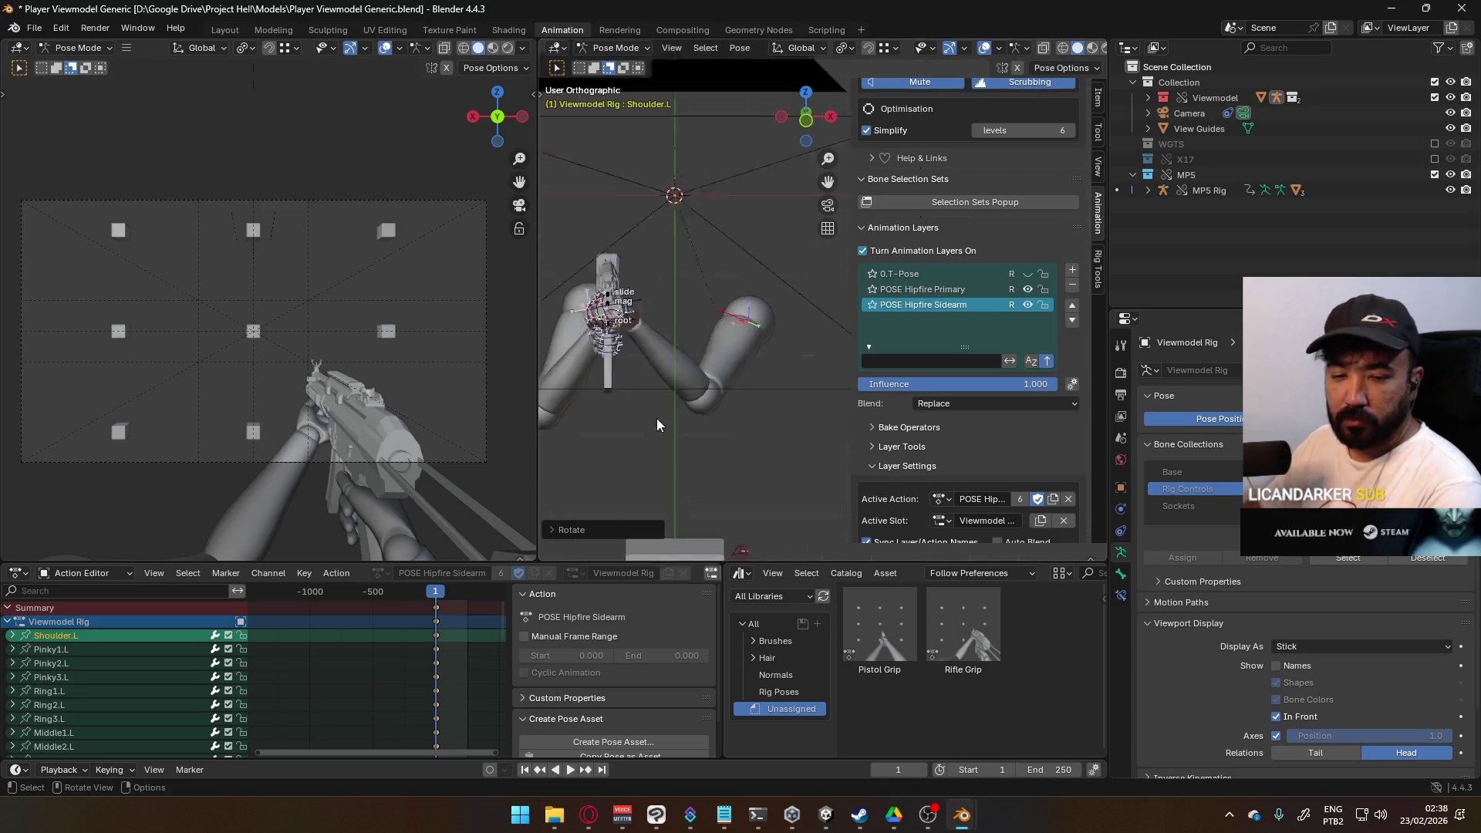
Step: Raise the ElbowIK.L target and readjust the left shoulder's rotation and position
click(751, 544)
key(g)
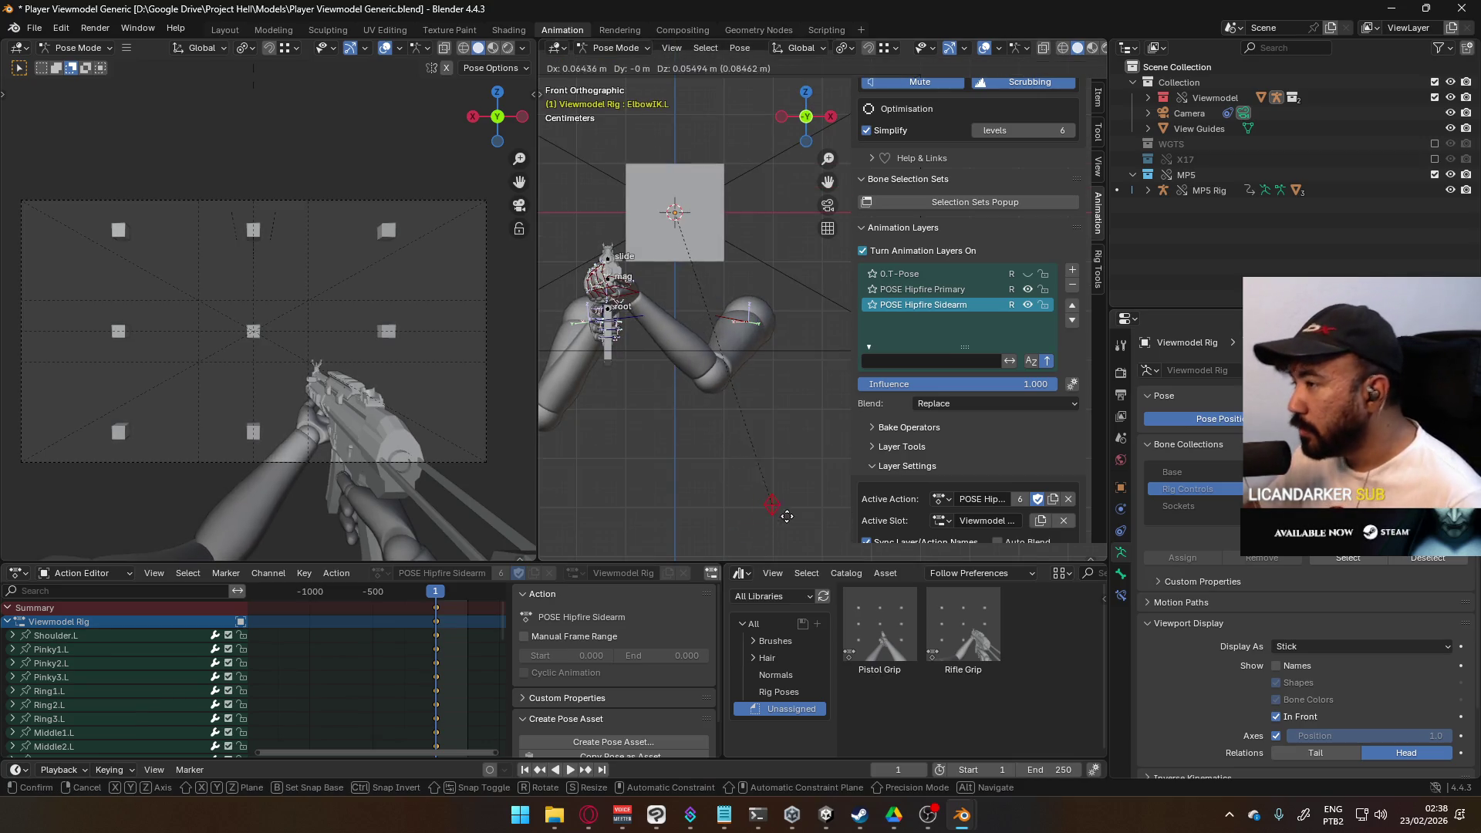
click(790, 514)
click(731, 322)
key(r)
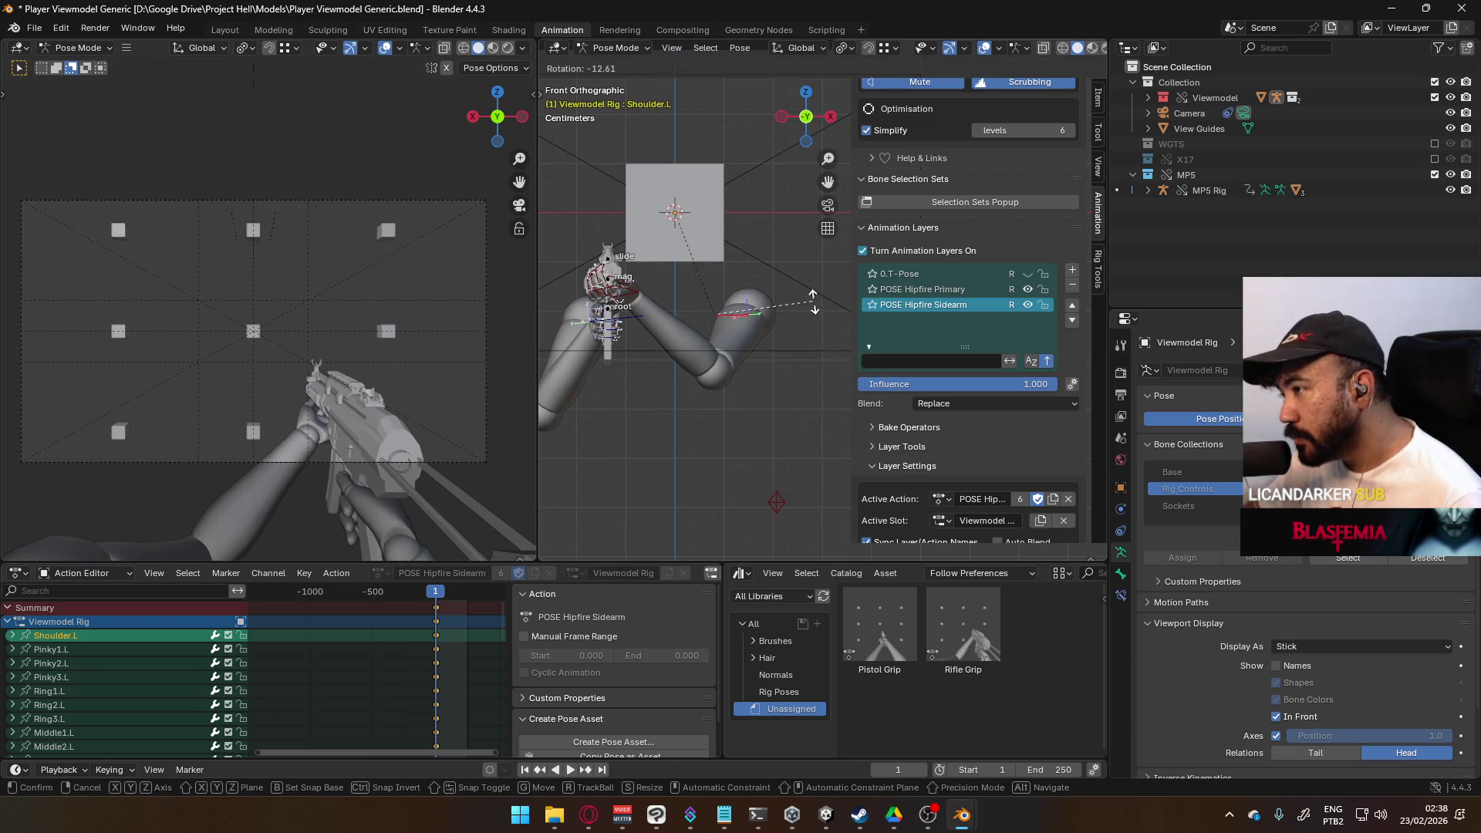
click(811, 307)
key(g)
click(805, 308)
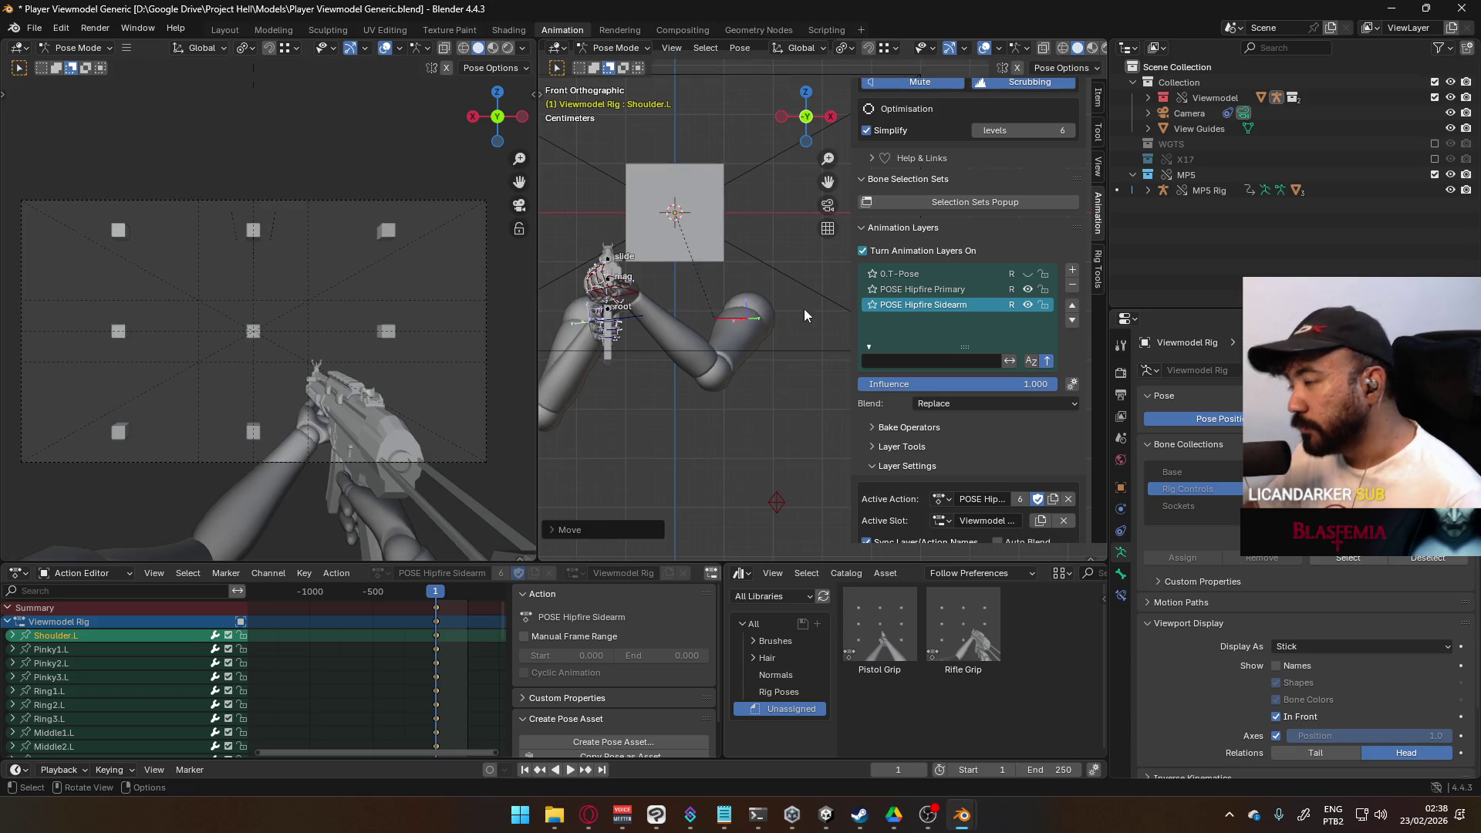
key(KP_Decimal)
Step: Rotate HandIK.L so the left fist wraps around the MP5's magazine
click(762, 328)
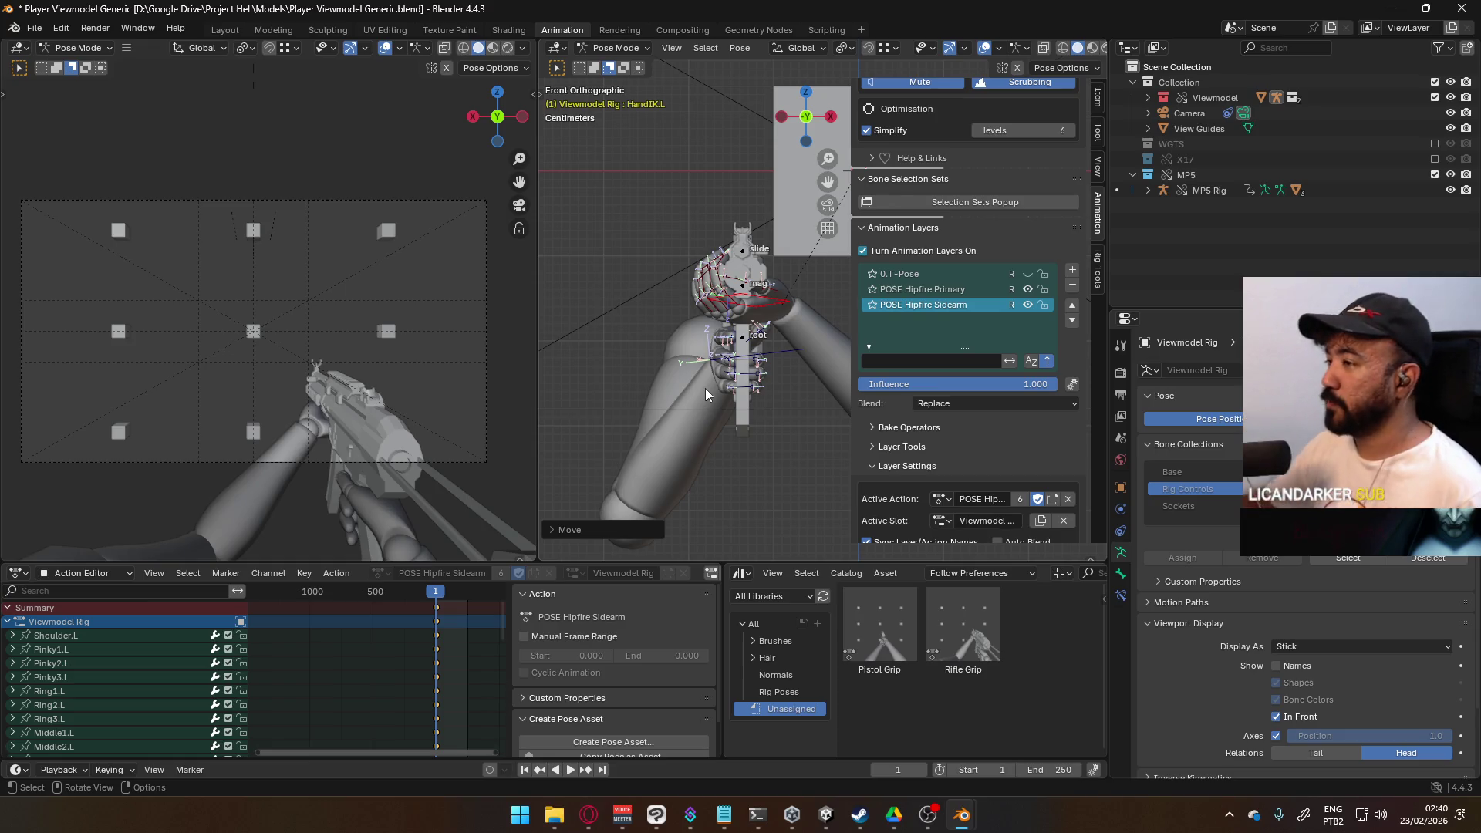
scroll(700, 264, up, 3)
scroll(679, 329, up, 2)
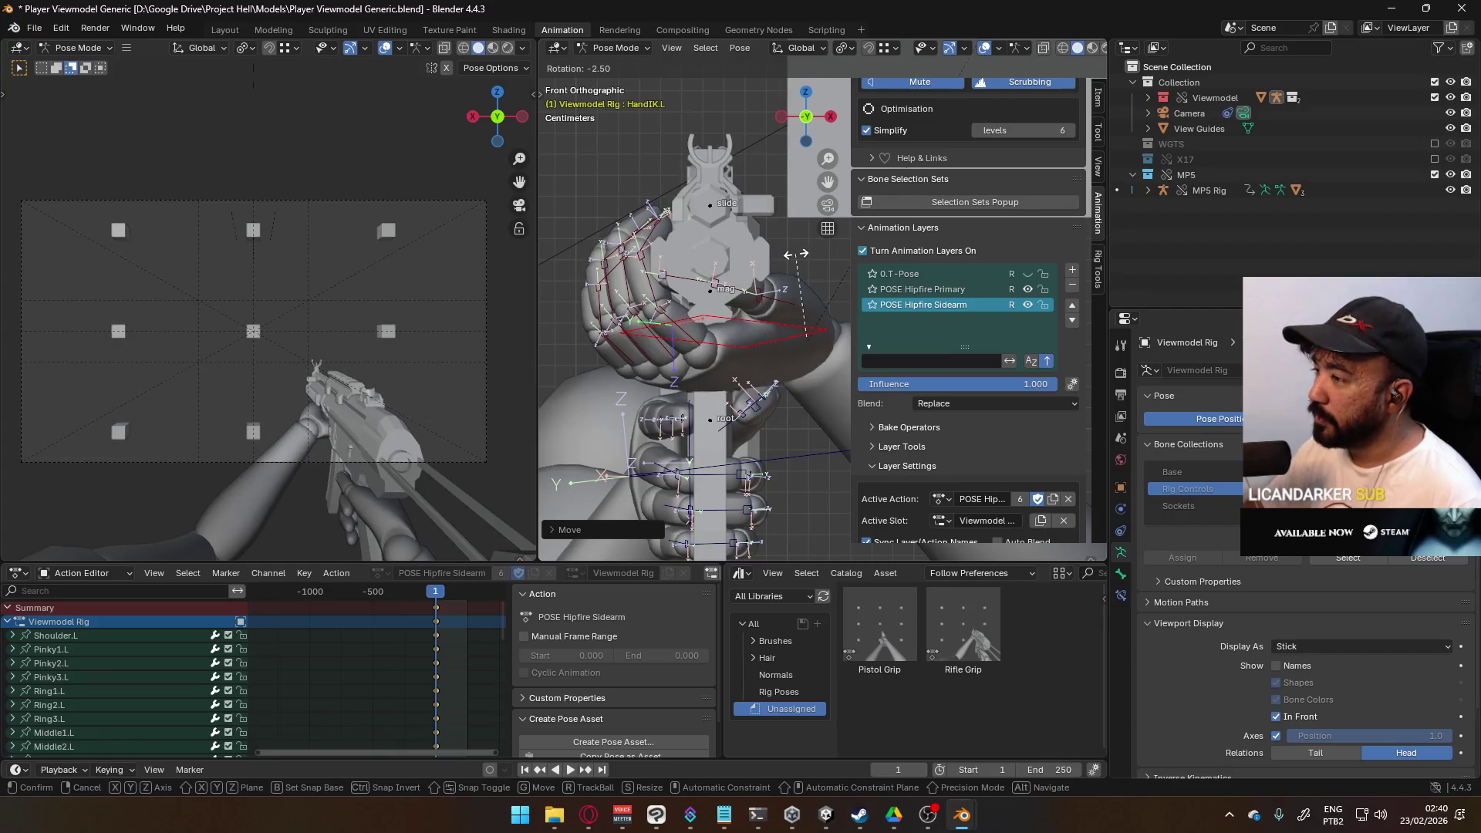
click(706, 263)
mouse_move(707, 262)
middle_down()
mouse_move(683, 267)
mouse_move(711, 348)
mouse_move(811, 299)
mouse_move(685, 269)
mouse_move(703, 220)
mouse_move(734, 290)
mouse_move(778, 237)
middle_up()
scroll(780, 229, up, 5)
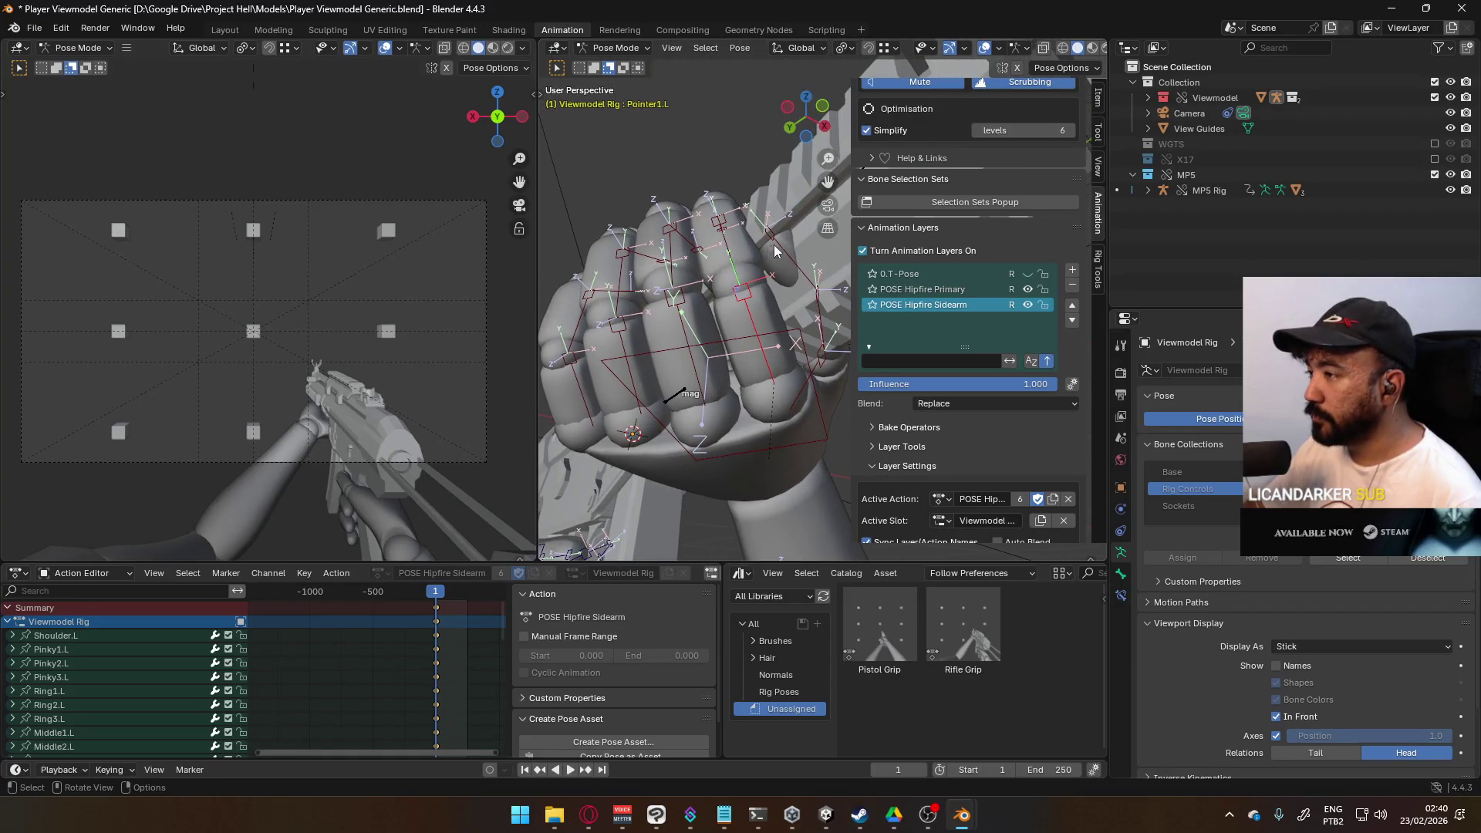
Step: Curl the left index finger joints on their local X axes so the finger wraps the rifle
key(r)
key(z)
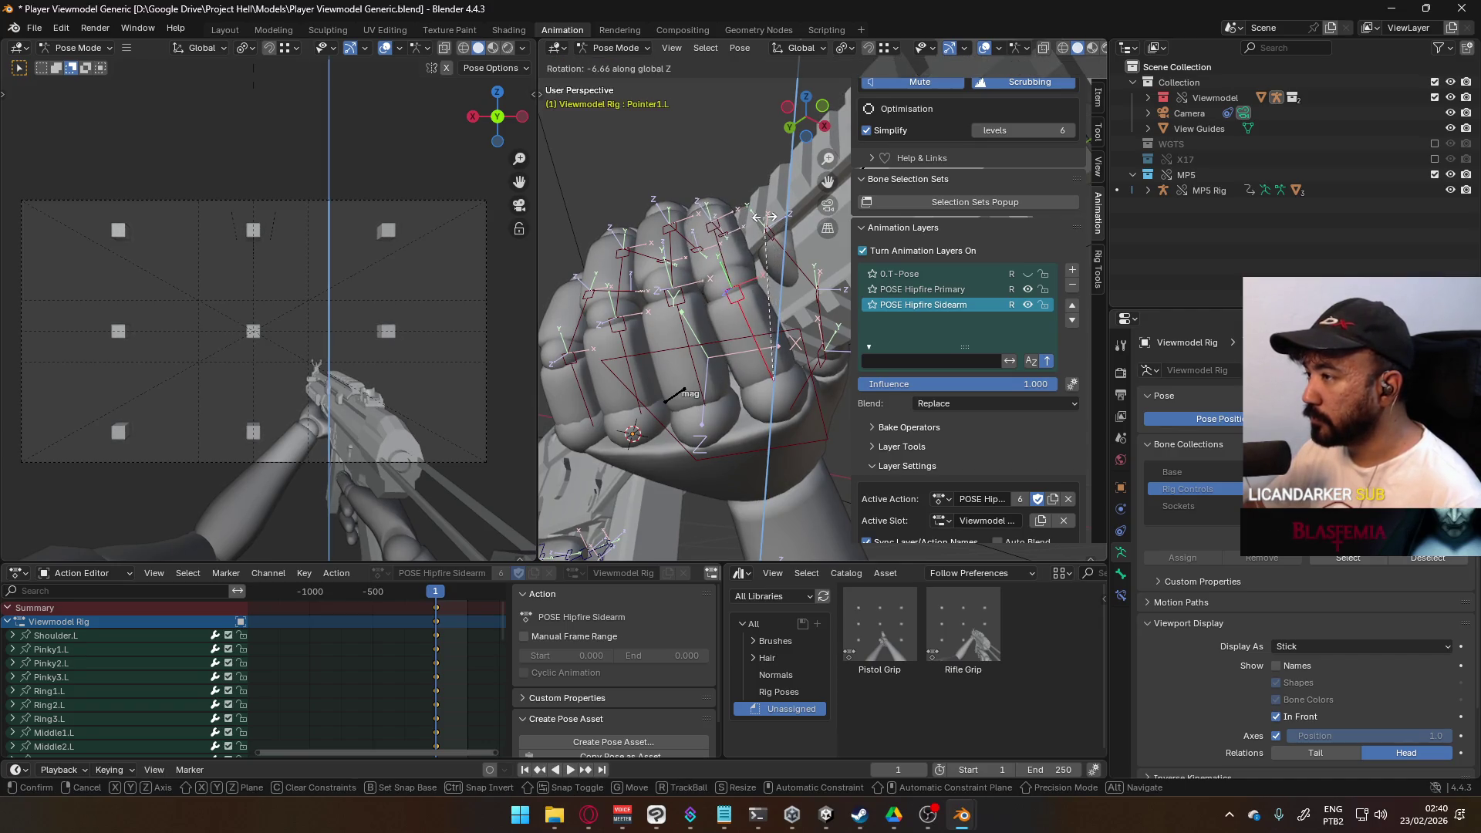
key(x)
key(x)
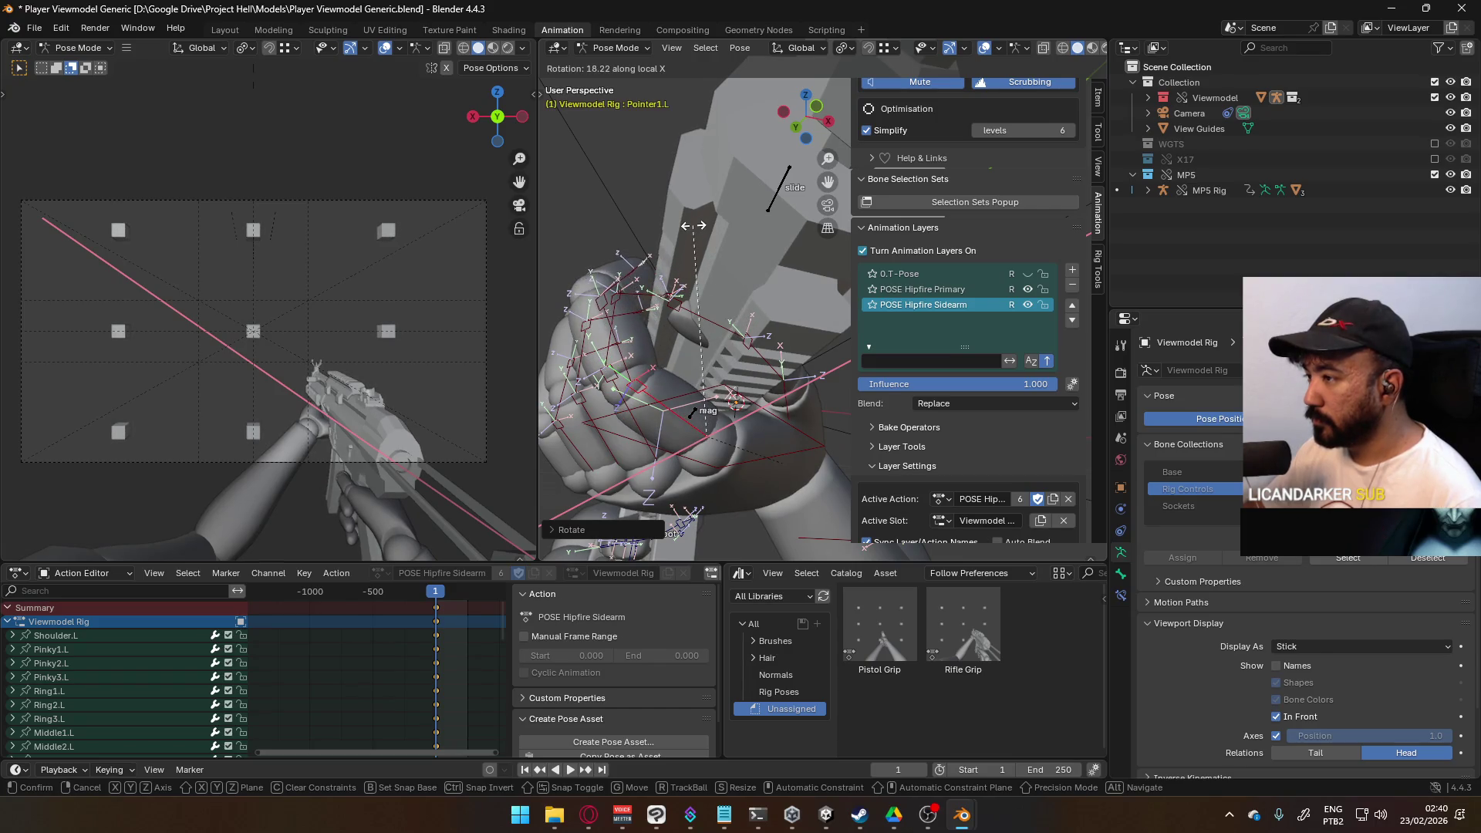
click(603, 324)
key(r)
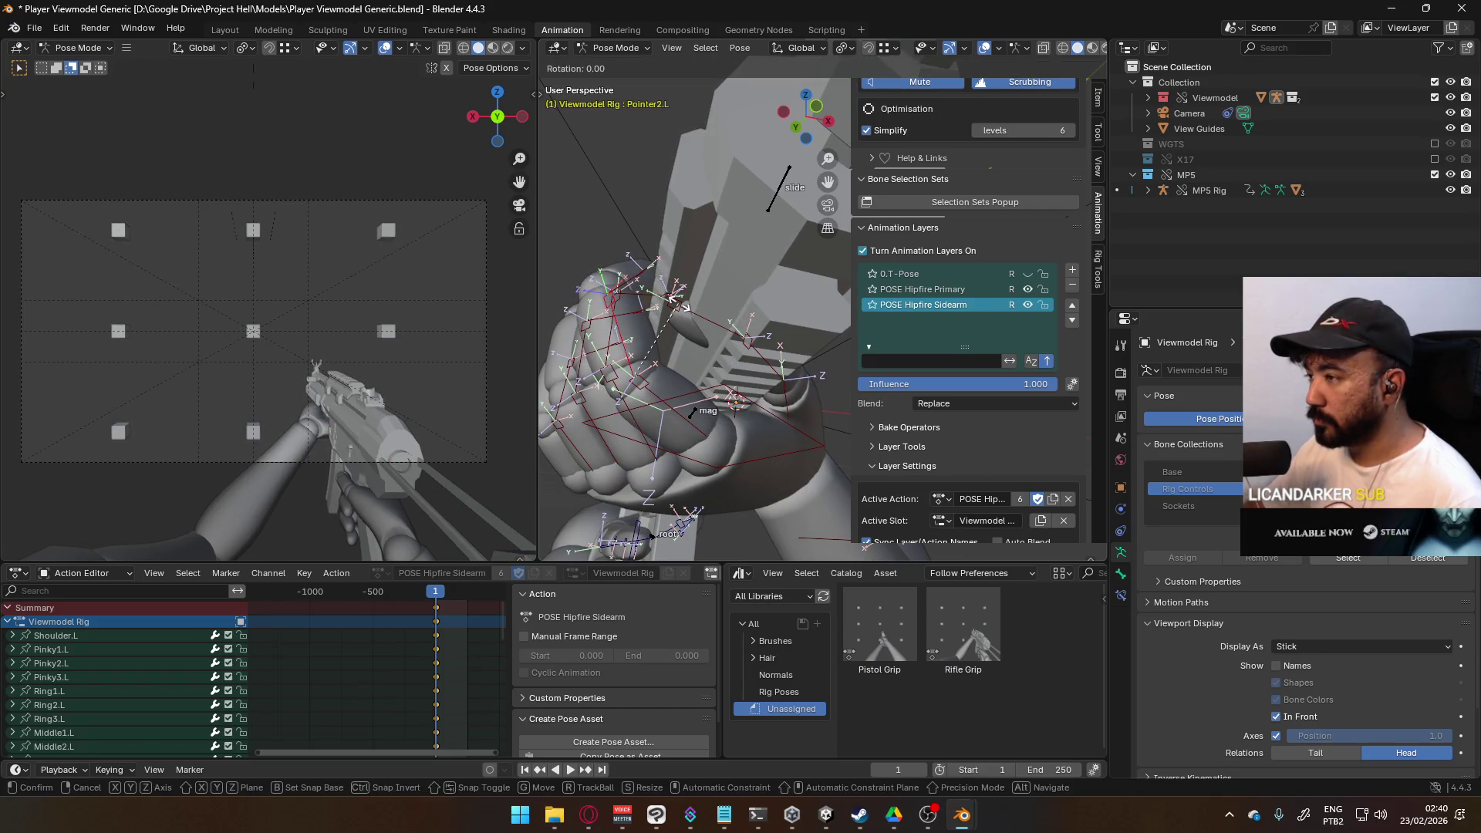
key(x)
click(695, 316)
middle_drag(640, 289, 661, 362)
key(r)
mouse_move(754, 430)
middle_down()
mouse_move(753, 378)
mouse_move(776, 324)
mouse_move(778, 382)
mouse_move(766, 372)
middle_up()
key(x)
key(x)
click(755, 357)
Step: Rotate the left middle finger's base bone on its X axis
scroll(756, 357, up, 4)
click(779, 382)
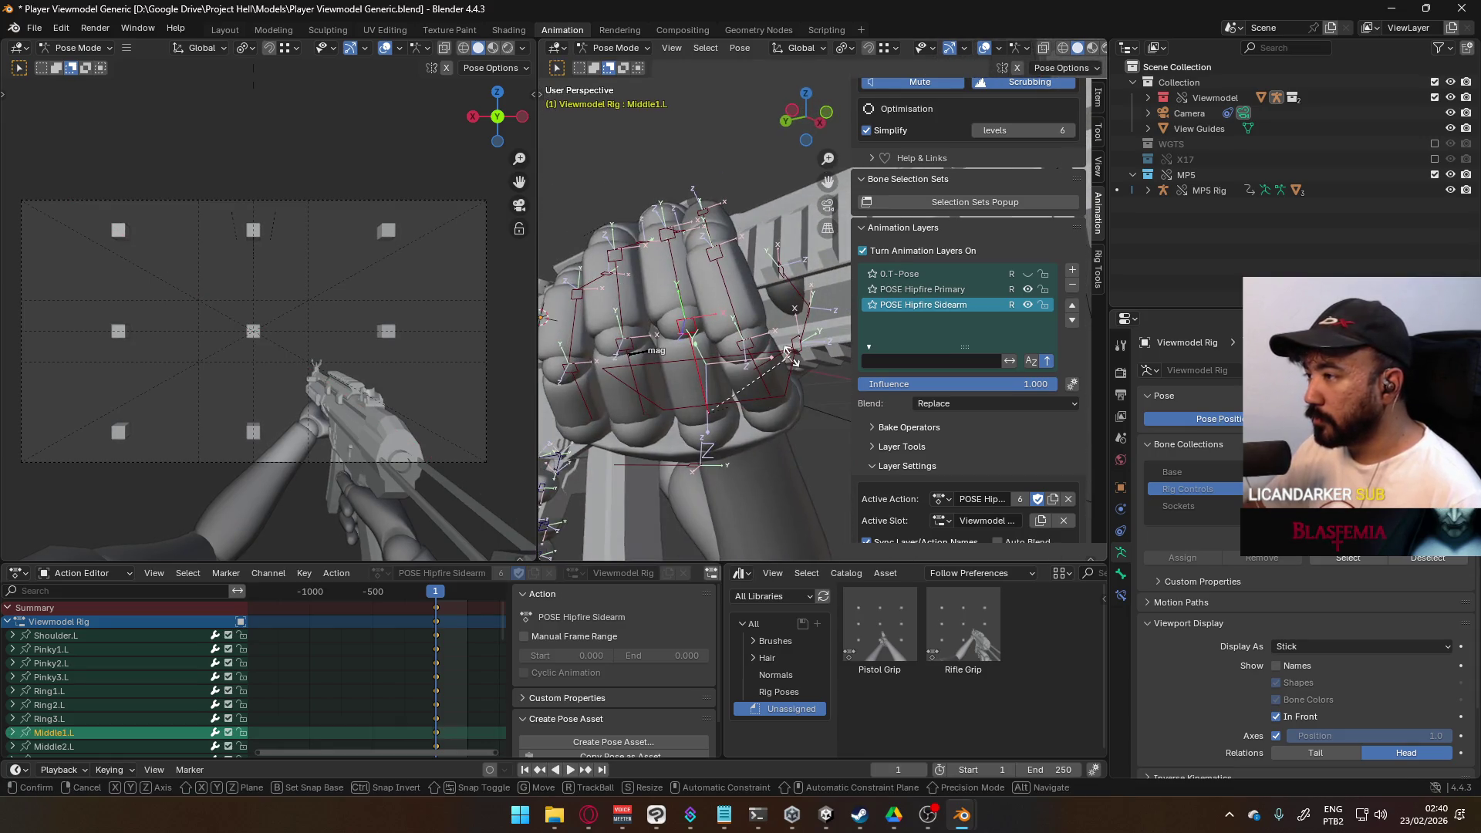
key(r)
key(x)
key(x)
click(744, 312)
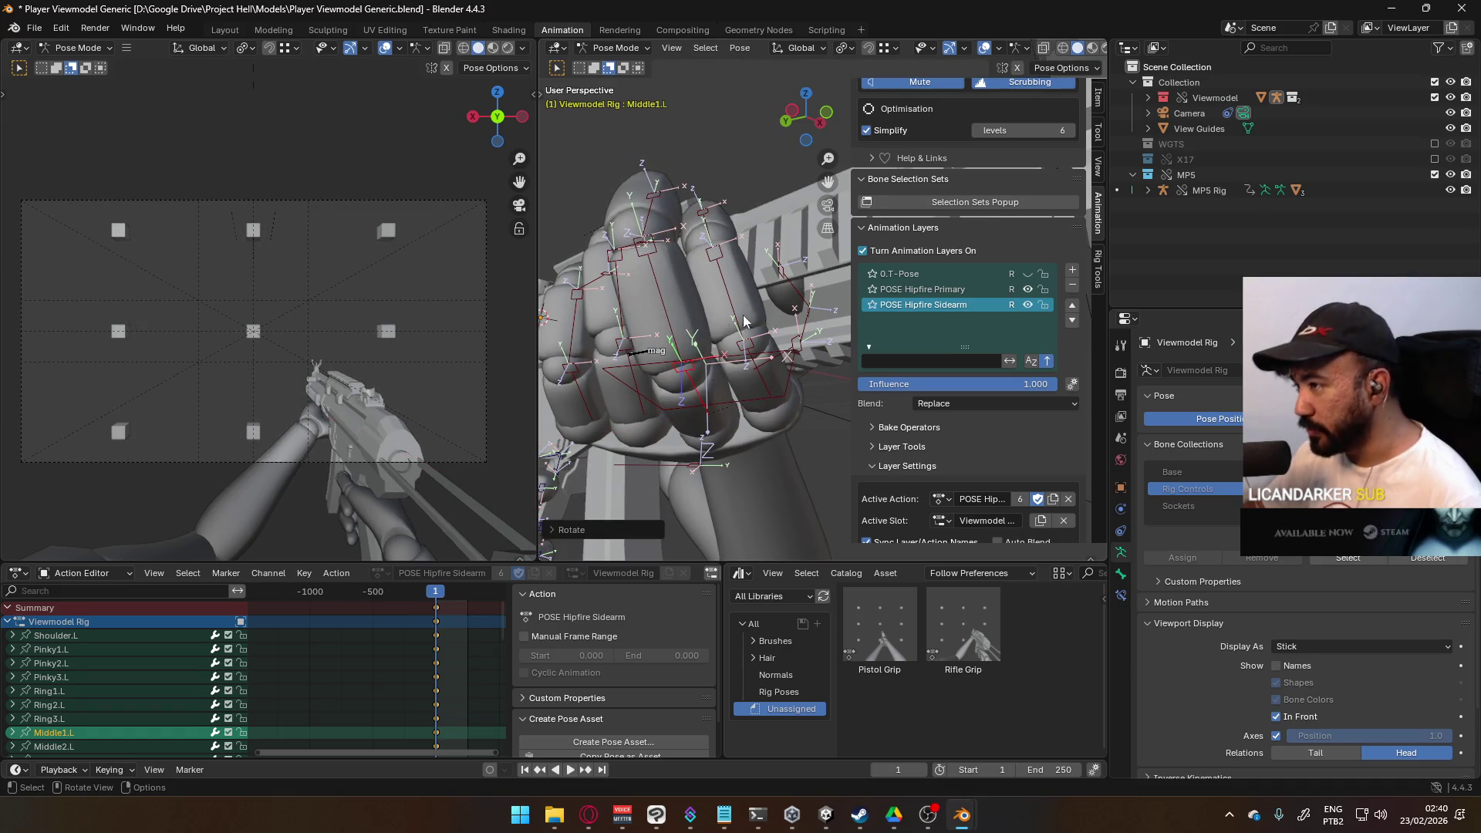
Step: Twist Middle1.L on its Y axis and tilt it slightly sideways on its local Z axis
click(743, 315)
mouse_move(742, 315)
middle_down()
mouse_move(682, 275)
mouse_move(710, 247)
middle_up()
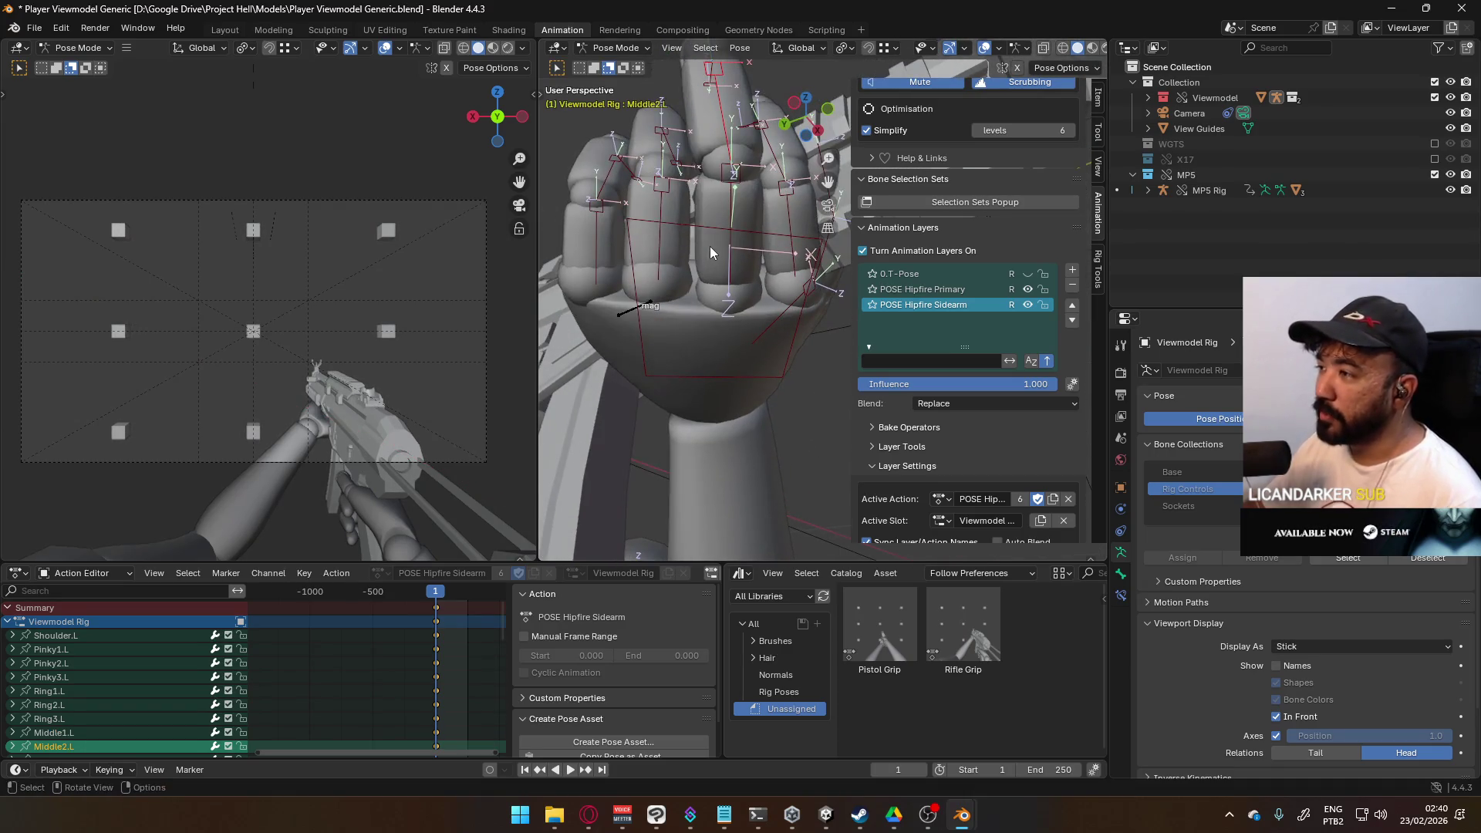
click(726, 247)
key(KP_Decimal)
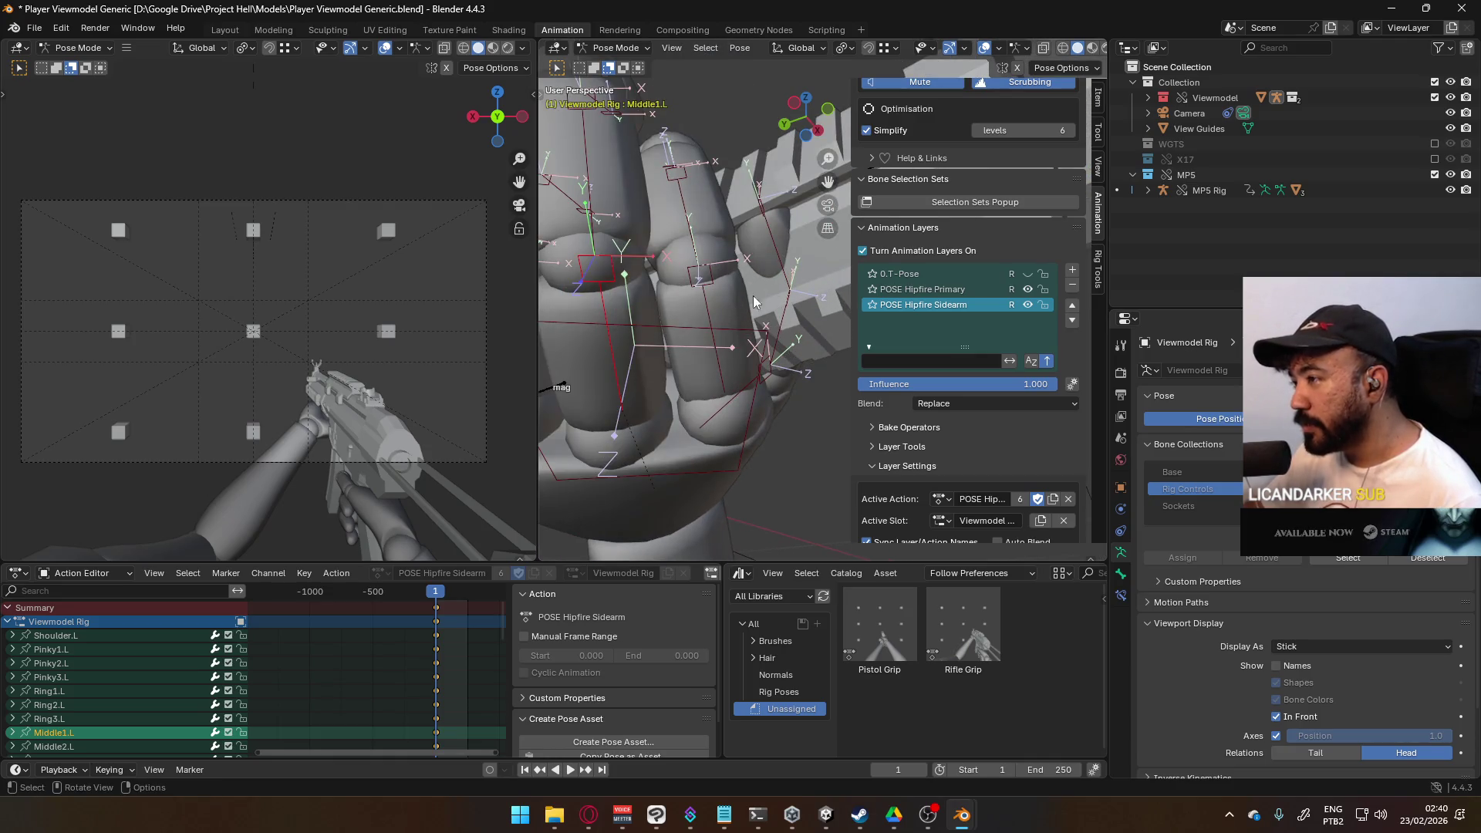
mouse_move(667, 287)
middle_down()
mouse_move(705, 327)
mouse_move(756, 322)
middle_up()
key(r)
key(y)
key(y)
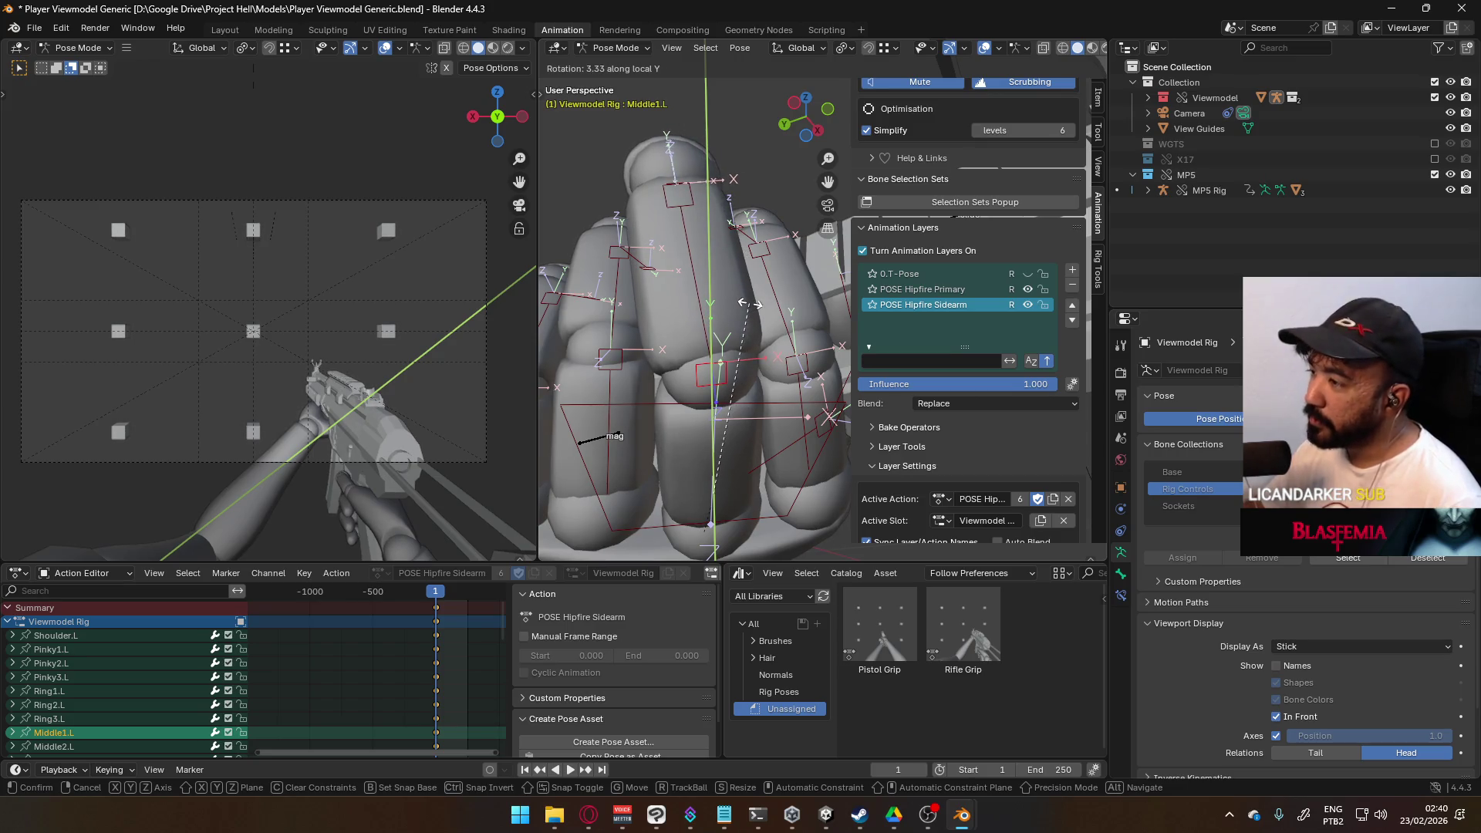
click(741, 309)
mouse_move(742, 309)
middle_down()
mouse_move(724, 270)
mouse_move(785, 303)
middle_up()
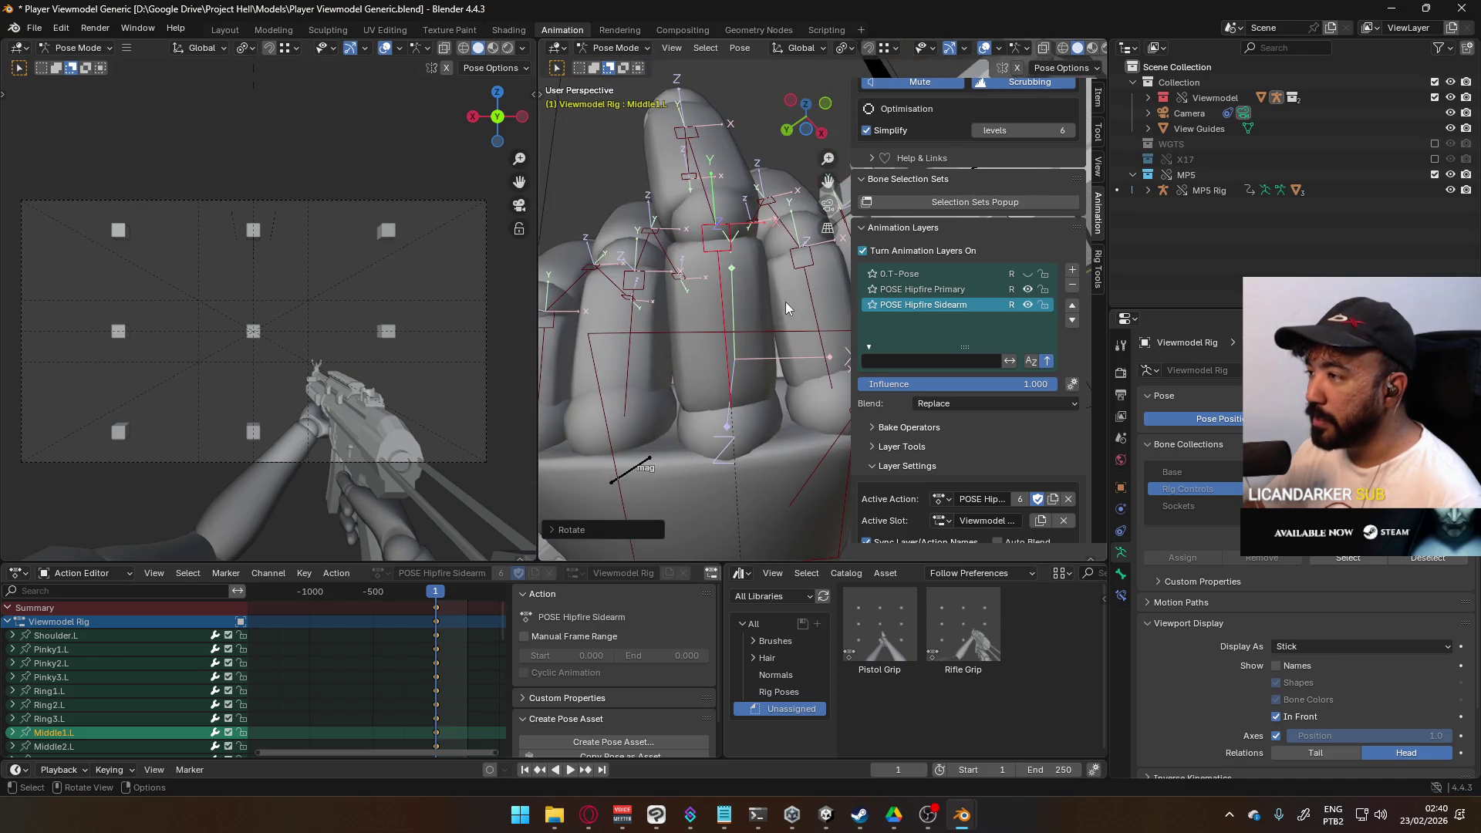
key(r)
key(z)
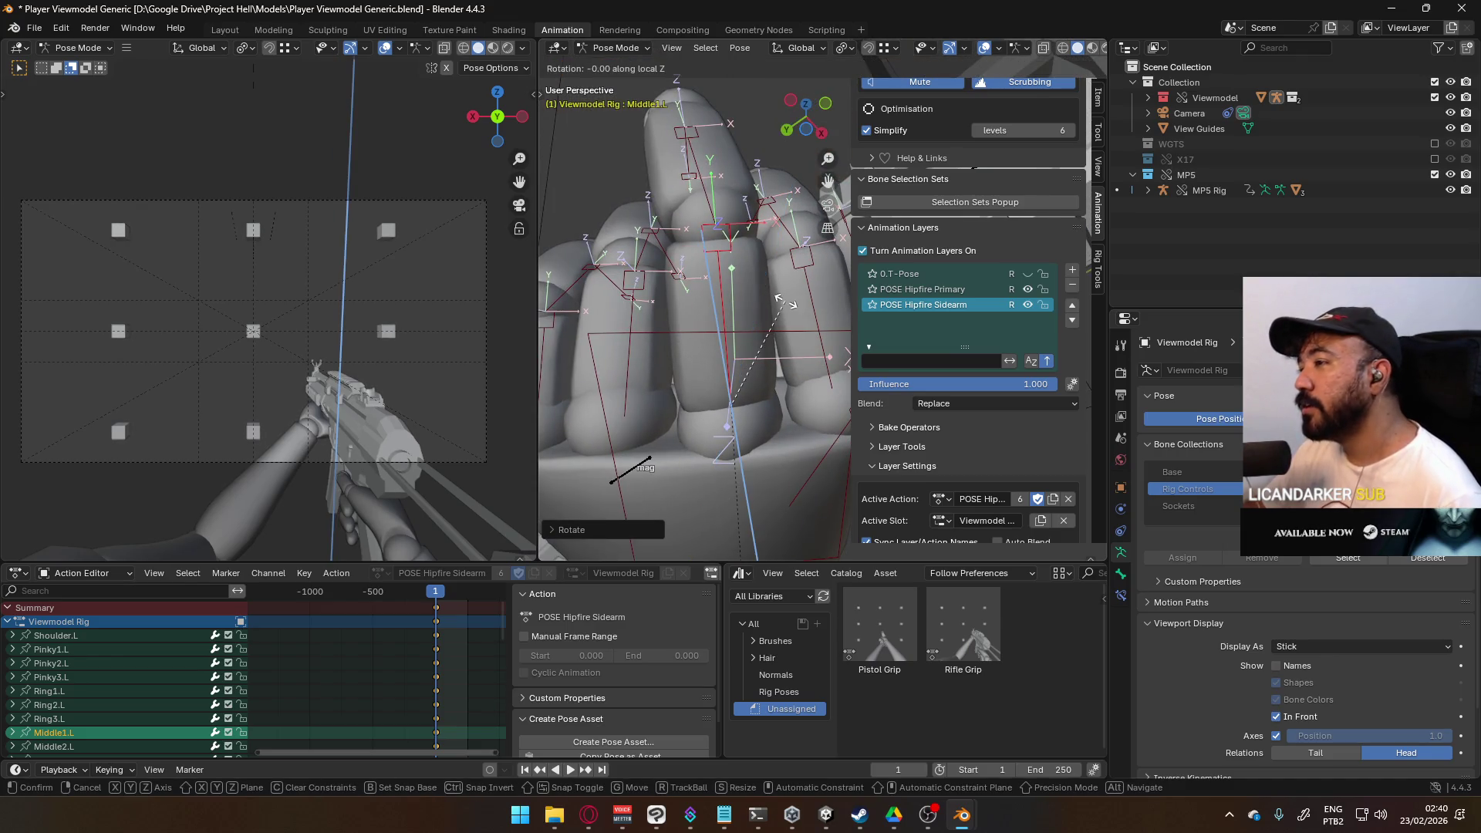
key(1)
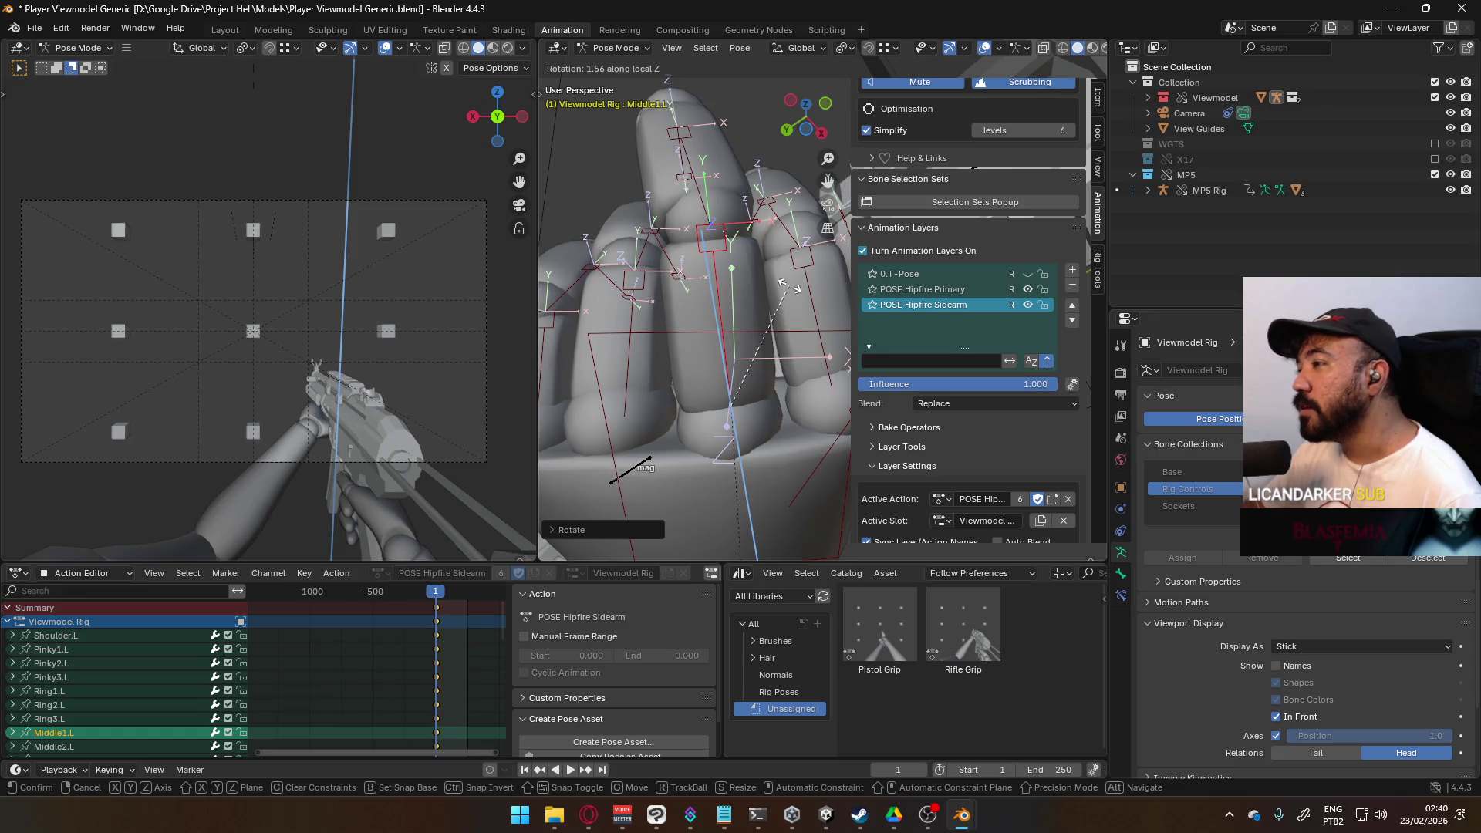
key(Return)
Step: Bend the middle fingertip and the middle finger's second joint toward the grip
click(701, 199)
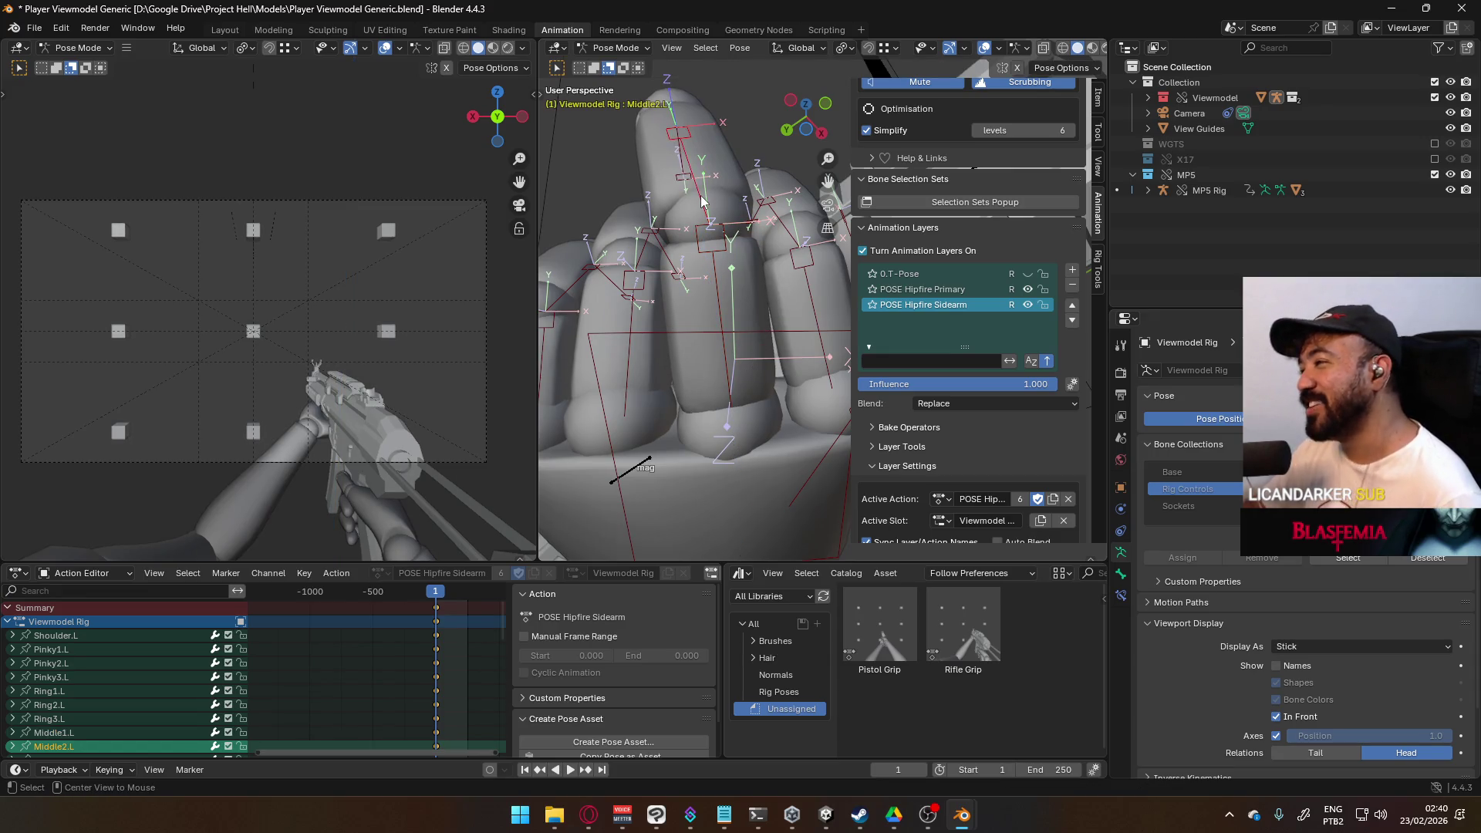
middle_drag(707, 197, 717, 311)
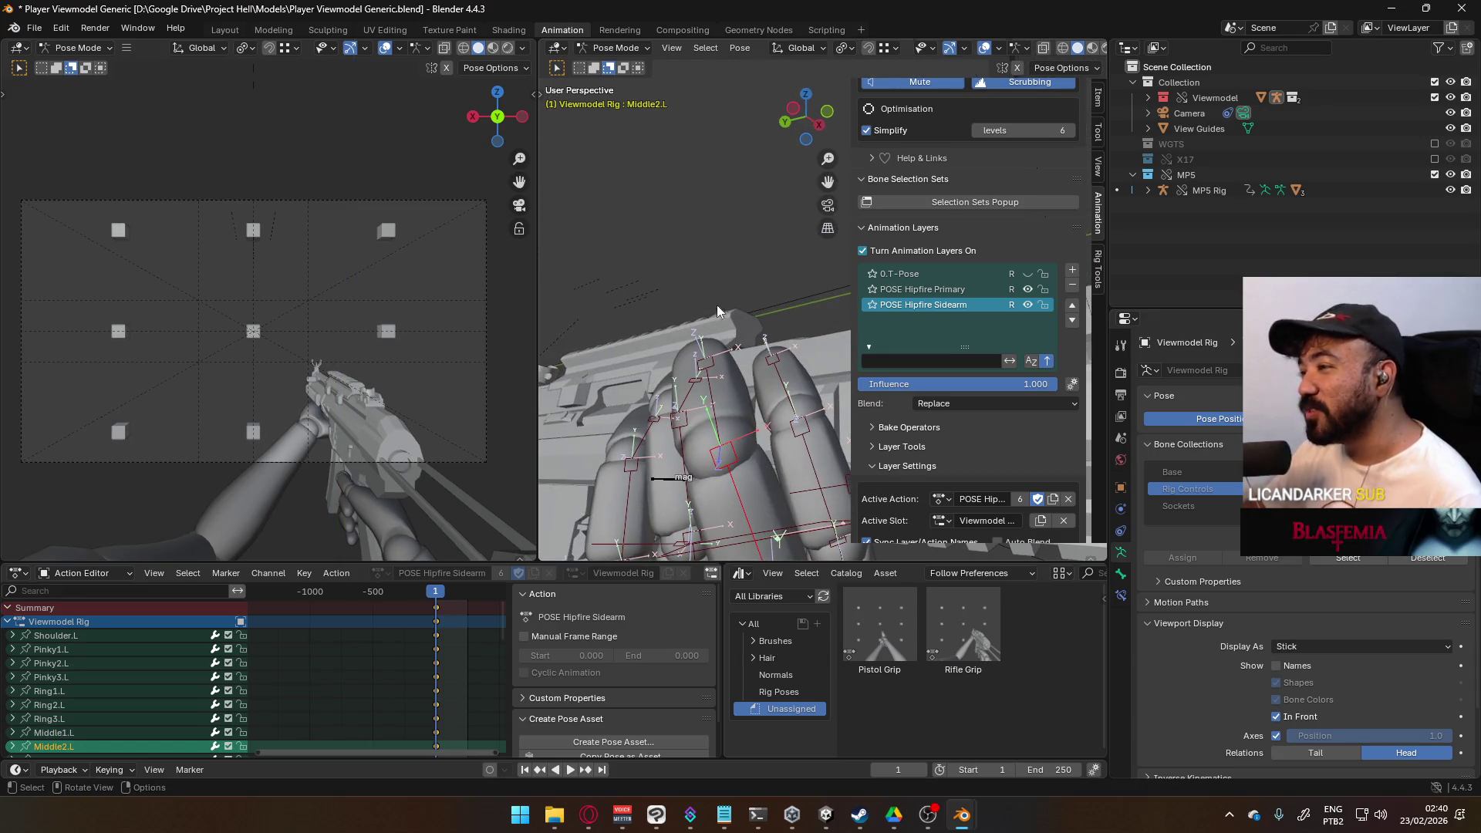
click(719, 397)
key(r)
click(715, 413)
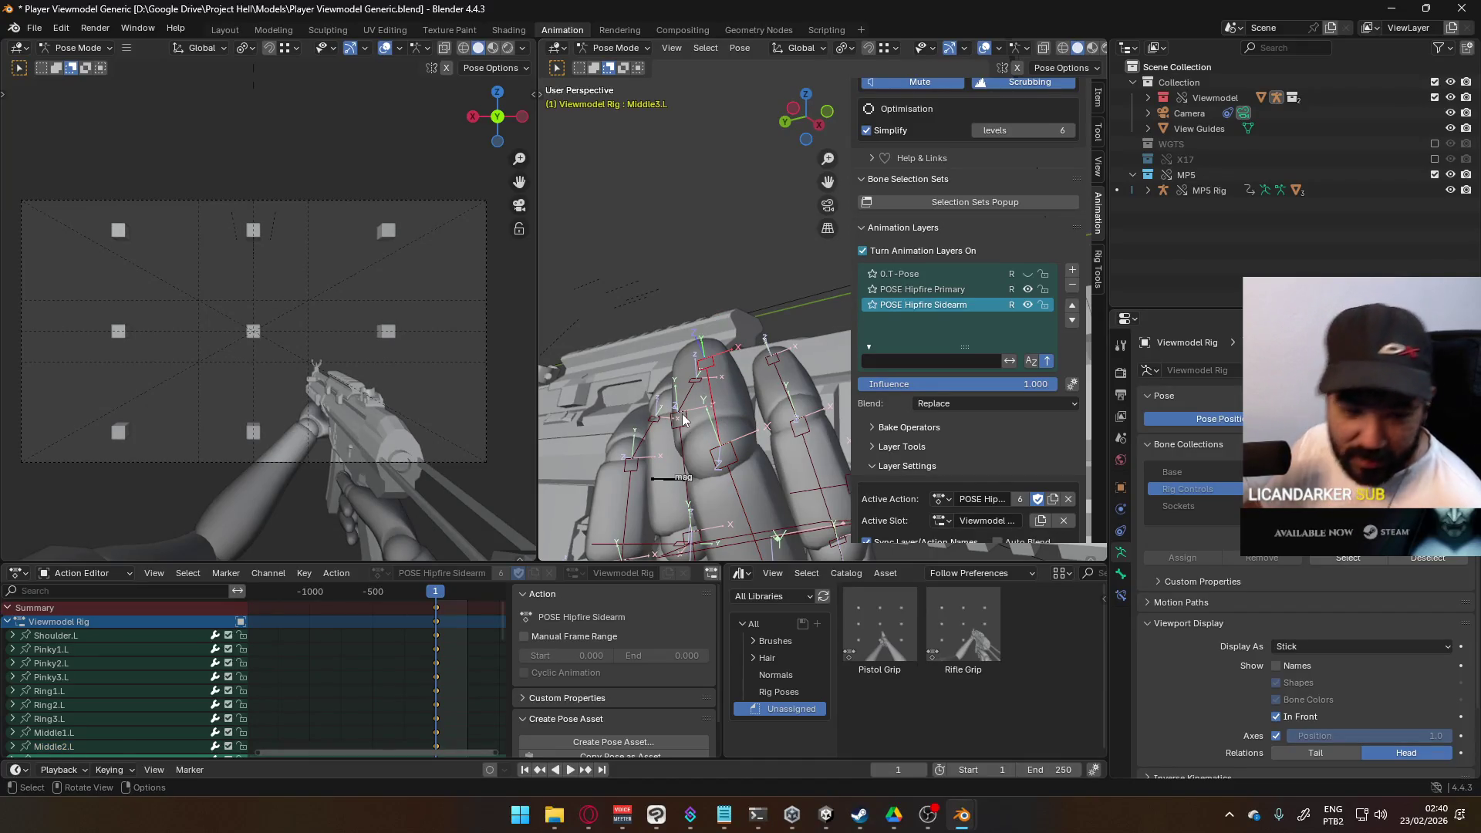
mouse_move(750, 445)
middle_down()
mouse_move(734, 373)
mouse_move(748, 341)
mouse_move(680, 271)
mouse_move(634, 328)
mouse_move(669, 318)
middle_up()
scroll(669, 317, up, 3)
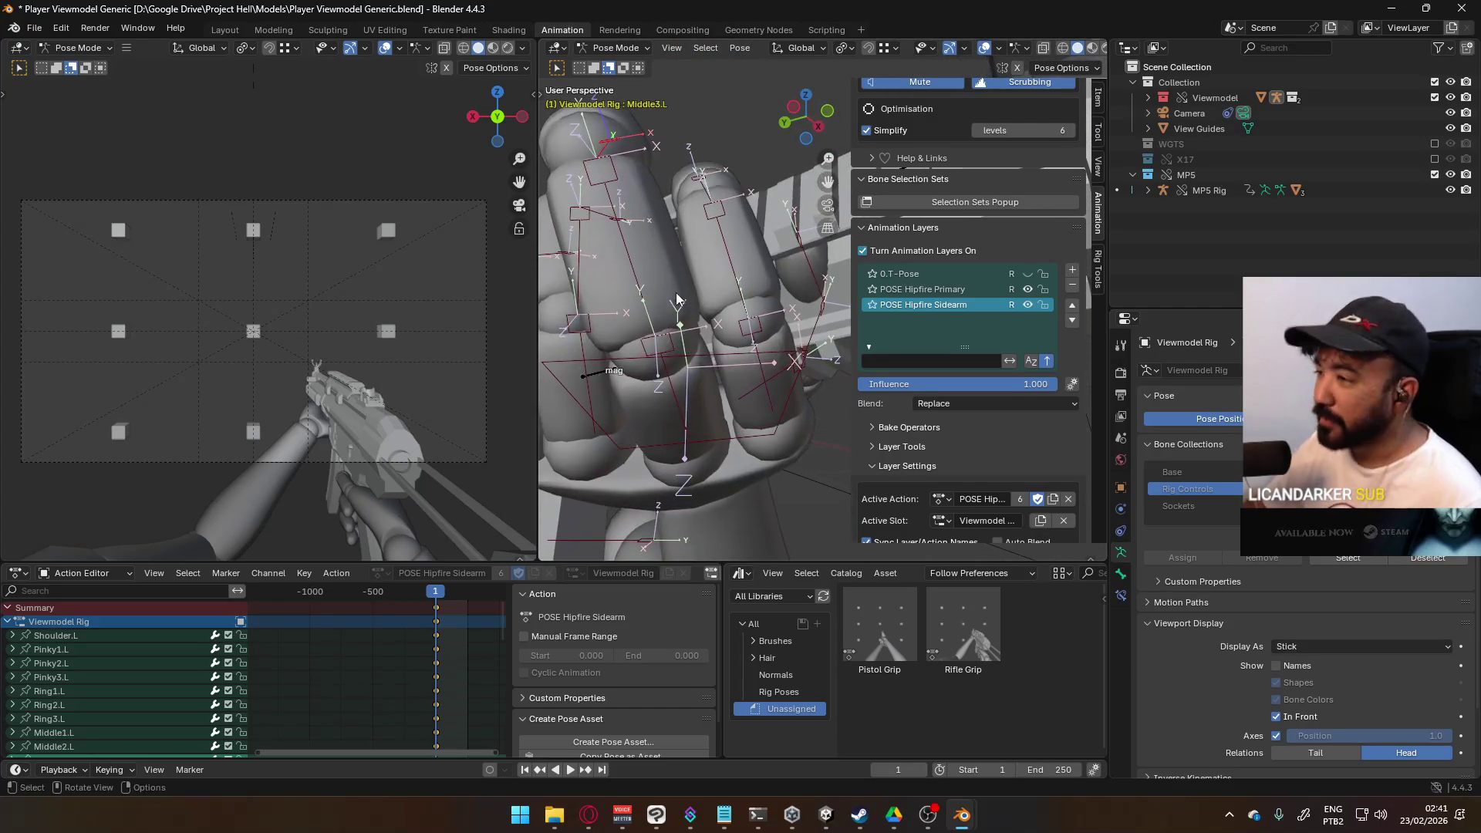
click(637, 271)
key(r)
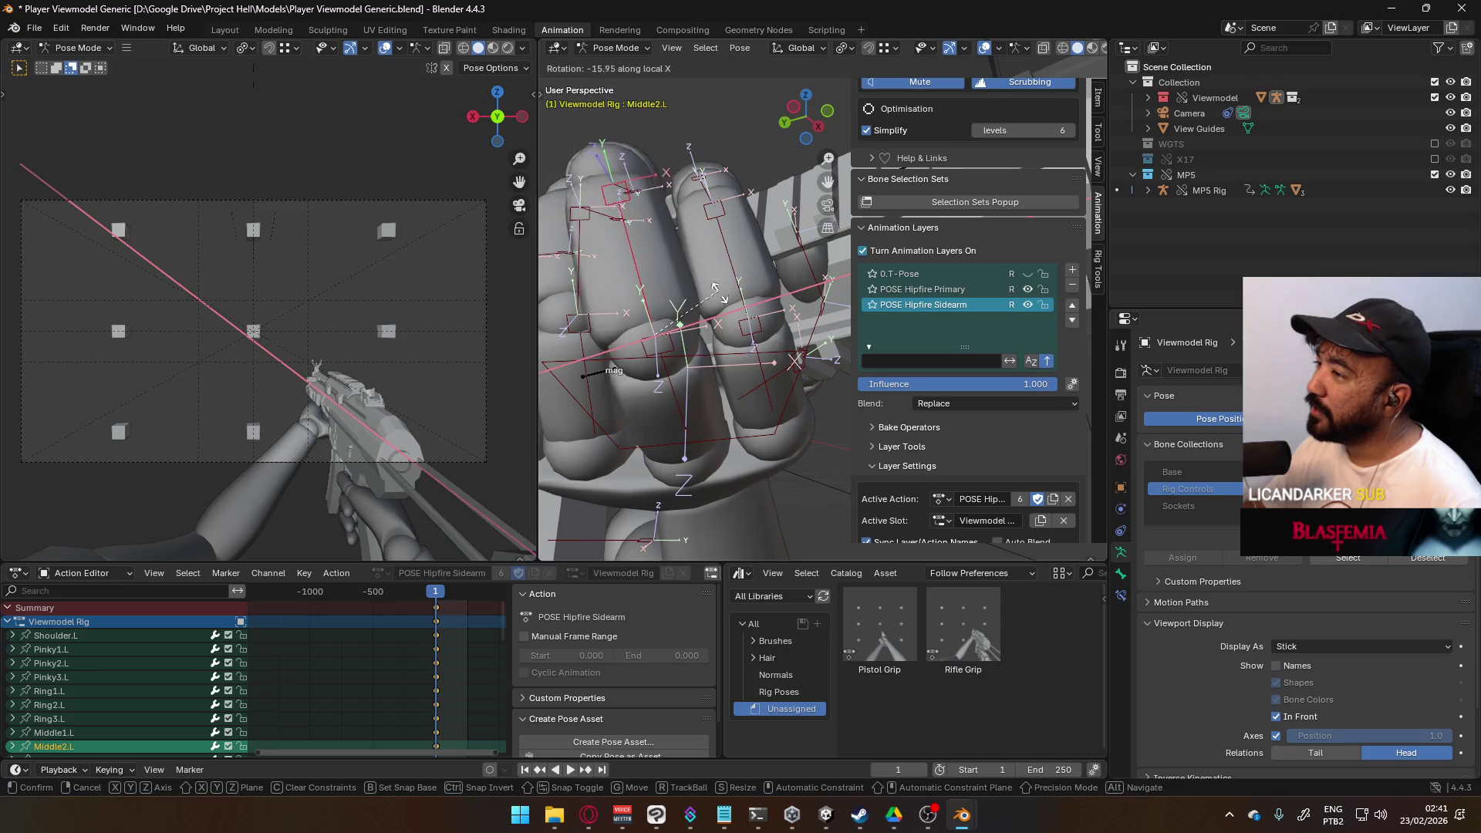
click(694, 281)
Step: Curl Middle3.L and Middle2.L further on X, then select the ring finger's base bone
mouse_move(694, 281)
middle_down()
mouse_move(790, 344)
mouse_move(668, 368)
mouse_move(734, 335)
mouse_move(702, 386)
mouse_move(757, 341)
middle_up()
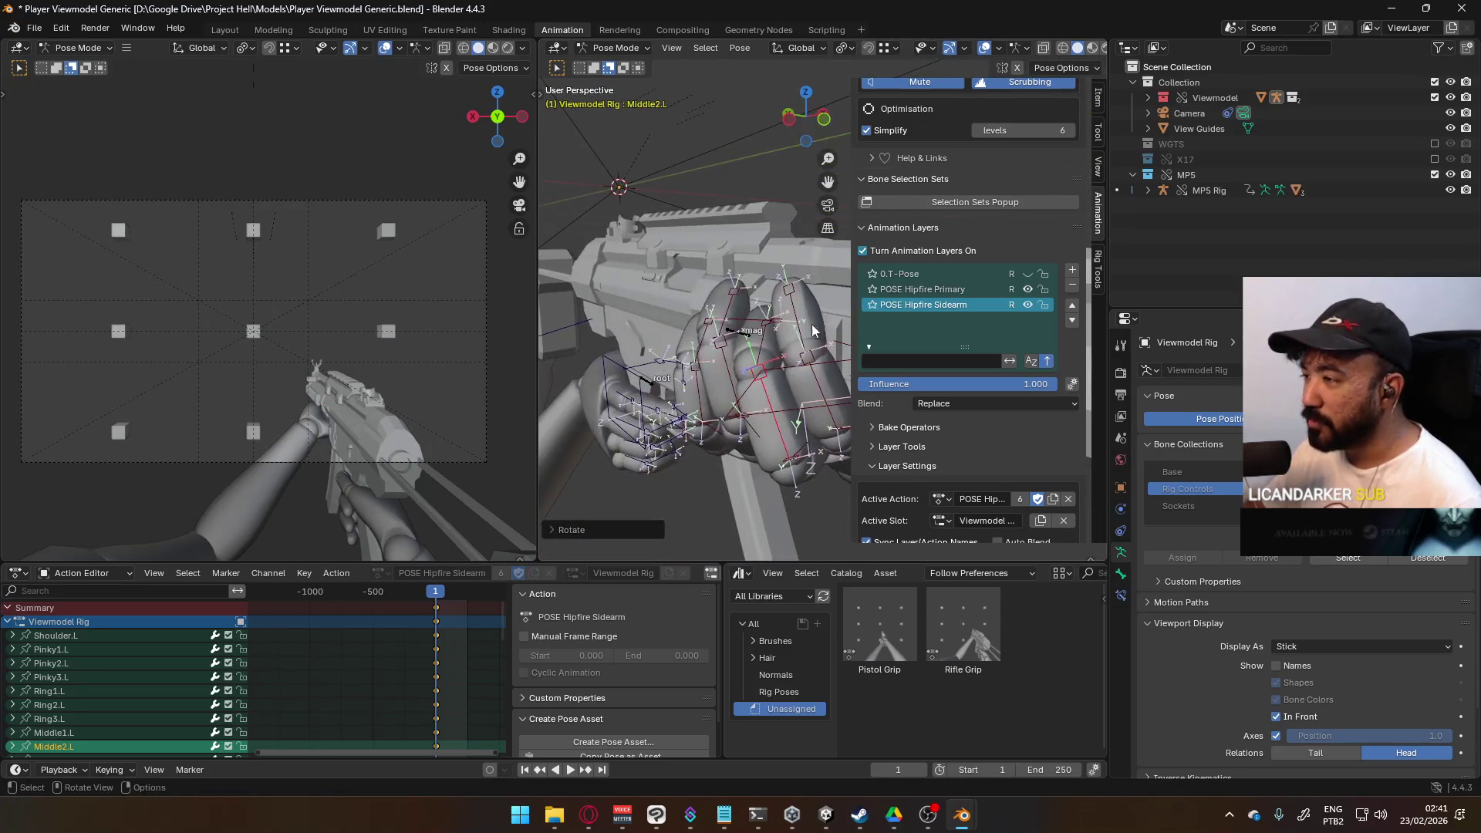
click(757, 340)
key(r)
key(x)
click(794, 340)
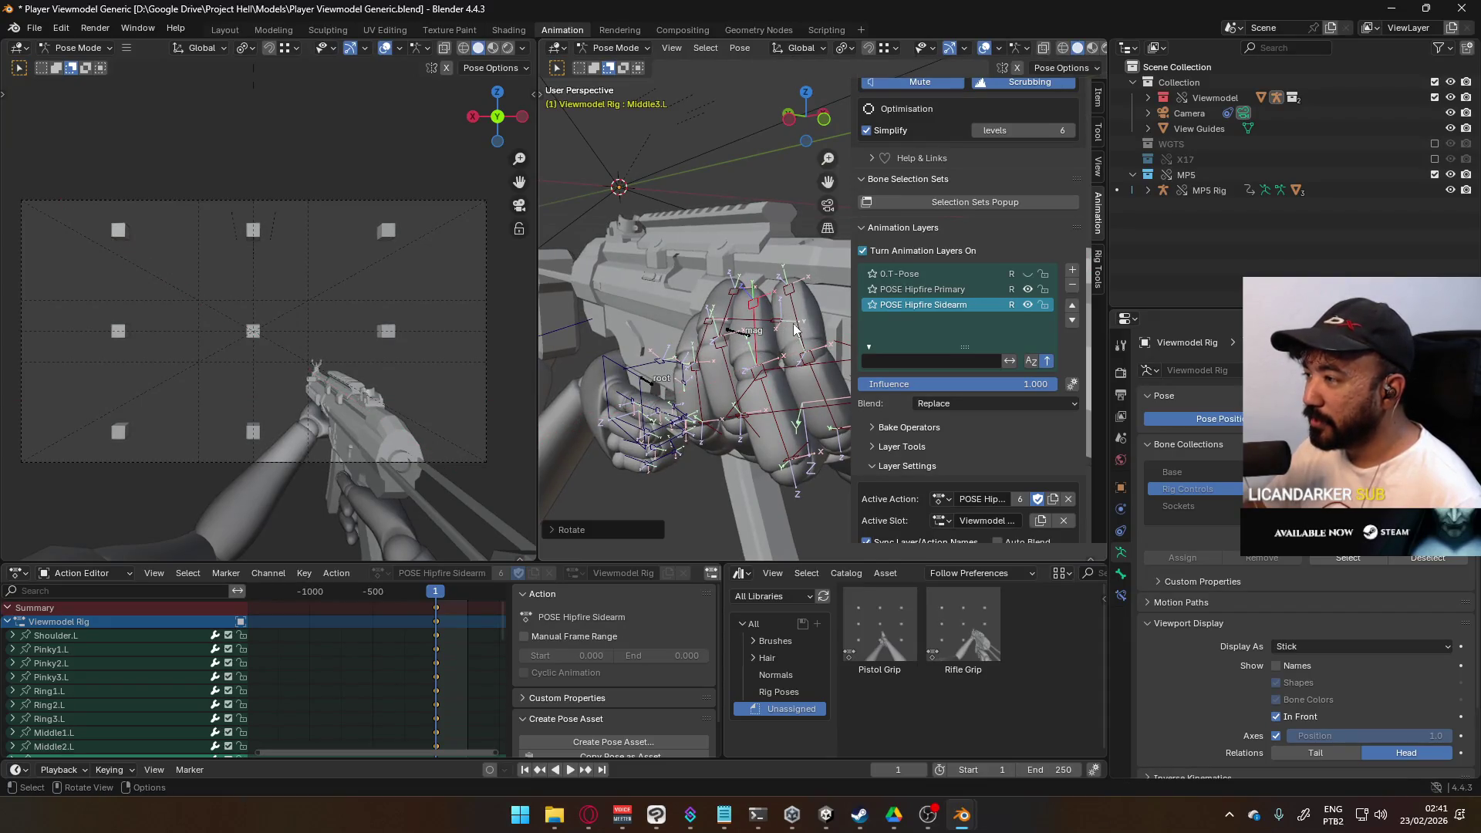
click(784, 393)
mouse_move(784, 393)
middle_down()
mouse_move(739, 370)
mouse_move(783, 322)
mouse_move(711, 458)
mouse_move(794, 264)
middle_up()
key(r)
key(x)
key(x)
click(785, 330)
click(750, 333)
mouse_move(751, 334)
middle_down()
mouse_move(826, 344)
mouse_move(787, 320)
mouse_move(705, 319)
mouse_move(737, 320)
mouse_move(779, 287)
middle_up()
Step: Raise the ring finger base and rotate Ring1.L on its local Z axis
key(r)
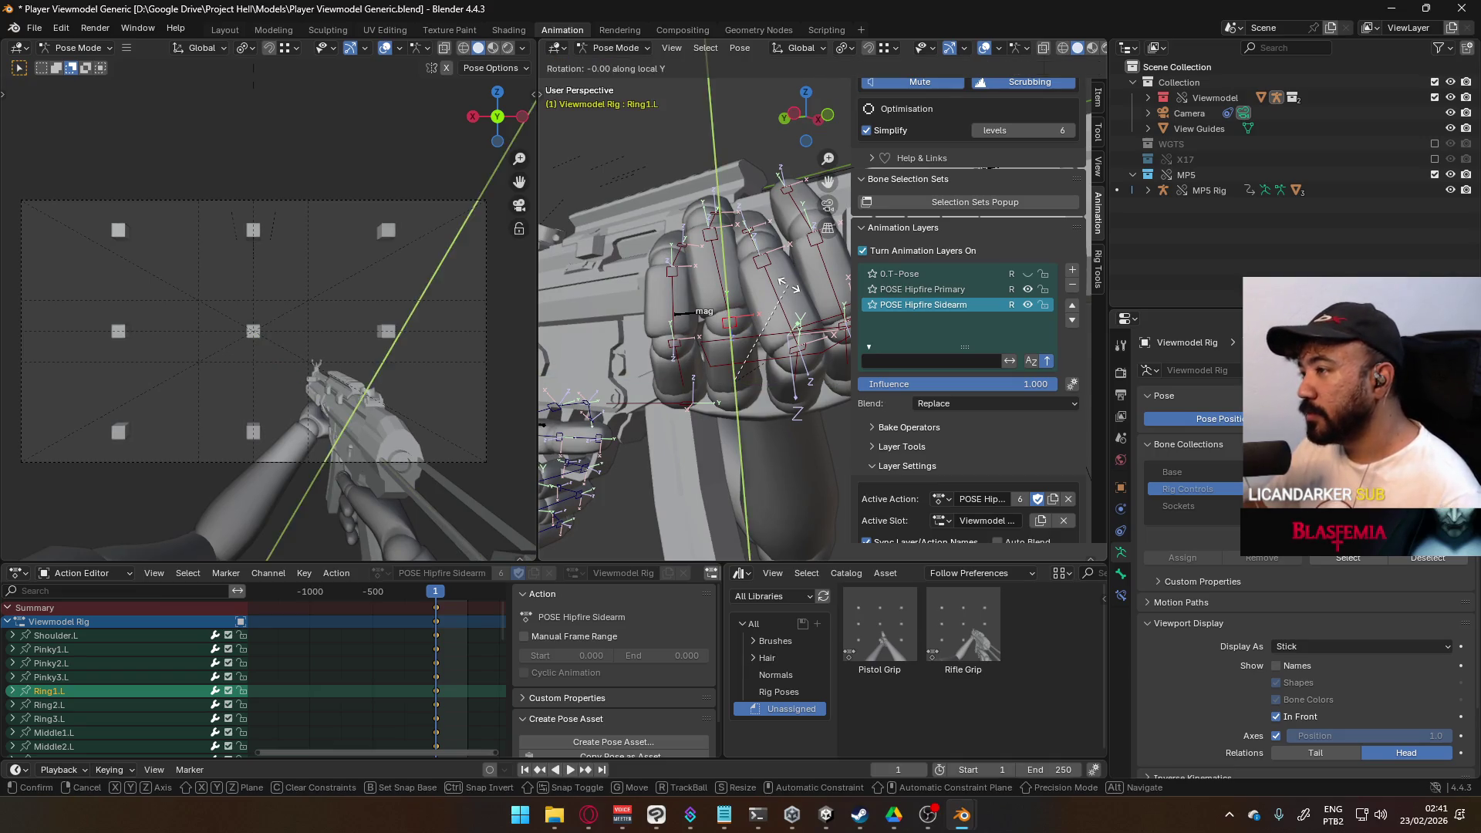
click(737, 282)
click(728, 281)
click(732, 202)
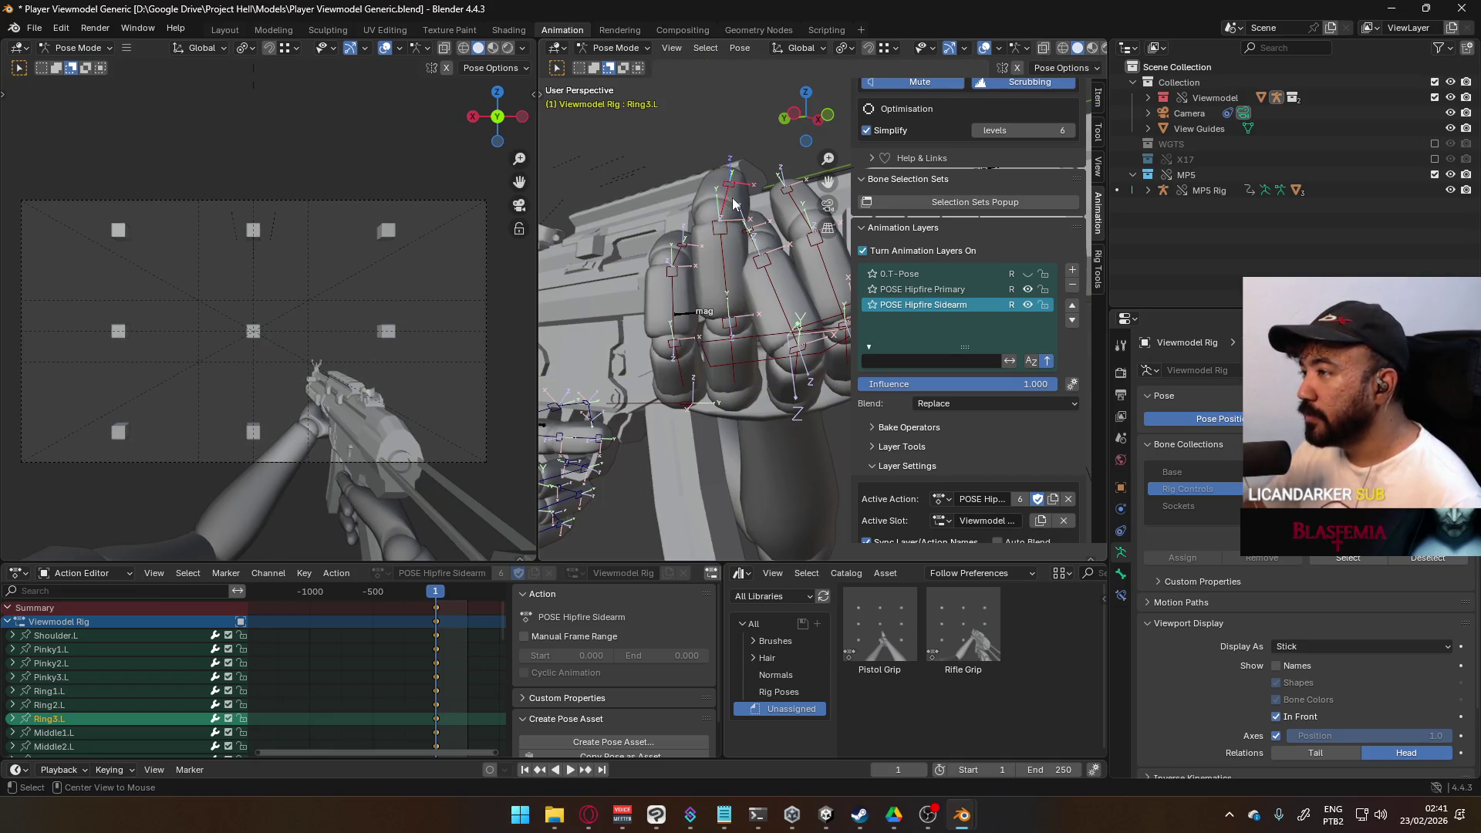
click(723, 267)
click(734, 351)
key(r)
key(z)
key(z)
click(824, 344)
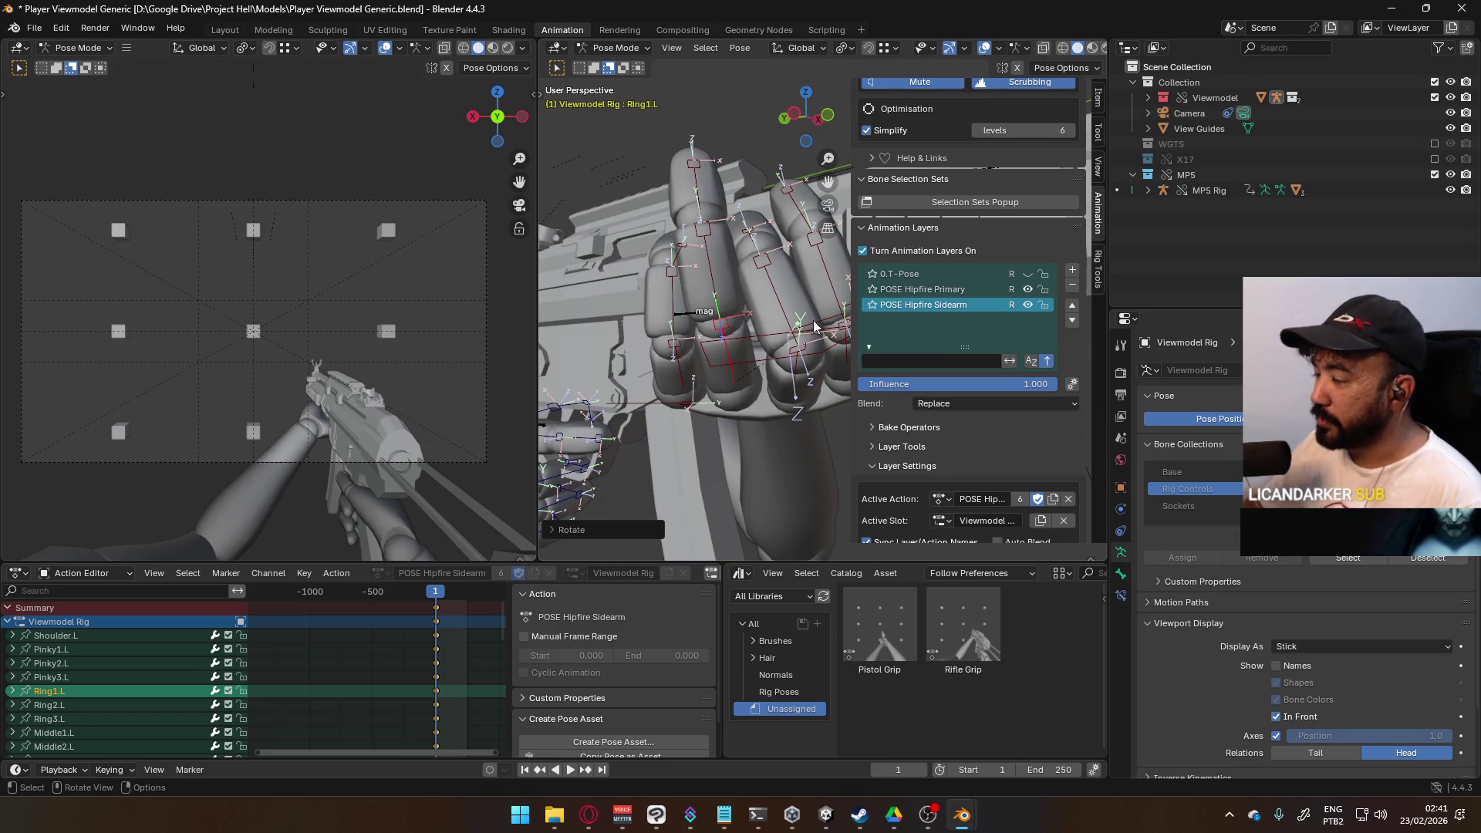
Step: Bend Ring1.L freely, then curl Ring2.L on its local X axis
key(r)
key(x)
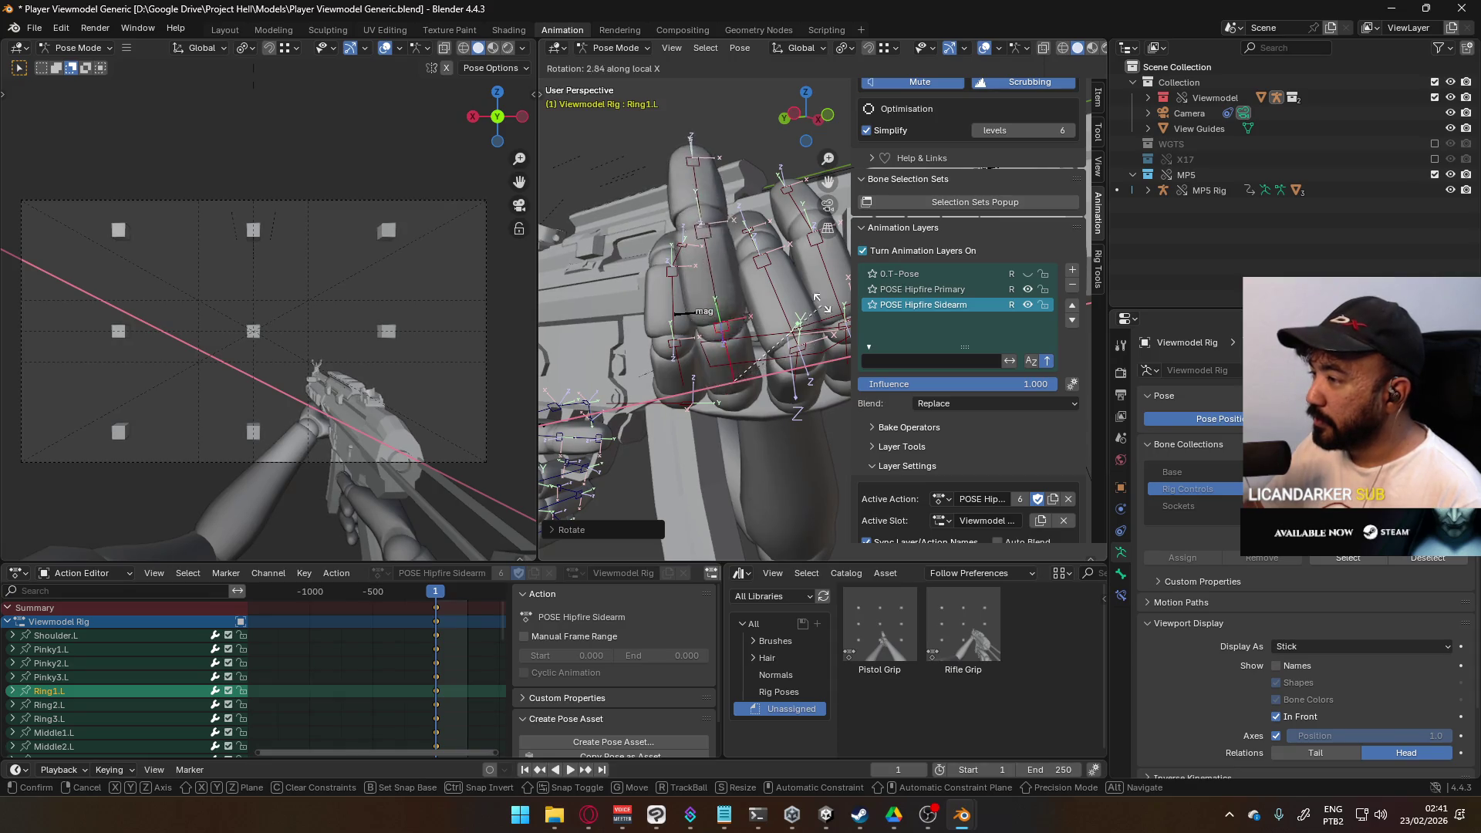
key(x)
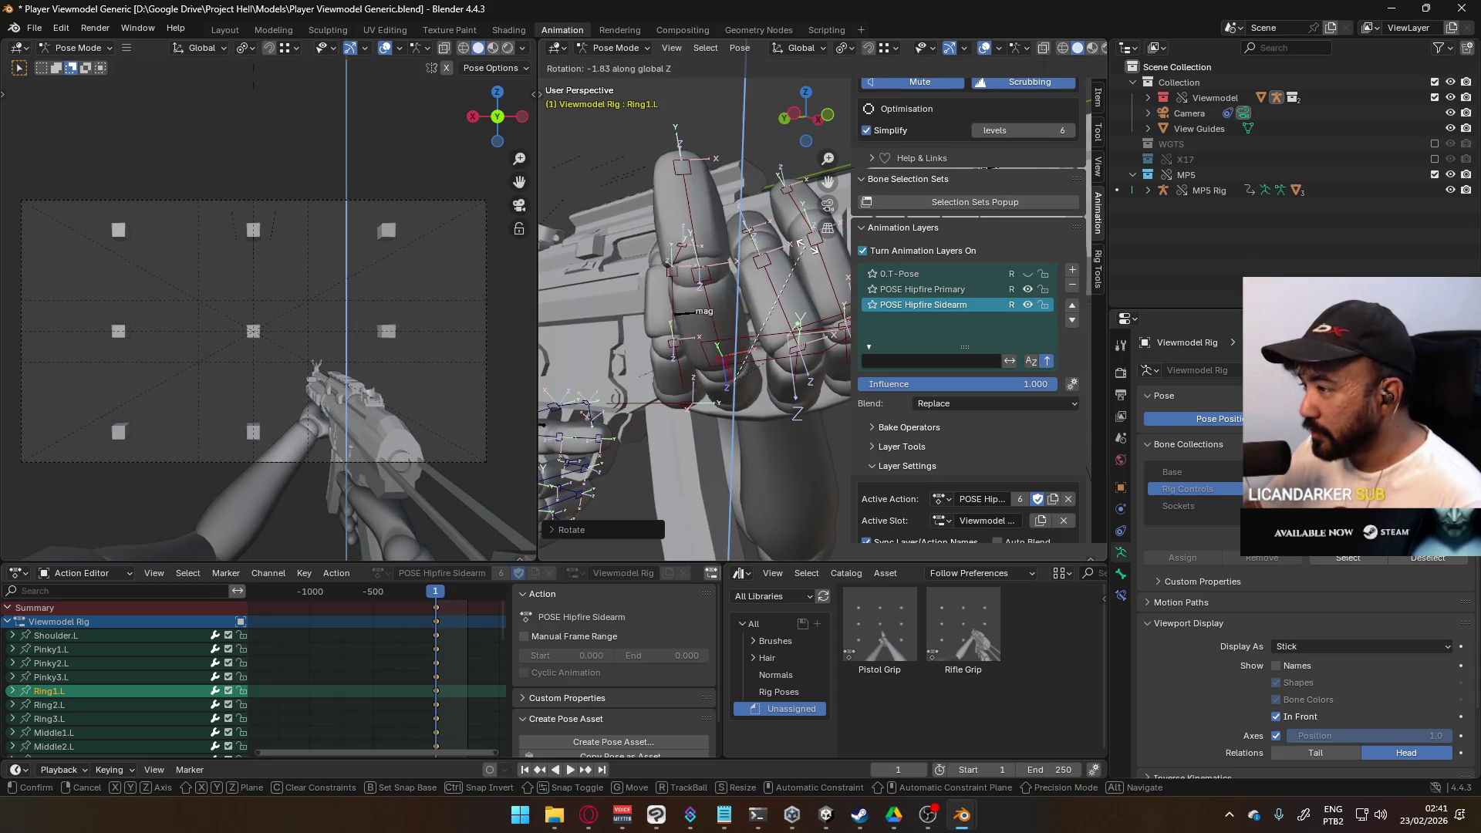
click(738, 297)
click(738, 296)
key(r)
key(x)
key(Escape)
key(r)
key(x)
key(x)
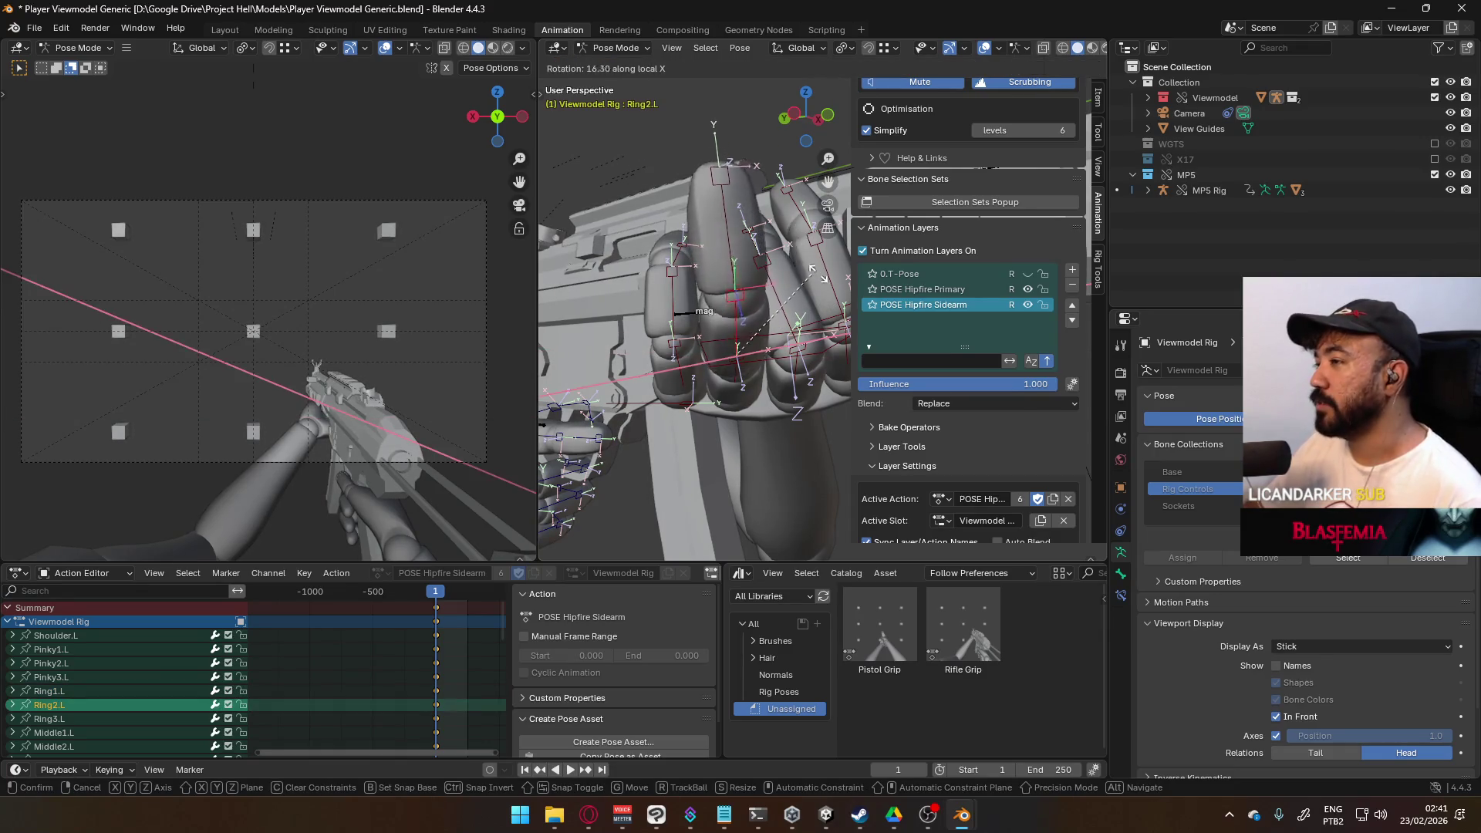
click(598, 104)
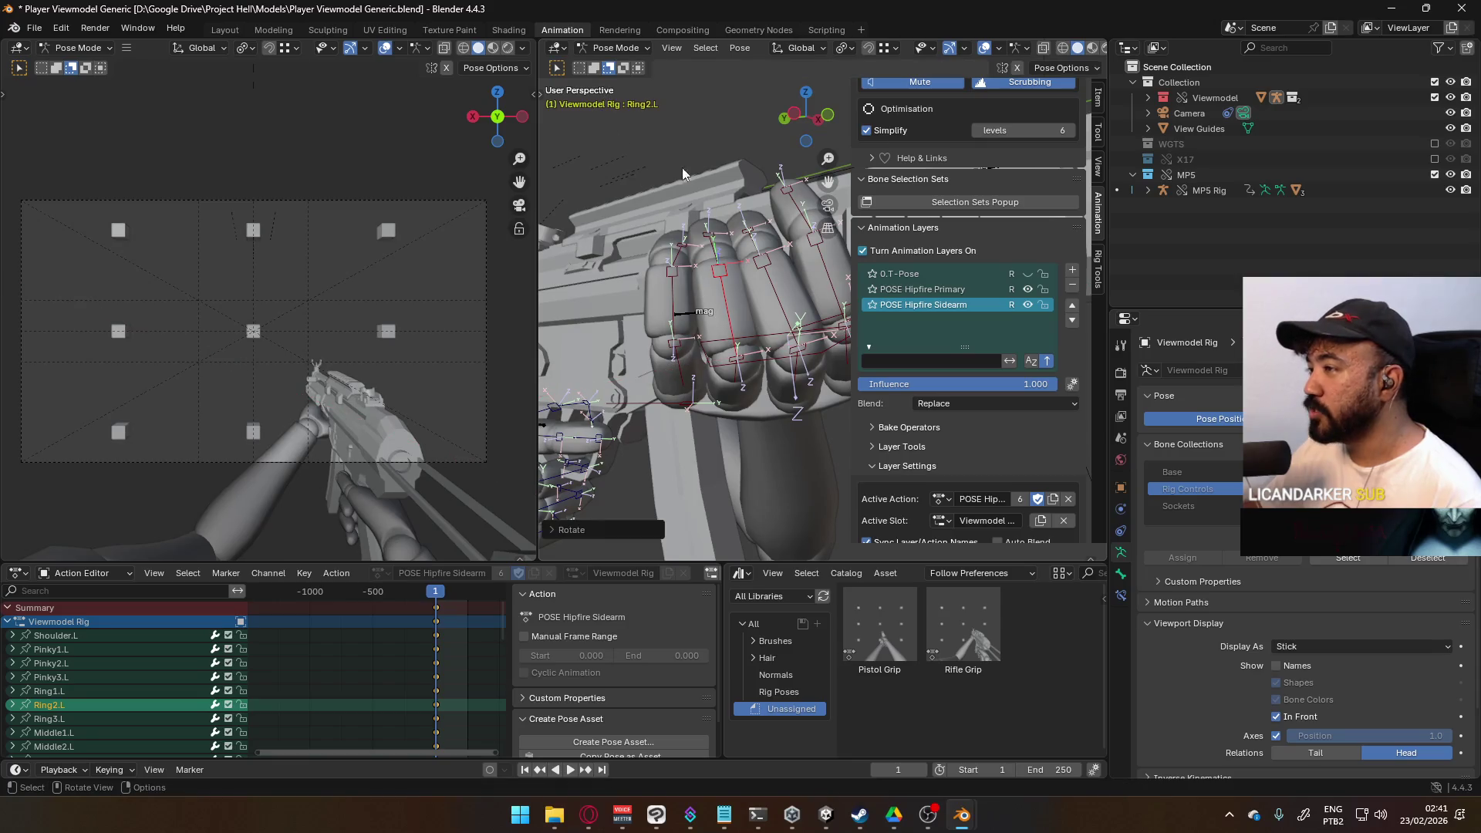
Step: Curl Ring3.L on local X and rotate Ring1.L on local Z
click(706, 238)
key(r)
key(x)
key(x)
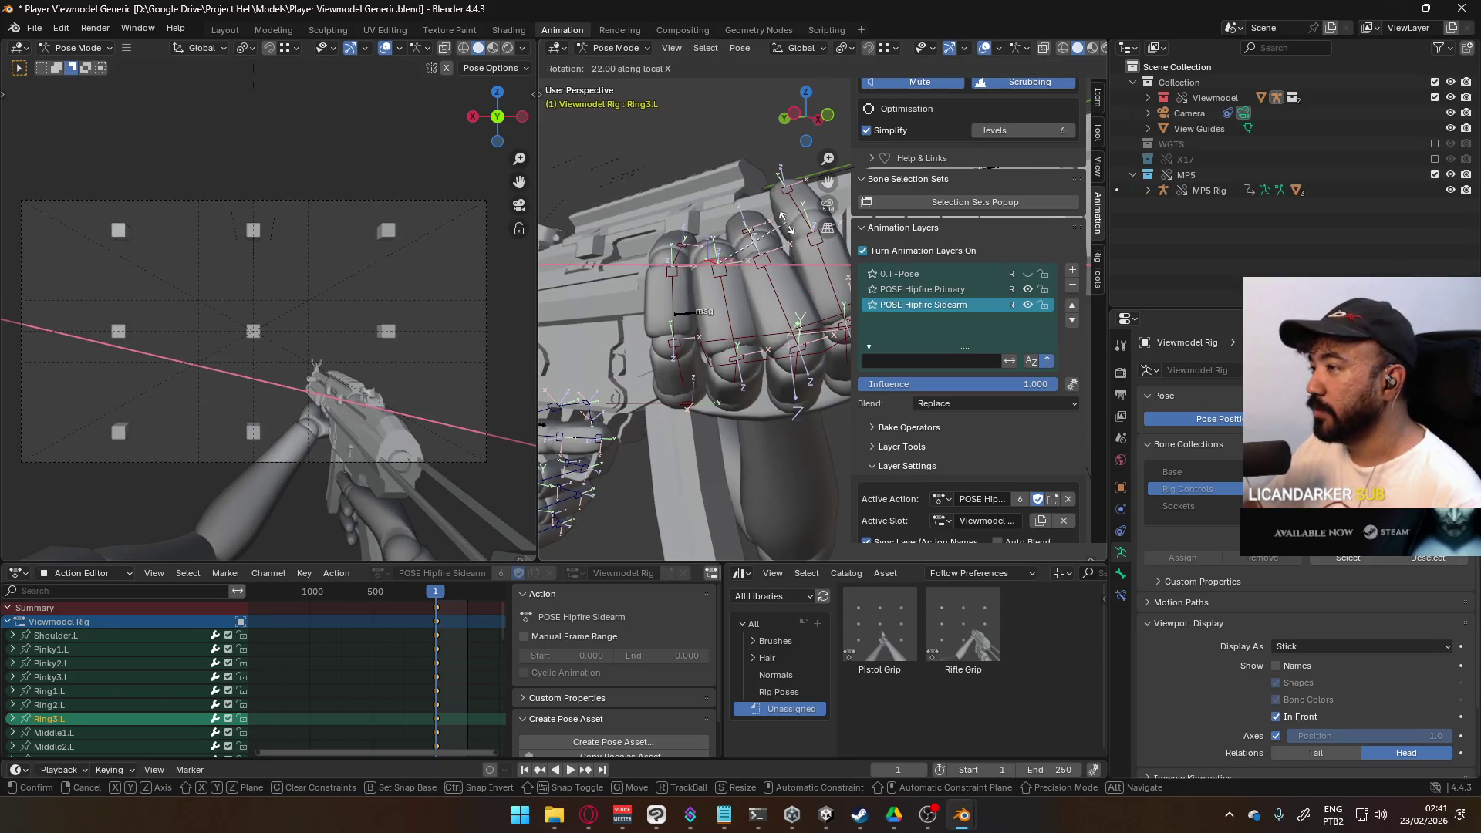
click(780, 232)
click(794, 332)
key(r)
mouse_move(794, 332)
middle_down()
mouse_move(743, 324)
mouse_move(850, 428)
mouse_move(805, 483)
mouse_move(748, 410)
mouse_move(841, 418)
mouse_move(725, 363)
middle_up()
key(z)
key(z)
click(775, 295)
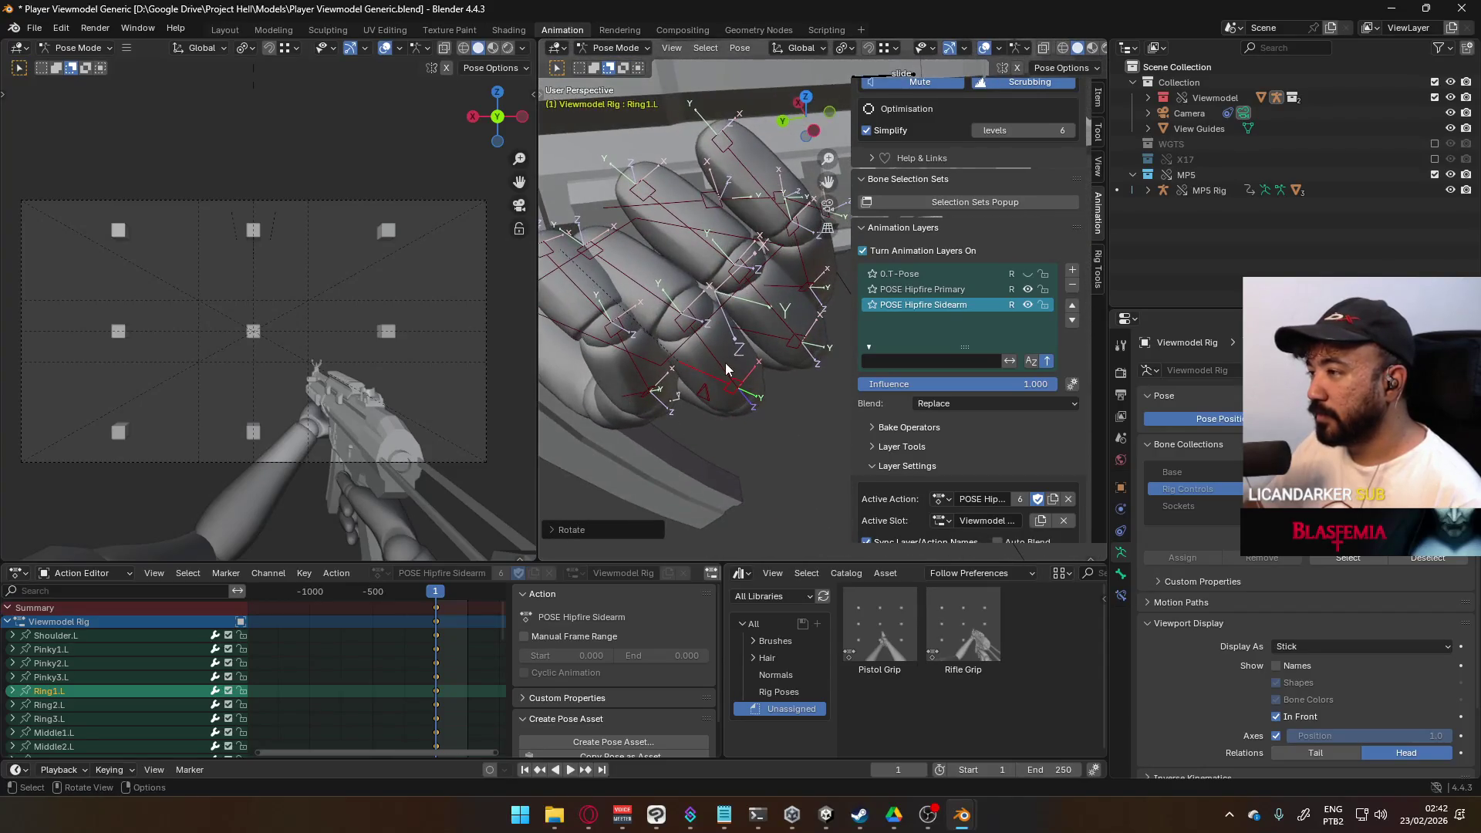
Step: Curl Ring2.L and Ring1.L further on their local X axes
click(725, 362)
key(r)
key(x)
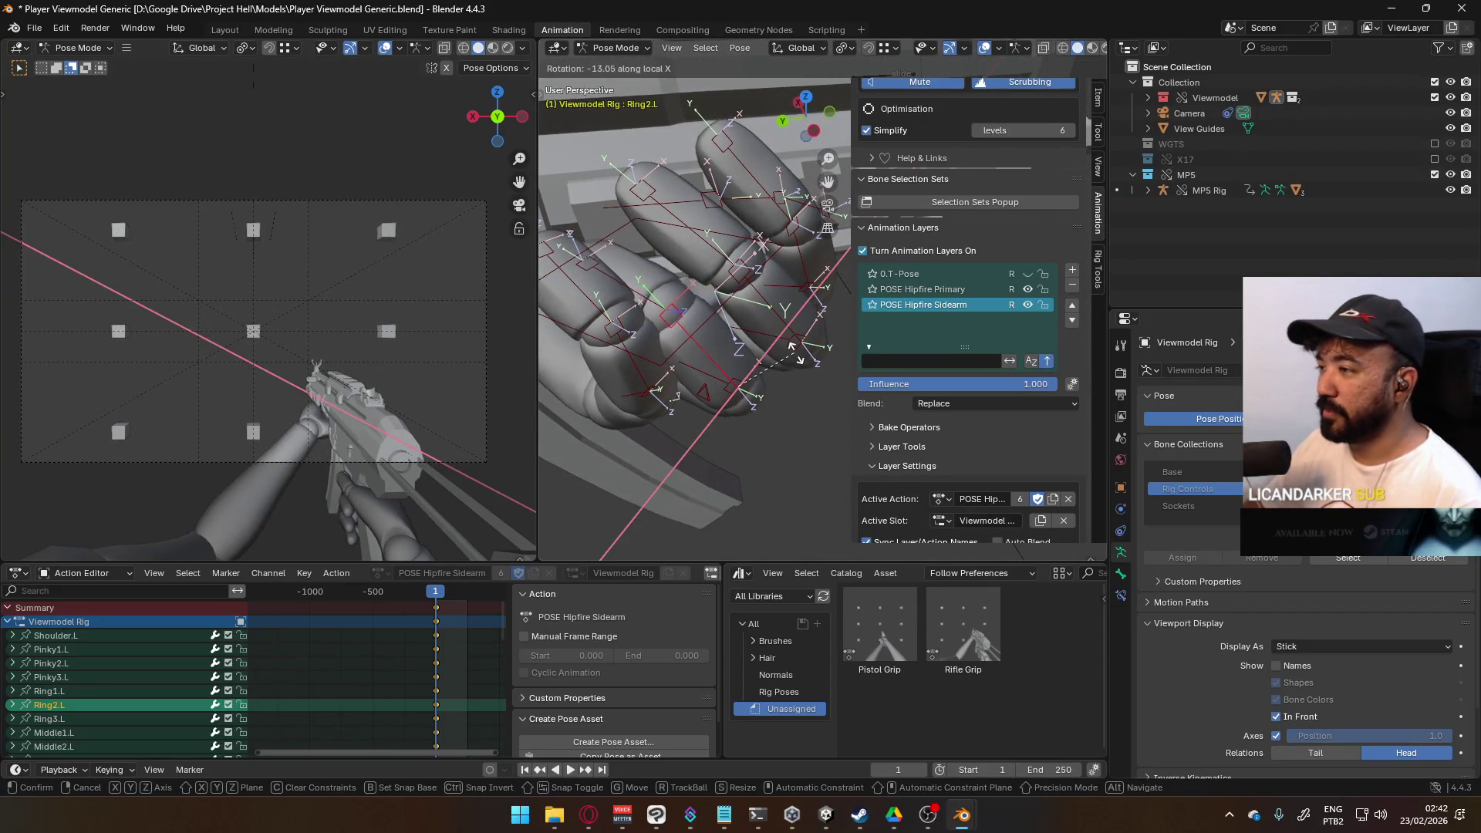
click(797, 359)
middle_drag(798, 359, 872, 256)
click(768, 339)
mouse_move(768, 339)
middle_down()
mouse_move(755, 330)
mouse_move(779, 355)
middle_up()
key(r)
key(x)
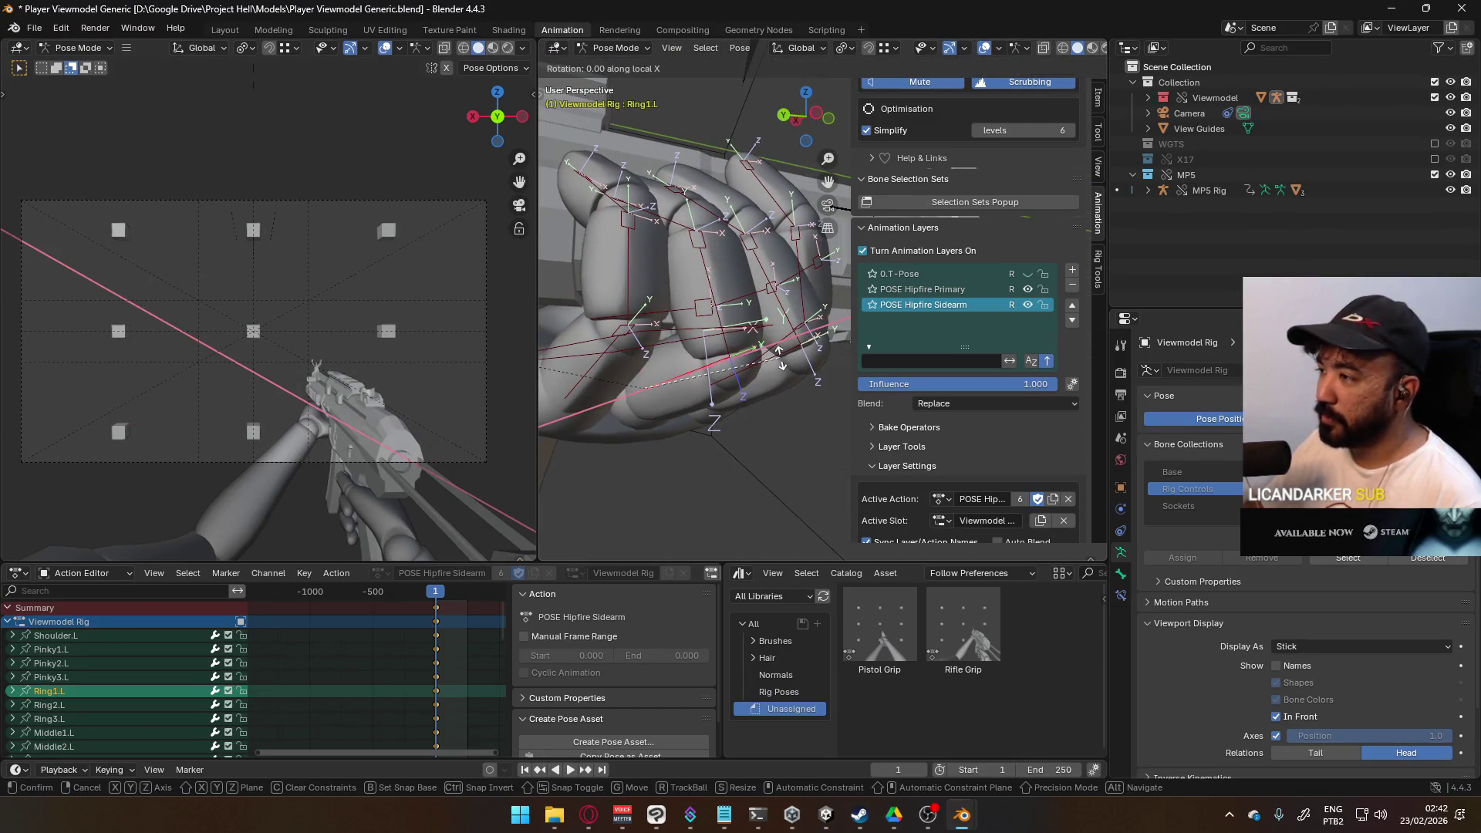
click(780, 331)
mouse_move(719, 247)
middle_down()
mouse_move(750, 330)
mouse_move(697, 275)
mouse_move(713, 256)
middle_up()
Step: Nudge Thumb0.L slightly on X, curl Ring3.L tighter, then select the pinky base bone
click(708, 325)
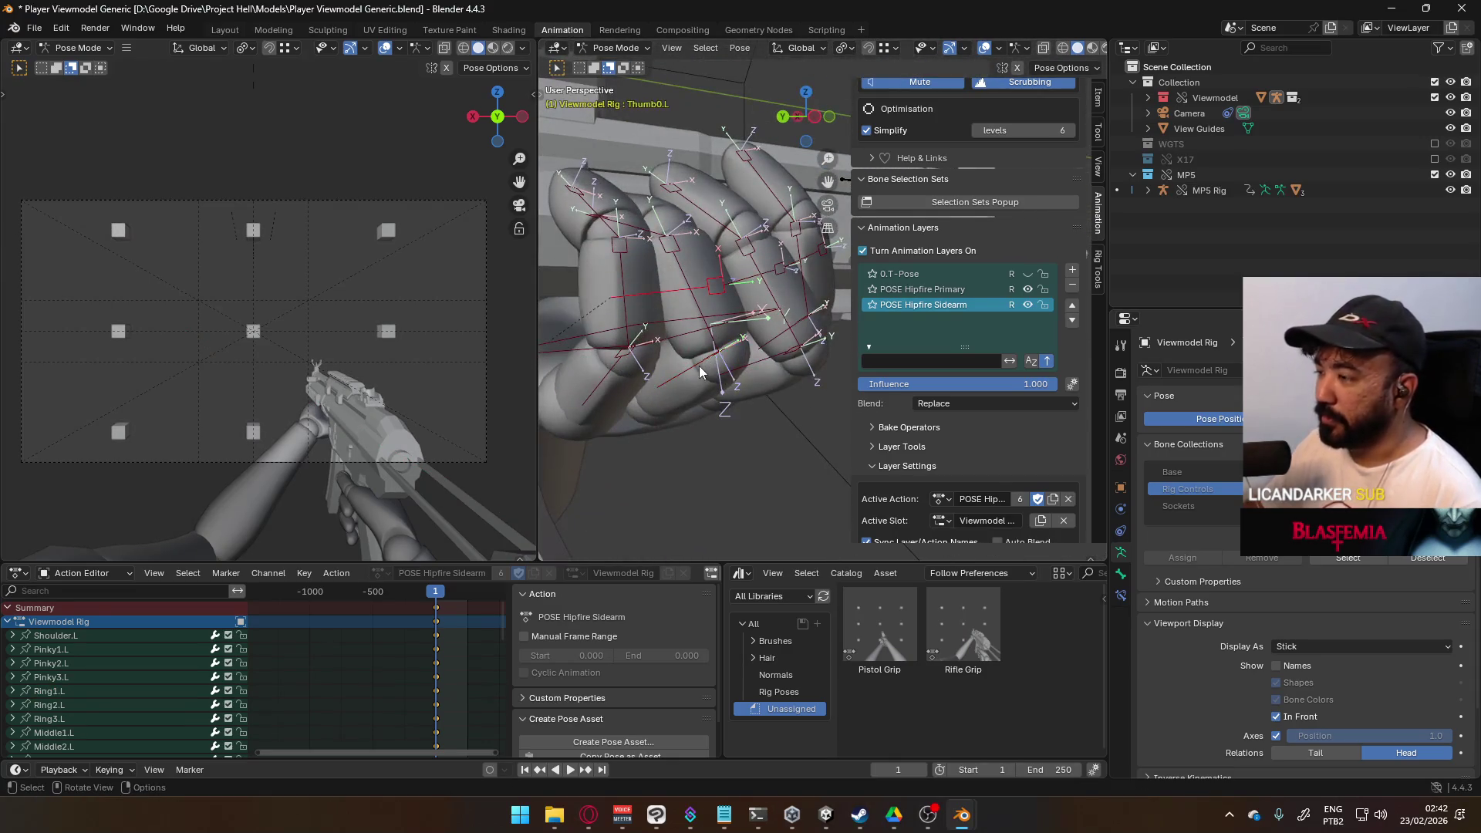
key(r)
key(x)
click(679, 301)
click(657, 235)
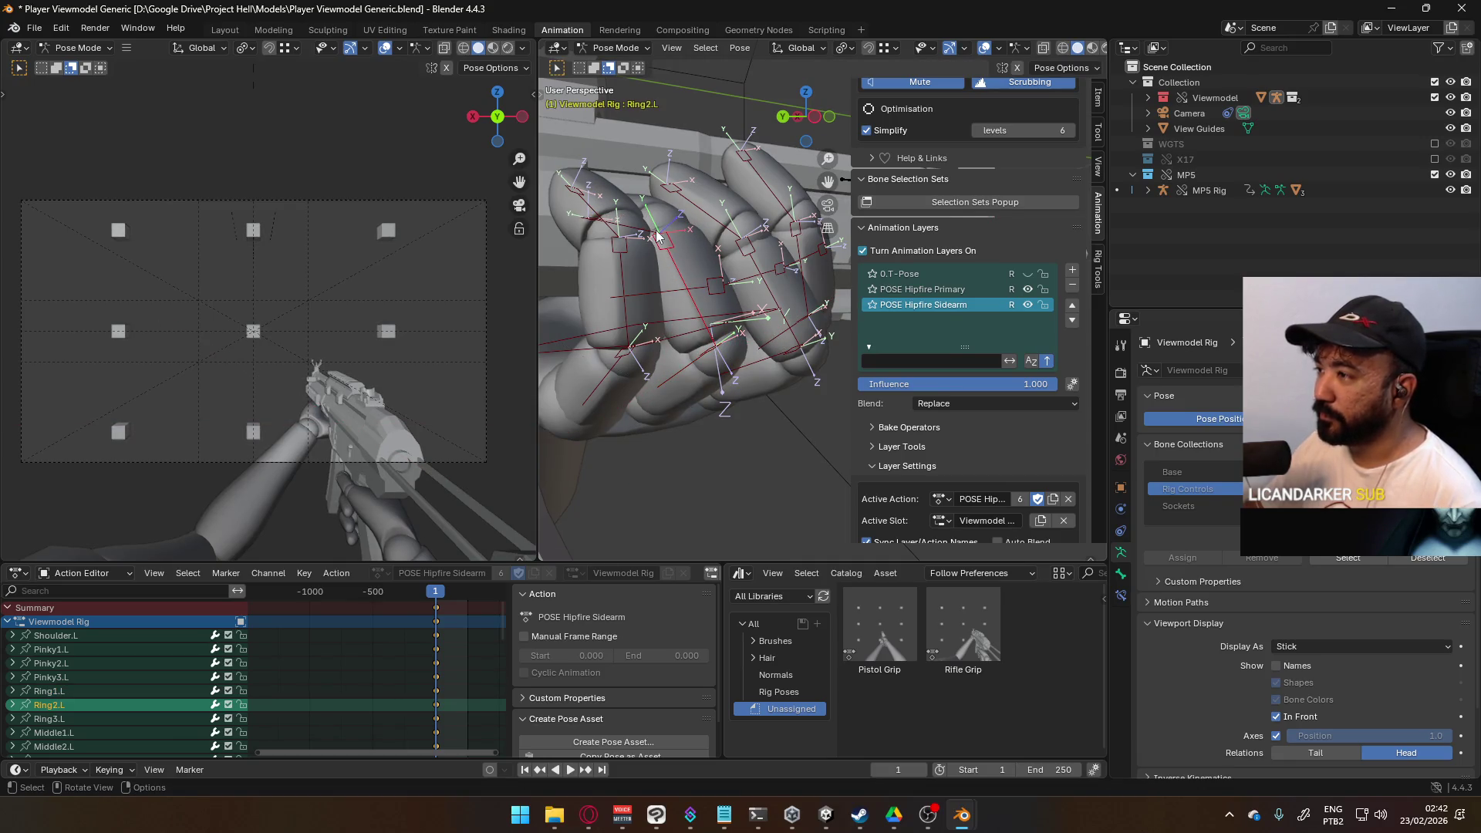
click(698, 247)
key(r)
key(x)
click(730, 294)
mouse_move(731, 294)
middle_down()
mouse_move(654, 304)
mouse_move(692, 277)
mouse_move(719, 293)
mouse_move(705, 253)
mouse_move(692, 266)
mouse_move(816, 302)
mouse_move(755, 346)
mouse_move(718, 335)
mouse_move(783, 390)
middle_up()
click(783, 389)
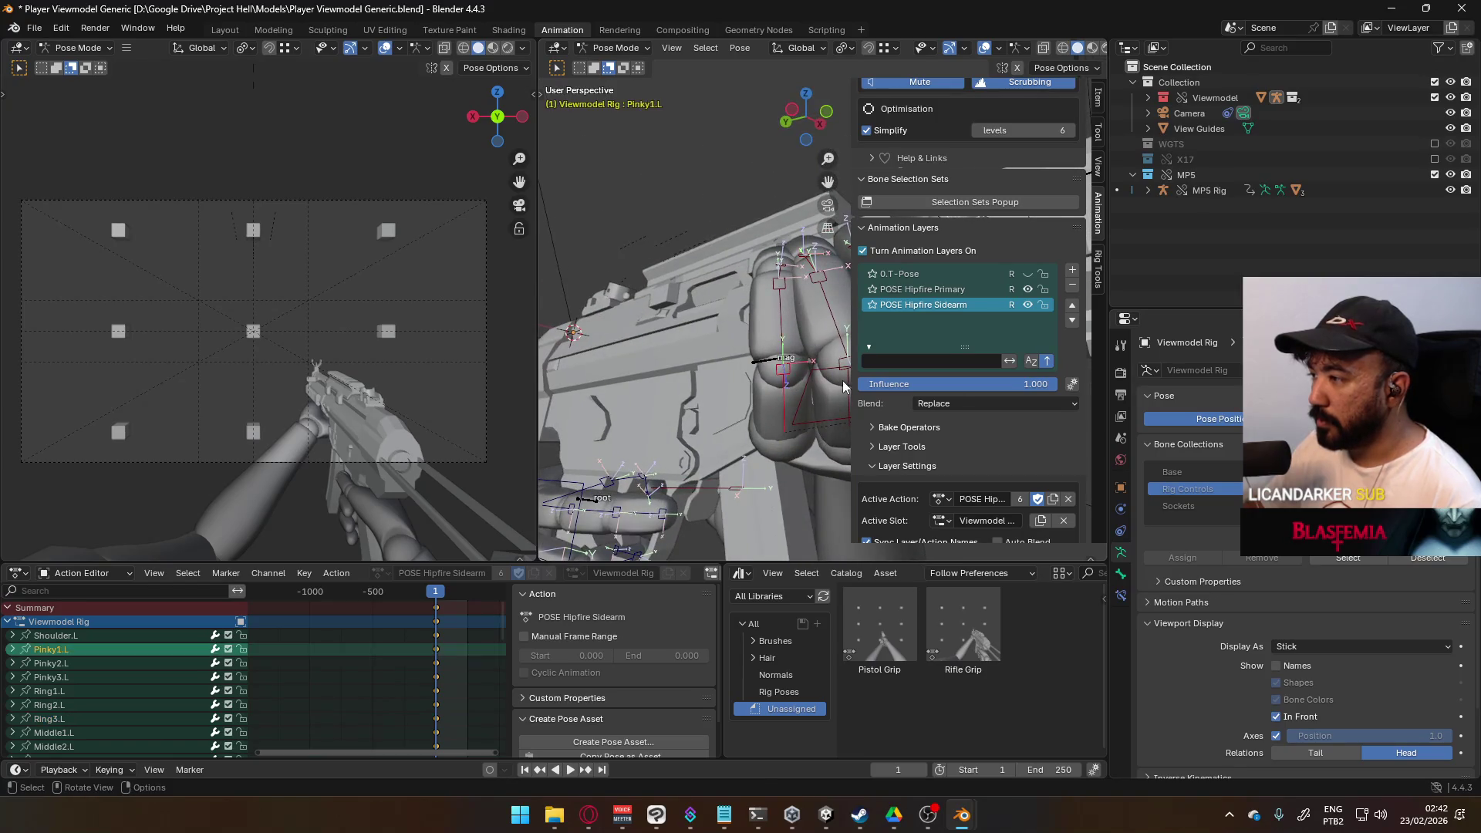
Step: Rotate Pinky1.L on local Z, curl Pinky2.L on X, then adjust Pinky1.L again
key(r)
key(z)
key(z)
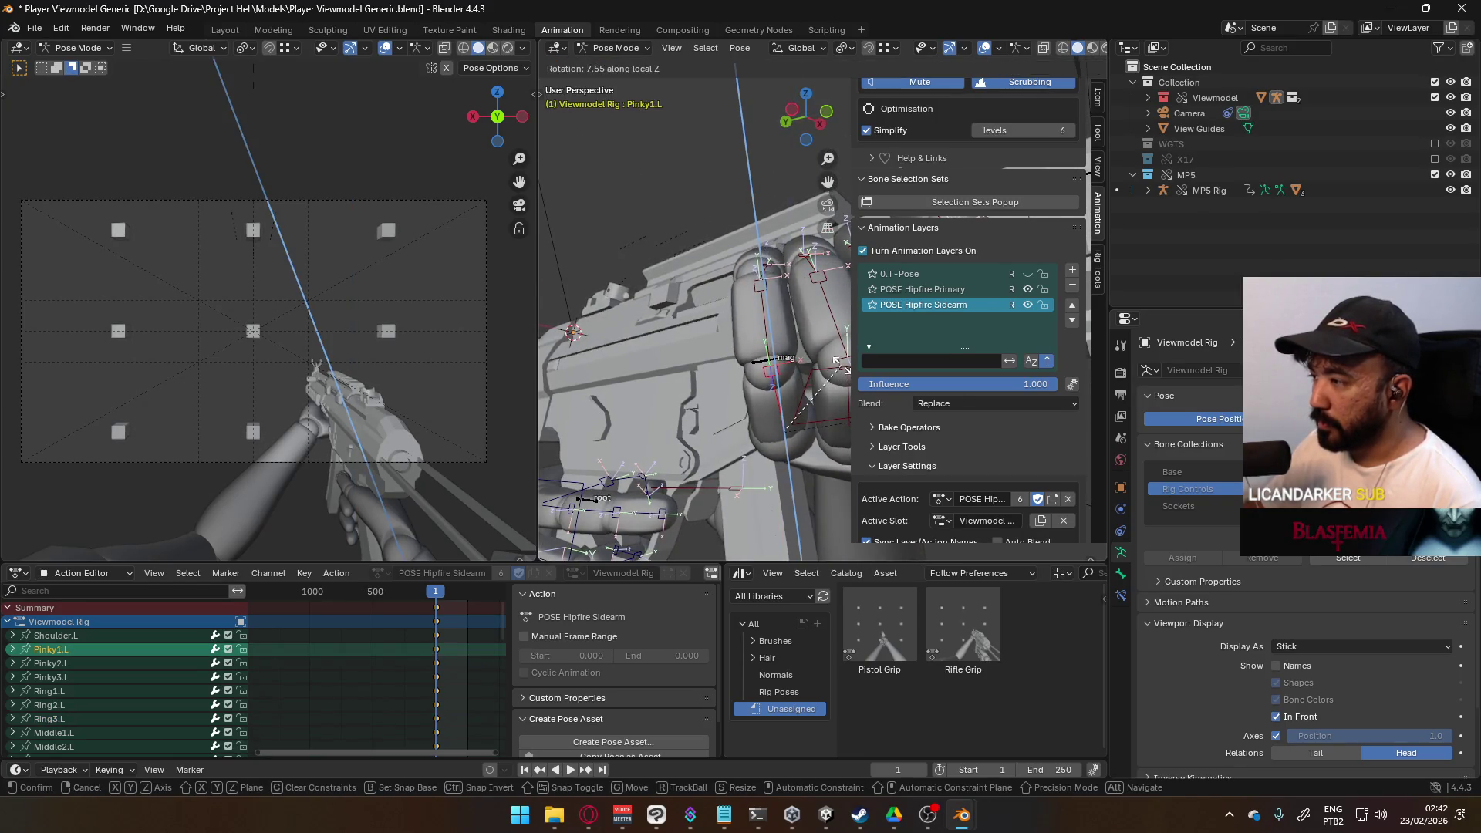
click(839, 361)
click(760, 308)
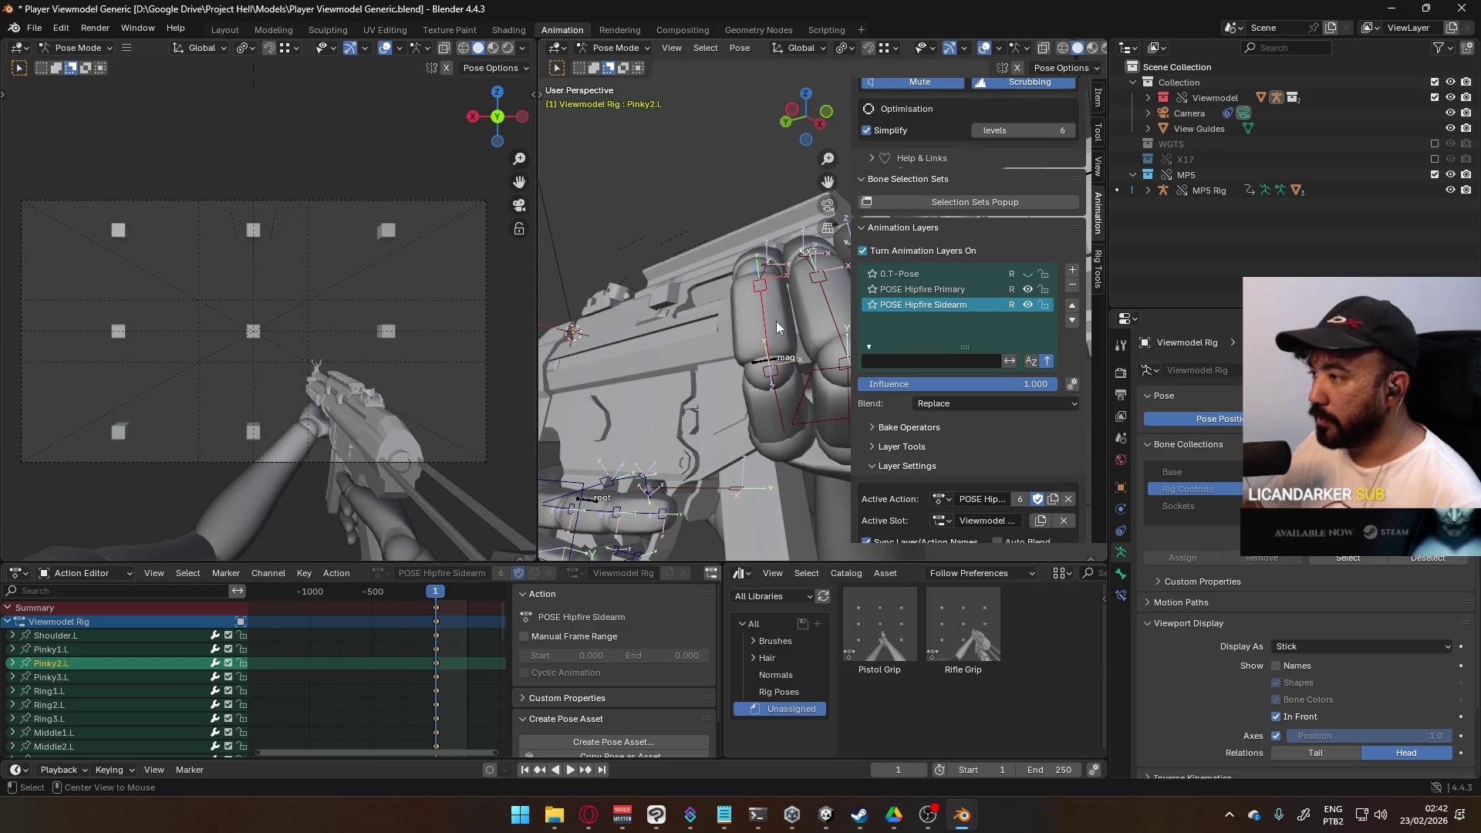
click(758, 266)
click(756, 307)
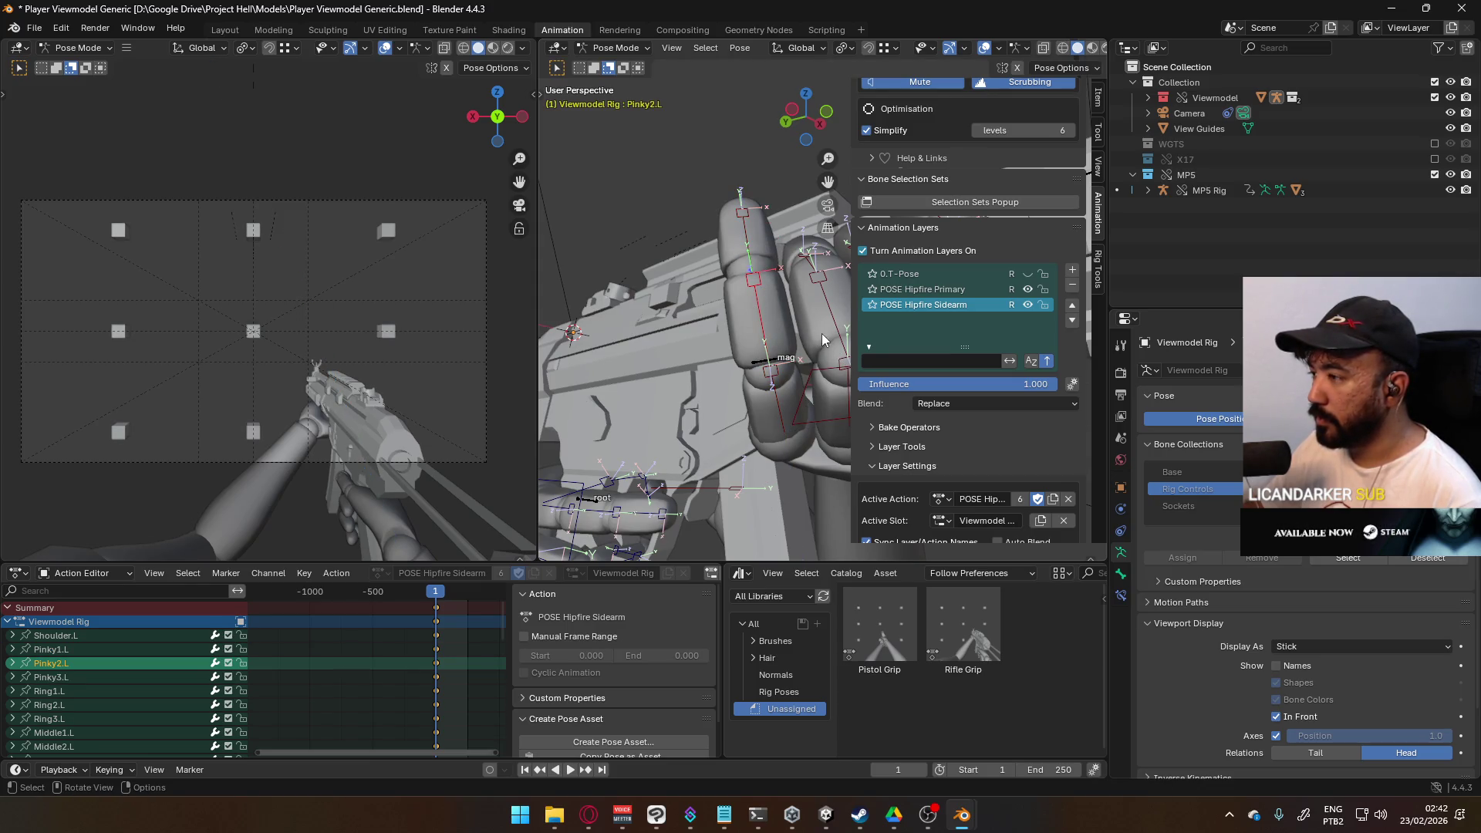
key(r)
key(x)
key(x)
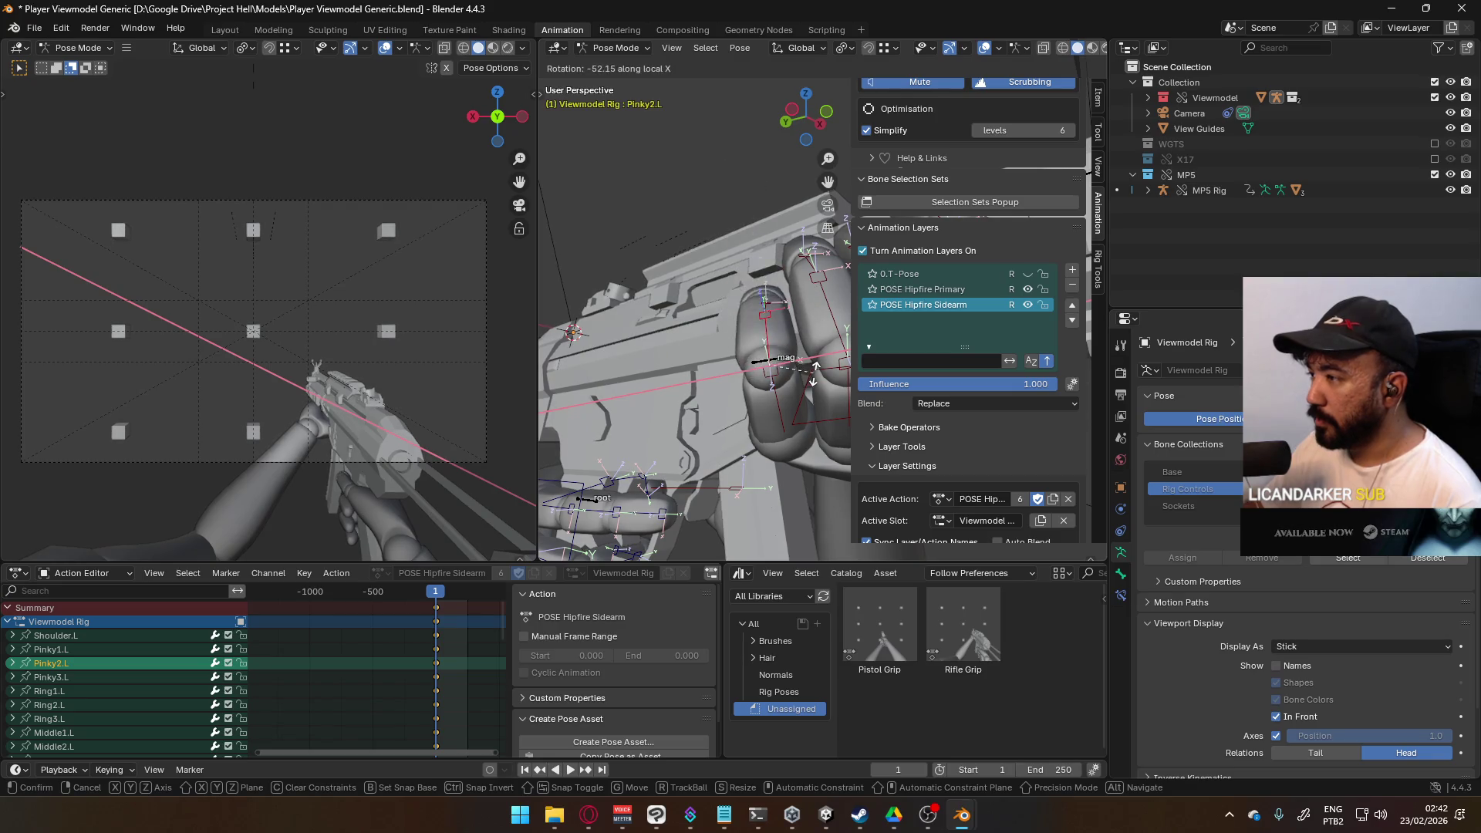
click(813, 355)
mouse_move(816, 356)
middle_down()
mouse_move(910, 364)
mouse_move(998, 326)
mouse_move(960, 355)
mouse_move(945, 328)
mouse_move(700, 340)
mouse_move(748, 332)
middle_up()
click(748, 331)
key(r)
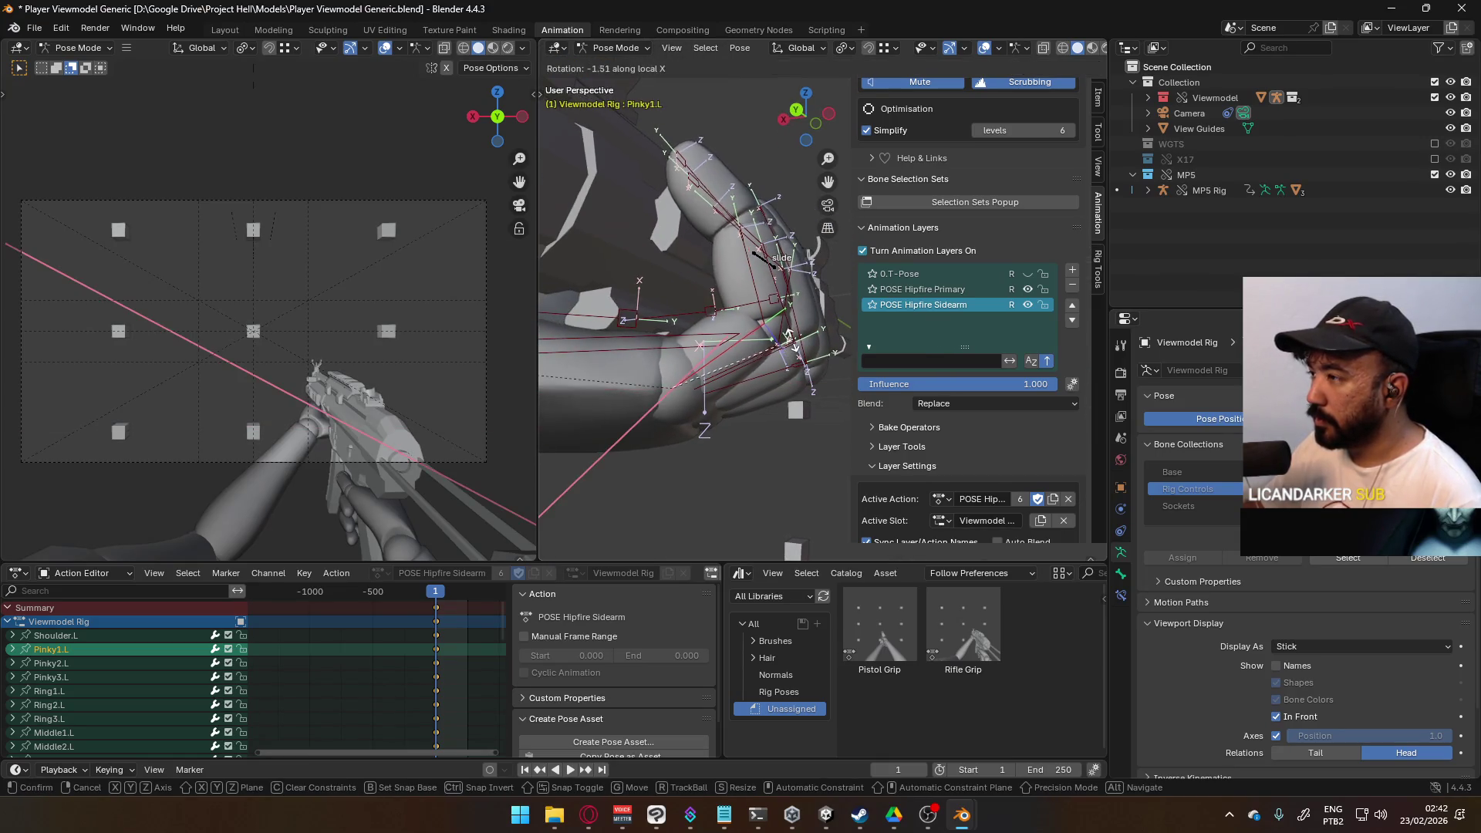
click(794, 322)
Step: Curl Pinky2.L and Pinky3.L around the grip, then select all bones and insert keyframes
click(738, 263)
key(r)
click(671, 202)
click(652, 164)
key(r)
key(x)
click(770, 225)
mouse_move(769, 225)
middle_down()
mouse_move(694, 268)
mouse_move(576, 230)
mouse_move(787, 283)
mouse_move(746, 362)
mouse_move(782, 422)
mouse_move(845, 346)
middle_up()
key(a)
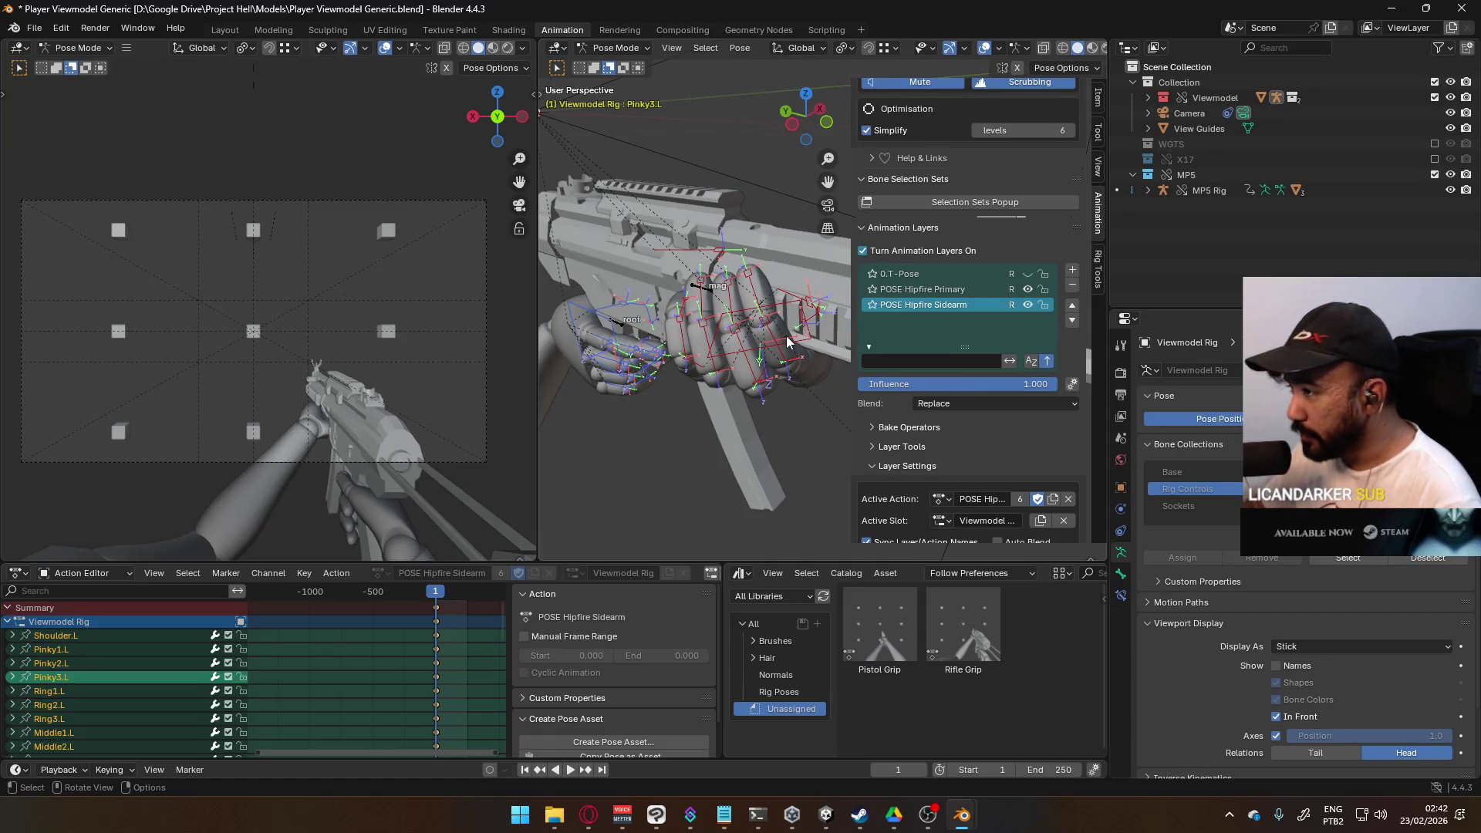
key(i)
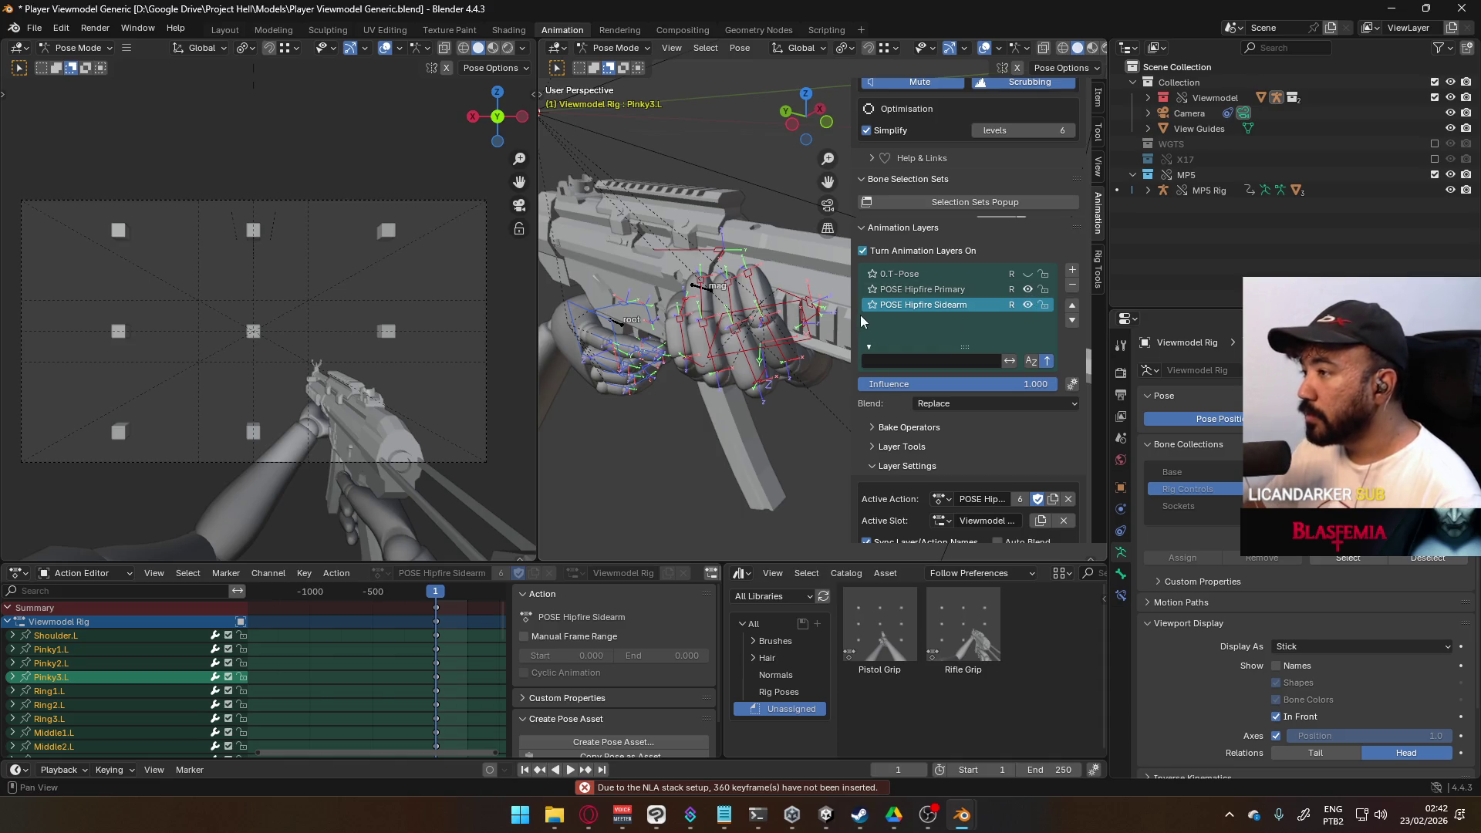
Step: Hide the POSE Hipfire Sidearm layer and toggle between the Primary and Sidearm layers
click(1028, 305)
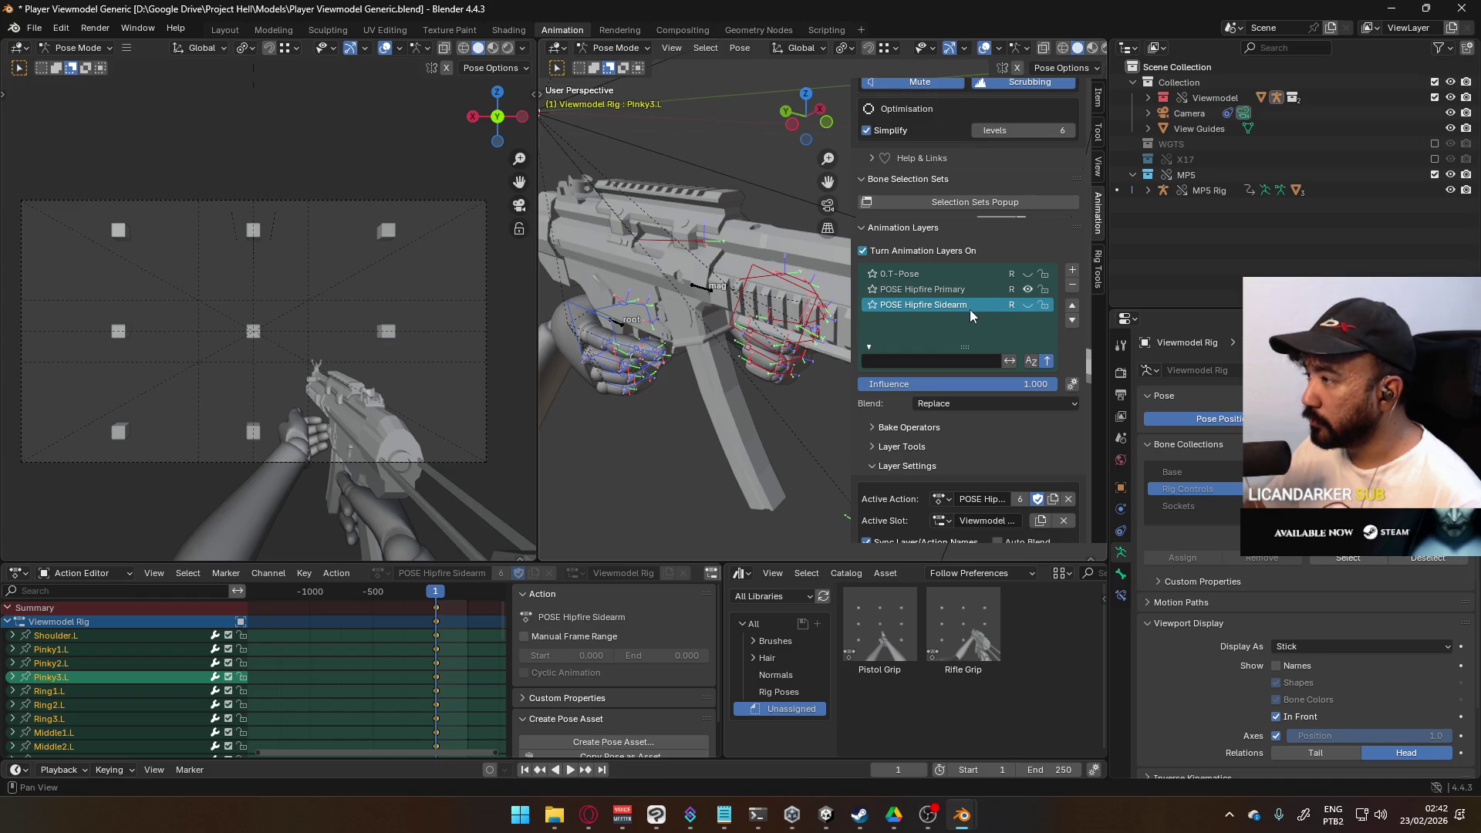
click(970, 295)
click(1027, 305)
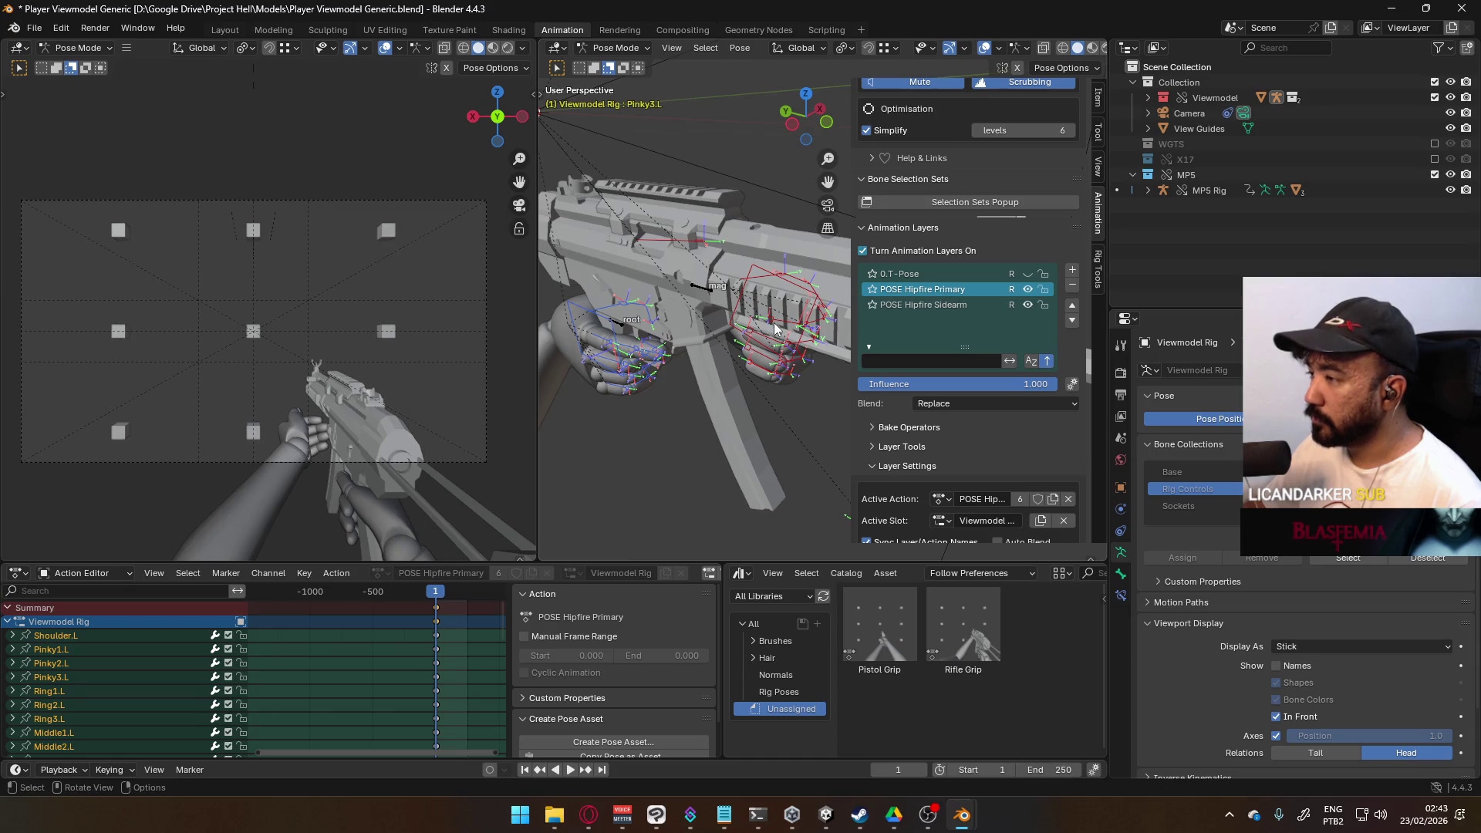
key(ctrl+shift)
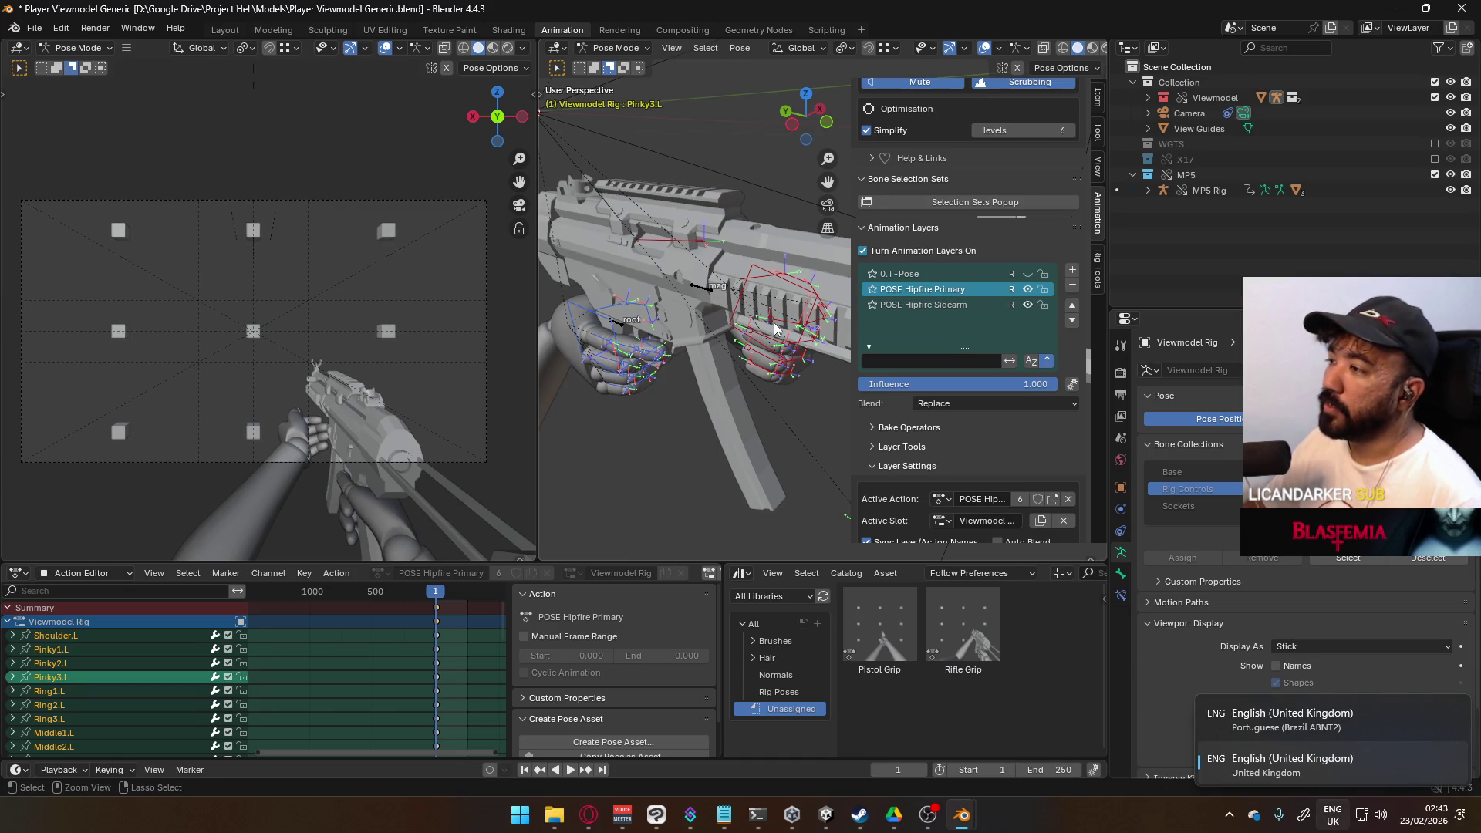
click(923, 305)
Step: Copy the hand pose from Sidearm and paste it onto the POSE Hipfire Primary layer
right_click(721, 327)
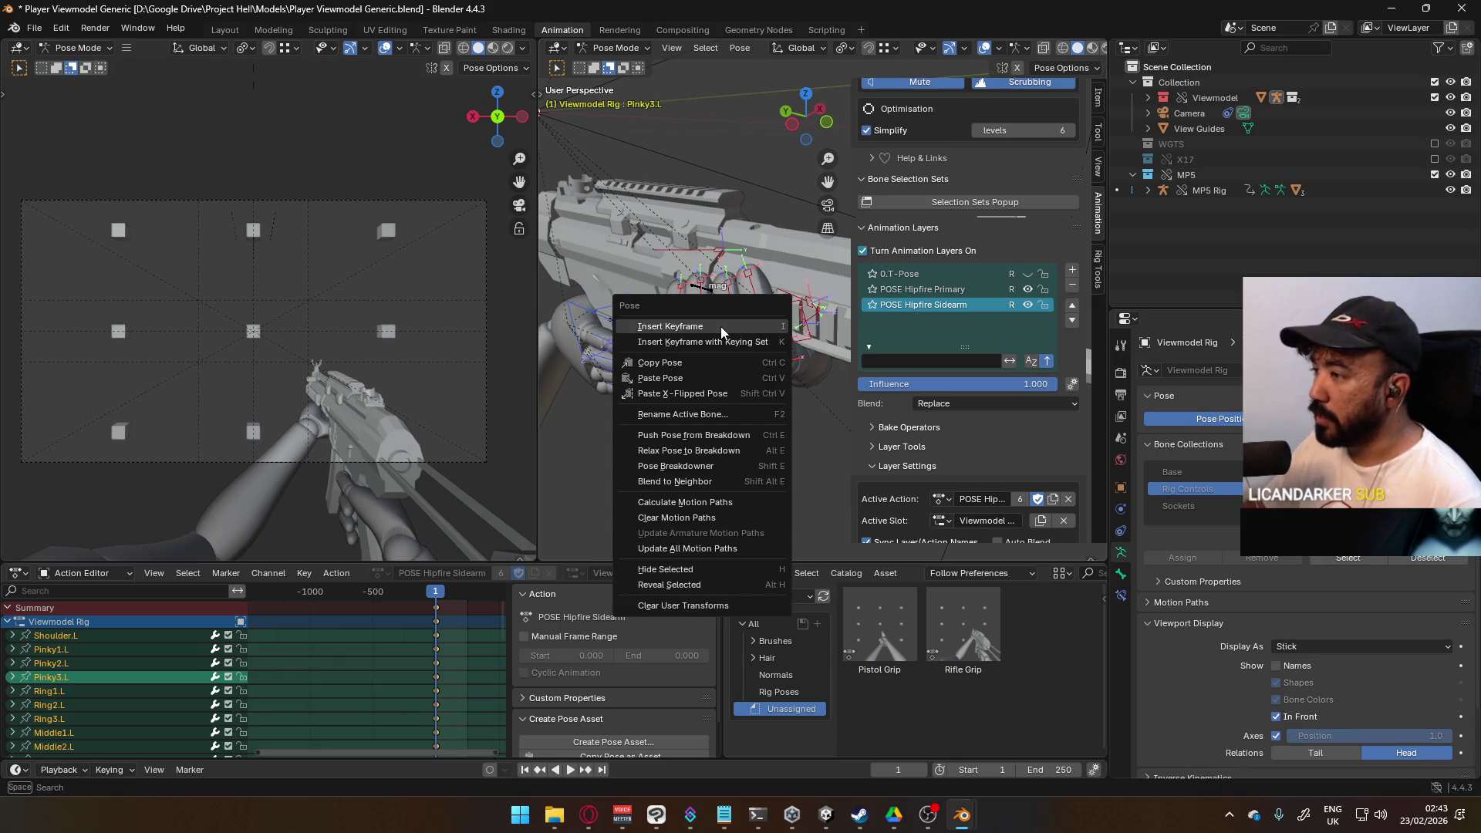
click(715, 362)
click(964, 289)
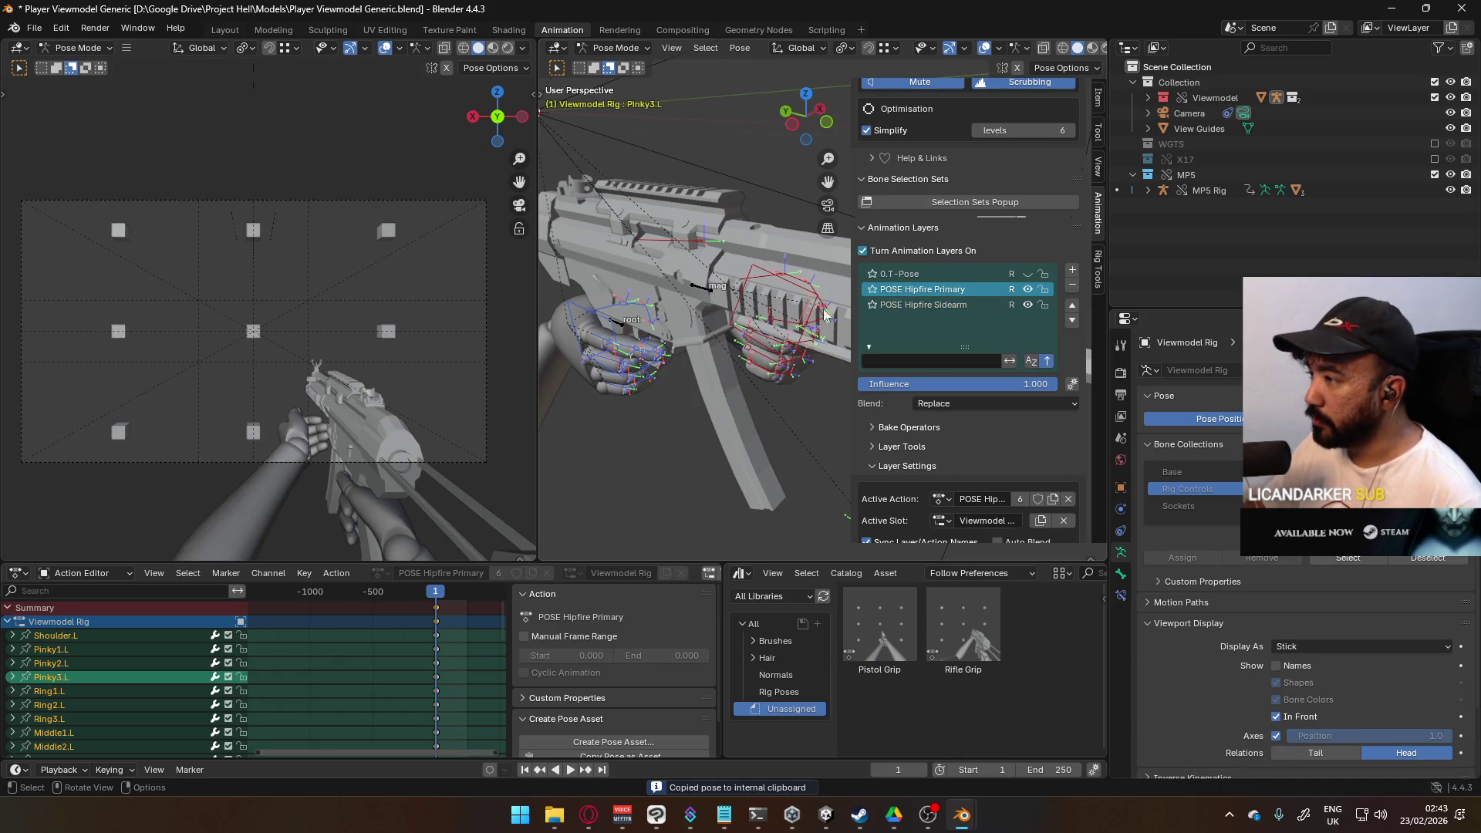
right_click(775, 340)
click(757, 353)
mouse_move(781, 340)
middle_down()
mouse_move(755, 224)
mouse_move(747, 295)
mouse_move(790, 334)
middle_up()
Step: On the Sidearm layer, select the ring finger joints, then select every bone of the rig
key(Down)
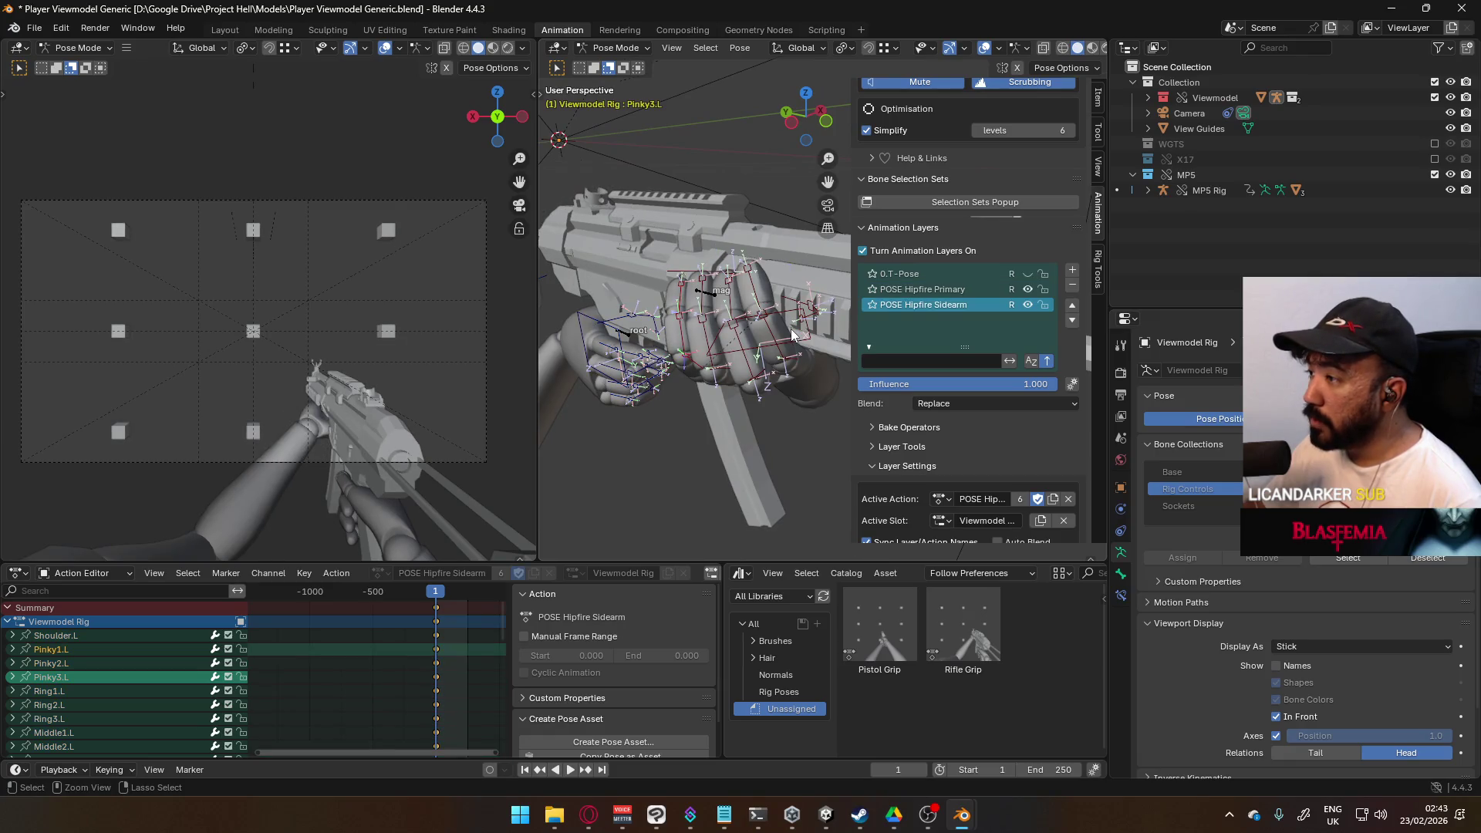
click(792, 334)
click(792, 334)
click(792, 334)
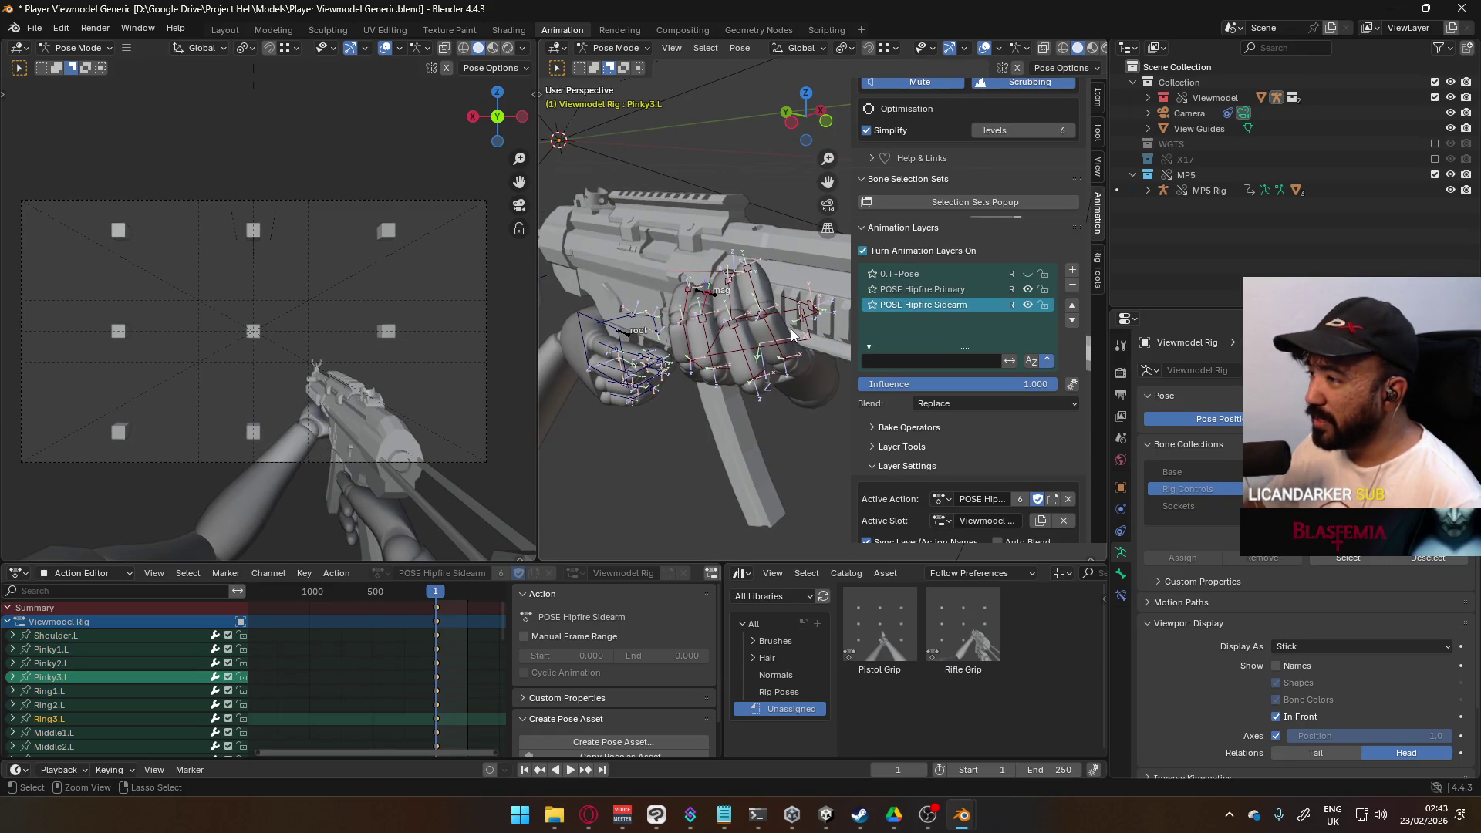
click(791, 333)
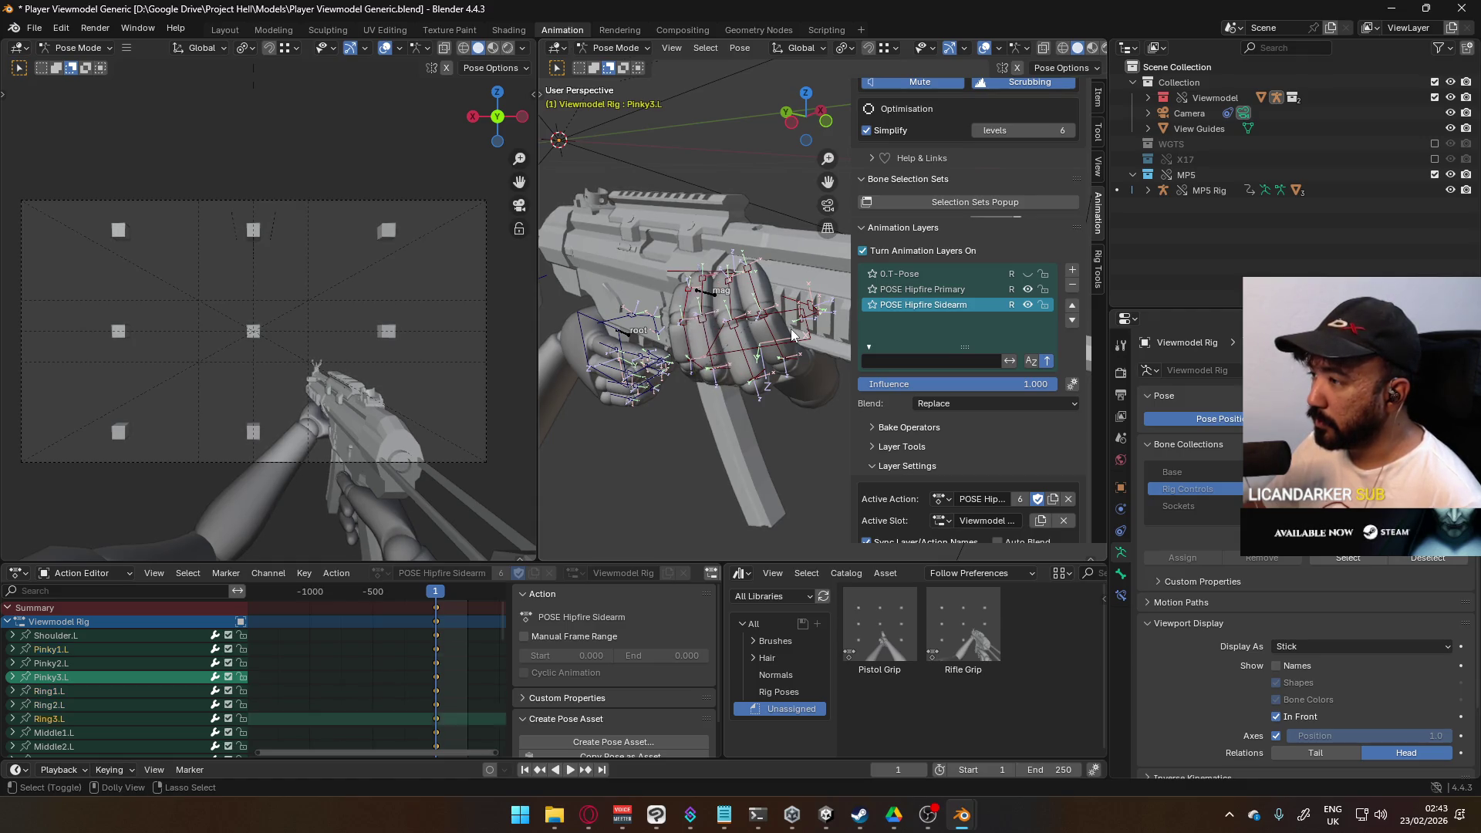
key(a)
Step: Copy the full rig pose and paste it onto the POSE Hipfire Primary layer
key(shift+Up)
mouse_move(794, 334)
middle_down()
mouse_move(734, 241)
mouse_move(649, 284)
mouse_move(796, 370)
middle_up()
click(775, 341)
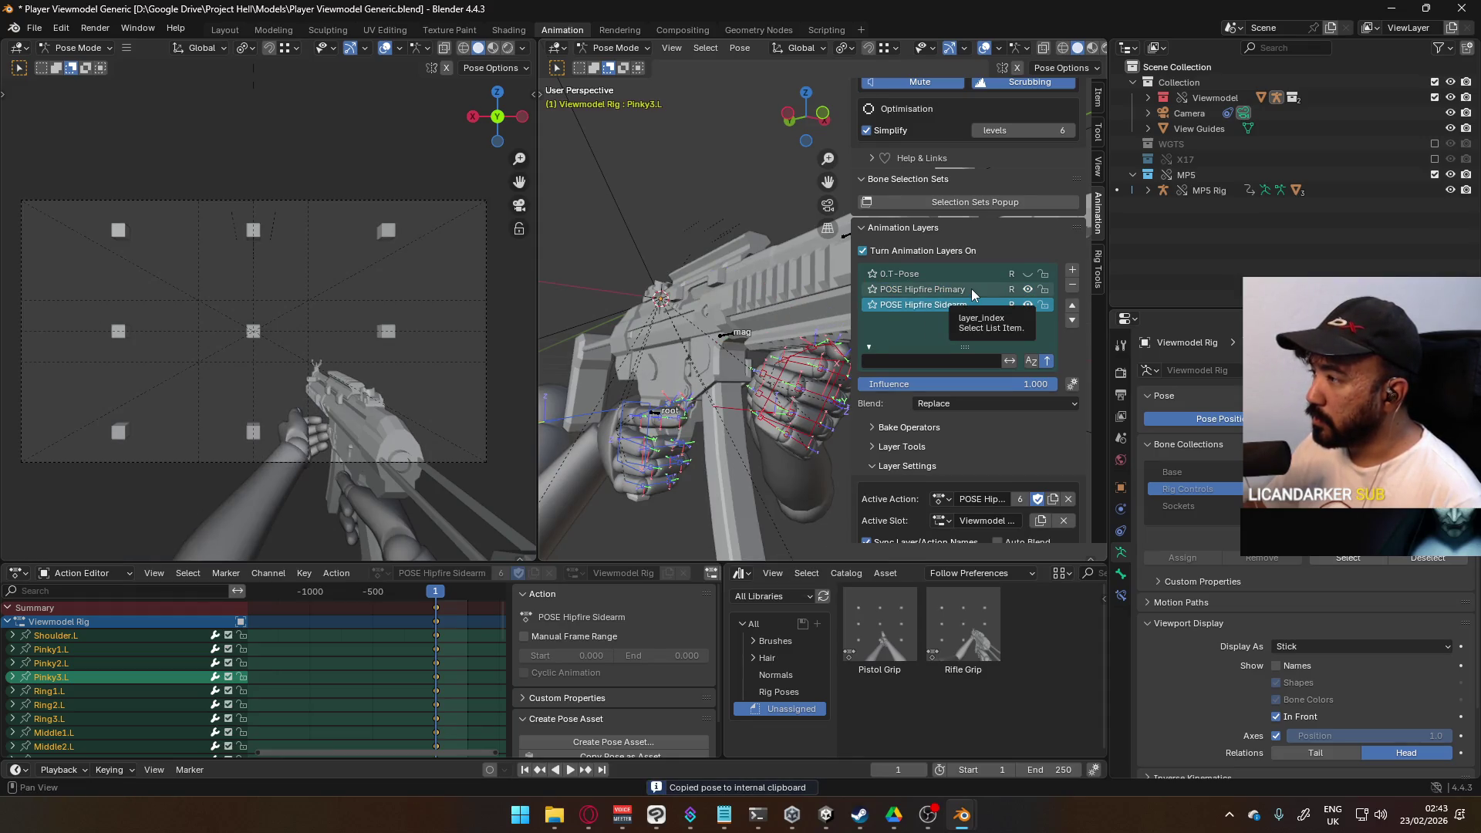
right_click(802, 368)
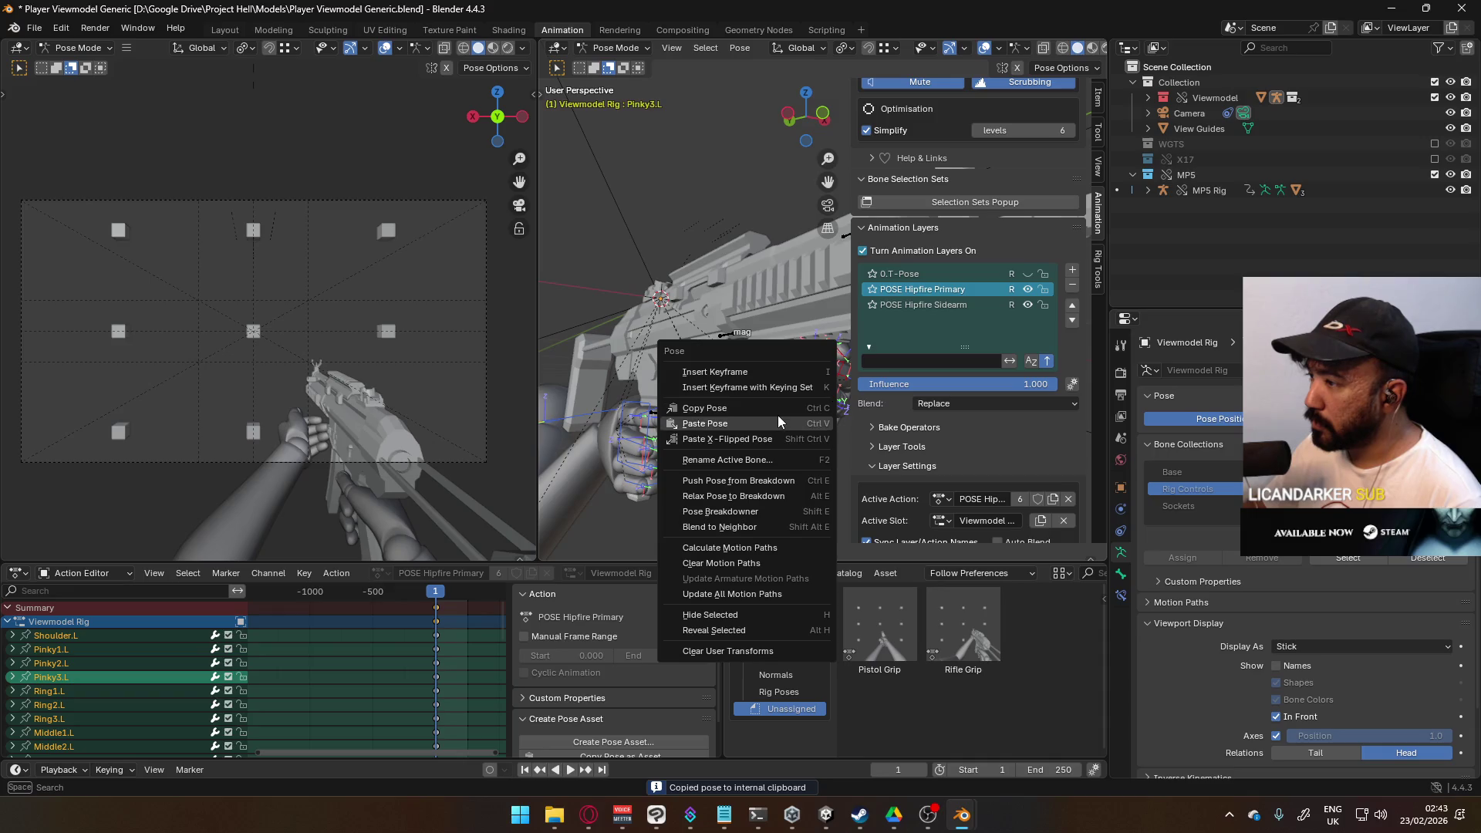
click(777, 415)
middle_drag(778, 317, 782, 319)
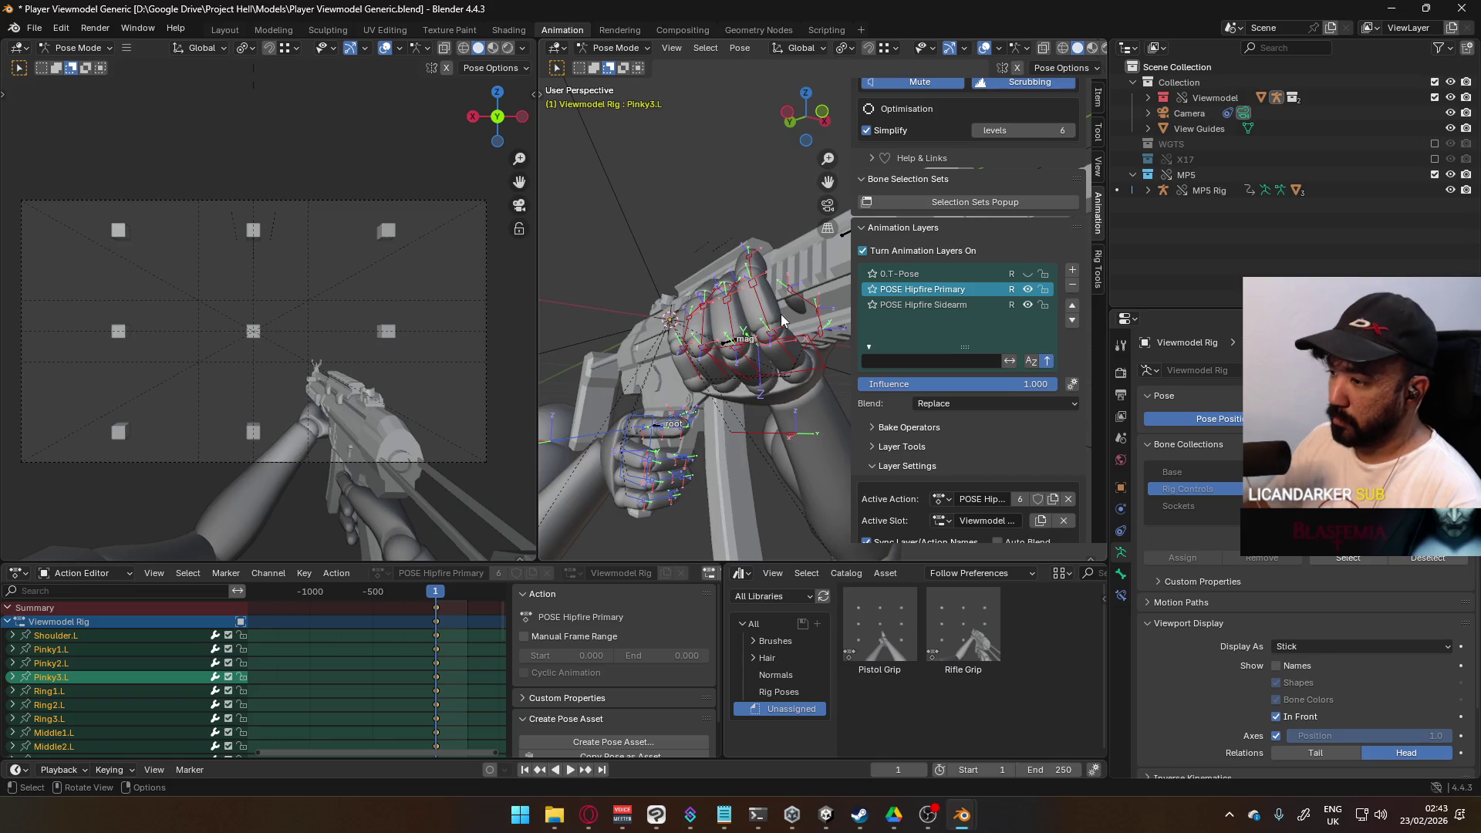
Step: Make POSE Hipfire Sidearm active and toggle the Primary layer's visibility off and on to compare poses
click(975, 305)
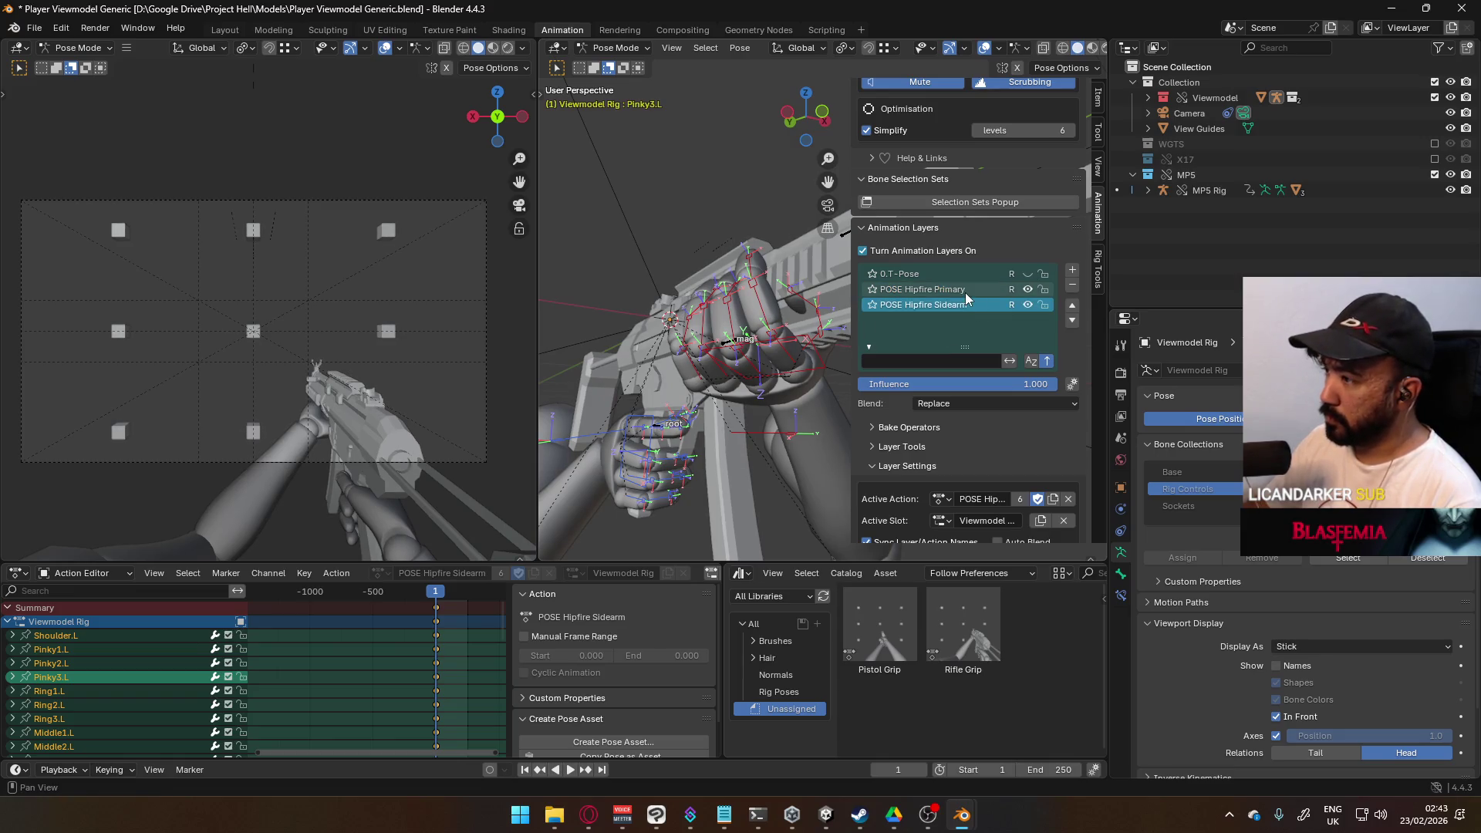
click(1027, 290)
click(1027, 290)
click(1026, 290)
click(1026, 290)
mouse_move(775, 369)
middle_down()
mouse_move(700, 348)
mouse_move(715, 266)
mouse_move(746, 253)
mouse_move(814, 303)
mouse_move(794, 358)
mouse_move(814, 361)
middle_up()
Step: In top view, select the left hand's HandIK.L control and rotate it to tilt the hand
key(KP_7)
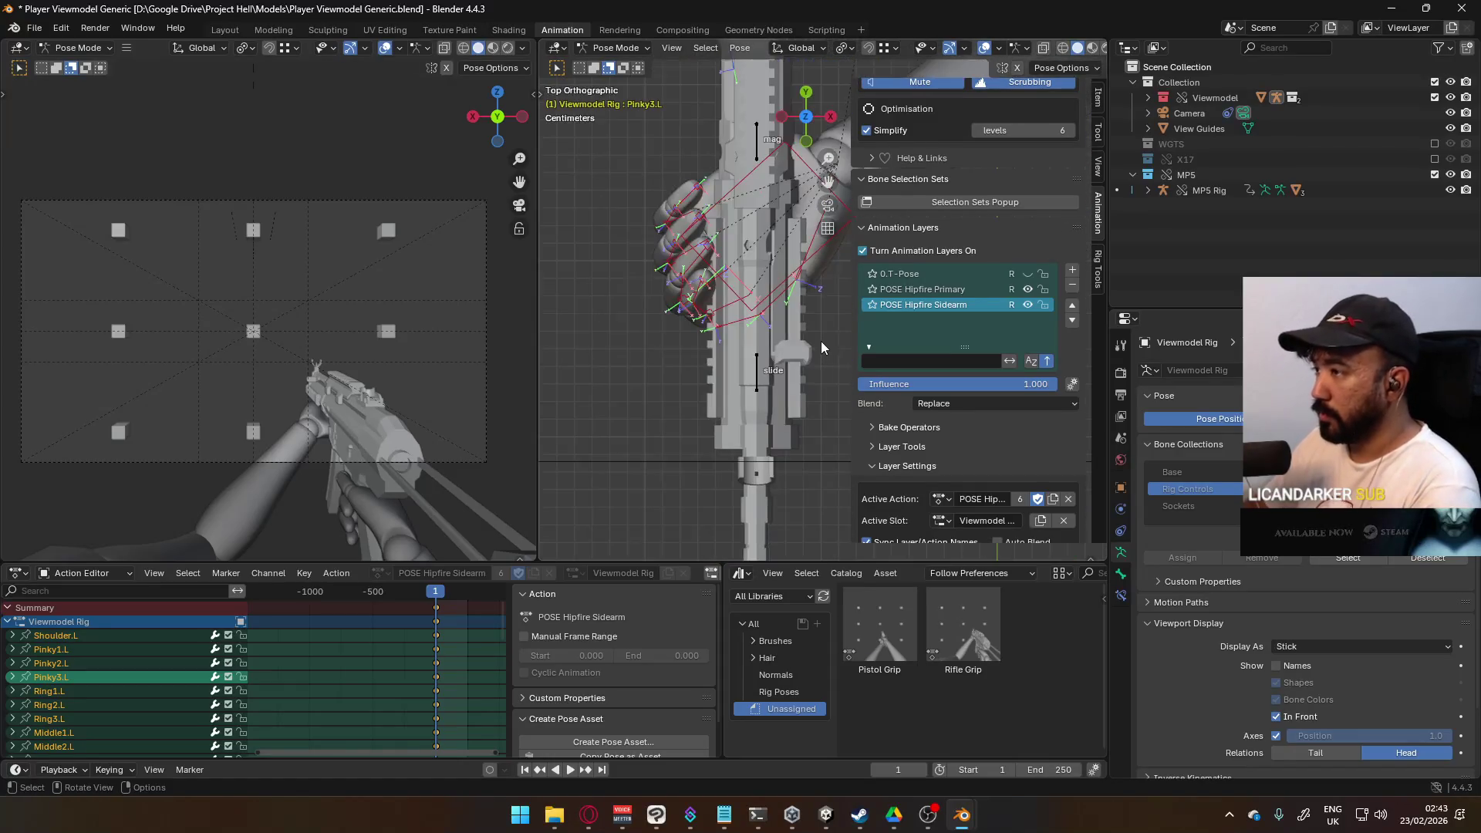
shift+middle_drag(839, 223, 774, 340)
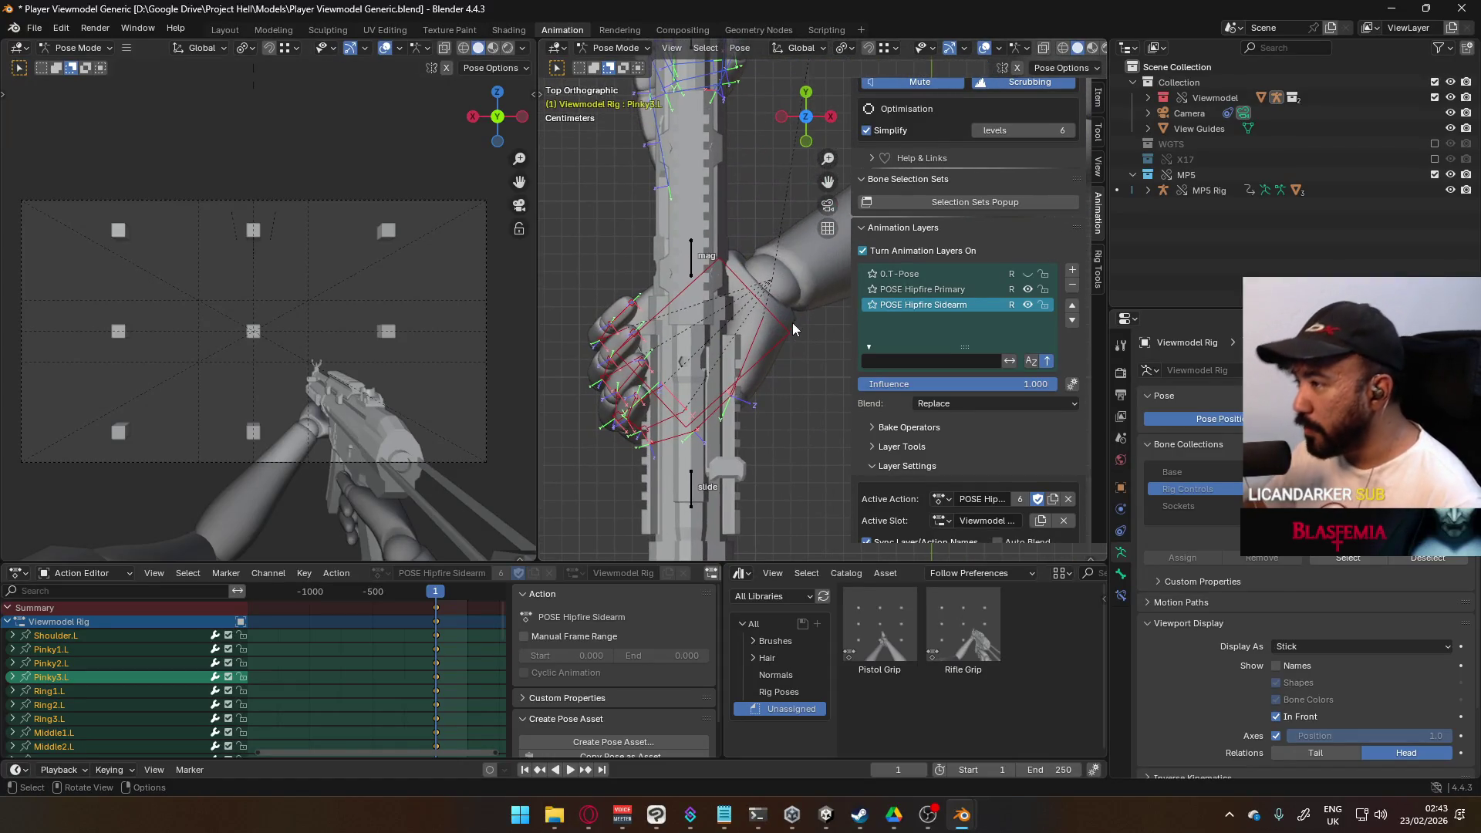
click(792, 322)
key(r)
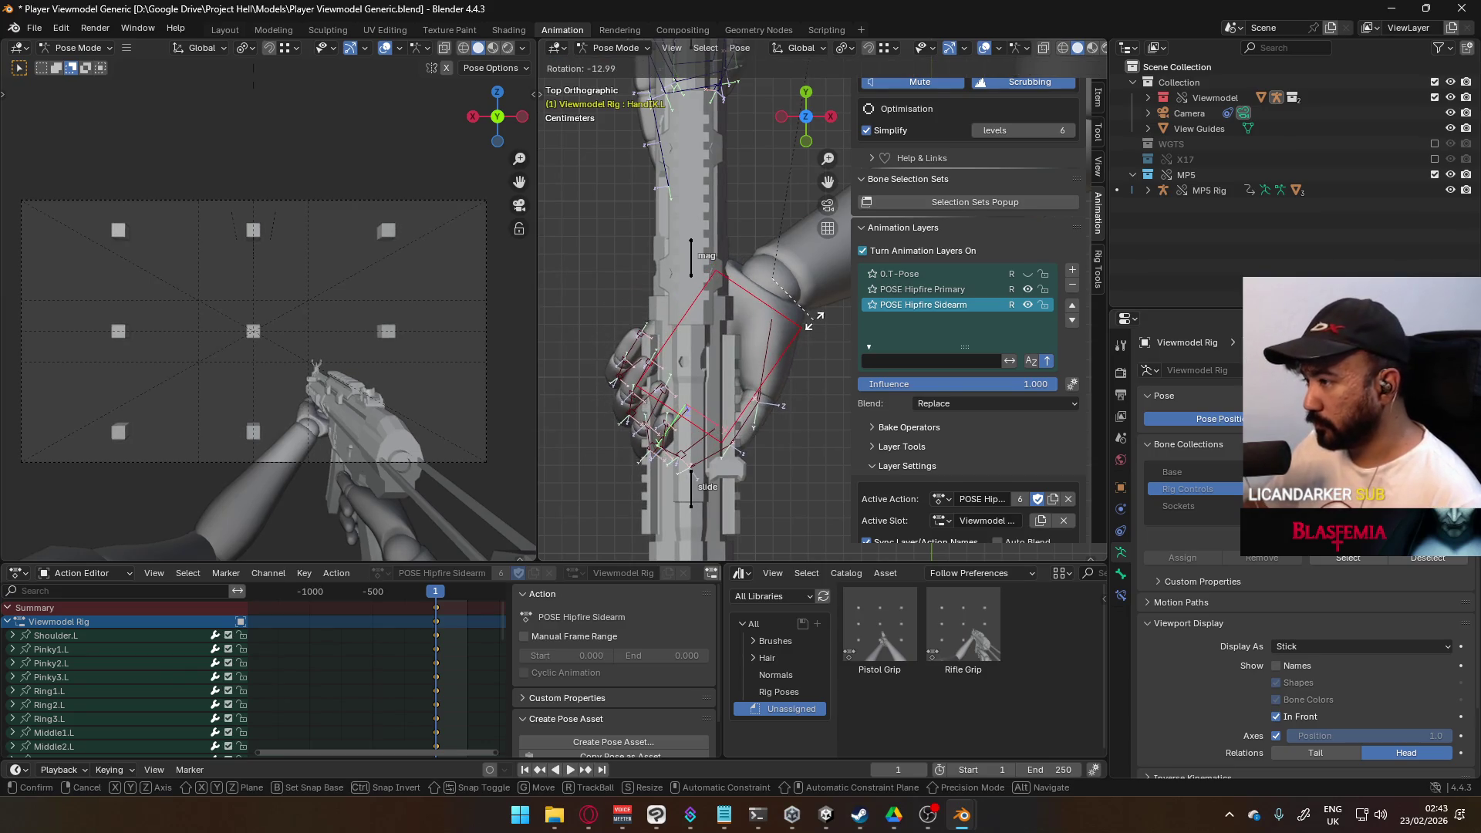
click(760, 421)
Step: Rotate the selected thumb bone, then rotate it again about its local Y axis
mouse_move(815, 405)
middle_down()
mouse_move(776, 302)
mouse_move(785, 184)
mouse_move(718, 232)
middle_up()
scroll(718, 231, up, 3)
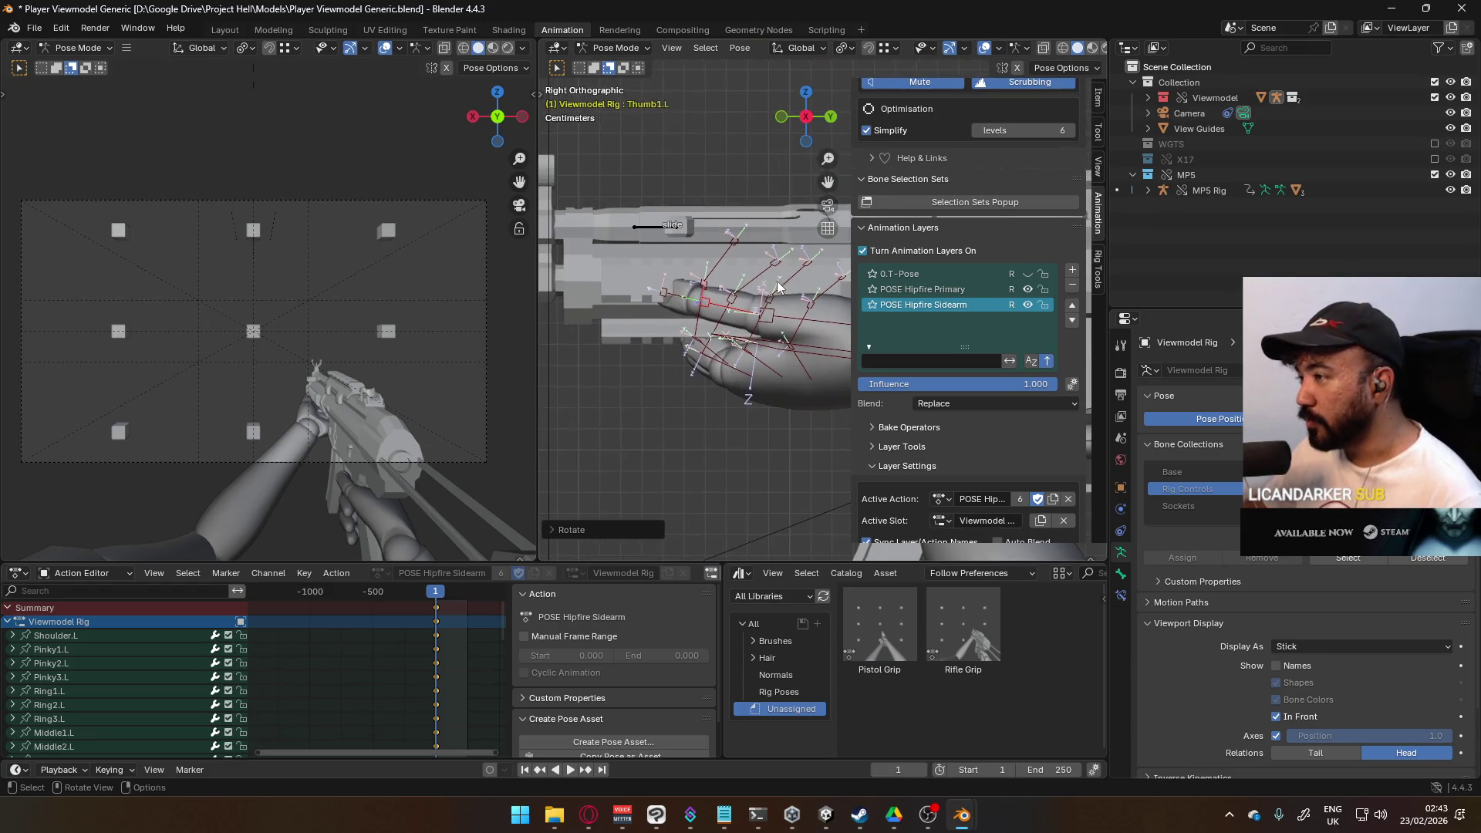
key(r)
click(766, 251)
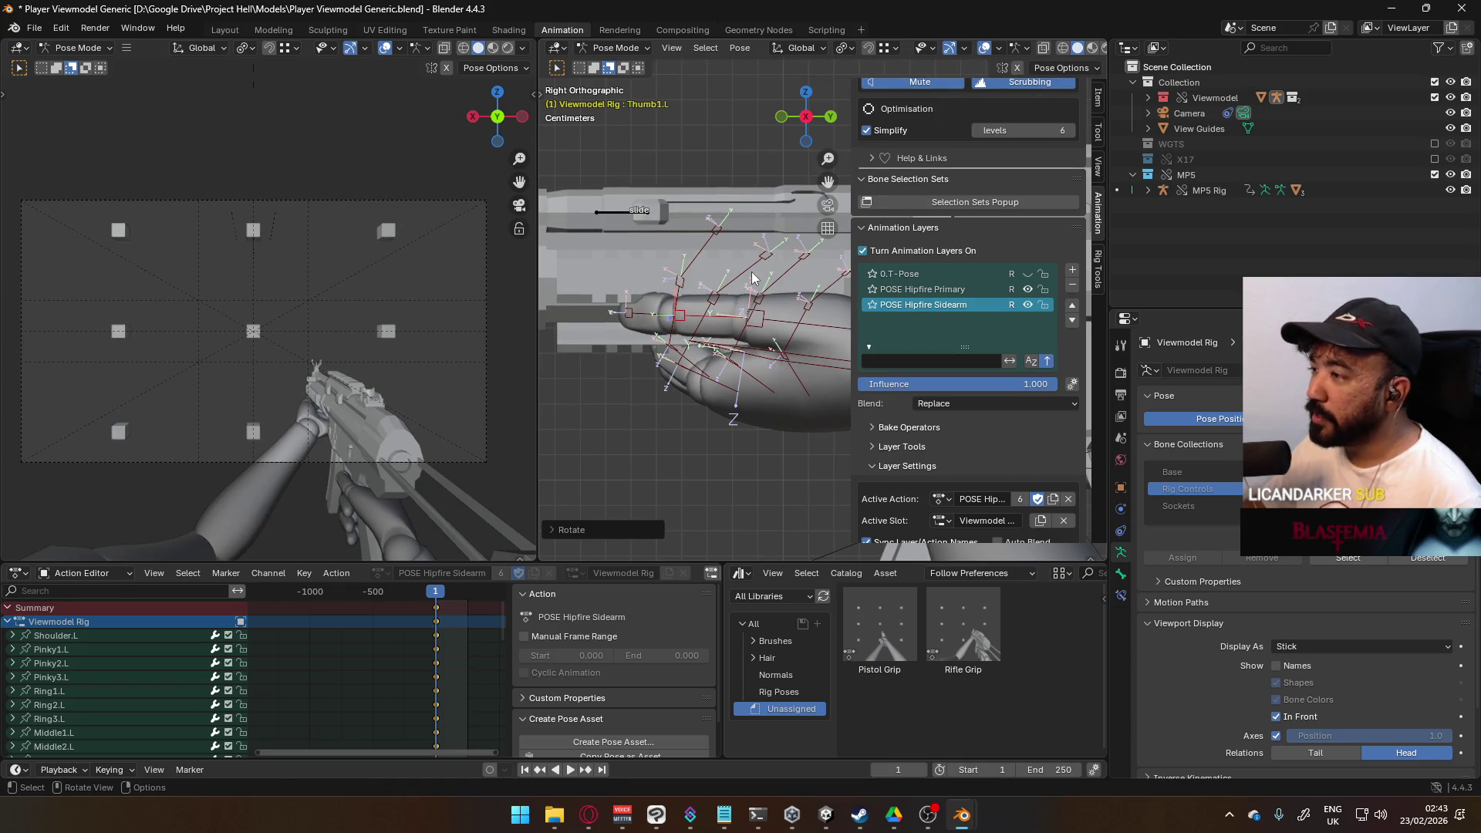
key(r)
key(y)
key(y)
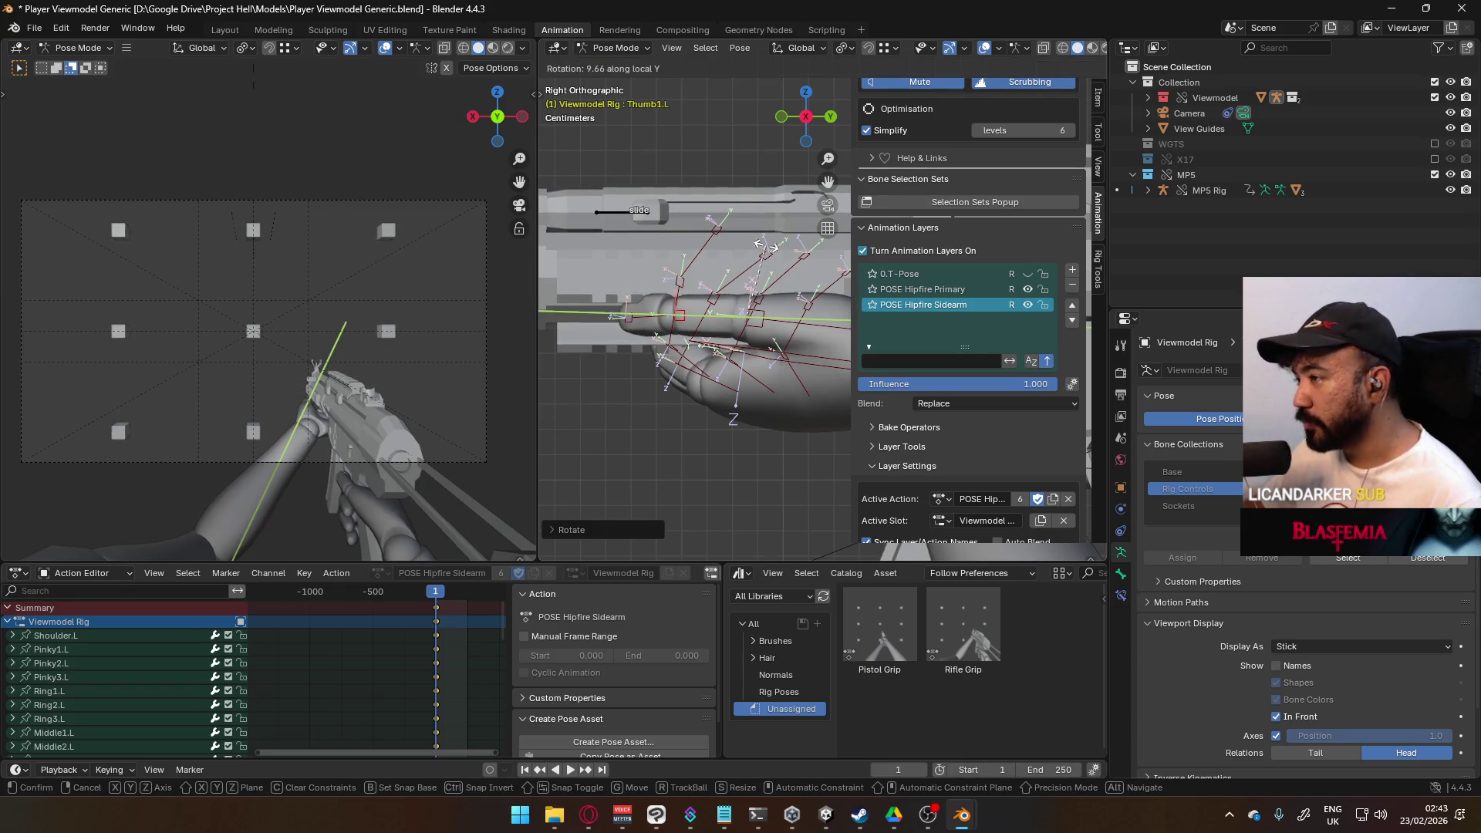
click(763, 253)
Step: Bend the thumb bones further, finishing with a rotation about the local X axis
mouse_move(759, 297)
middle_down()
mouse_move(748, 304)
mouse_move(932, 429)
middle_up()
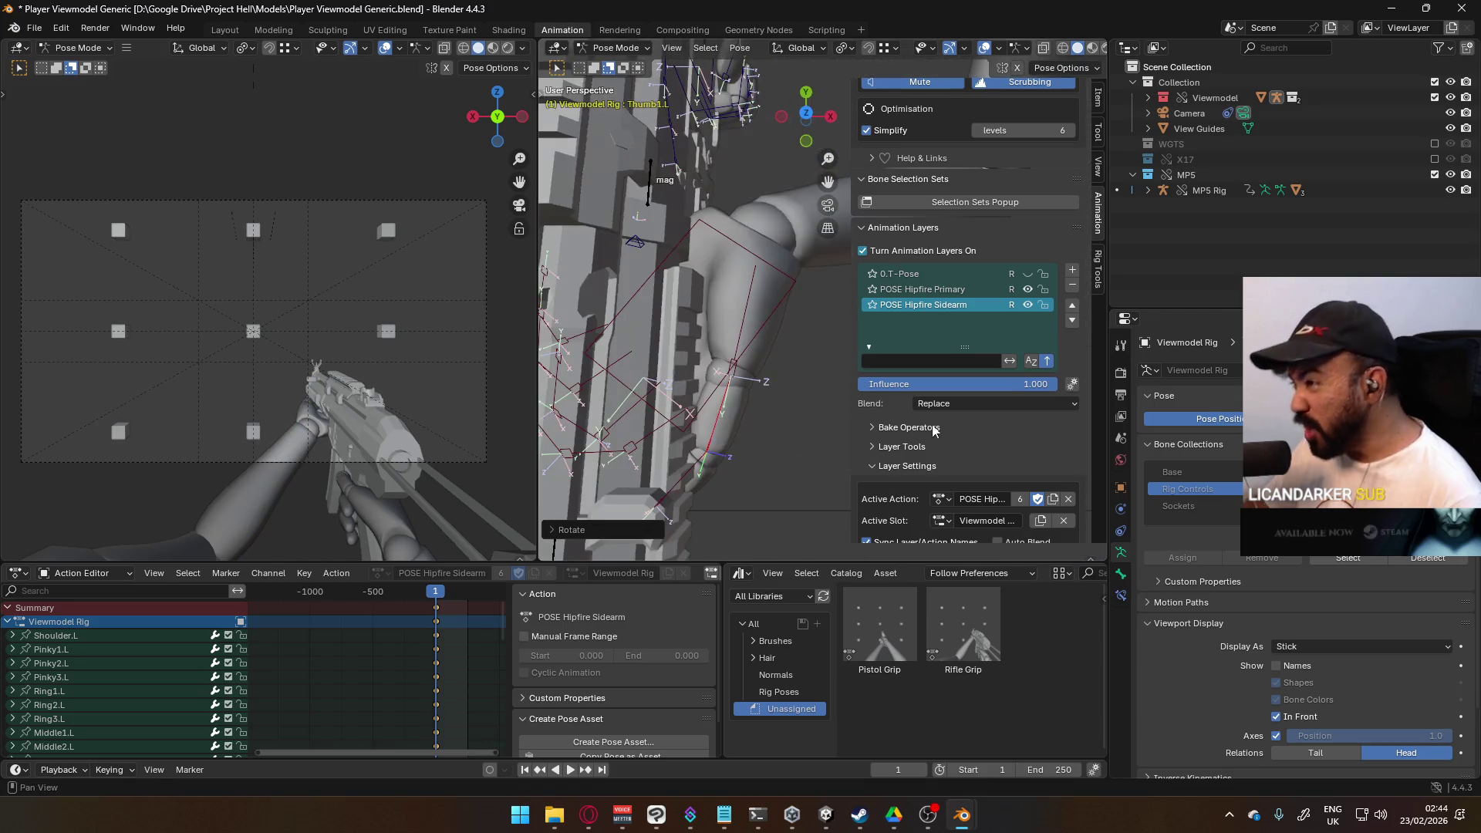
key(r)
click(755, 381)
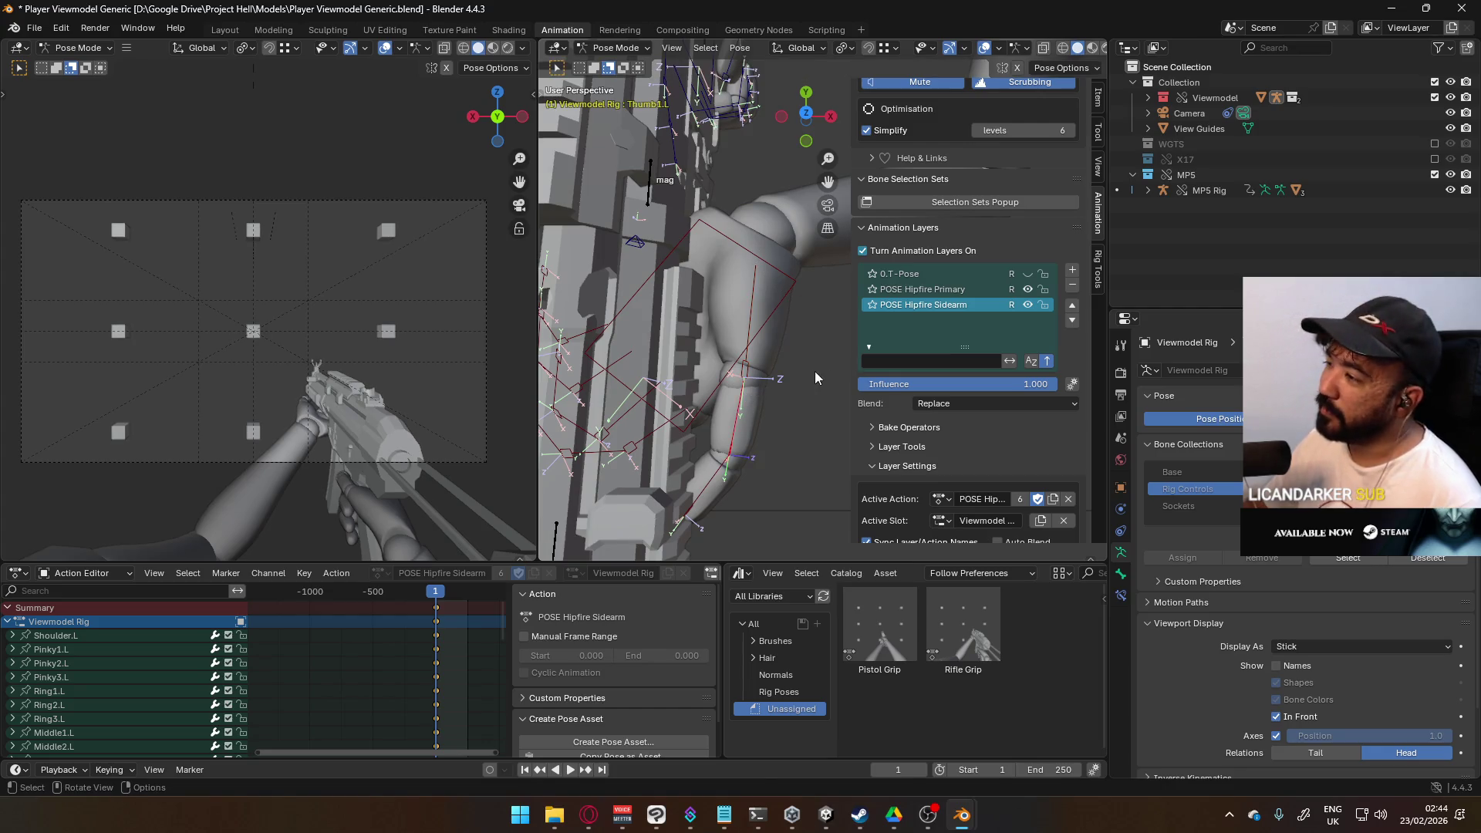
key(r)
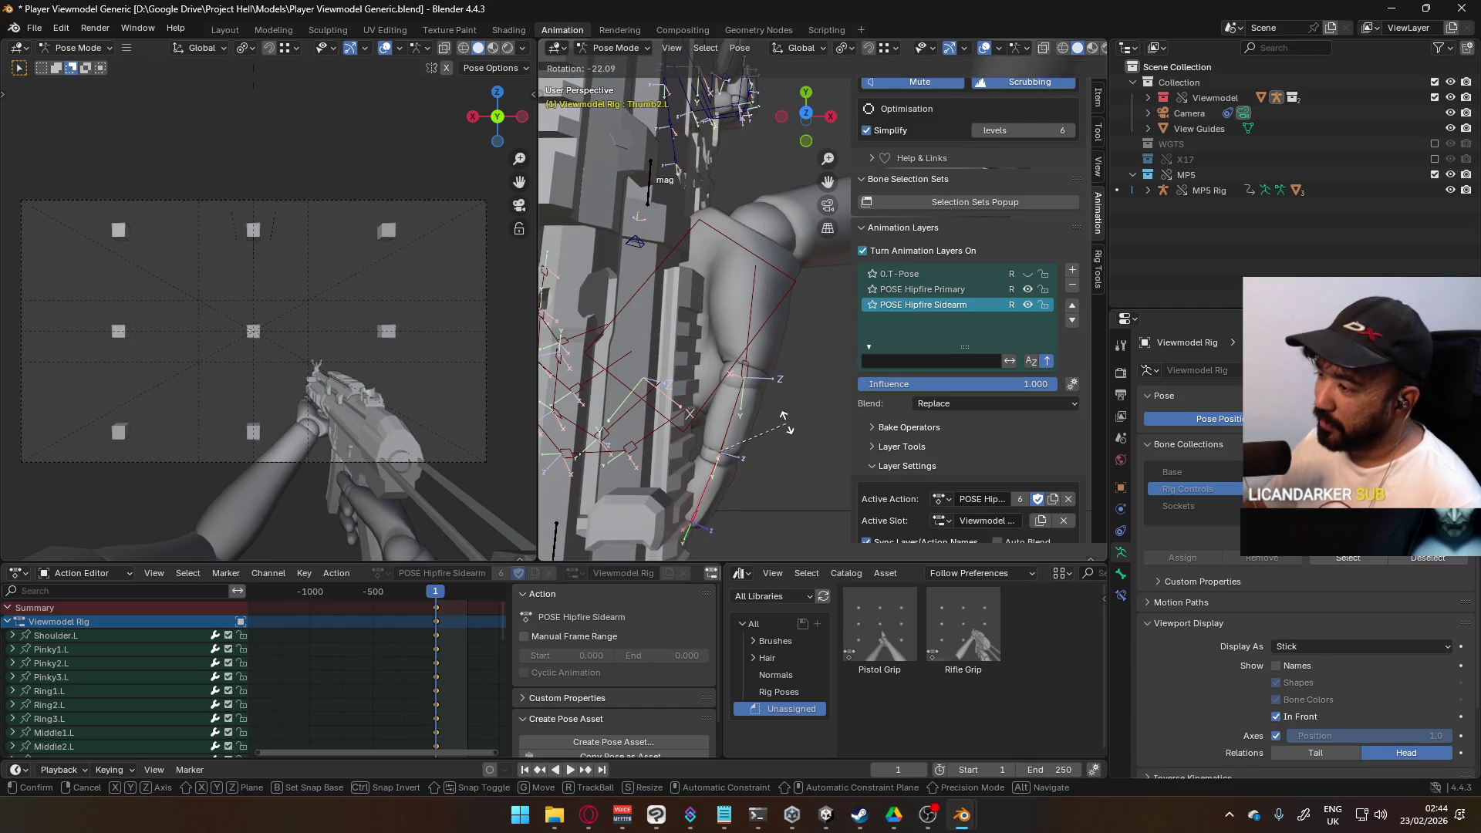
click(786, 421)
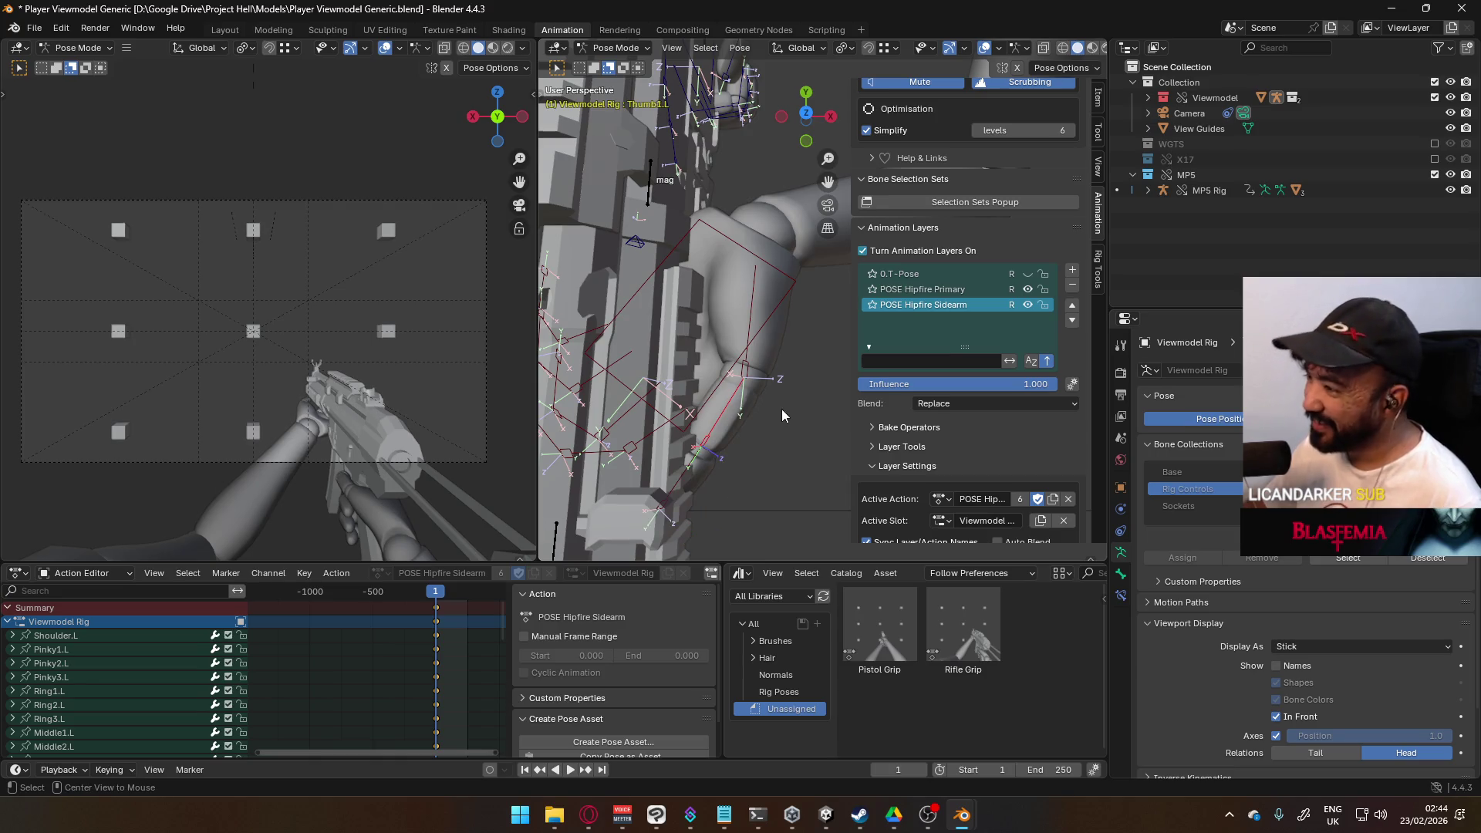
key(r)
key(x)
key(x)
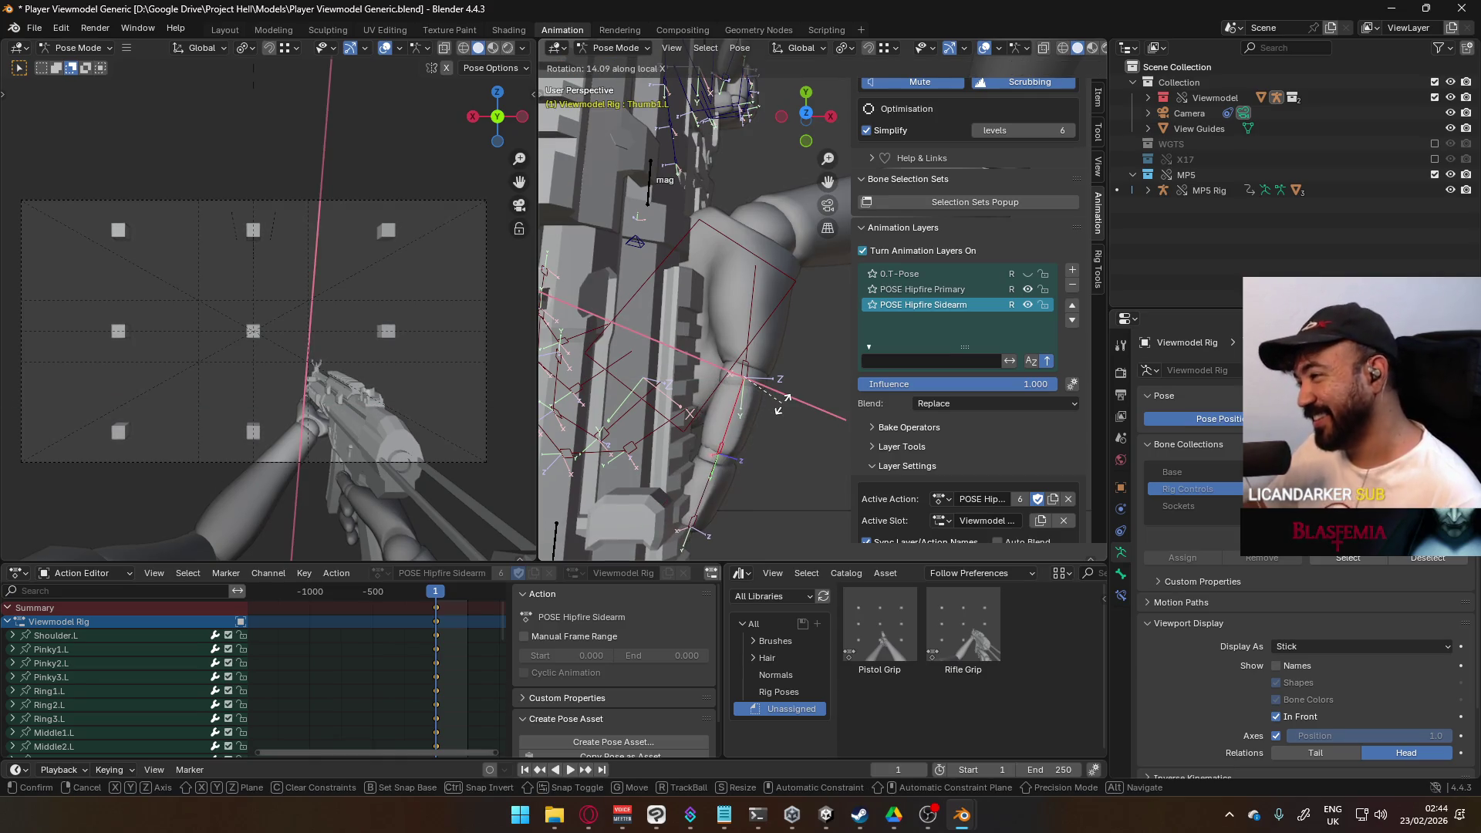
click(782, 409)
Step: In right view, select the thumb base bone Thumb0.L and undo the last thumb adjustment
key(KP_3)
scroll(757, 257, up, 3)
scroll(760, 307, up, 1)
click(819, 244)
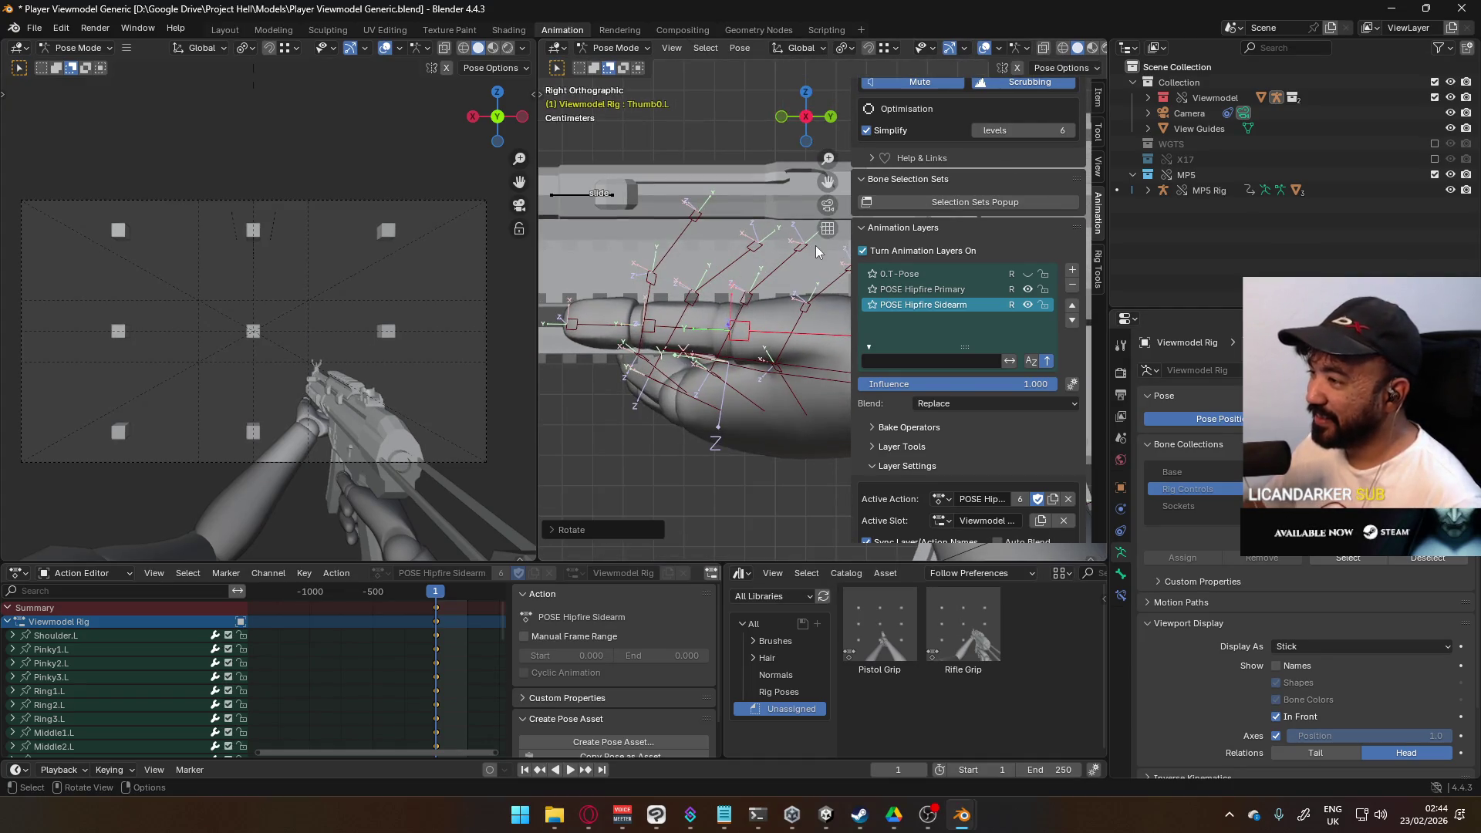
key(ctrl+z)
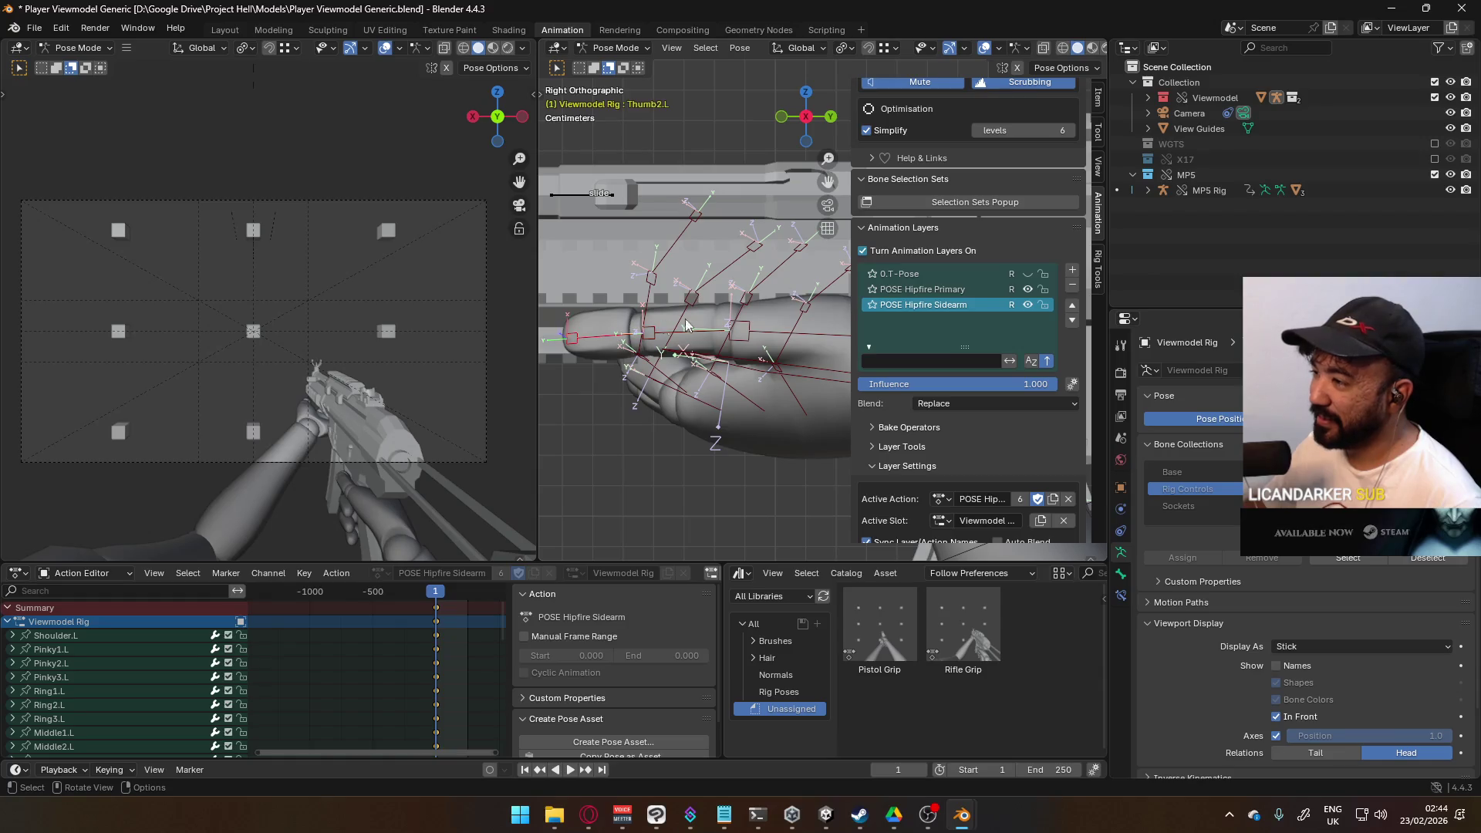
Step: Rotate Thumb1.L about its local X axis, then rotate the thumb tip Thumb2.L
click(658, 331)
mouse_move(658, 332)
middle_down()
mouse_move(643, 303)
mouse_move(813, 258)
mouse_move(709, 243)
mouse_move(754, 224)
middle_up()
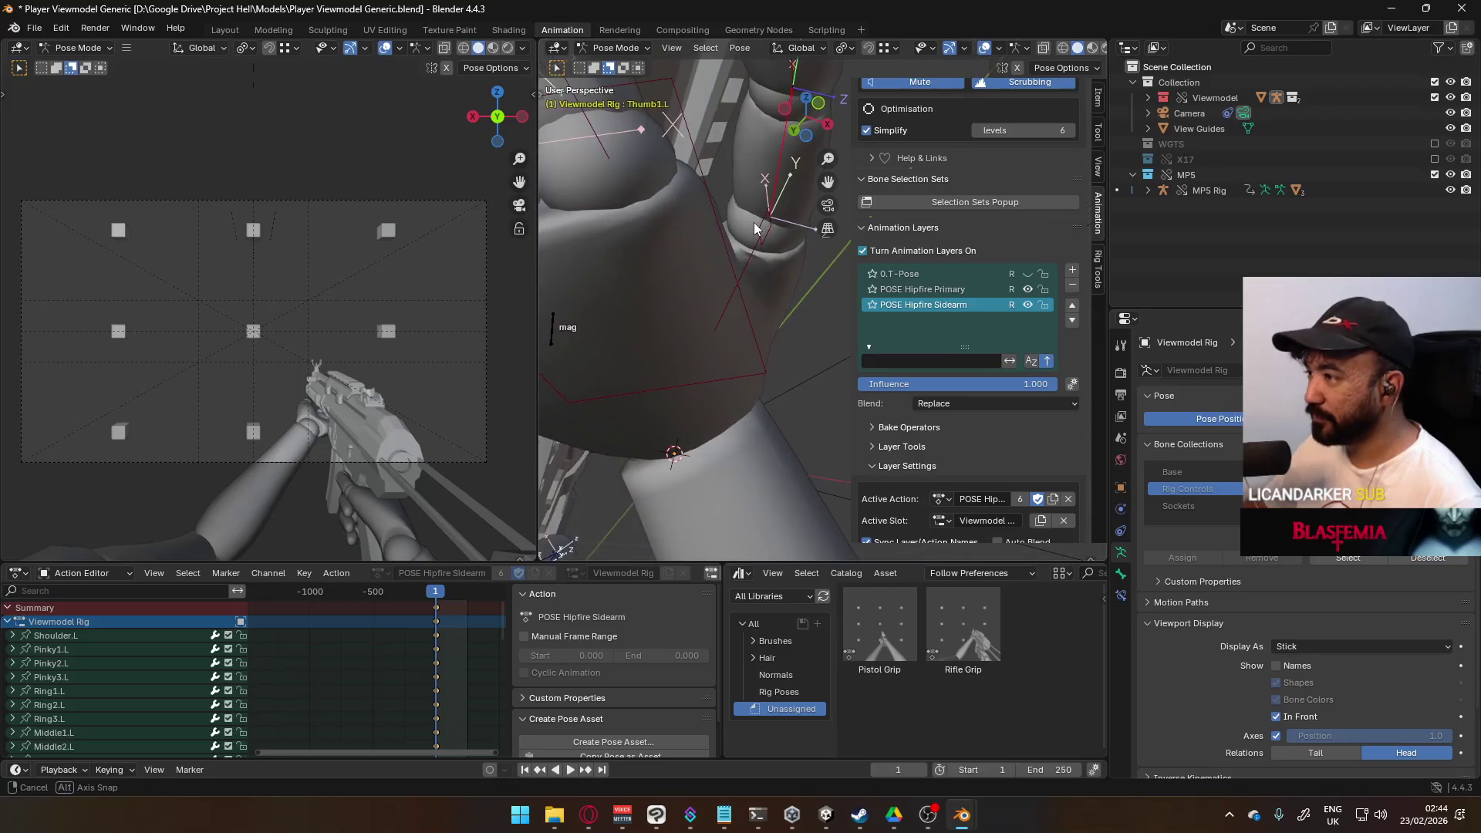
right_click(752, 214)
key(r)
key(x)
key(x)
click(840, 305)
scroll(825, 285, down, 5)
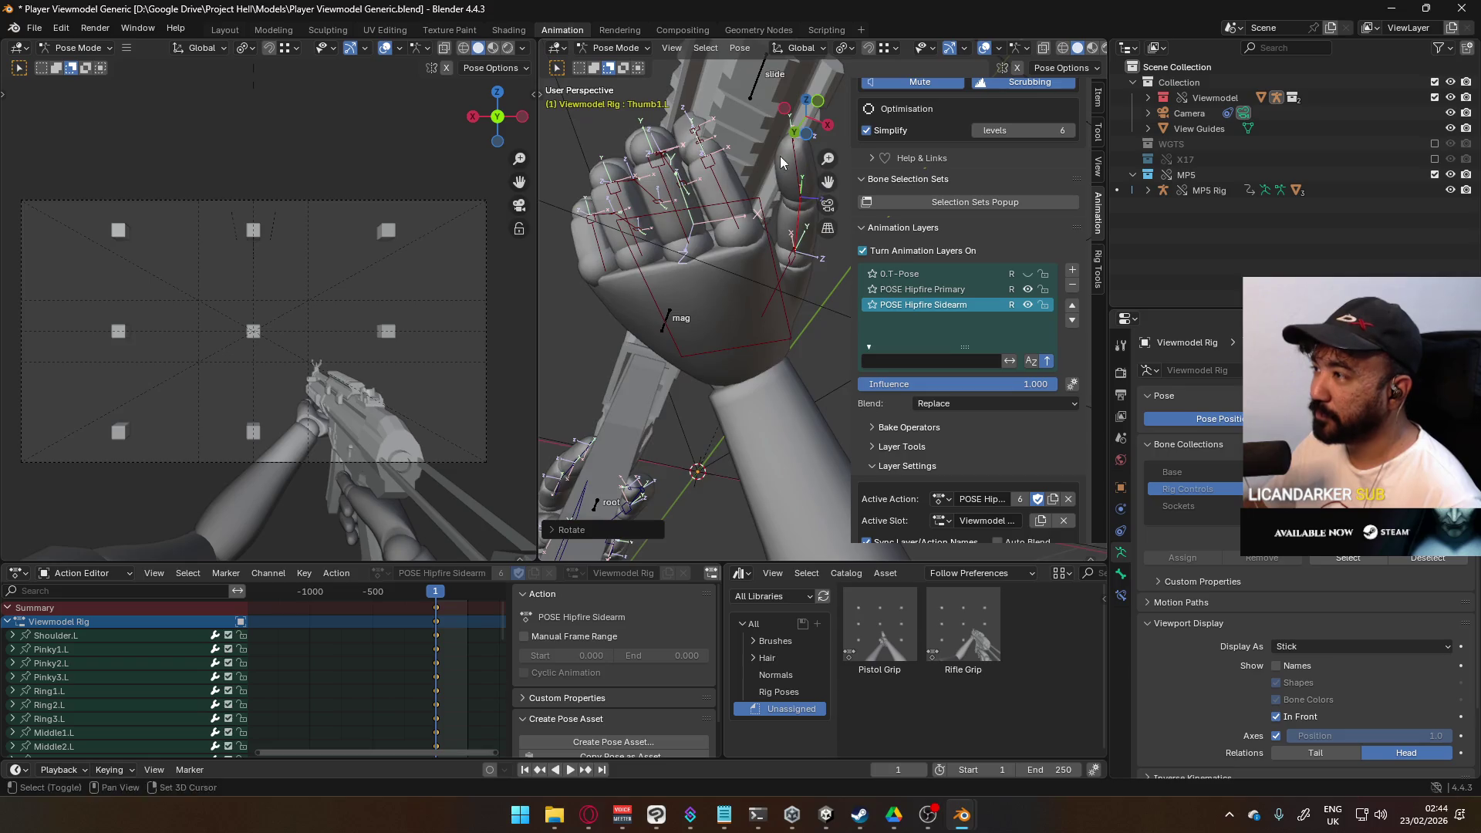
click(752, 230)
key(r)
click(788, 250)
Step: Adjust the thumb bone again, then rotate Thumb1.L once more about its local X axis
mouse_move(789, 237)
middle_down()
mouse_move(669, 257)
mouse_move(742, 347)
mouse_move(812, 354)
middle_up()
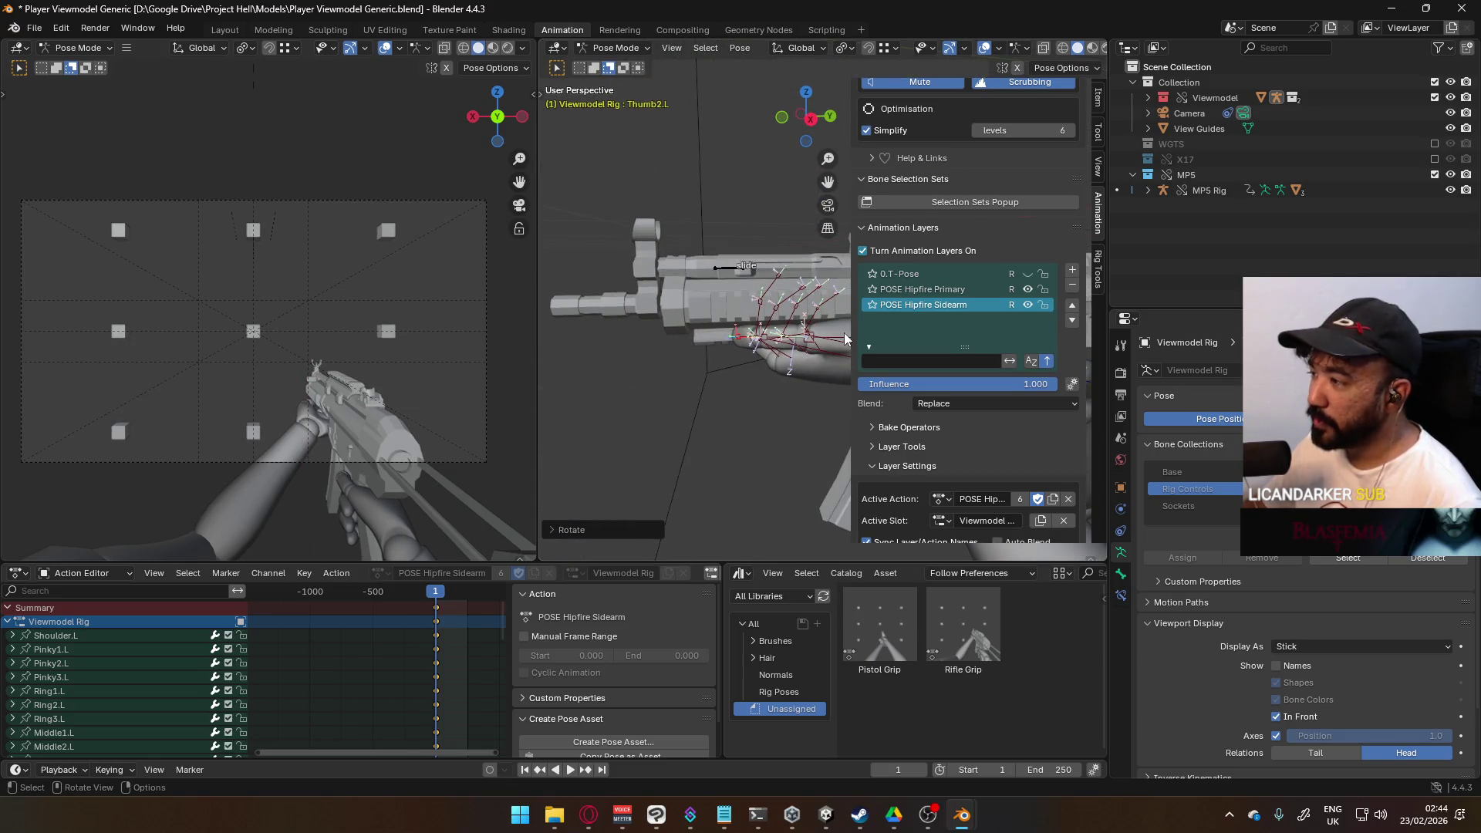
scroll(771, 339, up, 5)
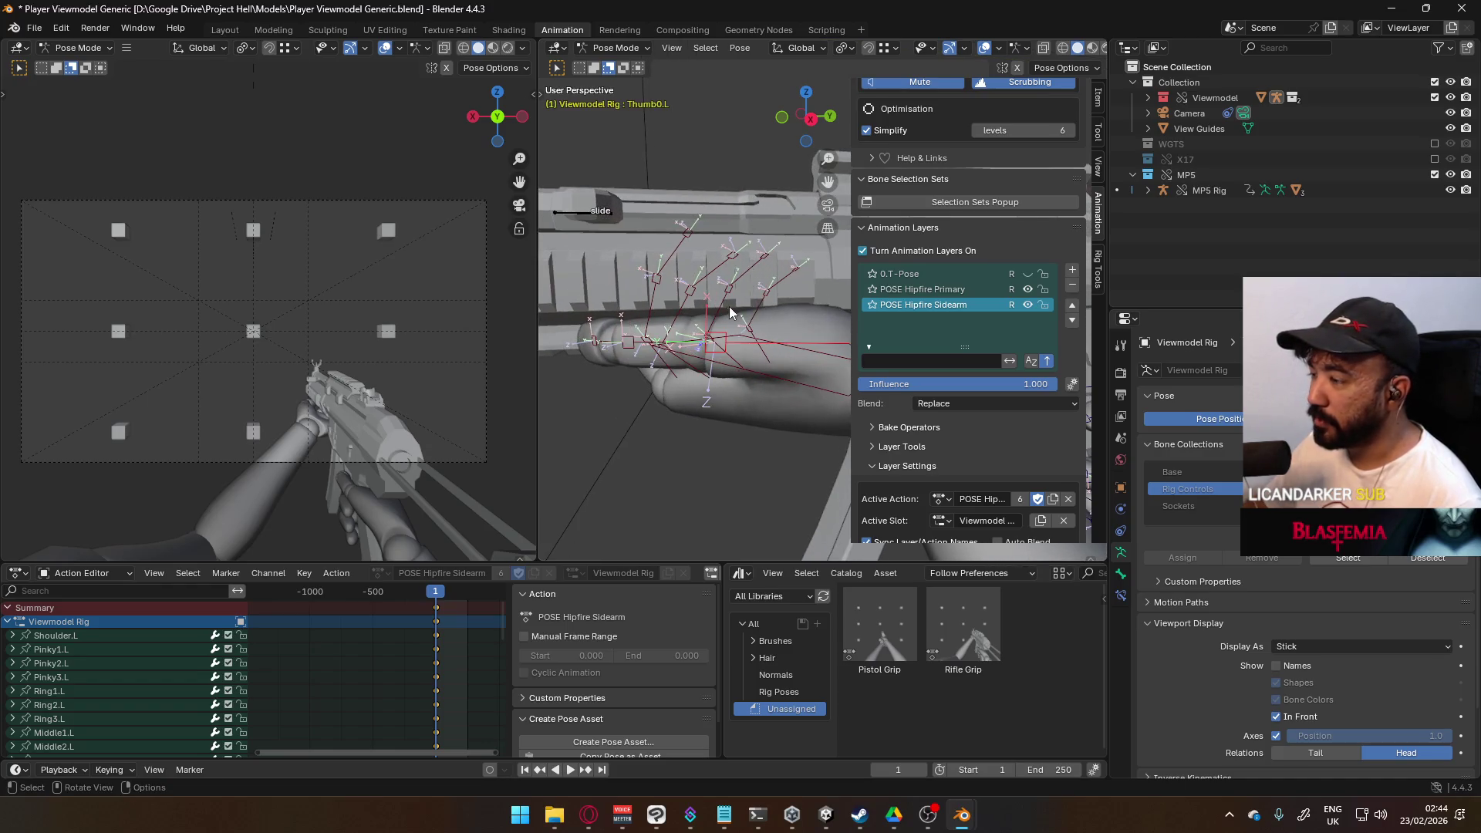
key(r)
click(778, 293)
mouse_move(779, 293)
middle_down()
mouse_move(812, 379)
mouse_move(703, 340)
mouse_move(845, 321)
mouse_move(784, 381)
mouse_move(781, 250)
mouse_move(609, 351)
middle_up()
click(783, 381)
key(r)
key(x)
key(x)
click(812, 378)
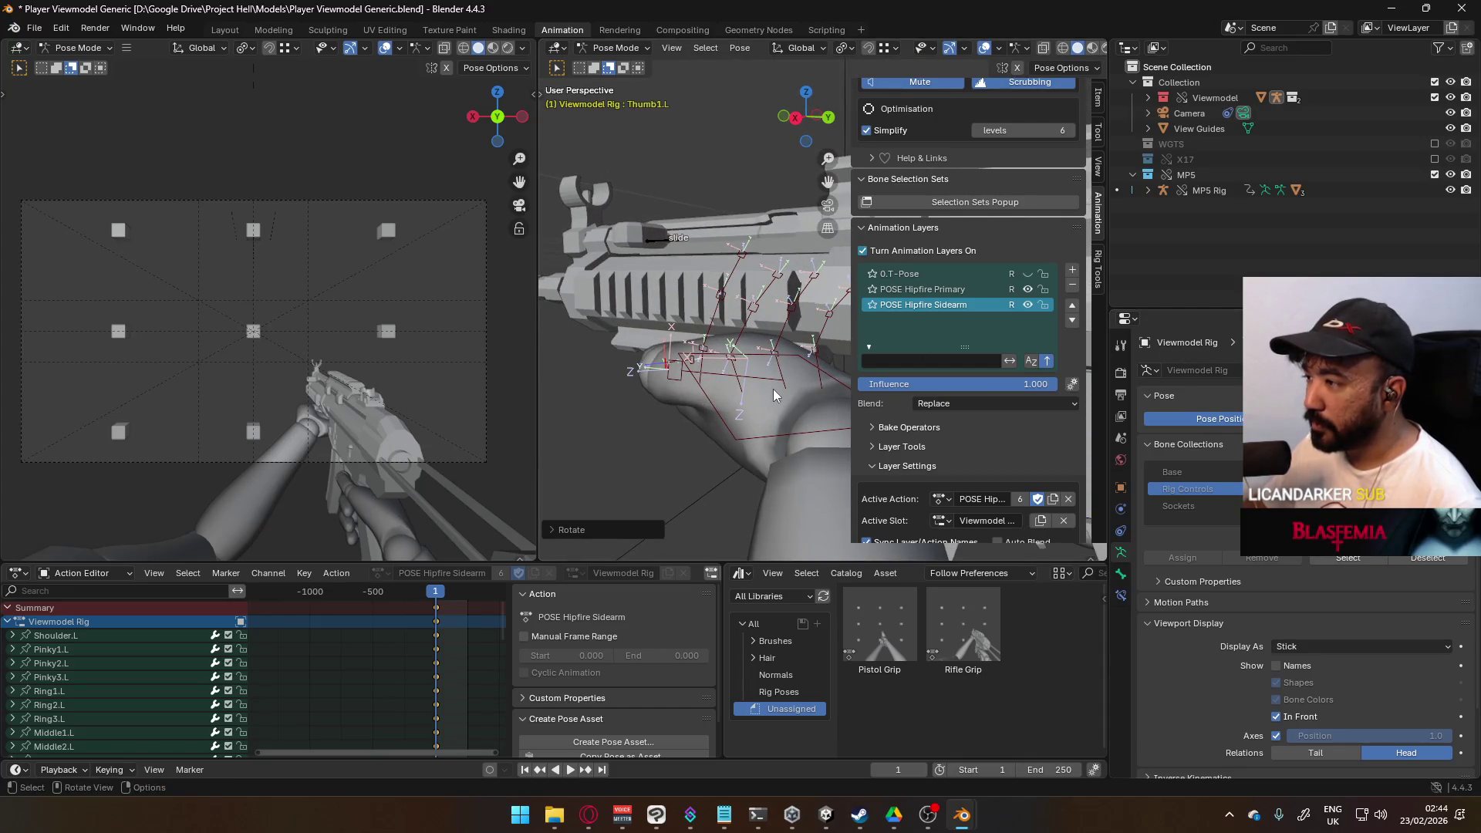
Step: Rotate the thumb bone about its local Z axis to lay it along the gun
key(r)
key(Escape)
key(r)
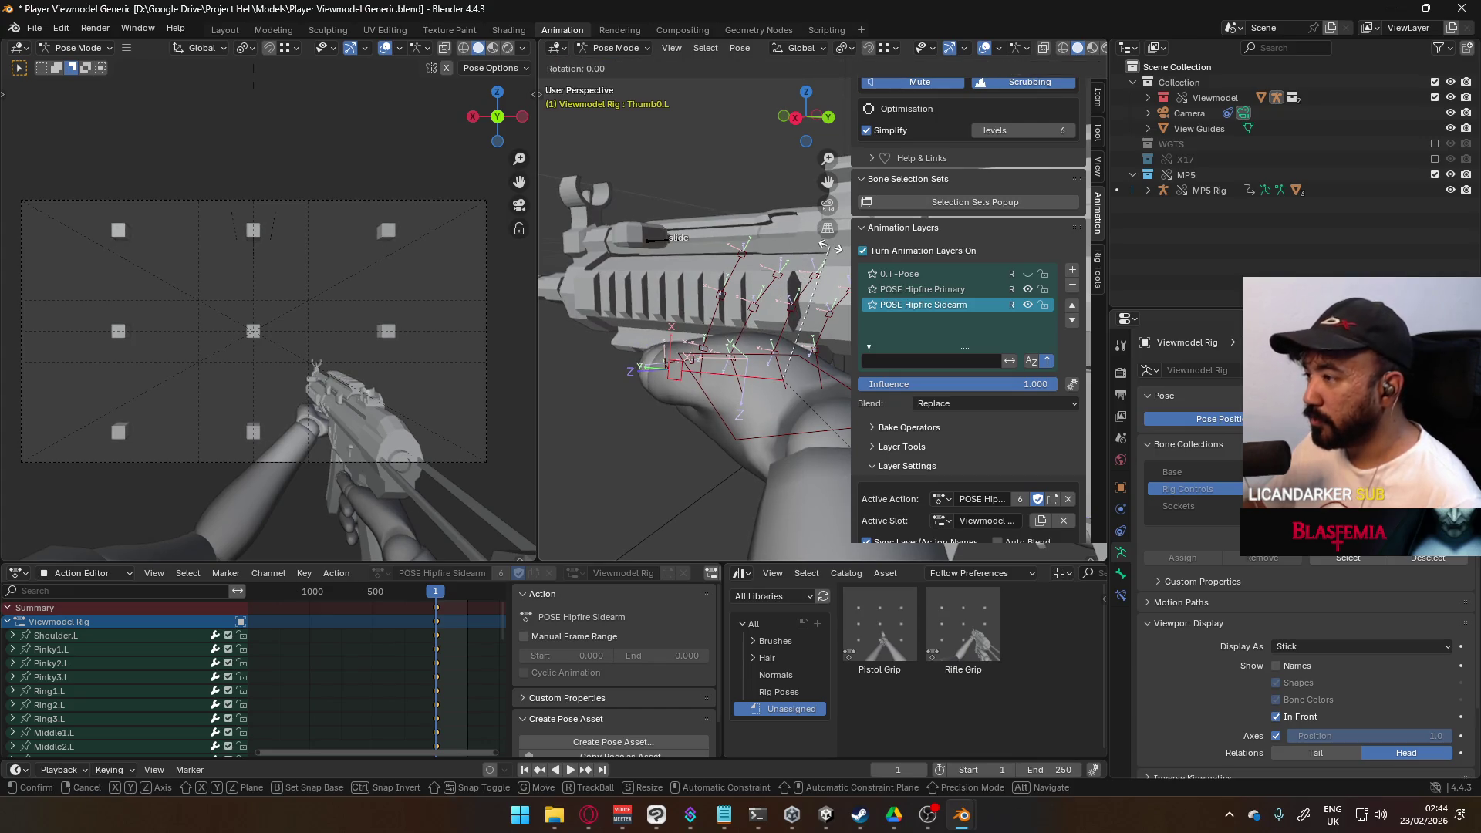
key(y)
key(y)
key(z)
key(z)
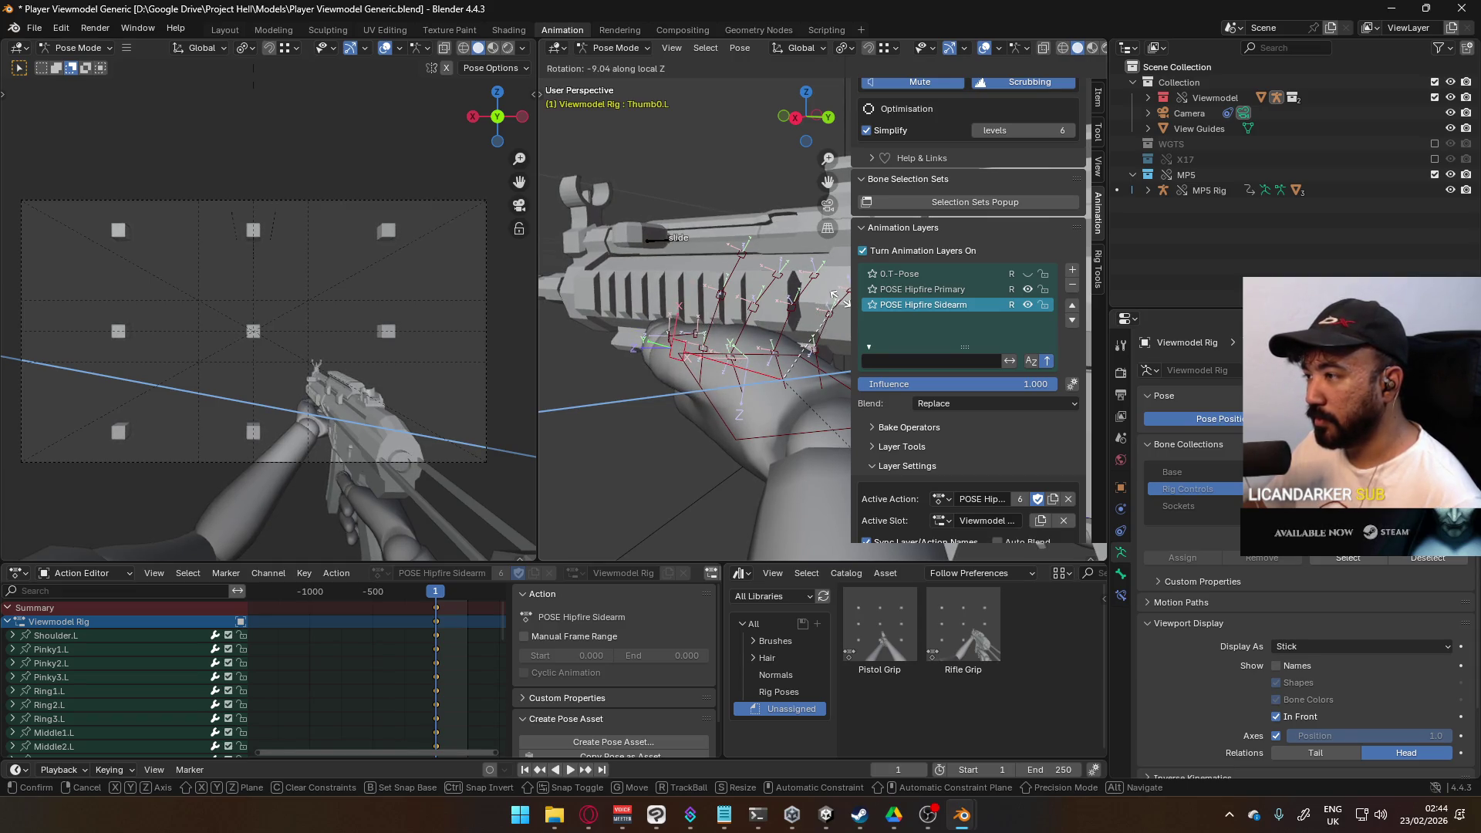
click(836, 307)
Step: Rotate the thumb base bone Thumb0.L about its local Y axis and inspect the thumb from several angles
scroll(803, 248, up, 5)
mouse_move(803, 248)
middle_down()
mouse_move(856, 209)
mouse_move(774, 205)
mouse_move(652, 331)
middle_up()
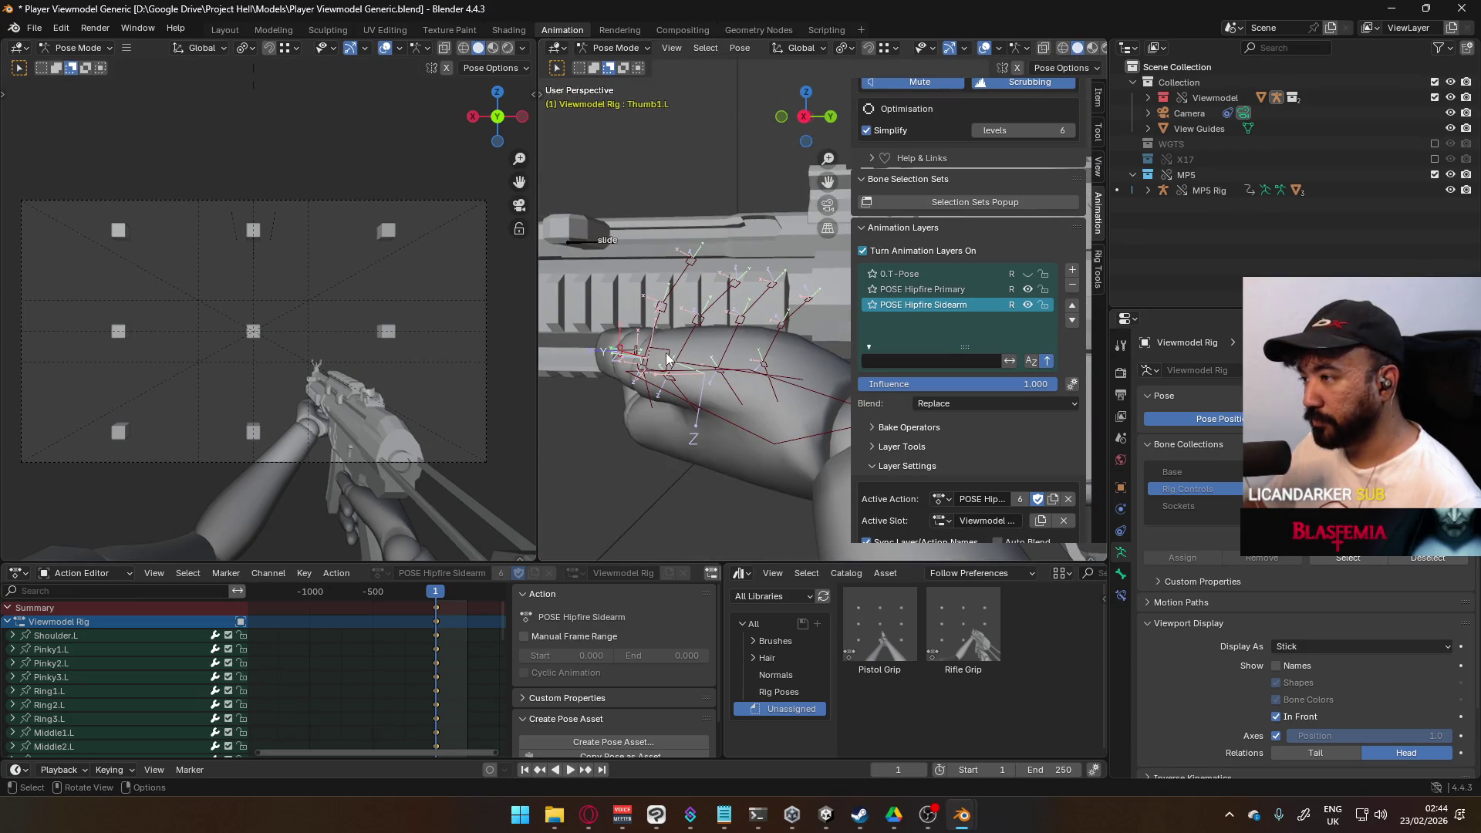
click(663, 357)
key(r)
key(y)
key(y)
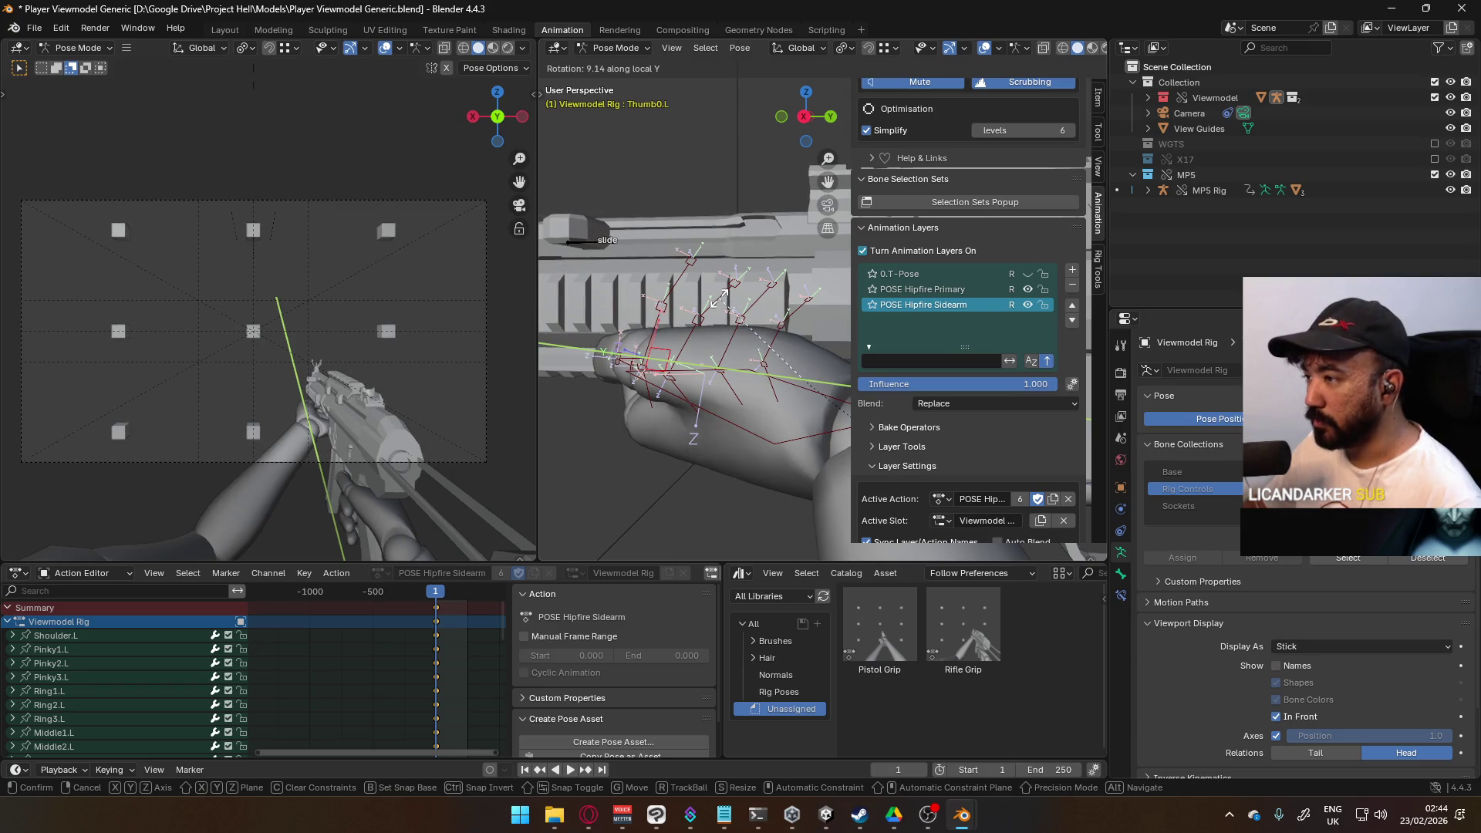
click(719, 297)
mouse_move(720, 297)
middle_down()
mouse_move(899, 248)
mouse_move(850, 239)
mouse_move(866, 220)
middle_up()
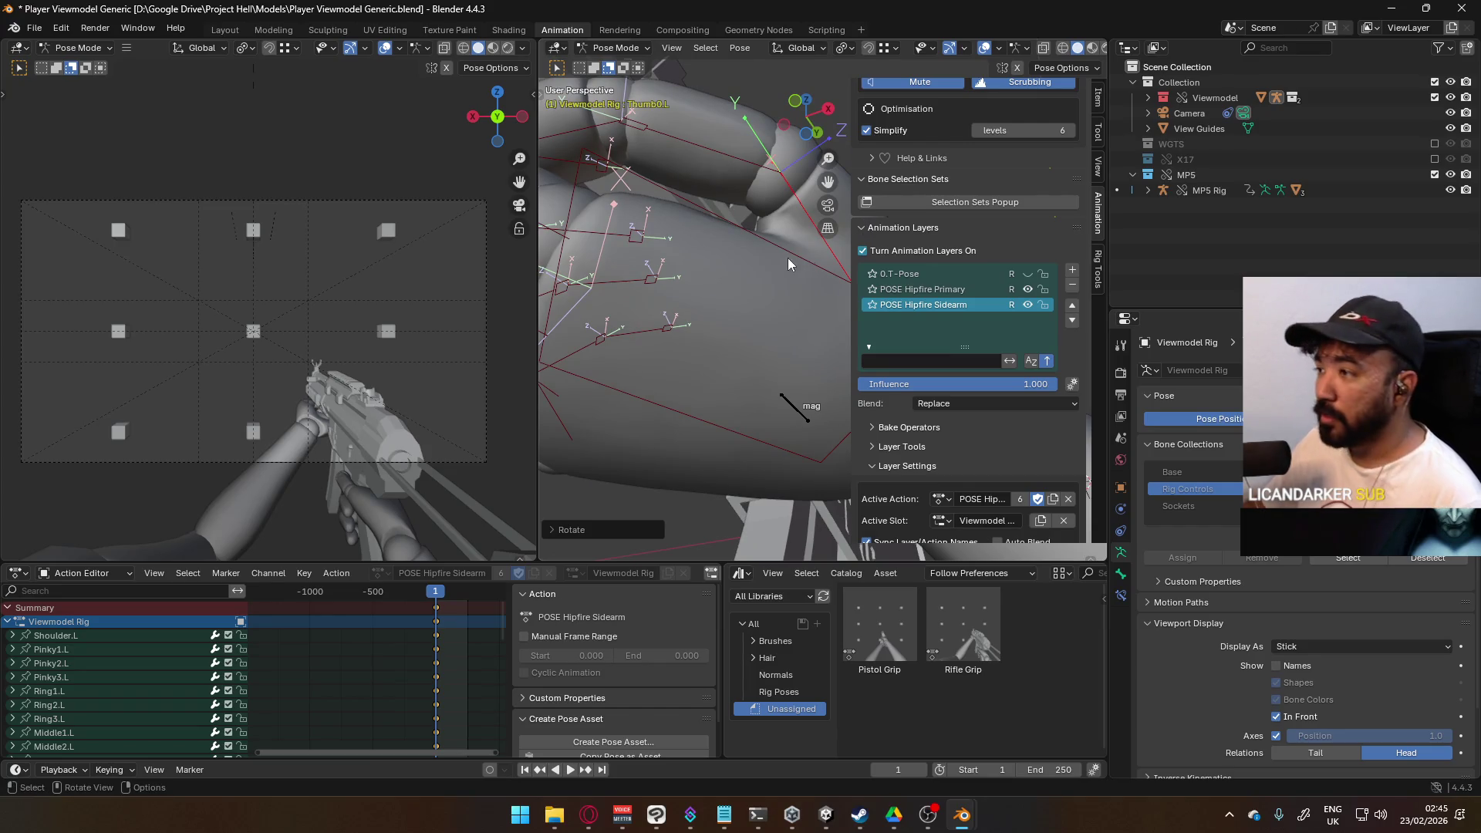
middle_drag(802, 254, 758, 206)
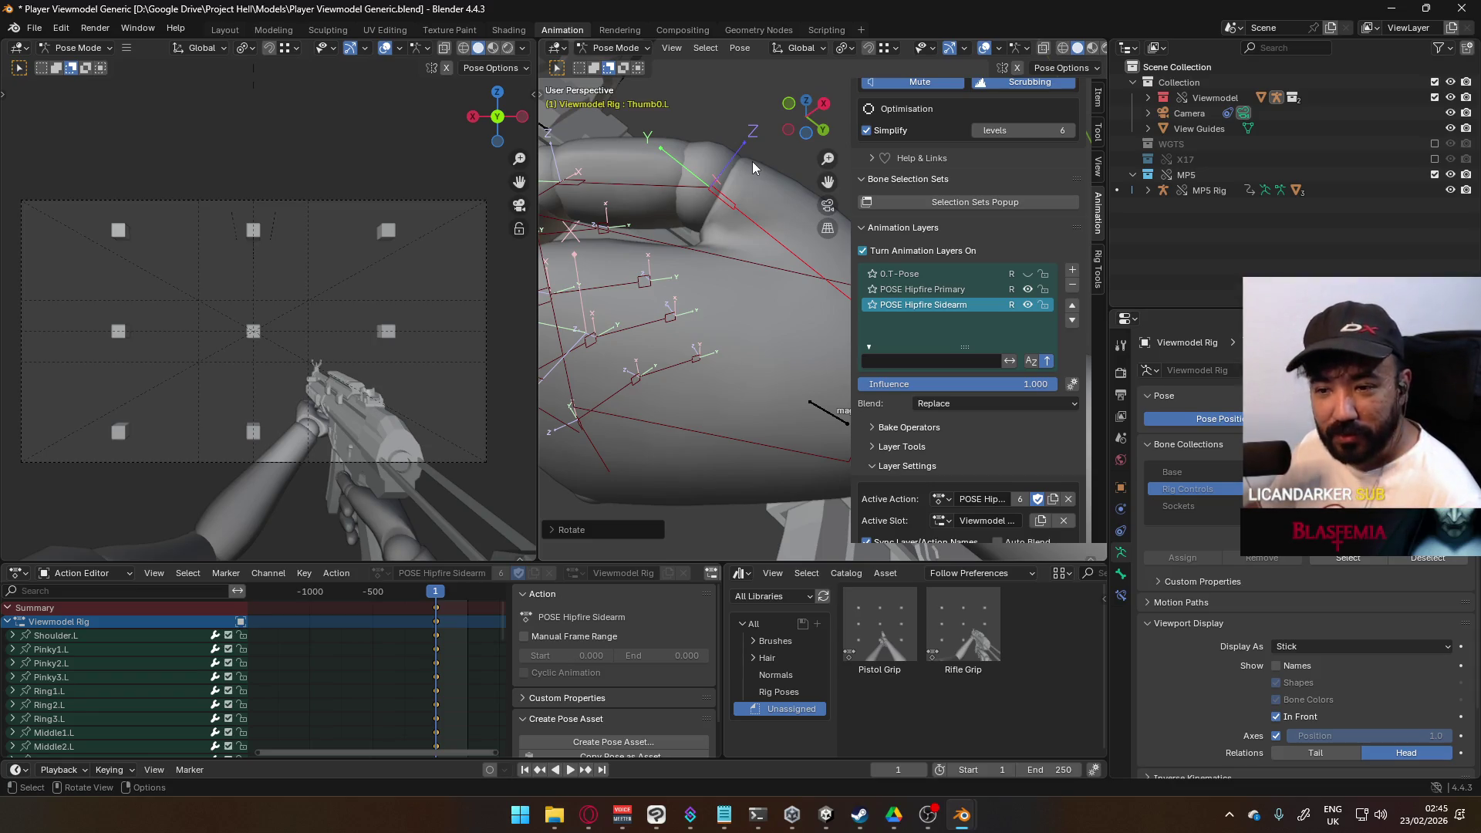
mouse_move(739, 146)
middle_down()
mouse_move(813, 236)
mouse_move(829, 299)
mouse_move(810, 331)
mouse_move(857, 242)
mouse_move(785, 216)
mouse_move(789, 169)
mouse_move(768, 244)
mouse_move(742, 265)
mouse_move(760, 226)
mouse_move(751, 275)
mouse_move(781, 273)
middle_up()
Step: Bend the left pointer finger joints tighter about their local X axes
key(r)
key(z)
key(x)
key(x)
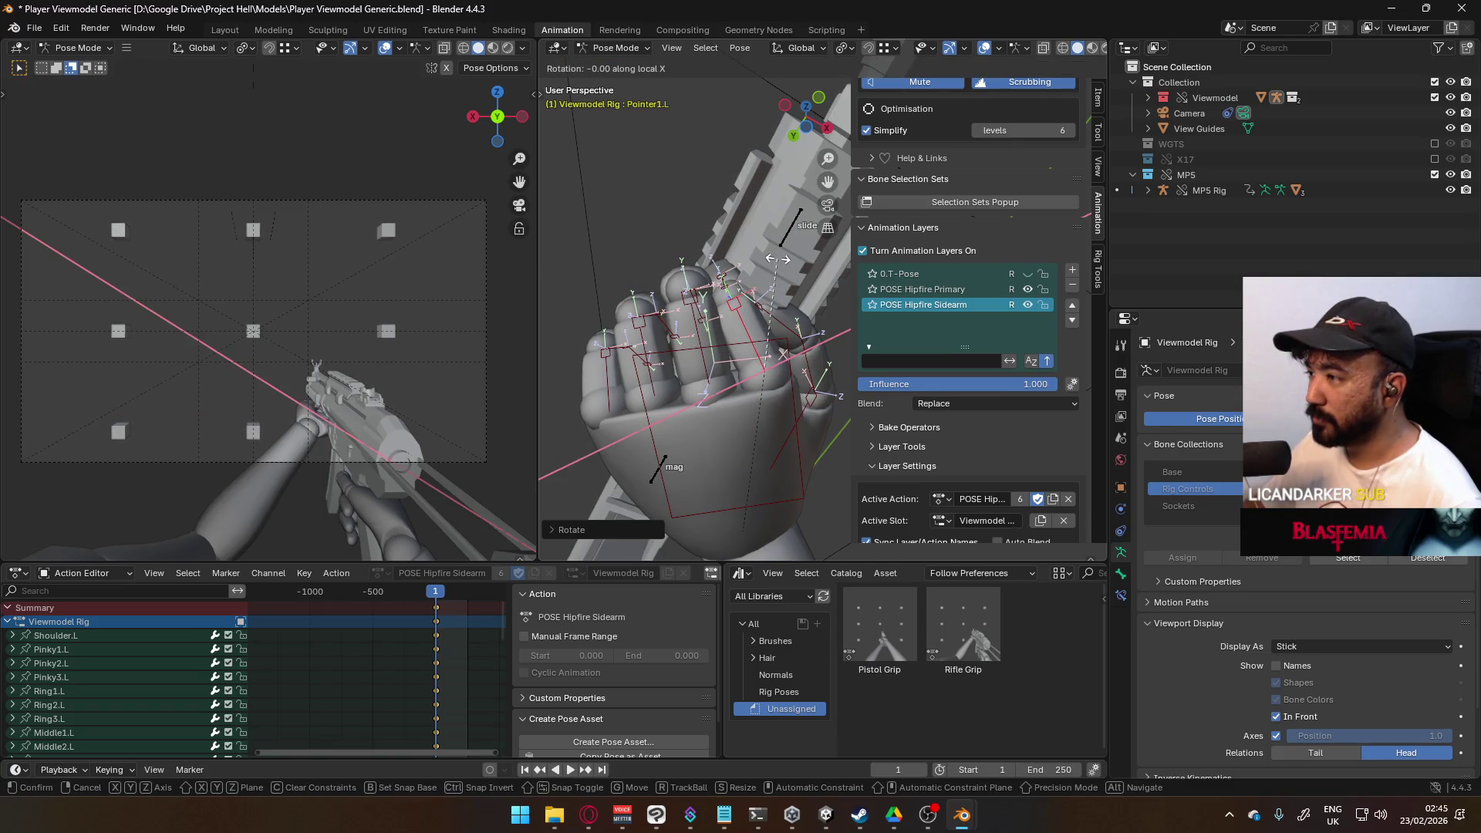
click(739, 274)
mouse_move(739, 274)
middle_down()
mouse_move(766, 311)
mouse_move(708, 293)
mouse_move(790, 324)
middle_up()
key(r)
key(x)
key(x)
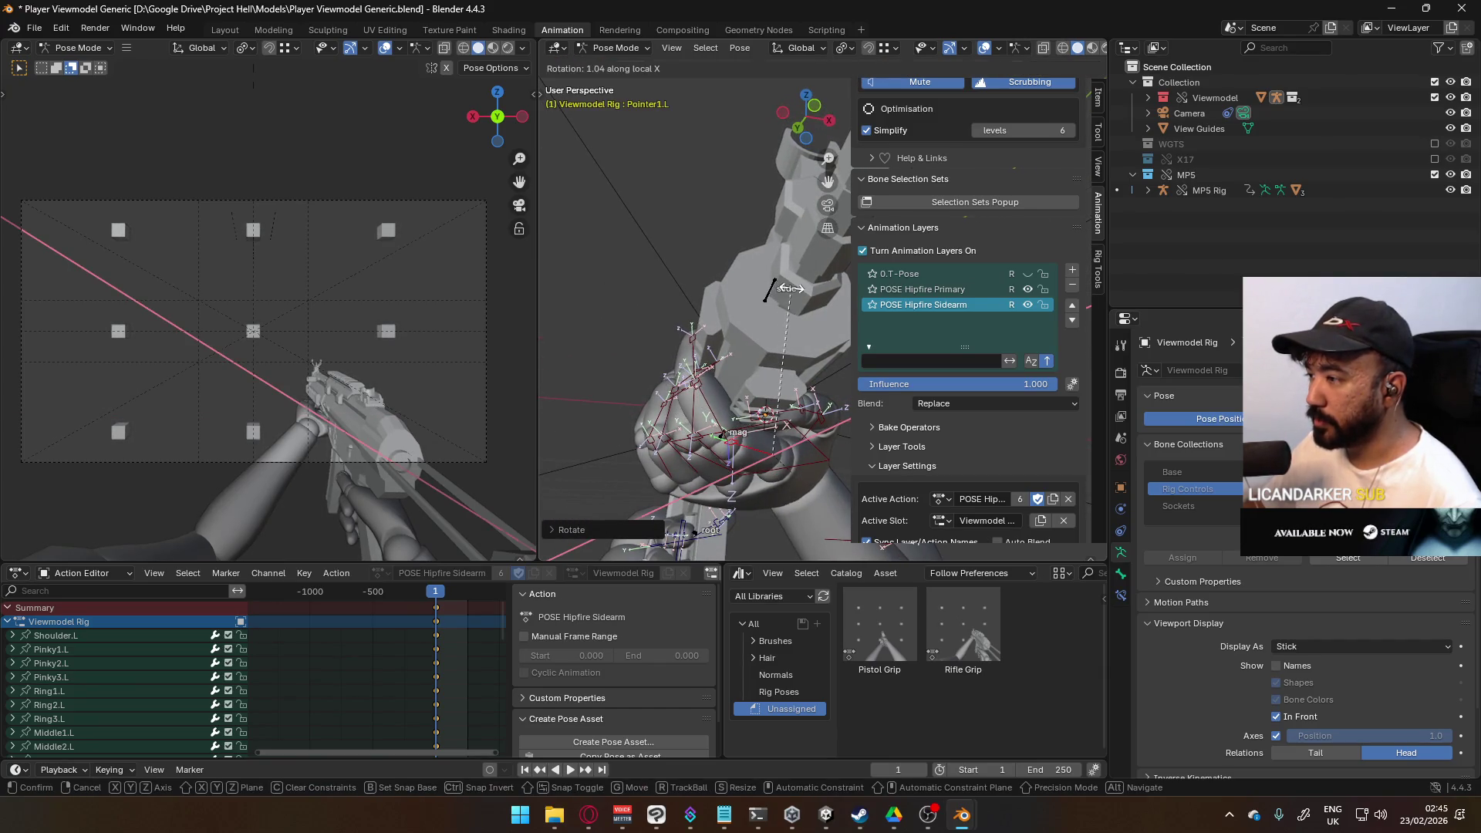
click(788, 288)
key(r)
key(x)
key(x)
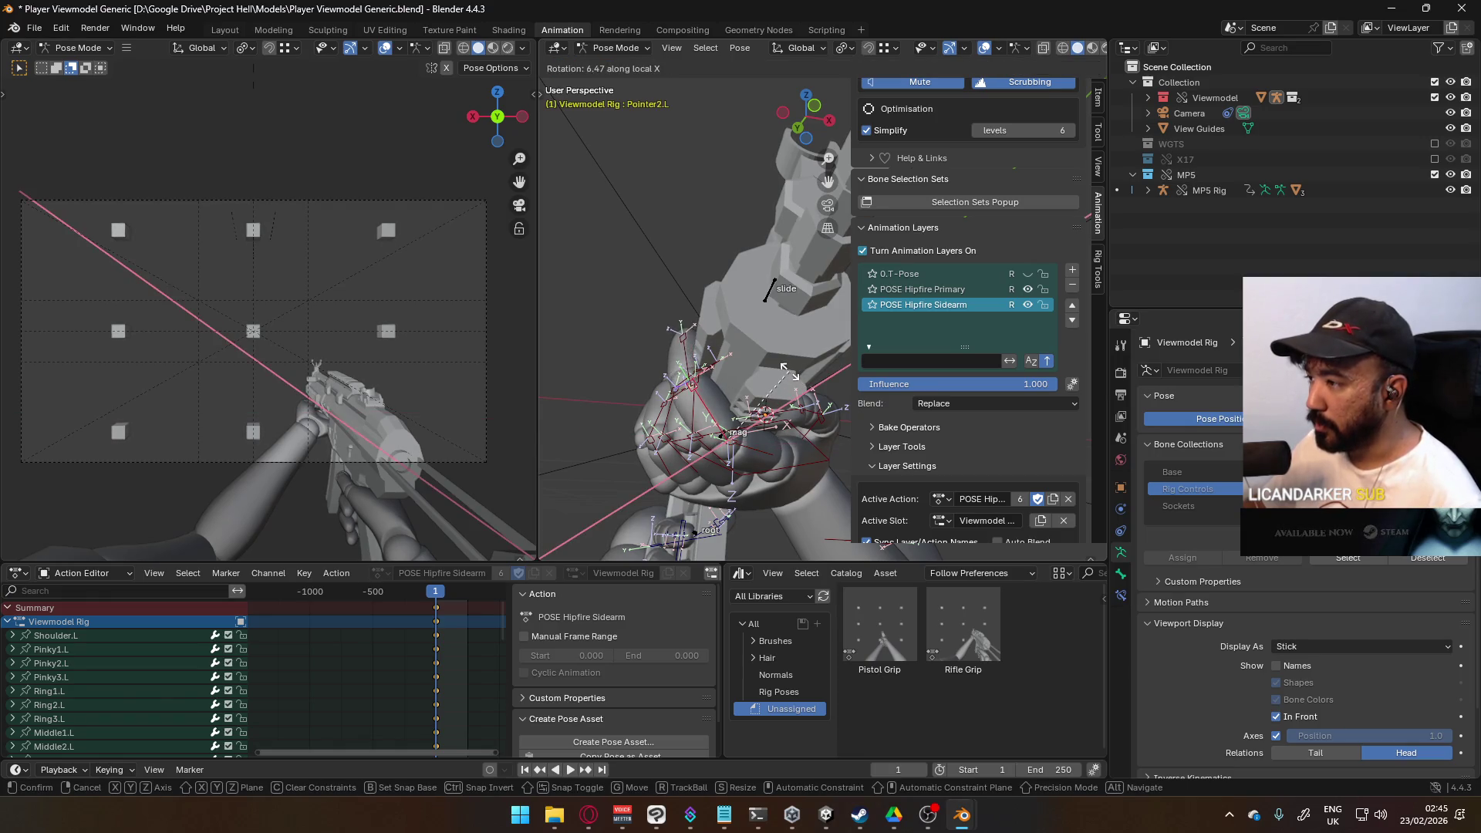
click(767, 376)
Step: Curl Middle1.L about global Z and Middle2.L about local X
scroll(746, 387, up, 4)
middle_drag(774, 377, 744, 361)
click(825, 371)
key(r)
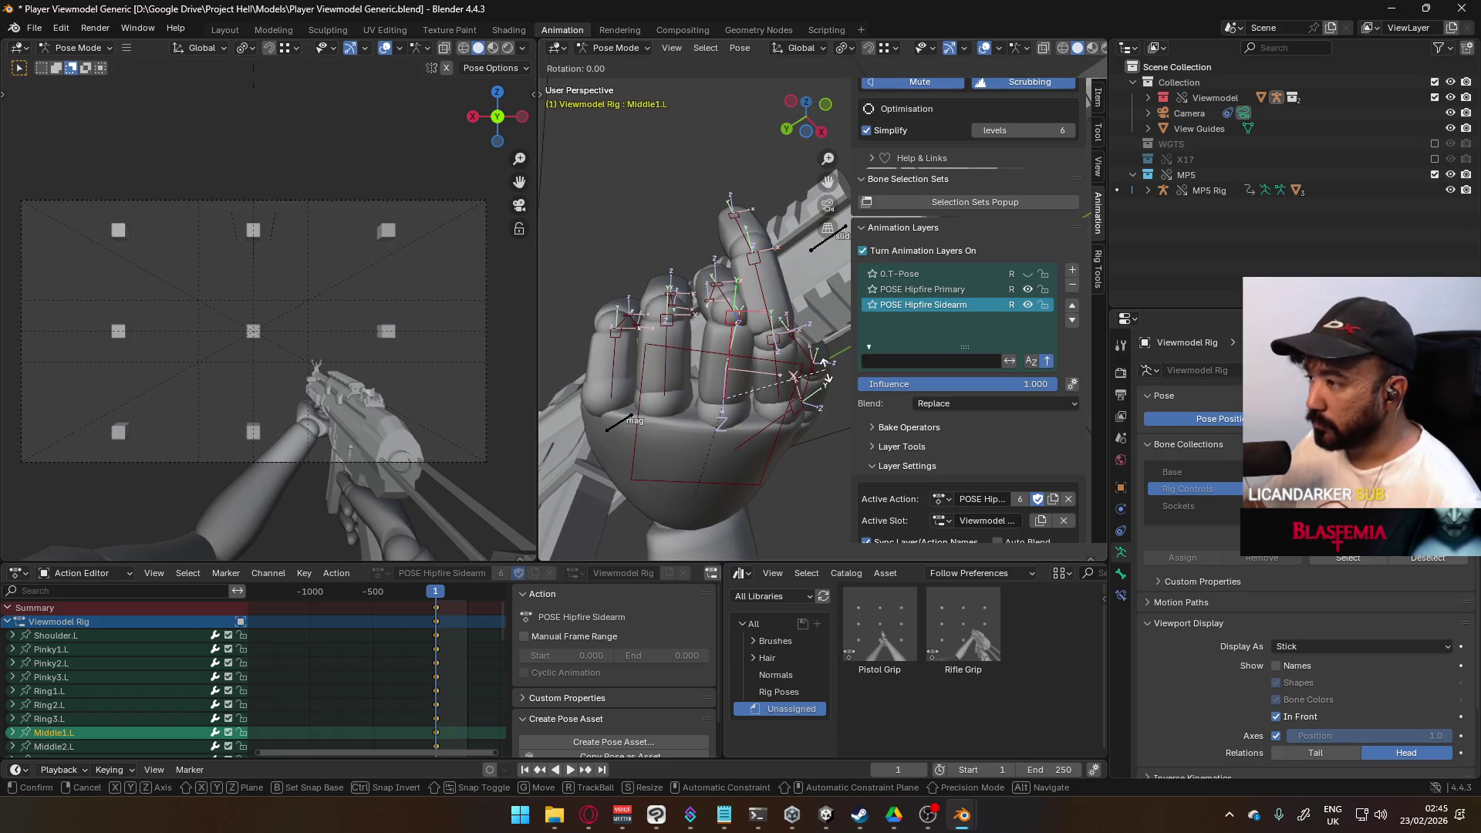
key(z)
click(817, 353)
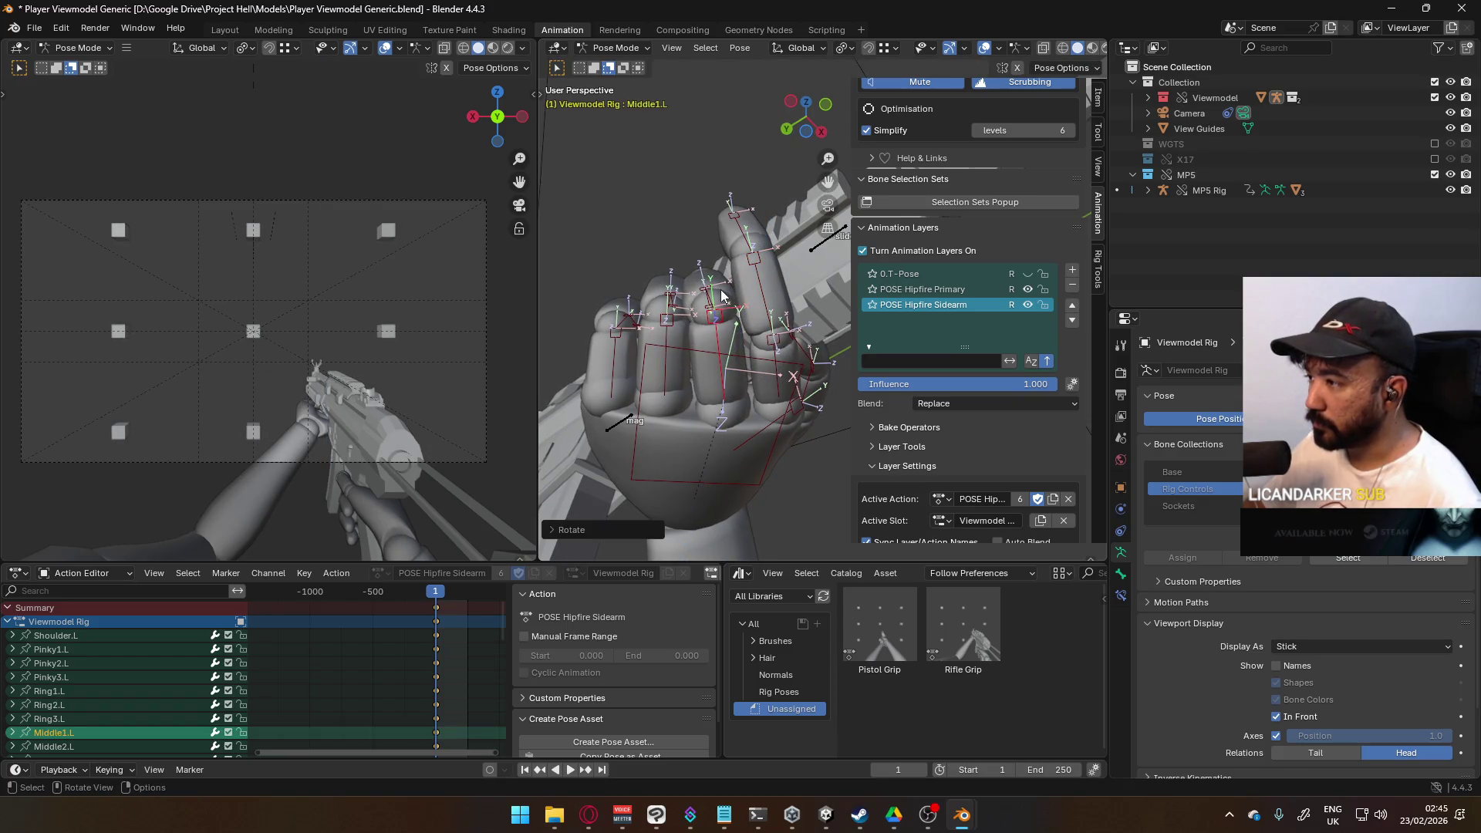
click(723, 295)
key(r)
key(x)
key(x)
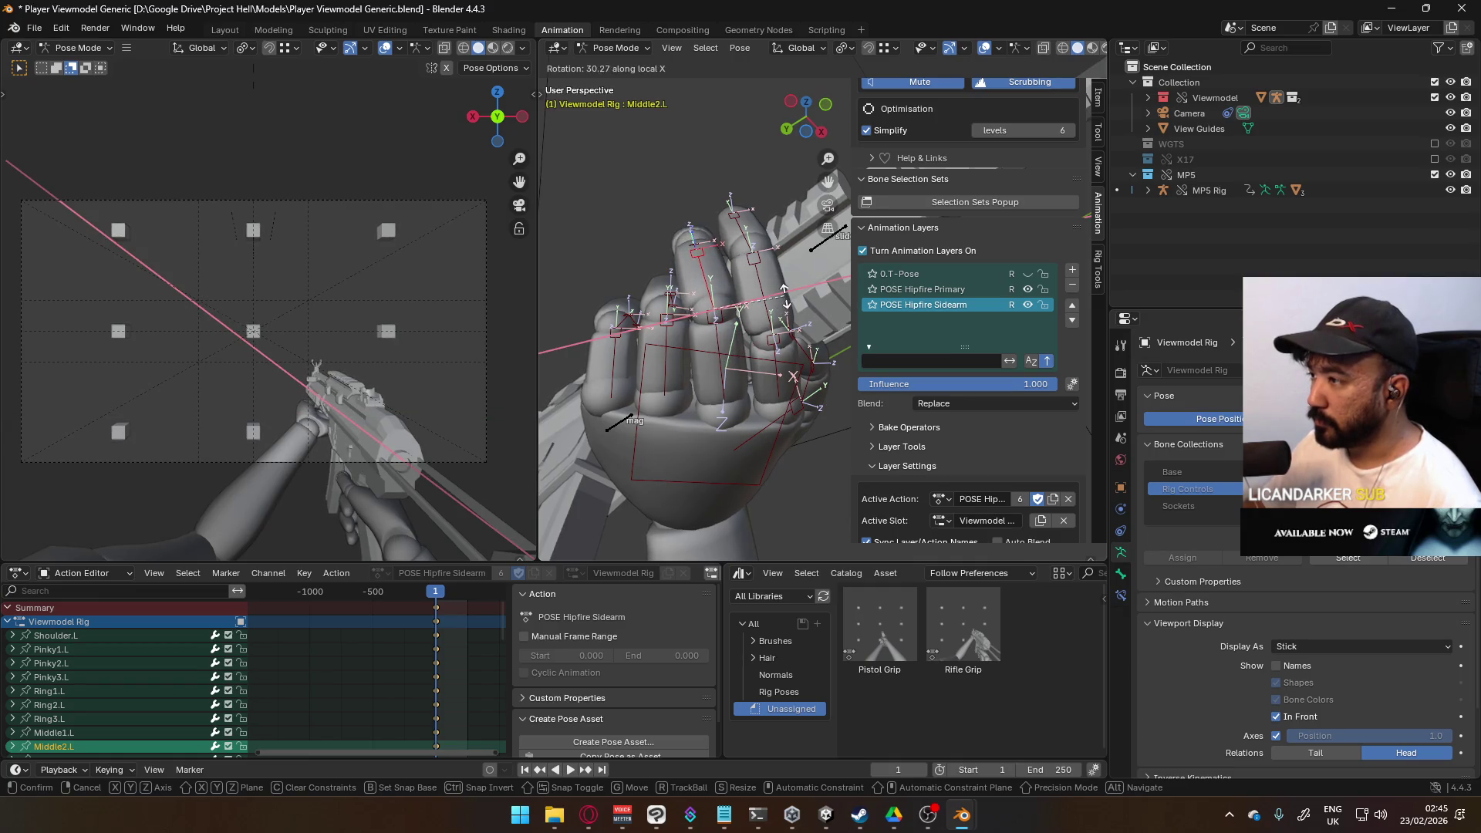
click(785, 295)
Step: Rotate the ring finger and middle finger base bones about X
middle_drag(767, 304, 713, 451)
click(769, 454)
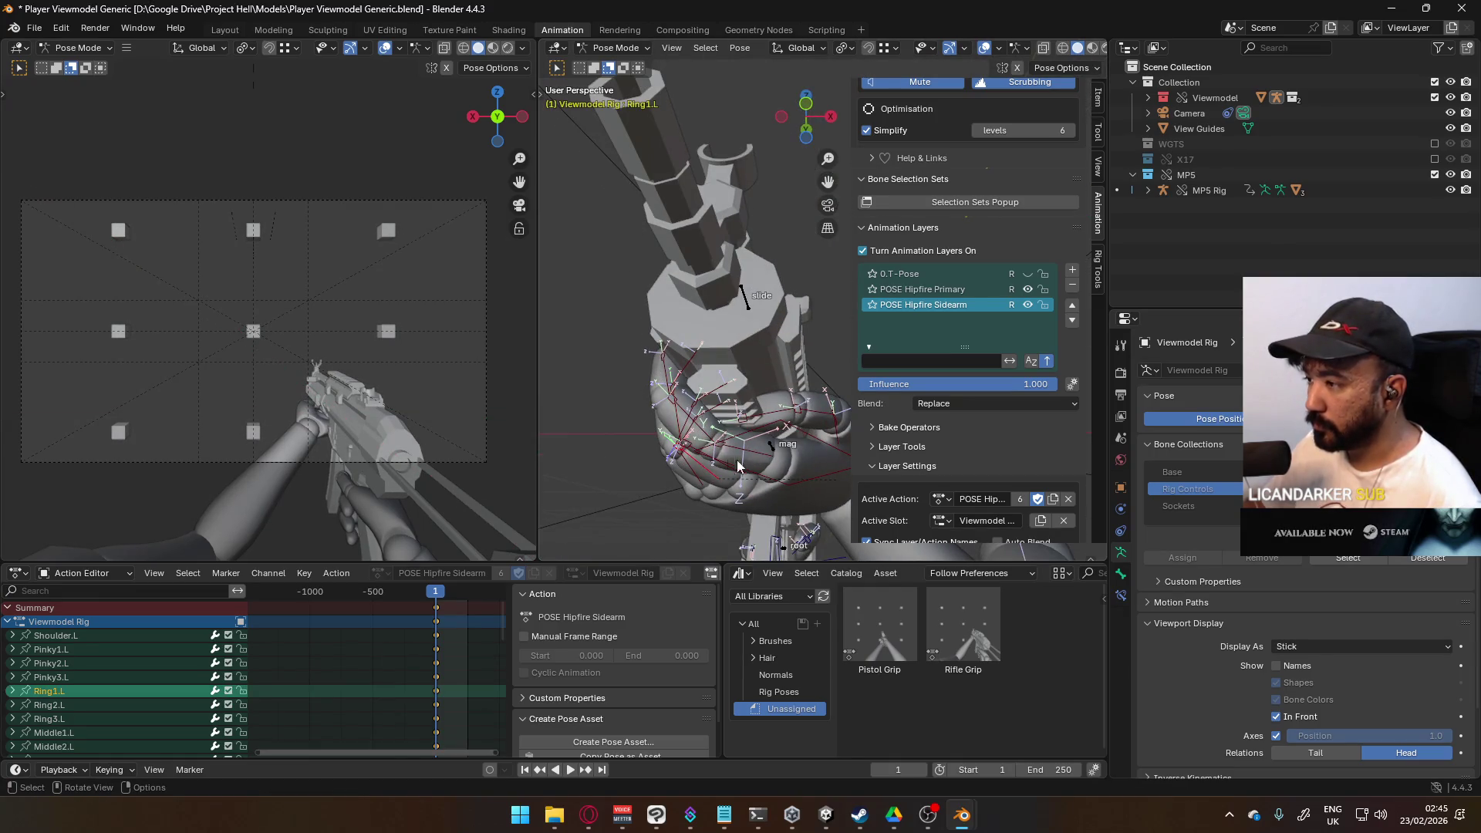
key(r)
key(x)
click(763, 452)
click(752, 436)
mouse_move(752, 436)
middle_down()
mouse_move(786, 418)
mouse_move(771, 409)
mouse_move(766, 348)
mouse_move(738, 401)
middle_up()
key(r)
key(x)
click(764, 362)
Step: Bend the middle finger's second bone and fingertip about local X
click(771, 402)
click(802, 389)
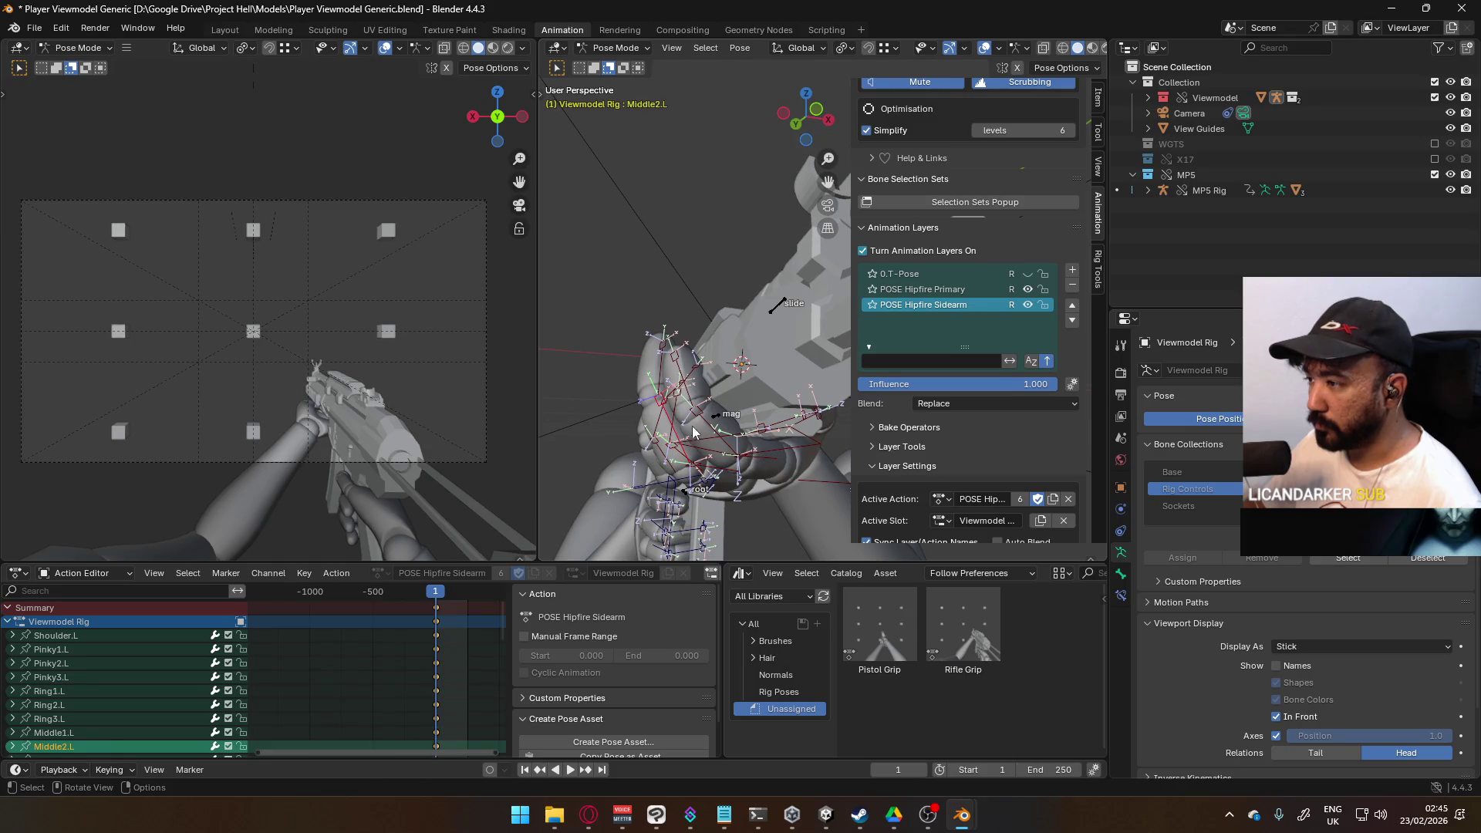
key(r)
key(x)
click(821, 385)
mouse_move(821, 386)
middle_down()
mouse_move(835, 363)
mouse_move(809, 354)
mouse_move(756, 412)
mouse_move(859, 344)
mouse_move(809, 319)
middle_up()
click(768, 347)
key(r)
key(x)
key(x)
click(824, 330)
Step: Readjust the middle finger base and bend the ring finger's second bone about local X
mouse_move(813, 395)
middle_down()
mouse_move(740, 350)
mouse_move(740, 335)
mouse_move(787, 330)
middle_up()
click(734, 344)
key(r)
key(x)
click(734, 345)
click(670, 335)
key(r)
key(x)
key(Escape)
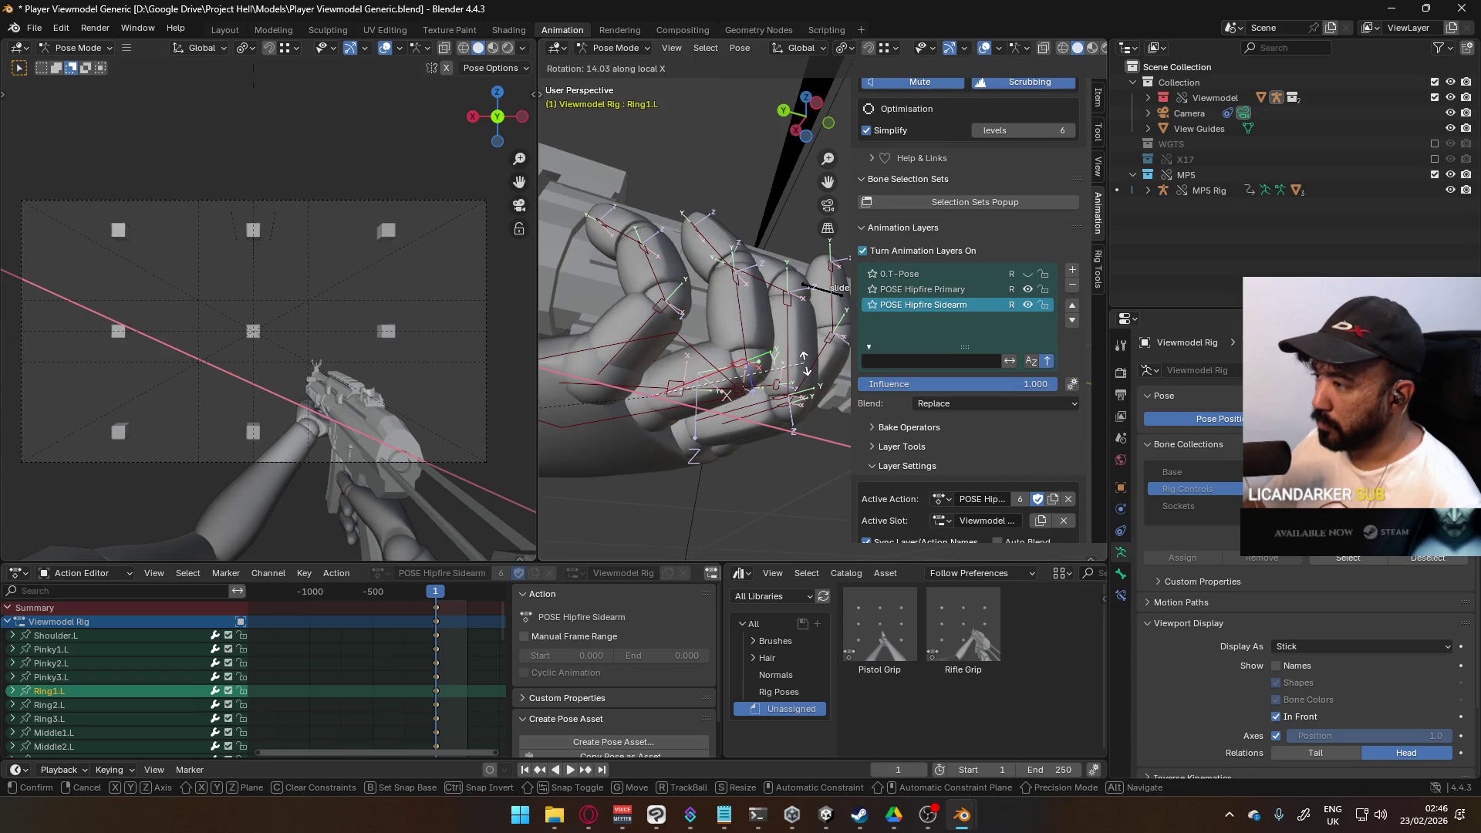
click(780, 324)
key(r)
key(x)
key(x)
click(784, 305)
Step: Curl the pinky base about Z then X, and the pinky's second bone about local X
mouse_move(783, 305)
middle_down()
mouse_move(757, 367)
mouse_move(817, 343)
mouse_move(759, 363)
mouse_move(686, 337)
mouse_move(710, 270)
mouse_move(821, 295)
mouse_move(762, 344)
middle_up()
click(804, 326)
key(r)
key(z)
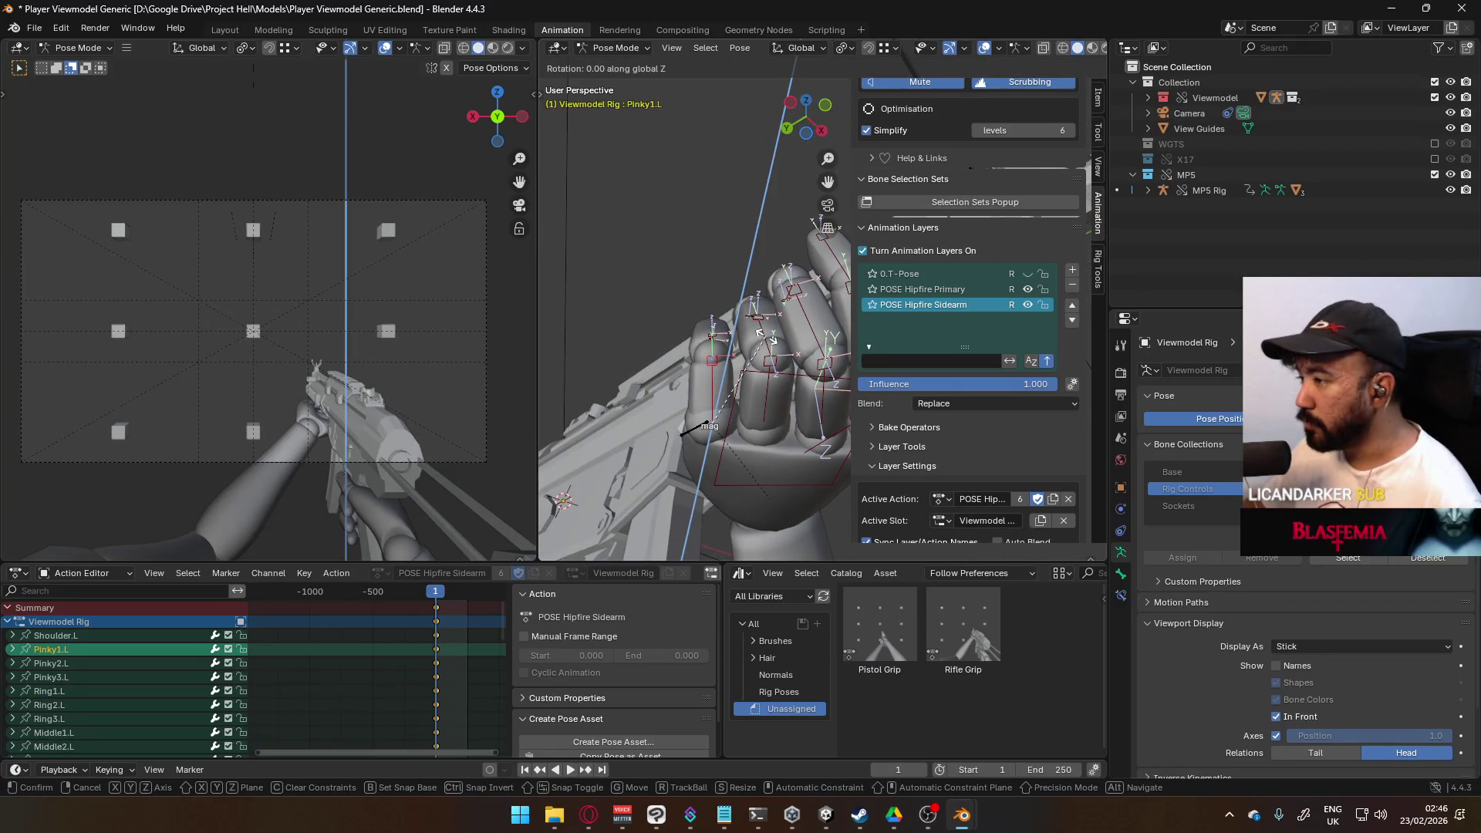
click(773, 343)
middle_drag(721, 347, 728, 336)
key(r)
key(x)
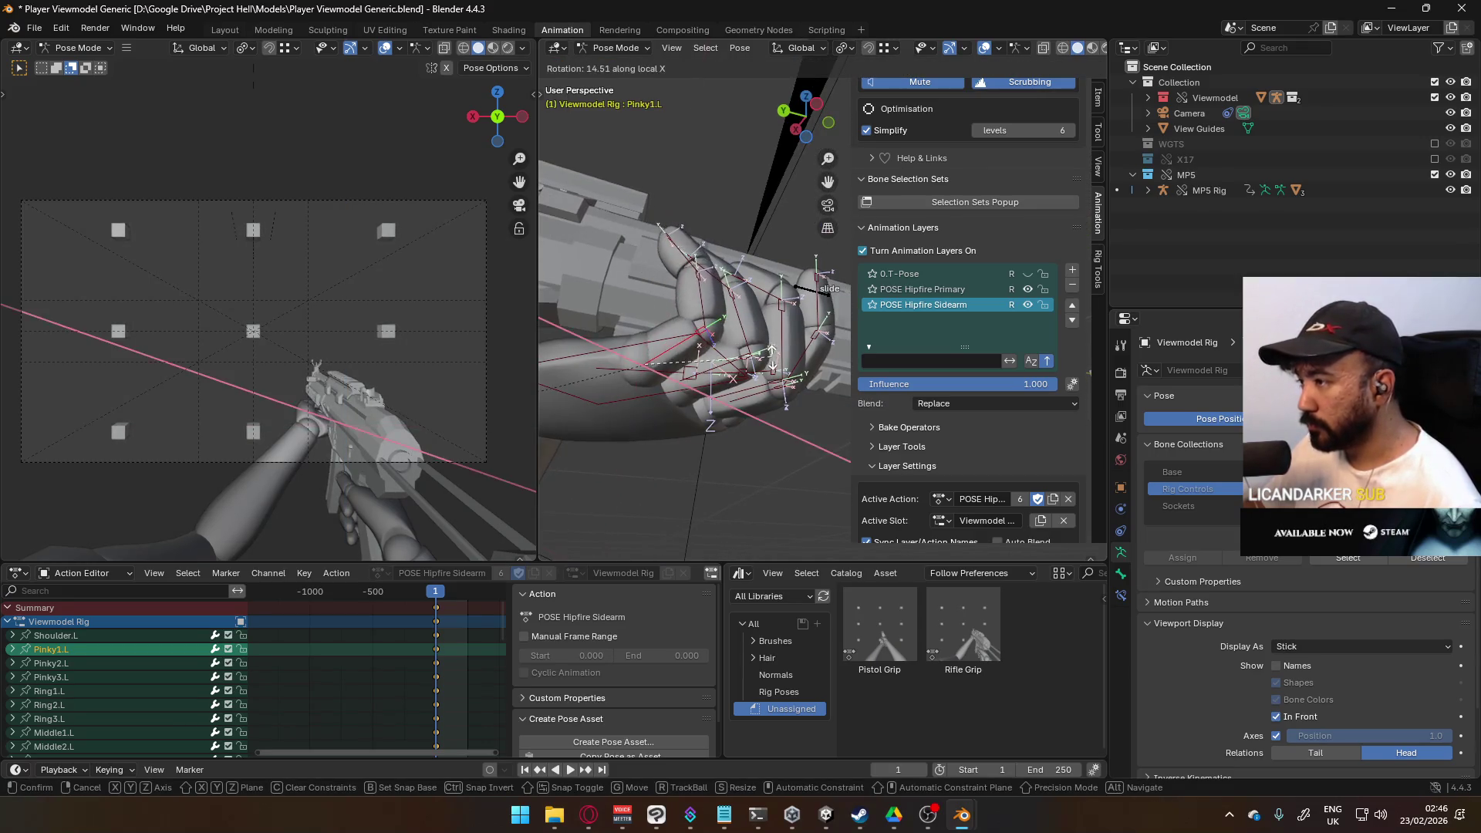
click(739, 333)
click(734, 309)
key(r)
key(x)
key(x)
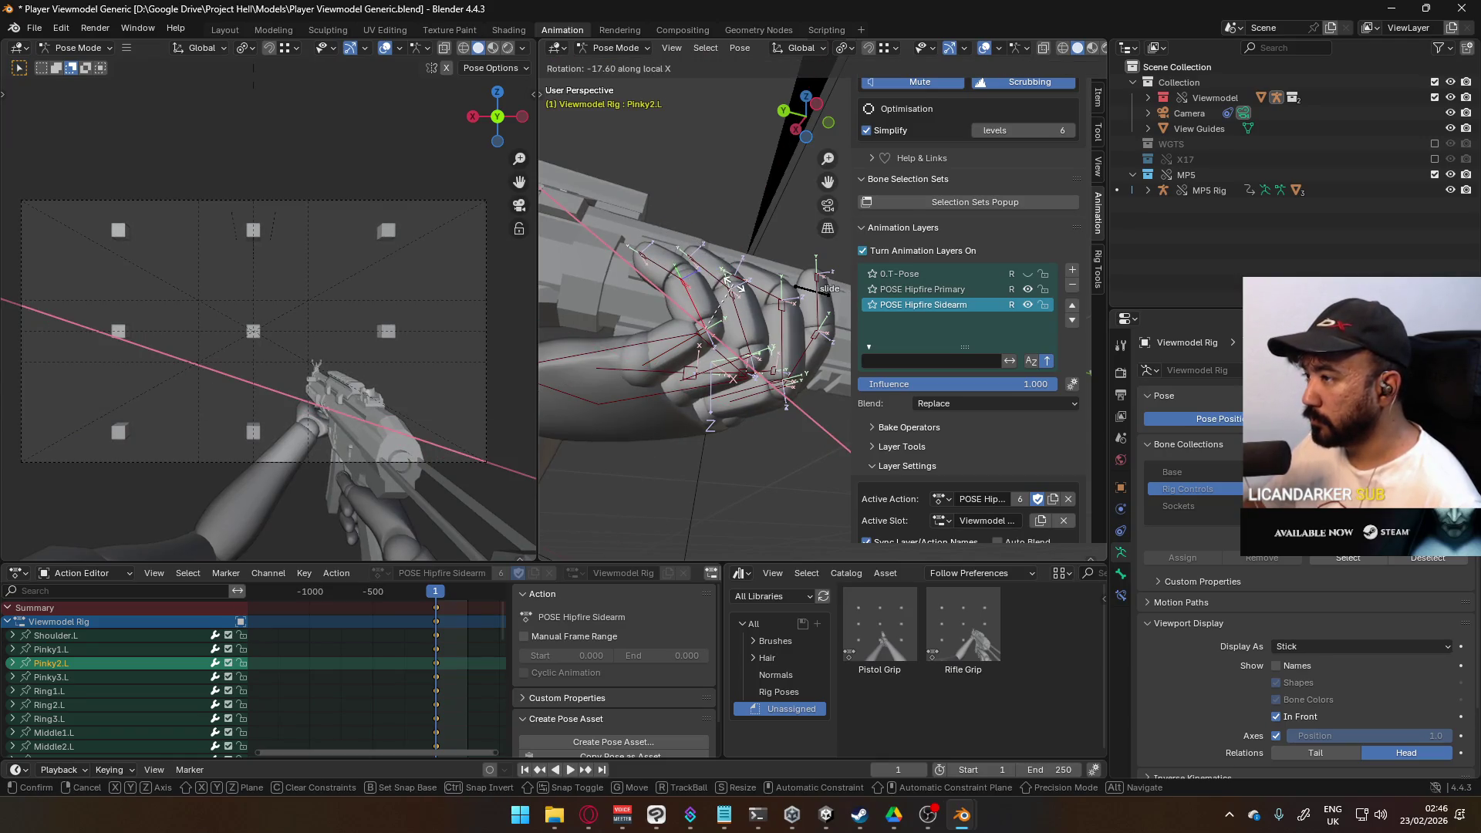
click(736, 284)
mouse_move(736, 284)
middle_down()
mouse_move(697, 400)
mouse_move(568, 353)
mouse_move(661, 360)
middle_up()
Step: Select all rig bones and insert a keyframe for the whole pose
key(a)
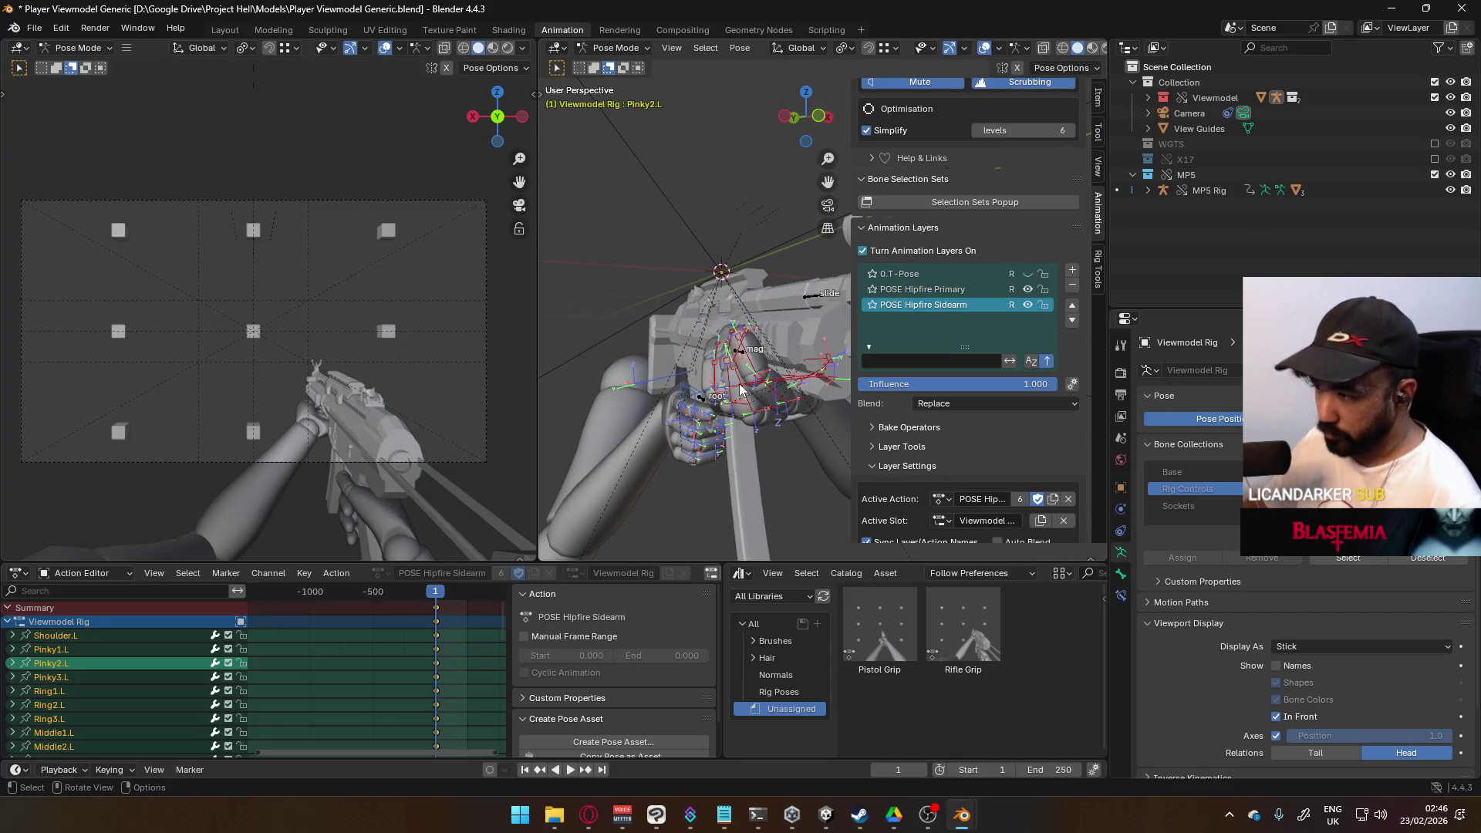
key(i)
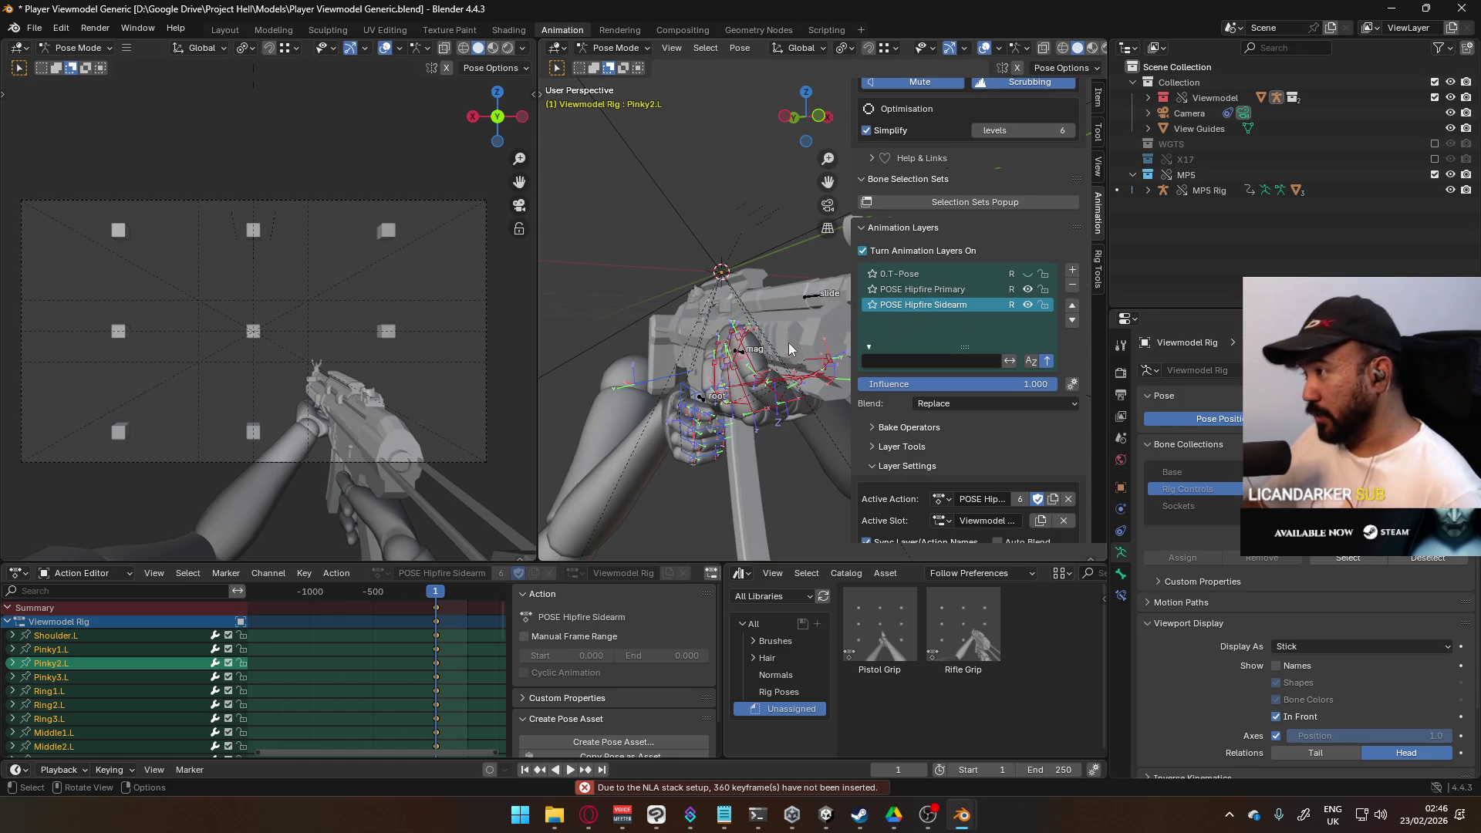
right_click(784, 386)
Step: Copy the hand pose and paste it onto the POSE Hipfire Primary layer
click(771, 372)
click(969, 290)
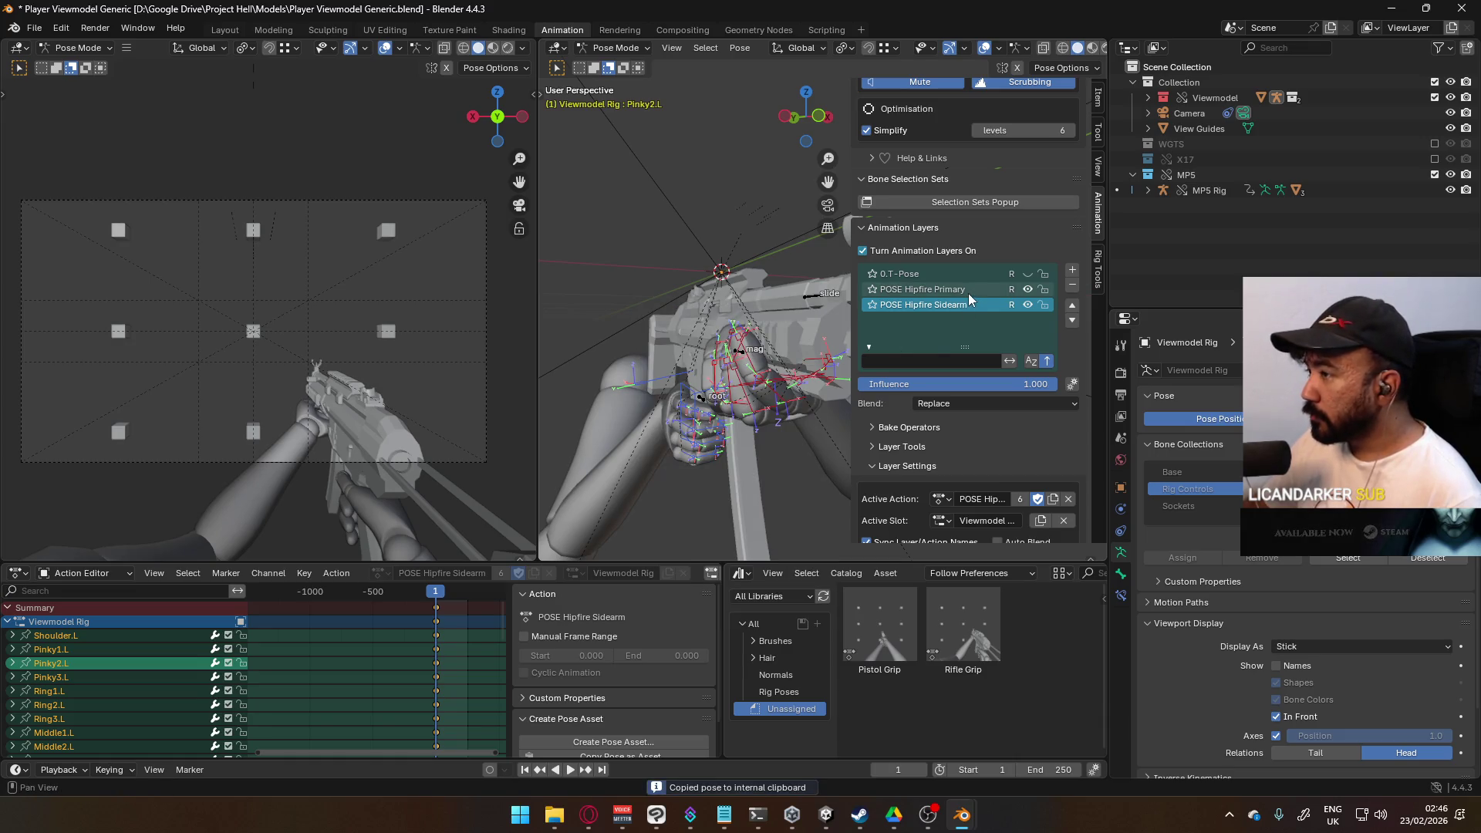
right_click(757, 378)
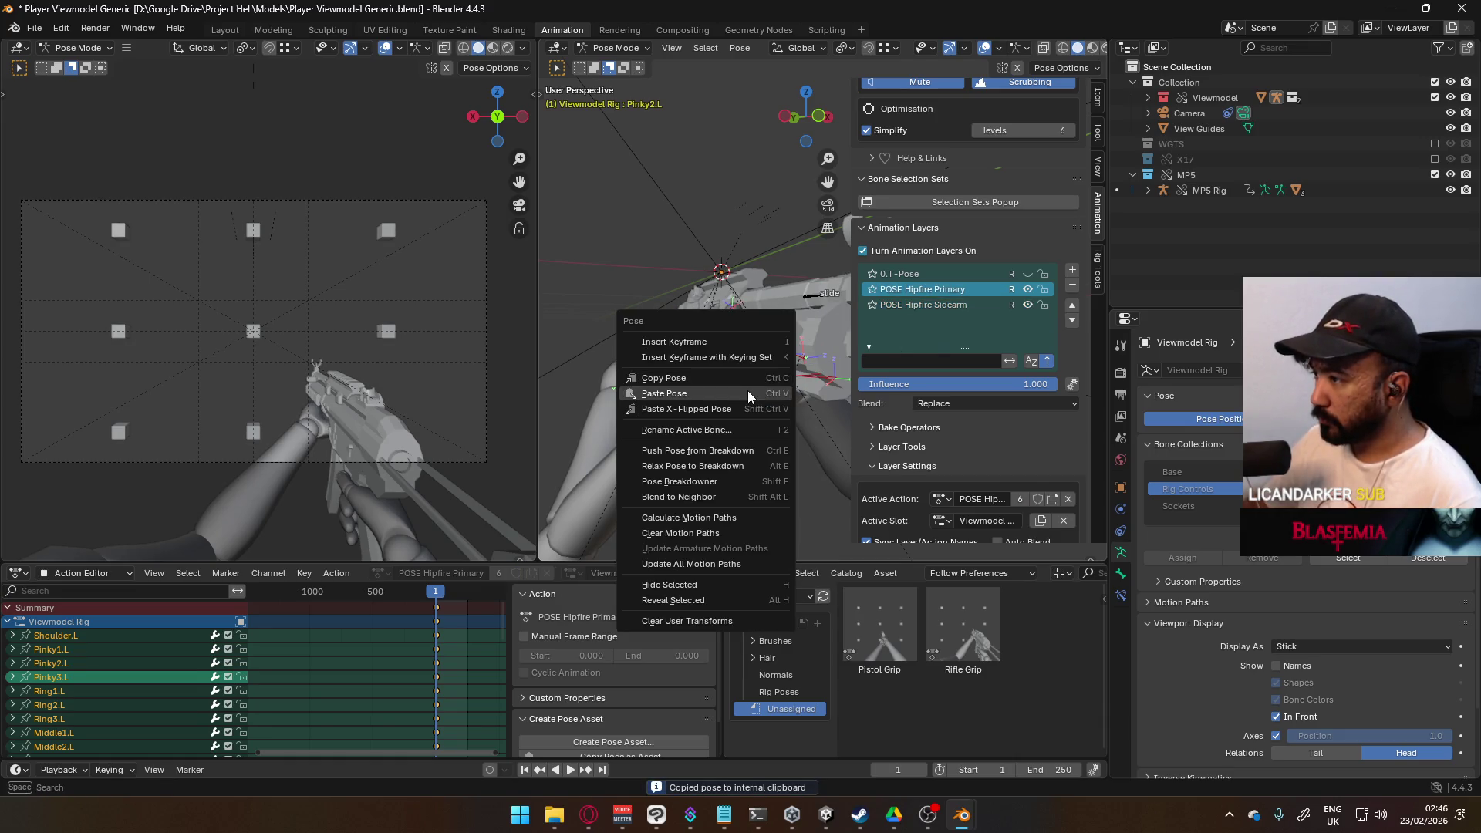
click(747, 390)
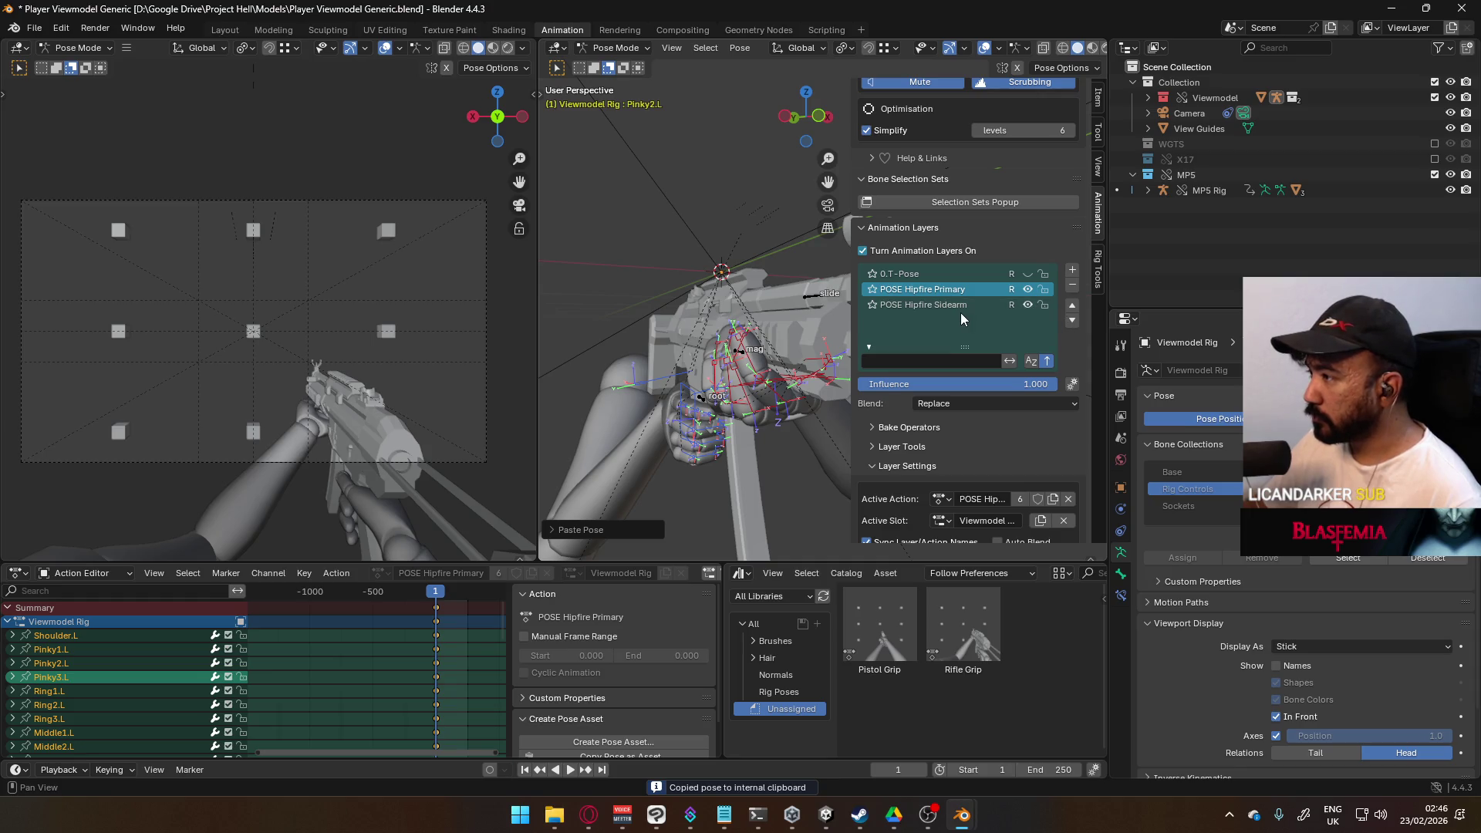
scroll(689, 308, up, 4)
mouse_move(689, 309)
middle_down()
mouse_move(728, 363)
mouse_move(783, 388)
mouse_move(822, 340)
mouse_move(868, 364)
mouse_move(682, 396)
mouse_move(817, 339)
middle_up()
click(1027, 289)
click(1027, 289)
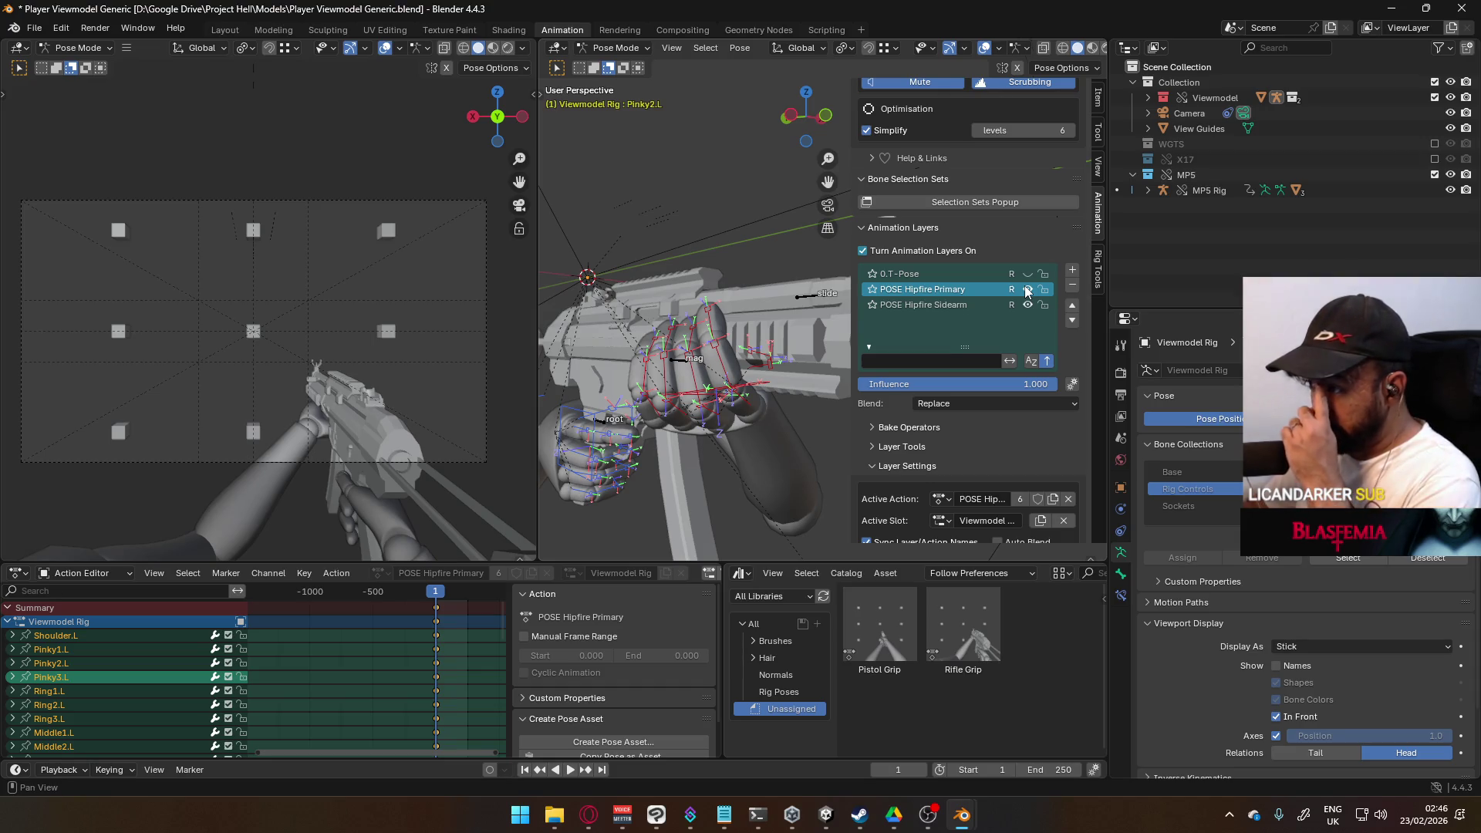
Step: Paste the pose again, save the blend file, and compare with the Primary layer hidden and shown
right_click(705, 386)
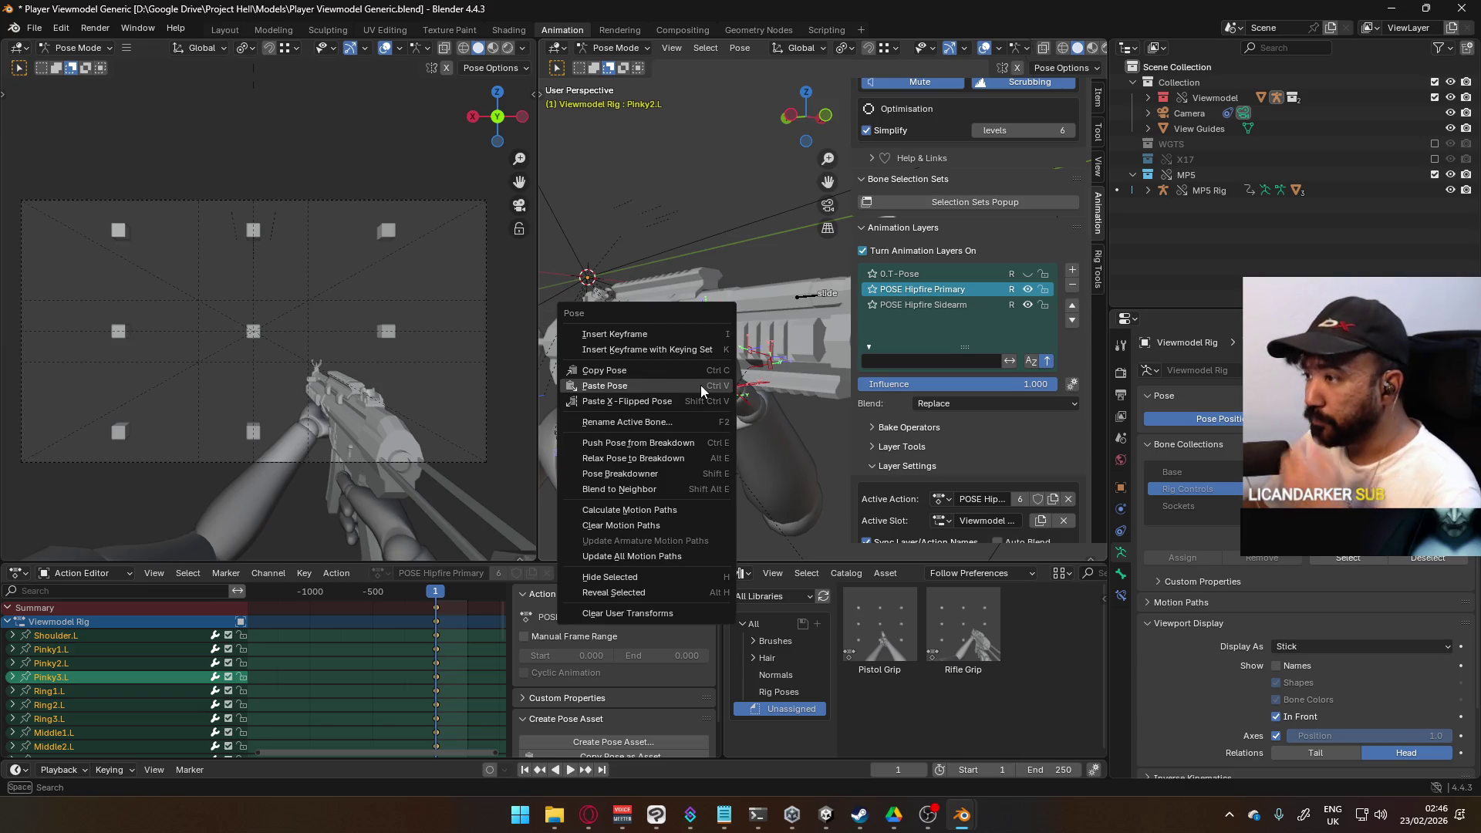
click(700, 386)
key(ctrl+s)
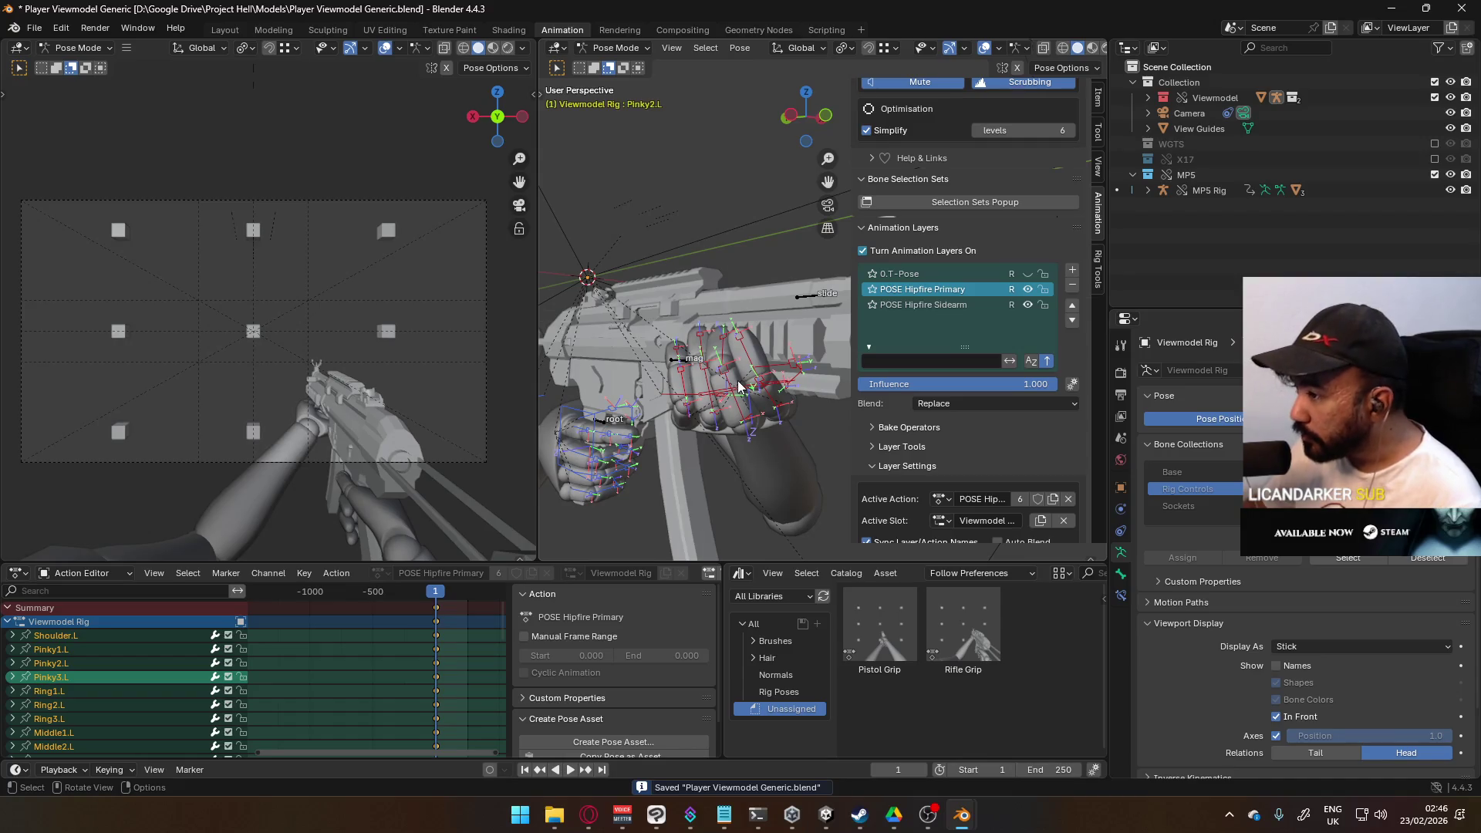
right_click(737, 385)
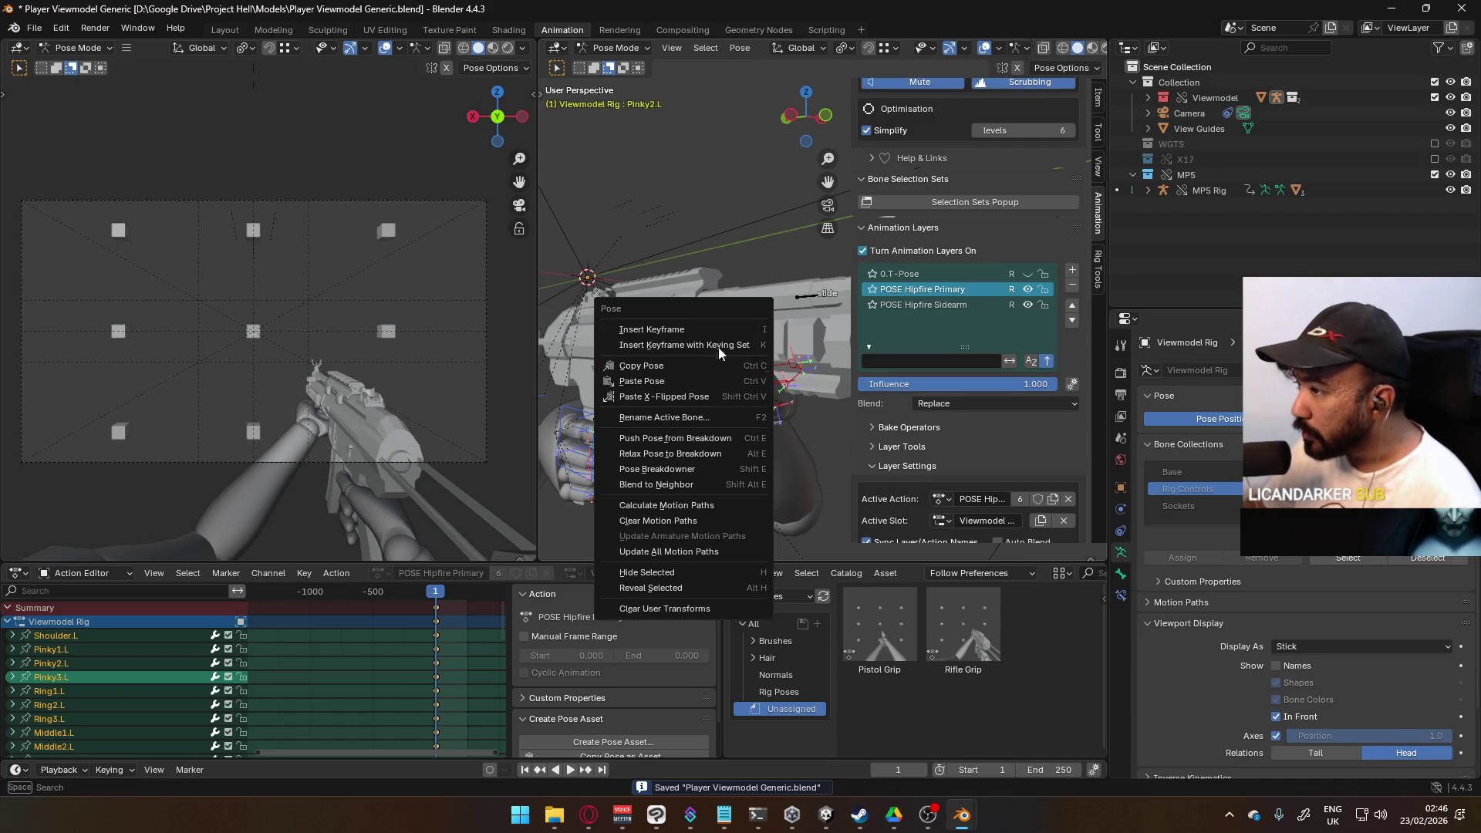
click(725, 328)
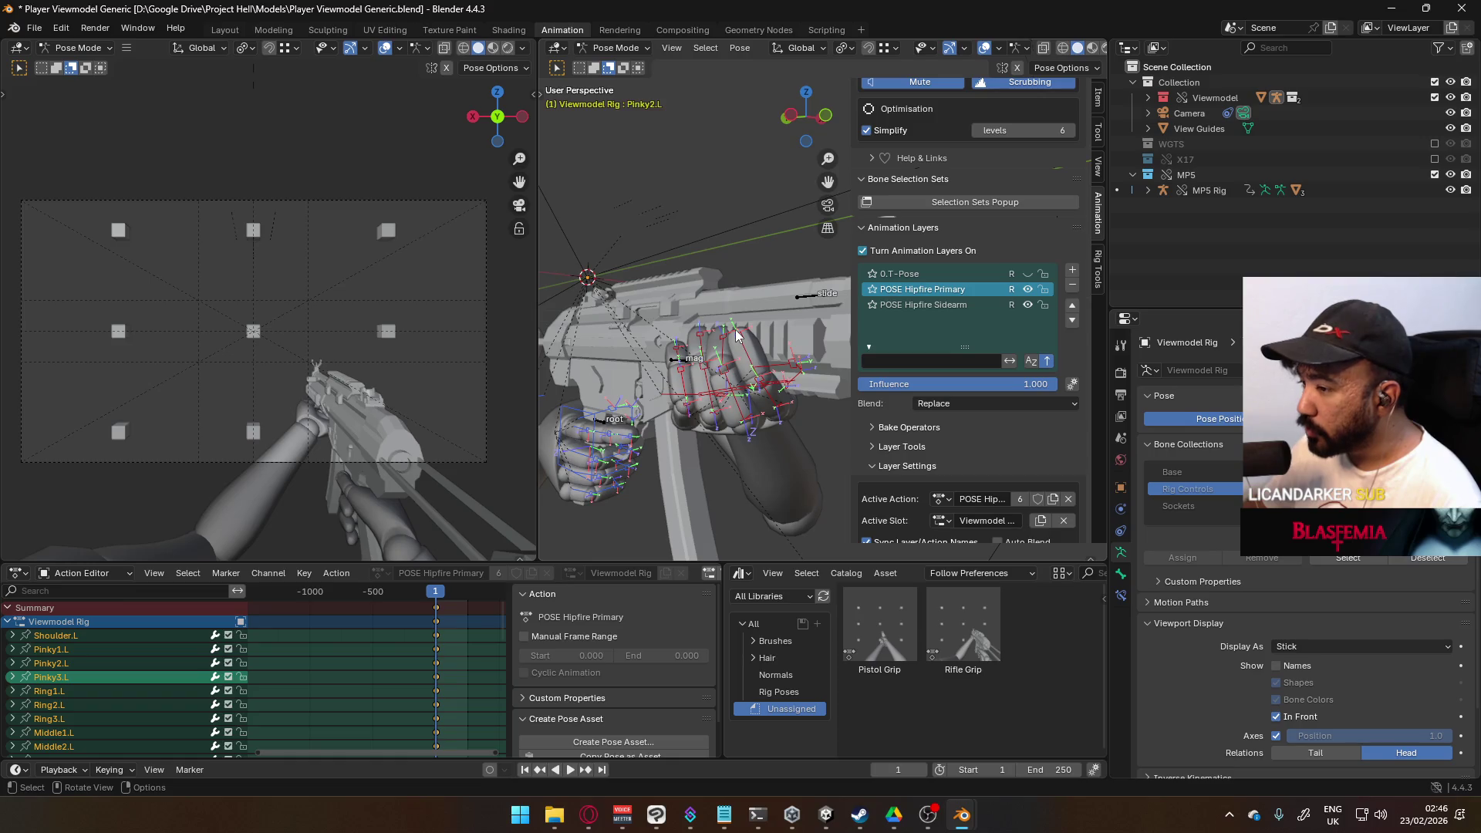
click(1027, 289)
click(1028, 290)
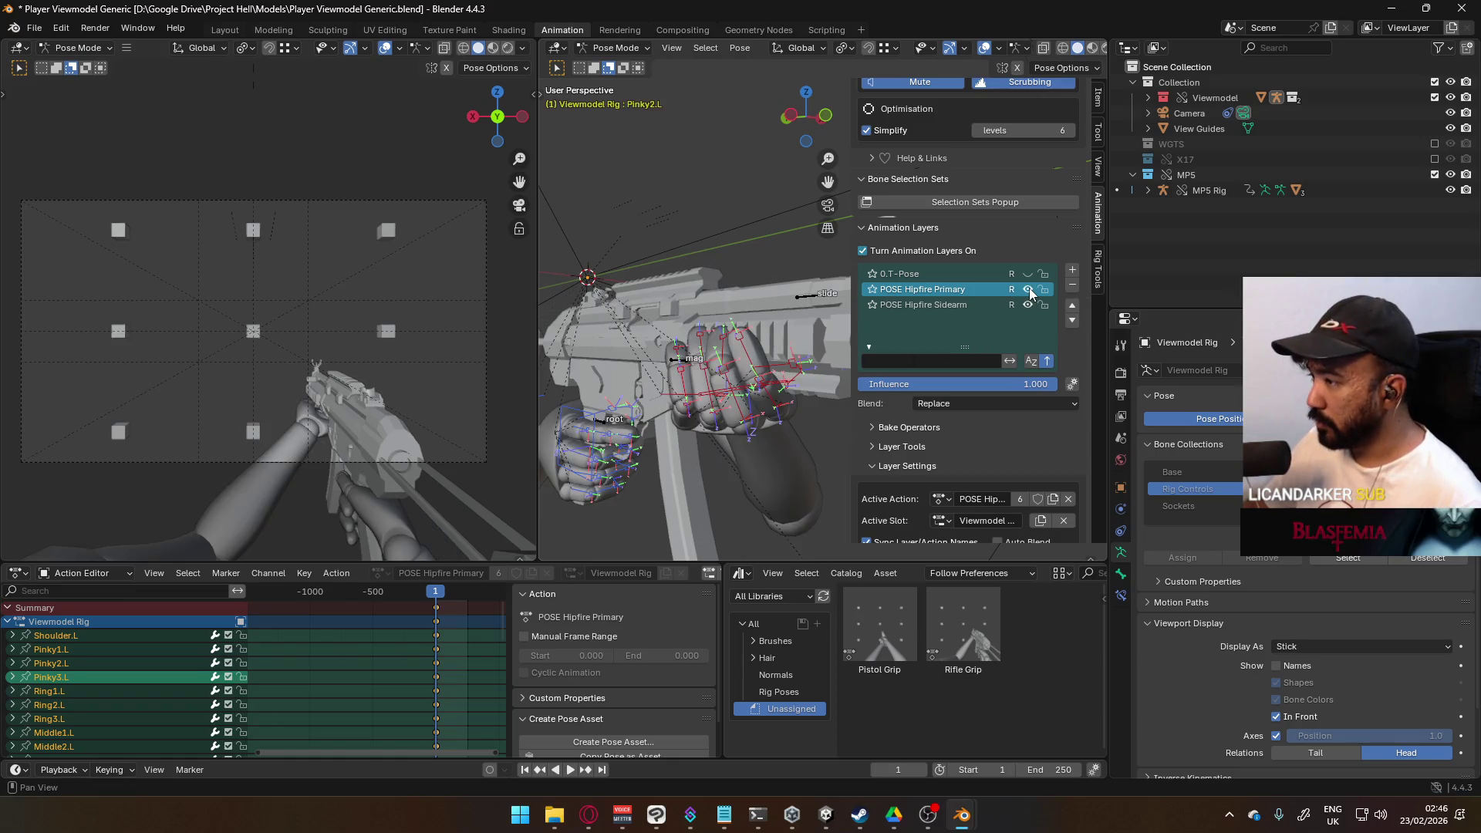
key(ctrl+z)
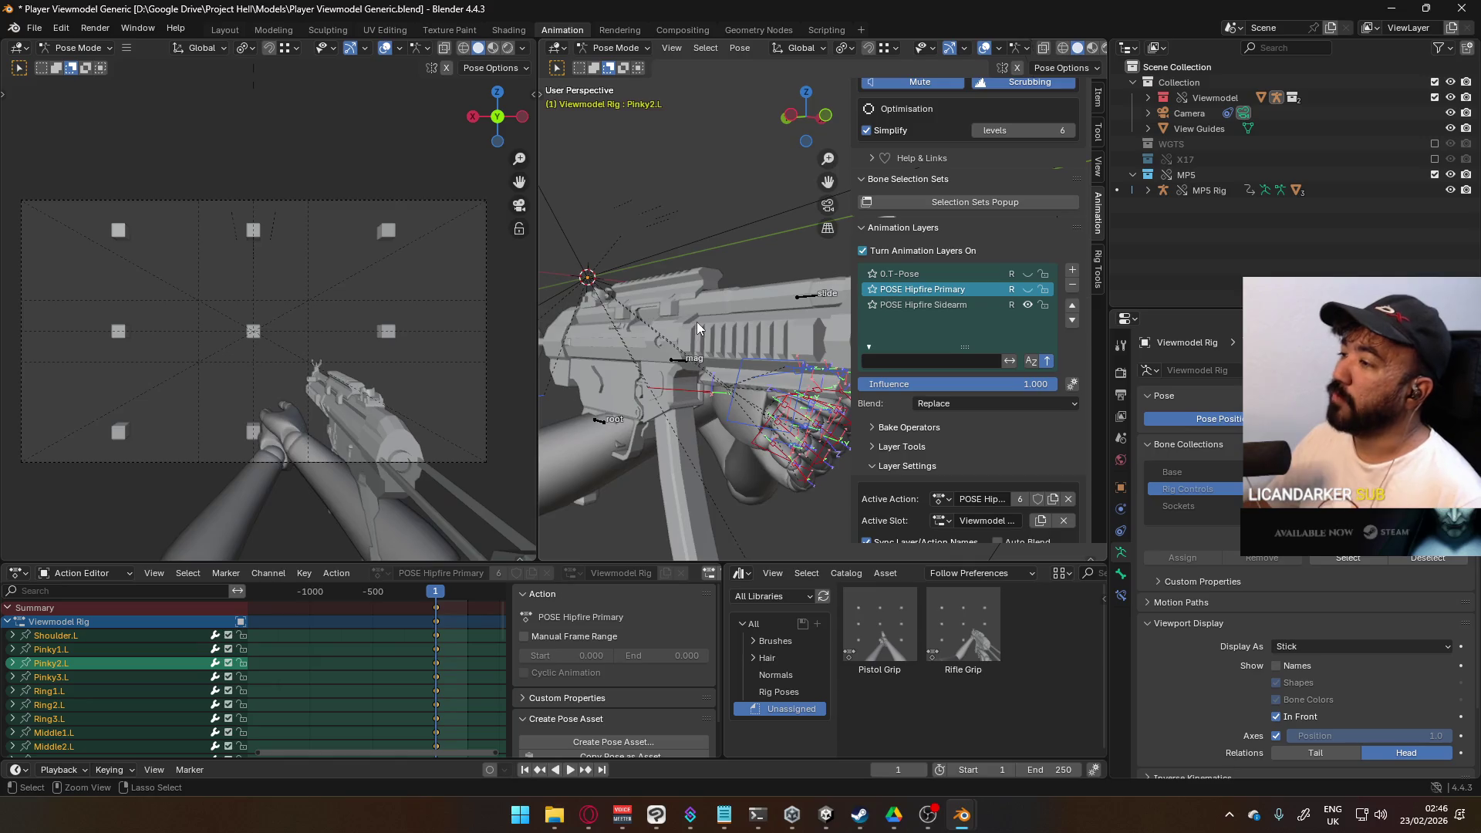
key(ctrl+shift+z)
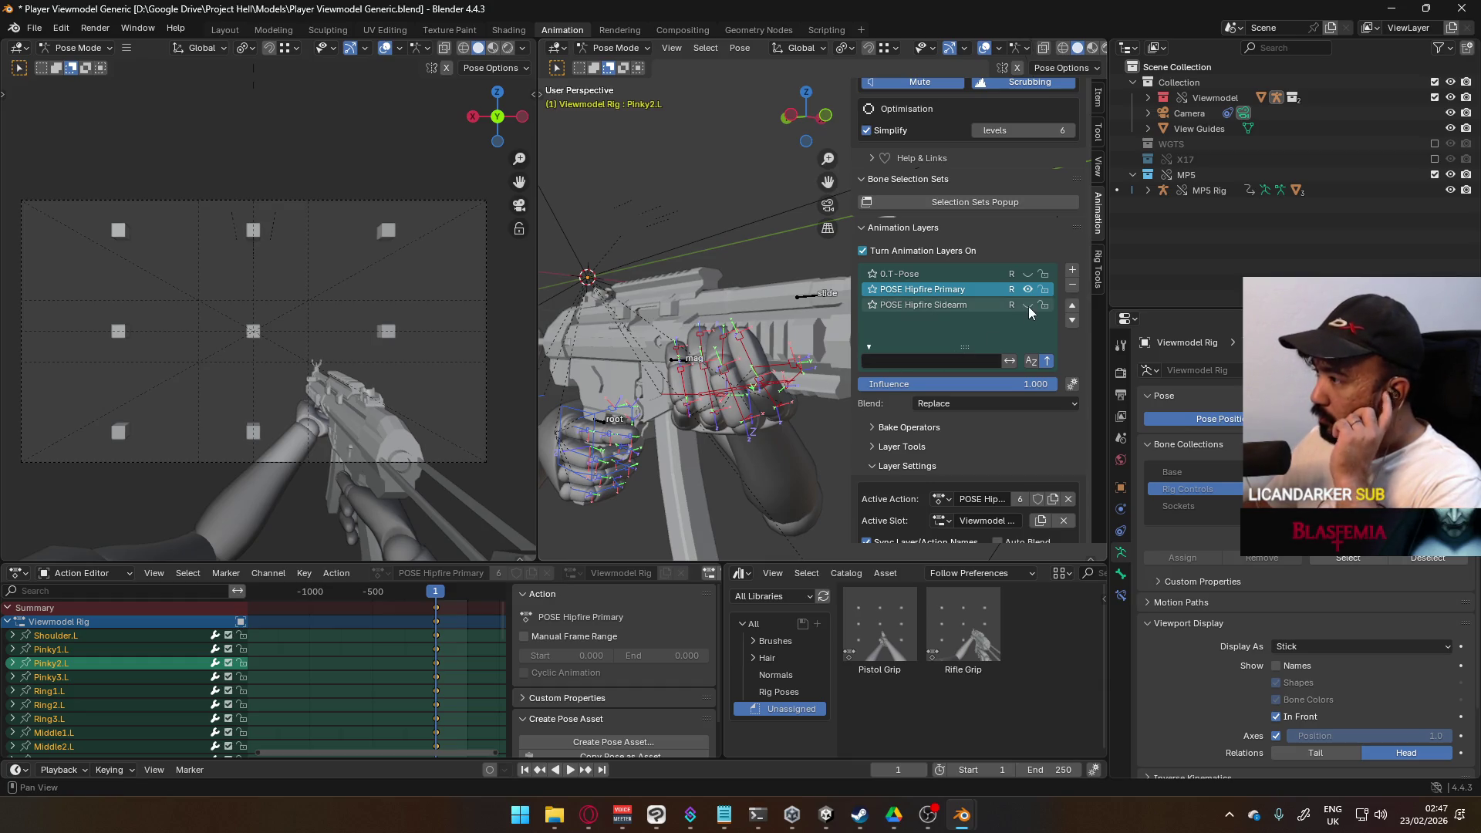
Step: Paste the pose mirrored across X and inspect the grip with the Primary layer toggled
right_click(734, 363)
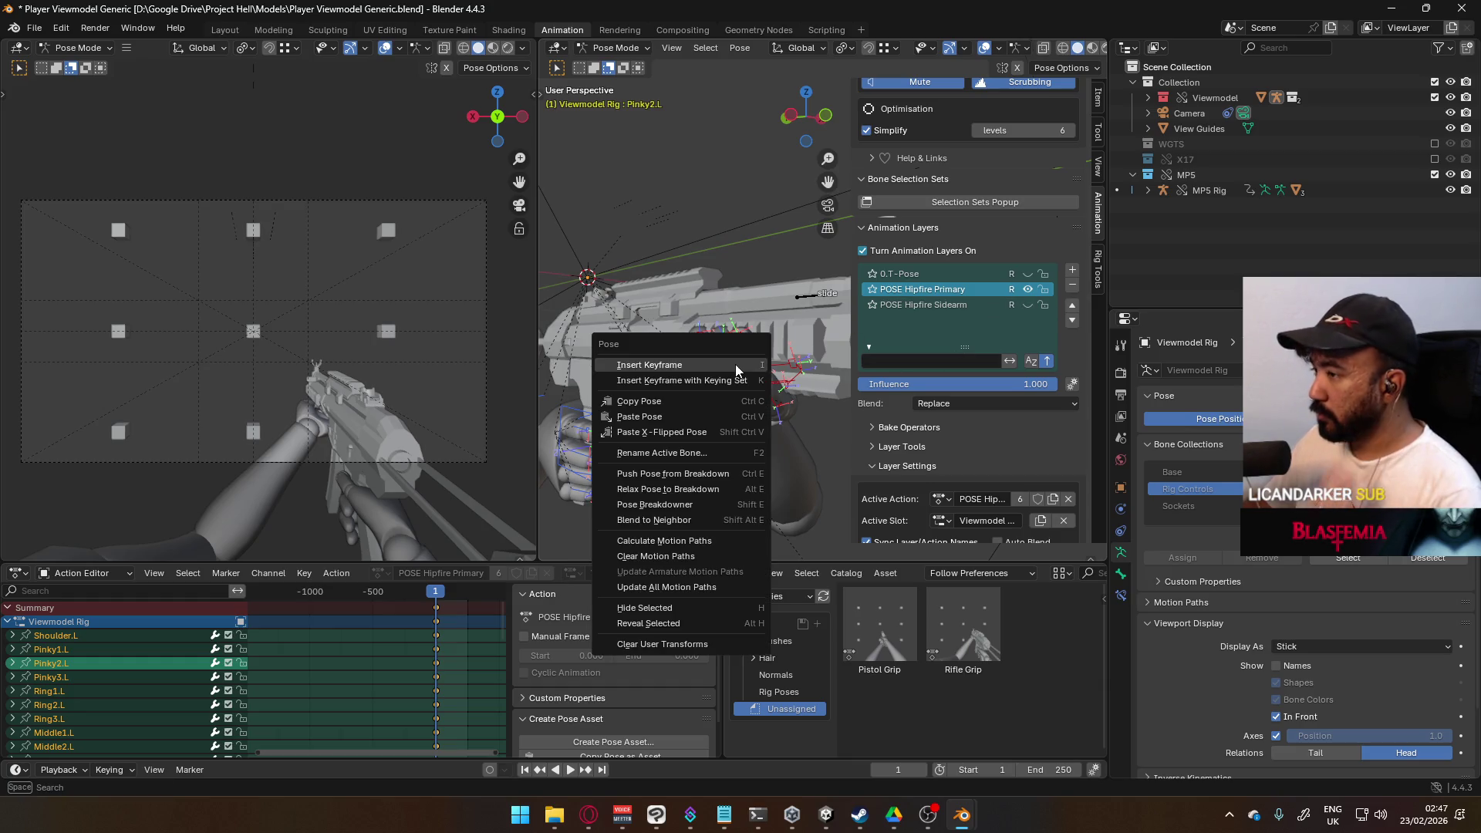
click(709, 421)
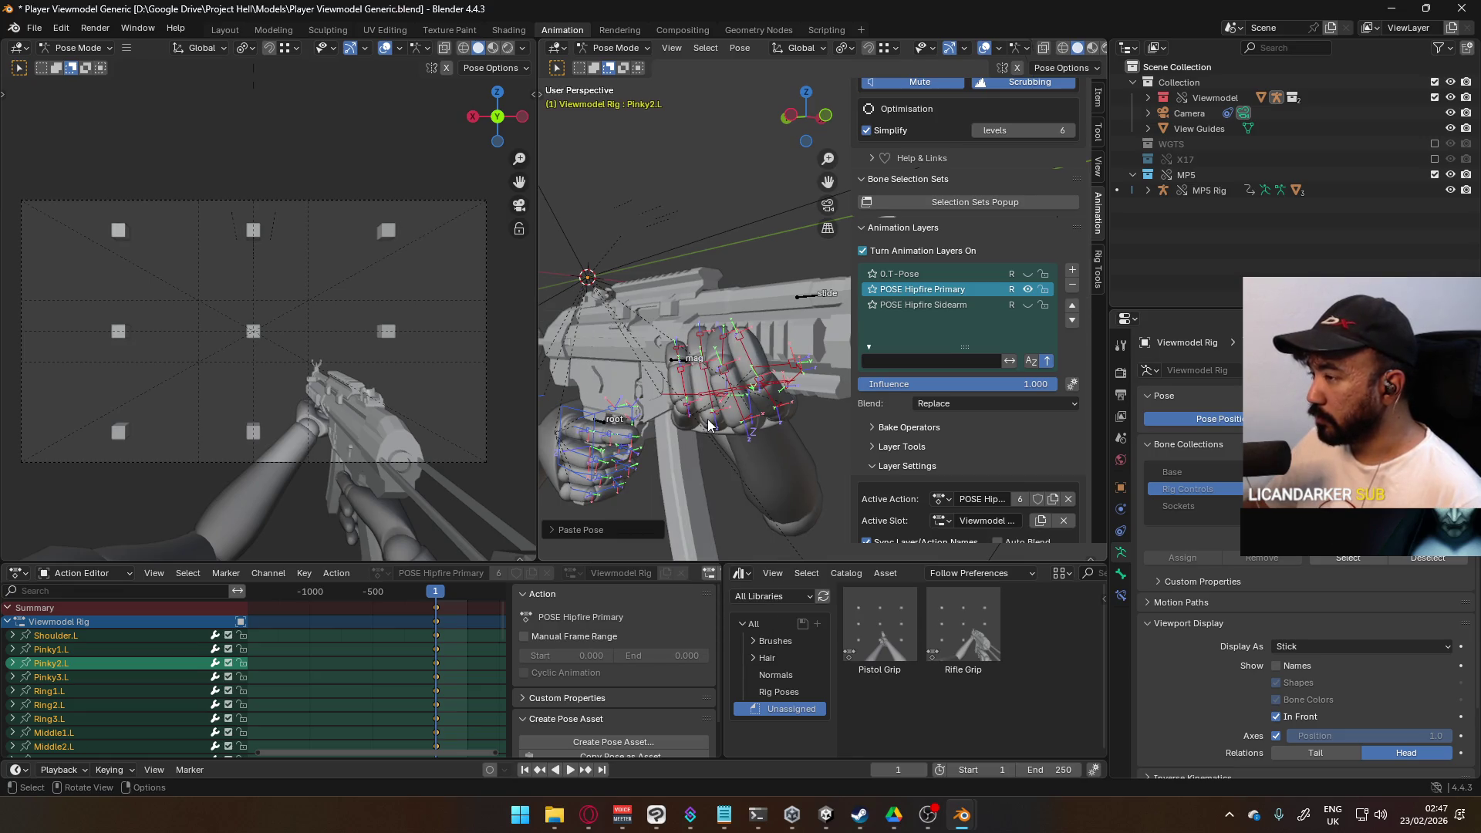
mouse_move(736, 403)
middle_down()
mouse_move(689, 433)
mouse_move(732, 442)
middle_up()
scroll(794, 355, up, 4)
mouse_move(794, 355)
middle_down()
mouse_move(844, 381)
mouse_move(815, 430)
middle_up()
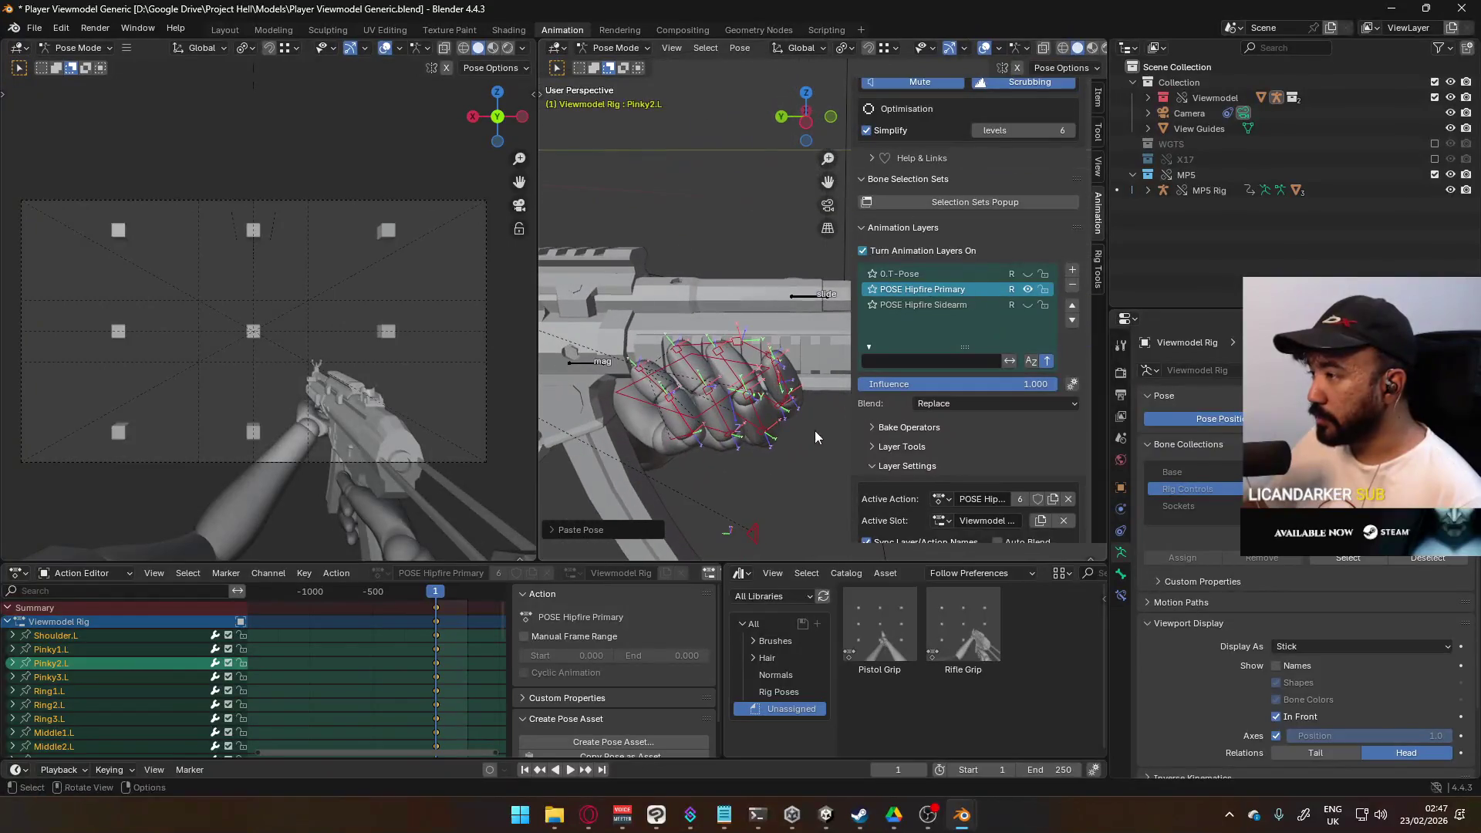
click(1028, 293)
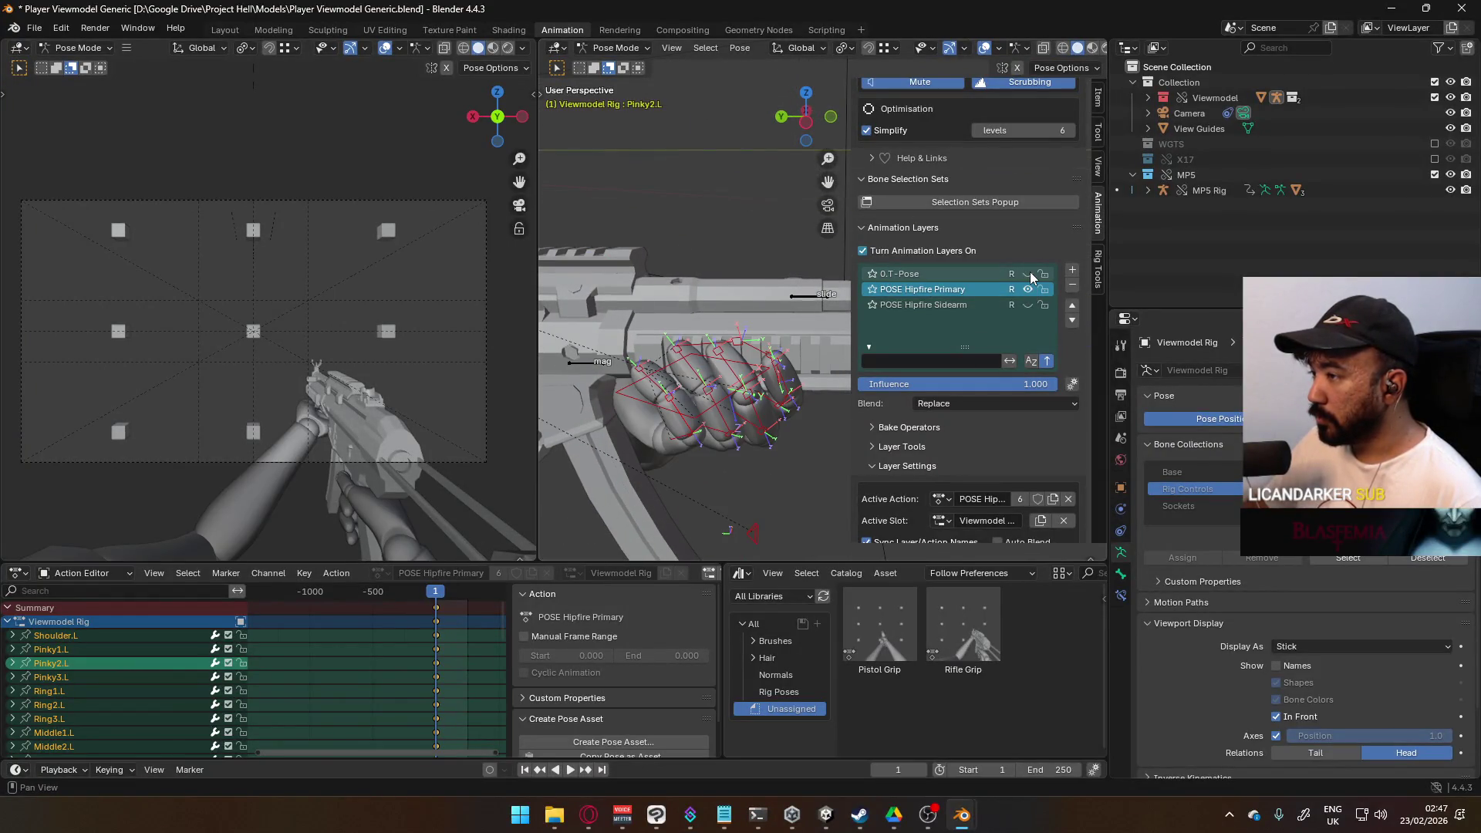
click(1027, 289)
Step: Show the Sidearm layer and toggle the Primary layer to compare the grip around the rifle
click(1027, 305)
click(1027, 290)
click(1027, 290)
click(1027, 289)
mouse_move(771, 293)
middle_down()
mouse_move(562, 290)
mouse_move(1033, 196)
mouse_move(1071, 105)
mouse_move(1075, 244)
mouse_move(1098, 244)
mouse_move(1035, 196)
mouse_move(995, 239)
mouse_move(927, 271)
mouse_move(635, 262)
mouse_move(682, 253)
mouse_move(663, 322)
mouse_move(617, 291)
mouse_move(615, 340)
mouse_move(636, 333)
middle_up()
scroll(287, 388, up, 5)
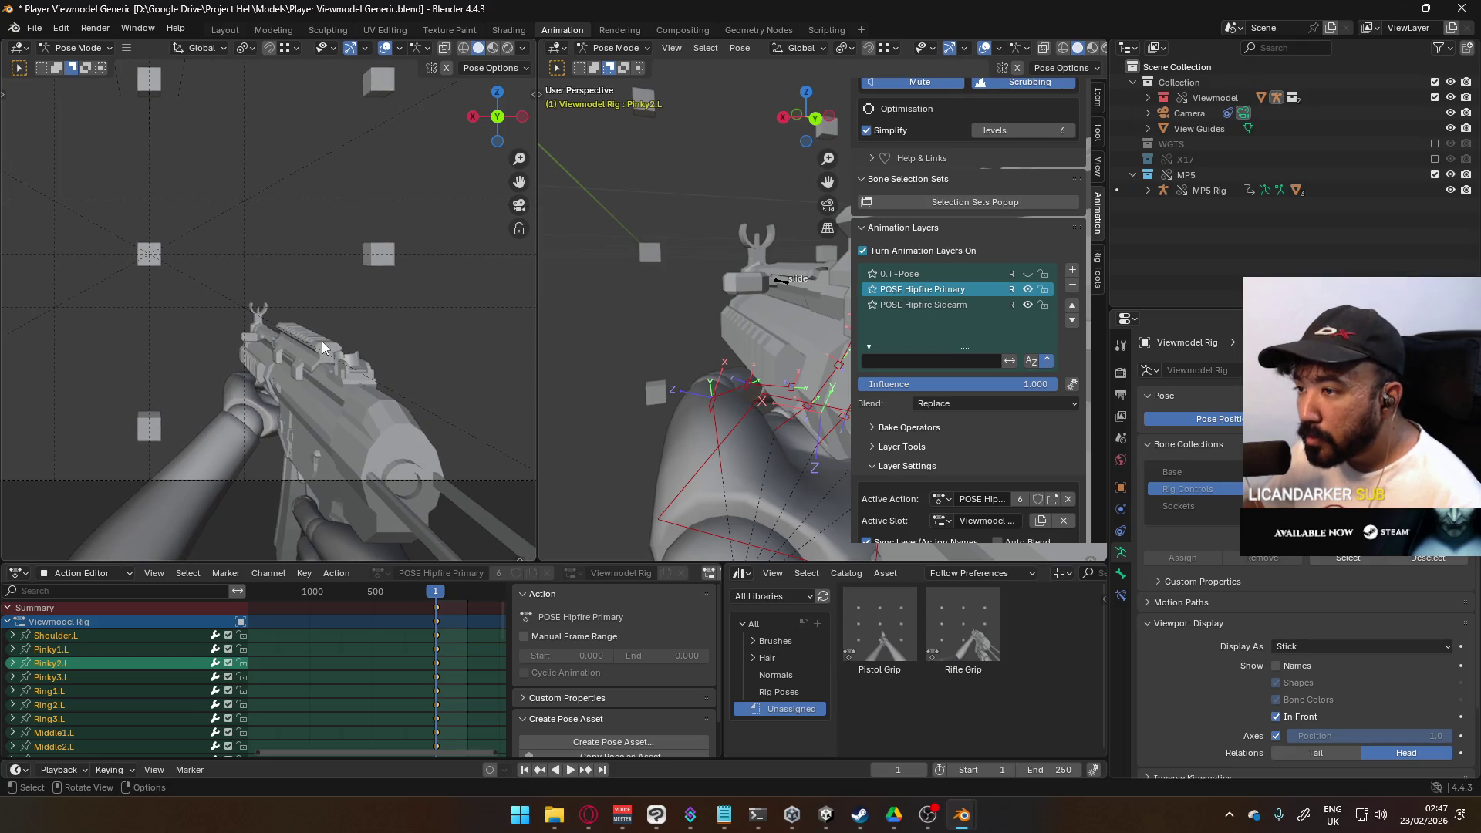
mouse_move(578, 343)
middle_down()
mouse_move(630, 325)
mouse_move(632, 284)
middle_up()
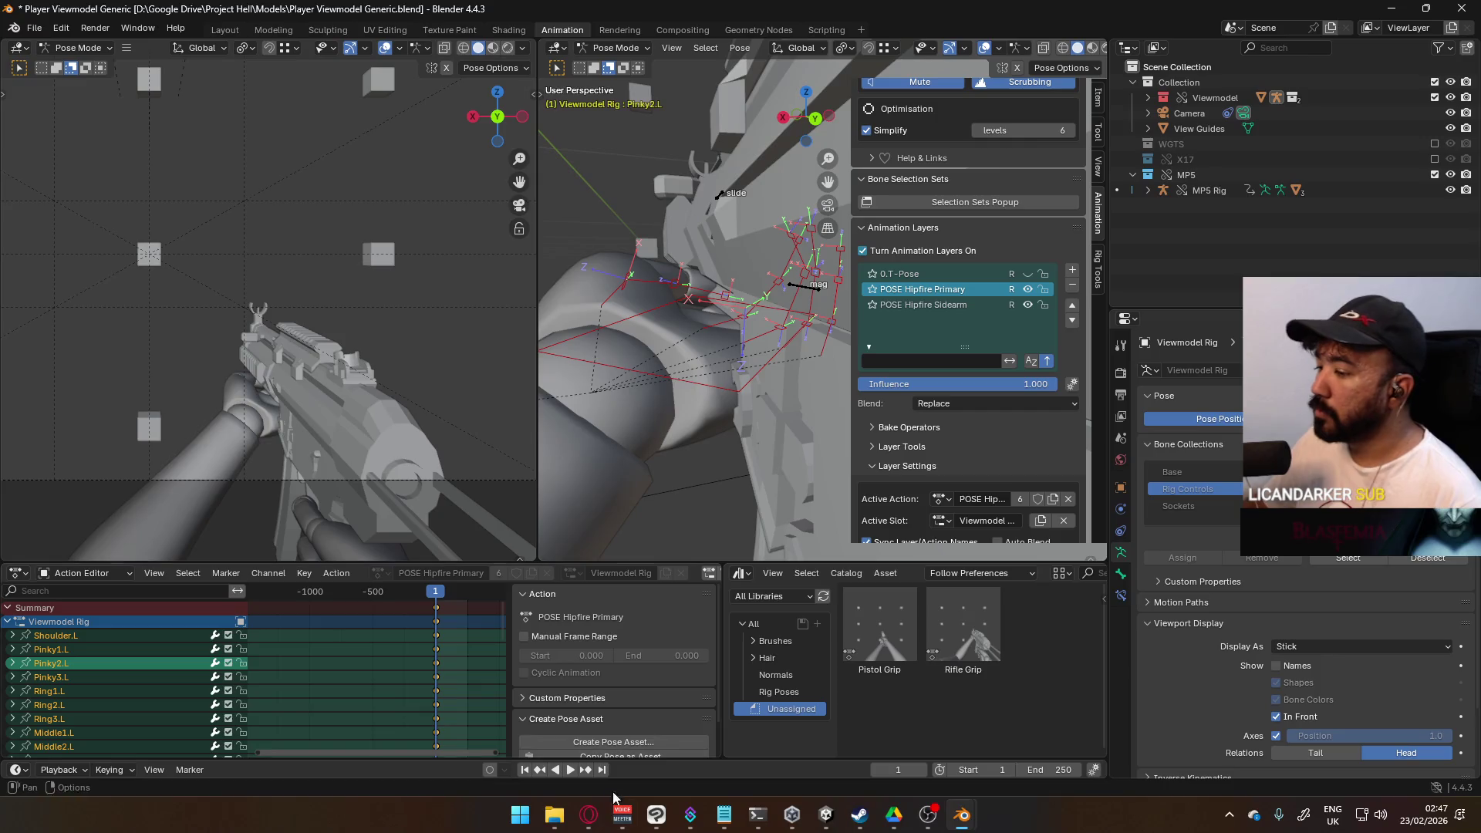
Step: Resume the YouTube video in Opera and return to Blender
click(589, 814)
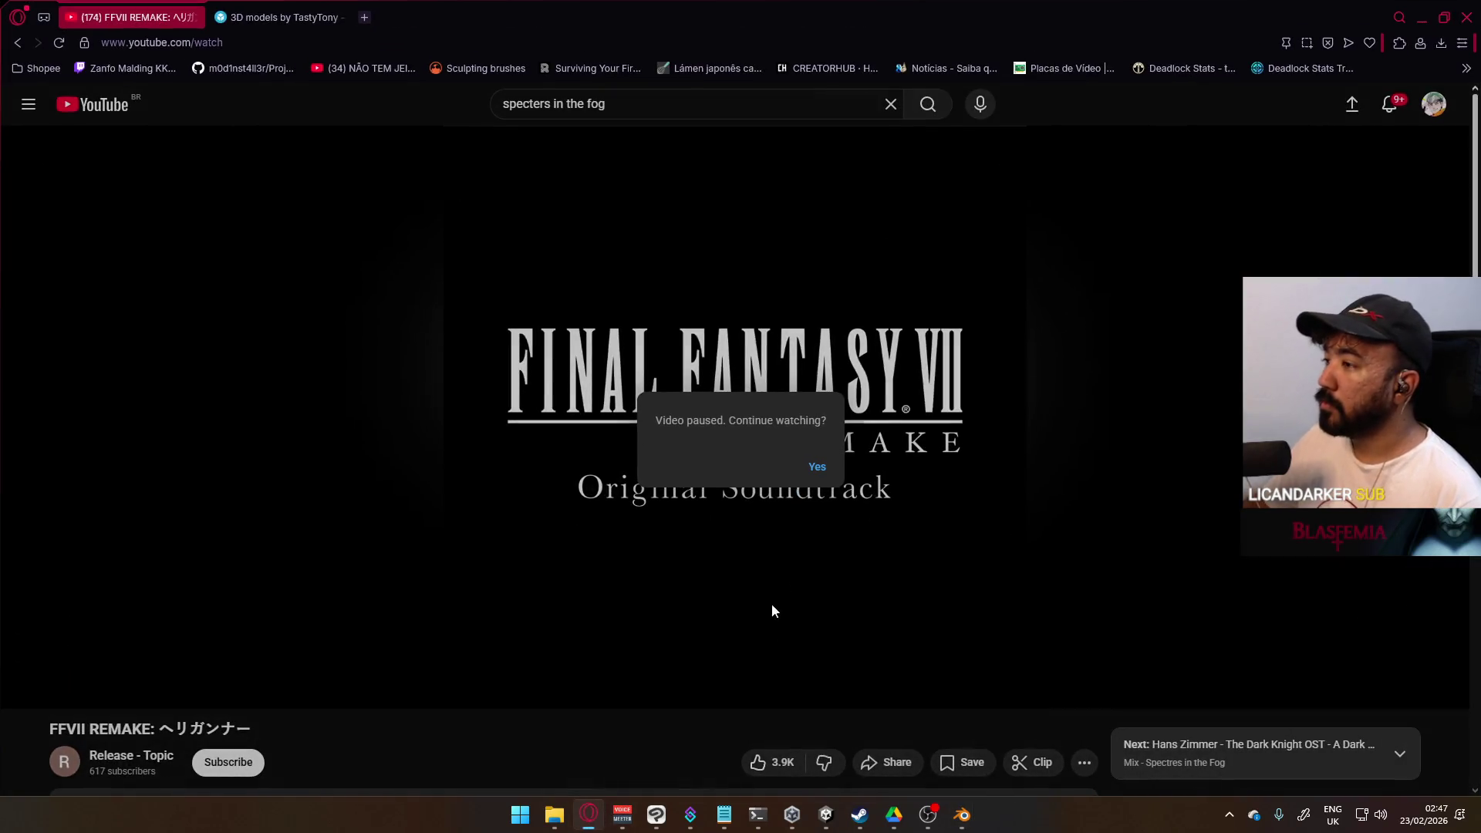
click(816, 466)
key(alt+Tab)
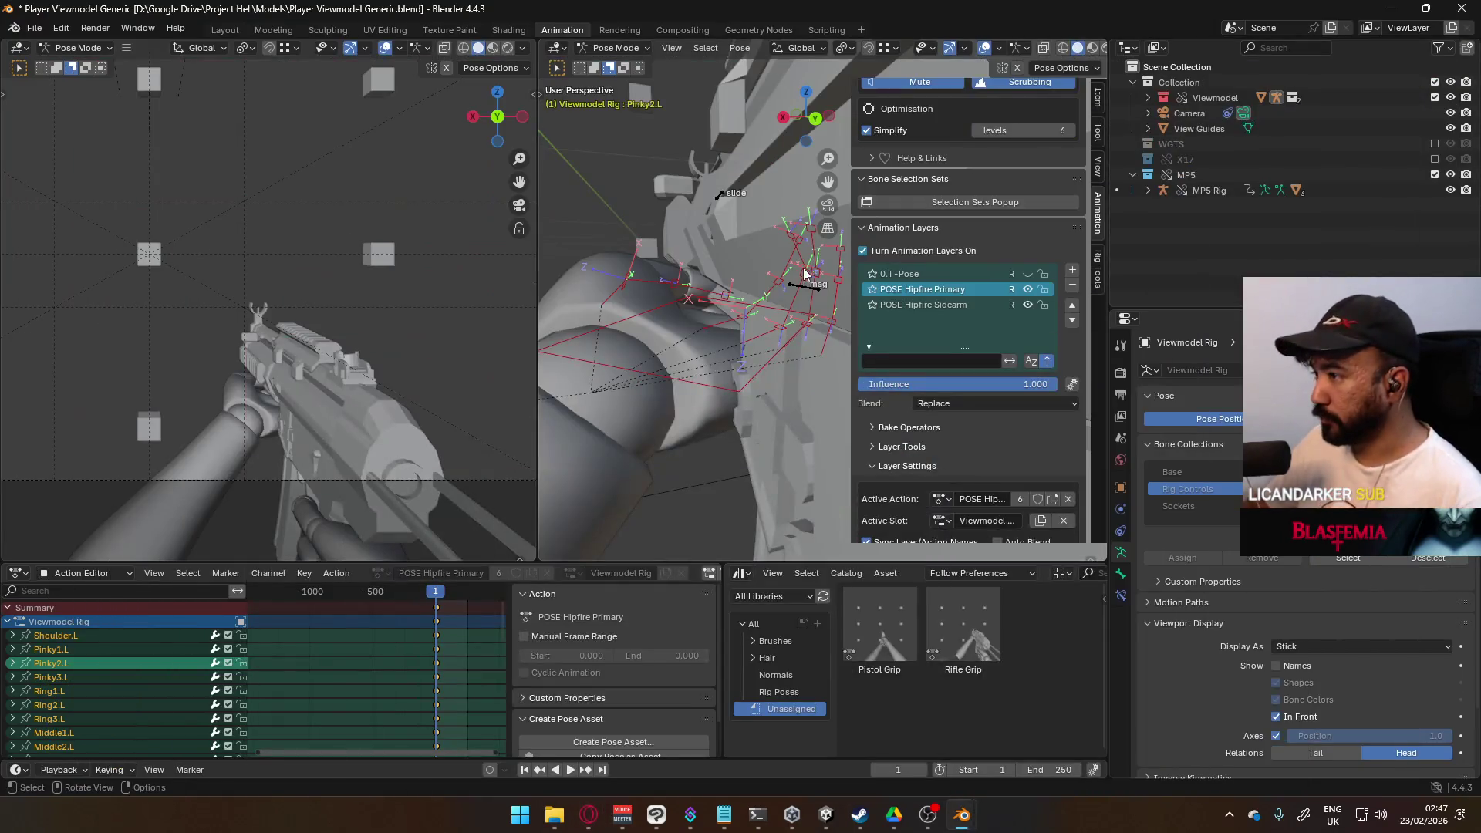
Step: Move HandIK.L along X and then Z onto the rifle, viewed through the scene camera
middle_drag(687, 250, 709, 281)
click(688, 385)
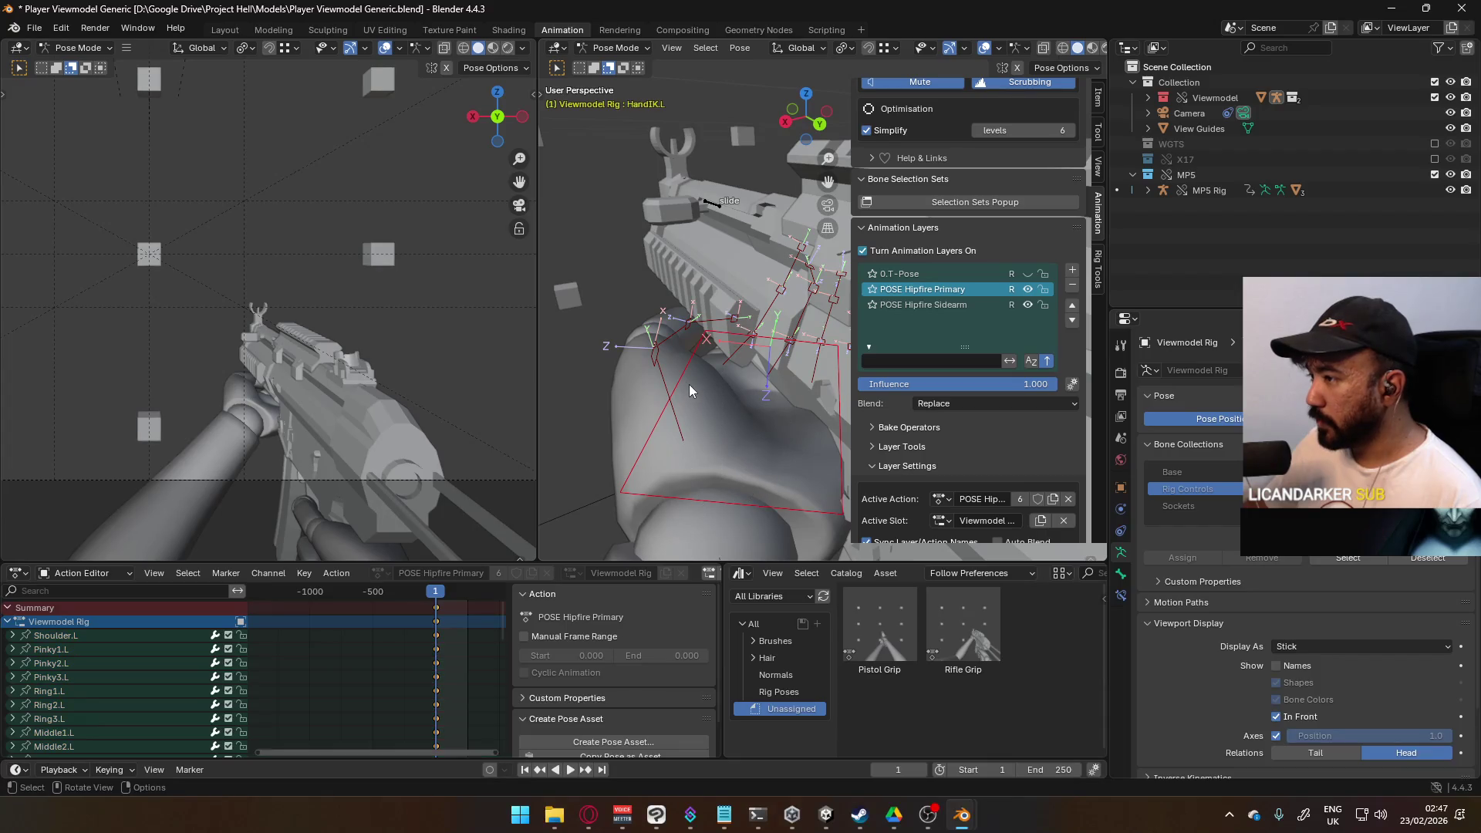
key(KP_0)
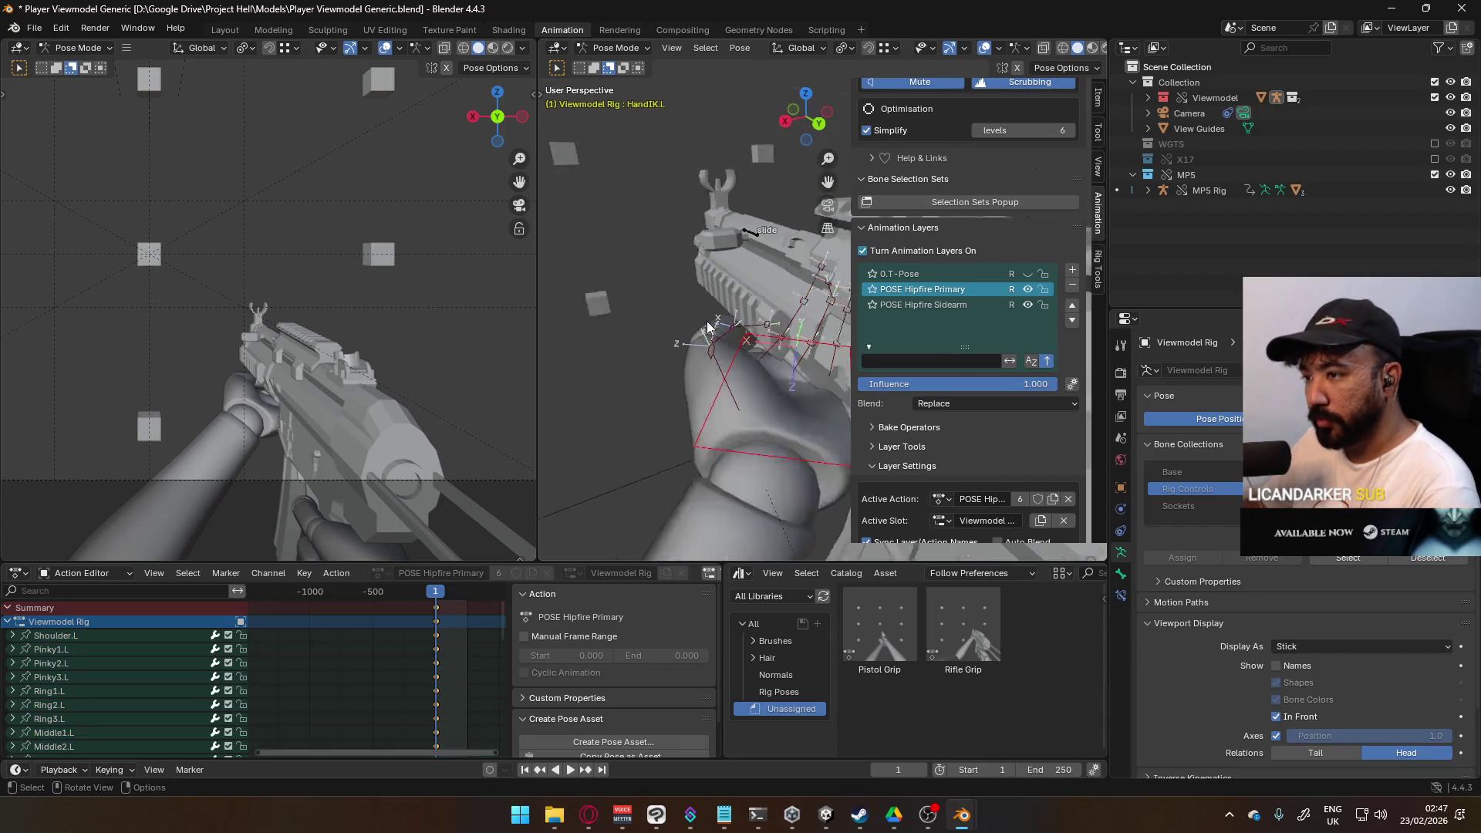
mouse_move(708, 330)
shift+middle_down()
mouse_move(761, 335)
mouse_move(724, 274)
shift+middle_up()
scroll(723, 274, up, 5)
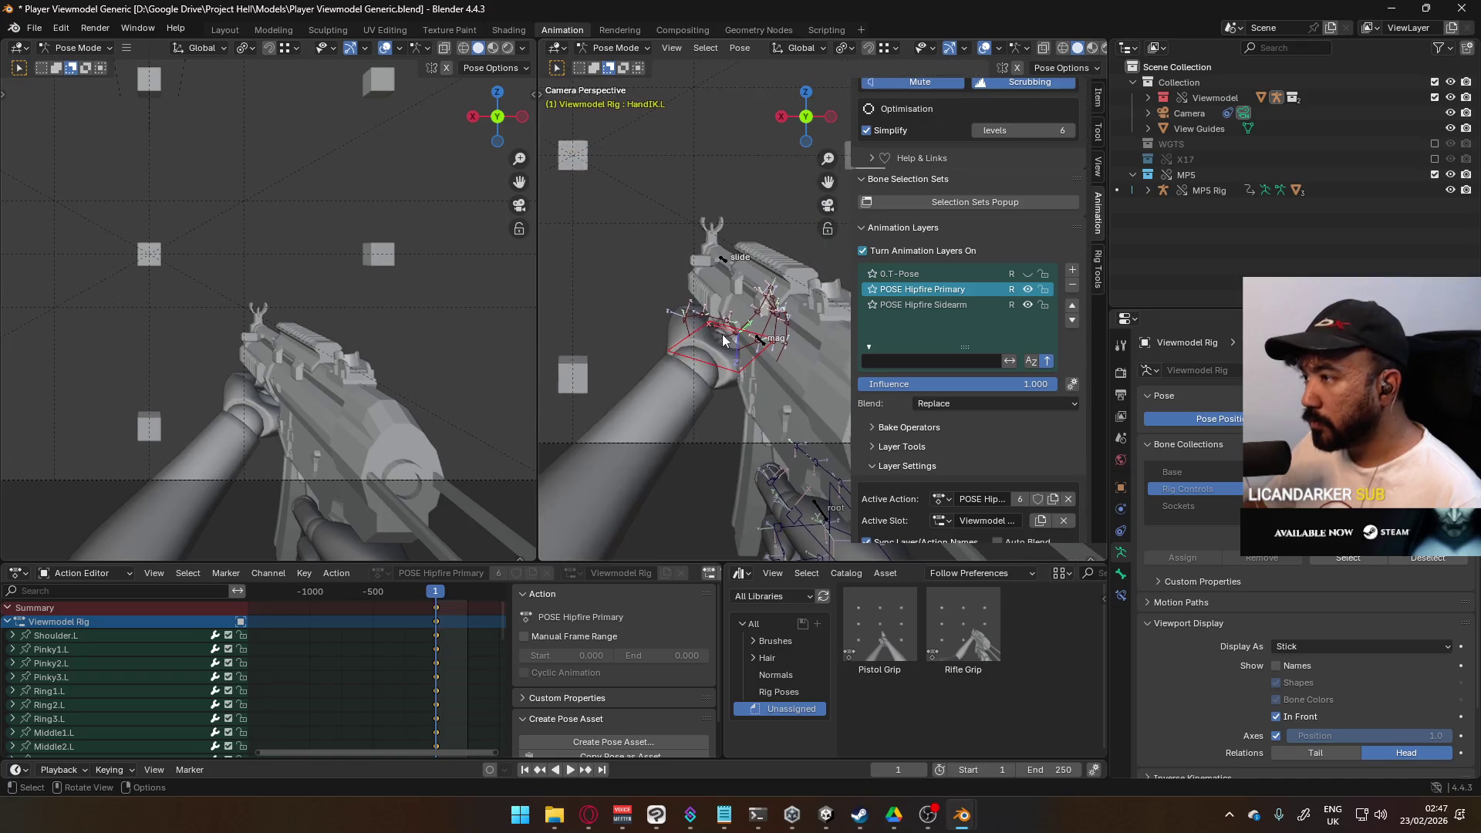
key(g)
key(z)
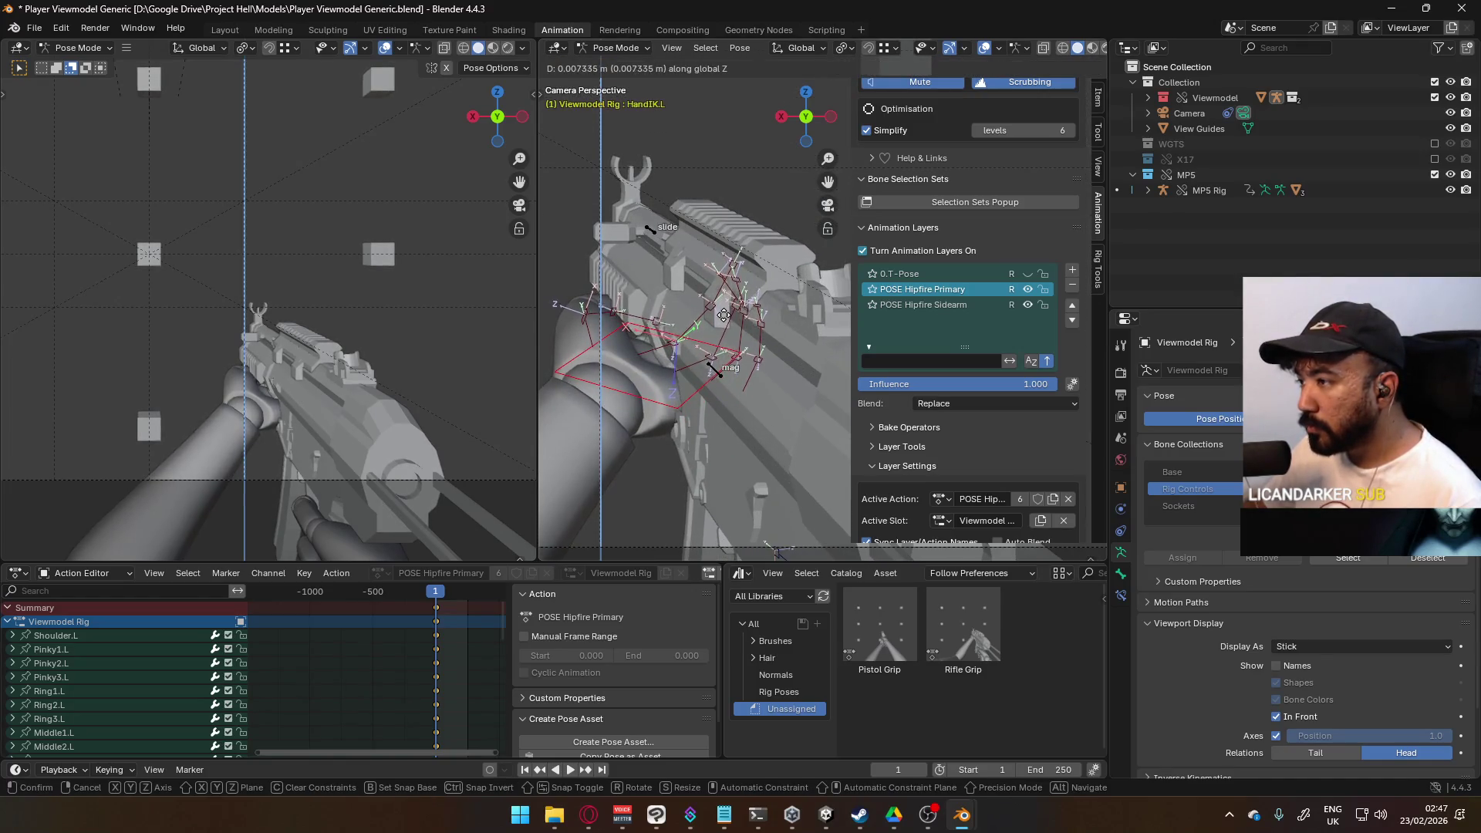
key(x)
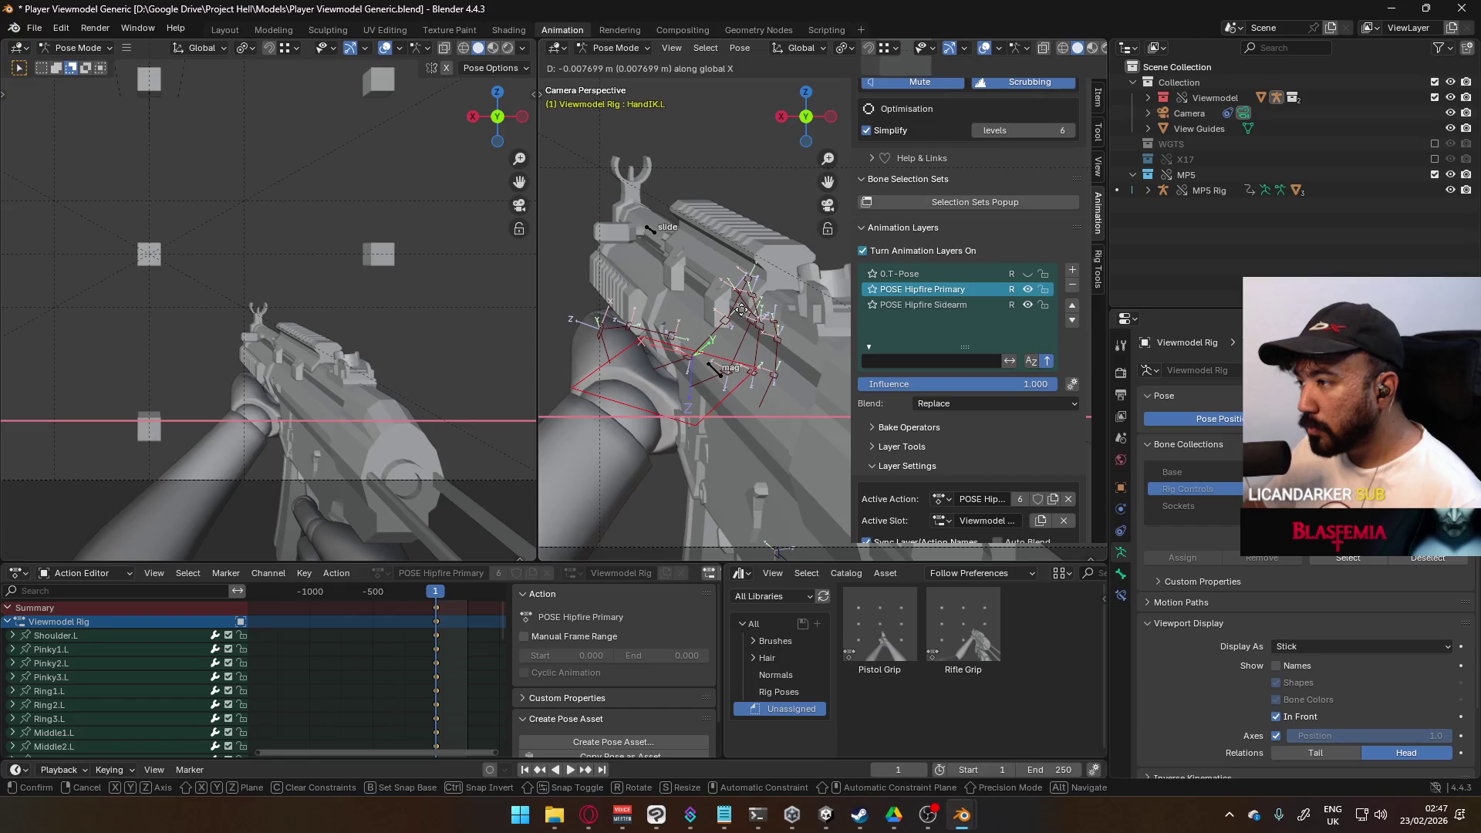
click(741, 310)
key(g)
key(z)
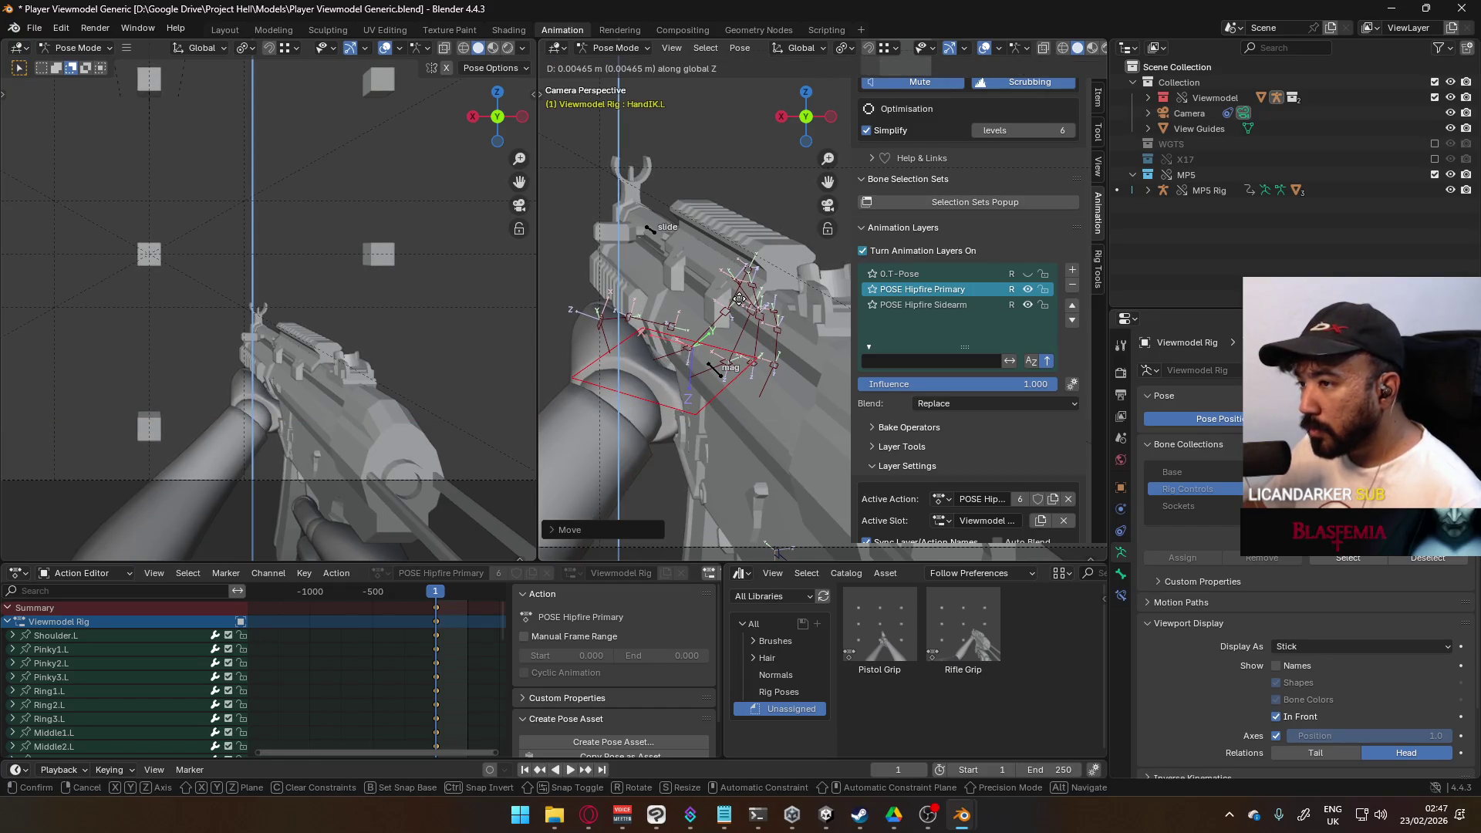
click(738, 303)
Step: Curl Pointer2.L about its local X axis by -9.85° and turn on the 0.T-Pose layer
mouse_move(738, 303)
middle_down()
mouse_move(600, 334)
mouse_move(753, 370)
mouse_move(668, 410)
mouse_move(703, 324)
mouse_move(754, 275)
mouse_move(665, 391)
middle_up()
scroll(760, 386, up, 5)
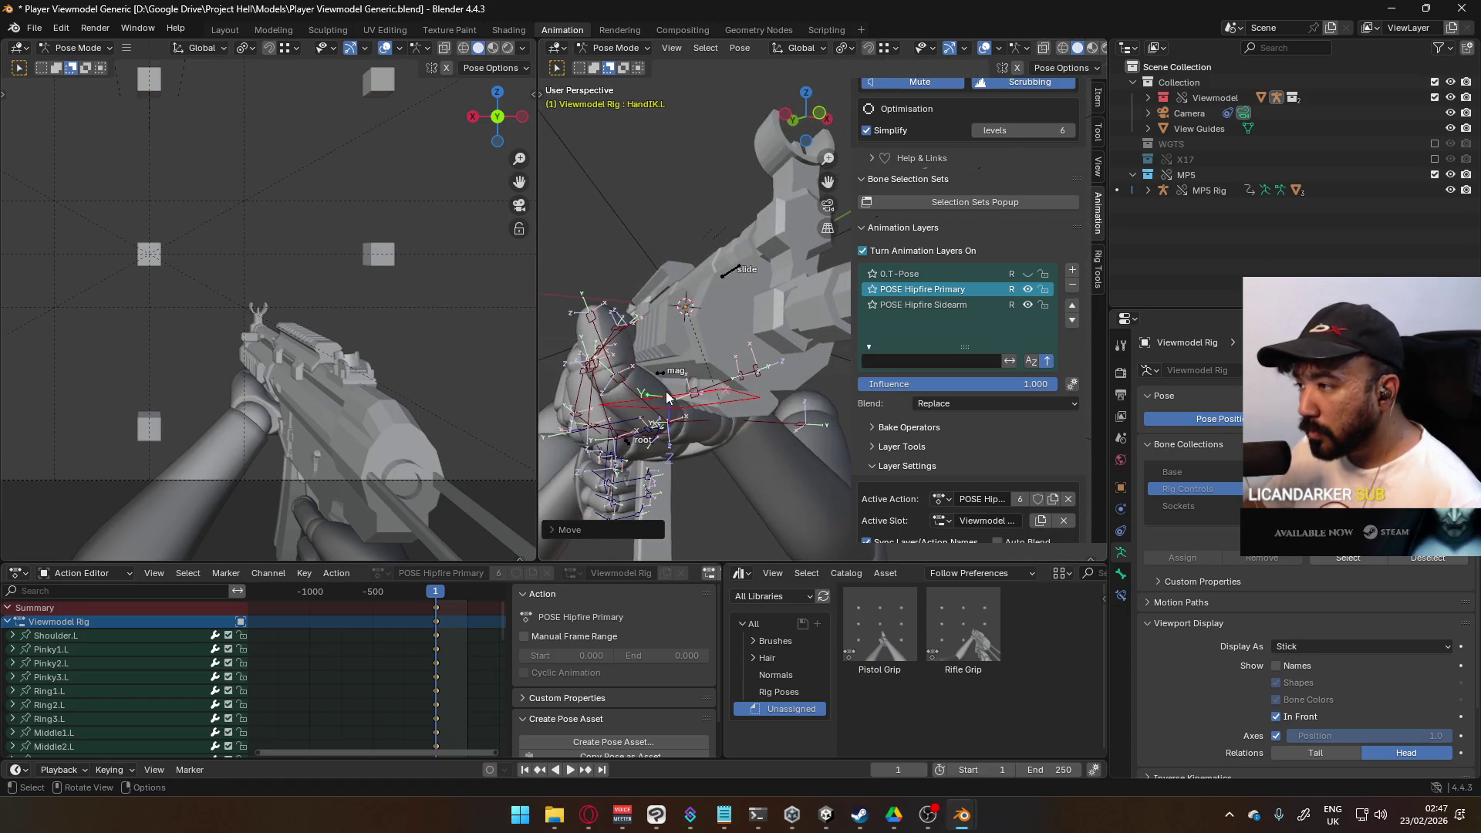
click(638, 402)
key(r)
key(x)
key(x)
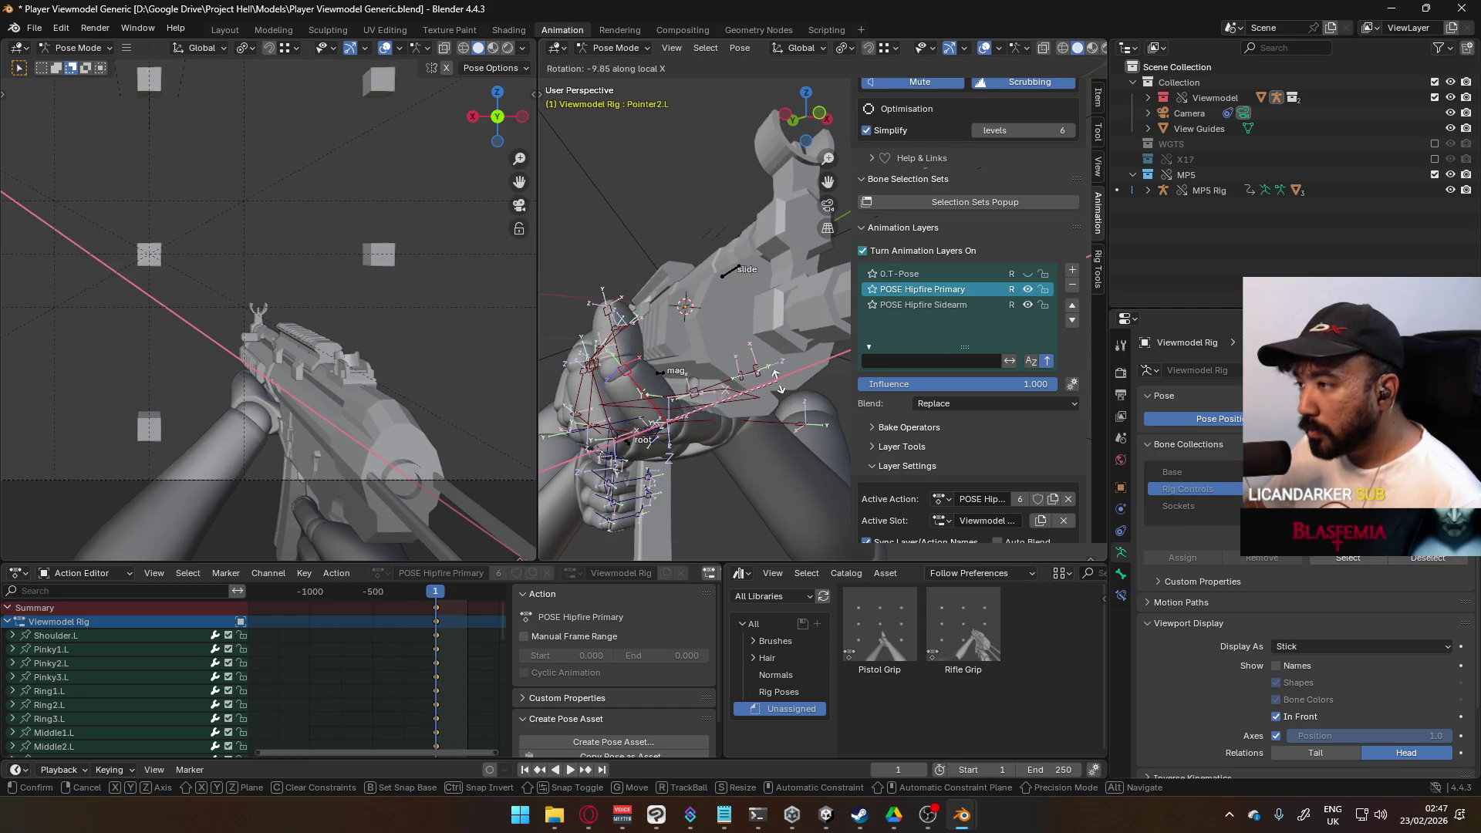
click(778, 386)
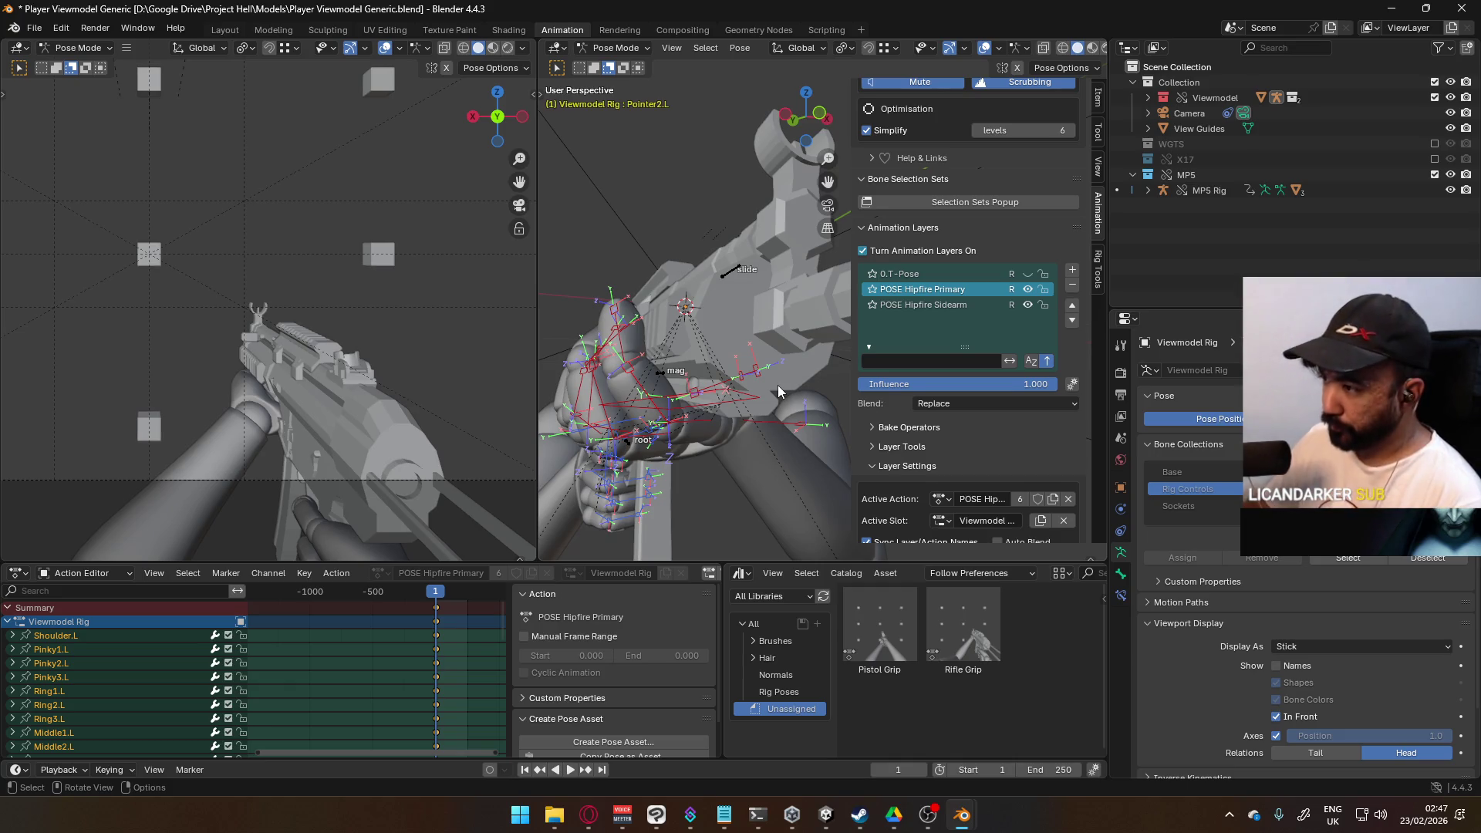
click(1028, 274)
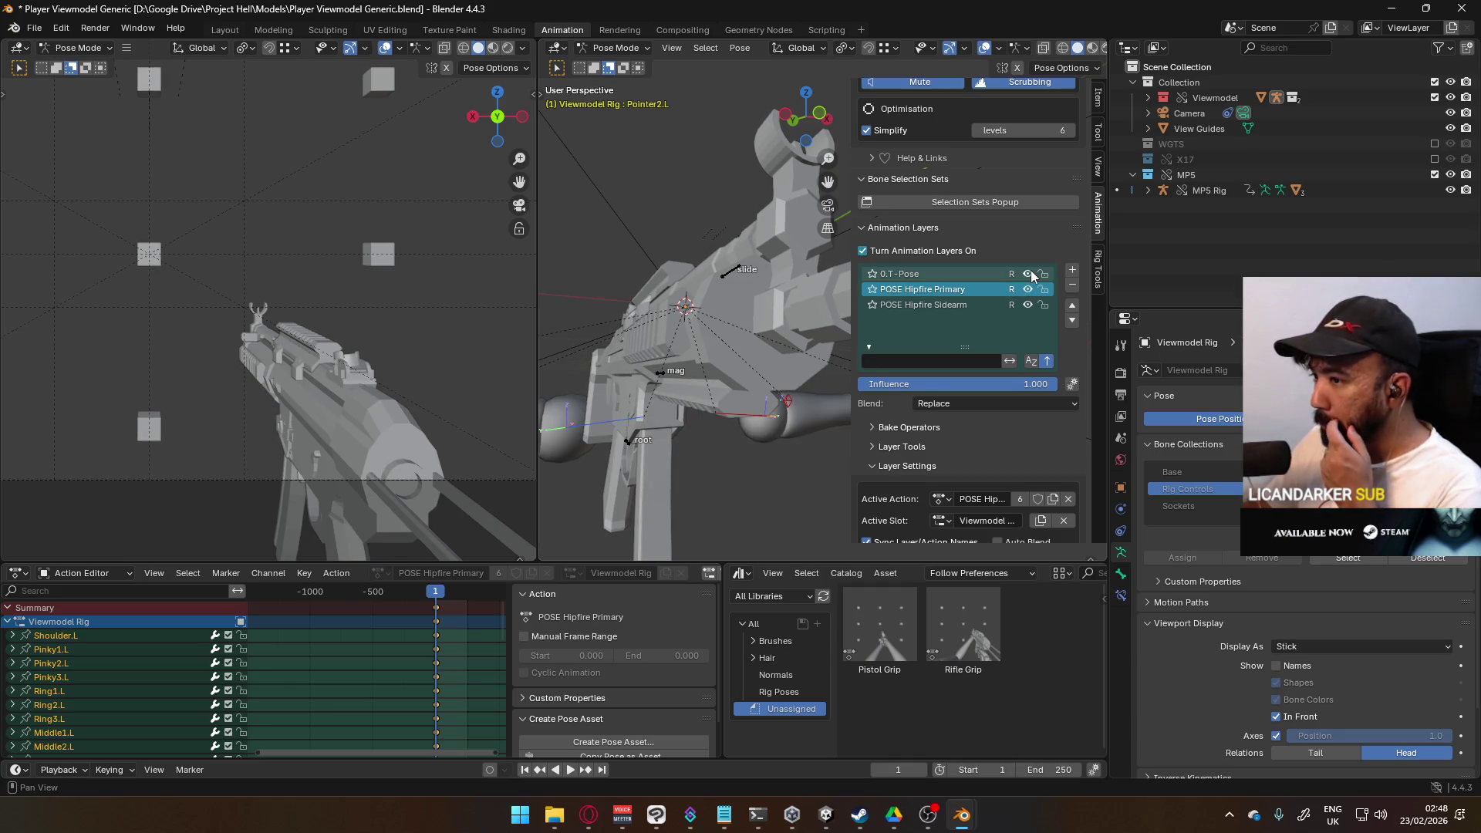
Step: Compare the pose against the 0.T-Pose layer, leave it hidden, and save the blend file
click(1031, 273)
click(1030, 271)
click(1030, 272)
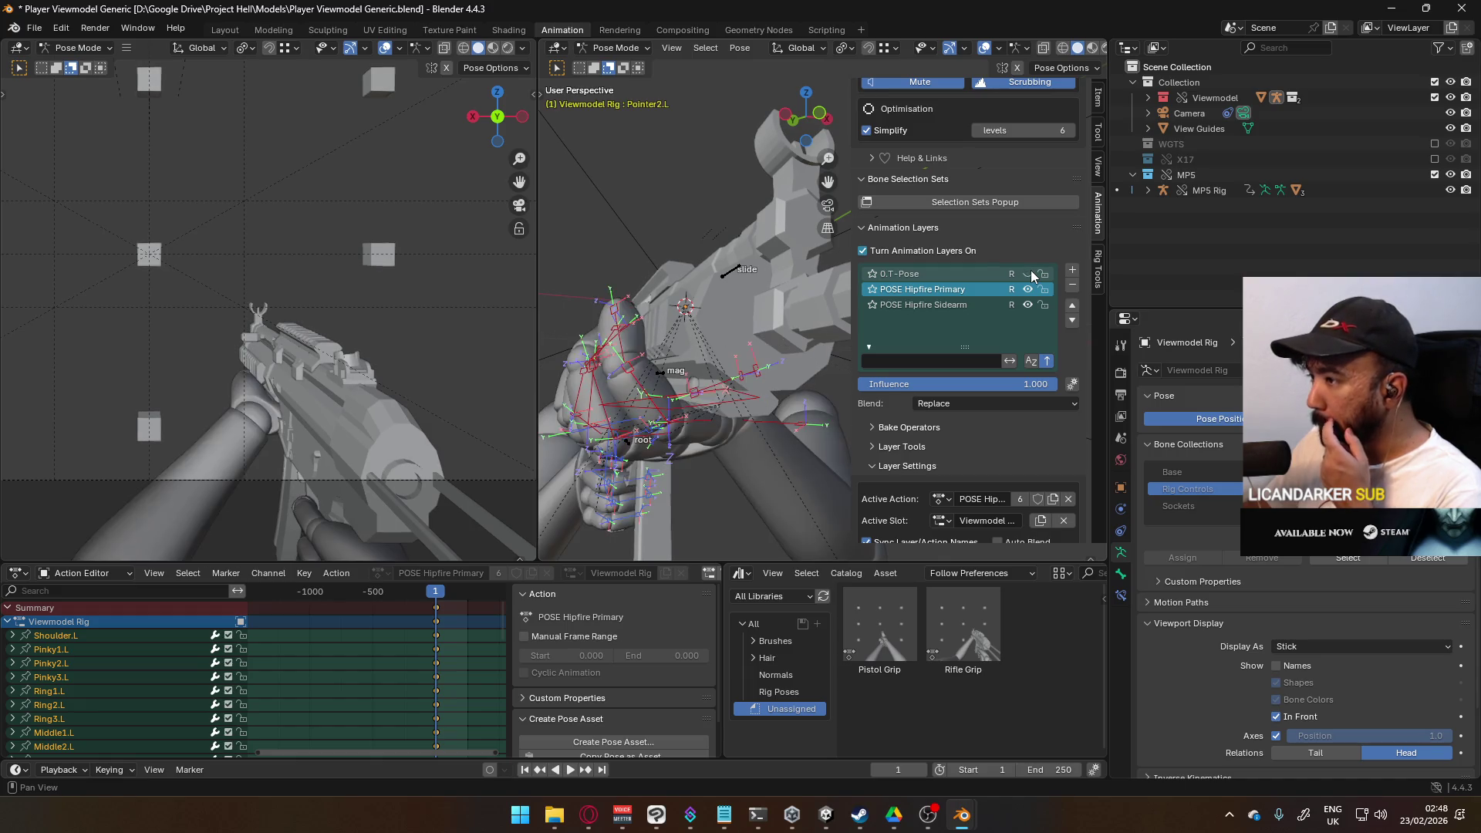
mouse_move(694, 339)
middle_down()
mouse_move(637, 344)
mouse_move(751, 389)
mouse_move(826, 363)
mouse_move(730, 238)
mouse_move(775, 378)
mouse_move(752, 339)
middle_up()
key(ctrl+s)
Step: Curl the Middle1.R finger bone toward the rifle grip
scroll(750, 335, up, 3)
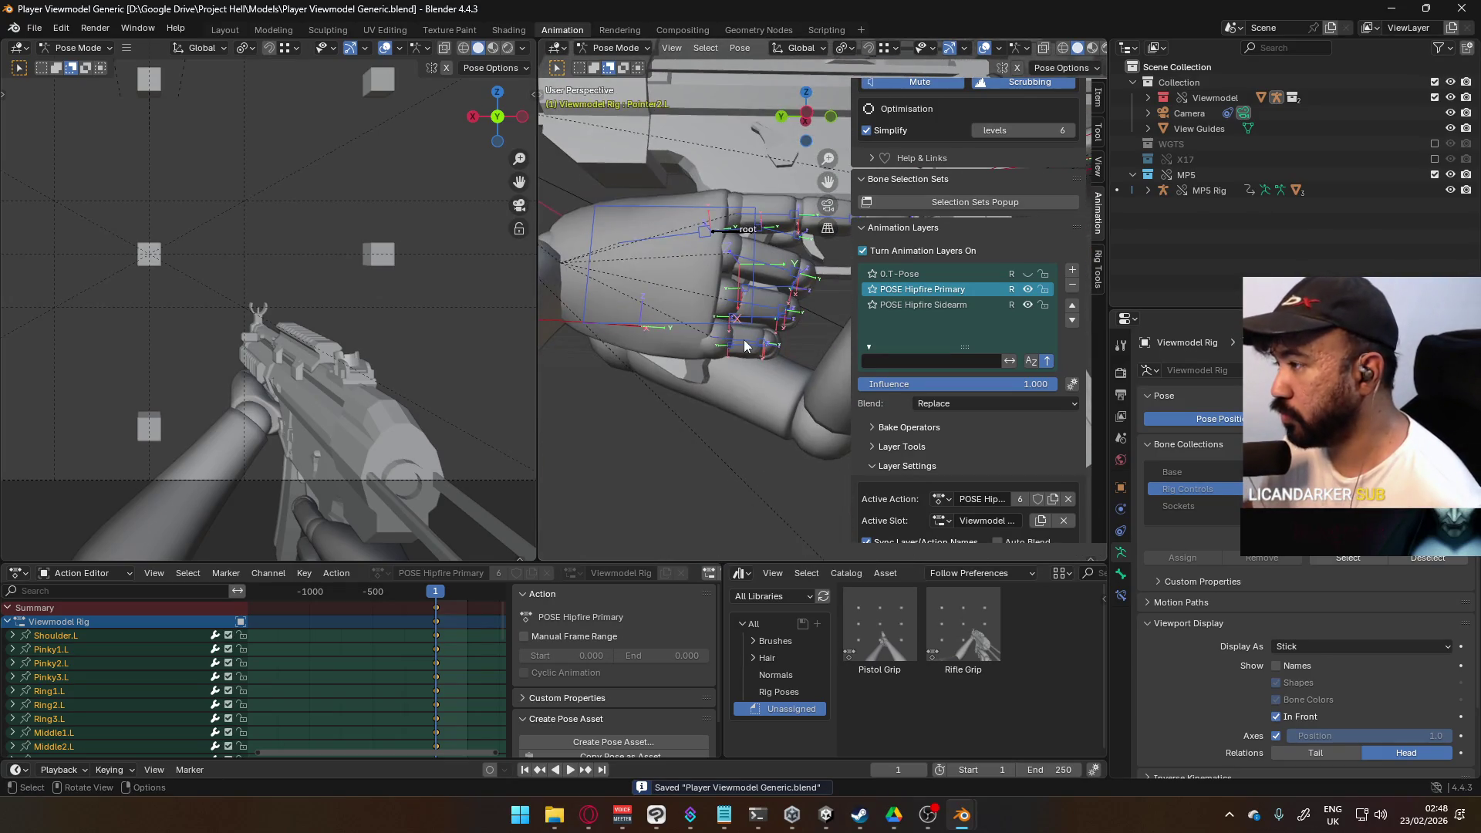
click(748, 330)
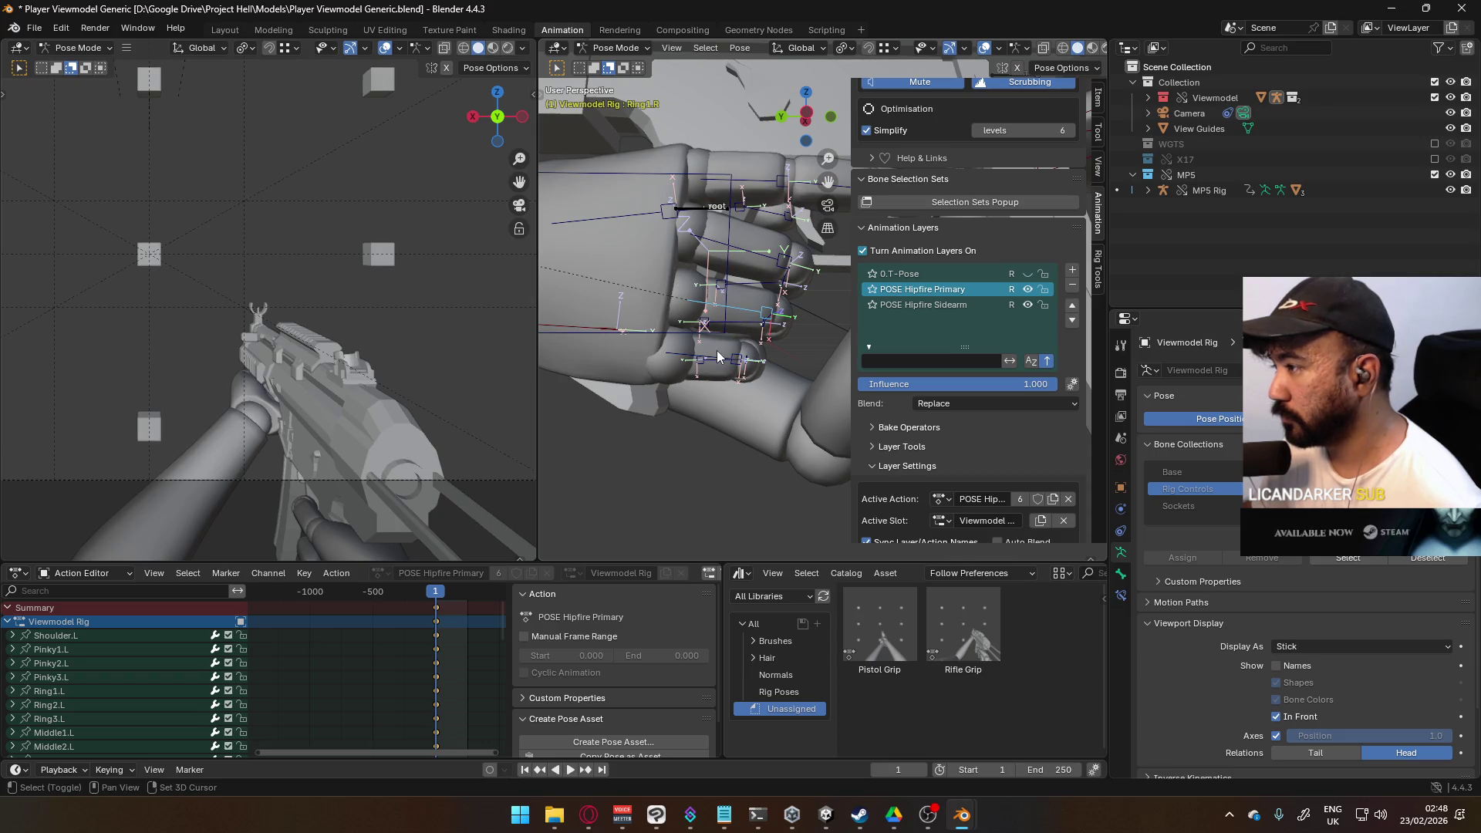
mouse_move(753, 286)
middle_down()
mouse_move(767, 340)
mouse_move(792, 331)
mouse_move(709, 289)
mouse_move(722, 269)
mouse_move(685, 333)
mouse_move(766, 316)
mouse_move(776, 289)
mouse_move(733, 330)
mouse_move(686, 304)
mouse_move(704, 310)
middle_up()
click(774, 353)
key(r)
click(803, 316)
Step: Curl the Pinky1.R bone inward around its local X axis
click(753, 303)
click(733, 330)
mouse_move(699, 398)
middle_down()
mouse_move(795, 316)
mouse_move(793, 293)
mouse_move(719, 394)
mouse_move(838, 378)
mouse_move(810, 422)
mouse_move(794, 395)
mouse_move(735, 385)
mouse_move(598, 409)
mouse_move(633, 281)
mouse_move(658, 251)
mouse_move(779, 319)
mouse_move(708, 308)
mouse_move(711, 348)
middle_up()
click(794, 316)
key(r)
key(x)
key(x)
click(788, 328)
Step: Rotate the selected Middle1.R bones twice around local X to tighten the fist
shift+click(684, 270)
middle_drag(684, 270, 826, 331)
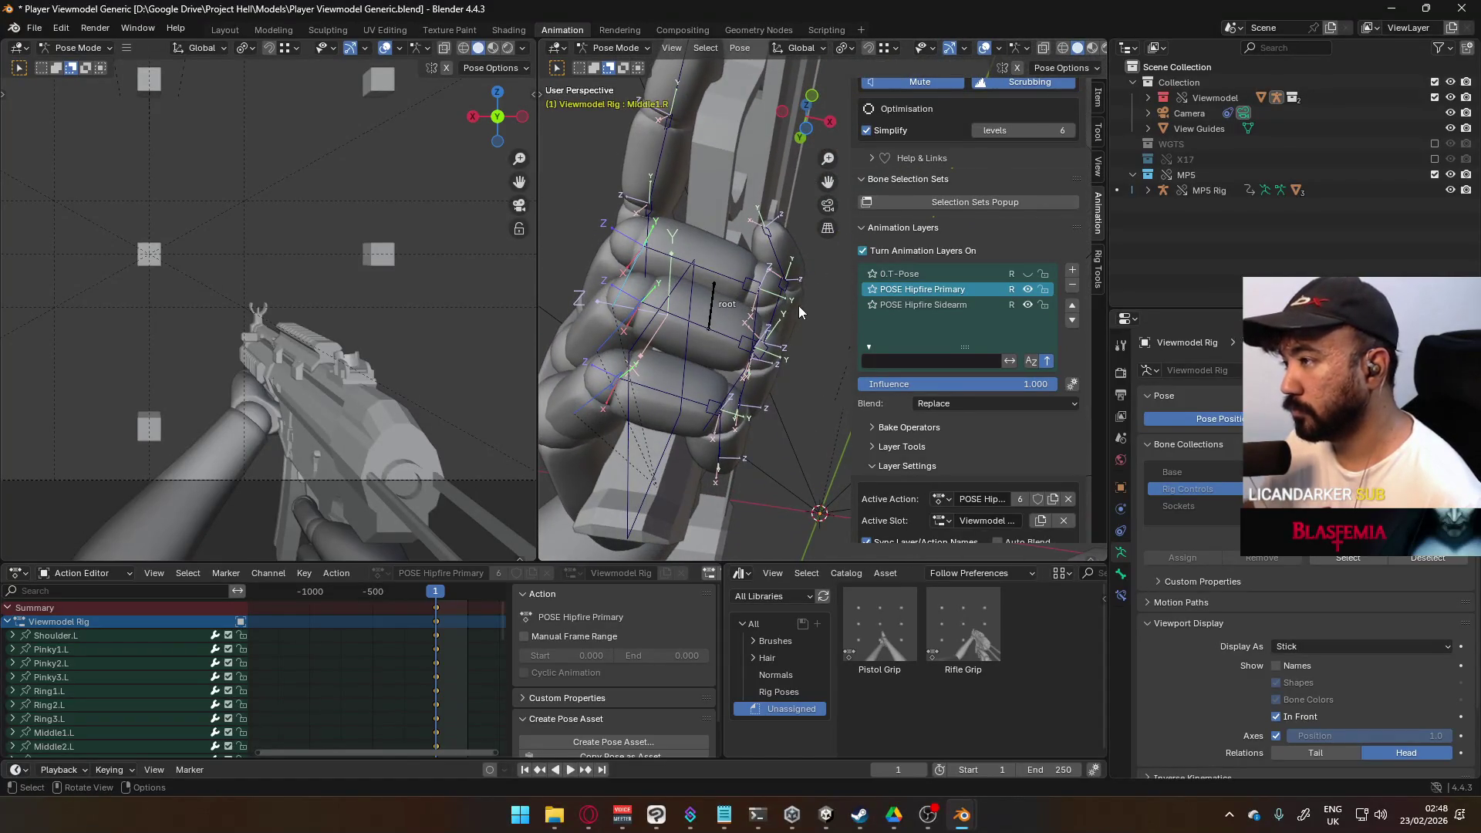
key(r)
key(x)
key(x)
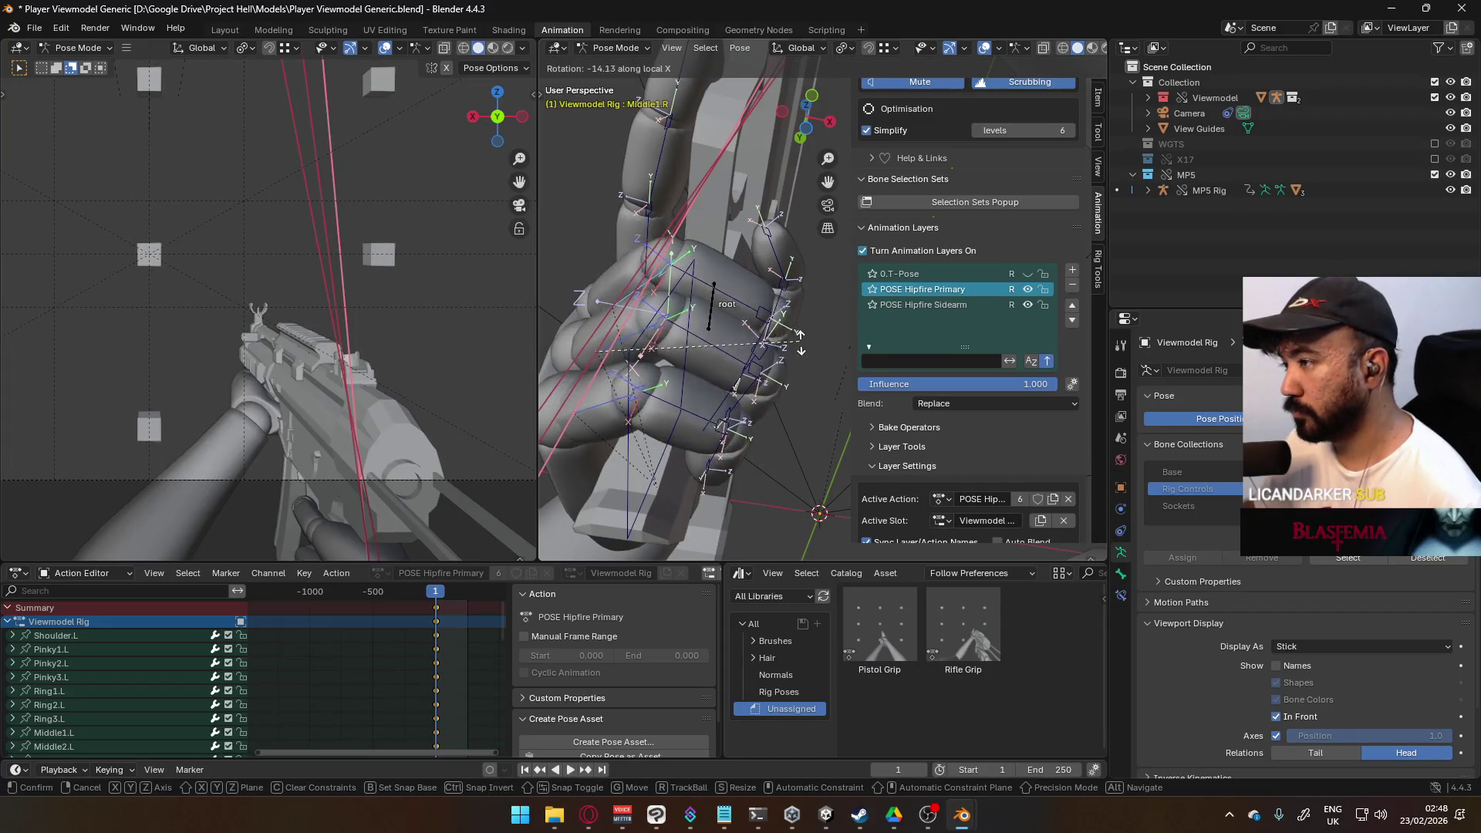
click(795, 352)
mouse_move(796, 352)
middle_down()
mouse_move(784, 317)
mouse_move(790, 340)
mouse_move(704, 385)
middle_up()
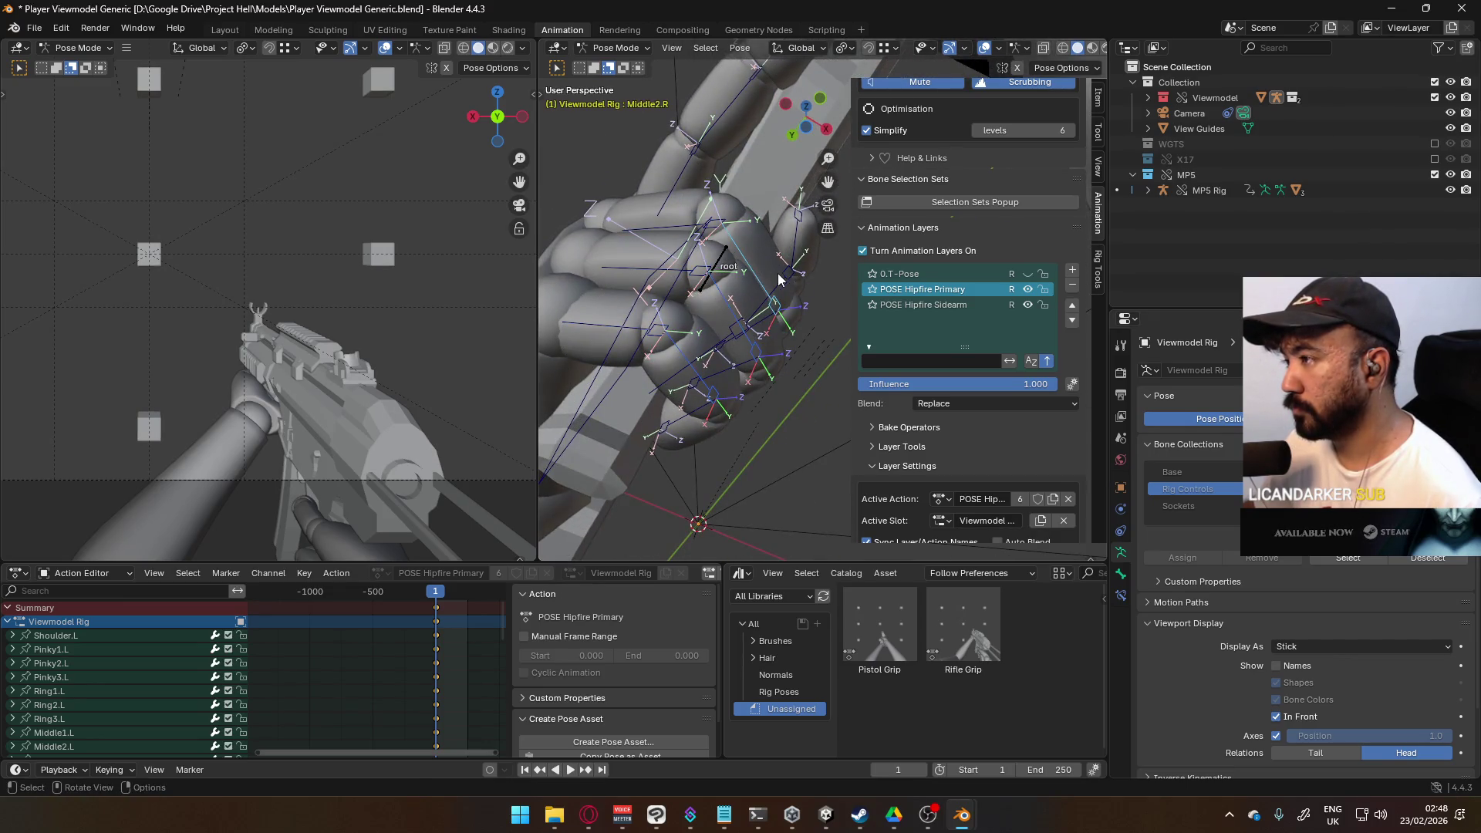
key(r)
key(x)
key(x)
click(789, 299)
mouse_move(788, 293)
middle_down()
mouse_move(724, 244)
mouse_move(743, 289)
mouse_move(825, 303)
mouse_move(790, 271)
mouse_move(719, 307)
mouse_move(650, 185)
mouse_move(660, 124)
mouse_move(740, 309)
mouse_move(759, 297)
mouse_move(746, 211)
mouse_move(791, 270)
middle_up()
Step: Bend the Pinky3.R and Ring3.R fingertips around local X to close over the grip
click(701, 291)
key(r)
key(x)
key(x)
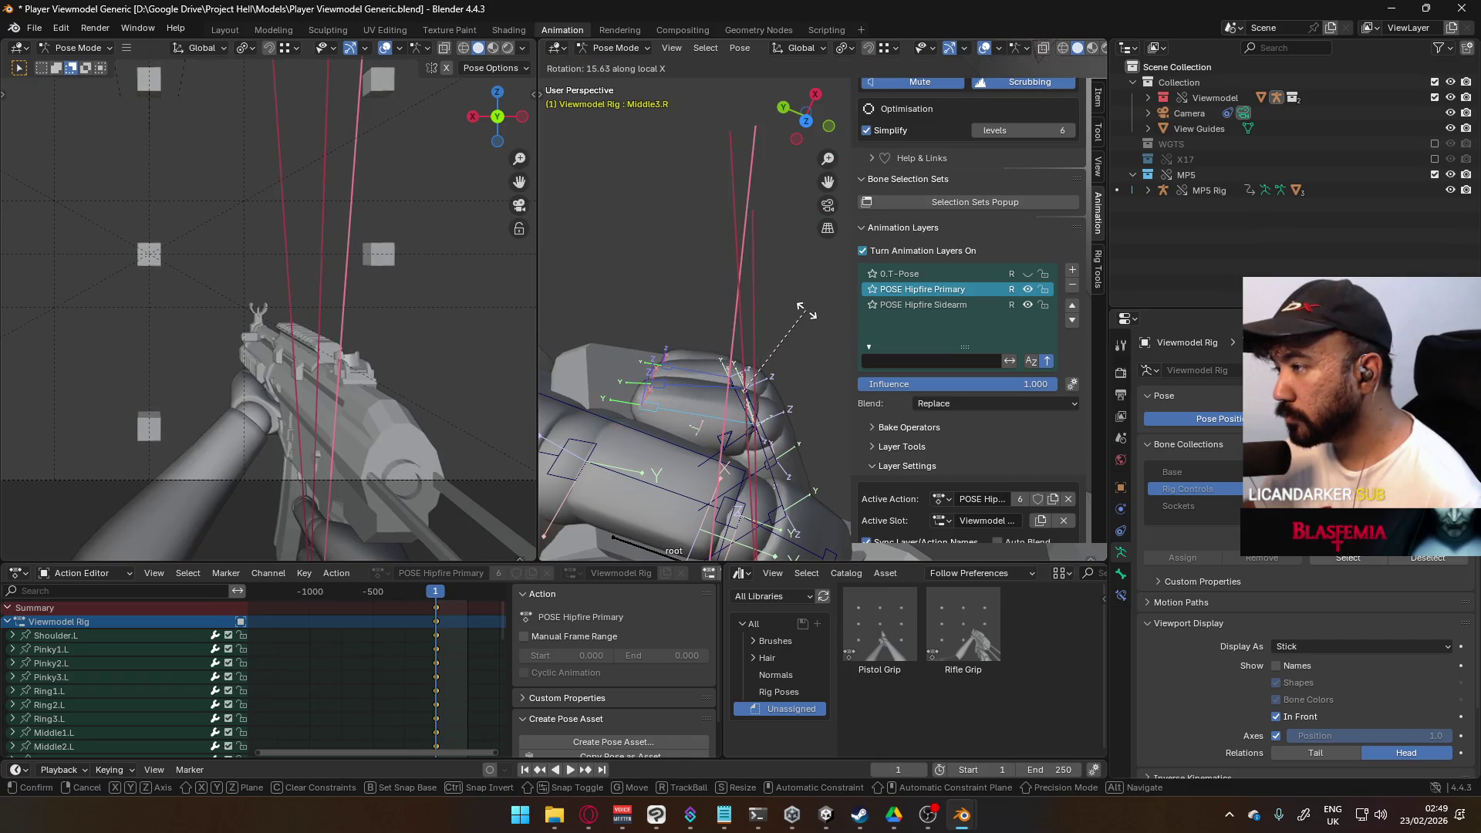
click(795, 298)
mouse_move(737, 303)
middle_down()
mouse_move(651, 292)
mouse_move(706, 311)
middle_up()
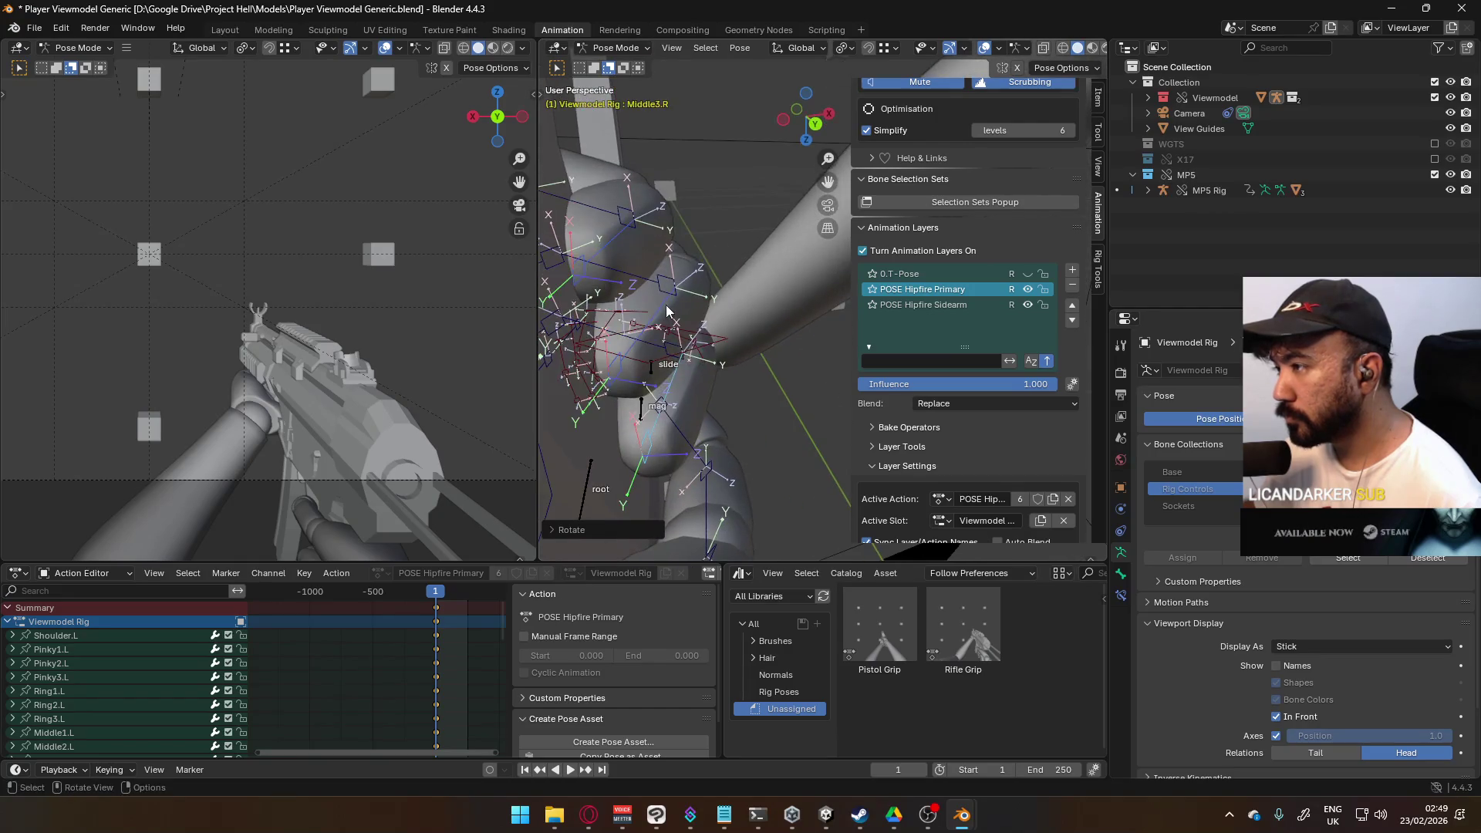
click(705, 312)
key(r)
key(x)
key(x)
click(710, 312)
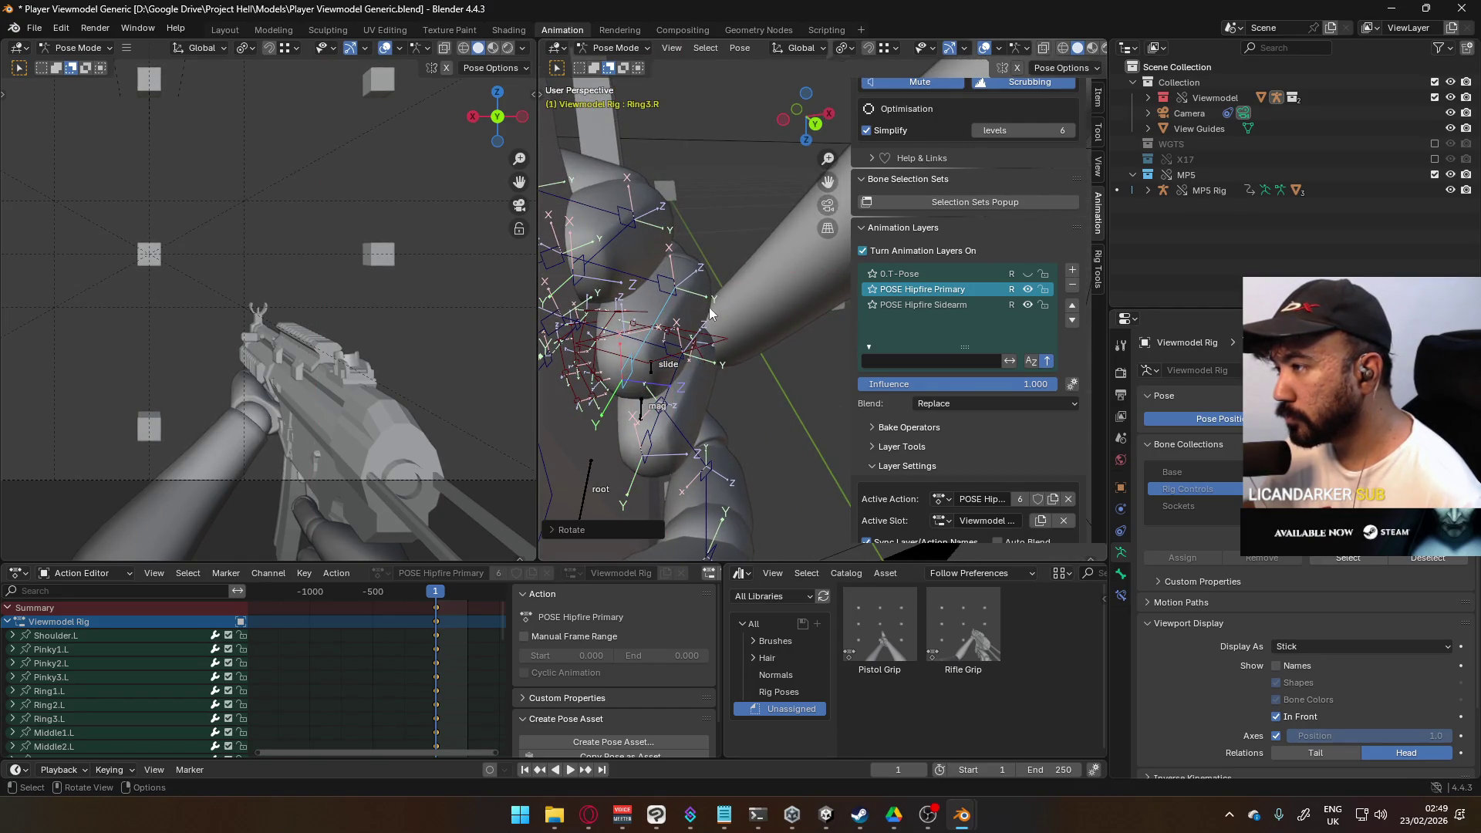
click(629, 246)
mouse_move(628, 246)
middle_down()
mouse_move(759, 377)
mouse_move(659, 316)
mouse_move(708, 341)
mouse_move(734, 327)
mouse_move(751, 354)
mouse_move(619, 347)
mouse_move(667, 354)
middle_up()
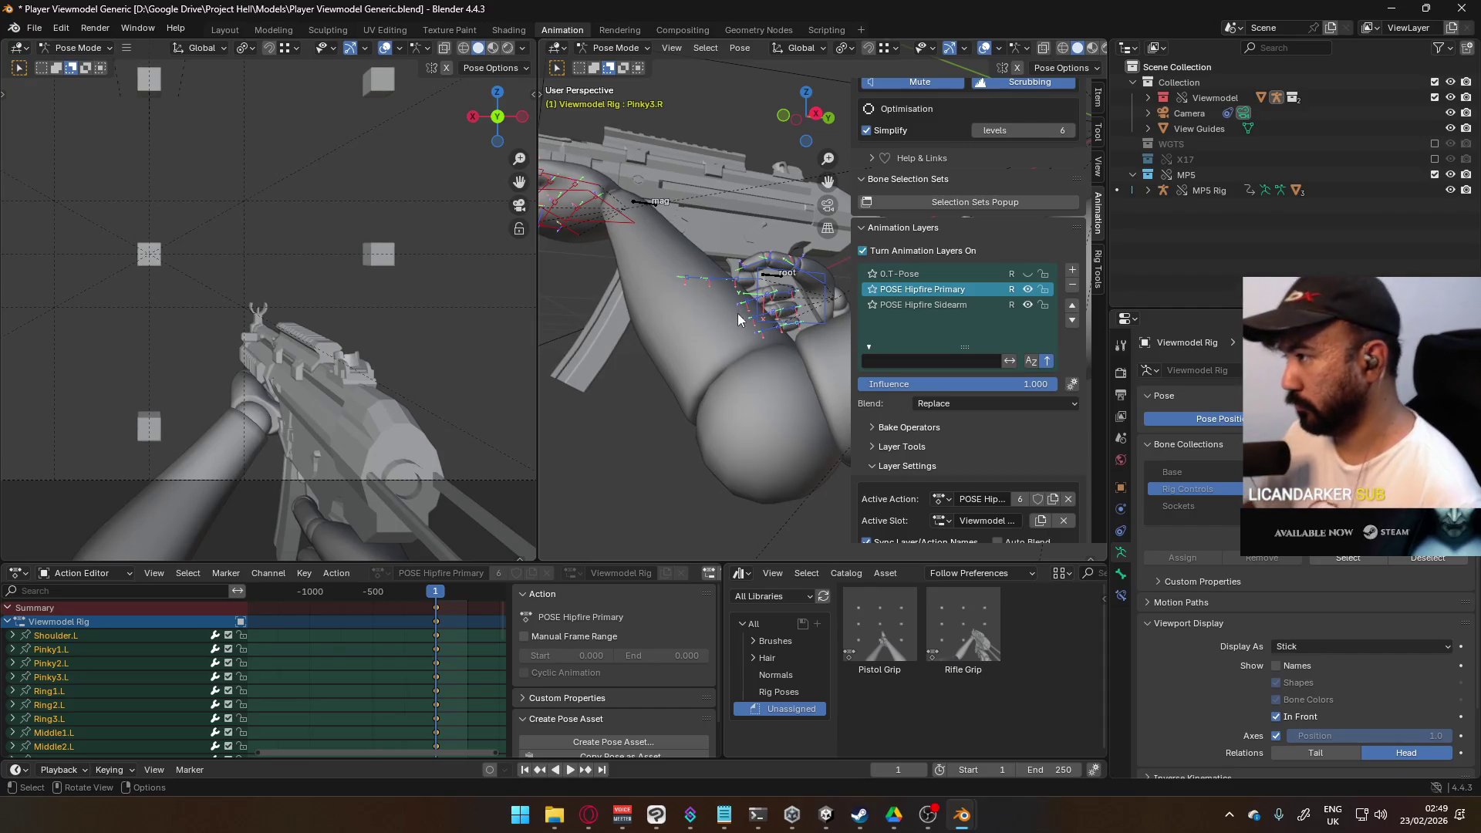
Step: Copy the current pose to the clipboard with Copy Pose
right_click(756, 306)
click(761, 283)
right_click(760, 282)
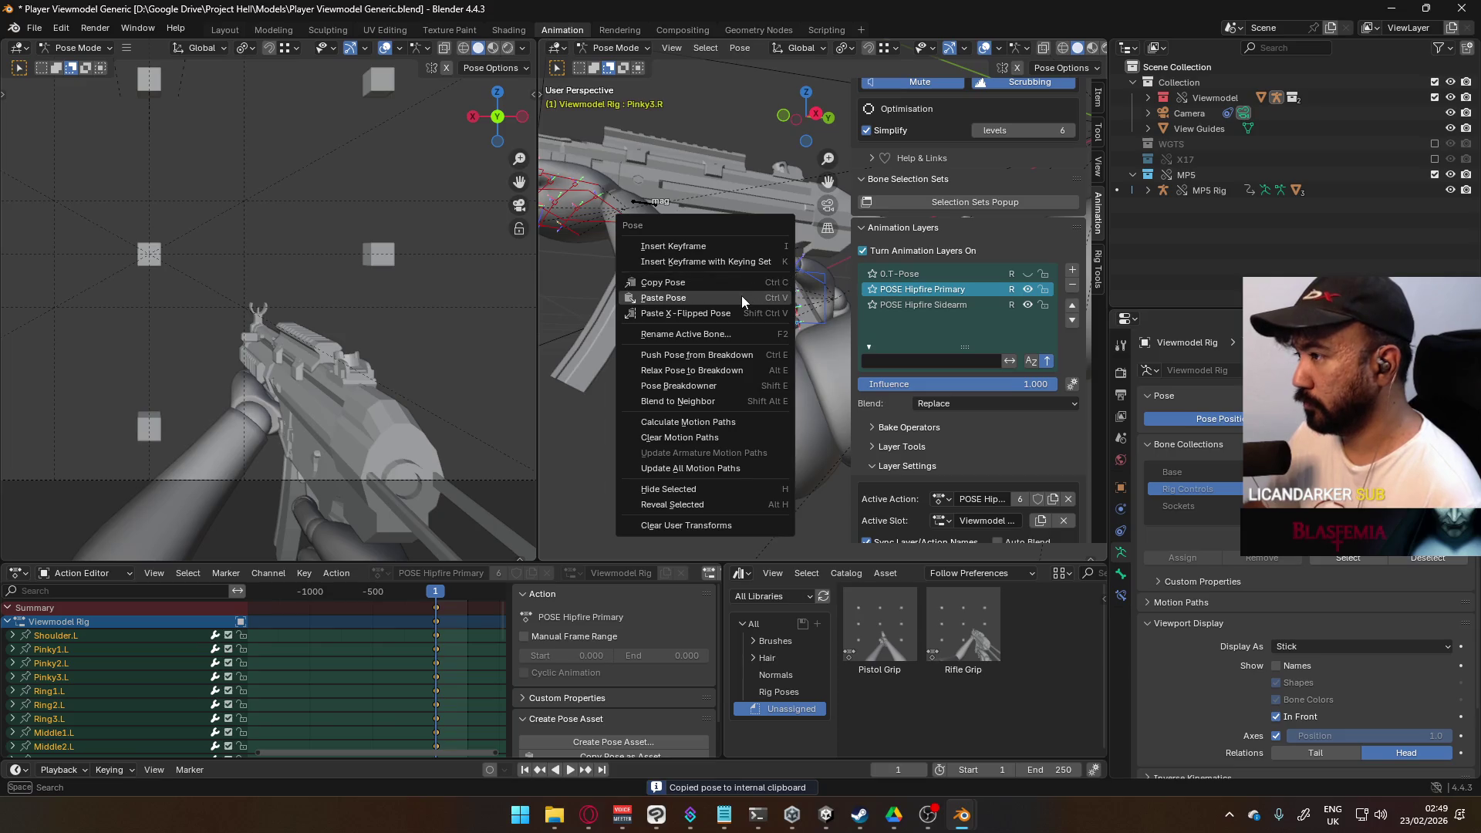
click(741, 296)
Step: Switch to the Right Ortho view and rotate Thumb1.R toward the grip
mouse_move(737, 306)
middle_down()
mouse_move(755, 294)
mouse_move(701, 405)
mouse_move(762, 382)
mouse_move(804, 337)
middle_up()
key(KP_3)
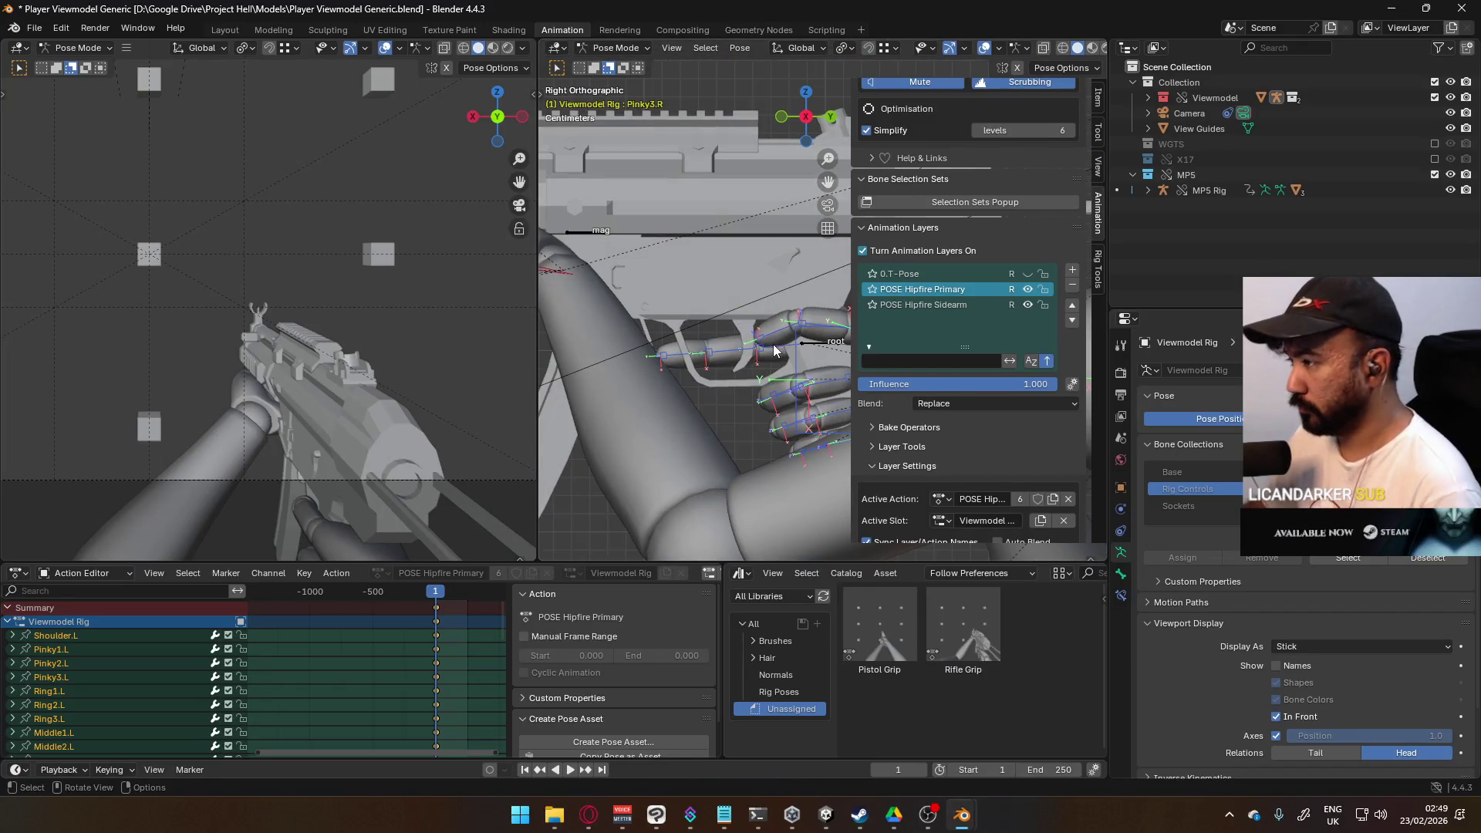
scroll(687, 294, up, 5)
mouse_move(738, 345)
shift+middle_down()
mouse_move(710, 350)
mouse_move(752, 294)
shift+middle_up()
click(752, 293)
key(r)
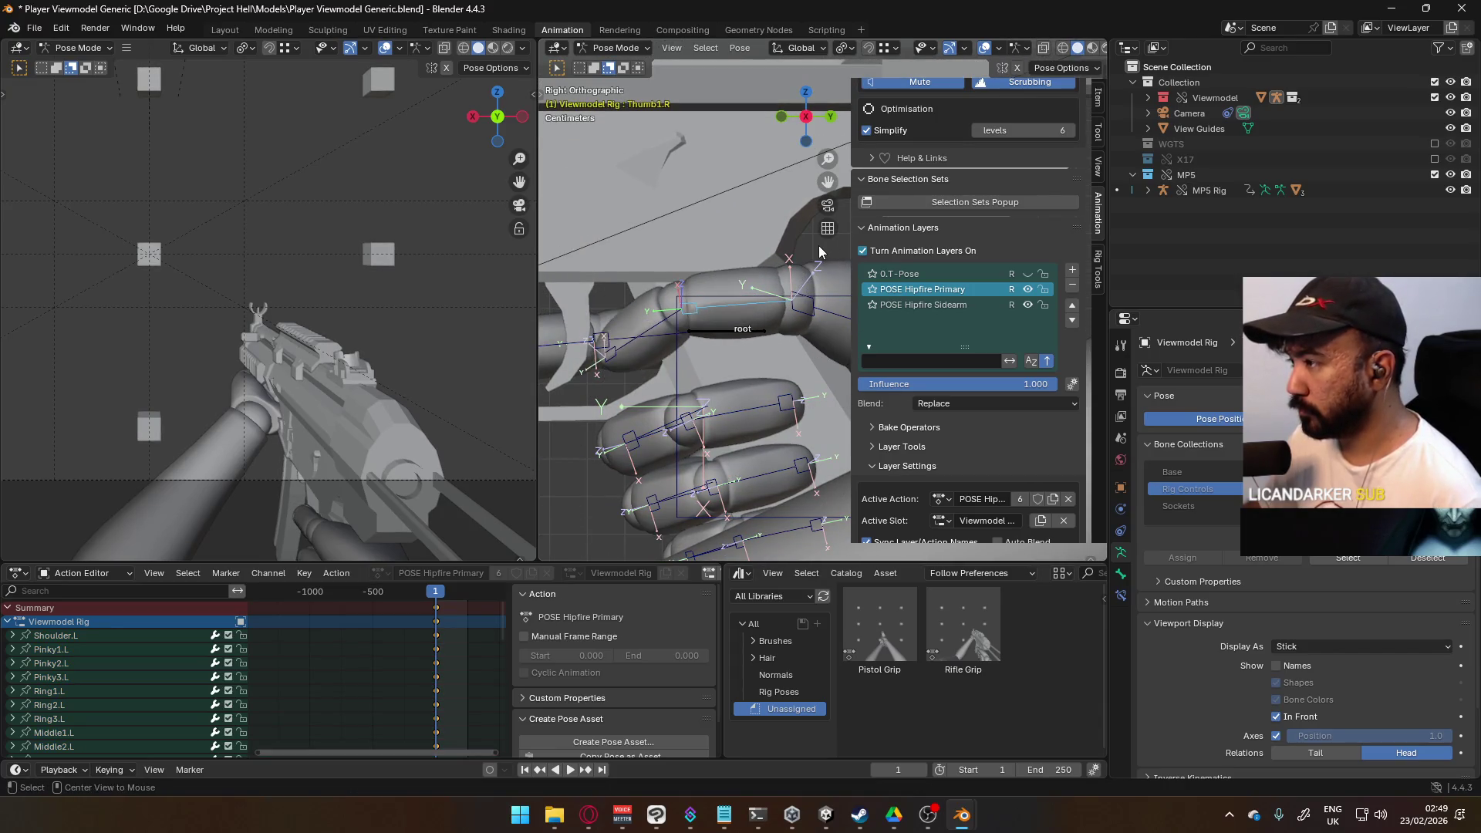
click(683, 330)
Step: Bend Thumb2.R around local X and rotate the thumb base so it closes over the grip
click(686, 344)
click(672, 353)
key(r)
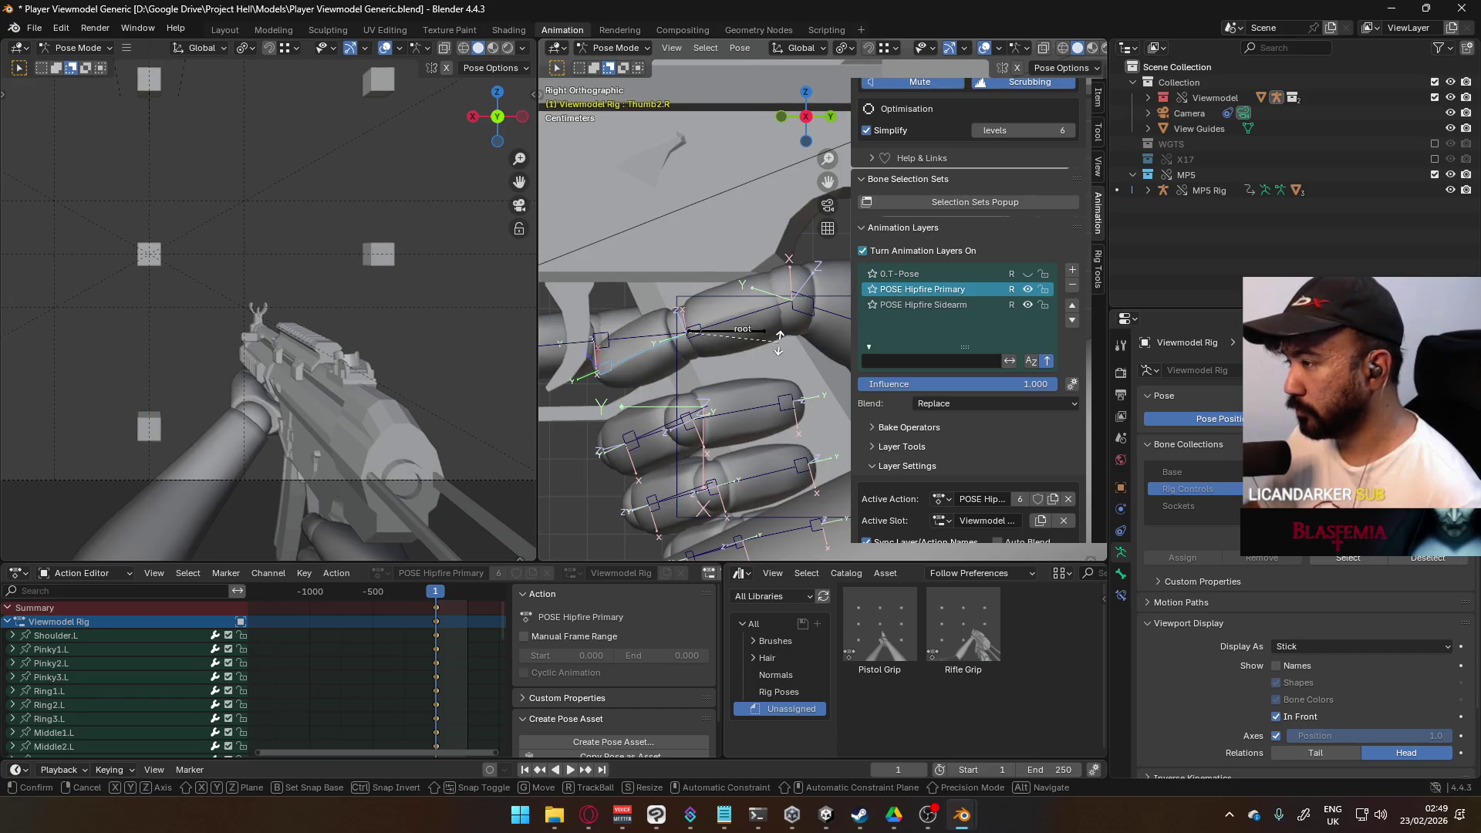
key(x)
key(x)
click(763, 287)
mouse_move(706, 298)
middle_down()
mouse_move(876, 309)
mouse_move(906, 335)
mouse_move(735, 375)
mouse_move(802, 360)
mouse_move(647, 296)
mouse_move(729, 281)
middle_up()
key(r)
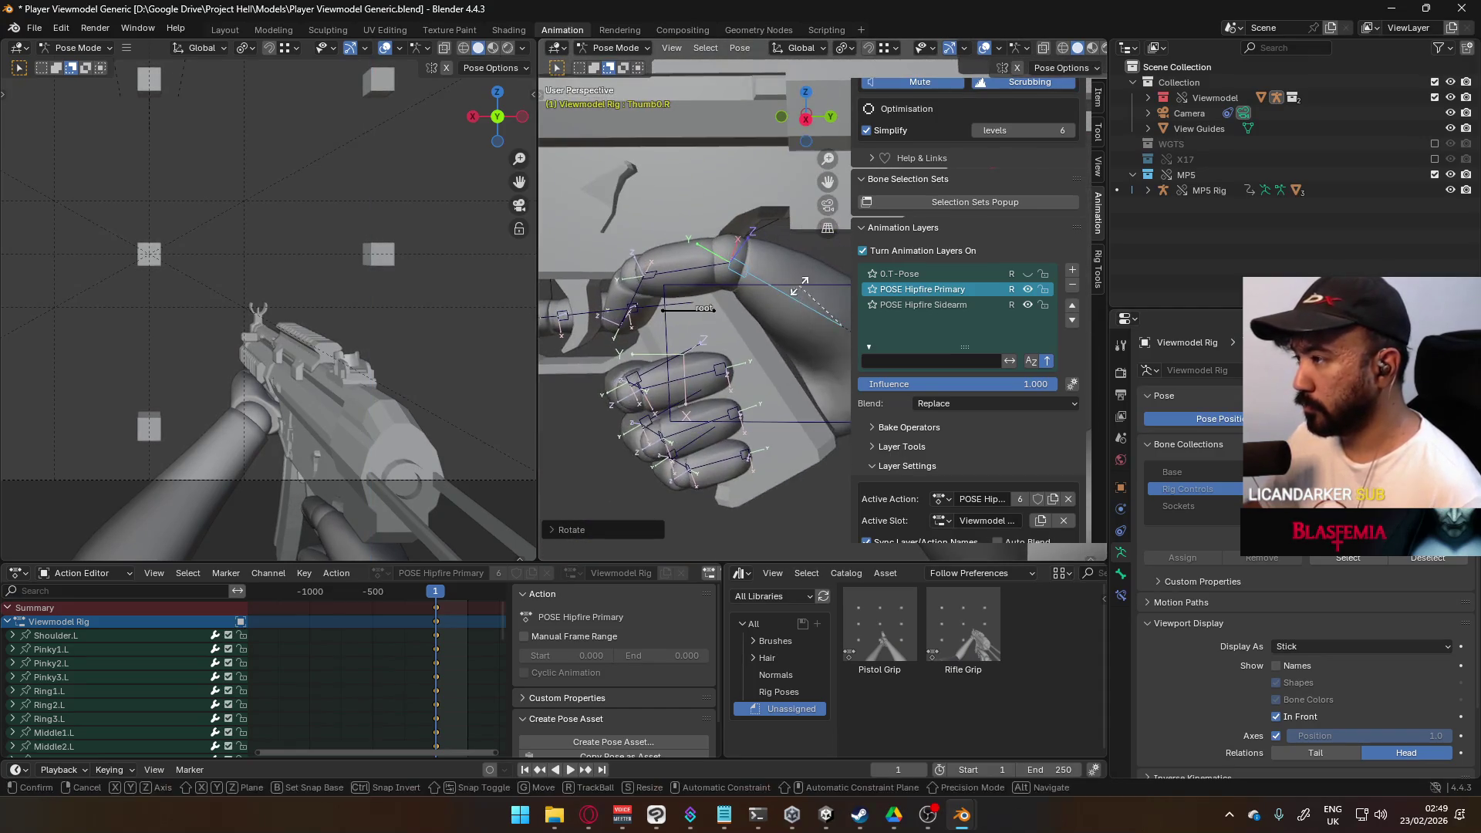
click(760, 276)
mouse_move(664, 335)
middle_down()
mouse_move(888, 331)
mouse_move(832, 326)
middle_up()
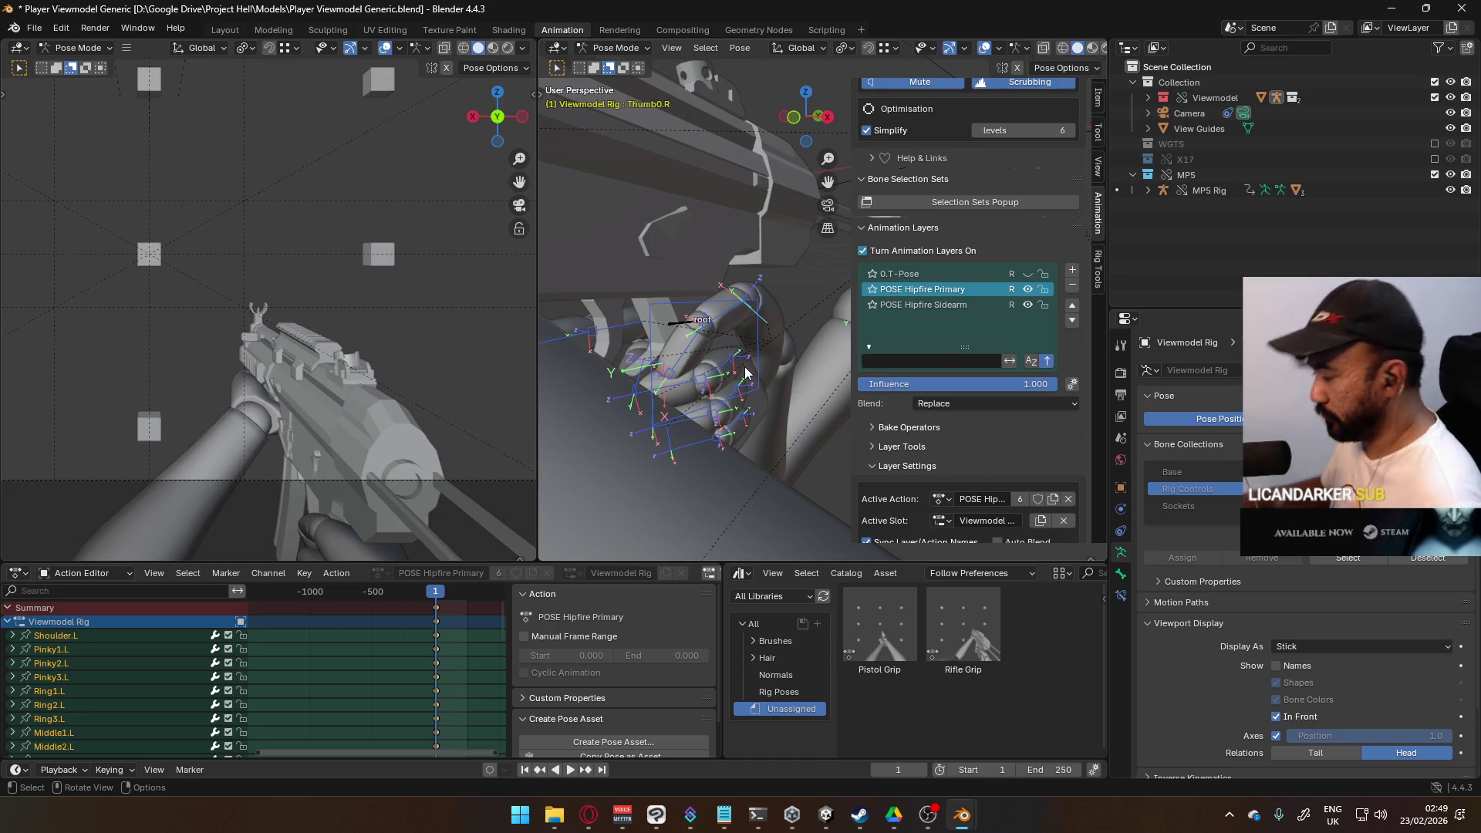
Step: Delete the old Rifle Grip pose asset from the Asset Browser
click(952, 630)
right_click(951, 630)
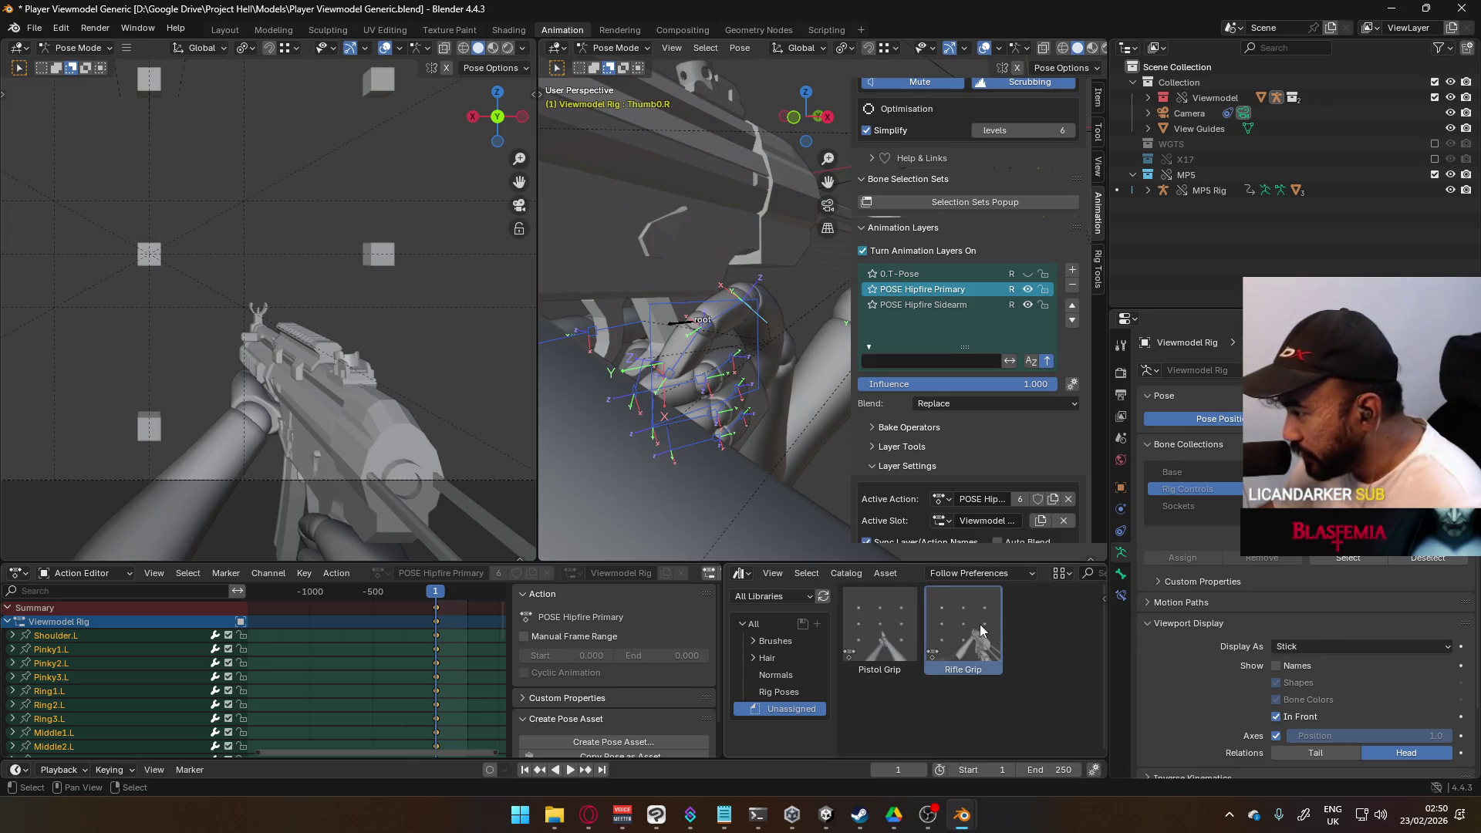
right_click(978, 633)
click(697, 430)
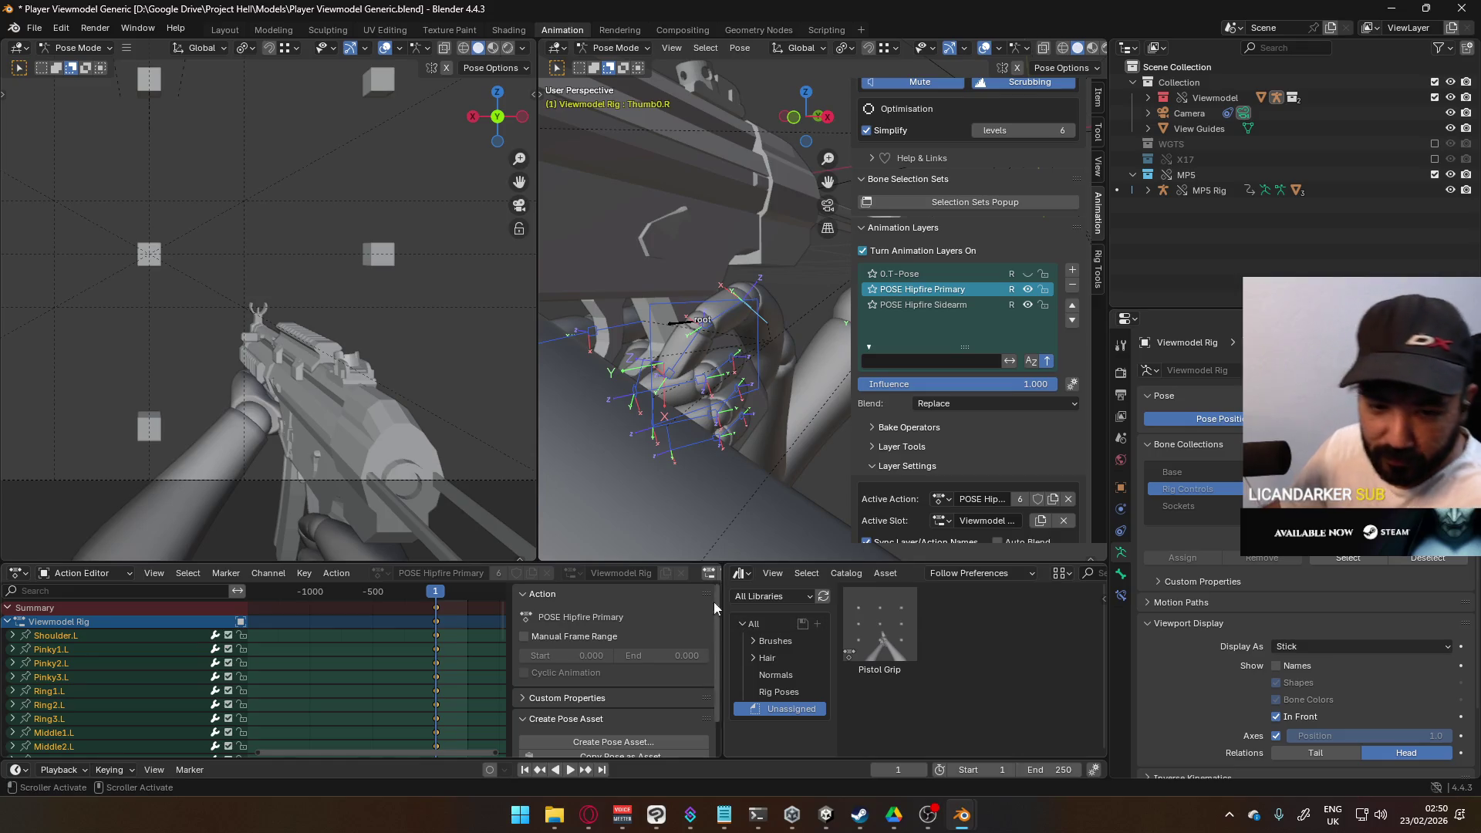
Step: Save the current hand pose as a new pose asset named Rifle Grip
scroll(642, 701, down, 1)
click(645, 710)
text(Rifle Grip)
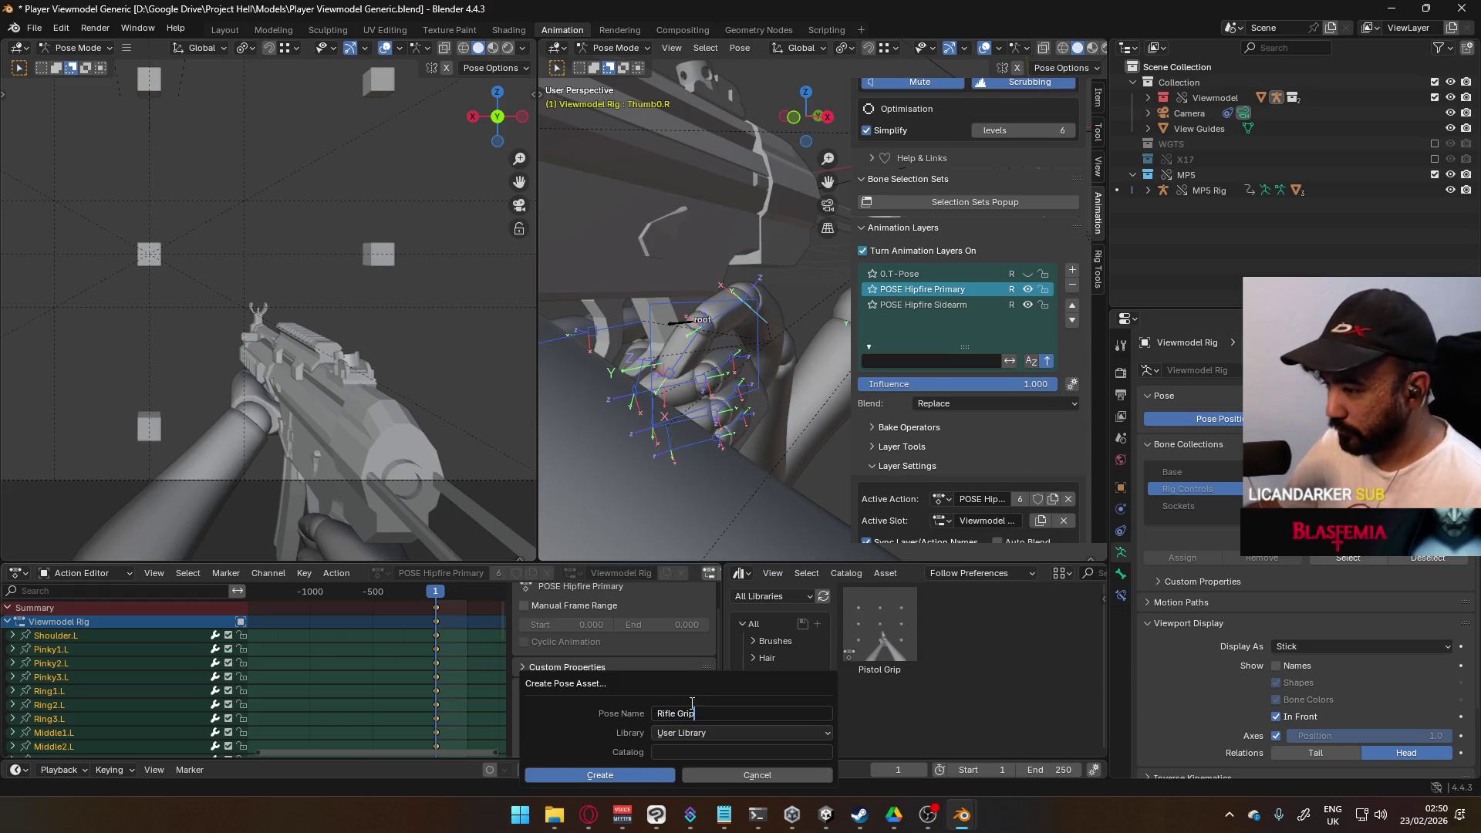
click(625, 774)
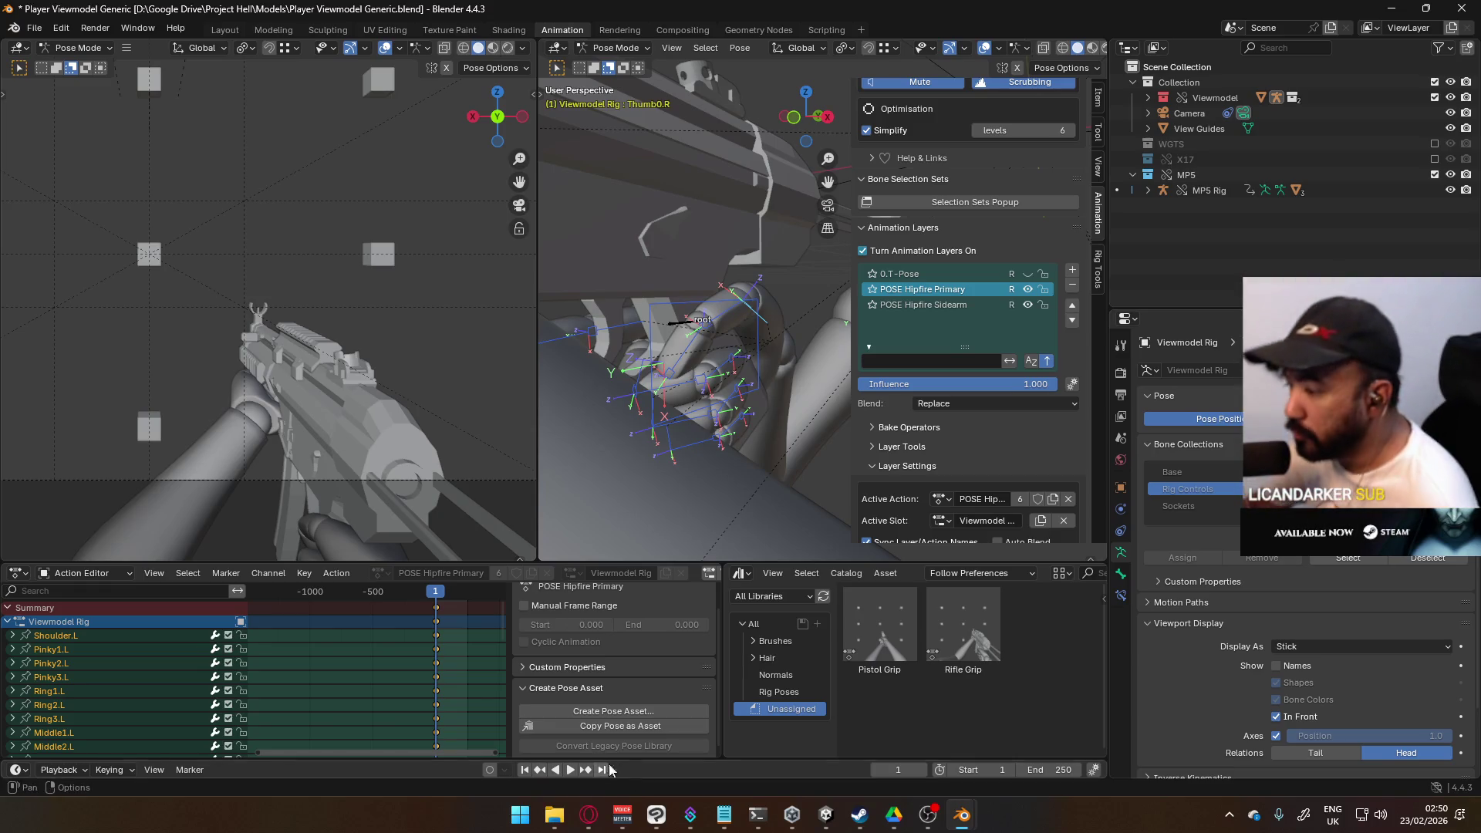
click(589, 815)
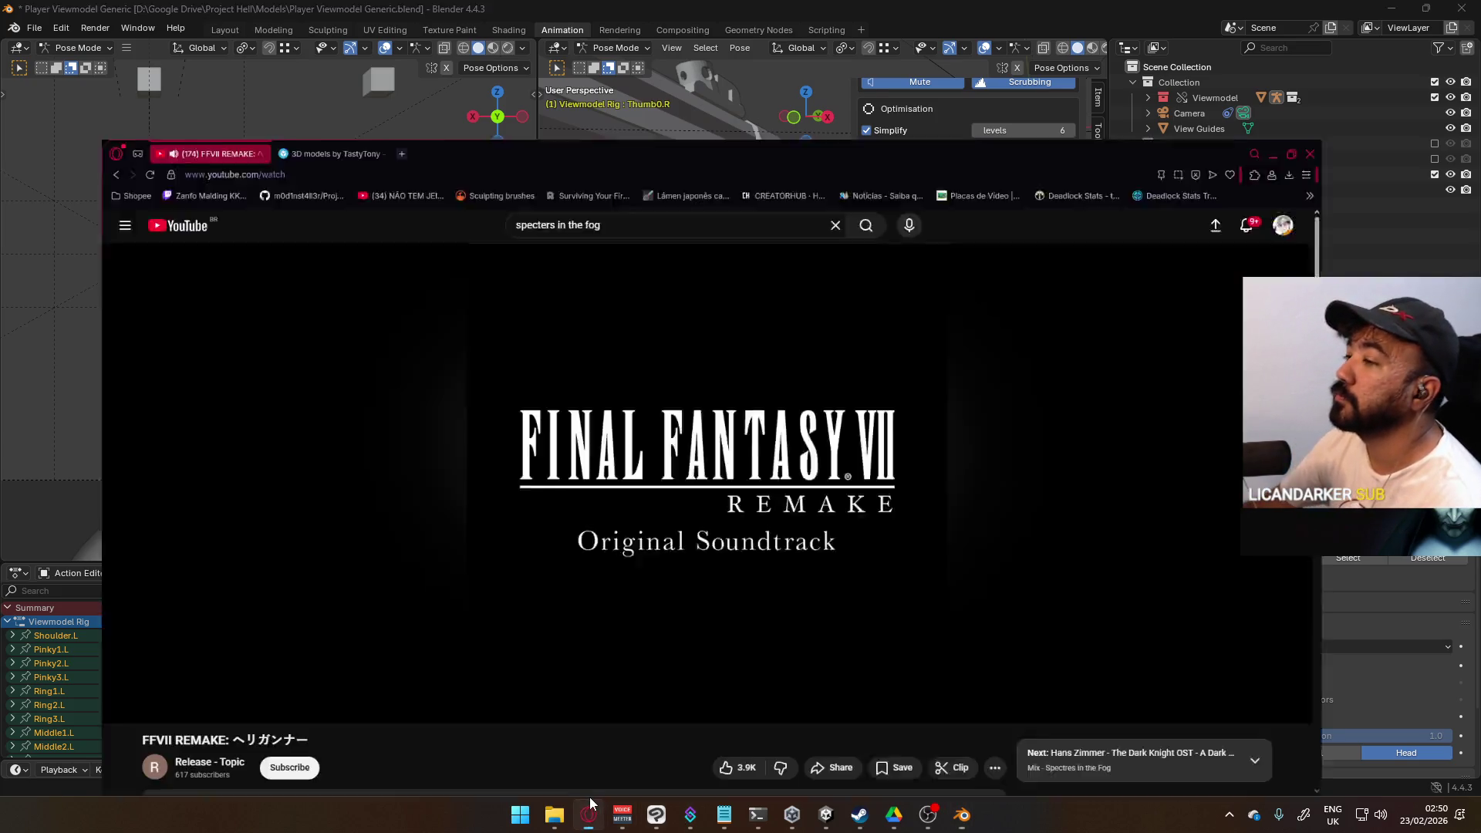
Step: Pause the video and open SteamDB in a new tab to browse trending games
click(691, 193)
click(370, 17)
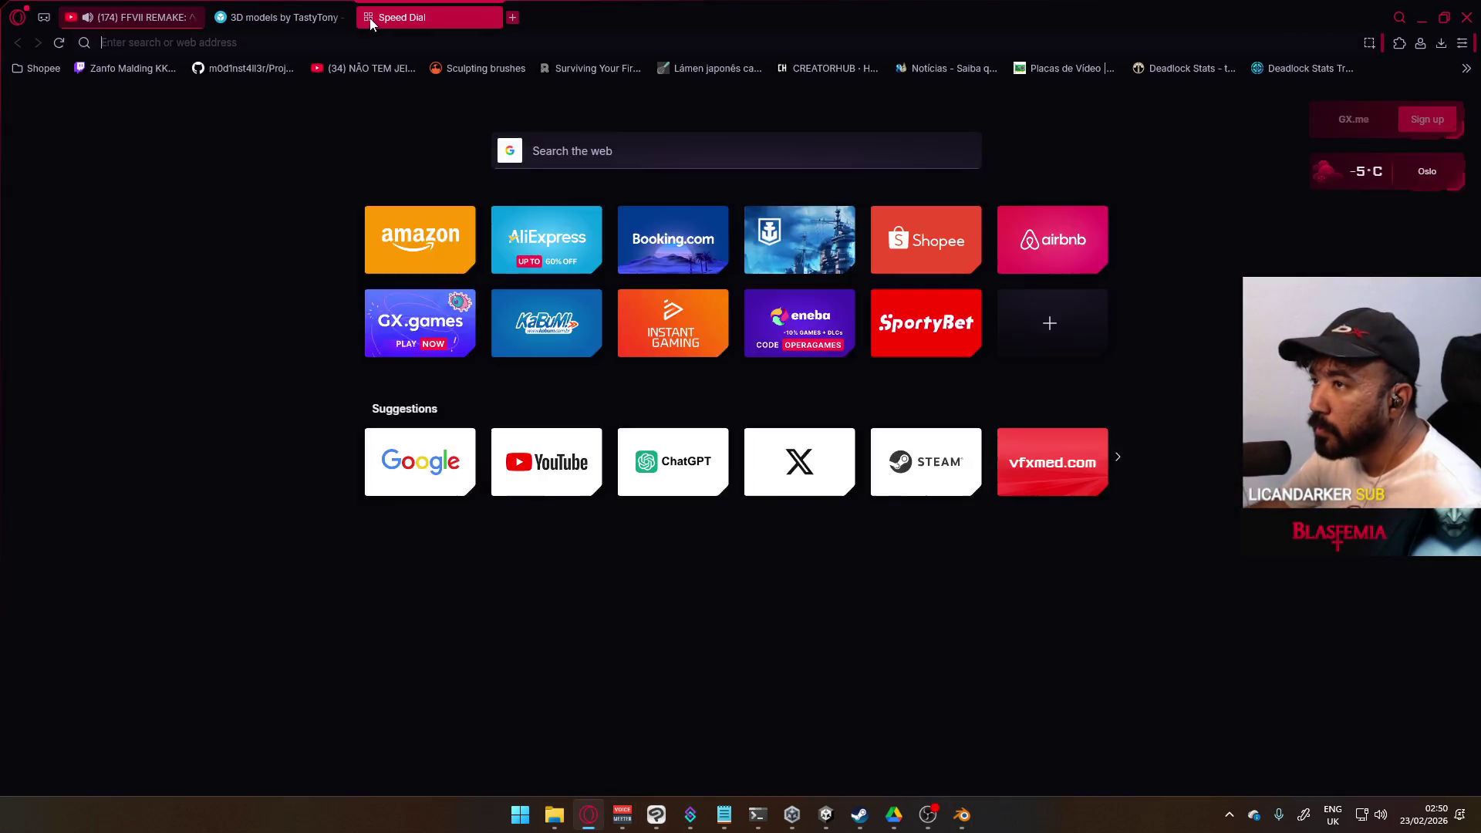
text(stea)
click(308, 100)
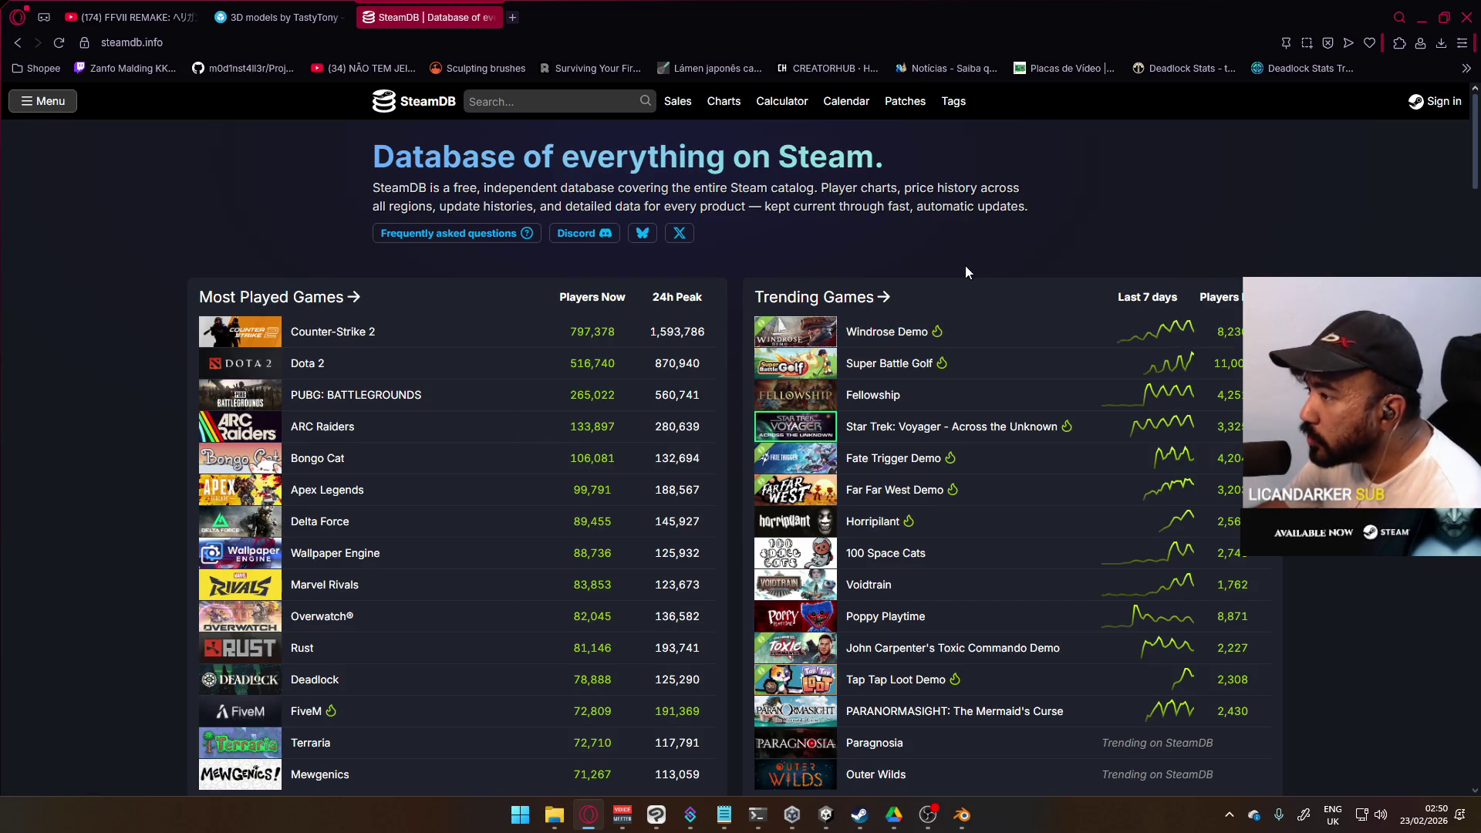
mouse_move(764, 399)
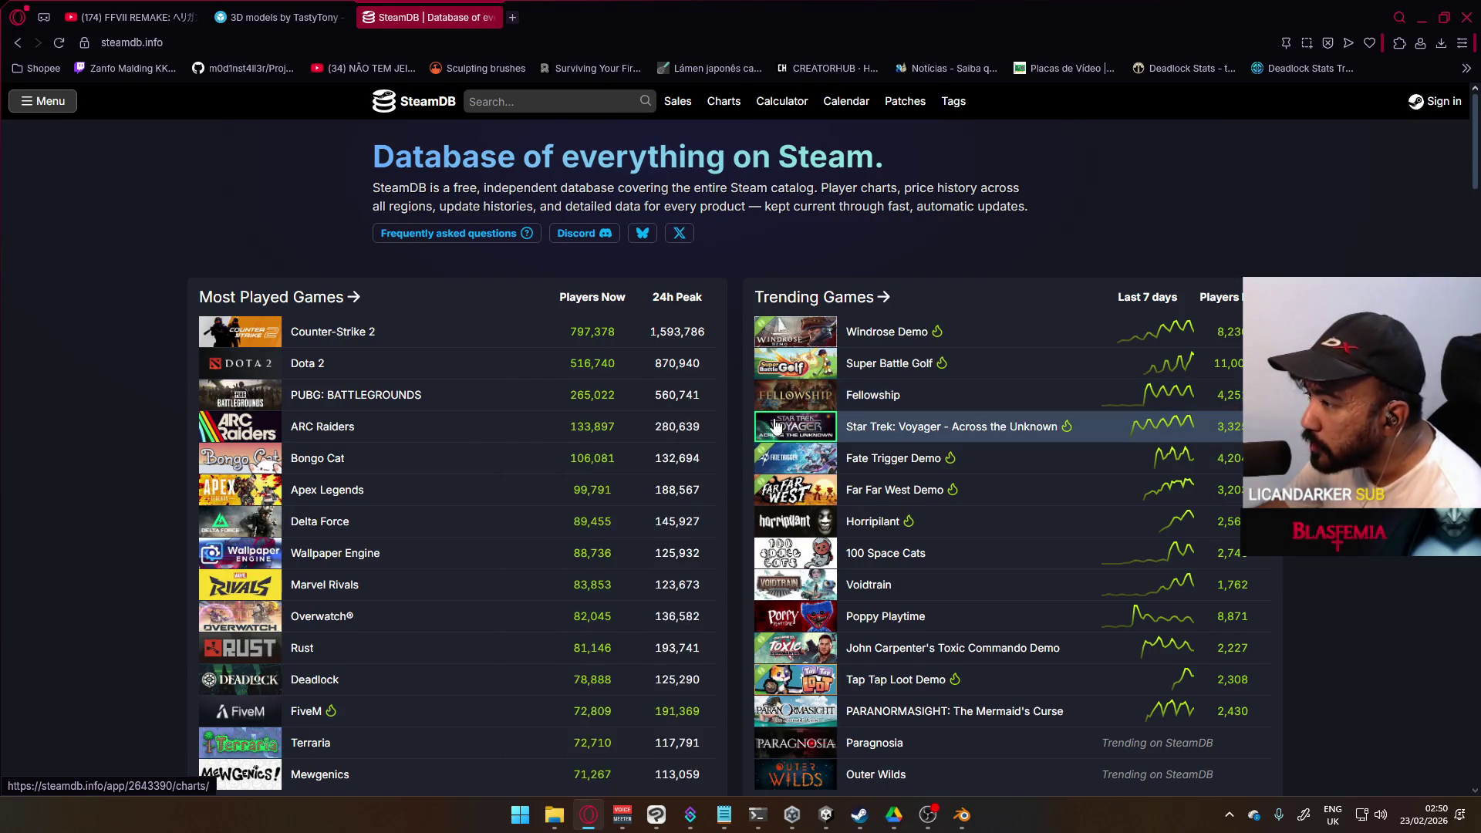
mouse_move(774, 467)
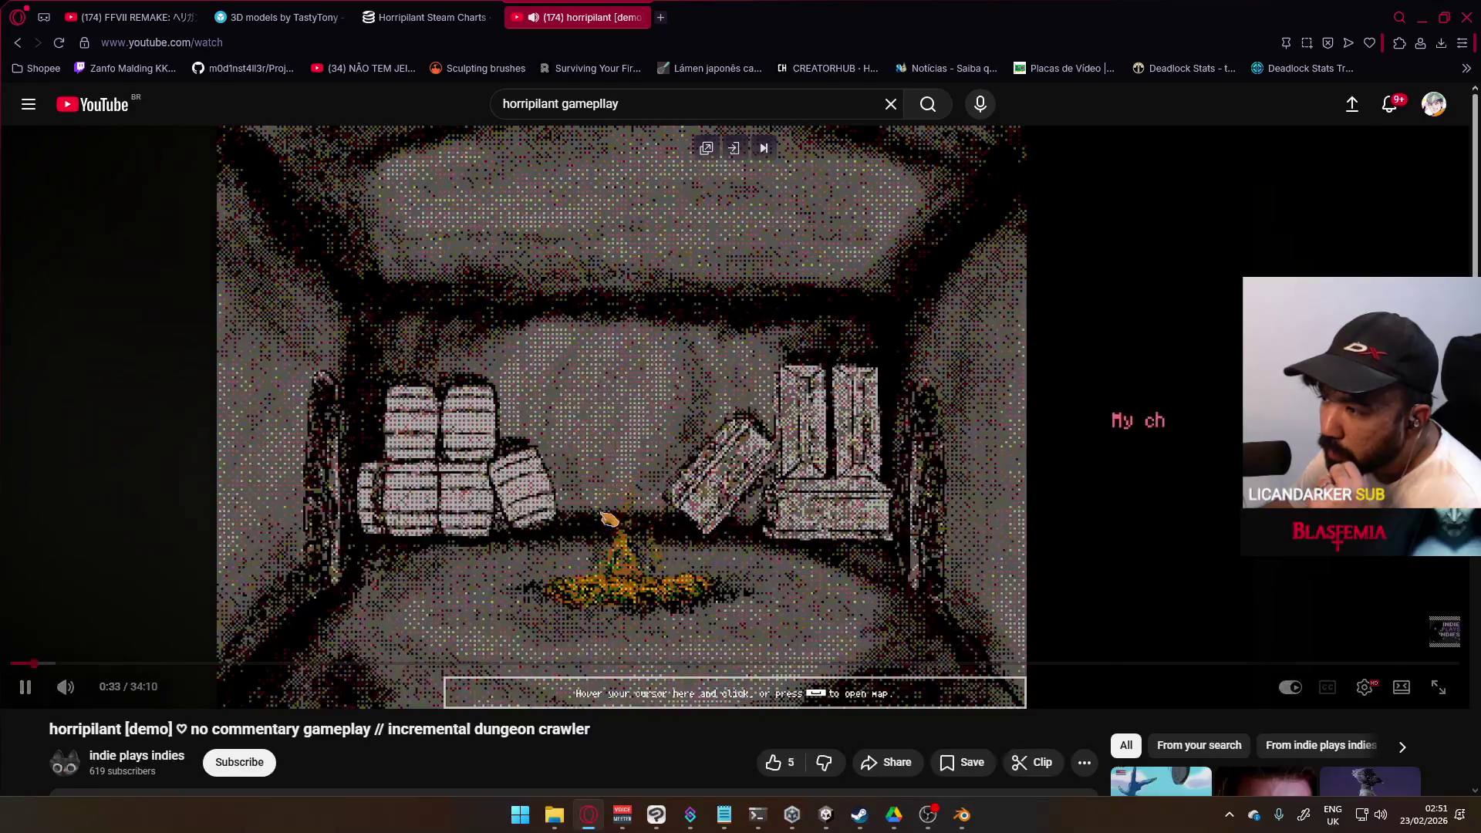
Step: Pause and resume the Horripilant video, then pause it at the dungeon scene
click(817, 471)
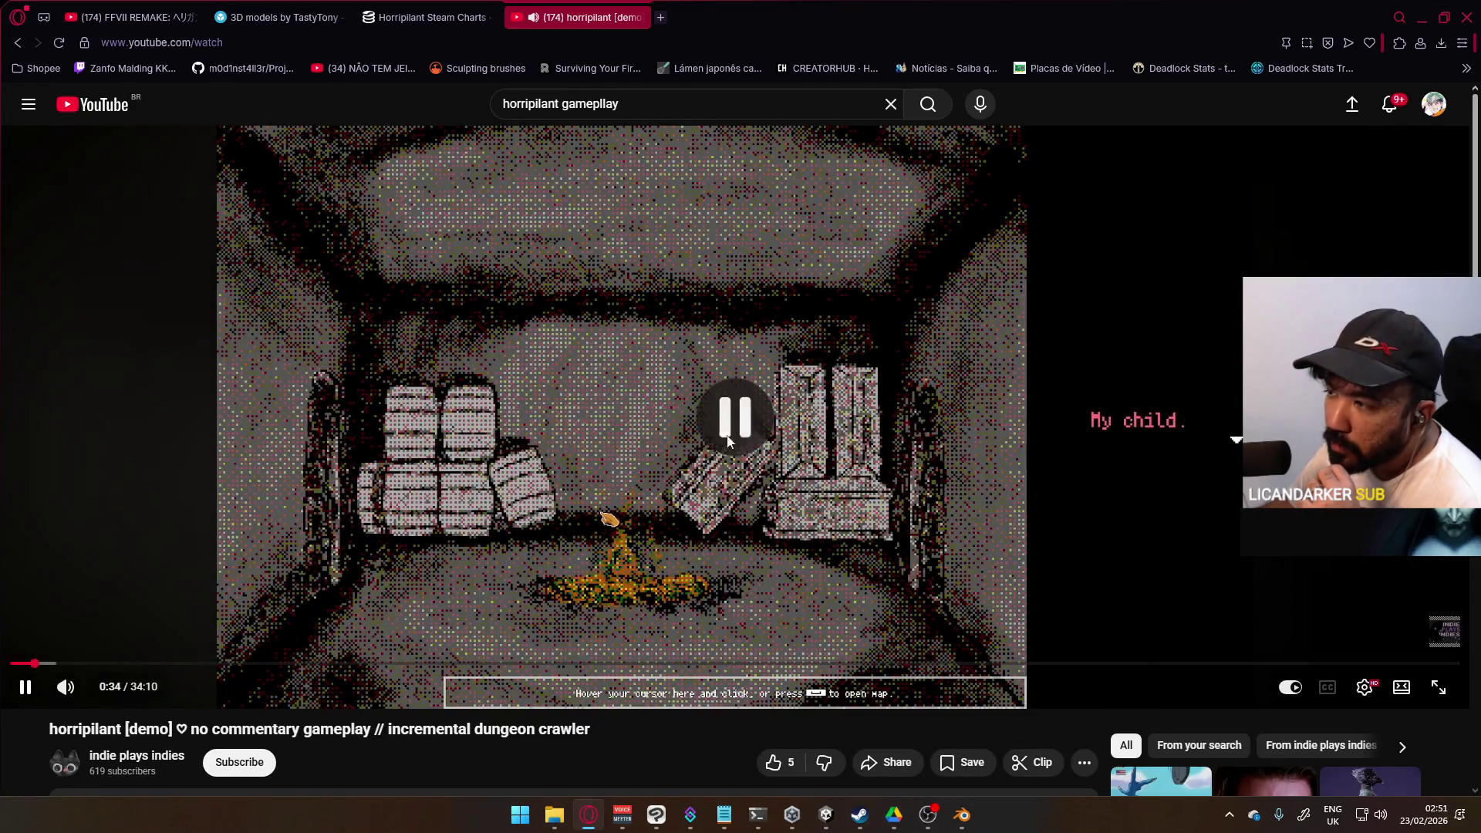
click(837, 482)
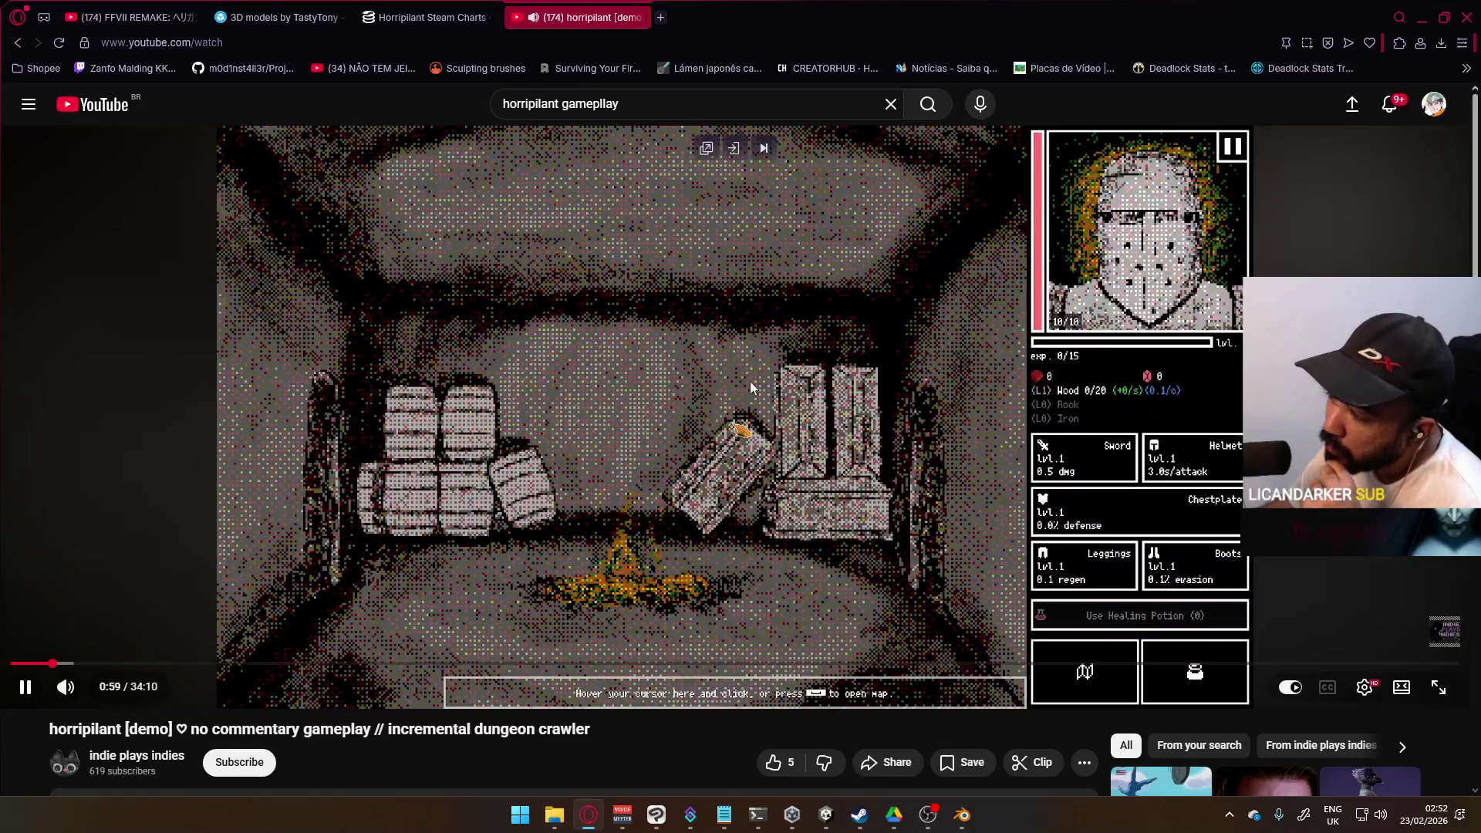
click(623, 378)
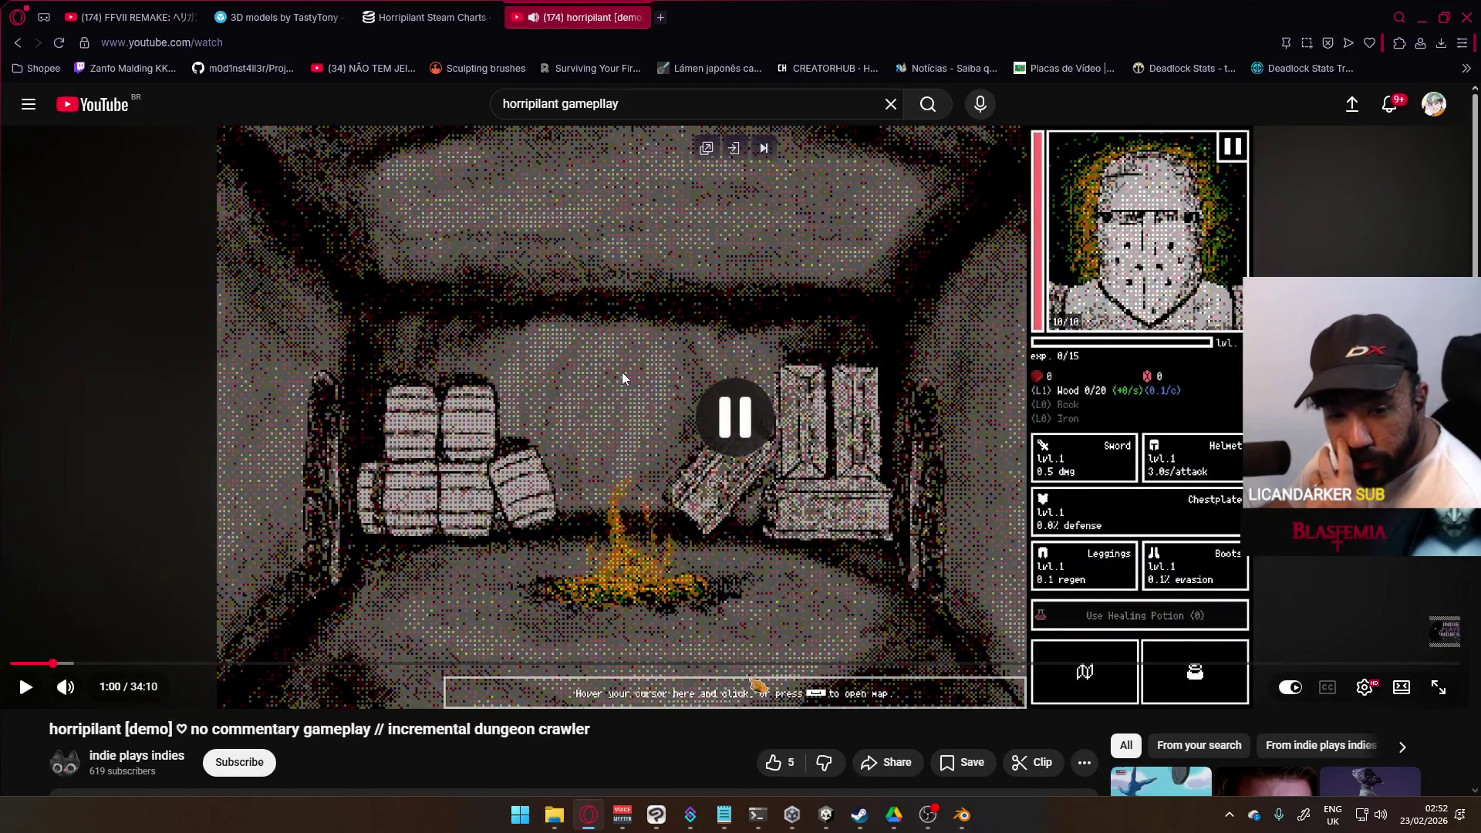
Step: Open the YouTube home page in a new tab from the YouTube logo
right_click(126, 114)
click(181, 129)
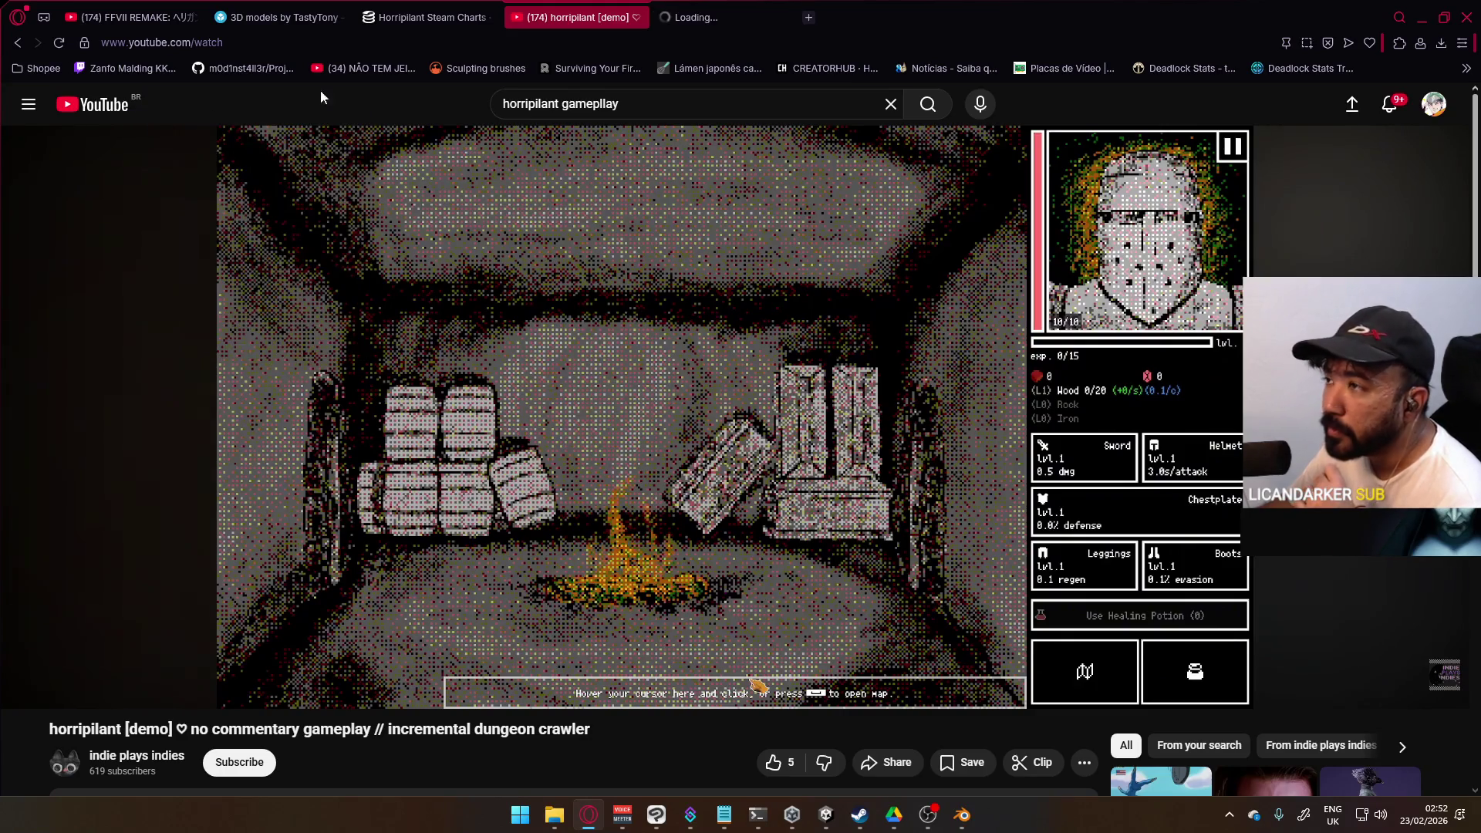
click(694, 17)
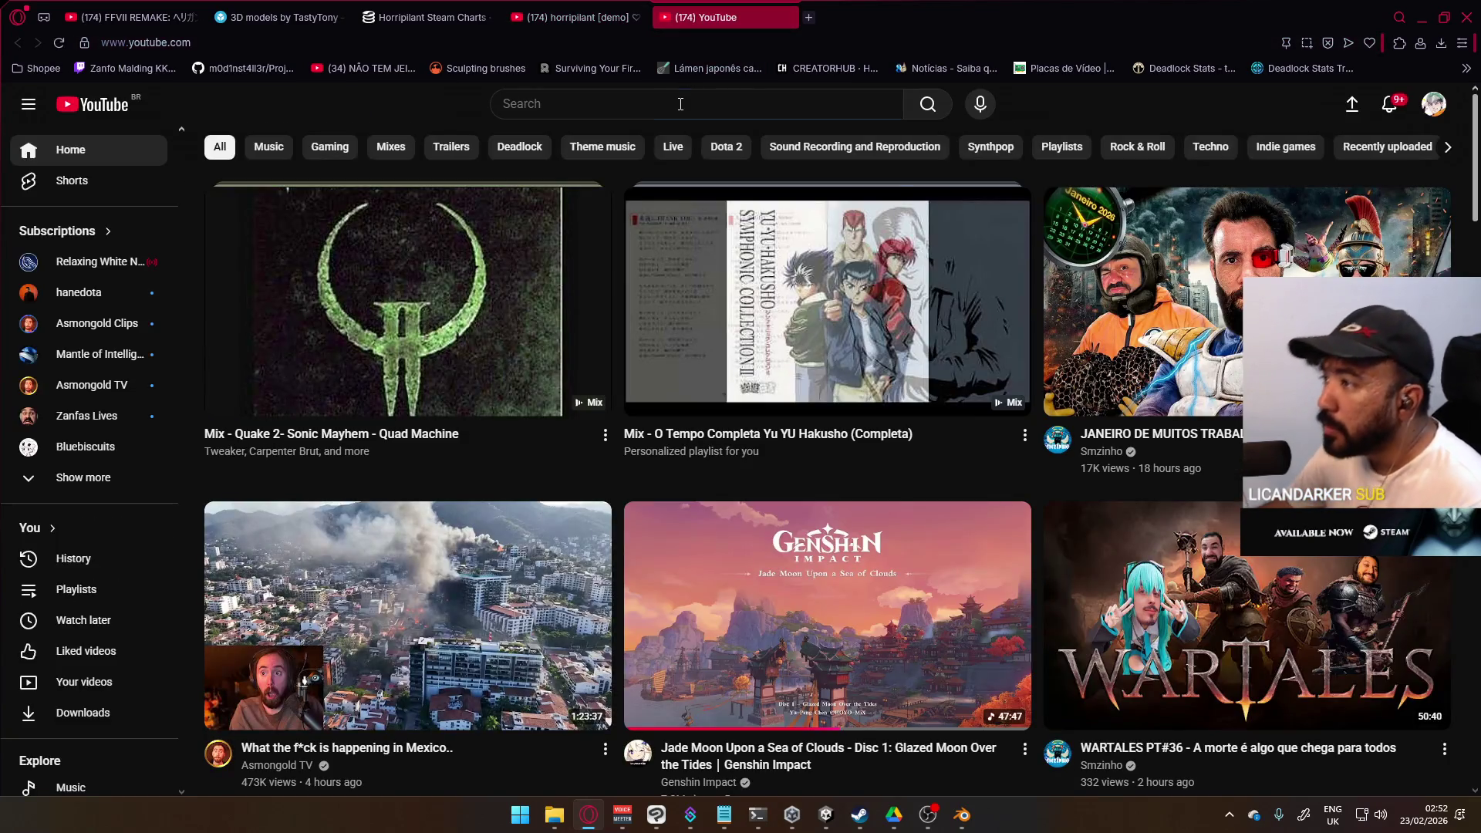
Step: Search YouTube for 'alone in the dark dos no commentary' and open the Retro Longplay #198 result
click(677, 104)
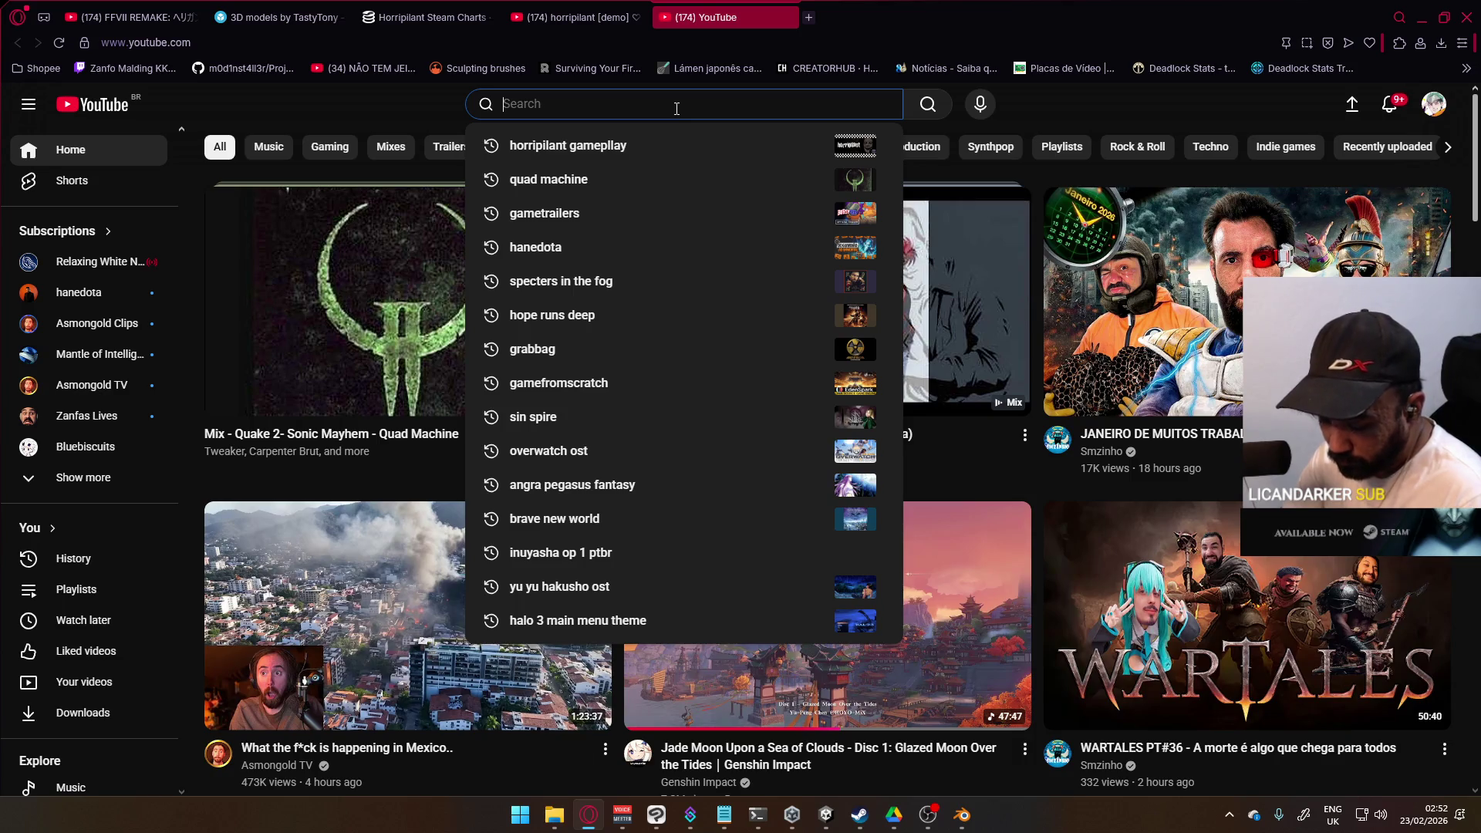
text(alone in the )
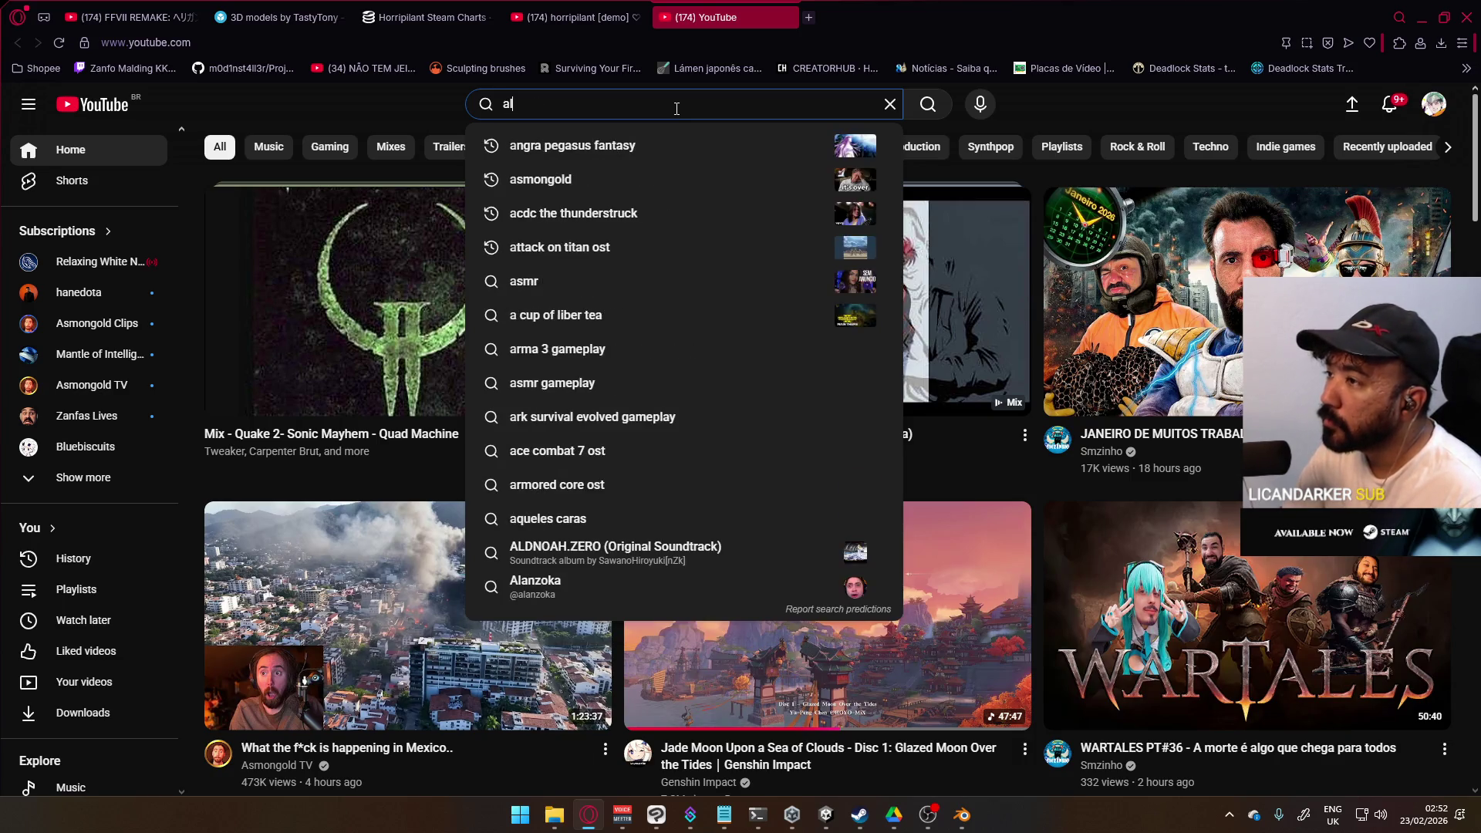
text(dark dos )
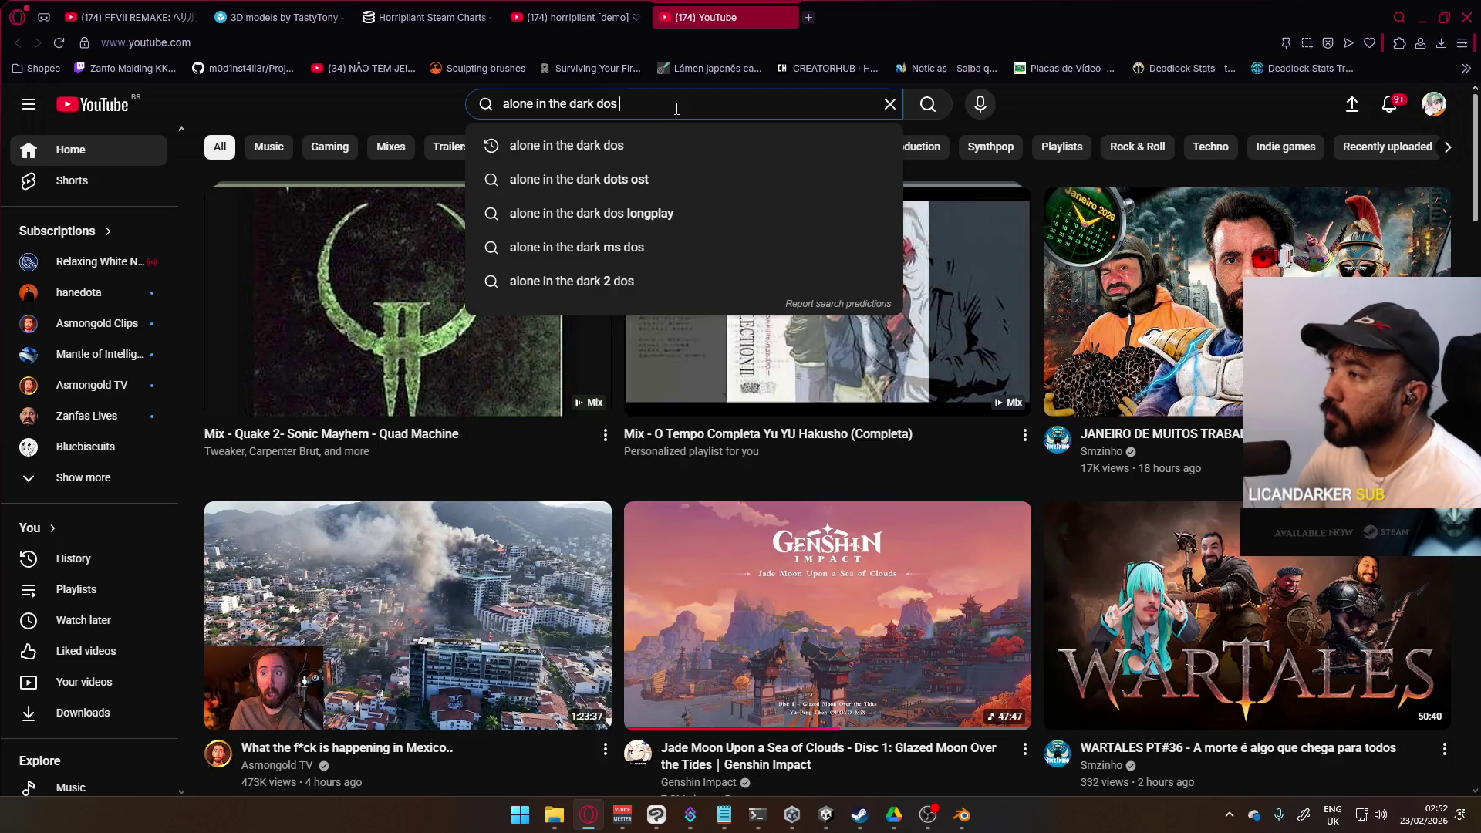
text(no commentary)
key(Return)
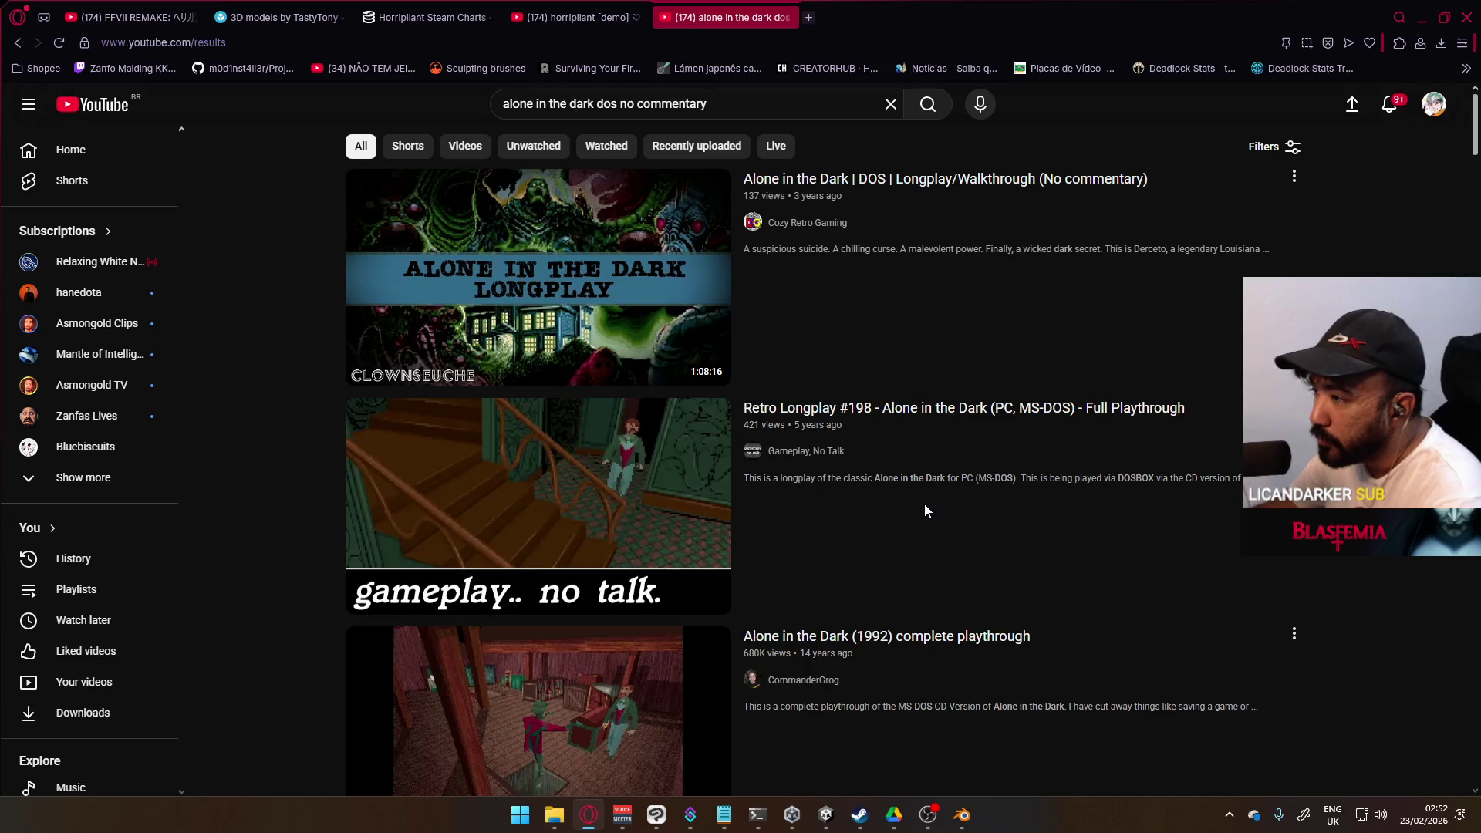
mouse_move(940, 493)
click(623, 488)
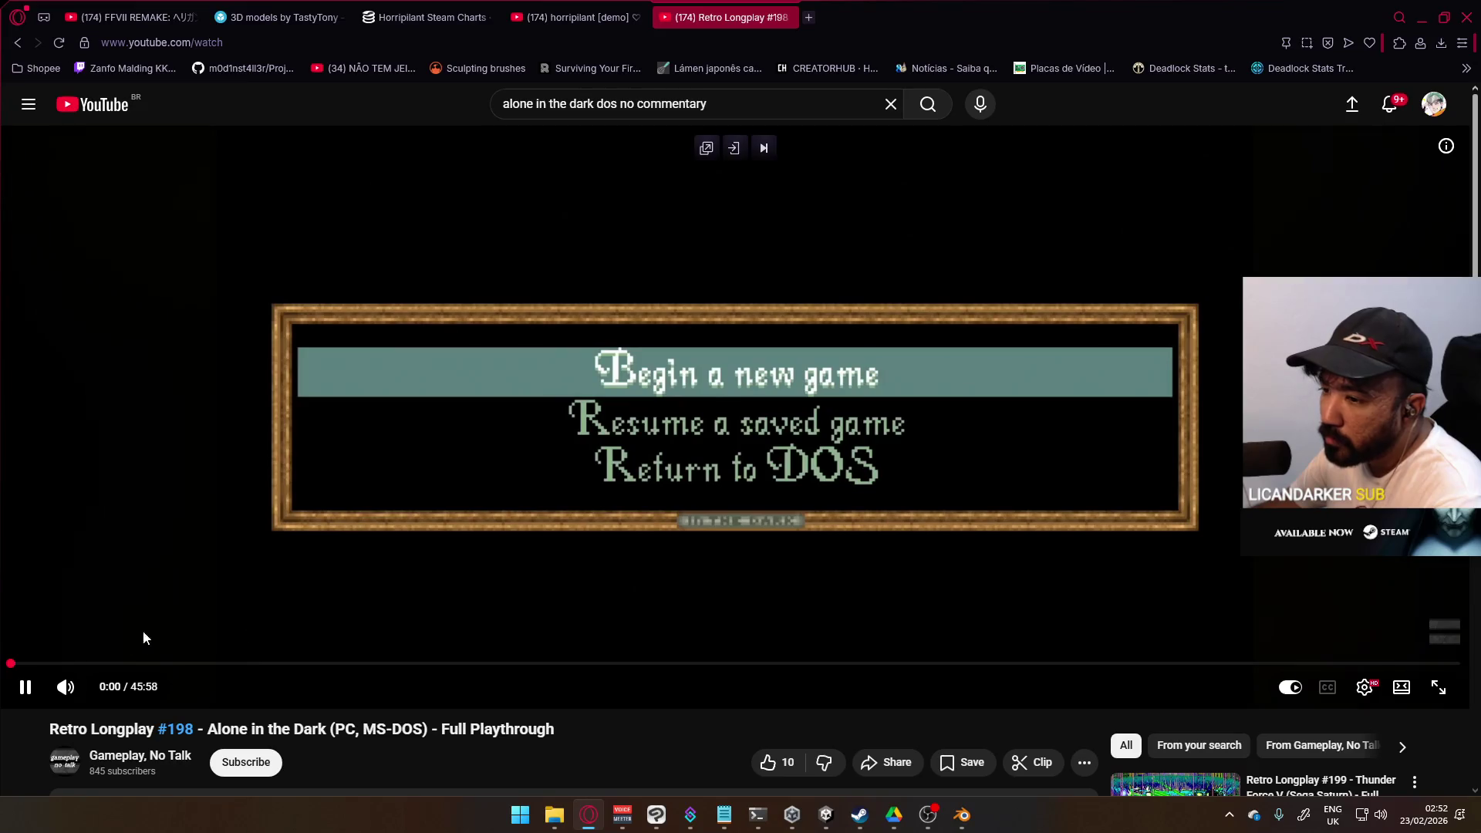
Step: Skip the longplay ahead through 3:16, 8:54 and 14:02, then pause at 14:14
click(114, 663)
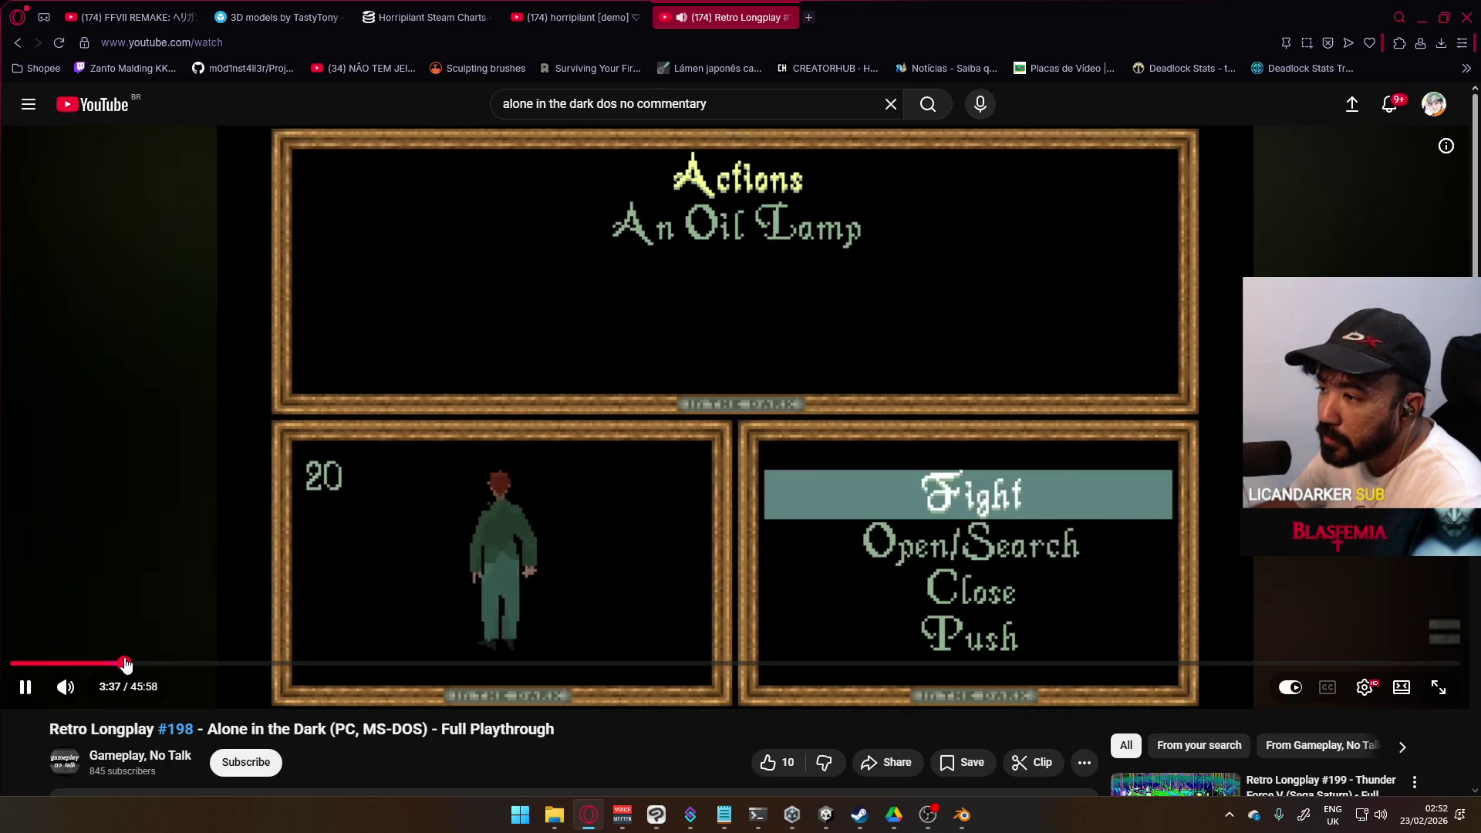
click(127, 663)
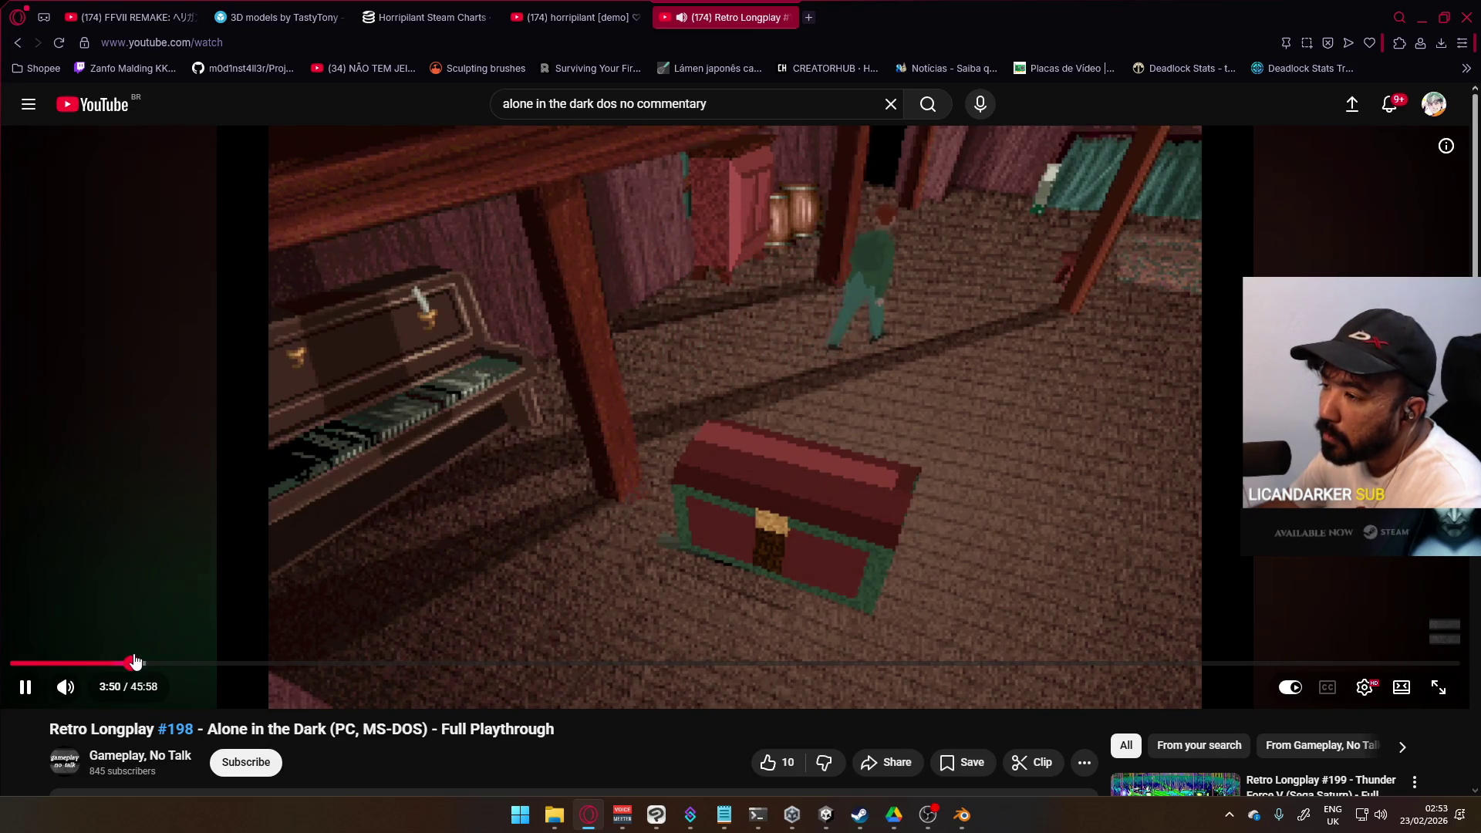
click(291, 663)
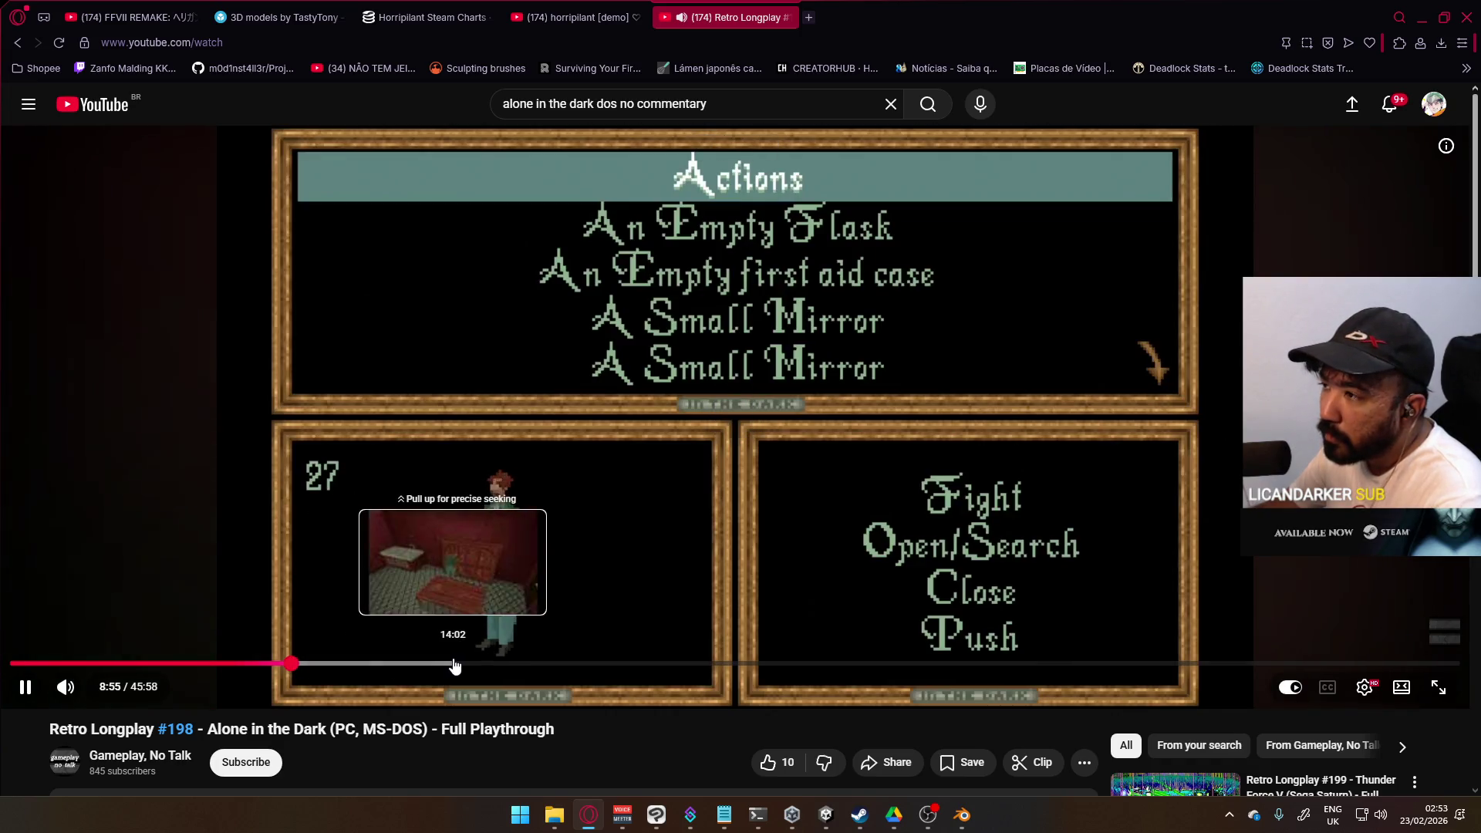
click(453, 663)
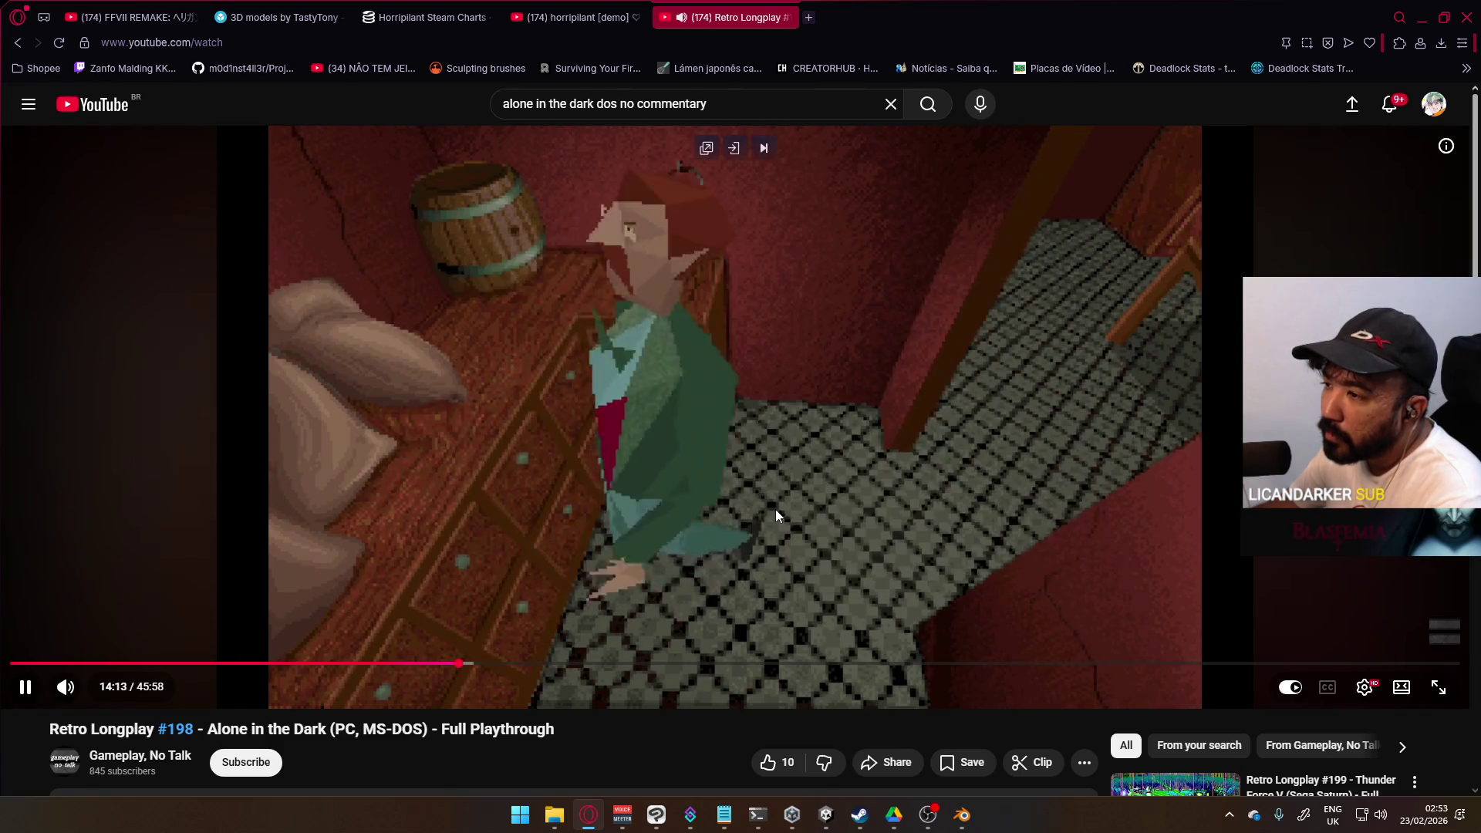
click(733, 428)
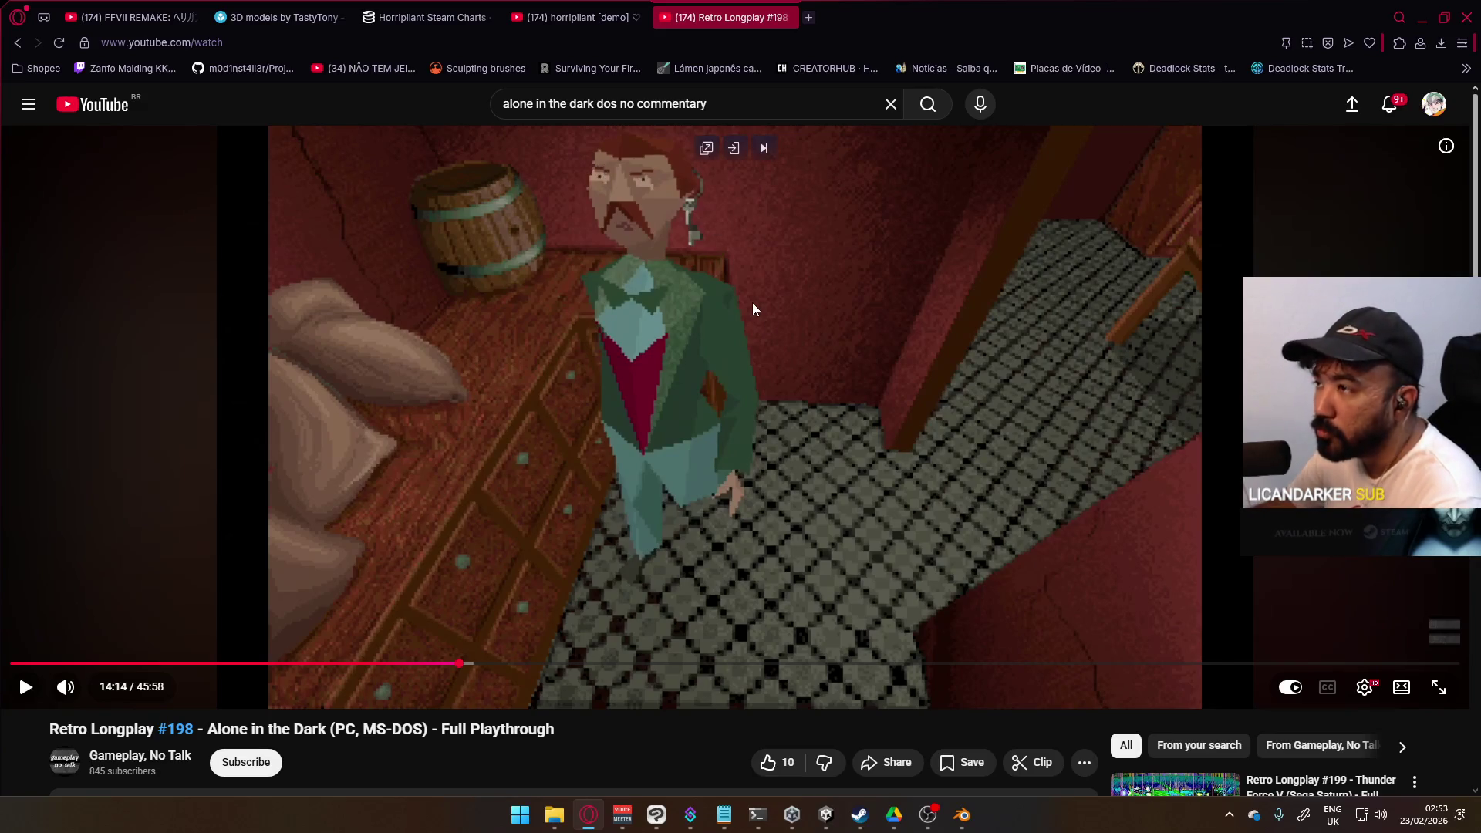
Step: Return to the horripilant [demo] gameplay tab
scroll(544, 432, down, 2)
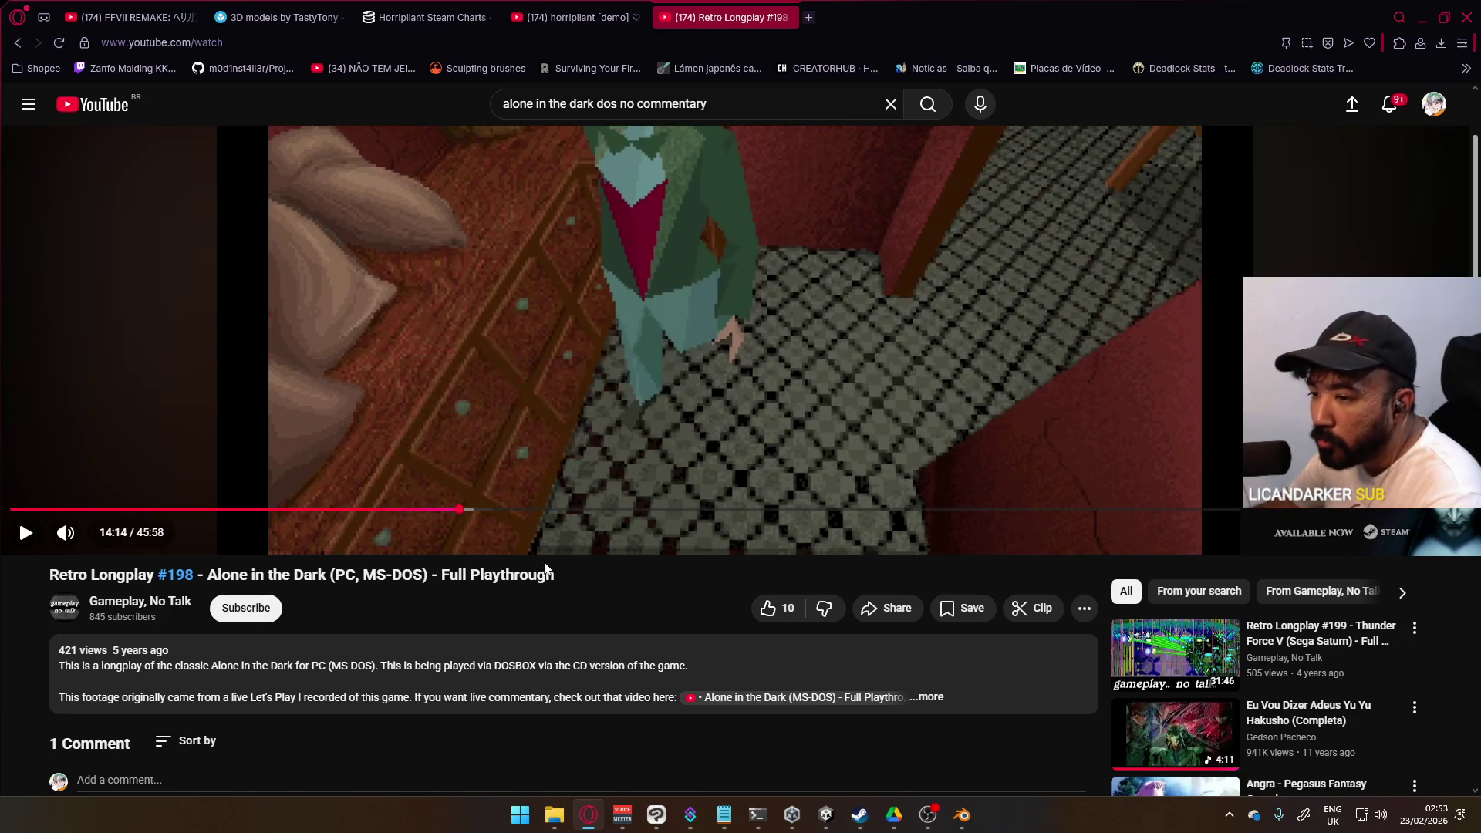
scroll(790, 532, up, 2)
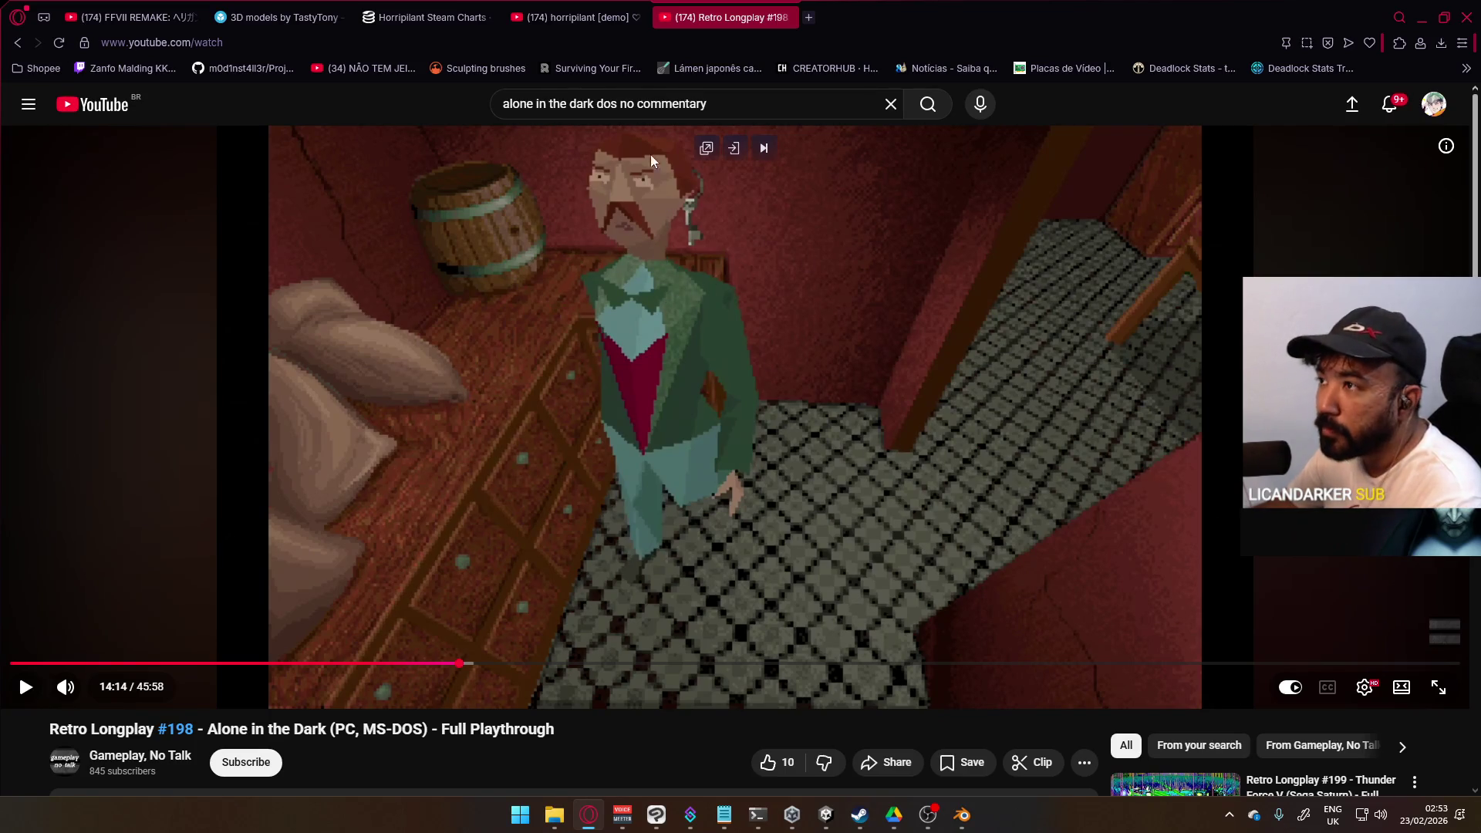
click(591, 19)
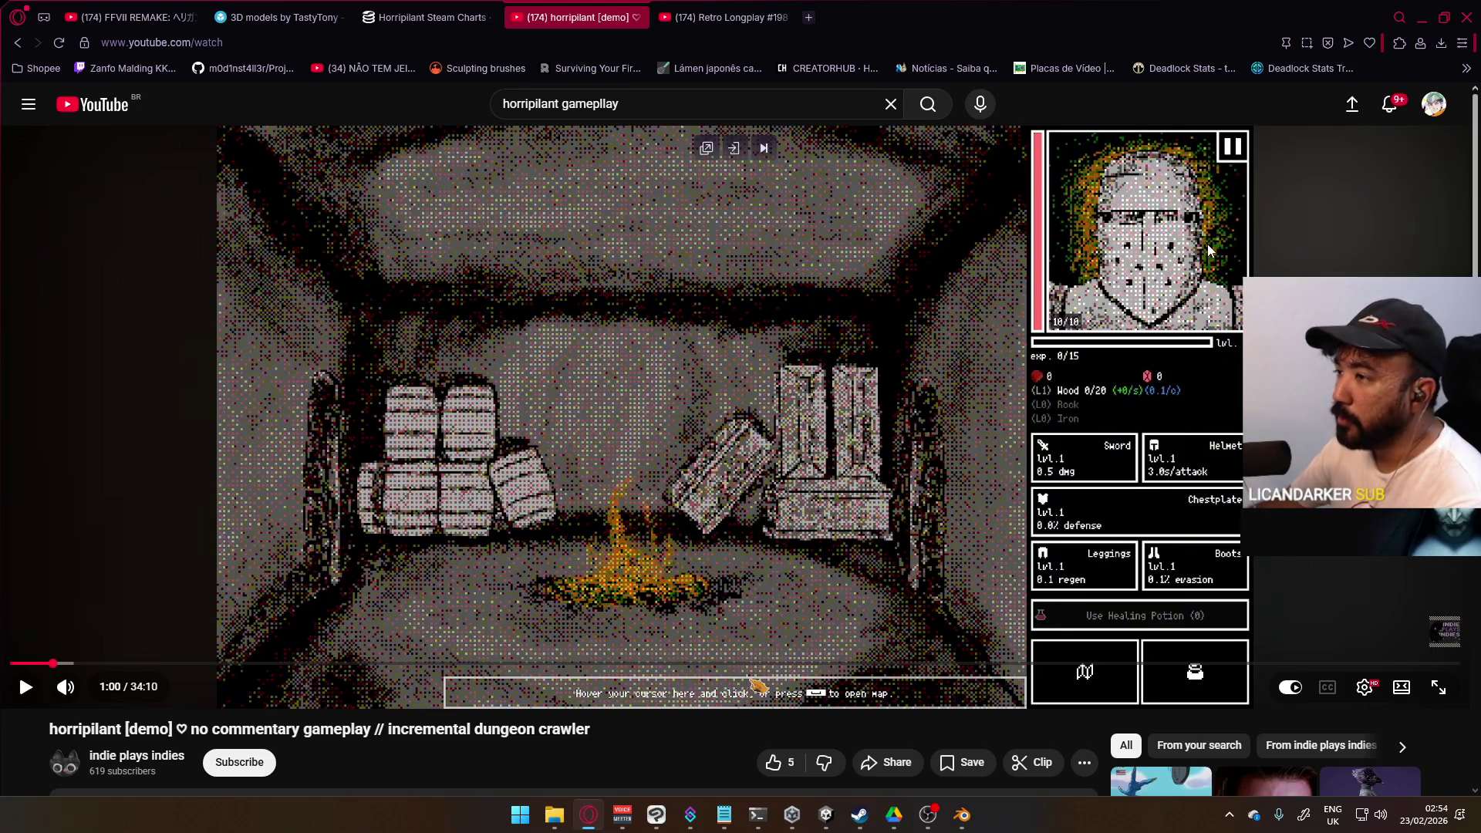
click(978, 266)
click(931, 339)
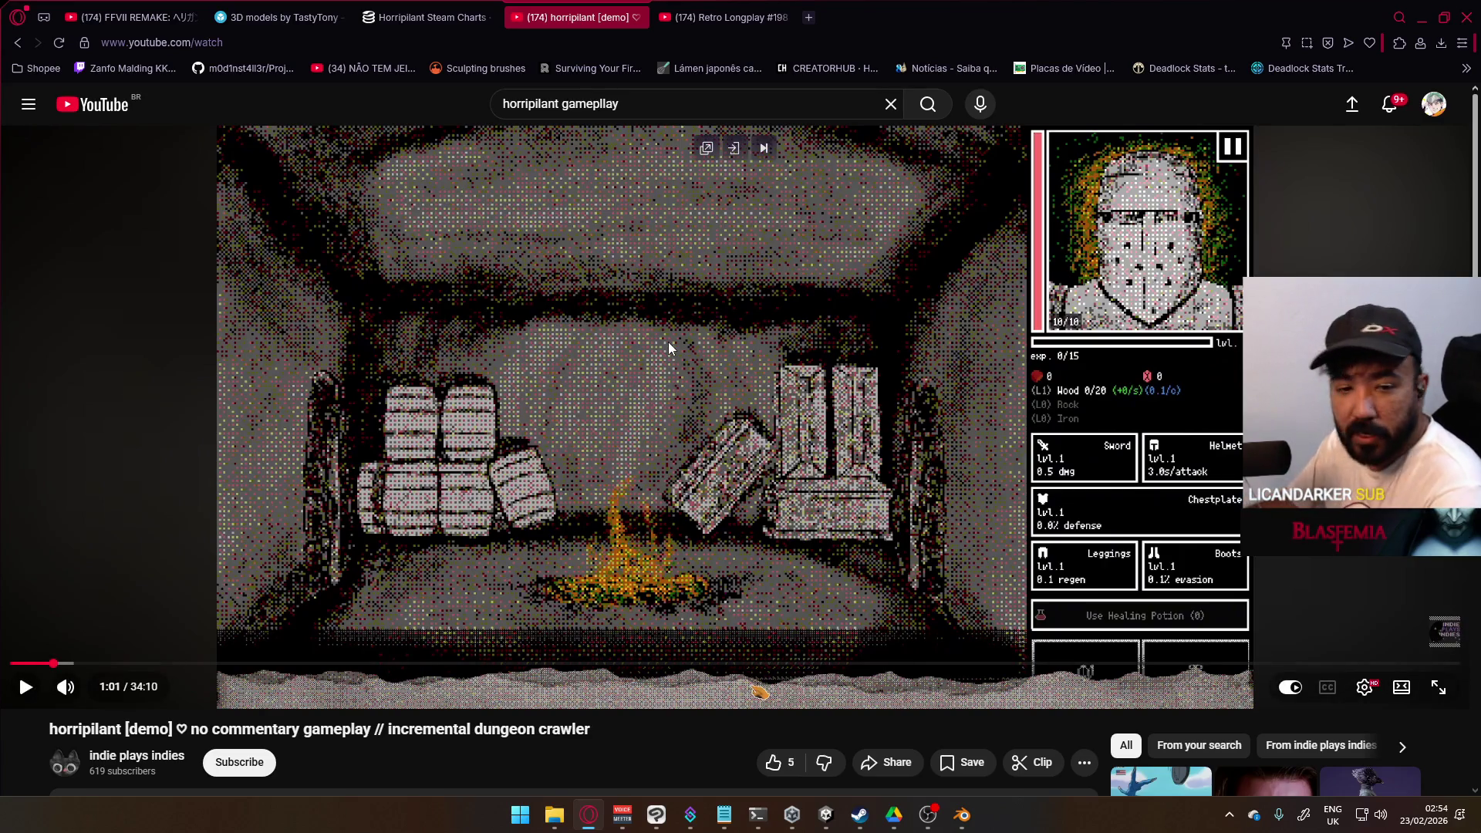
key(ctrl+Tab)
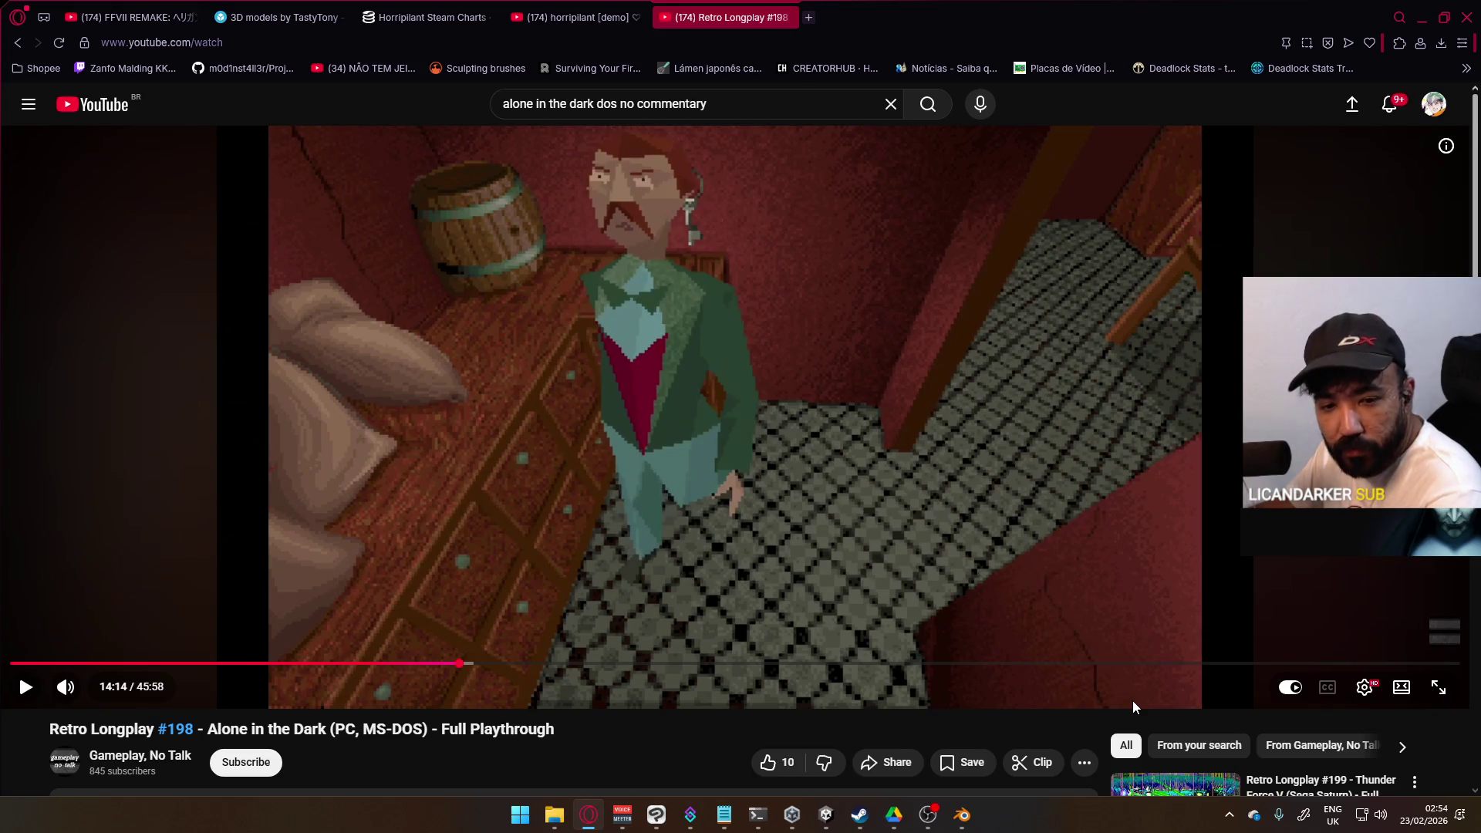
key(ctrl+shift+Tab)
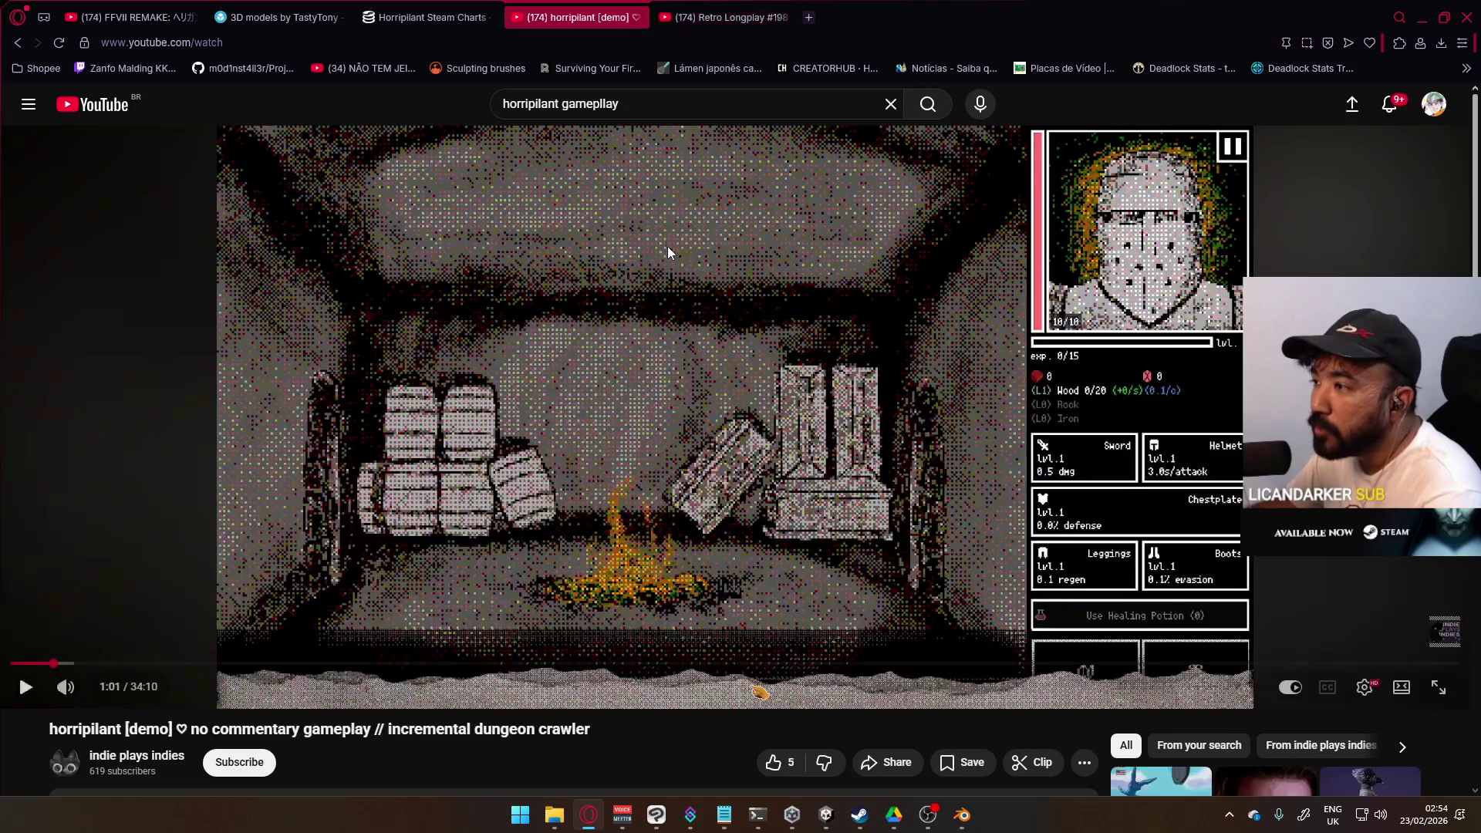
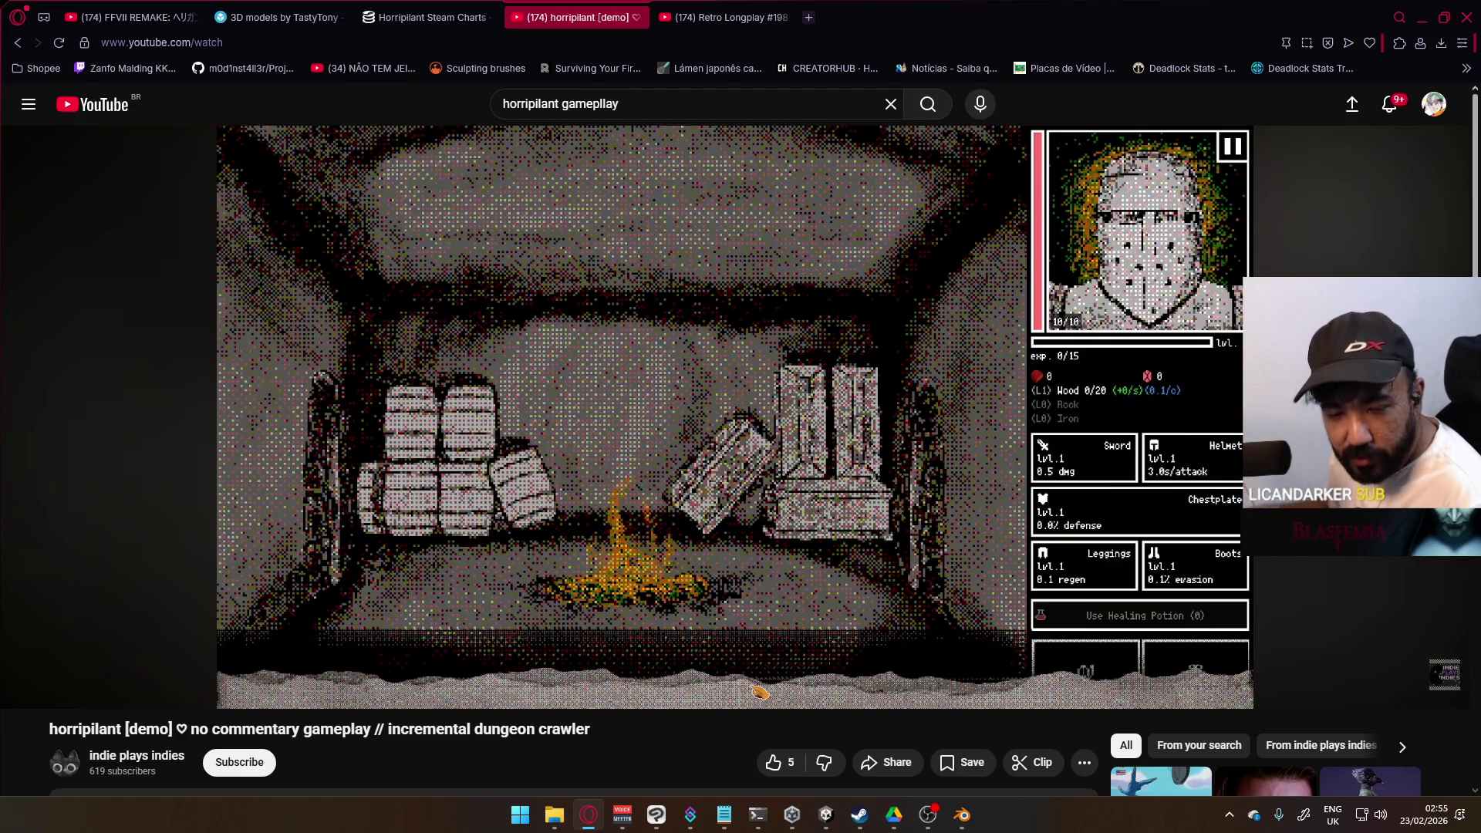
Step: Resume the paused horripilant gameplay video from 1:56 on the map screen
click(740, 258)
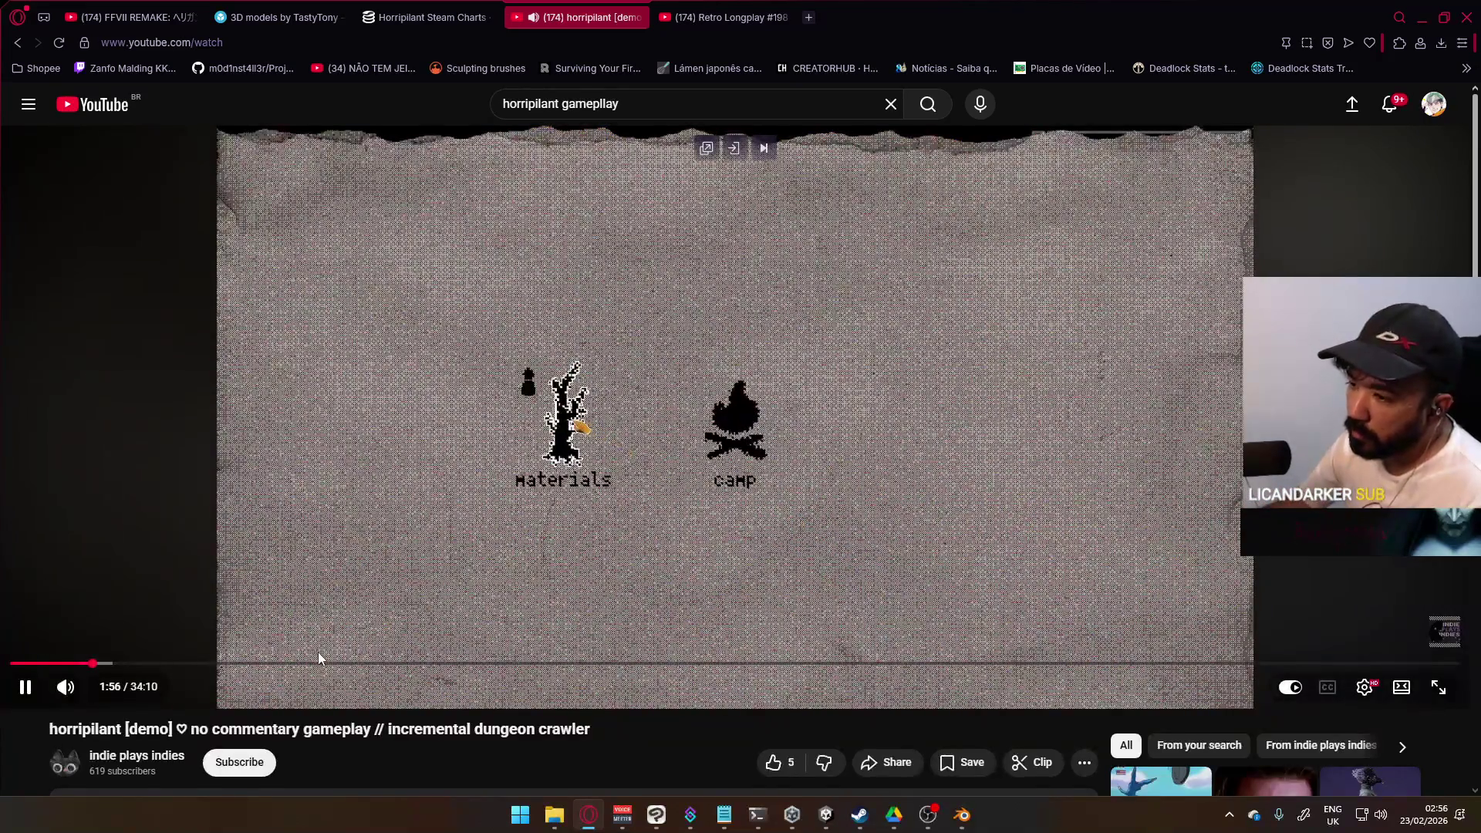
Step: Seek the horripilant video to the combat scene near 11:20, pause, and open Horripilant Steam Charts
click(332, 663)
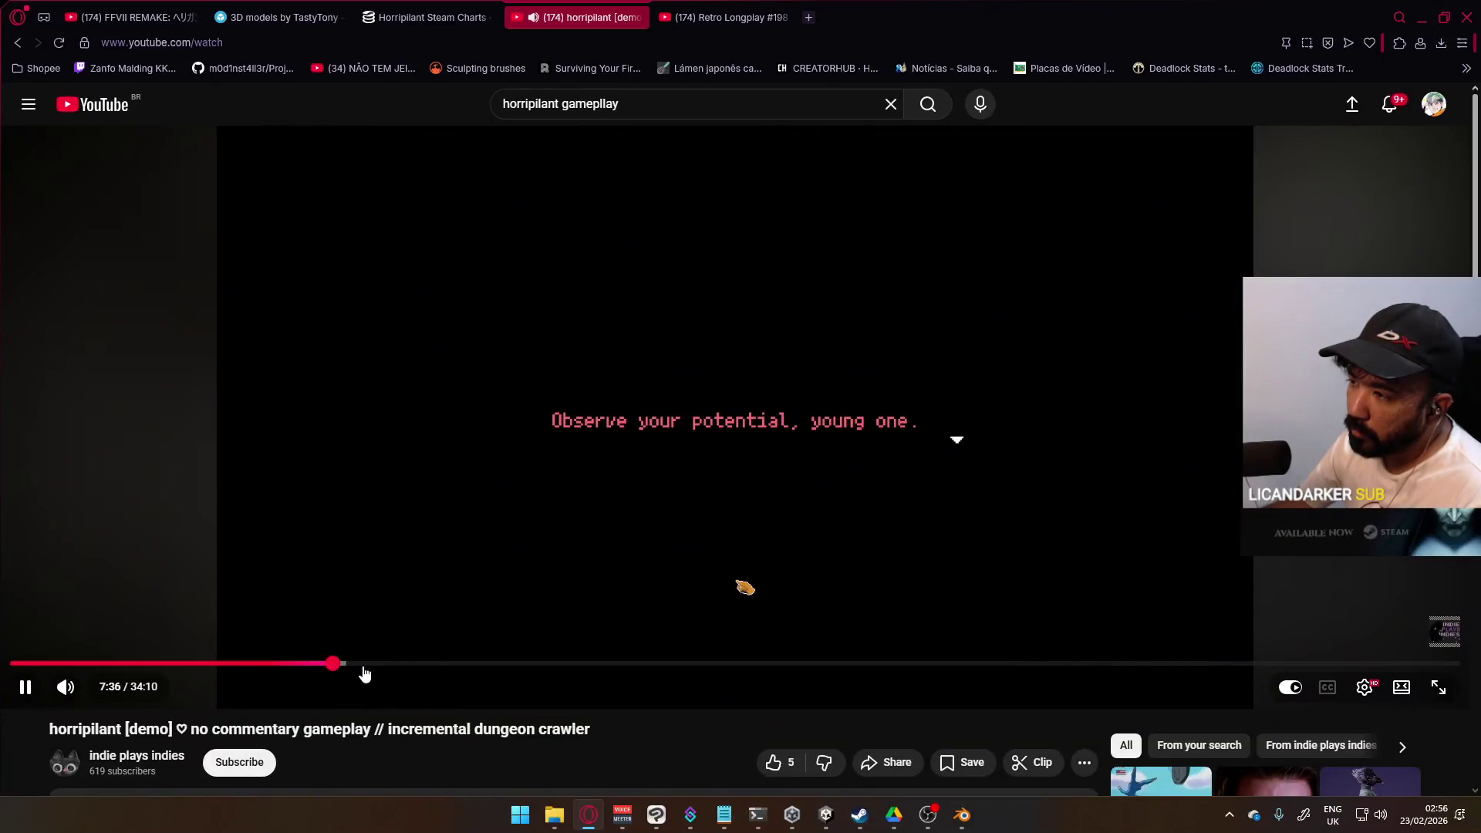
click(365, 673)
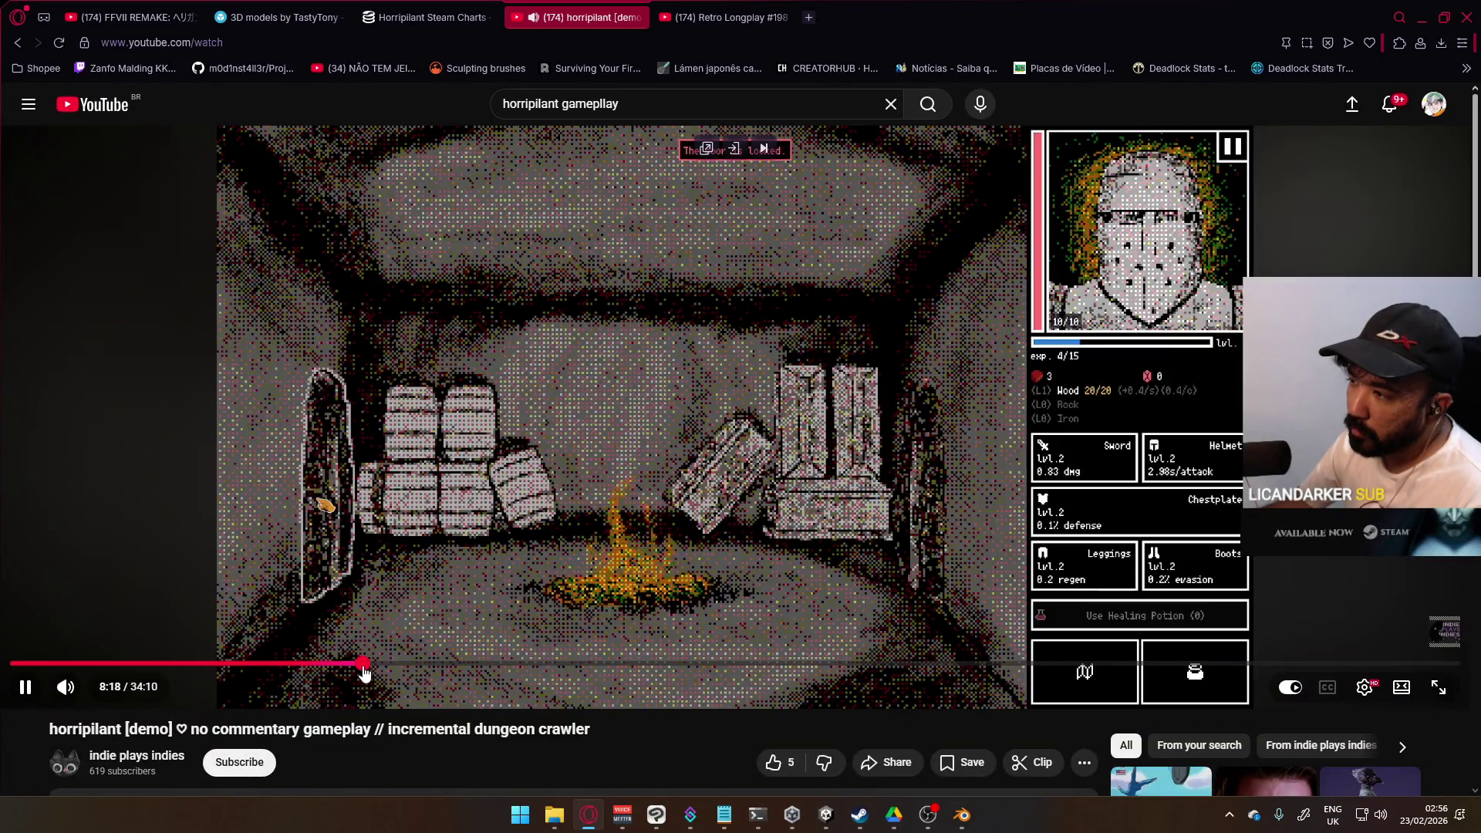
click(373, 673)
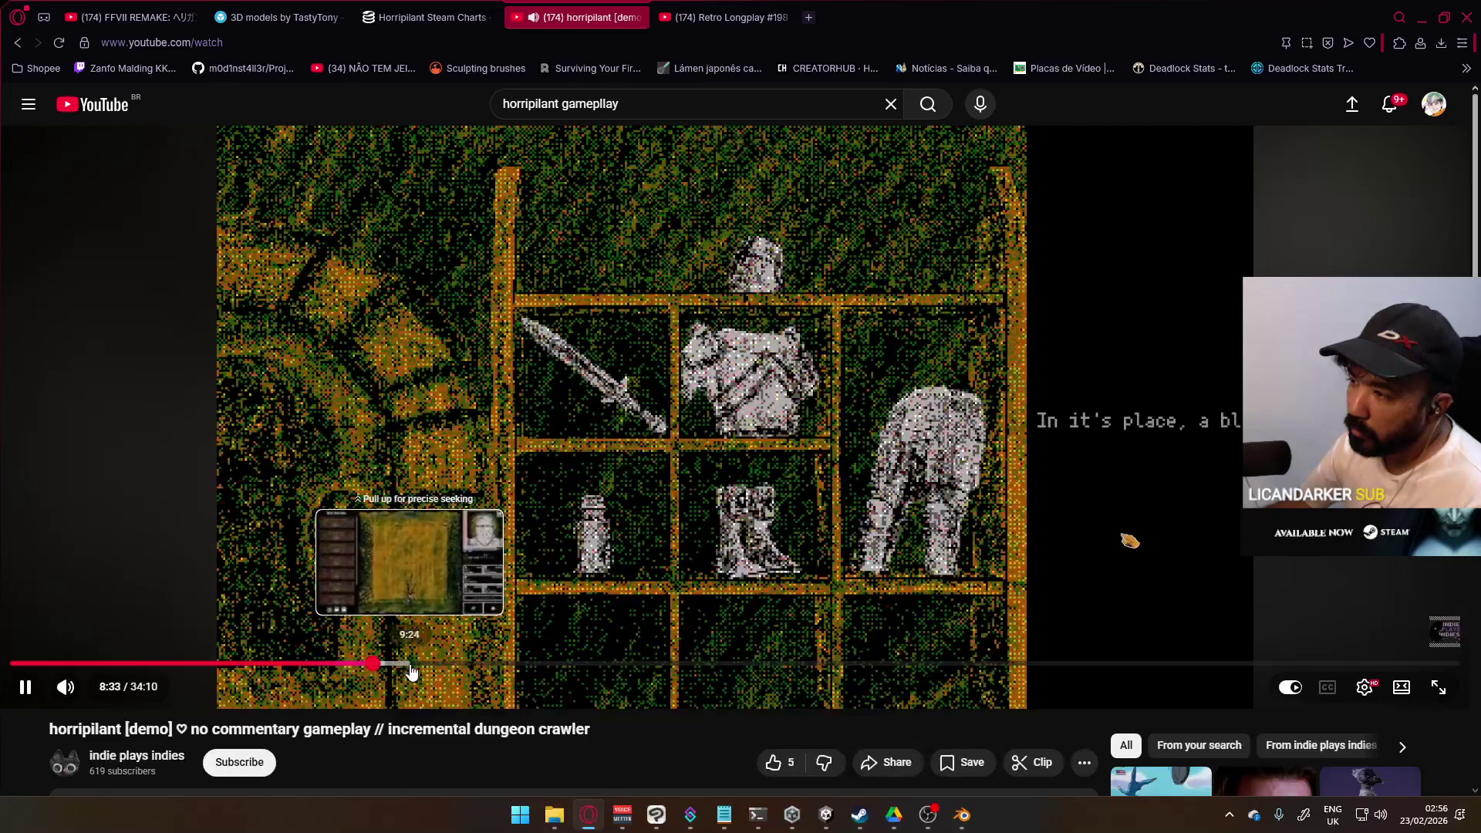
click(411, 673)
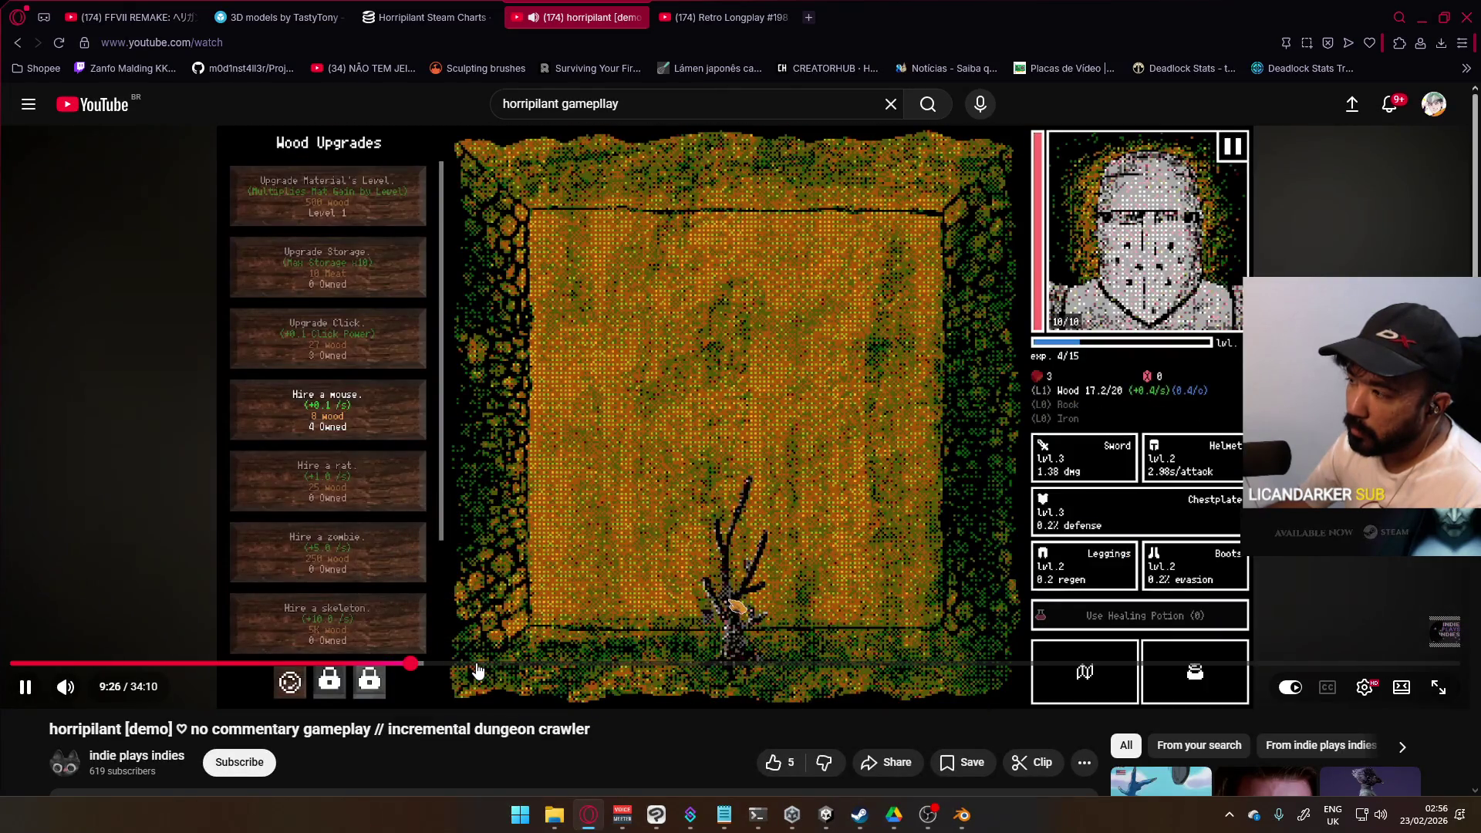
drag(482, 671, 583, 672)
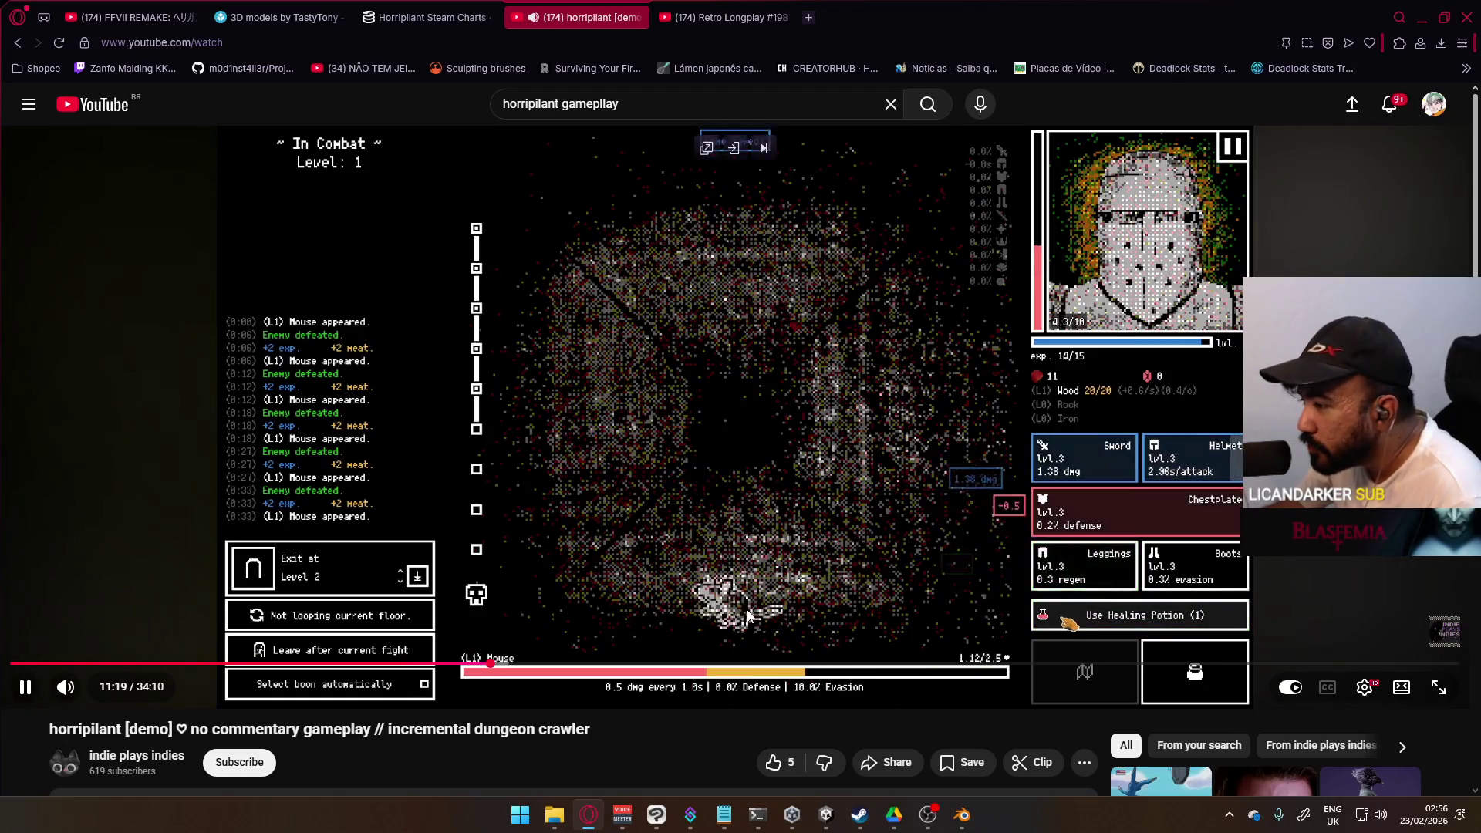
click(466, 178)
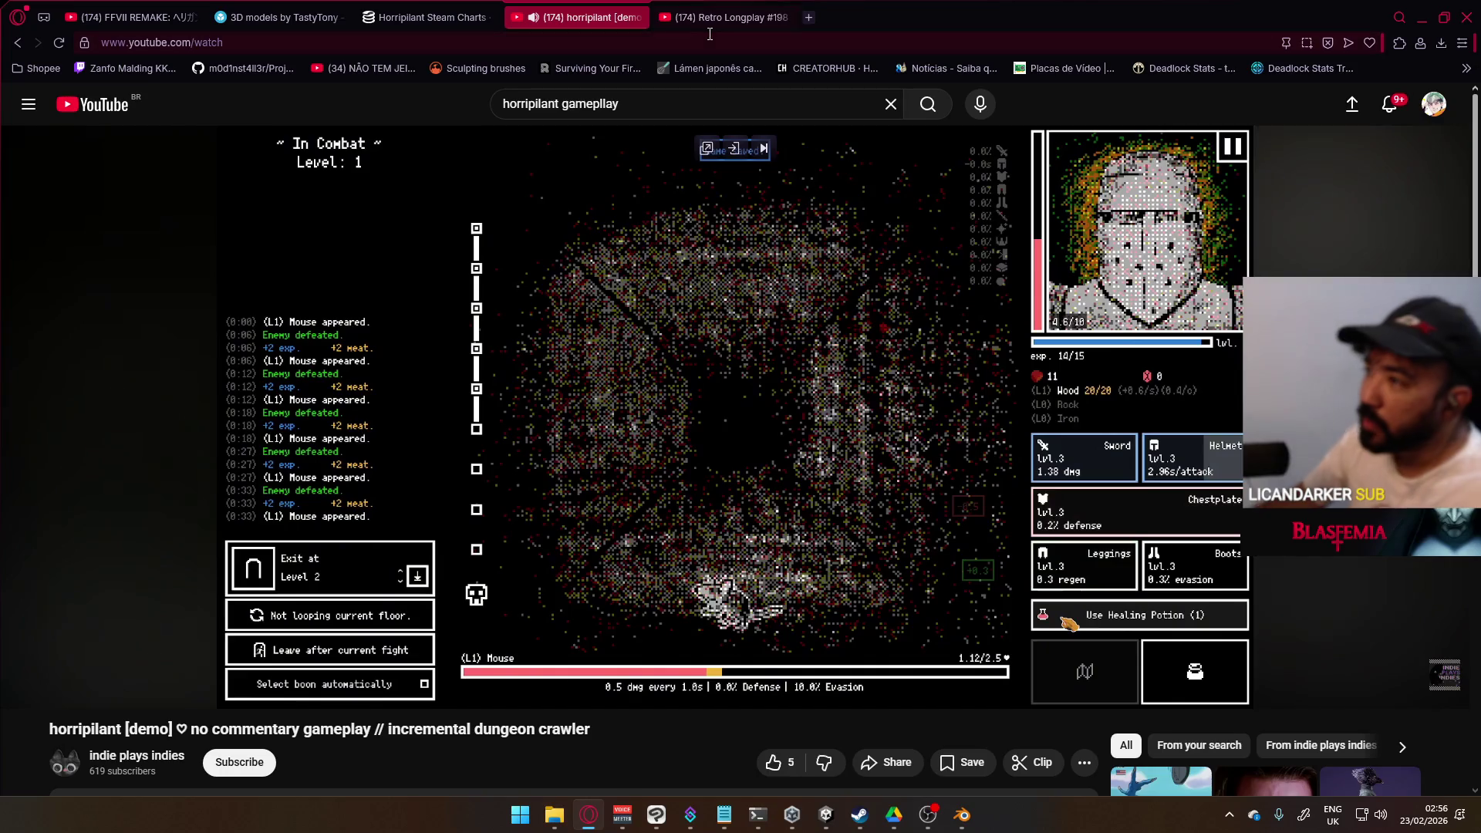
click(428, 17)
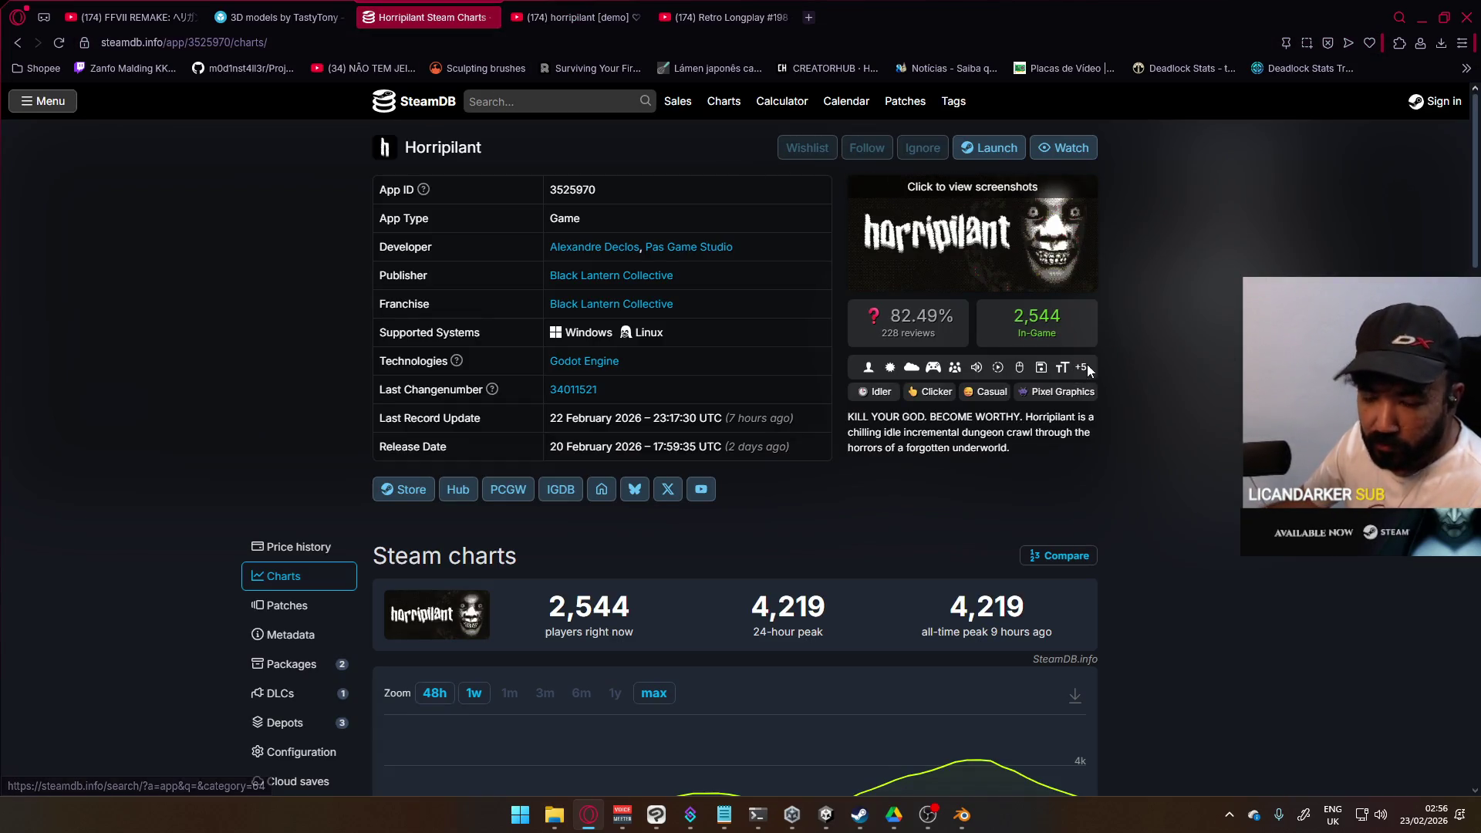
Step: Show Horripilant's full max-range player history on SteamDB, then go back to the YouTube video
drag(1077, 324, 1010, 321)
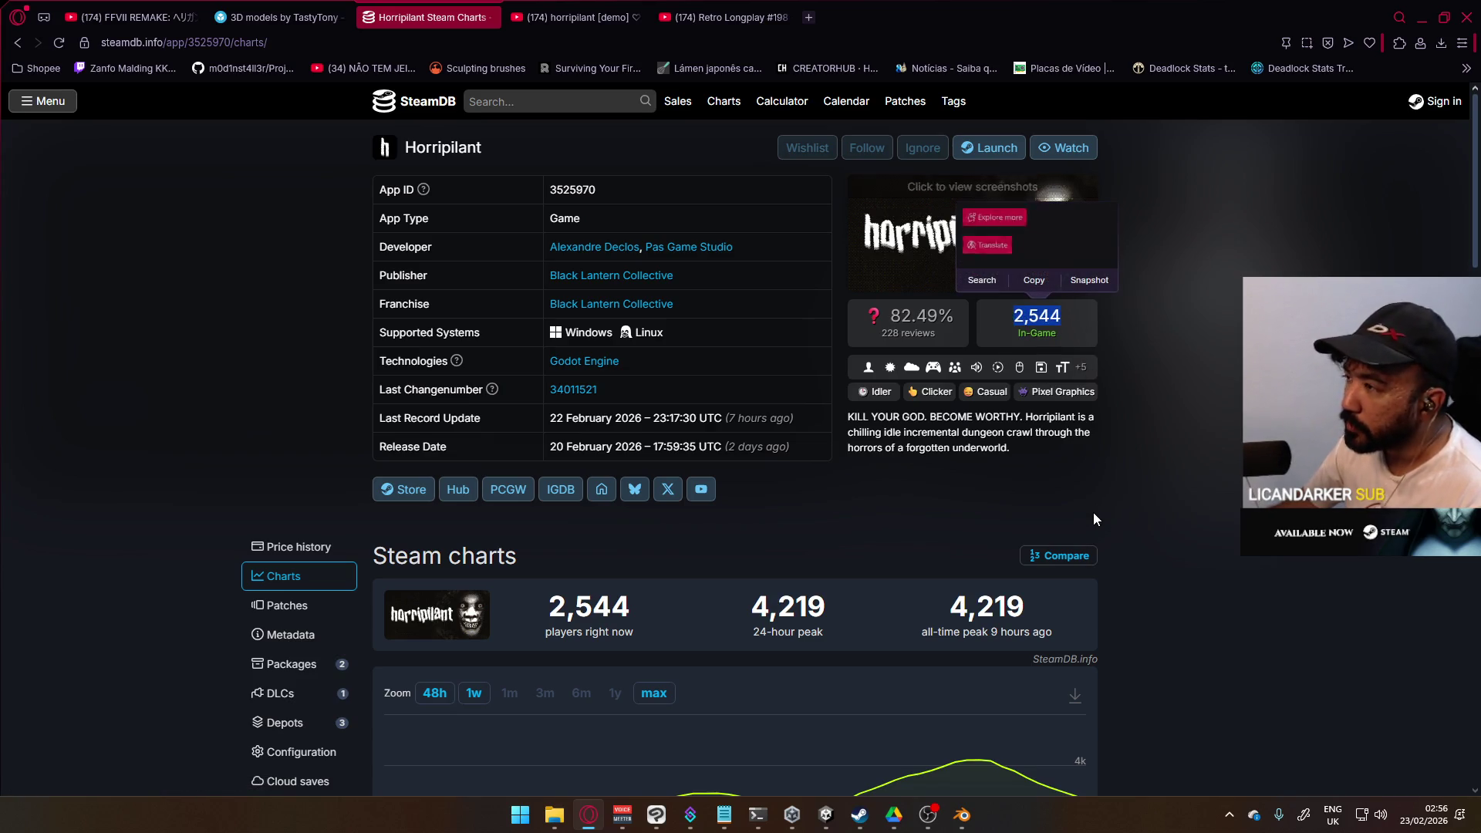
click(862, 525)
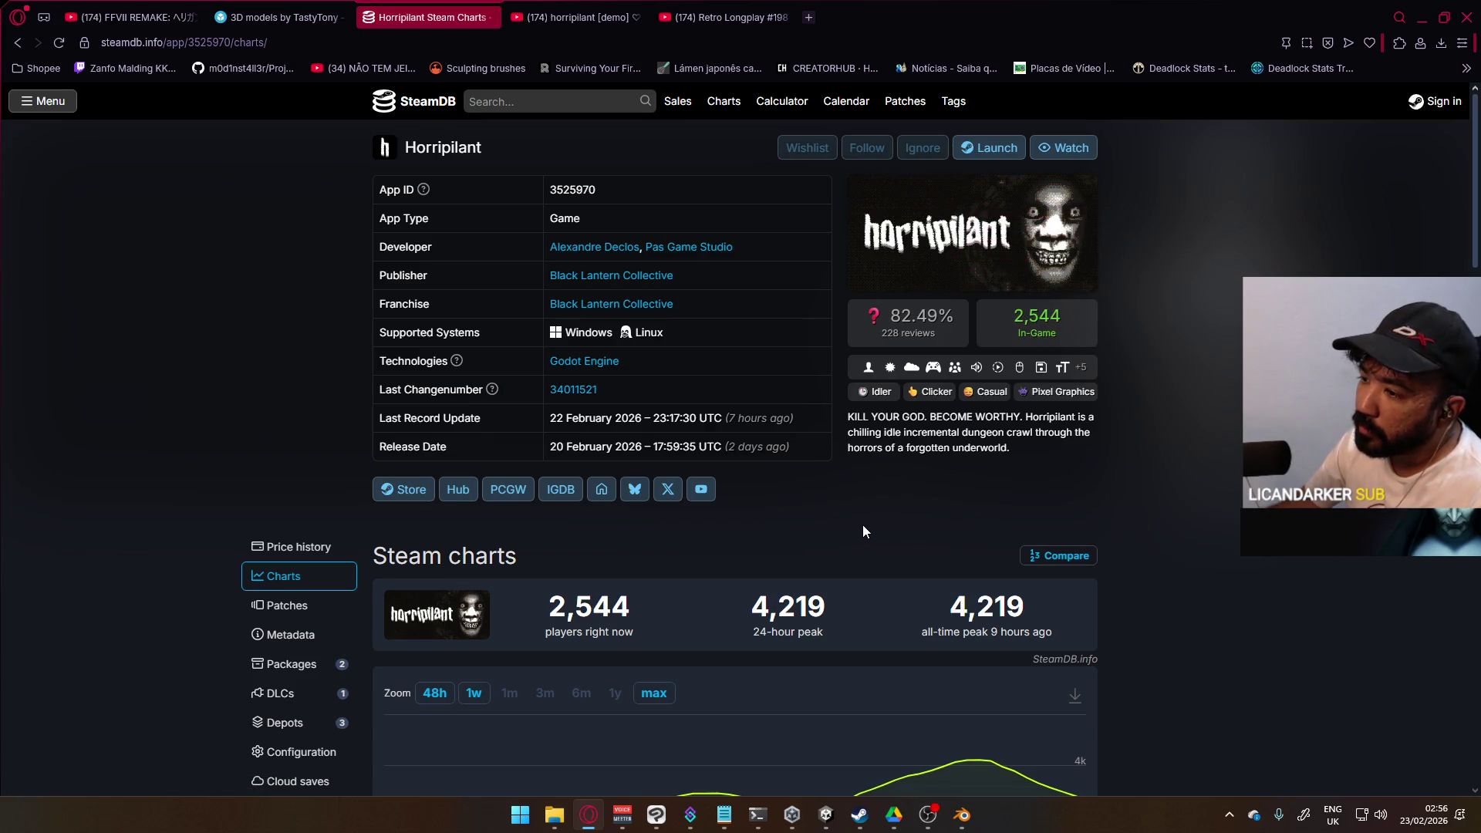
scroll(862, 524, down, 3)
click(647, 463)
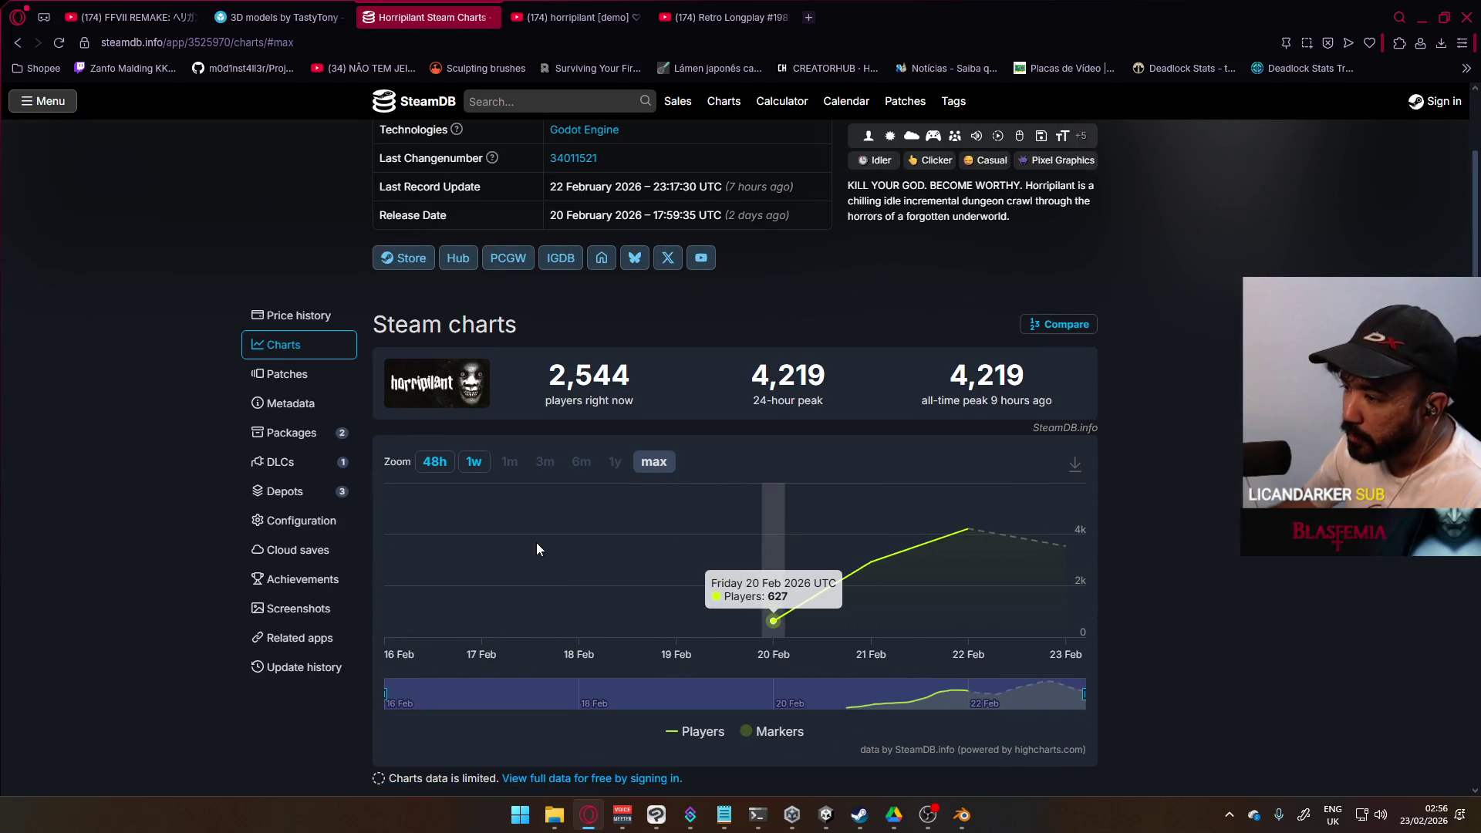
scroll(599, 529, down, 5)
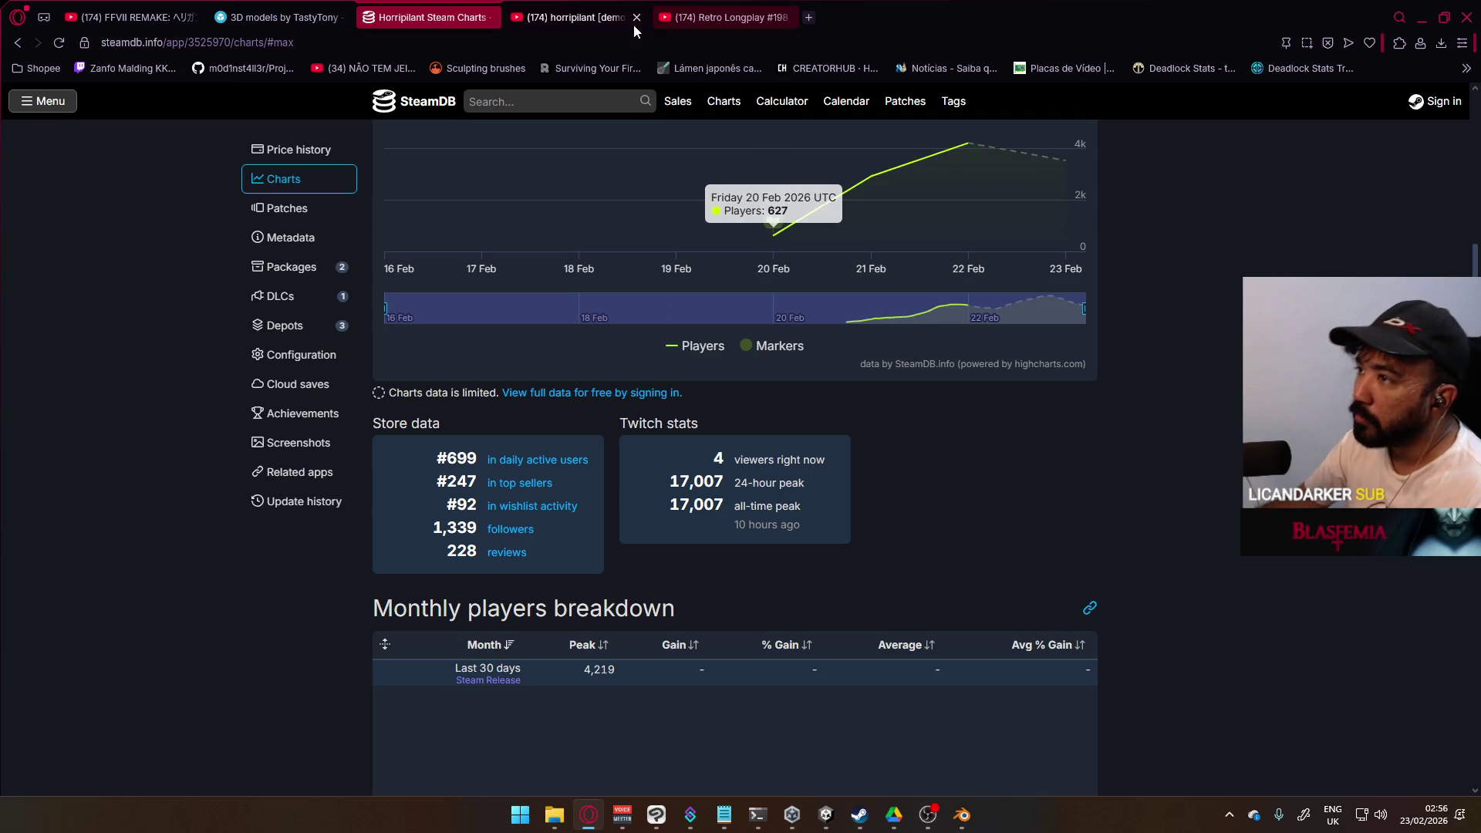
click(571, 17)
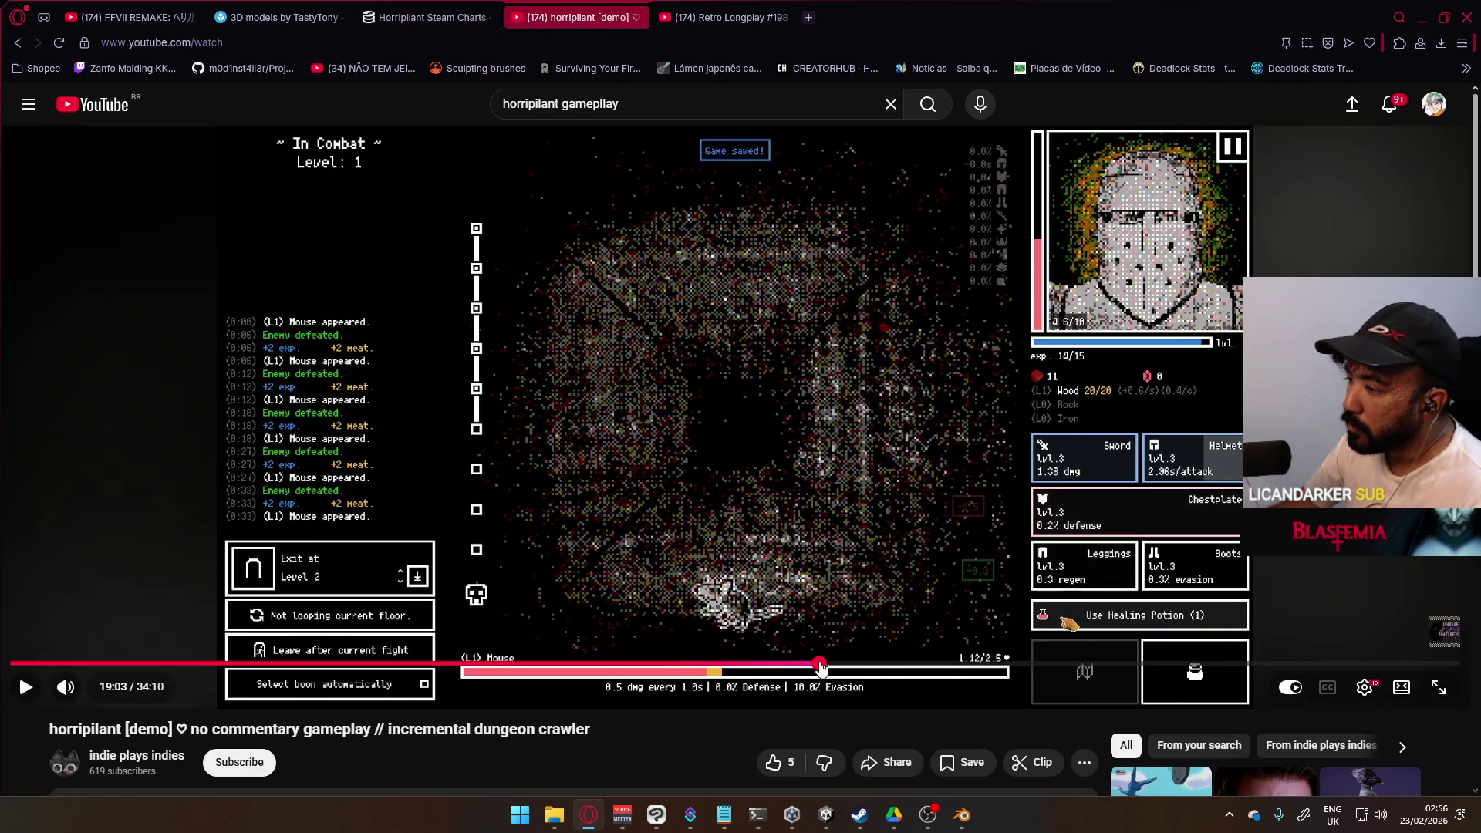
Step: Jump ahead through the horripilant video to around 25:00 and pause it
click(819, 663)
click(868, 575)
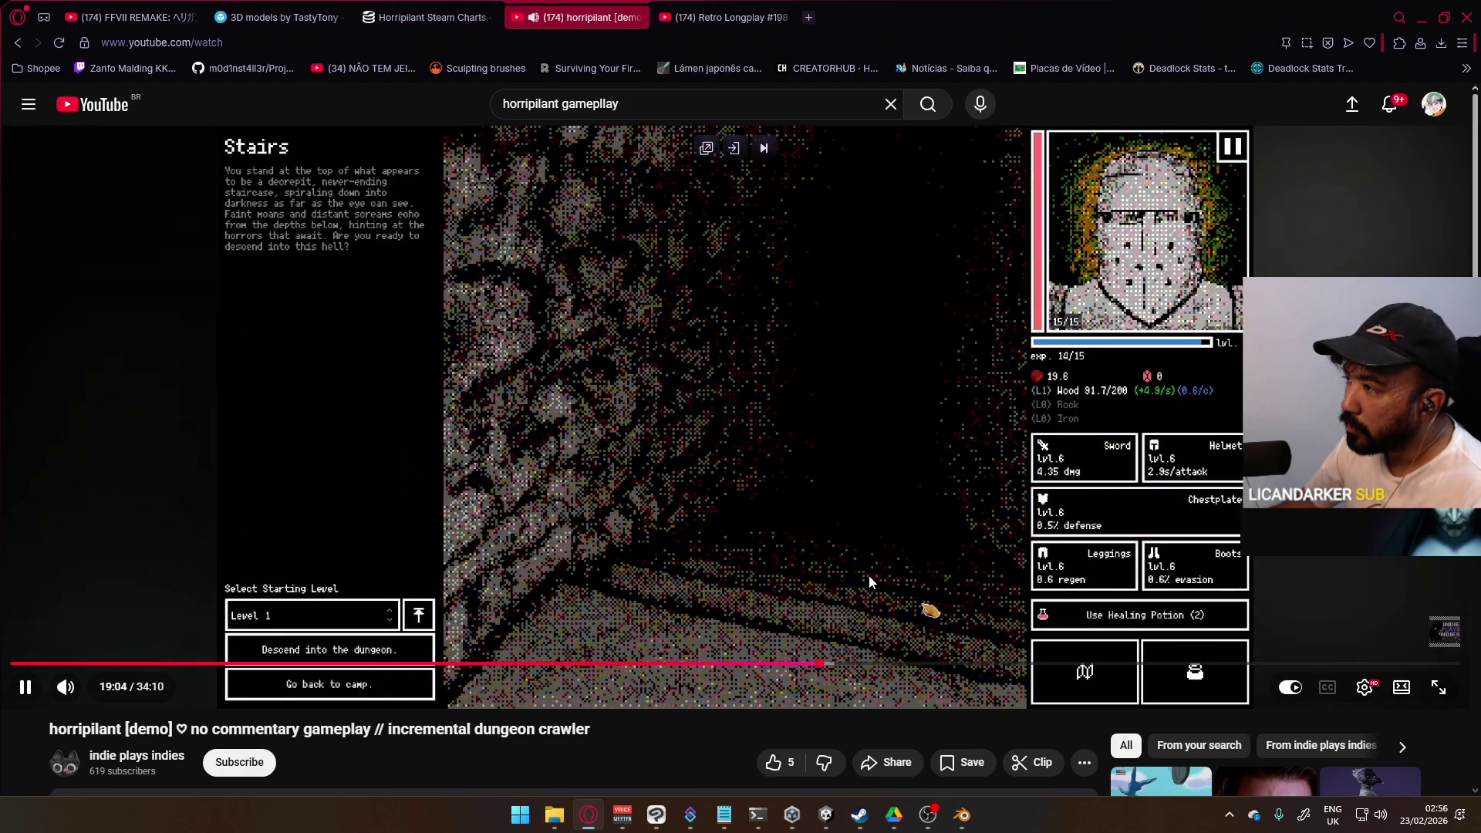
click(963, 664)
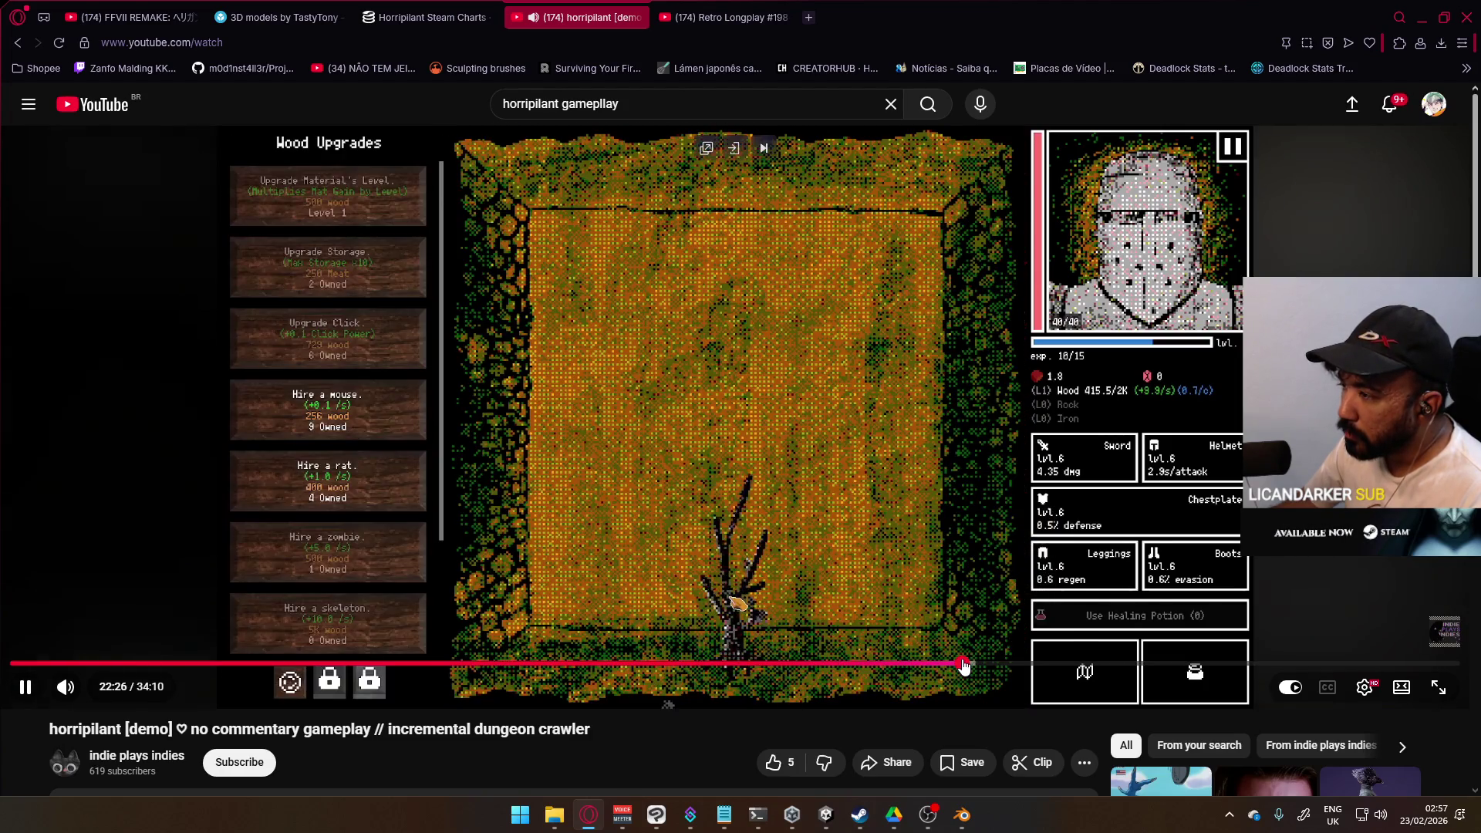
click(1072, 664)
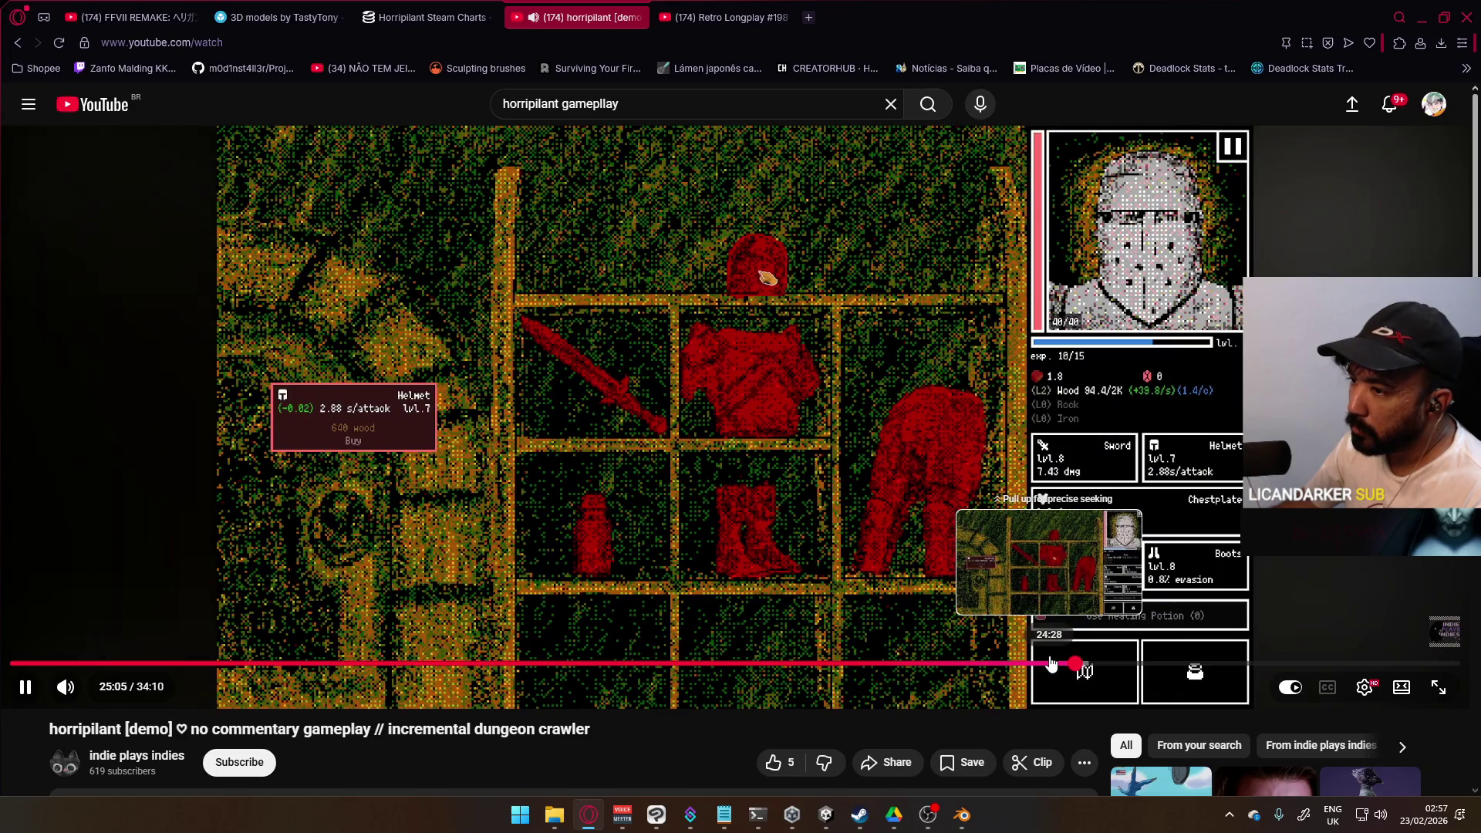
click(668, 518)
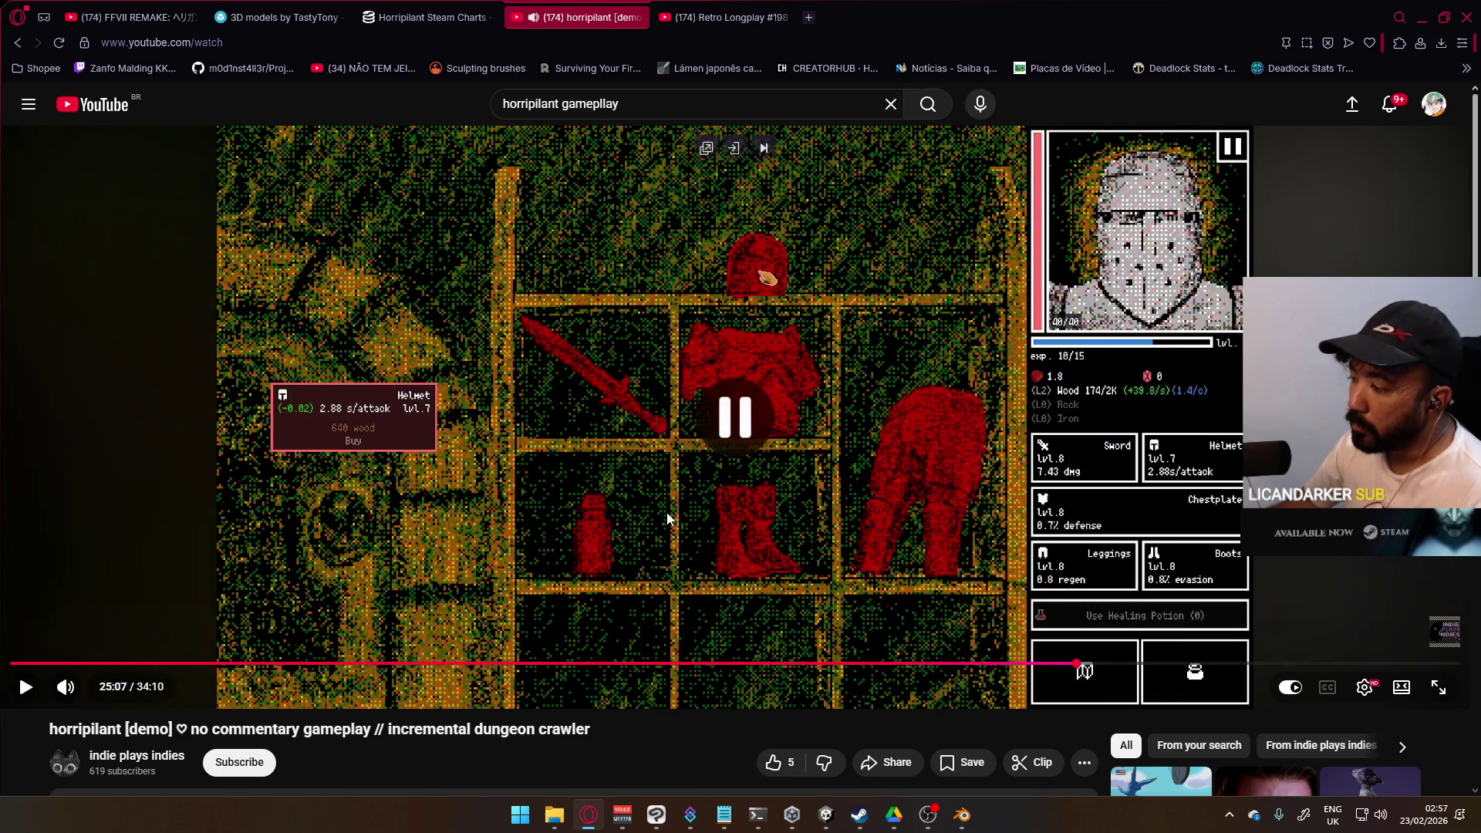
Step: Scroll through the comments, close the horripilant tab, and select the old search text
scroll(668, 518, down, 3)
scroll(668, 519, down, 3)
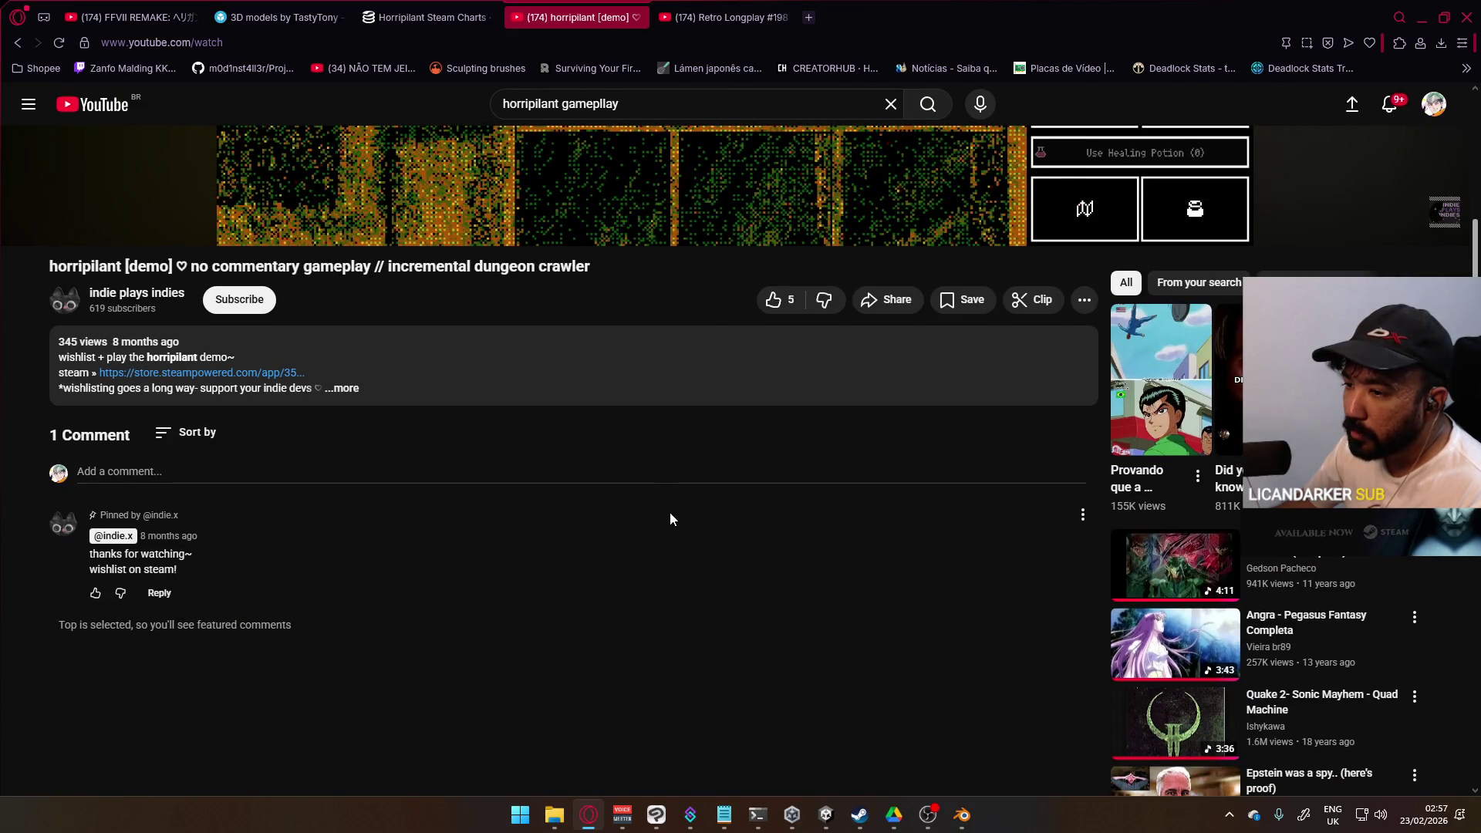
scroll(669, 512, up, 4)
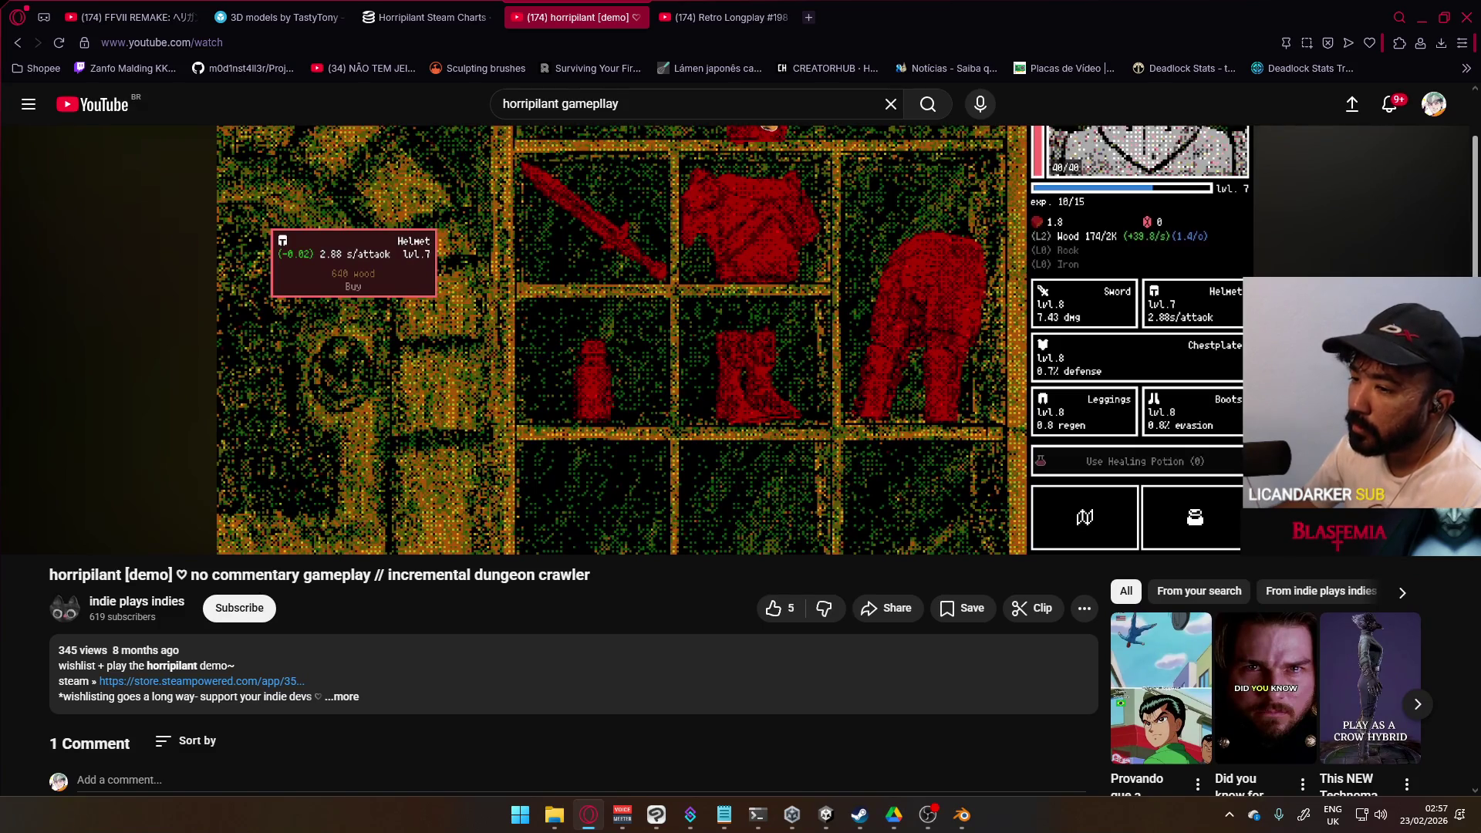
scroll(683, 494, up, 2)
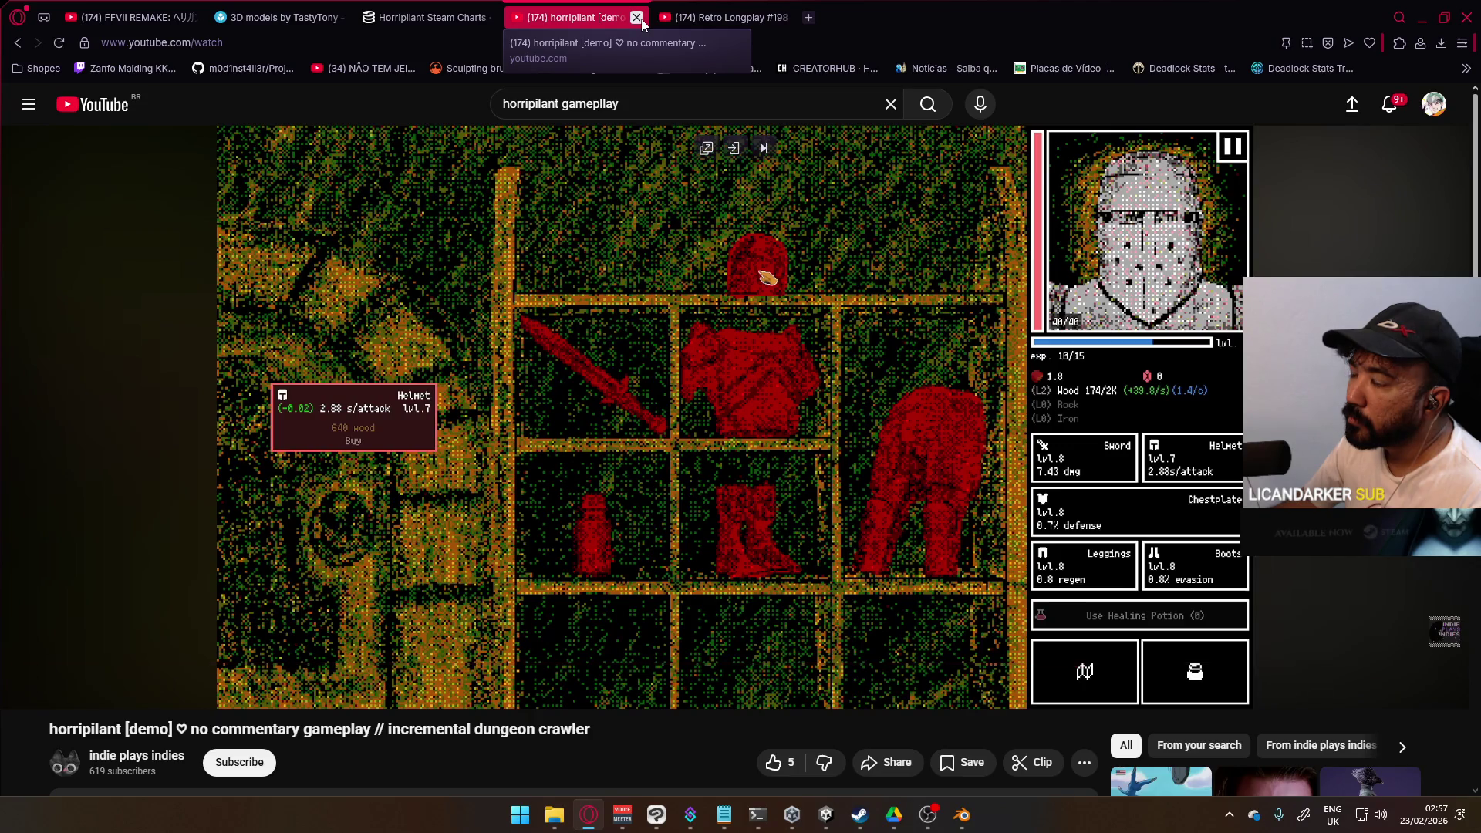
click(637, 17)
drag(707, 103, 520, 101)
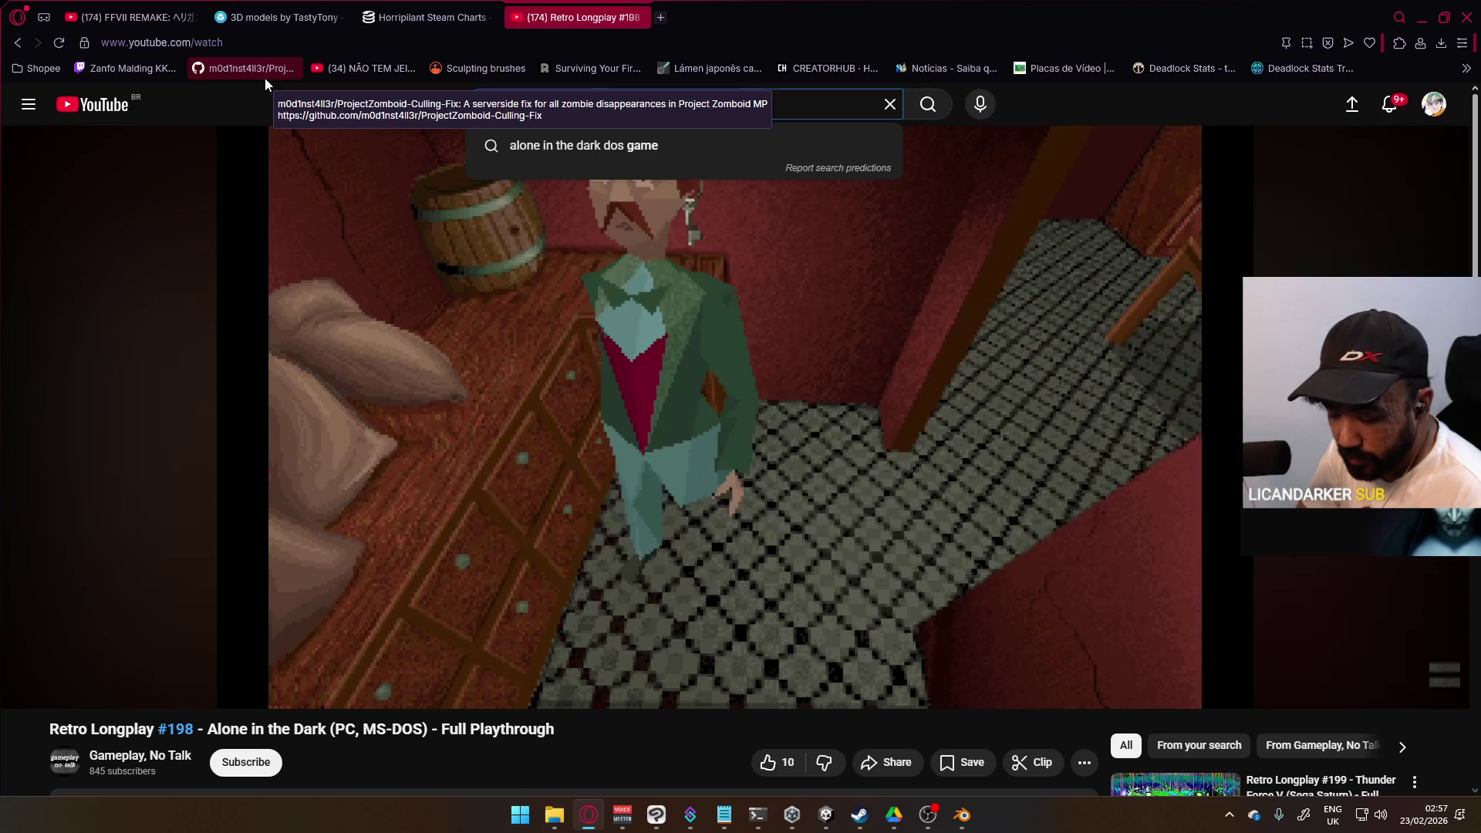
Step: Search YouTube for 'beta decay' and open the Early Access Teaser
text(beta d)
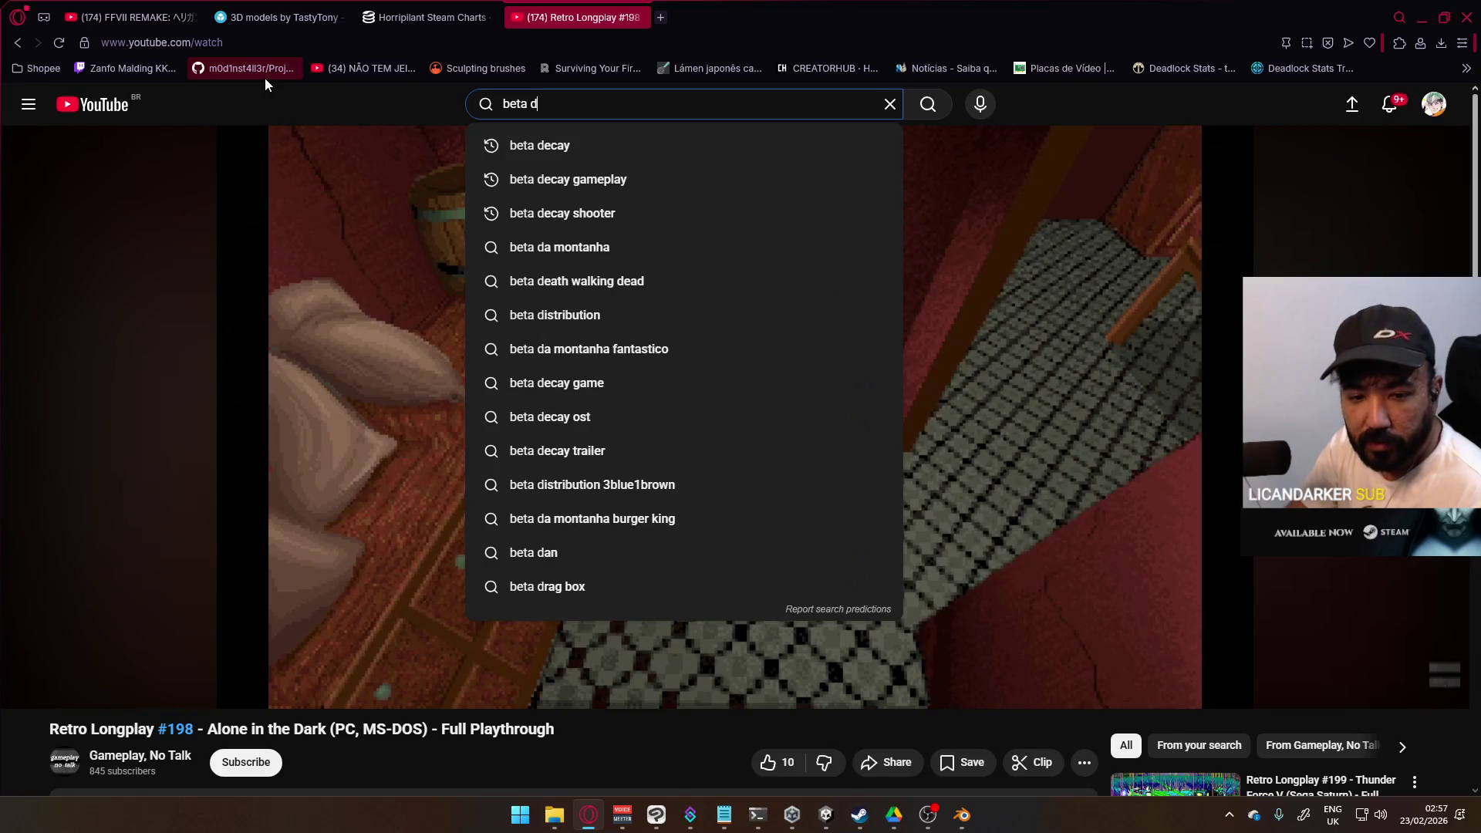
text(ecay)
key(Return)
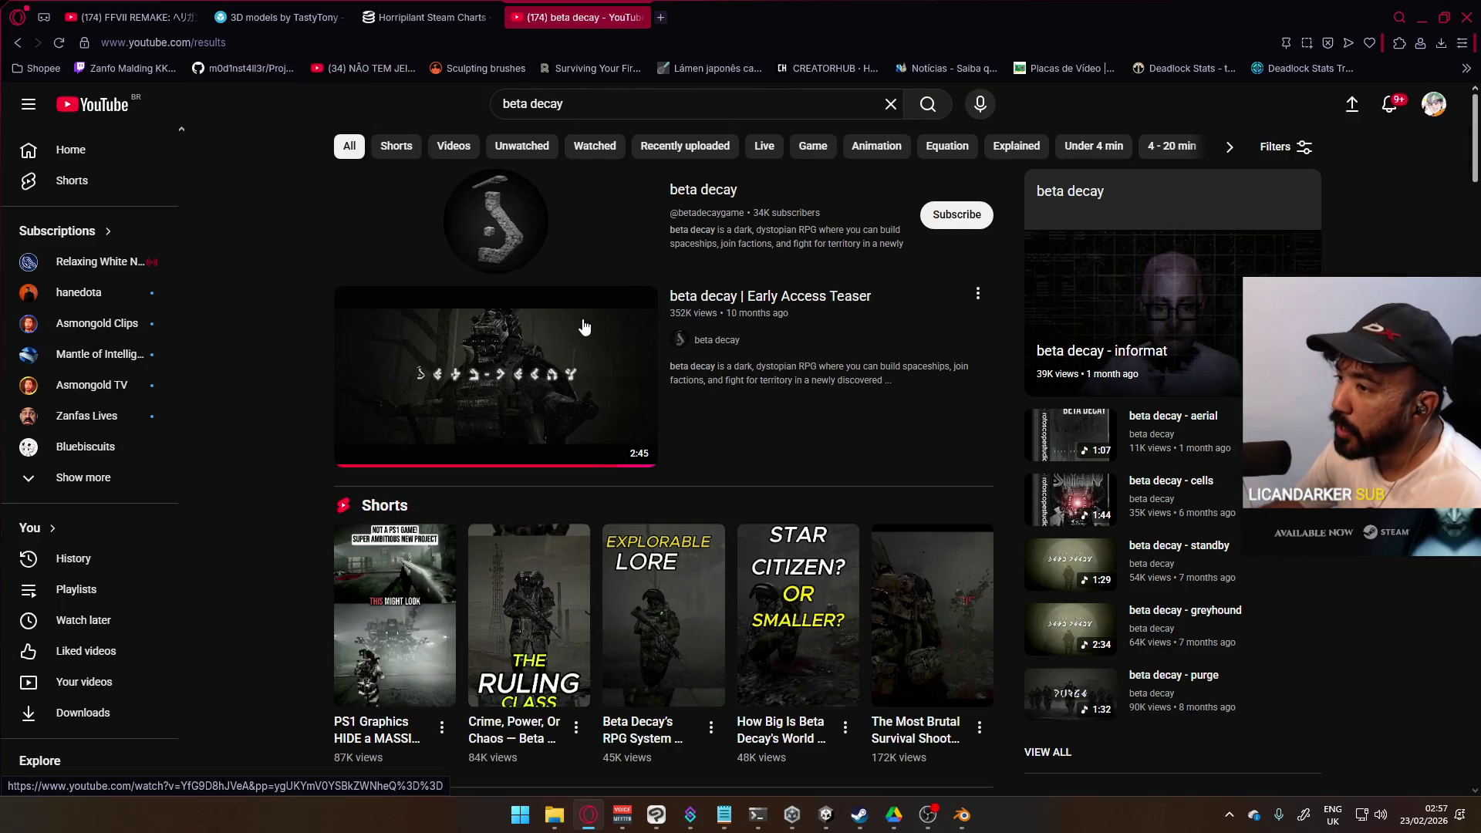
click(572, 334)
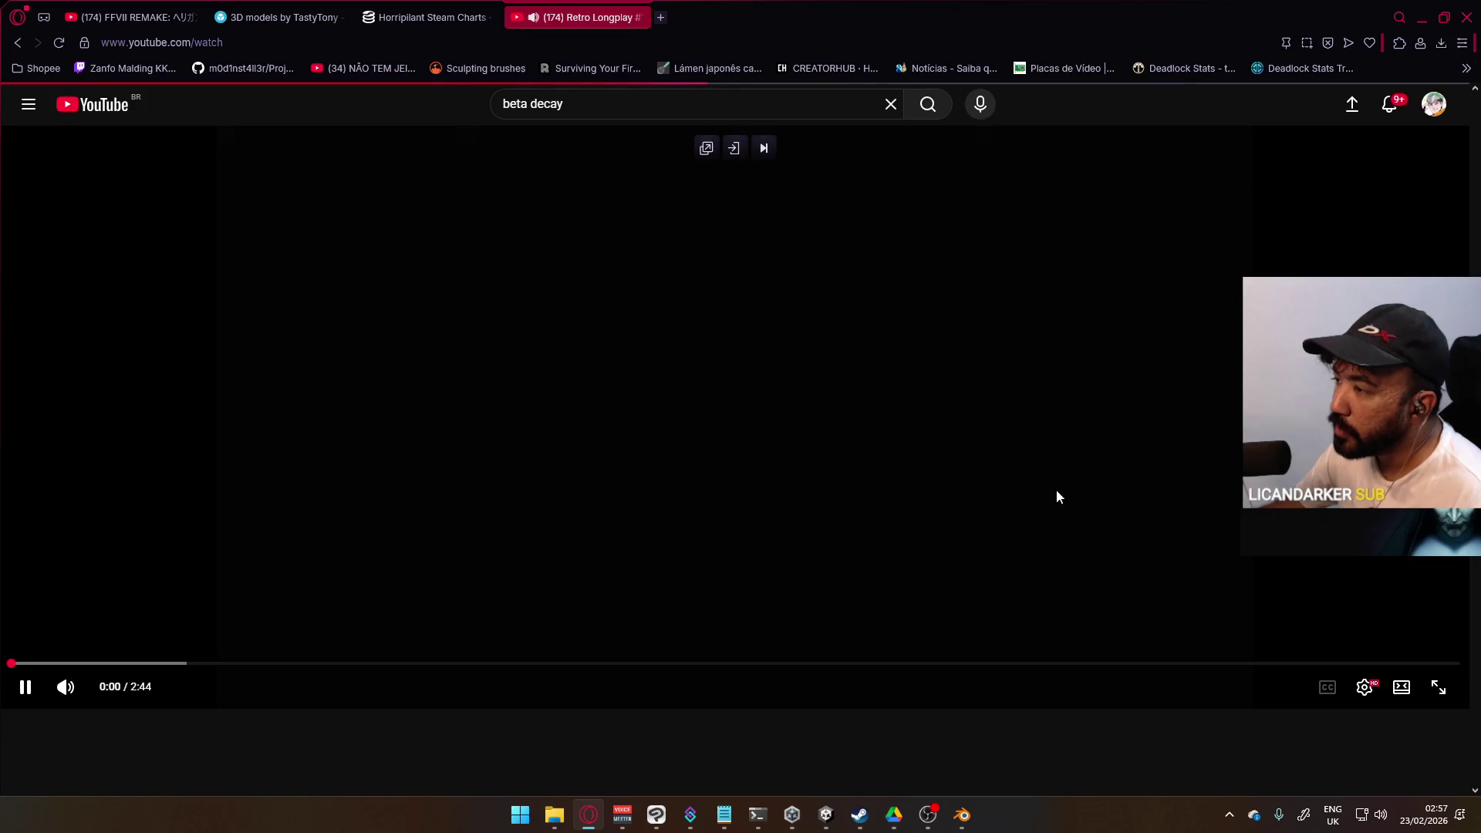
Step: Watch the teaser full screen, pause it around 1:33, and exit full screen
click(165, 663)
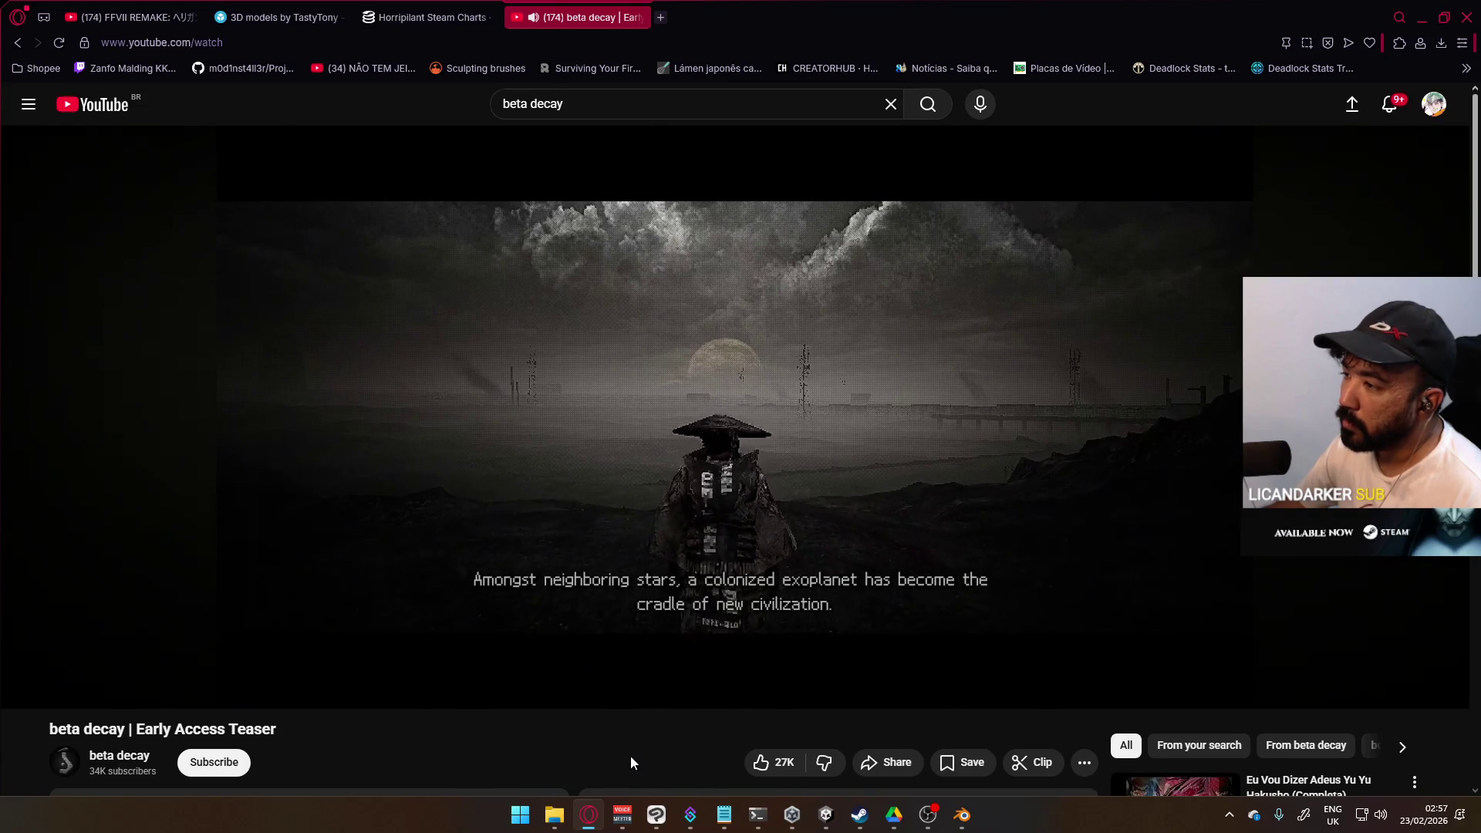
click(1438, 688)
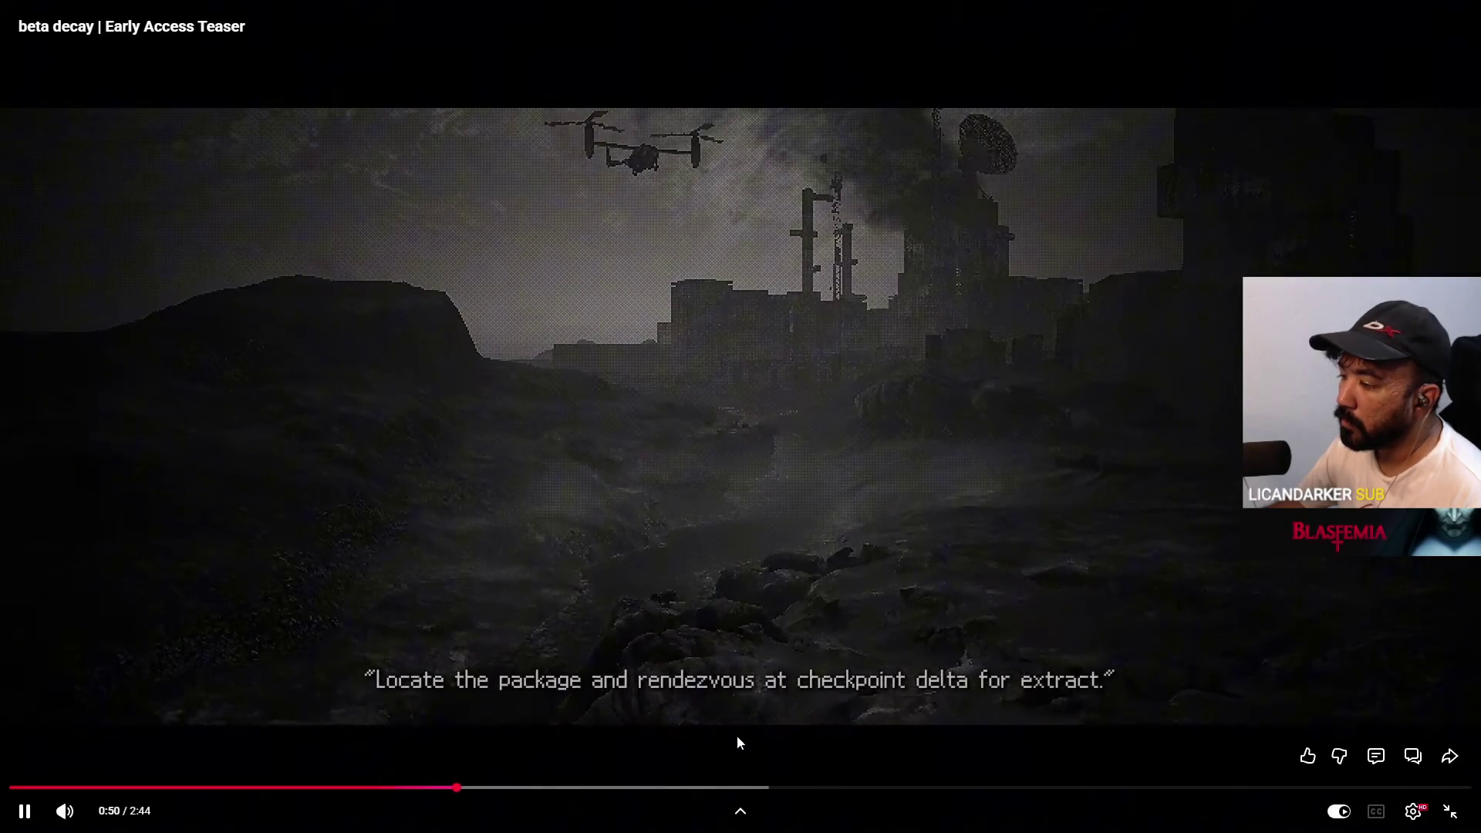
click(643, 787)
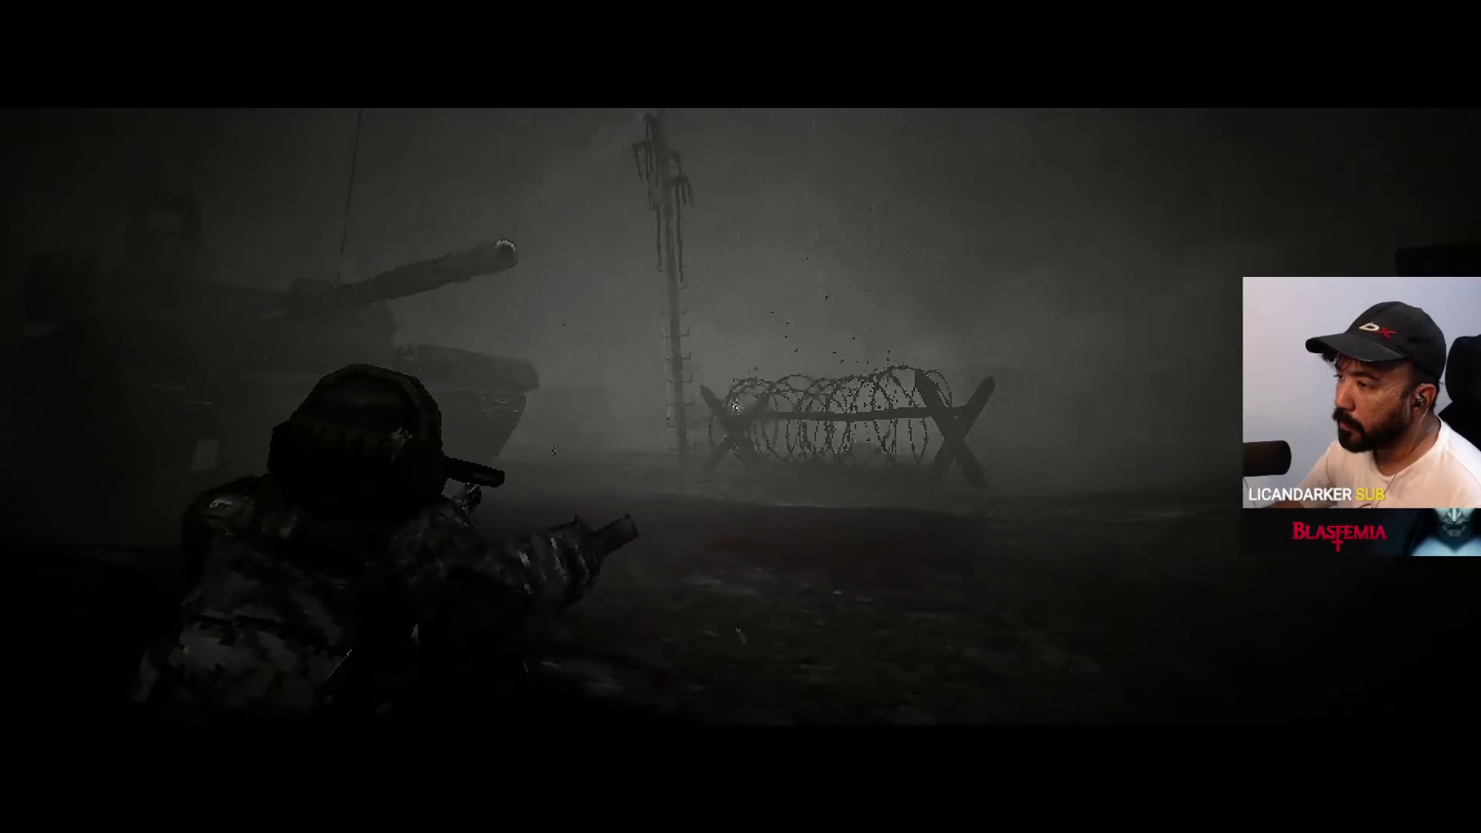
click(956, 357)
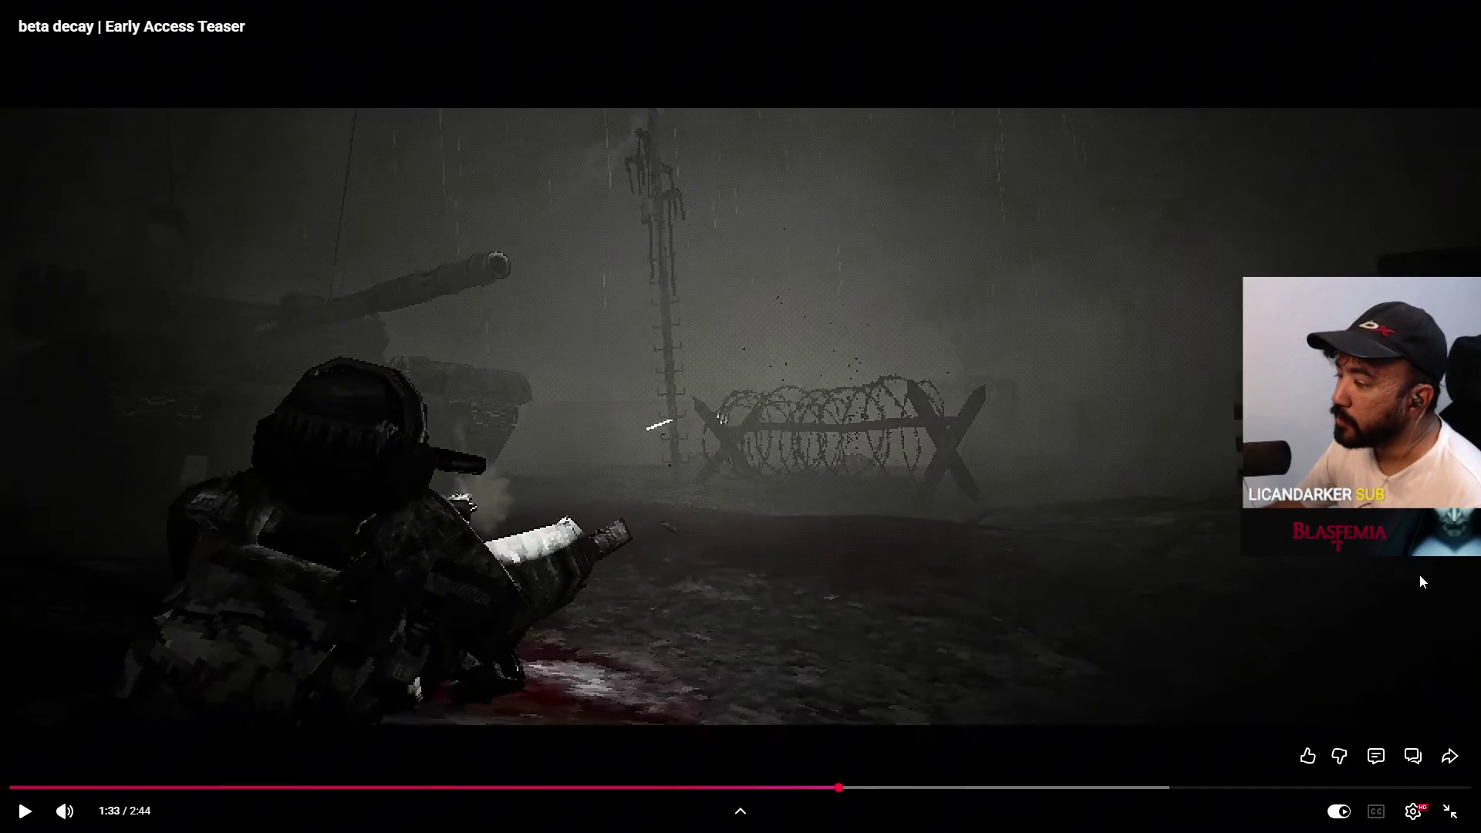
click(1450, 810)
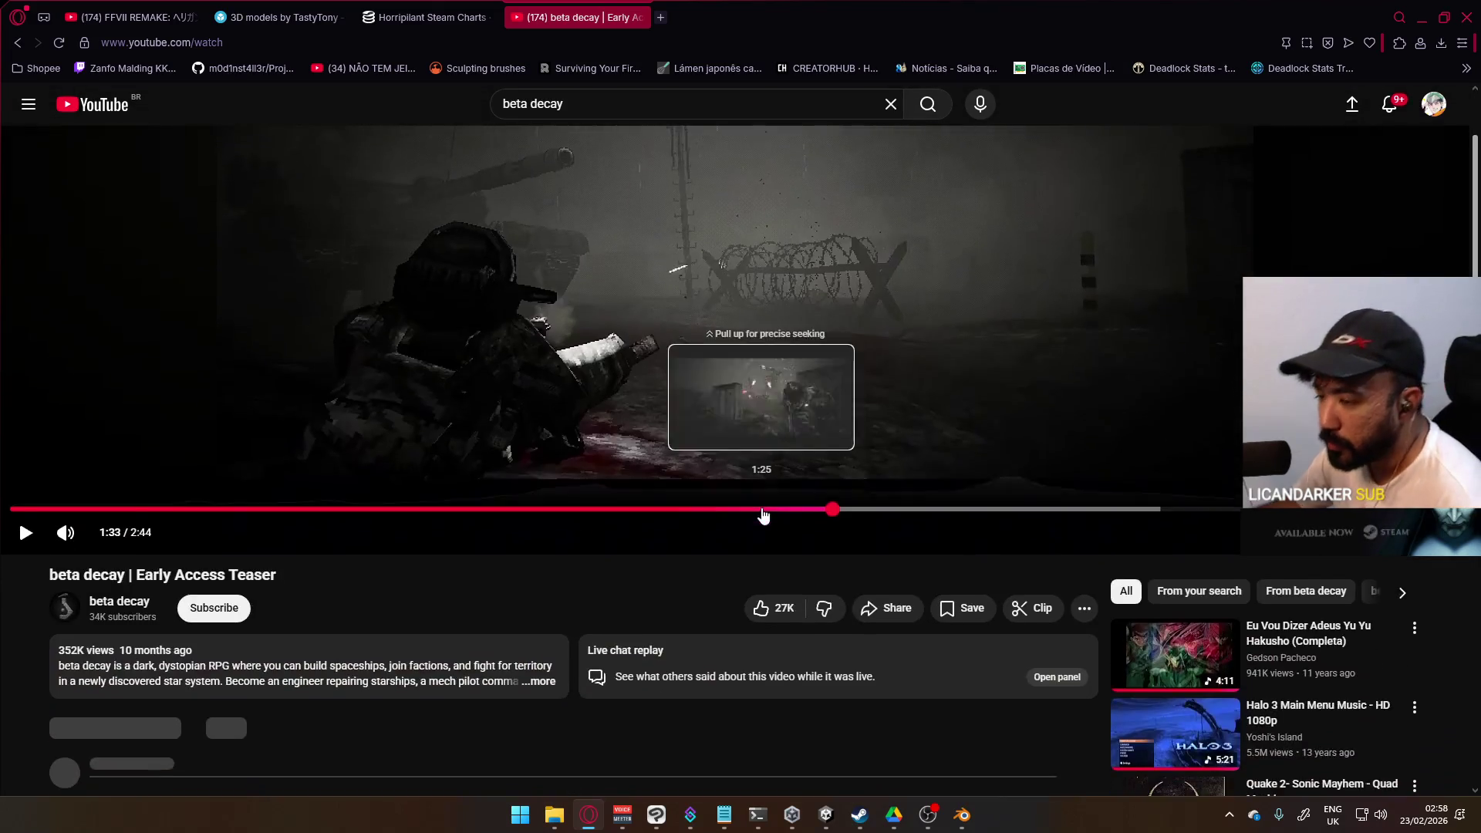
Step: Close the beta decay teaser tab and go to the SteamDB home page
scroll(625, 495, down, 2)
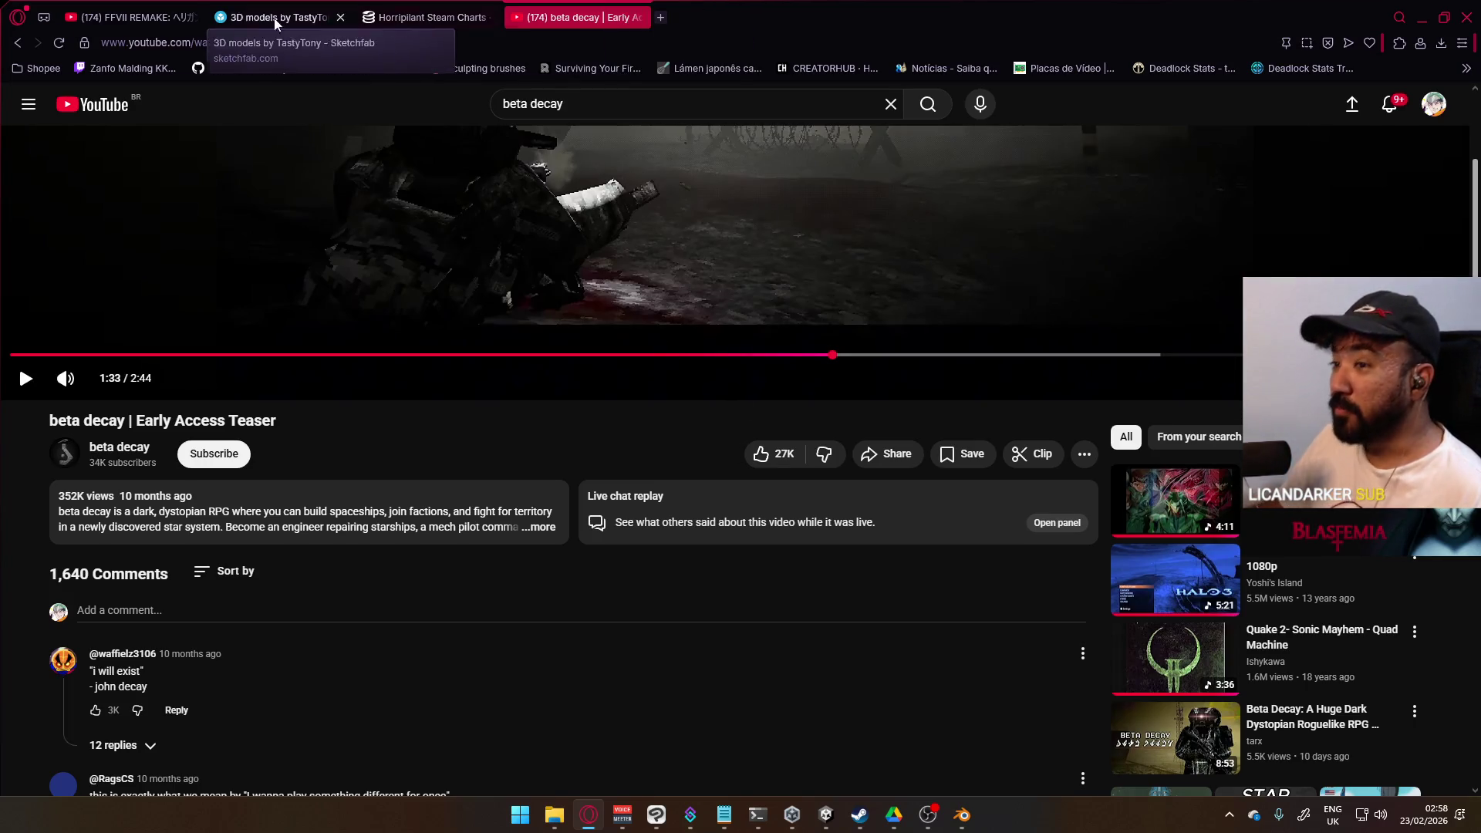
click(637, 16)
scroll(683, 284, up, 7)
click(400, 103)
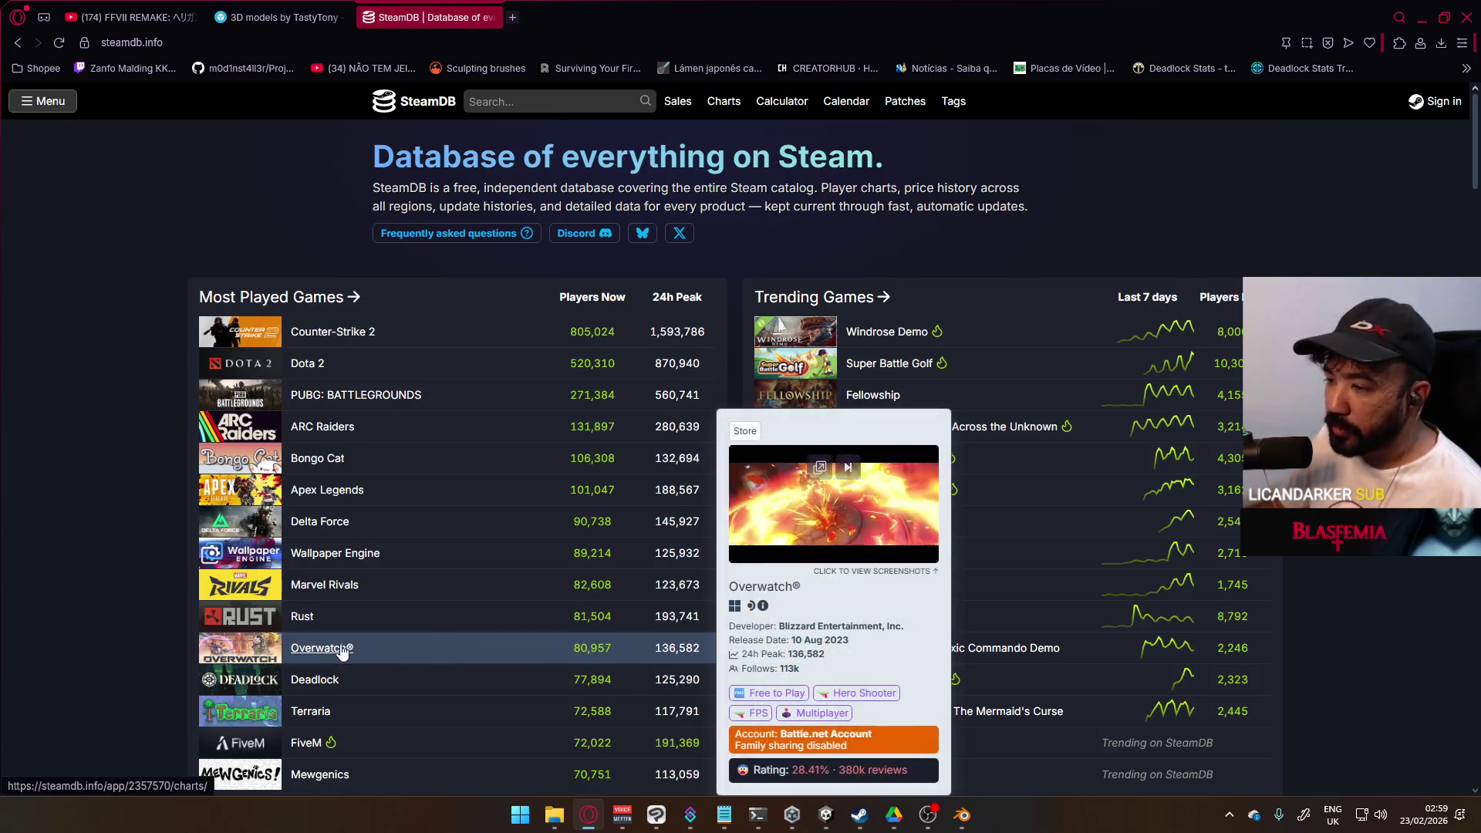
Step: Open Overwatch's Steam charts, show its max player history, then close that tab
click(433, 651)
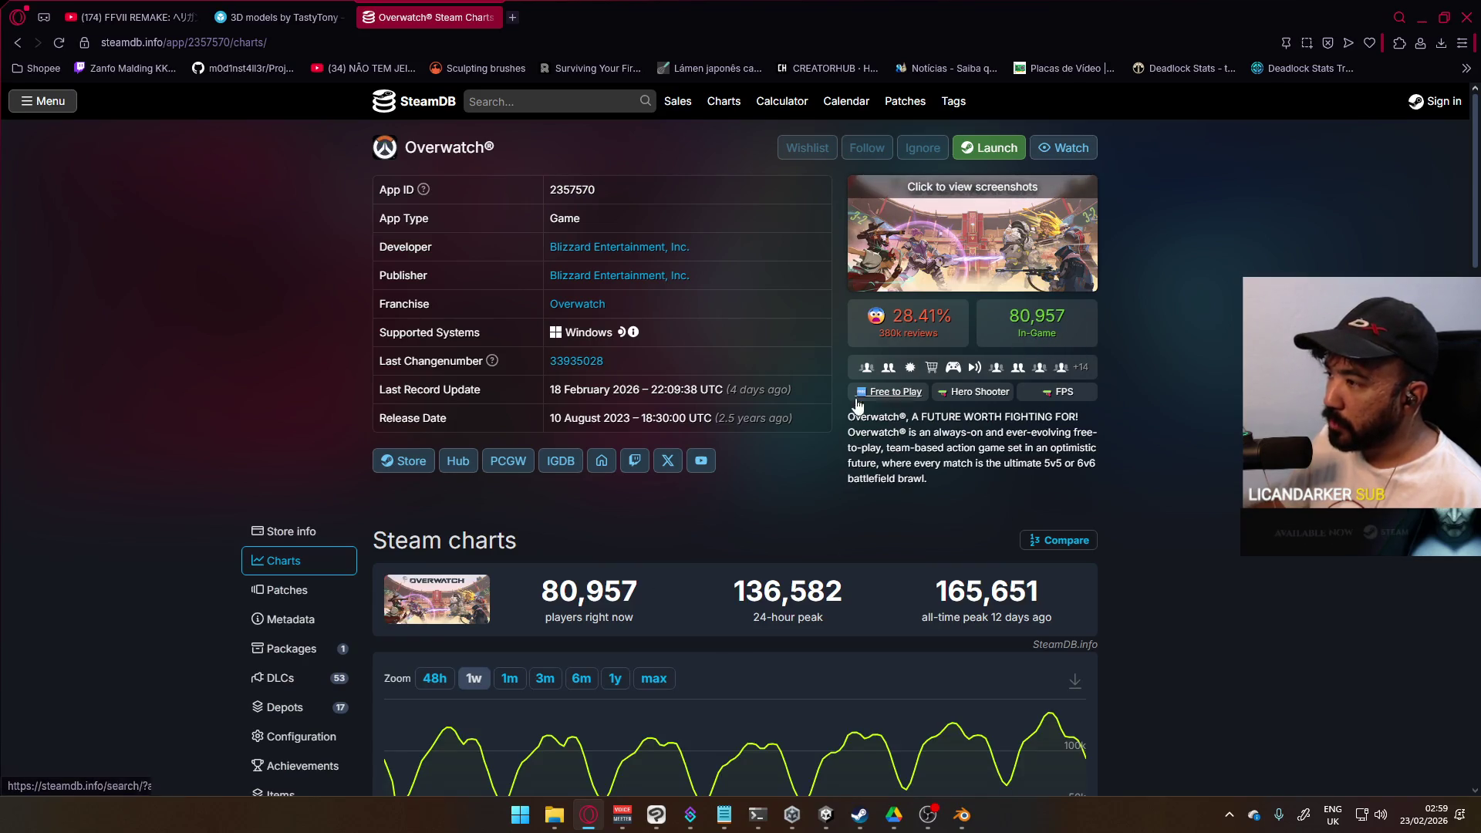
scroll(671, 572, down, 3)
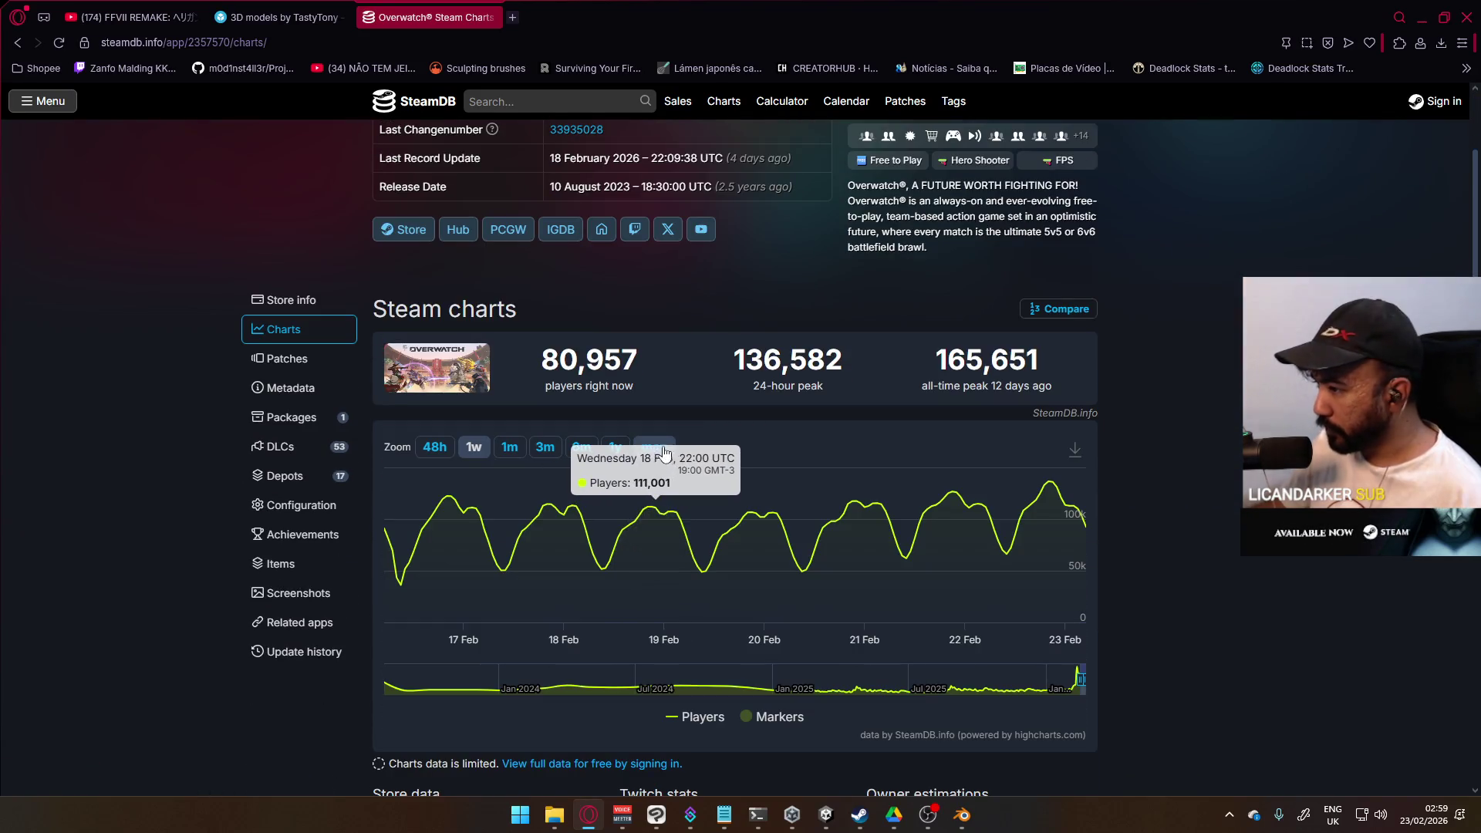
click(653, 446)
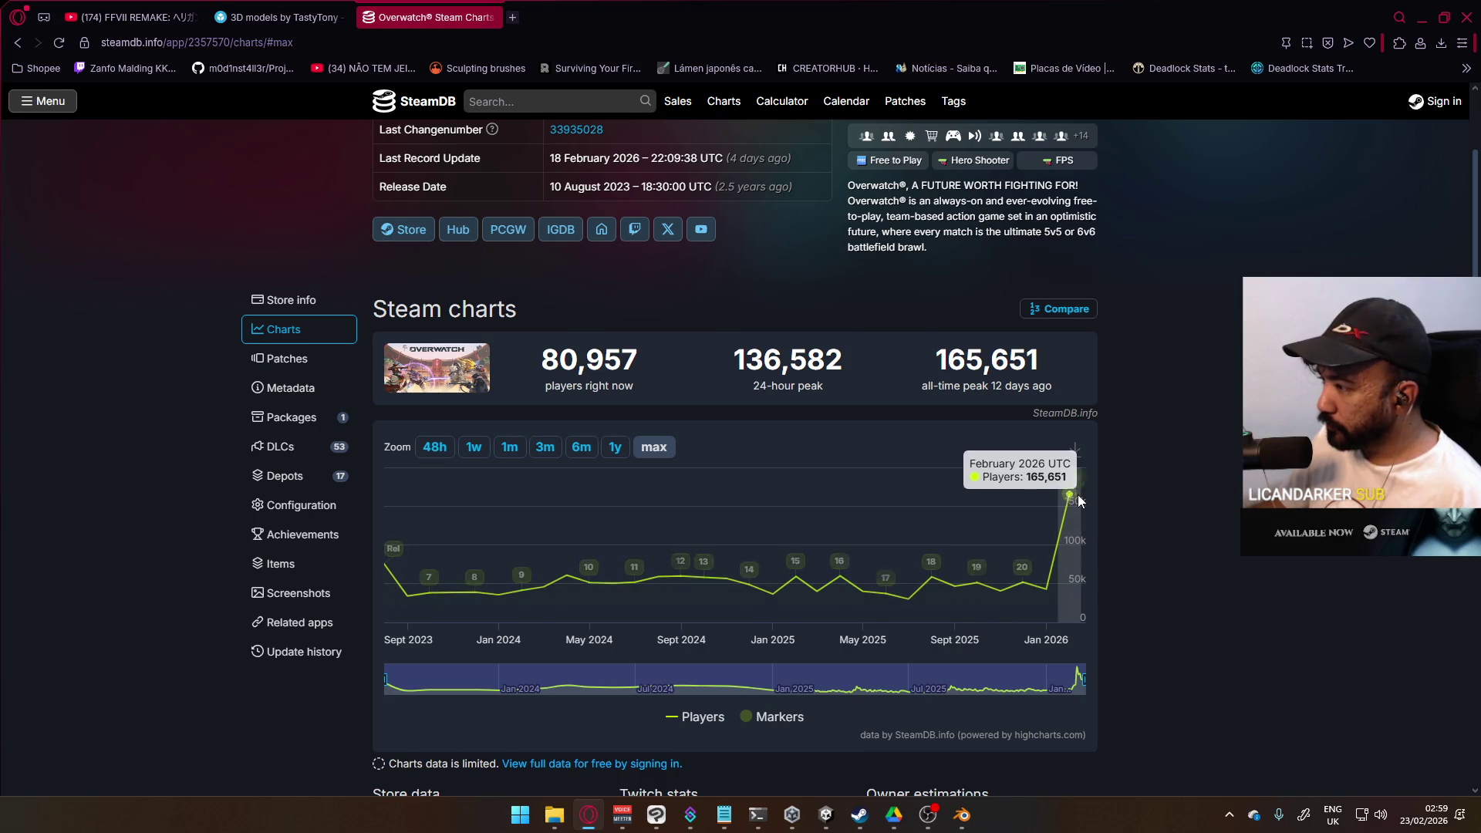
scroll(858, 529, up, 3)
scroll(858, 533, down, 5)
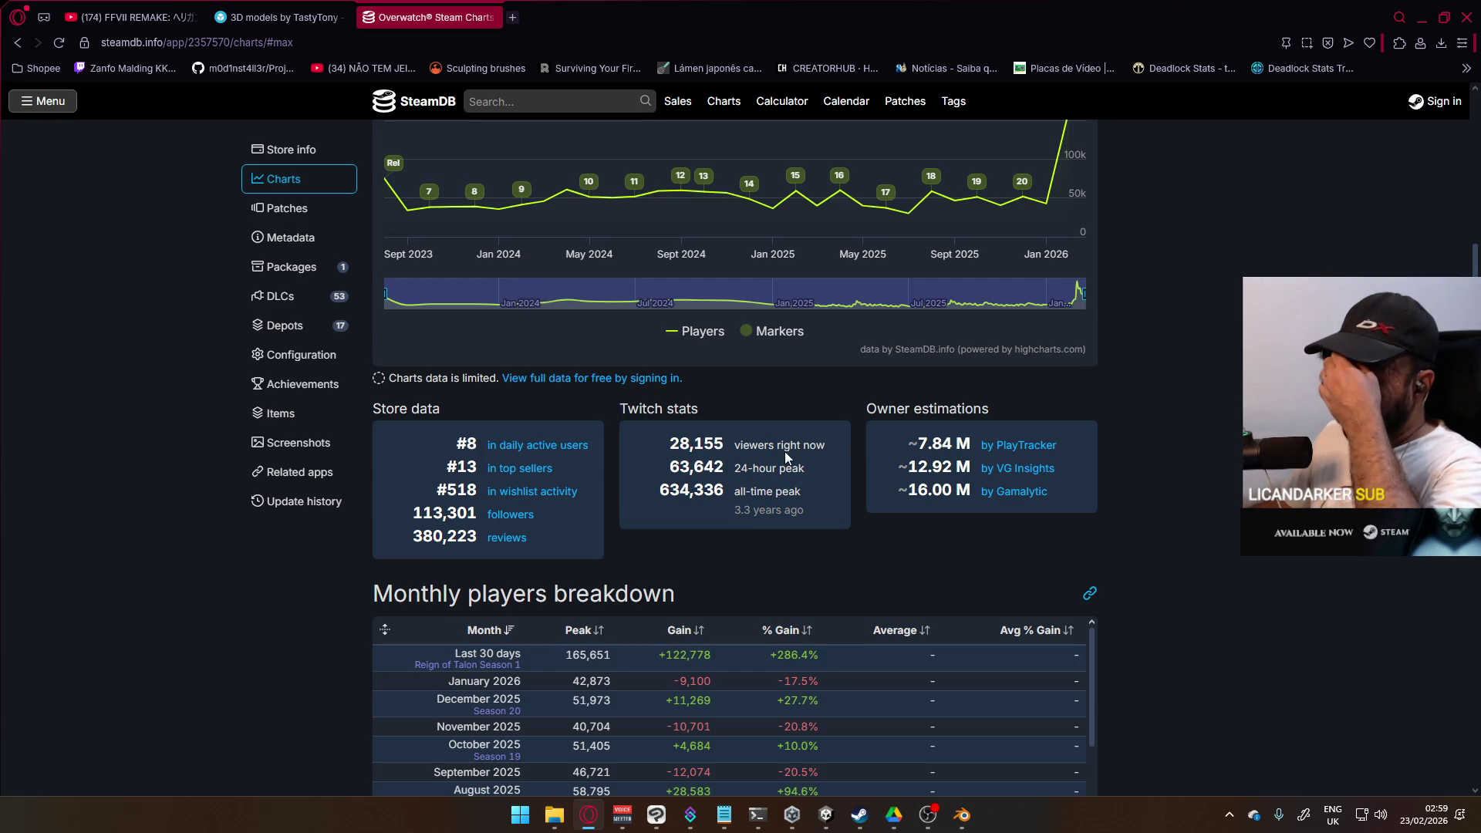
click(494, 17)
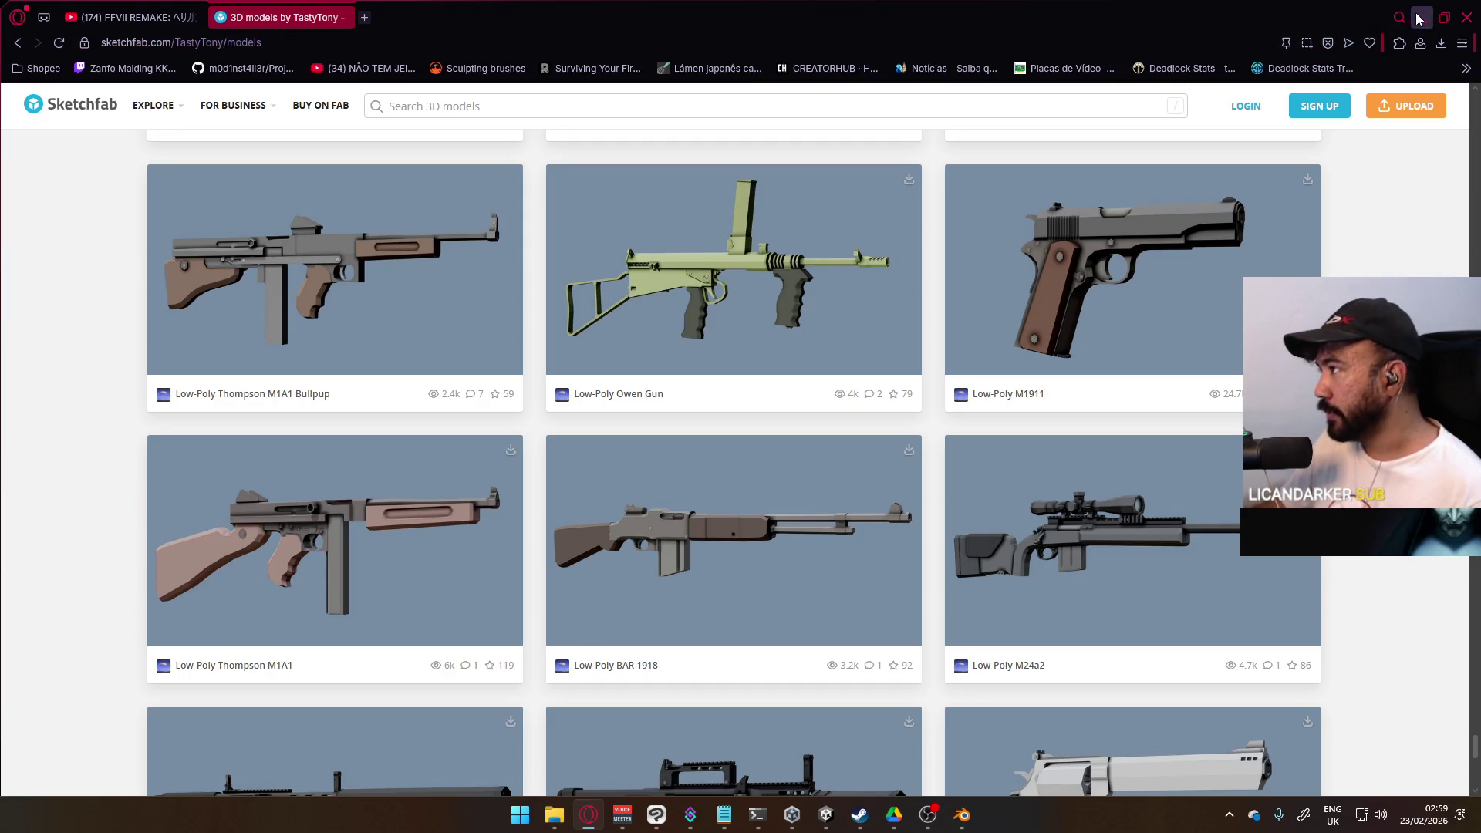
Step: Pause the playing YouTube video in the browser and return to Blender
click(1421, 17)
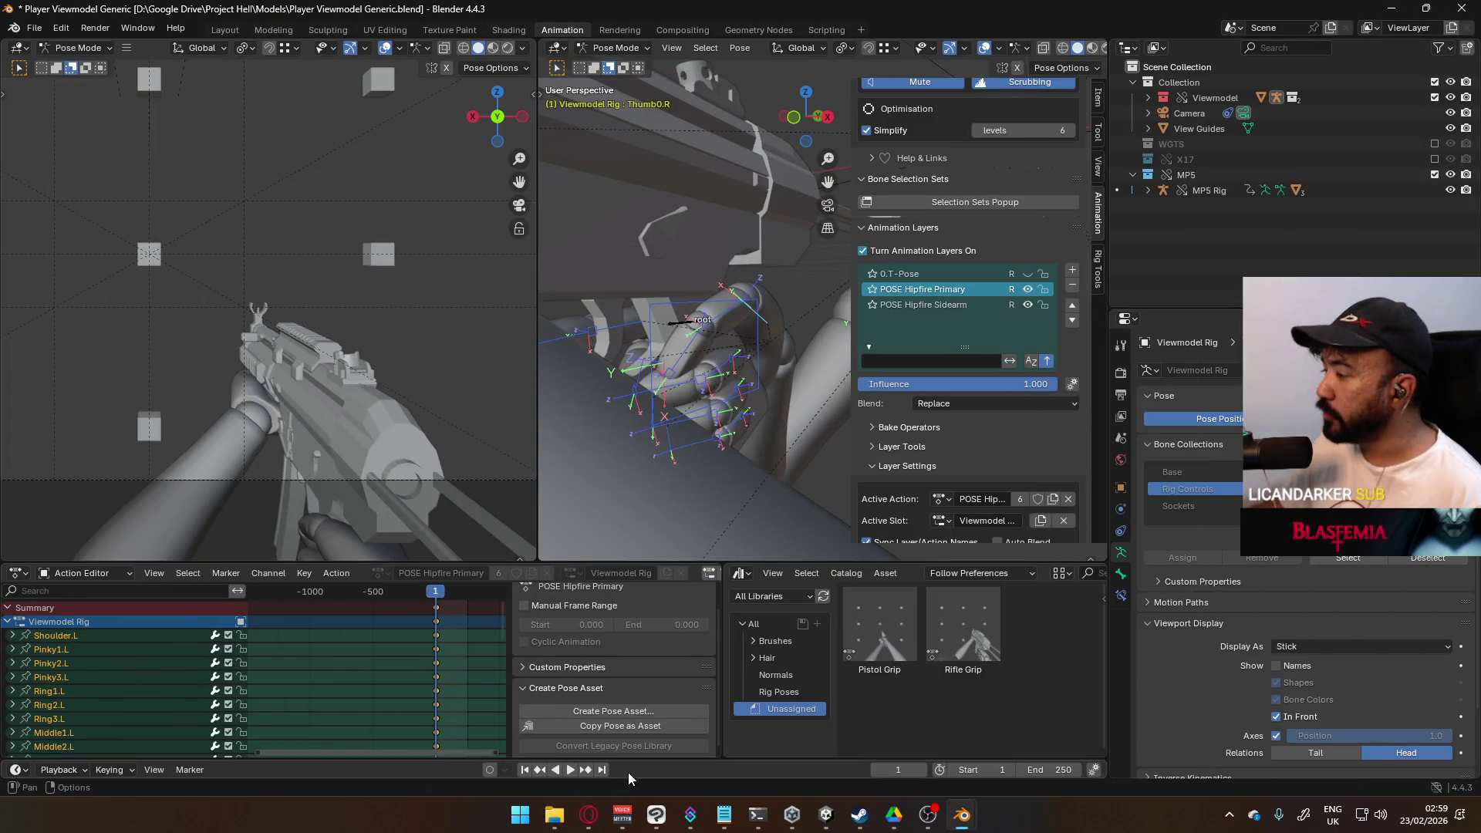
click(588, 815)
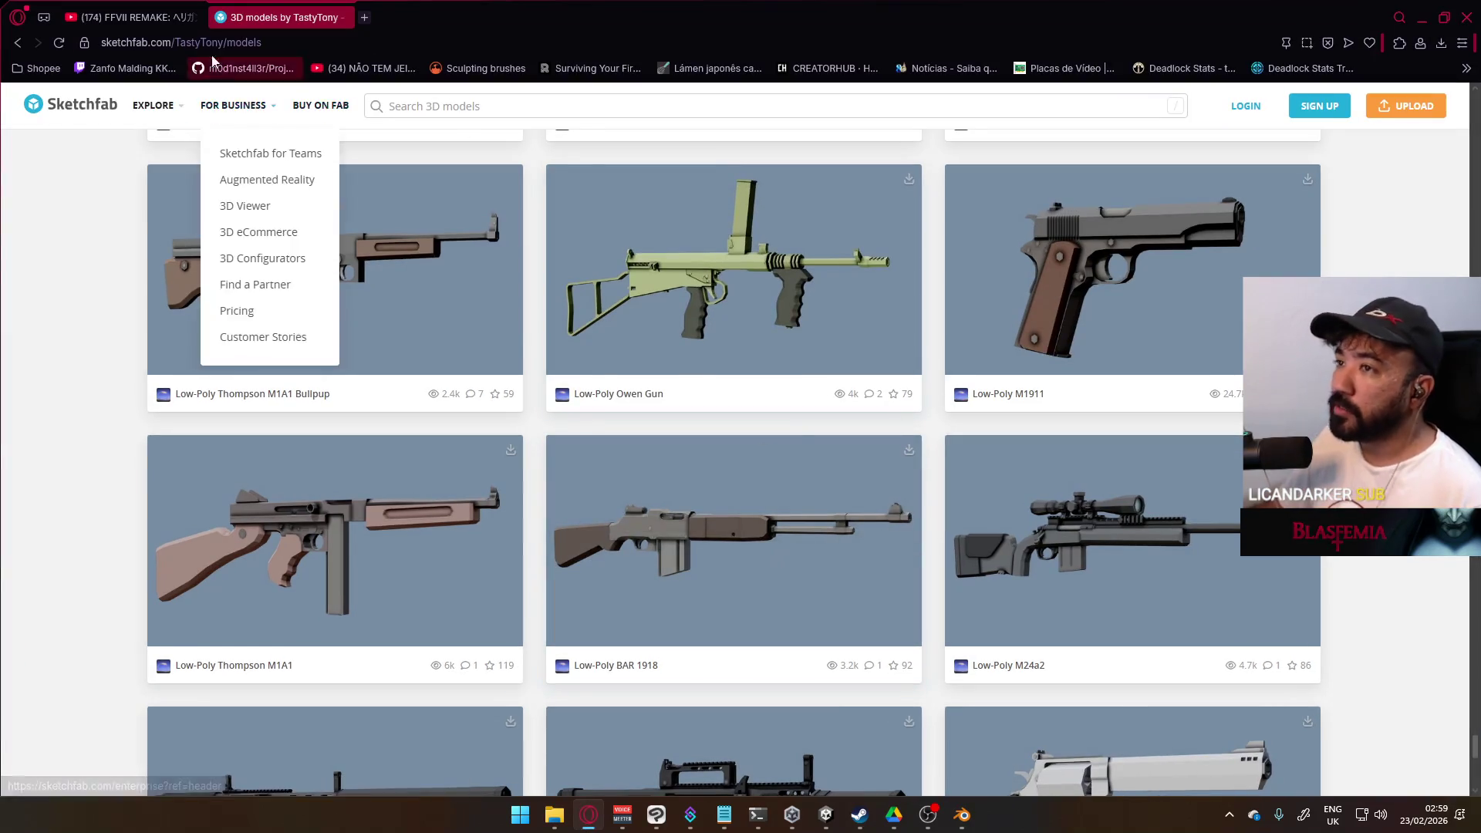
key(ctrl+Tab)
click(409, 182)
click(1421, 17)
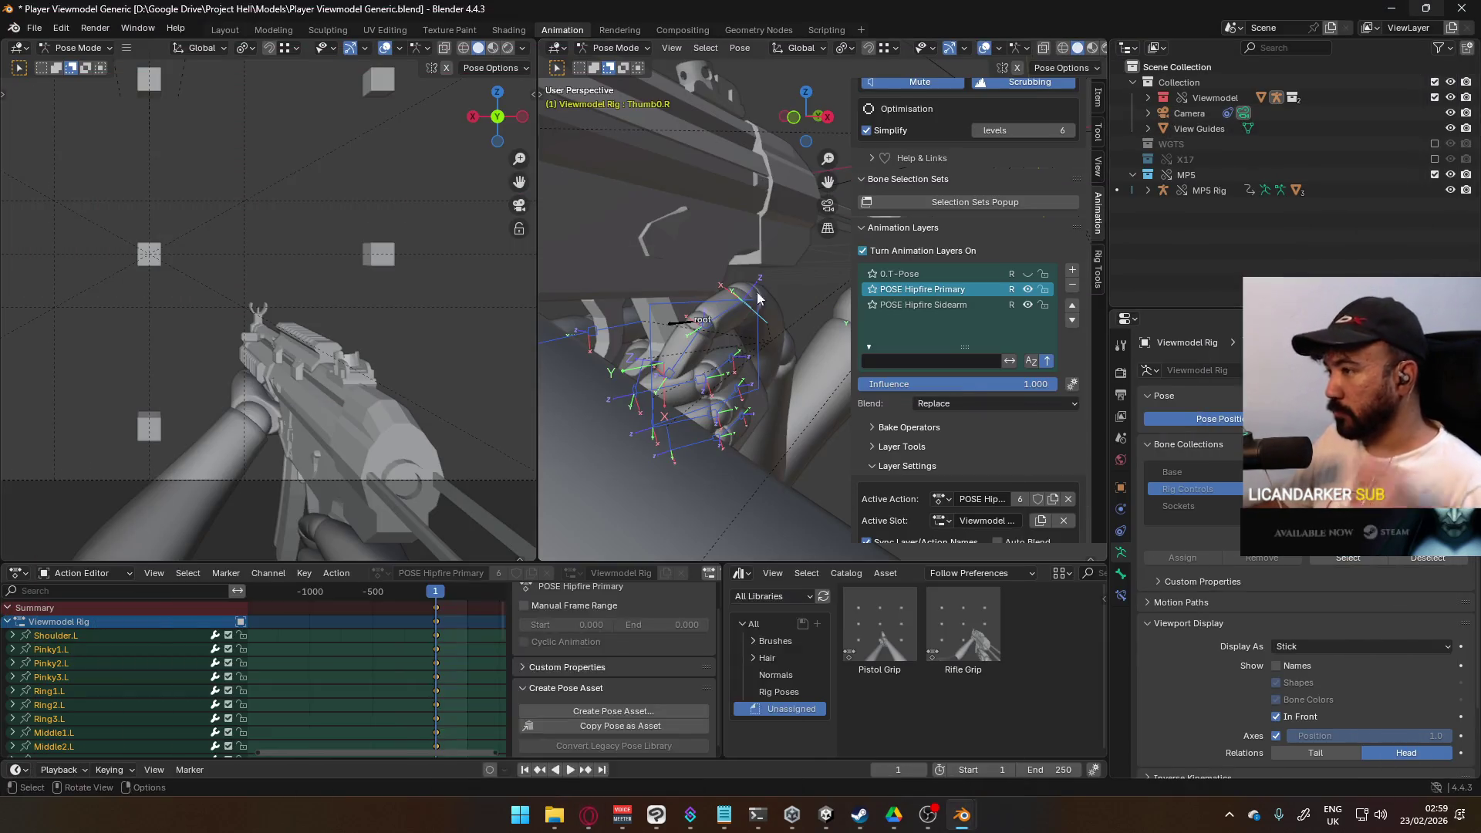
Step: Frame the whole gun in the right view and toggle the POSE Hipfire Primary layer
scroll(694, 391, down, 5)
shift+middle_drag(672, 323, 647, 372)
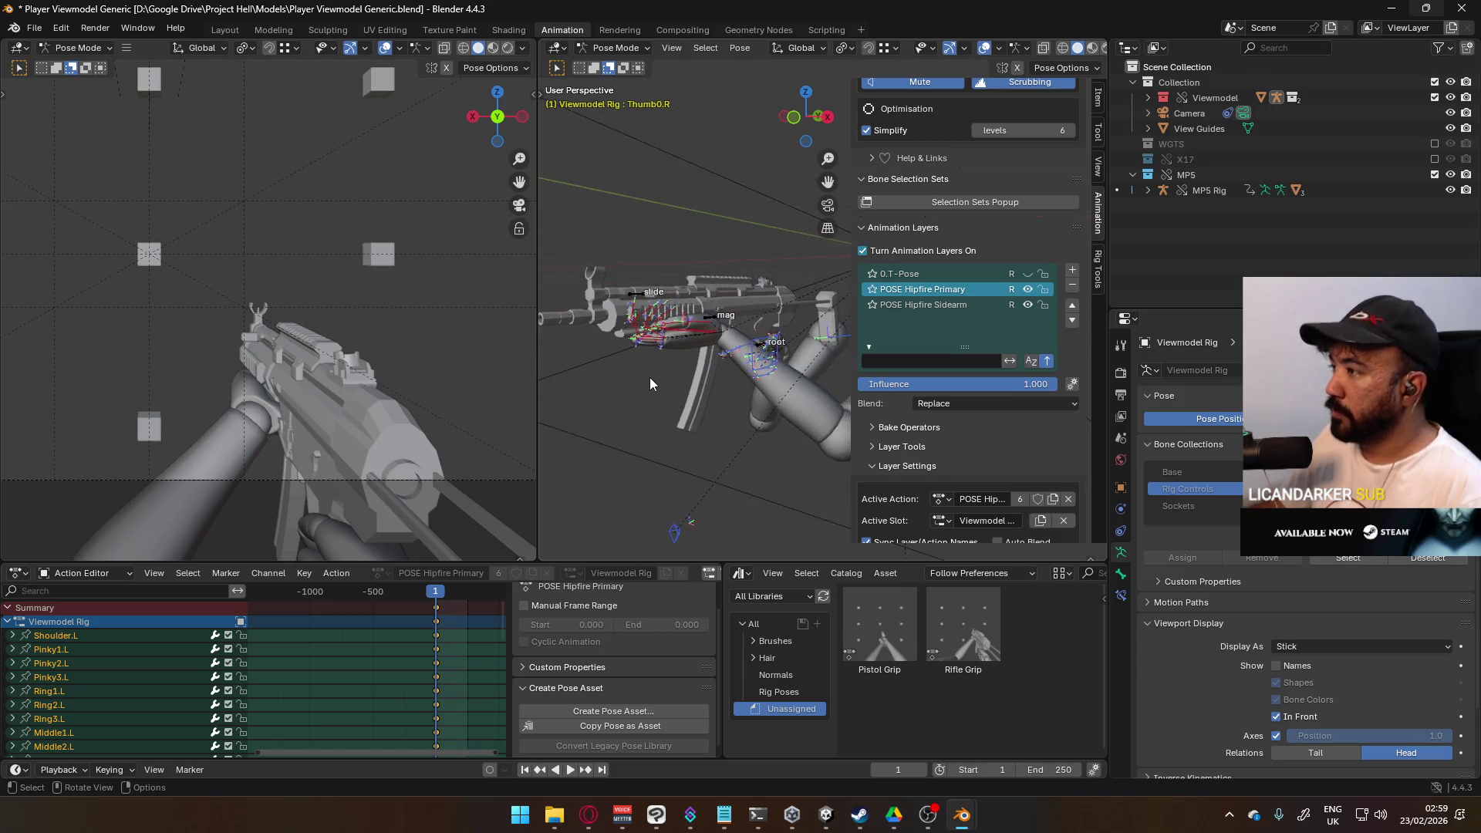
click(1029, 289)
click(1028, 289)
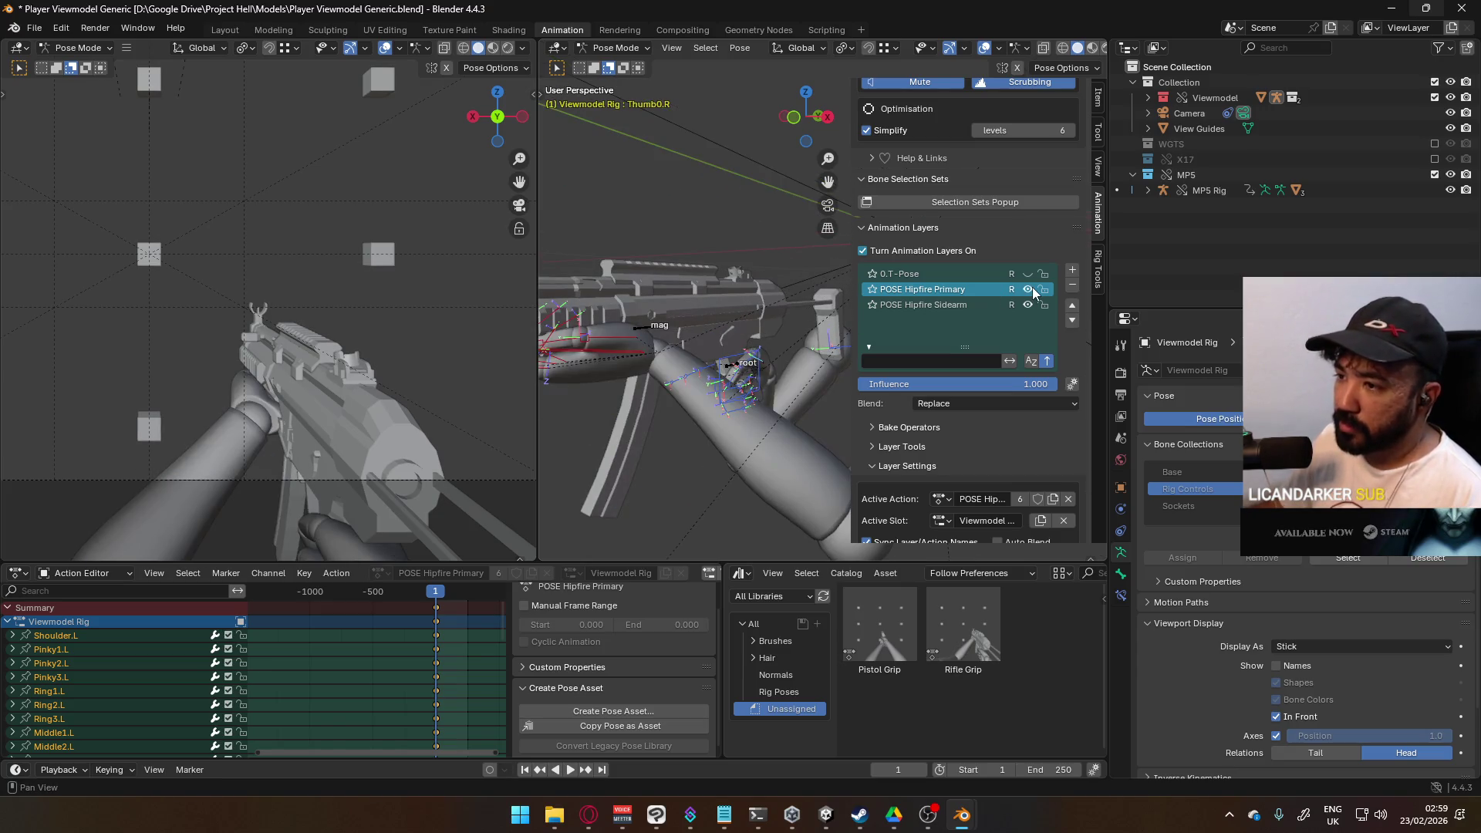
Step: View the arms through the scene camera in the left viewport and save the file
middle_drag(461, 367, 483, 365)
key(KP_0)
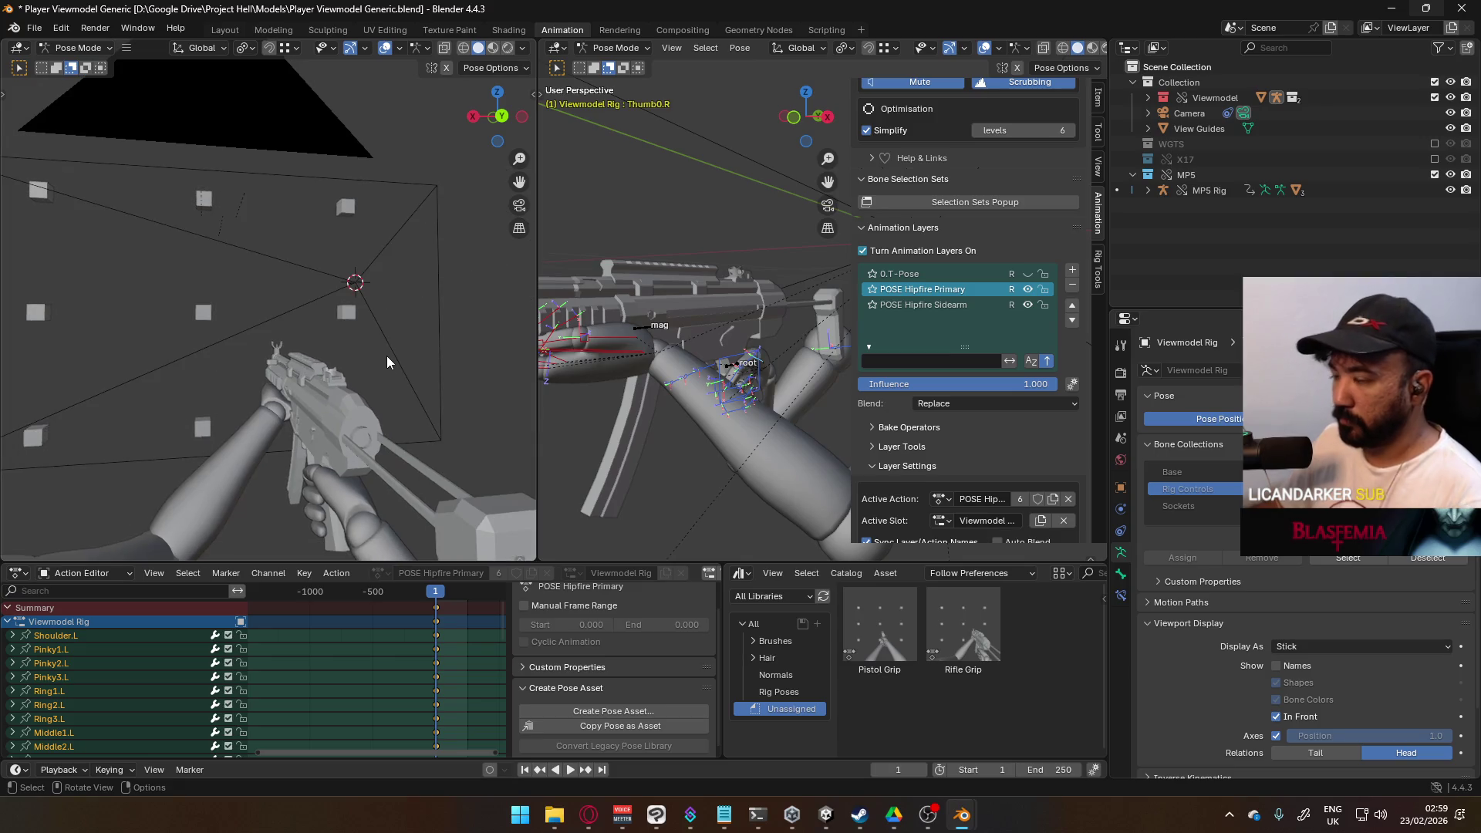
scroll(391, 344, up, 3)
scroll(390, 345, down, 3)
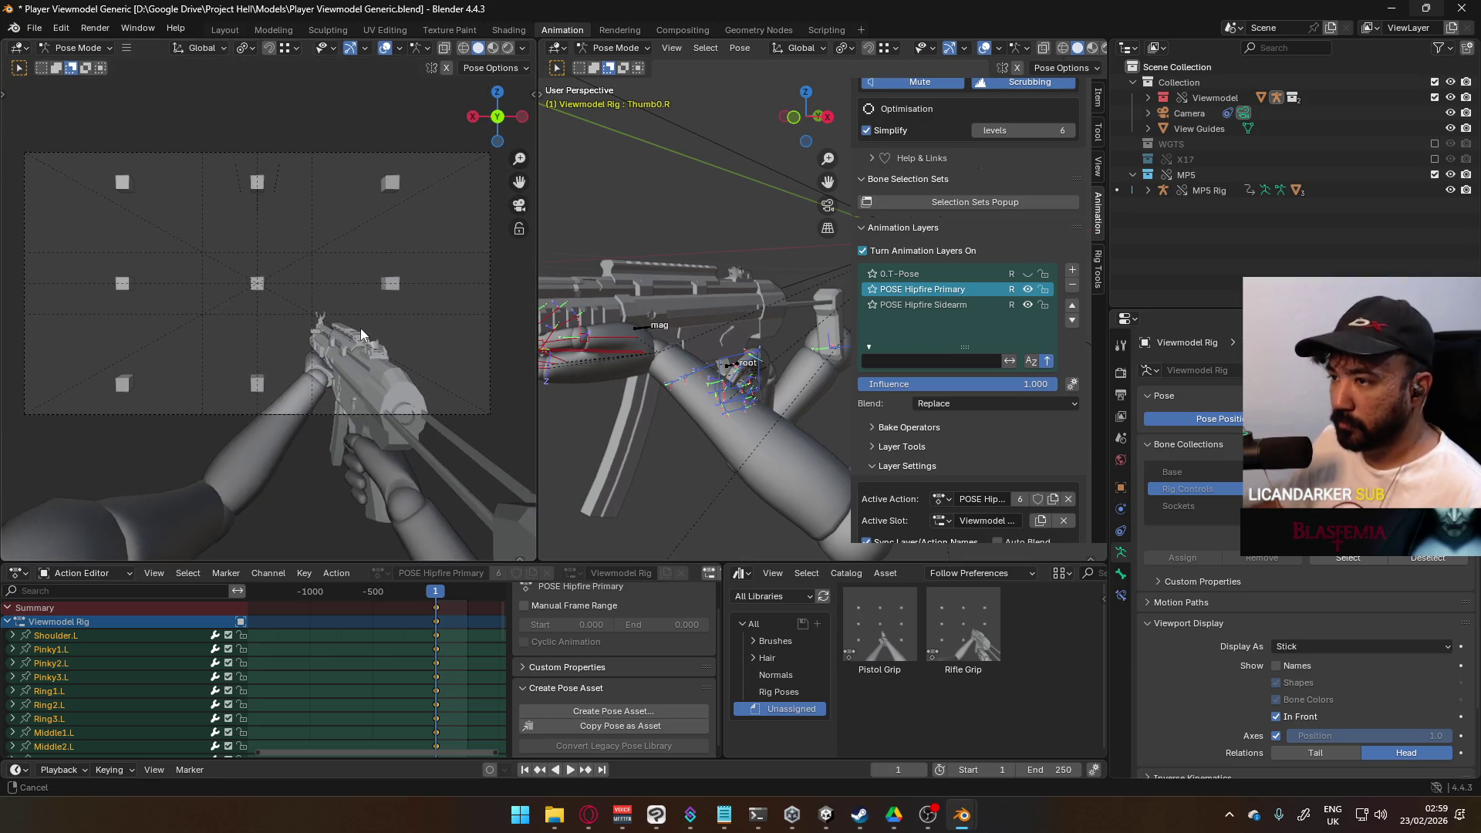
shift+middle_drag(360, 334, 364, 330)
key(ctrl+s)
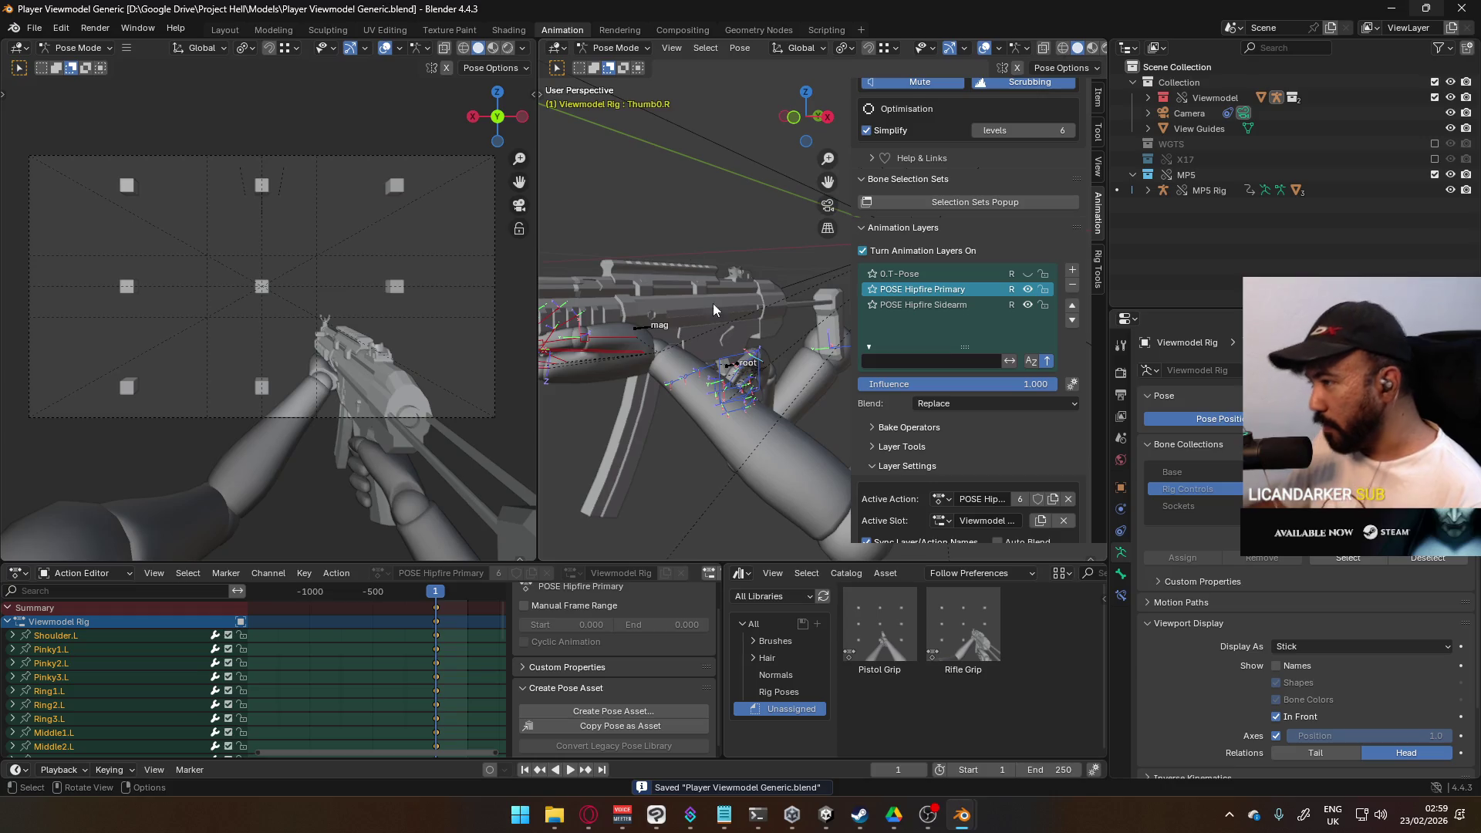
Step: Compare poses by toggling POSE Hipfire Primary, then make the MP5 Rig active in Object Mode
click(1028, 291)
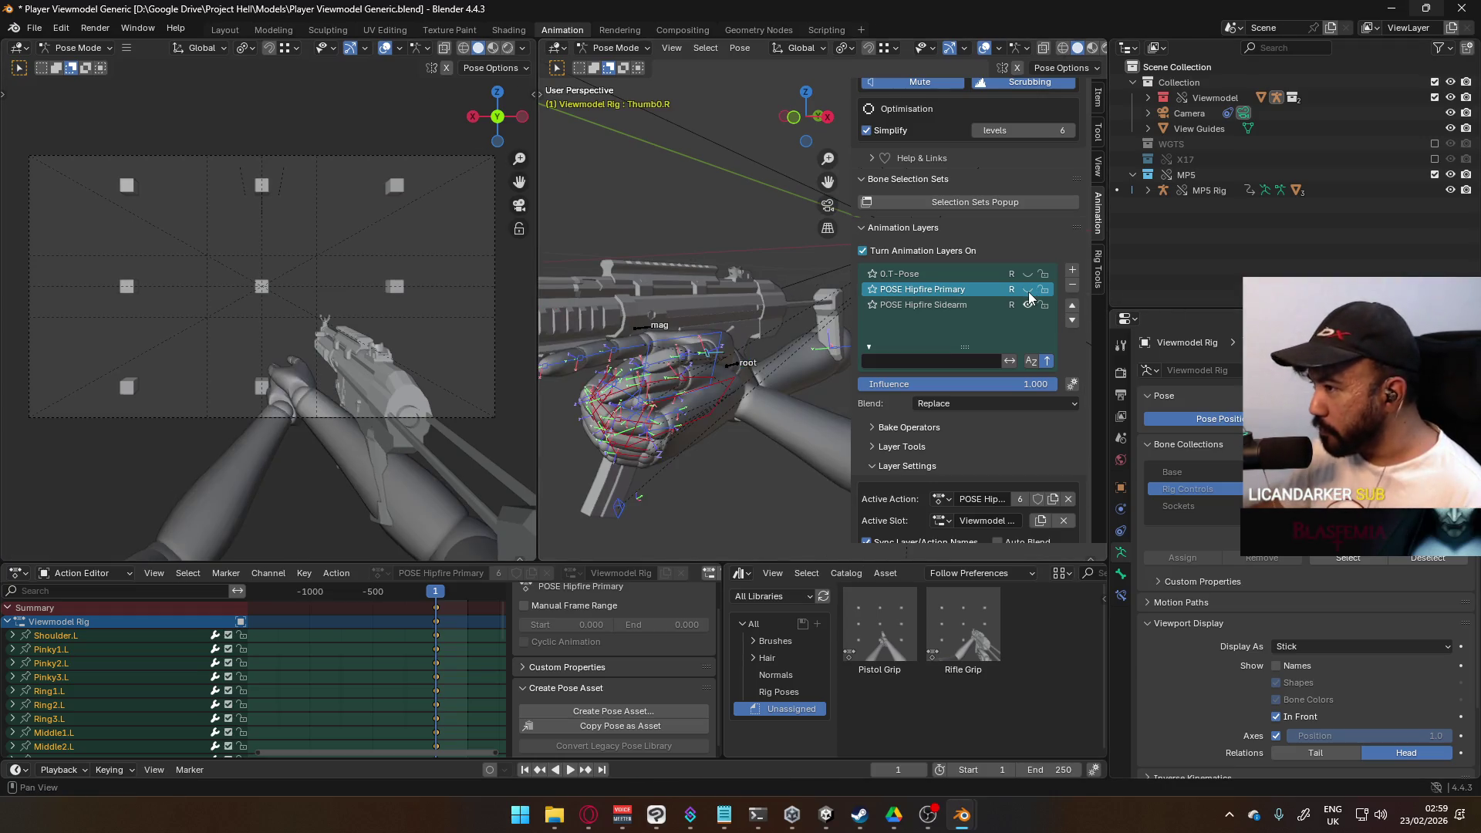
click(1027, 290)
click(1028, 290)
click(1028, 290)
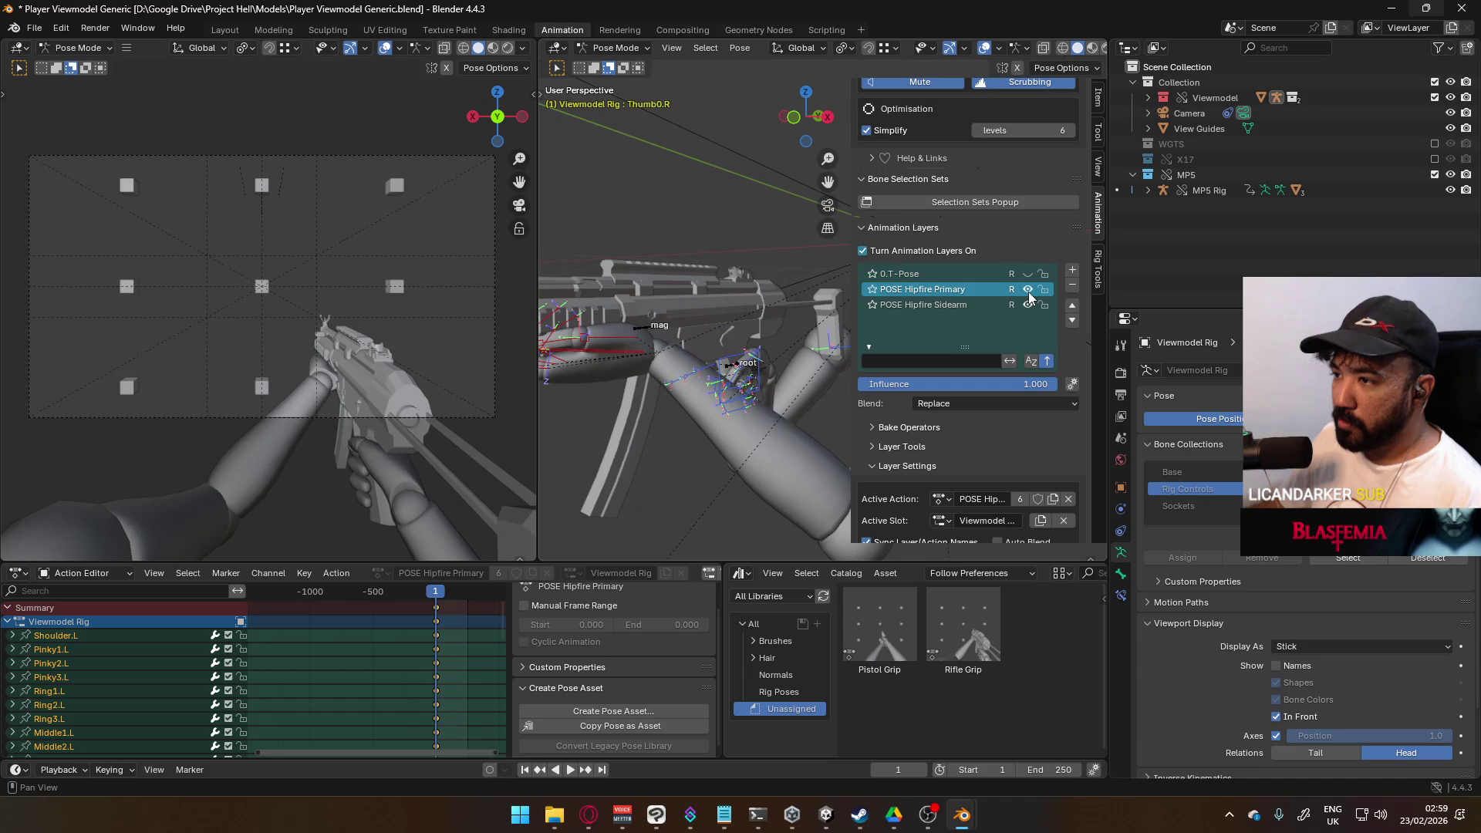
click(616, 48)
click(622, 67)
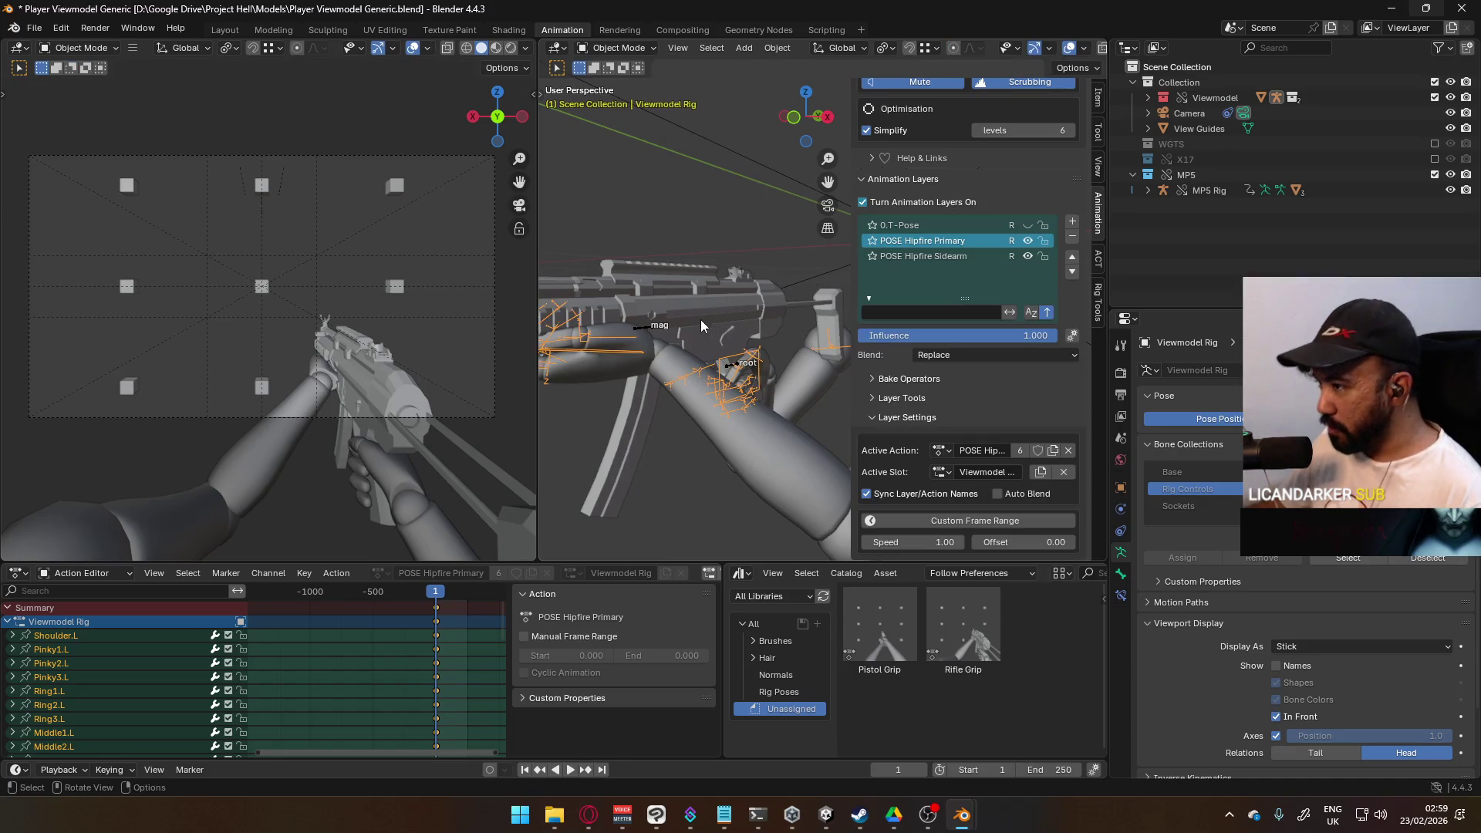
click(648, 326)
click(640, 50)
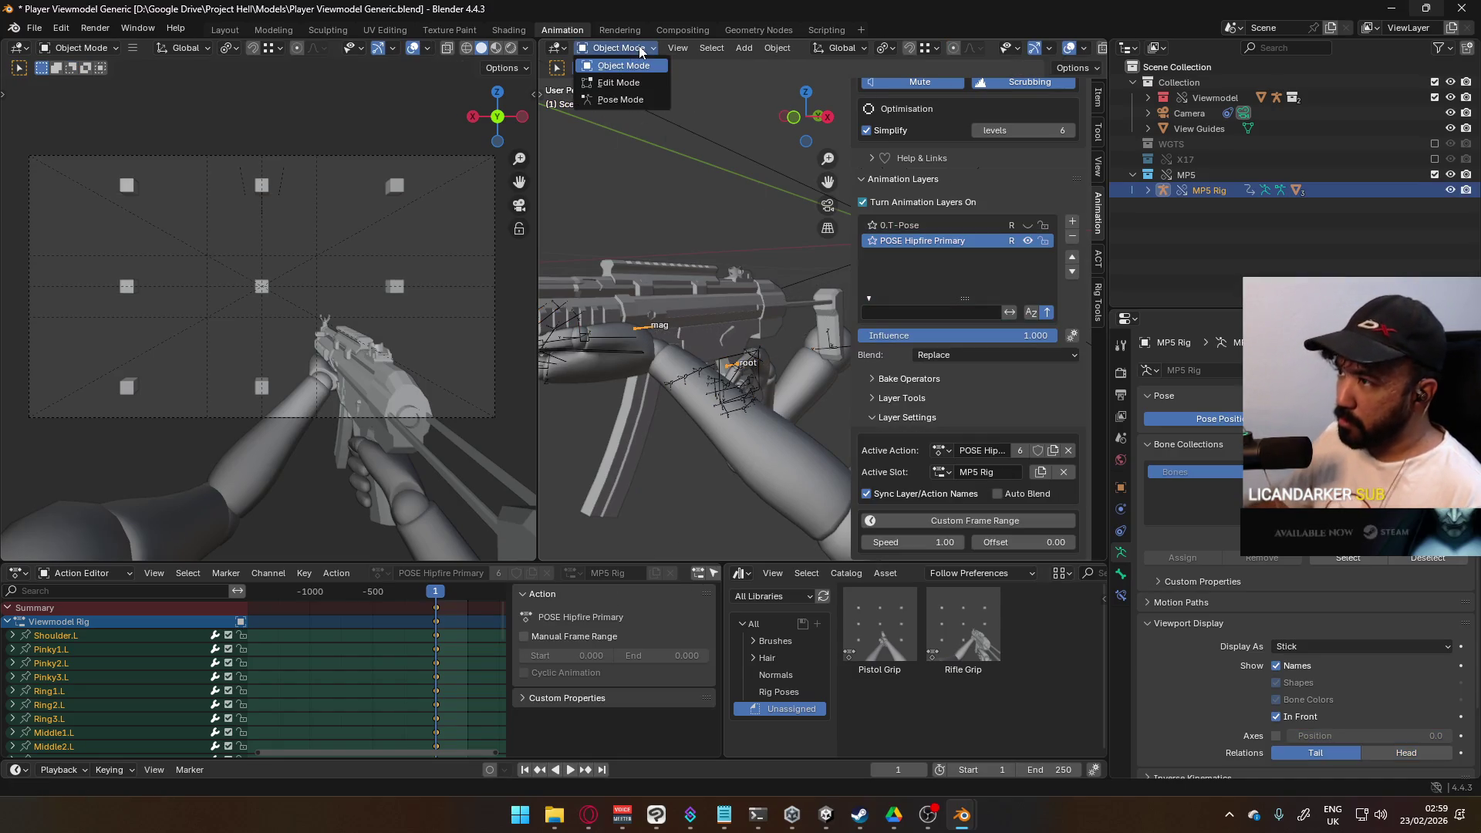
Step: In Pose Mode, move the MP5 rig's root bone about 0.024 m along global X
click(622, 106)
click(736, 376)
key(g)
key(x)
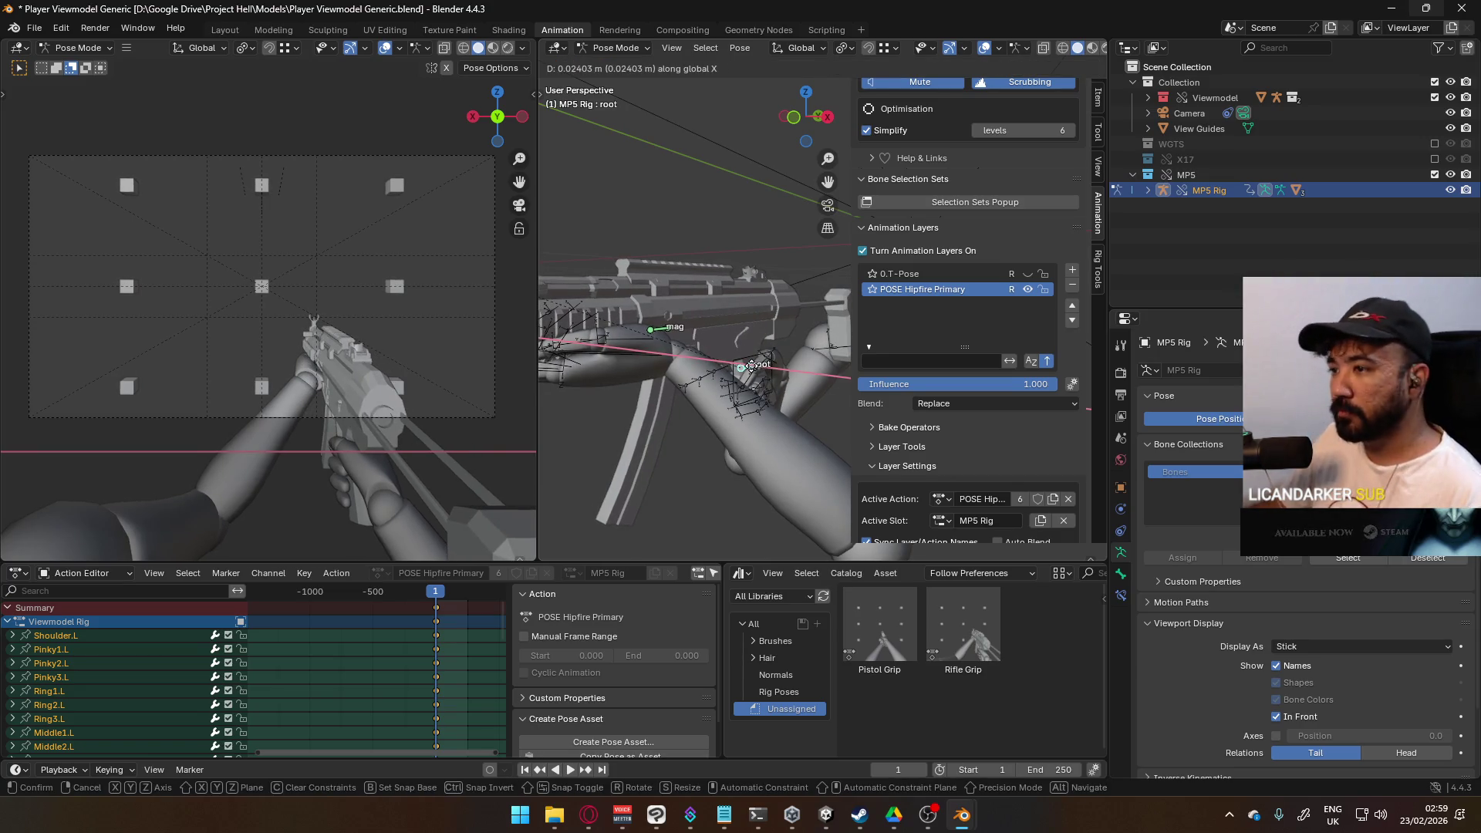
click(752, 366)
Step: Rotate the root bone -8.24° around its local Y and orbit the right view to check
key(r)
key(y)
key(y)
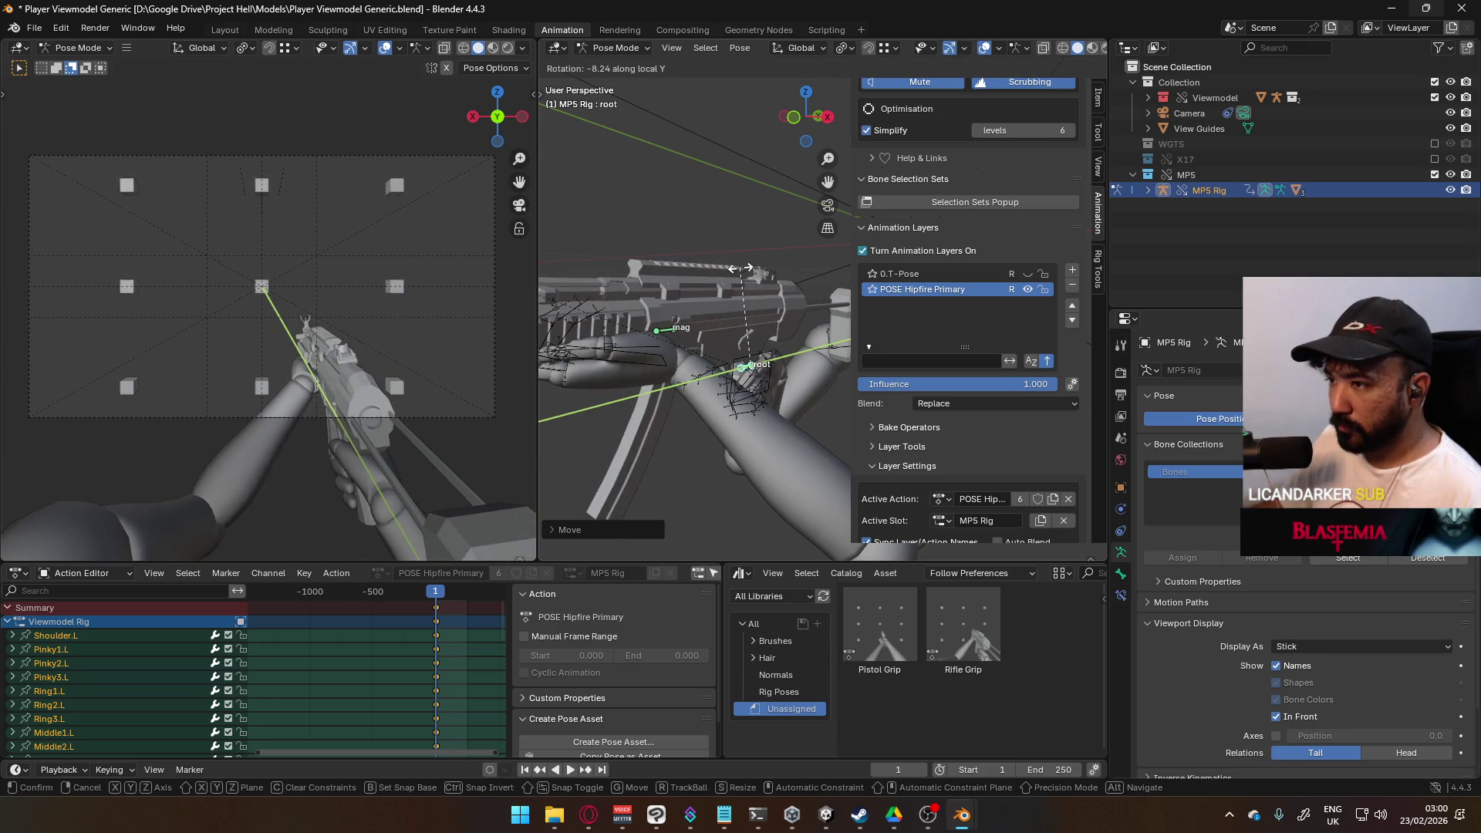
click(705, 351)
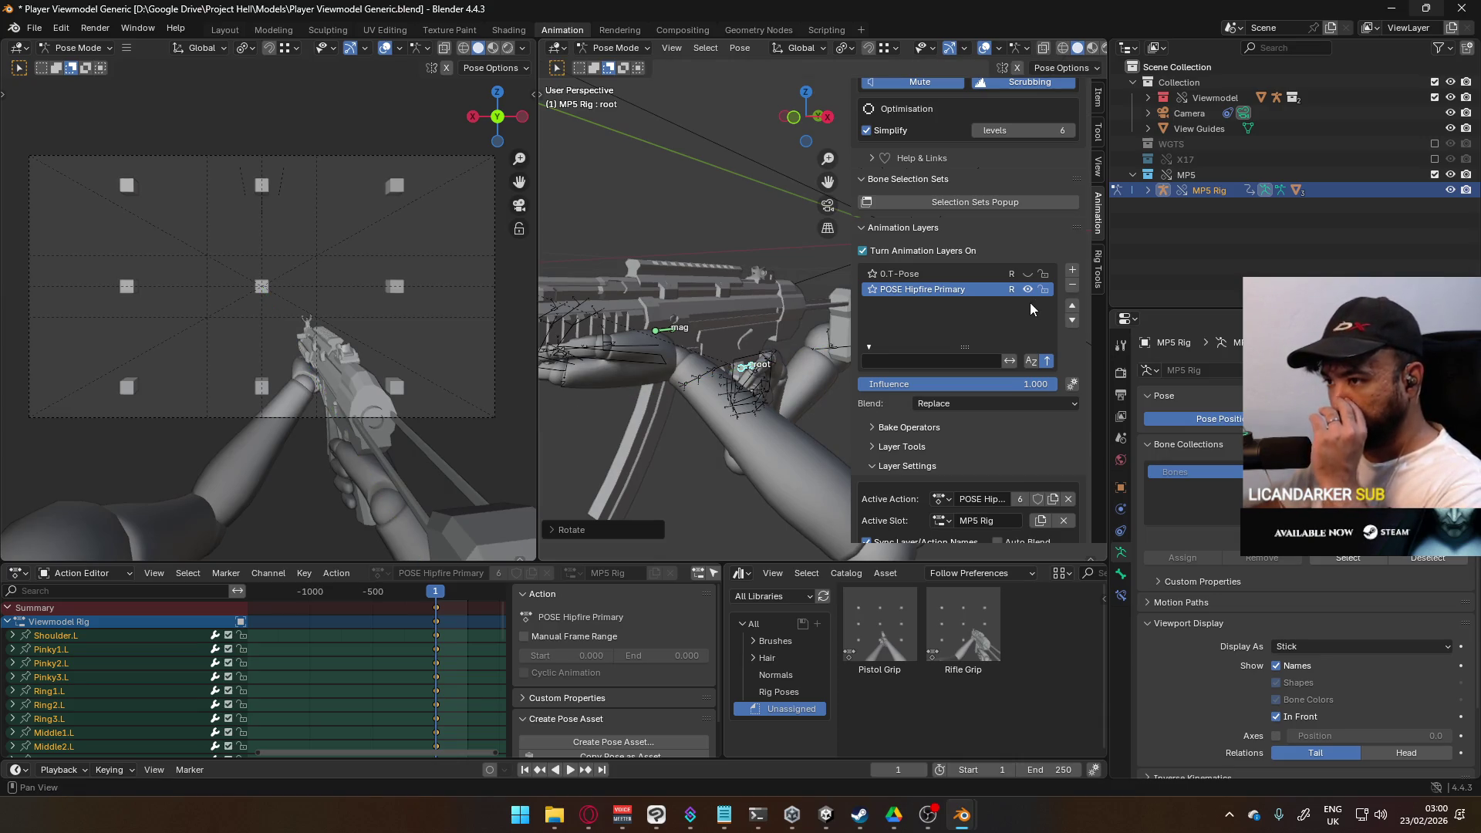
middle_drag(625, 376, 710, 352)
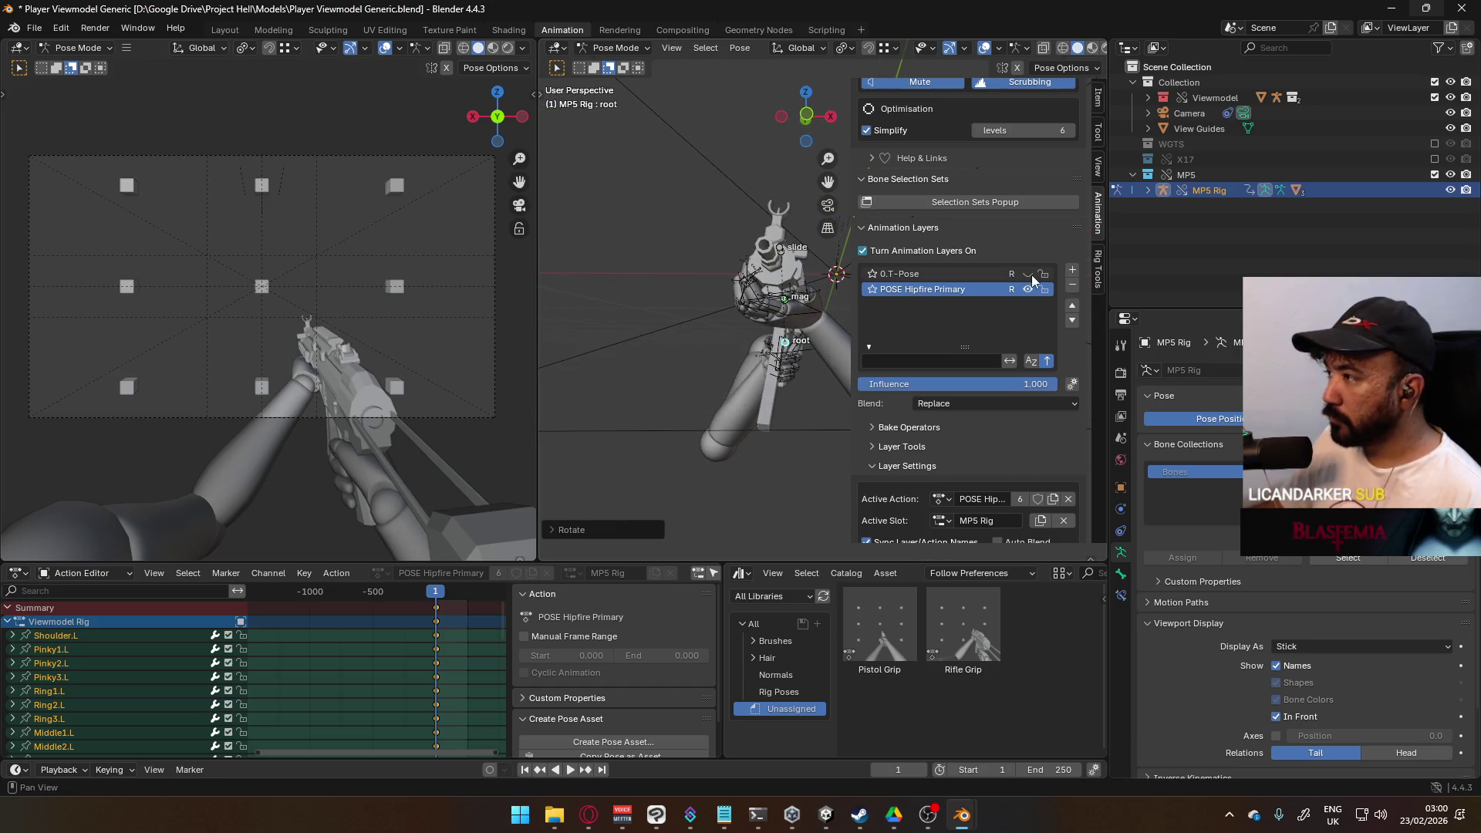
mouse_move(748, 300)
middle_down()
mouse_move(698, 293)
mouse_move(663, 255)
middle_up()
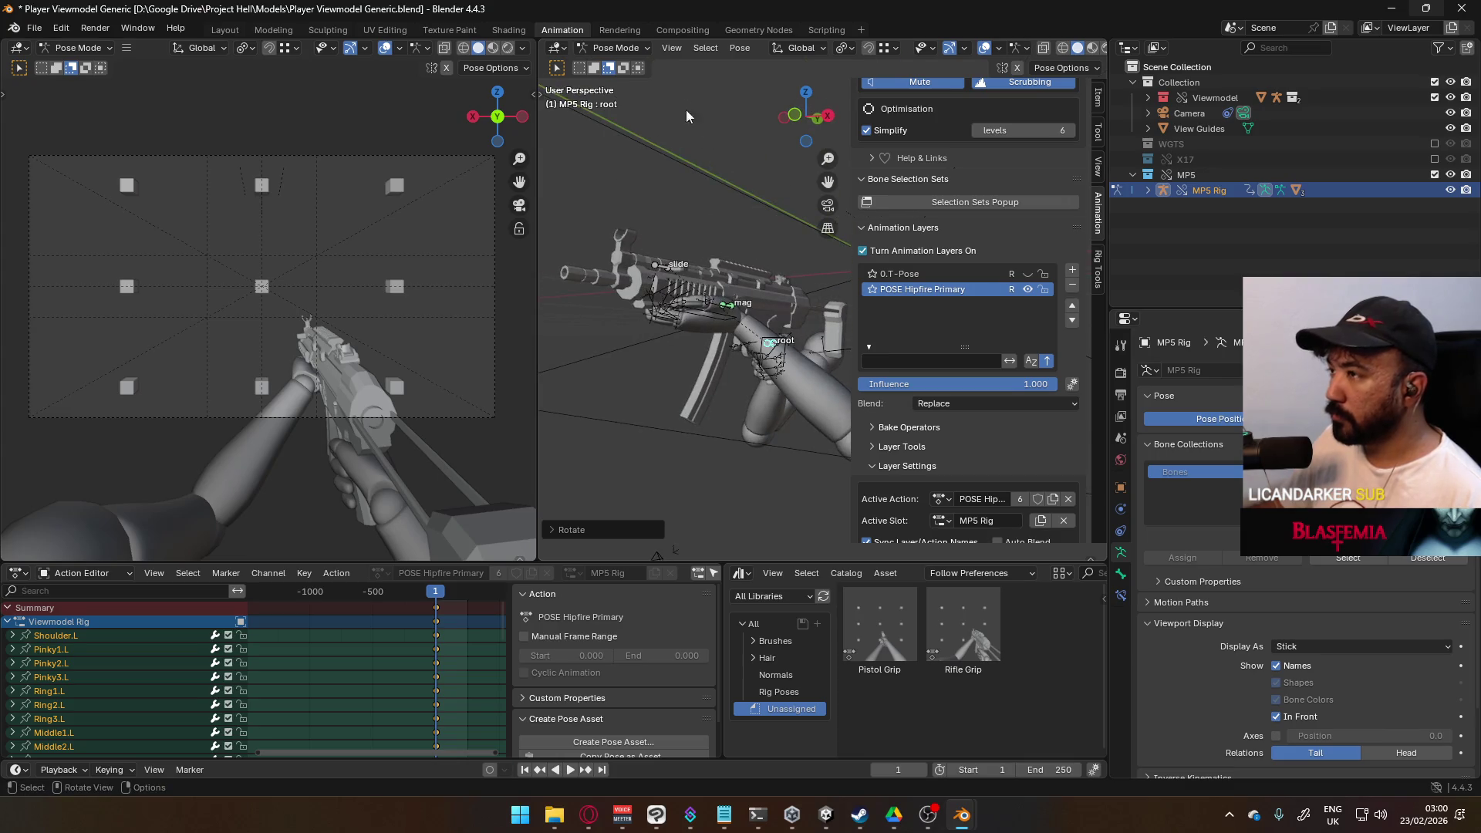
click(619, 48)
Step: Return to Object Mode, activate the Viewmodel Rig, and repeatedly toggle POSE Hipfire Primary to compare
click(609, 65)
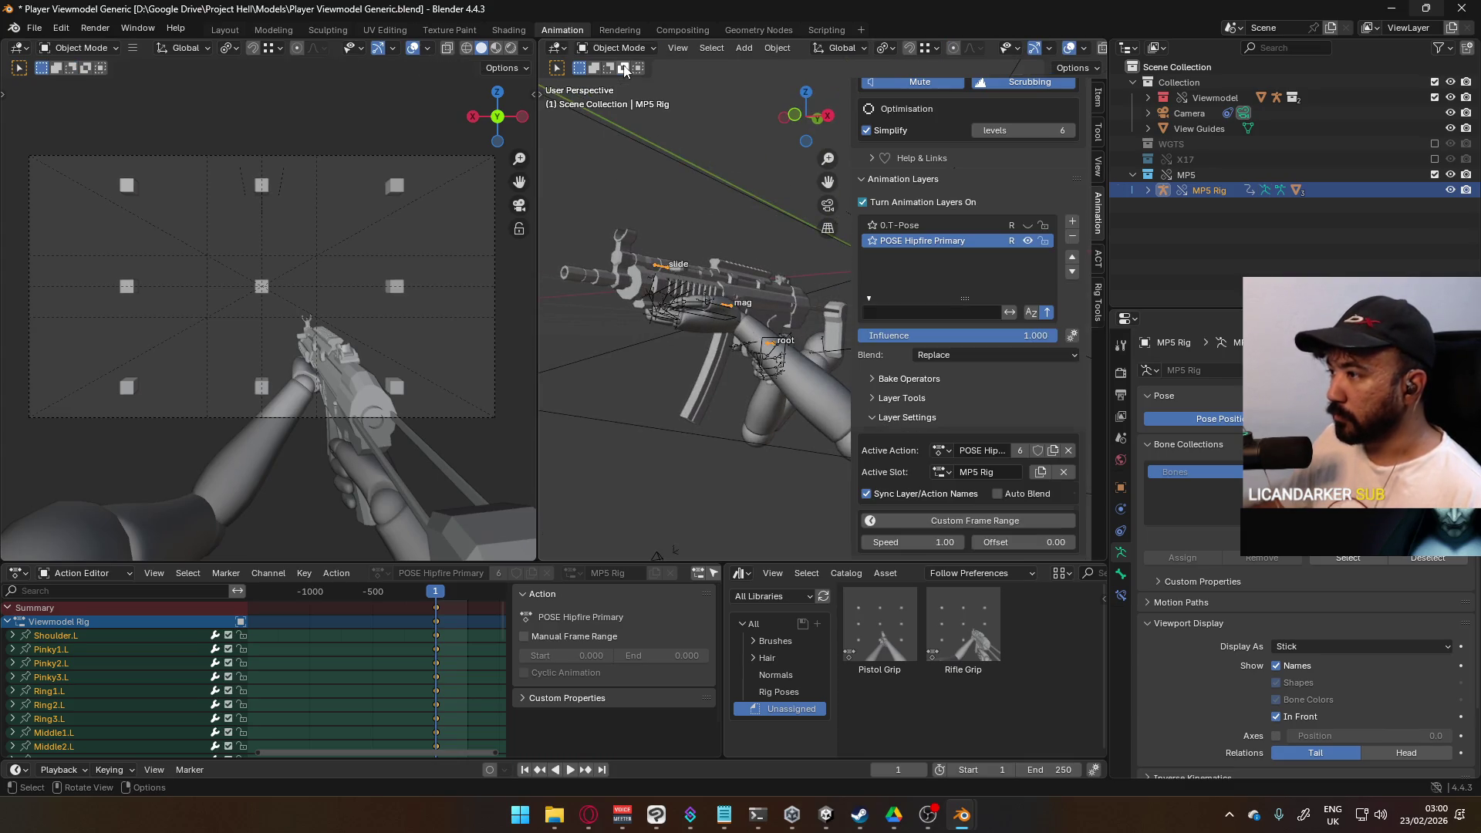
click(725, 309)
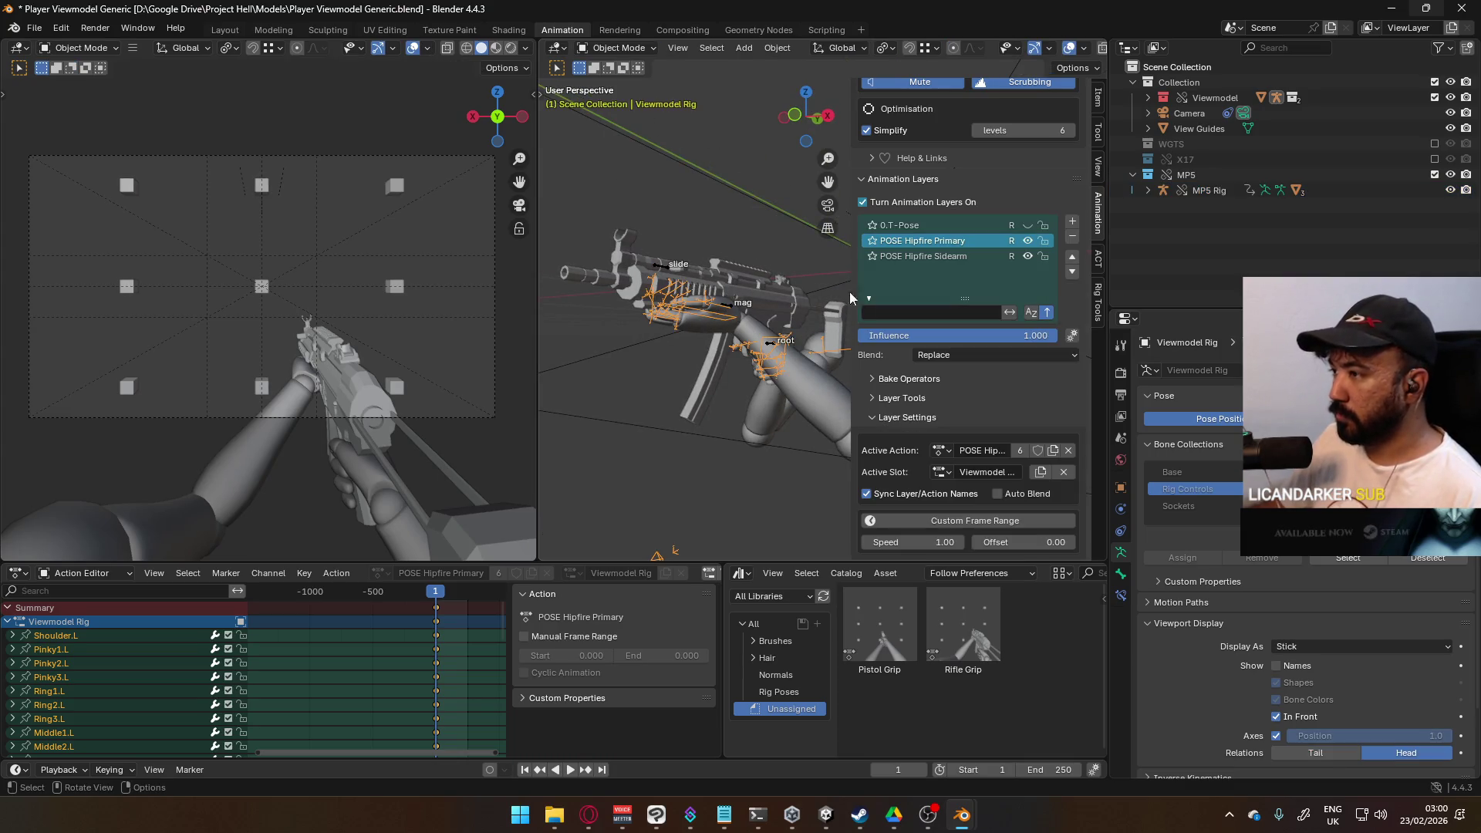
click(1028, 241)
click(1028, 241)
click(1028, 242)
click(1028, 241)
click(1028, 242)
click(1028, 241)
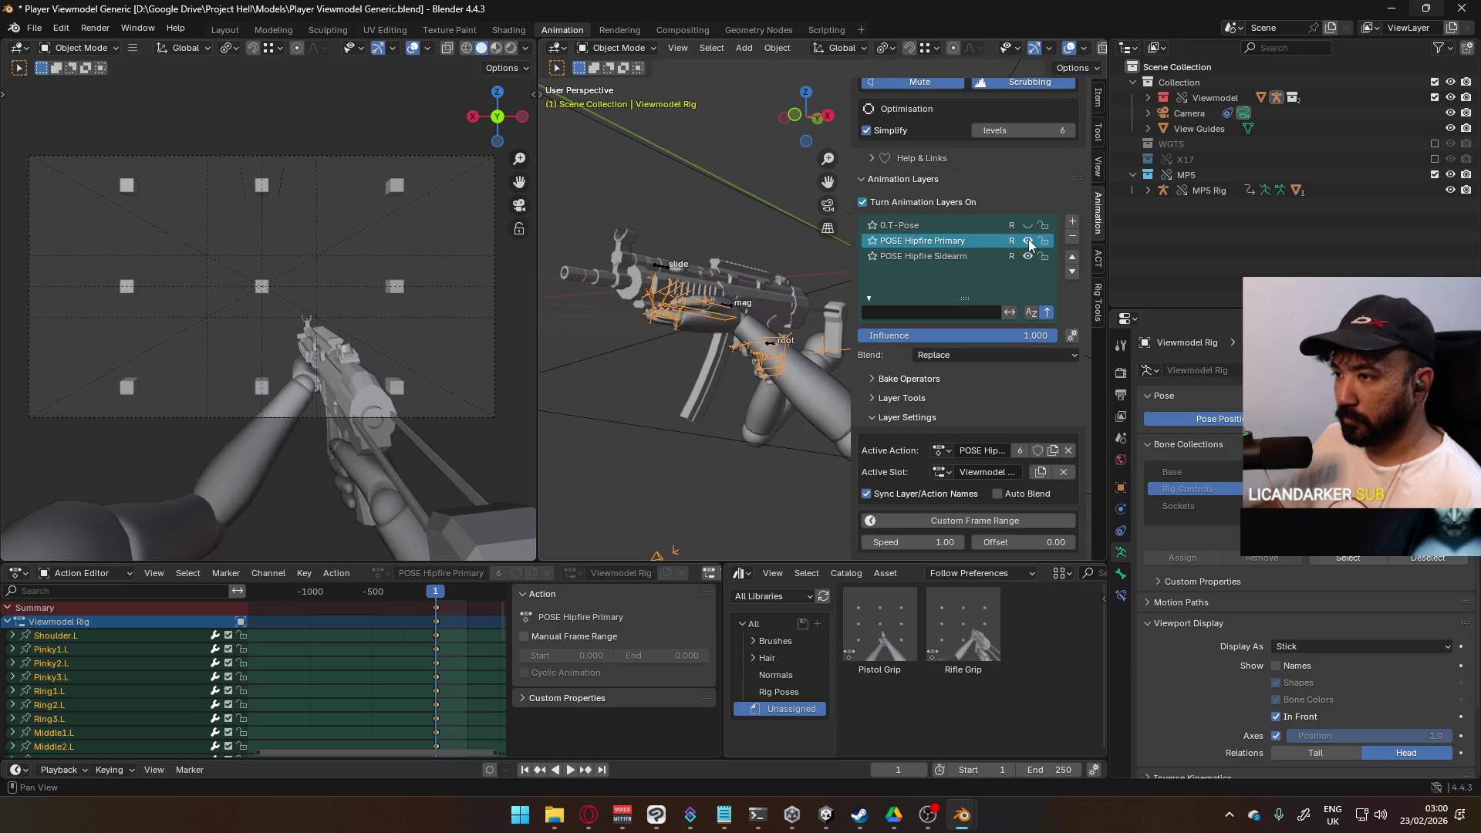
click(1028, 239)
click(1029, 240)
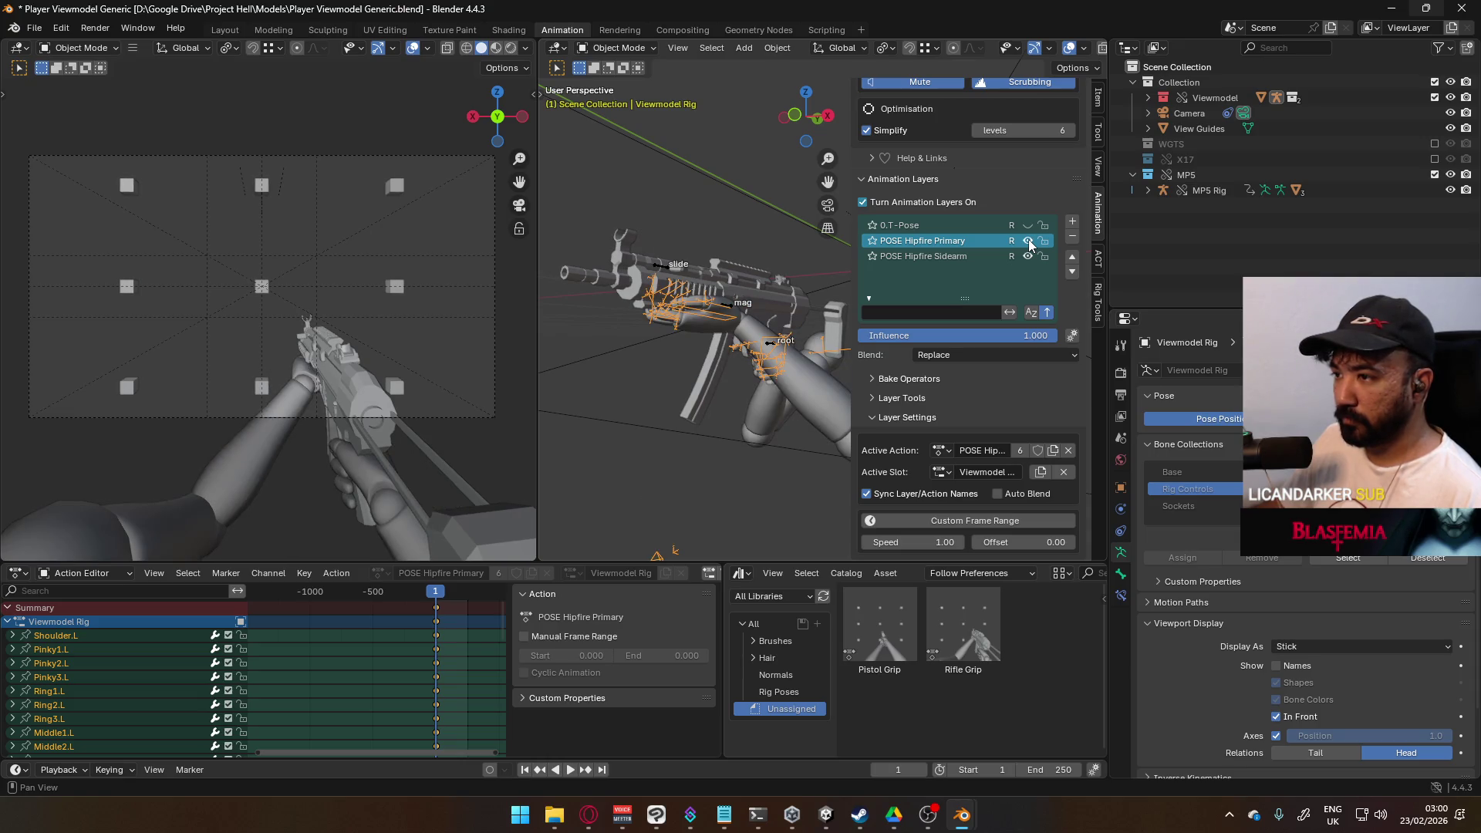
click(1029, 239)
click(1028, 239)
click(1028, 239)
click(1029, 239)
Step: Save the blend file twice and toggle the POSE Hipfire Primary layer off and on once more
key(ctrl+s)
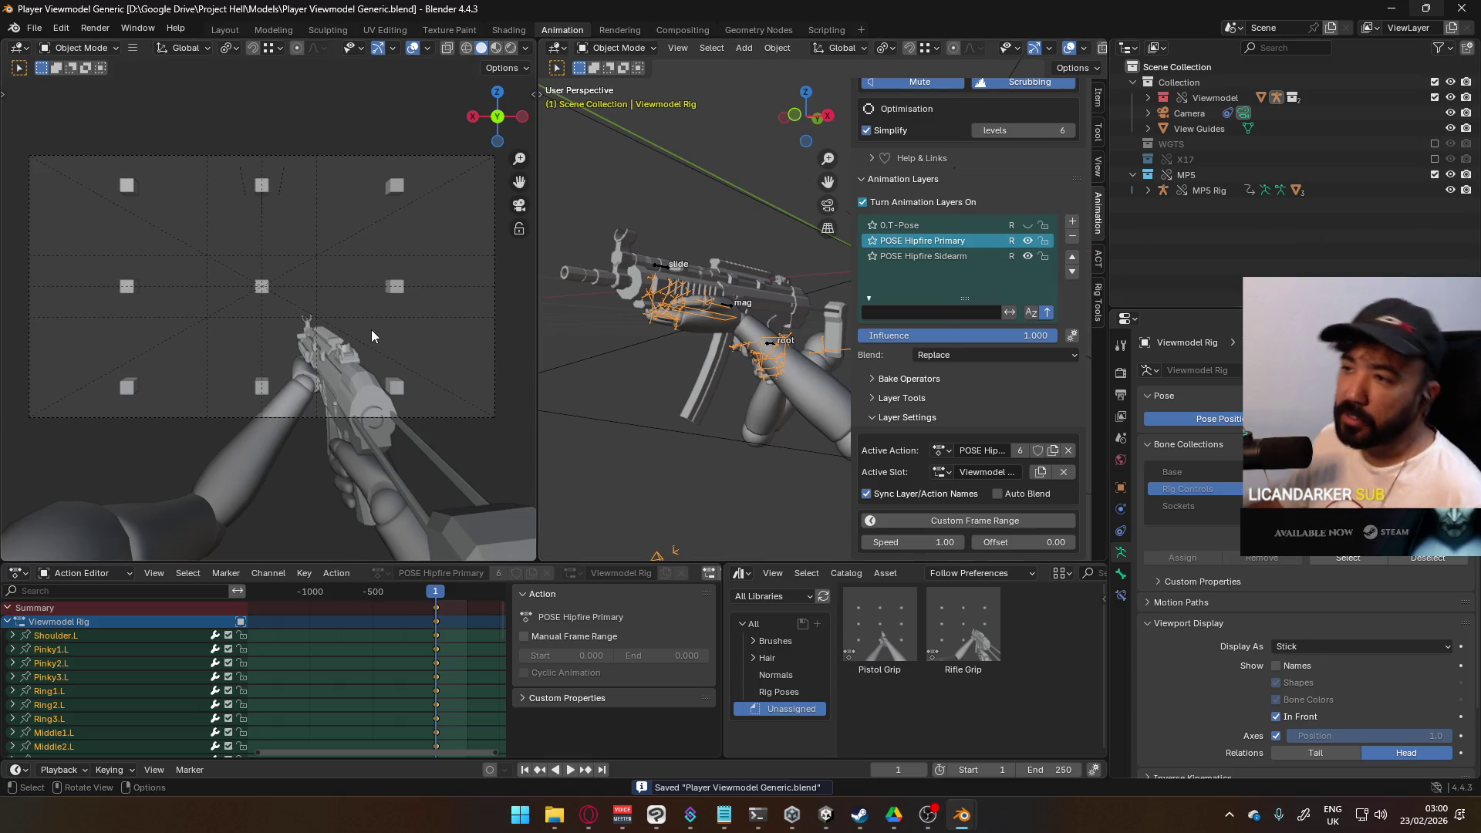
scroll(933, 293, up, 10)
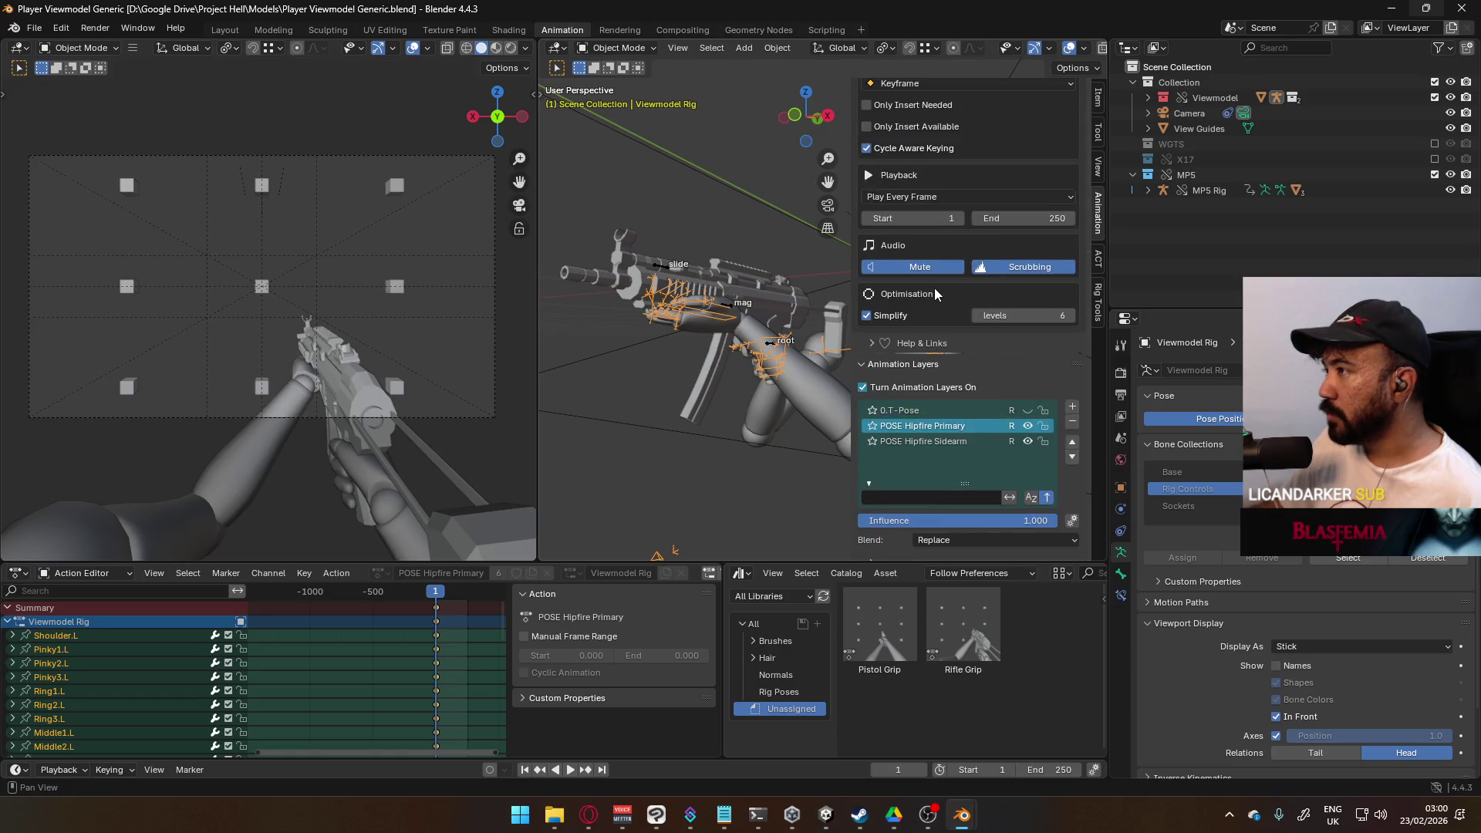
scroll(935, 293, down, 6)
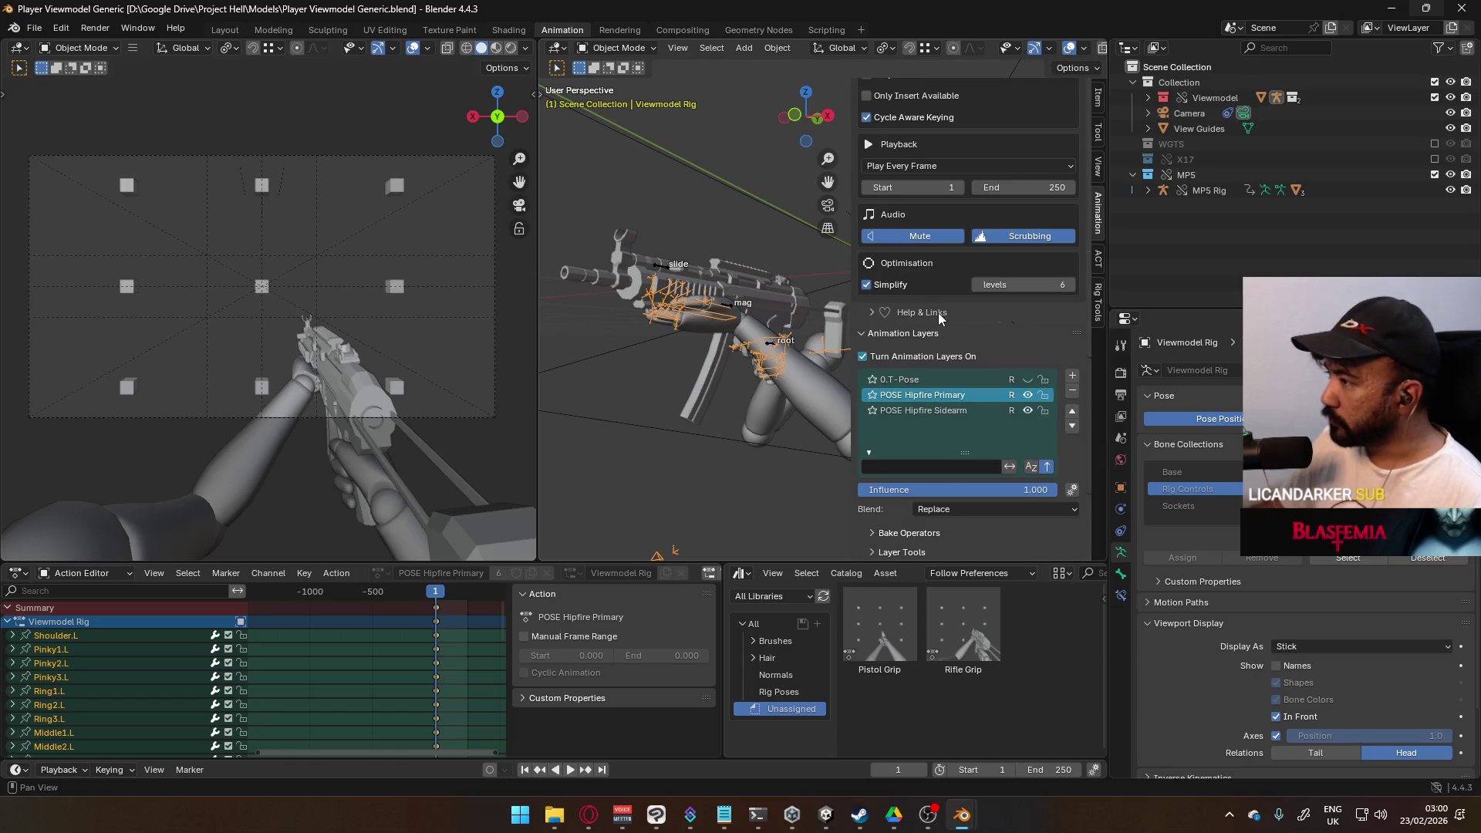
key(ctrl+s)
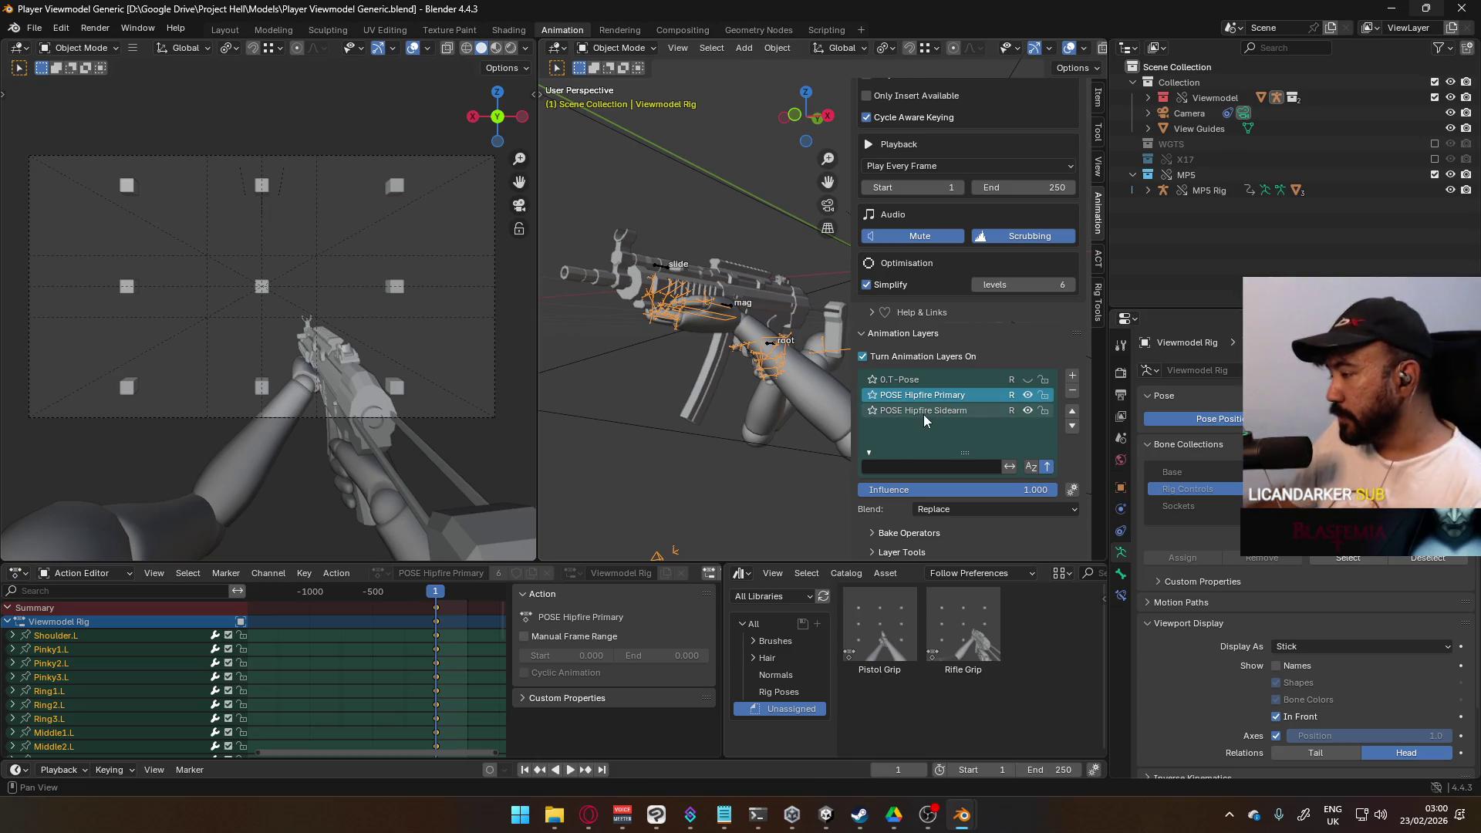
click(1029, 394)
click(1029, 393)
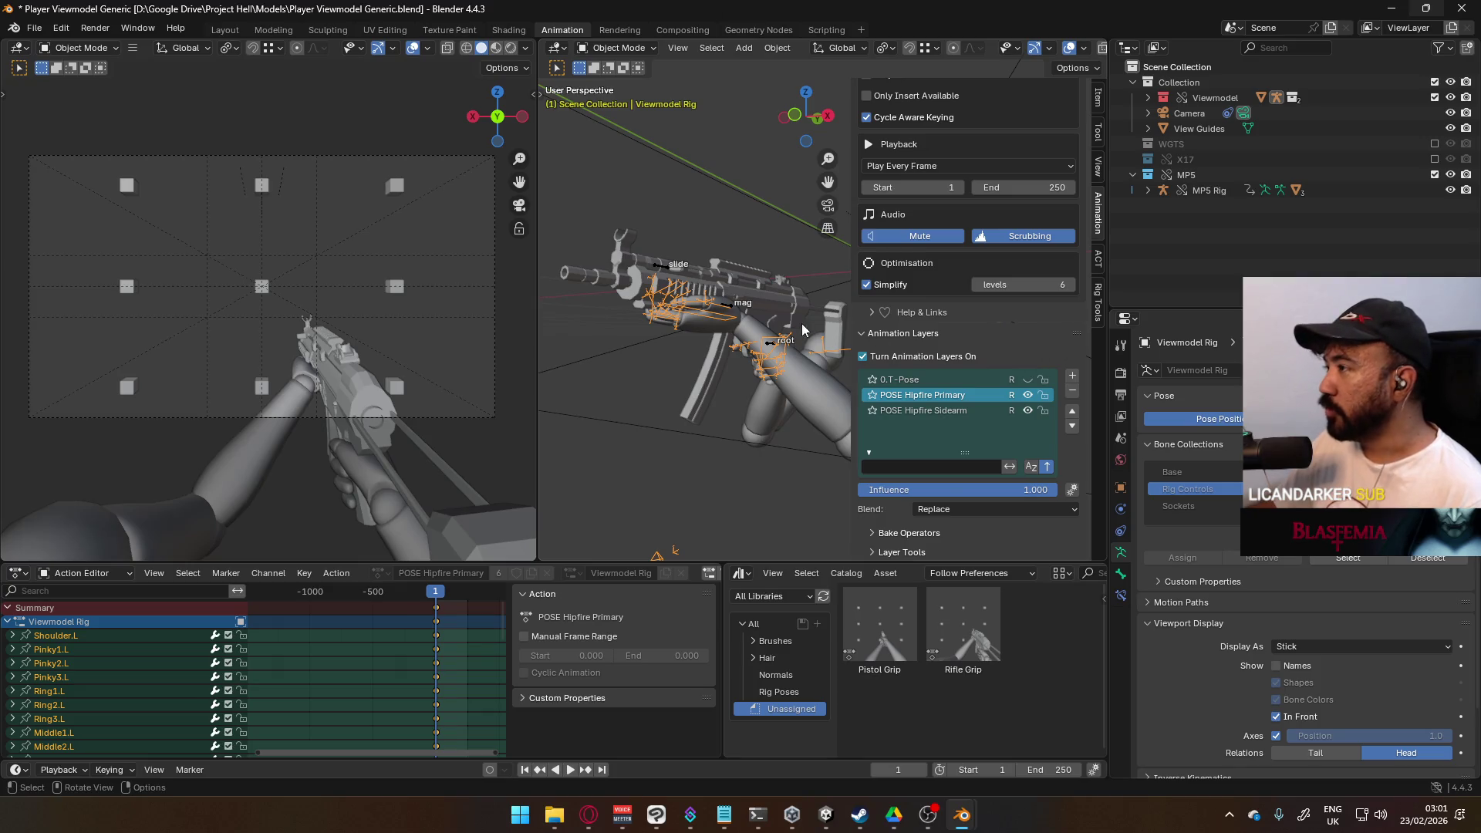
Step: Swap the MP5 for the X17 pistol, keep only the POSE Hipfire Sidearm layer, and select X17 Rig
click(1434, 159)
click(1435, 174)
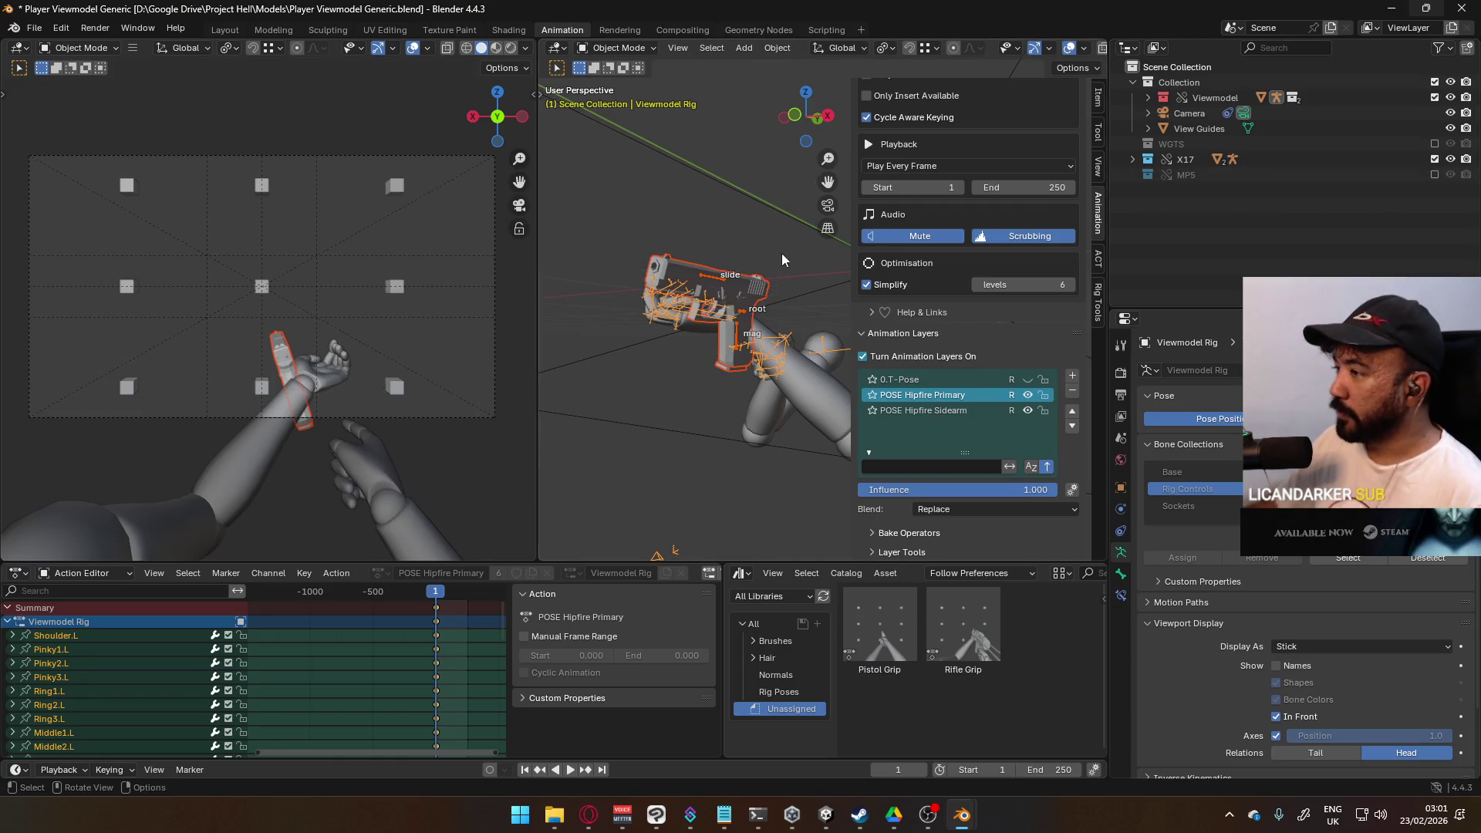
click(941, 406)
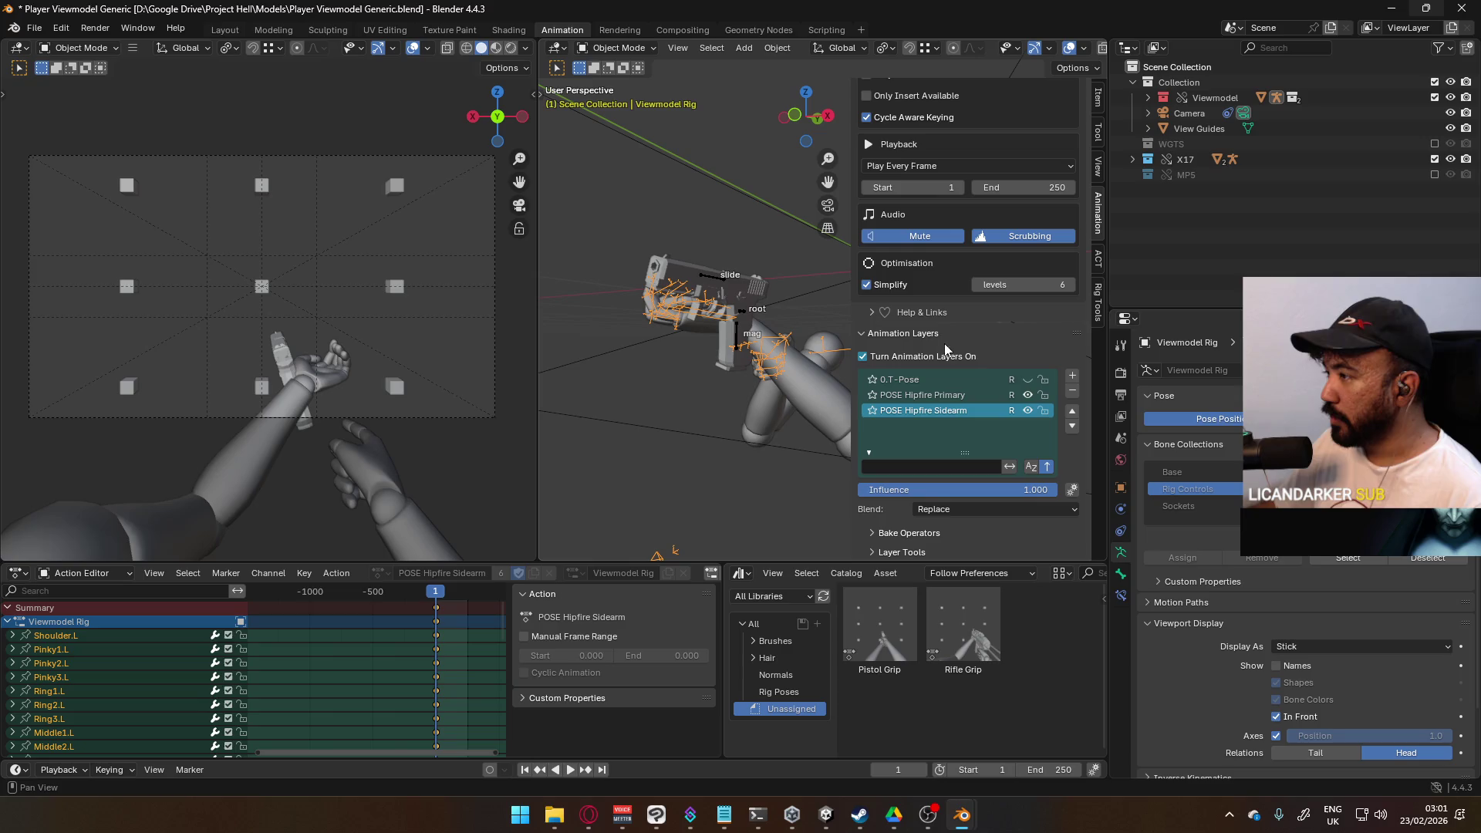
click(1028, 396)
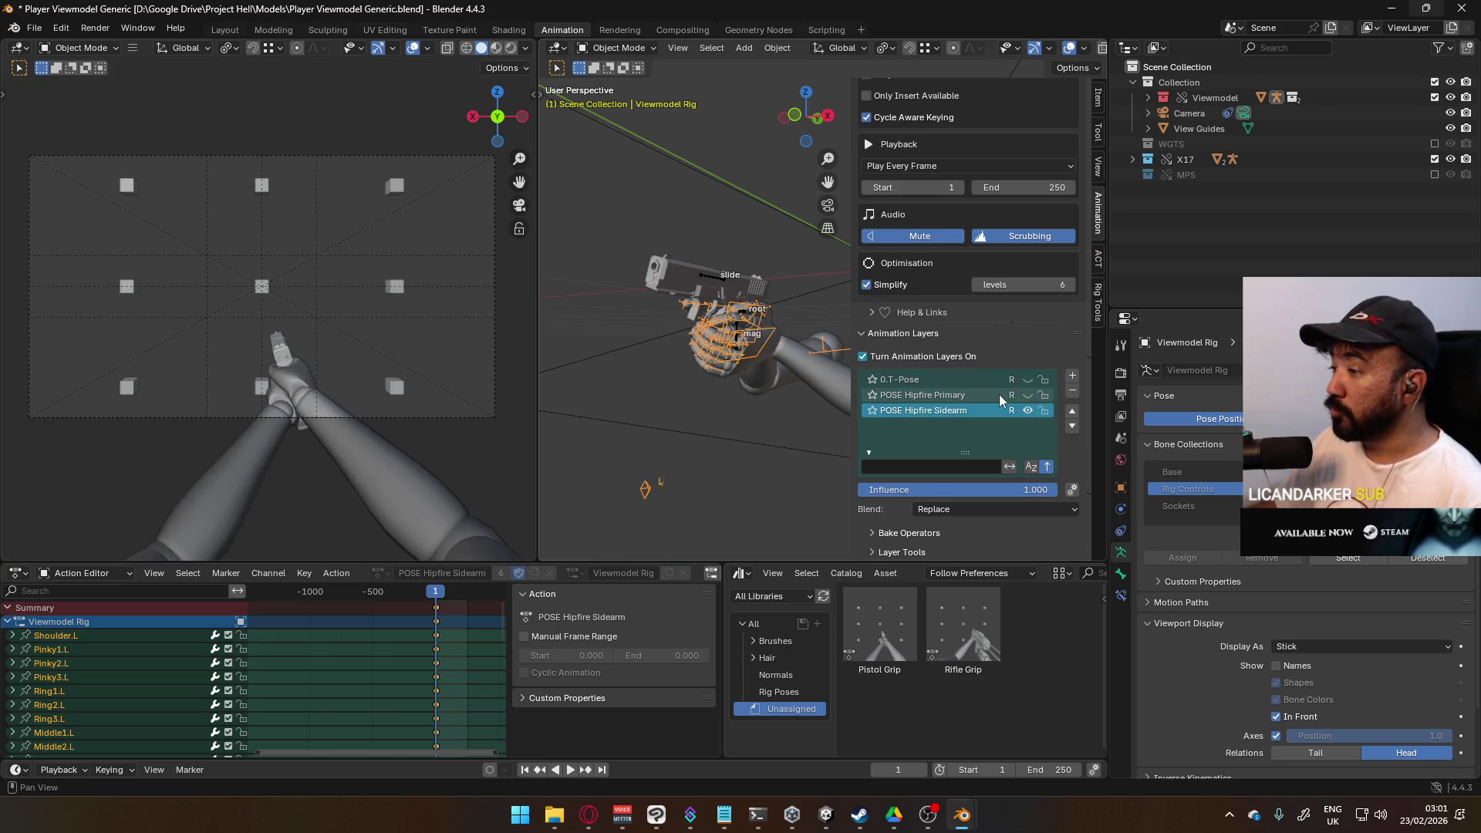
click(704, 282)
click(650, 48)
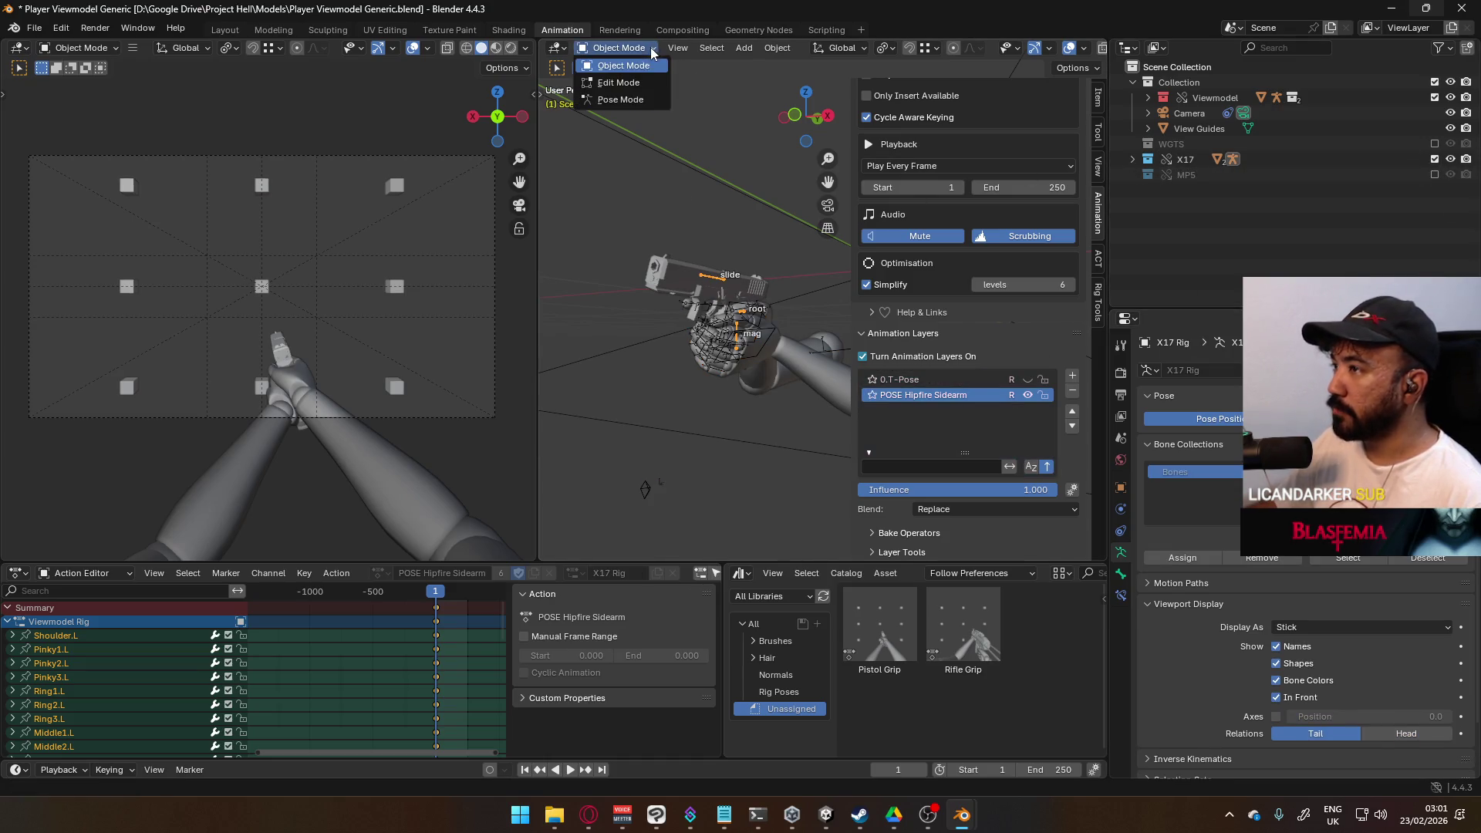
Step: Put the X17 rig in Pose Mode and add an animation layer named 'CORE Move Cycle'
click(625, 100)
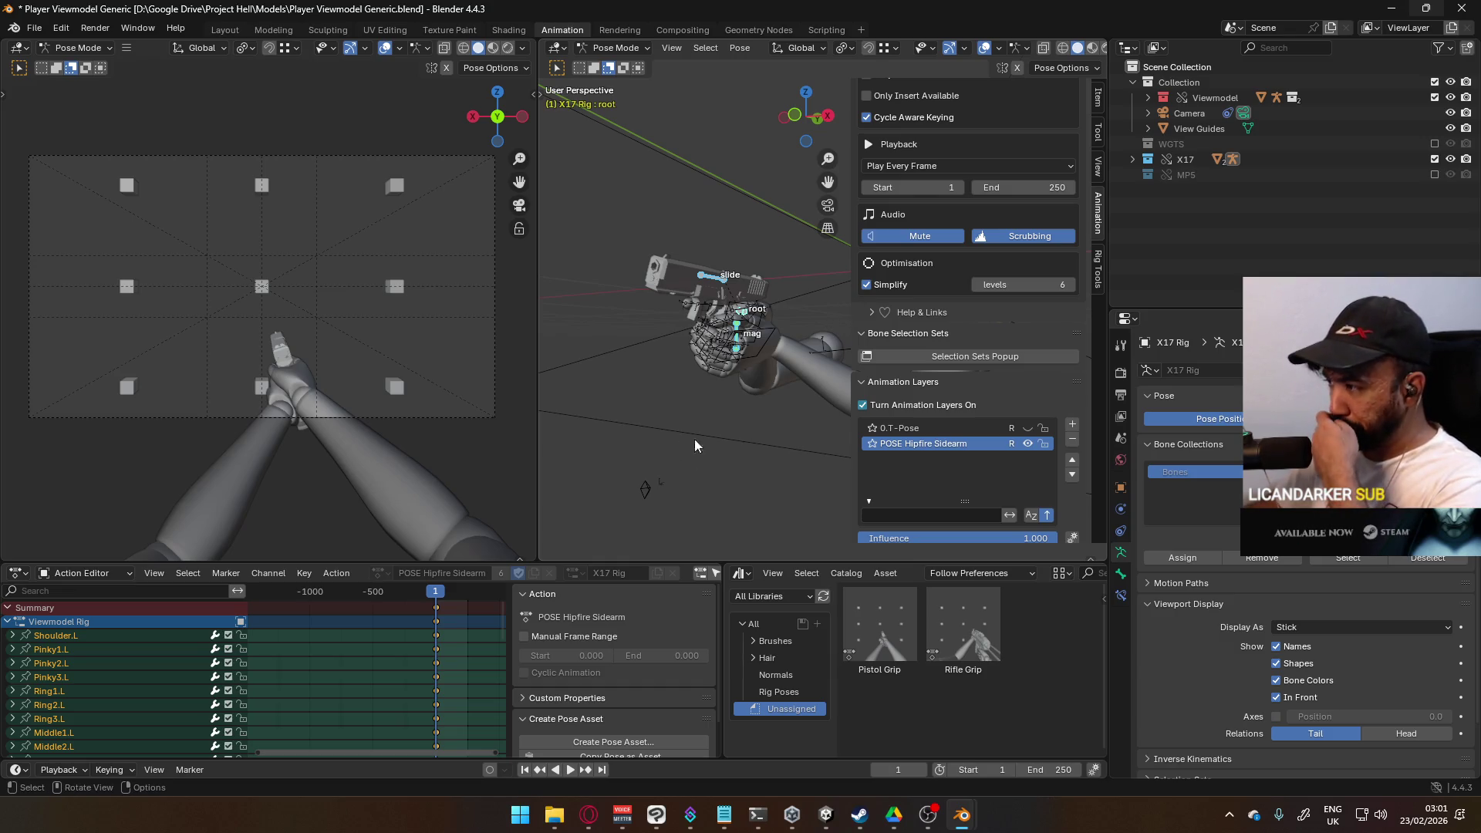
click(1072, 425)
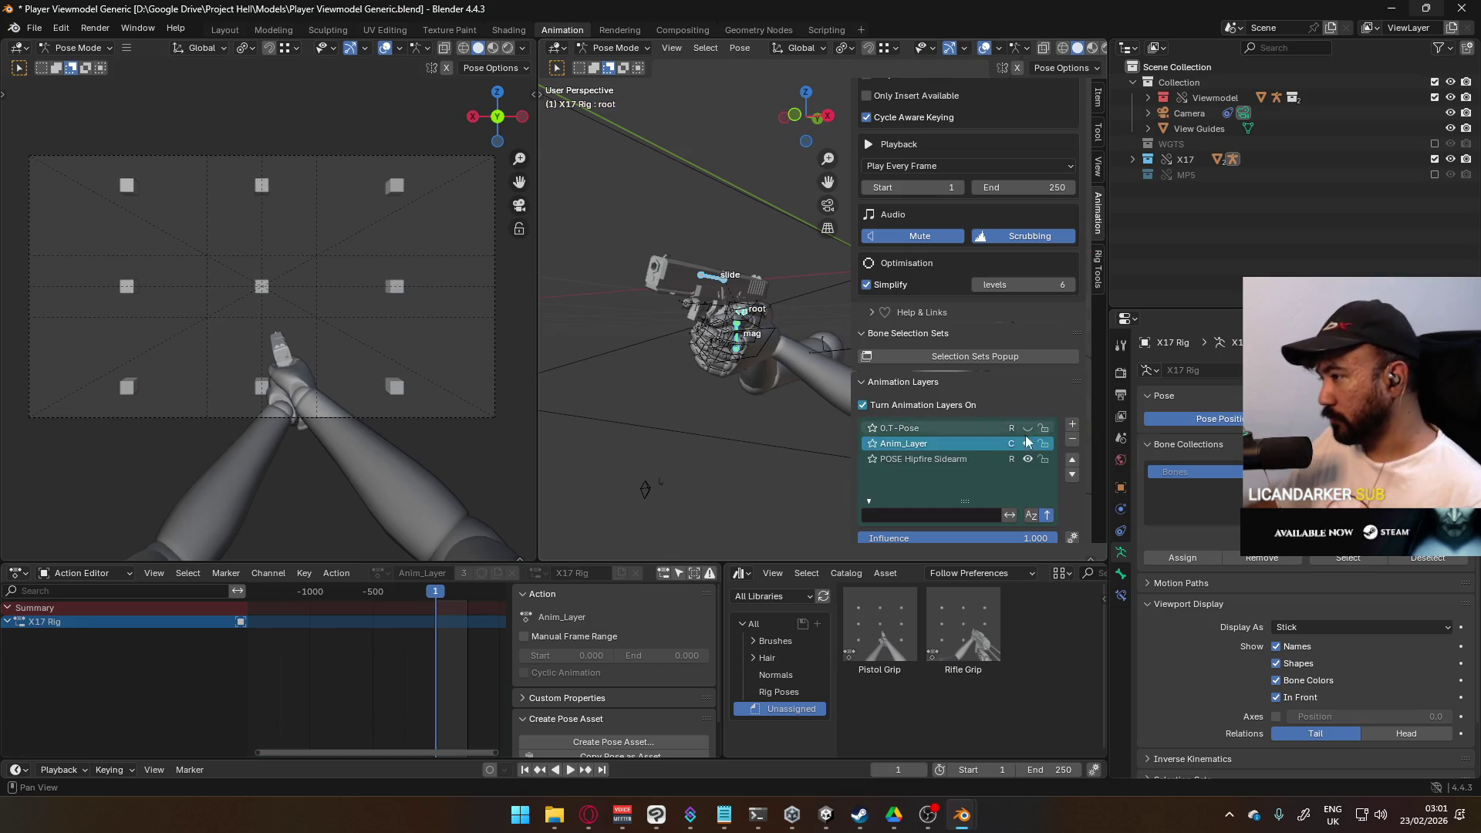
double_click(905, 444)
key(Return)
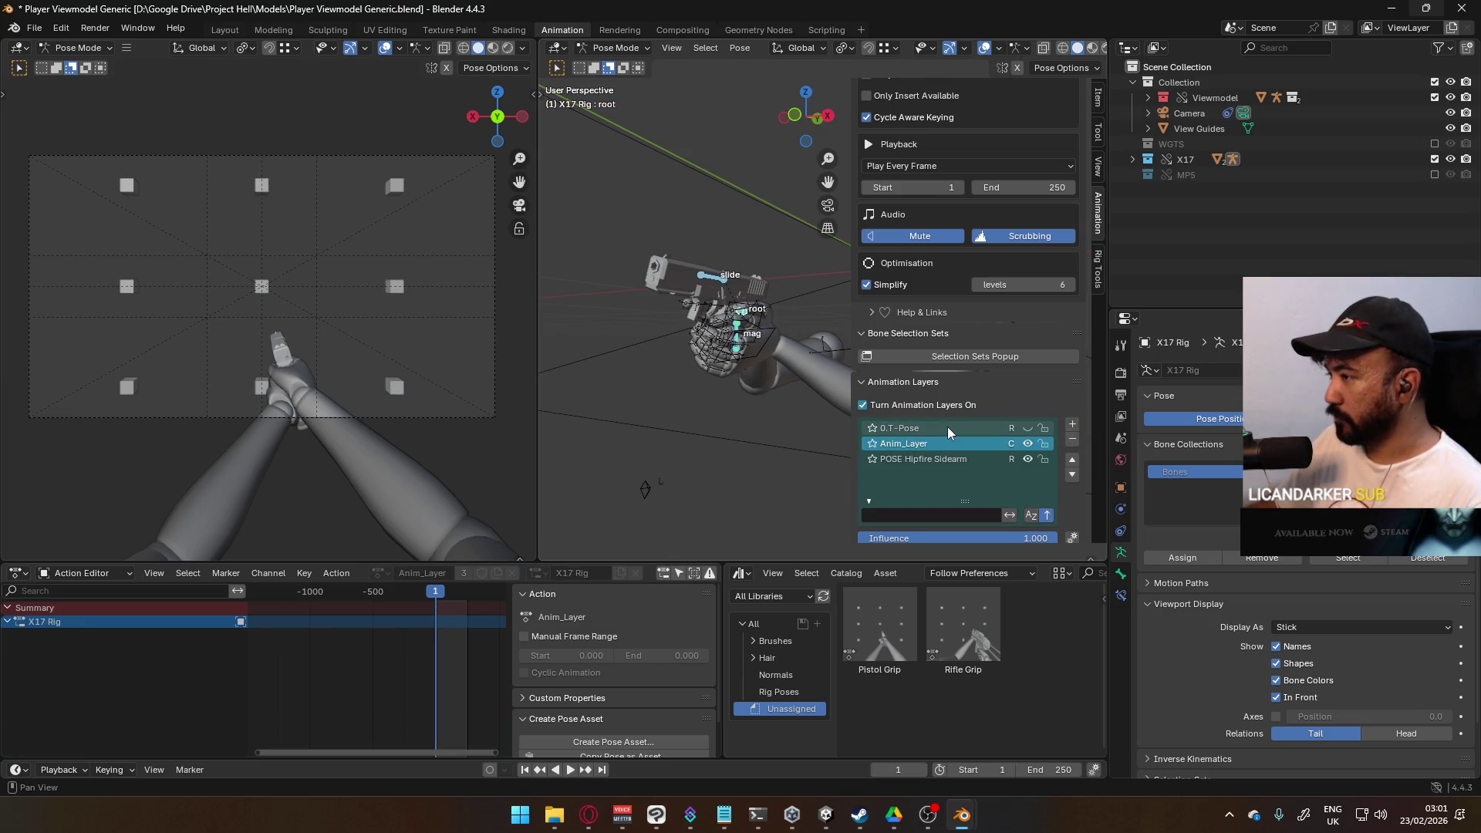
double_click(895, 442)
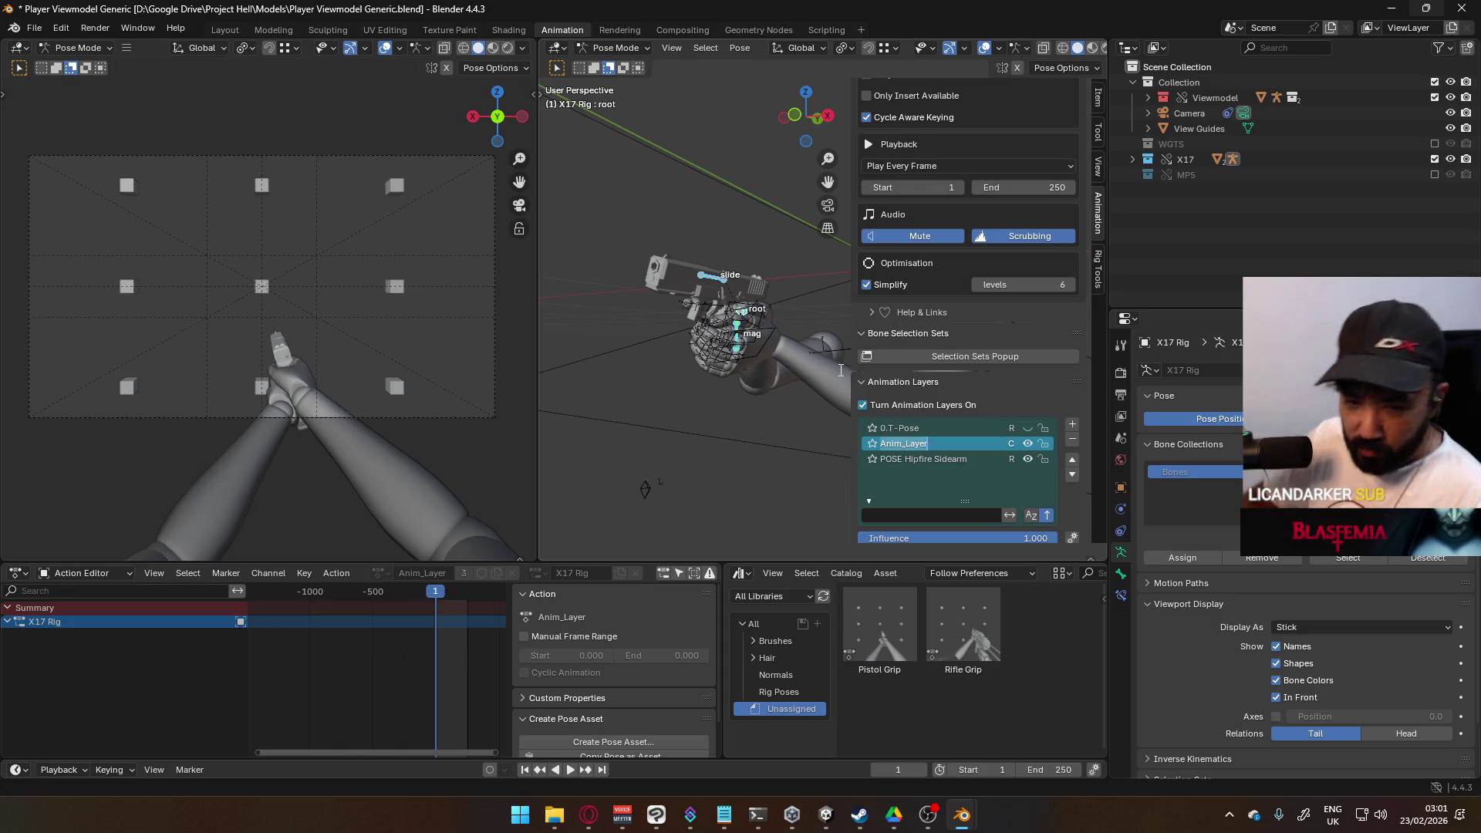
text(CORE Move Cycle)
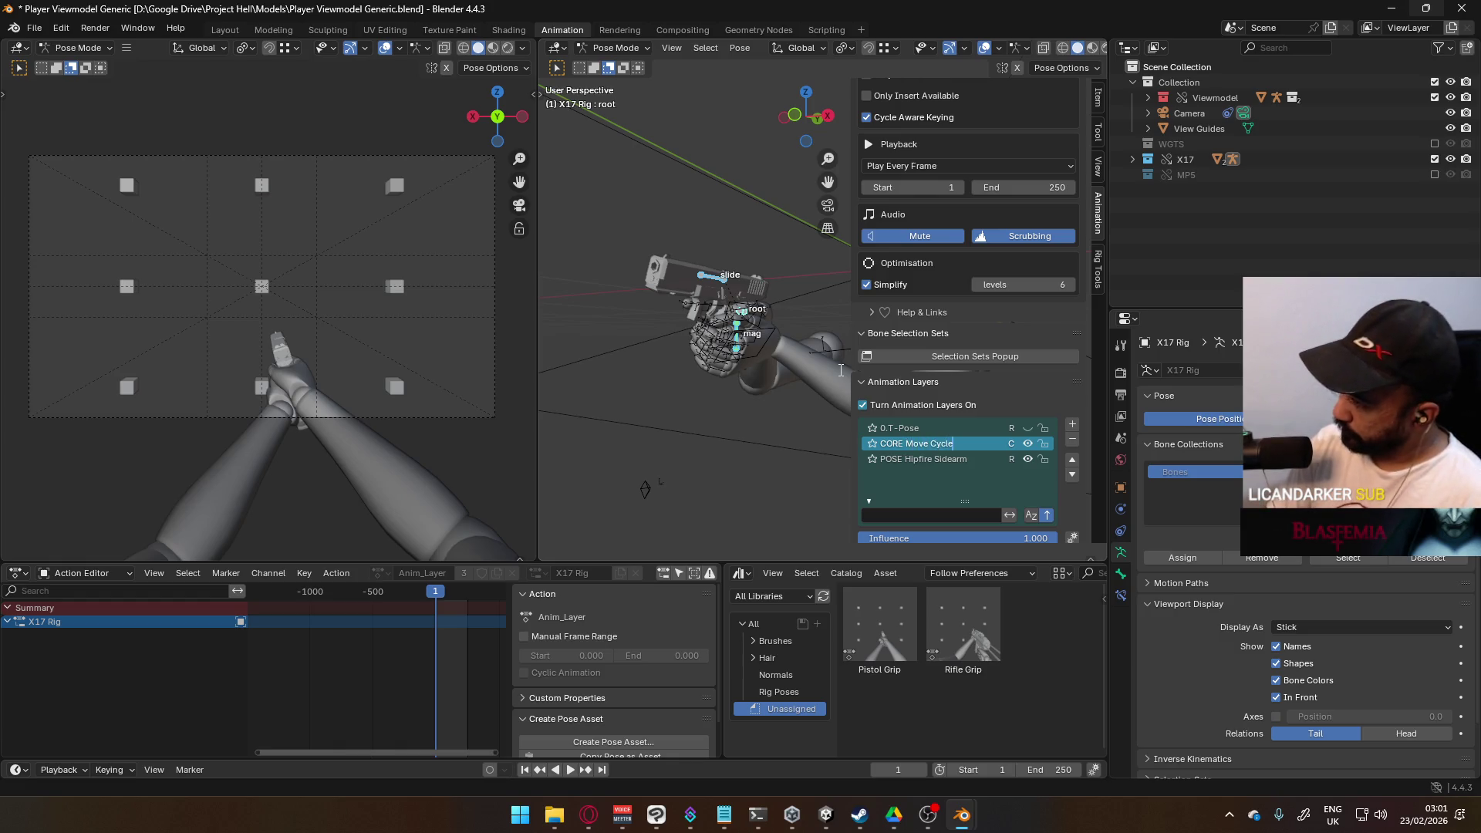
key(Return)
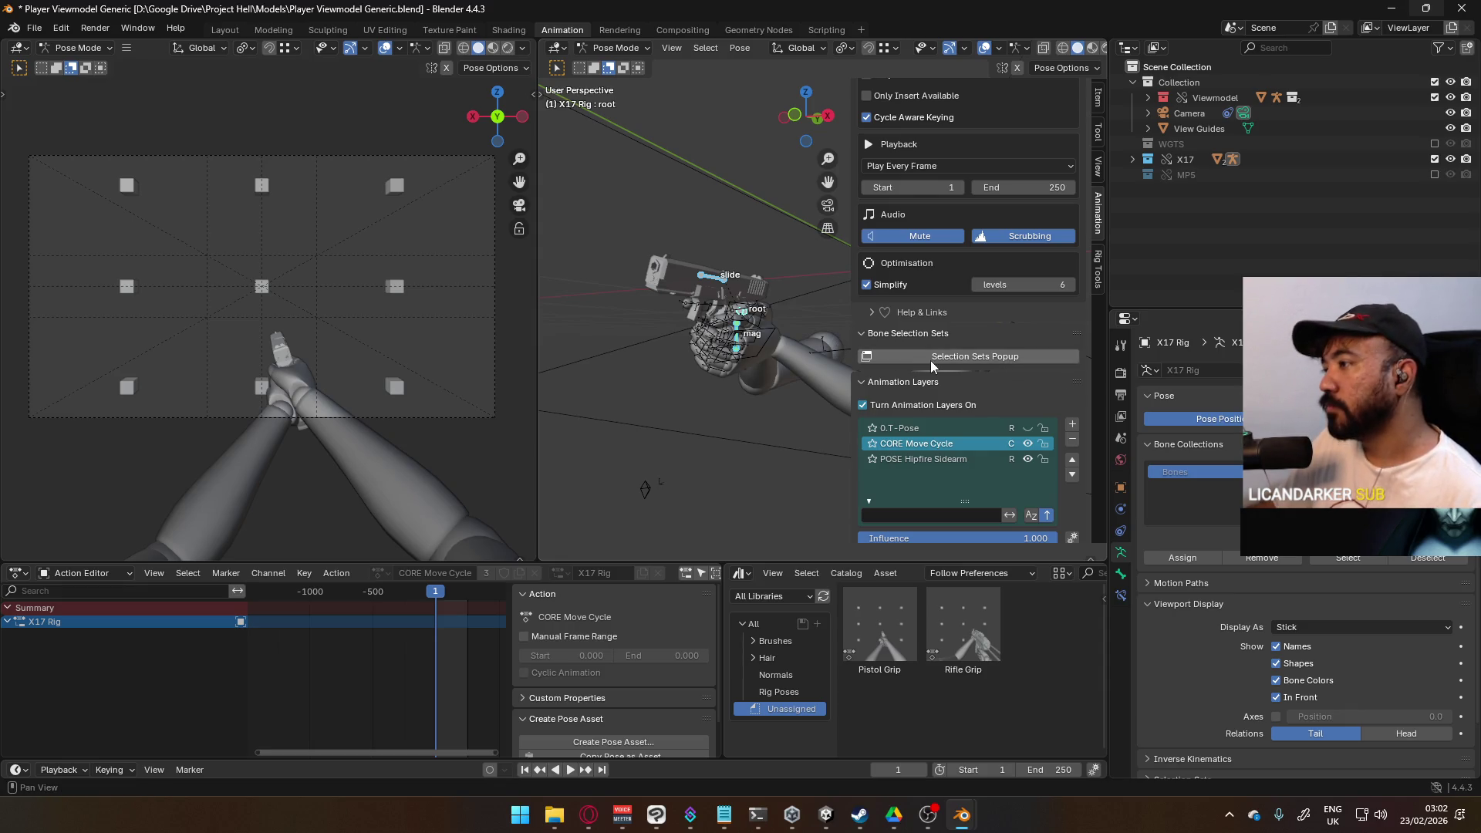
scroll(1011, 402, down, 6)
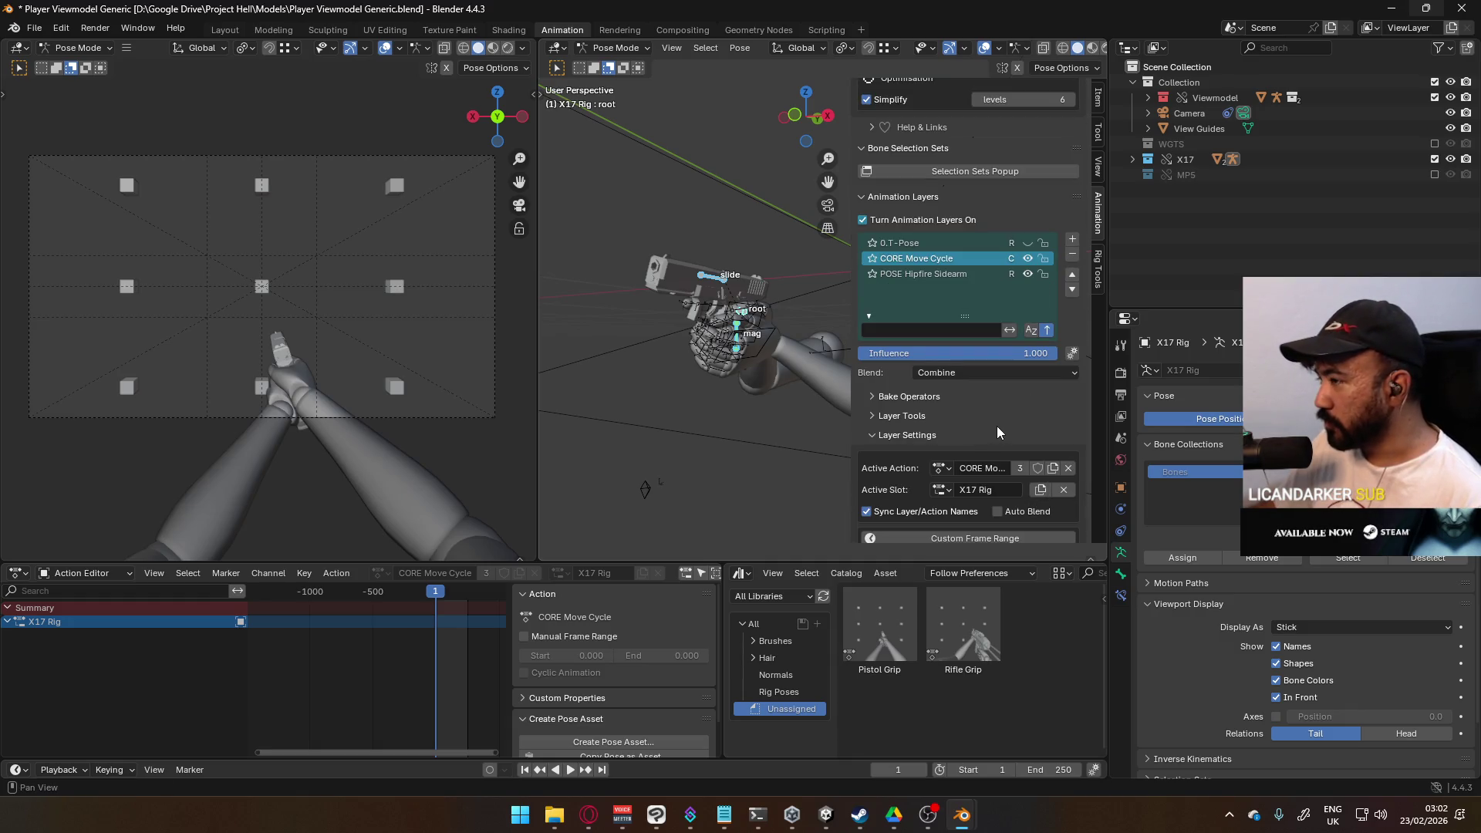
Step: Give the CORE Move Cycle action a fake user from the Active Action browser
scroll(1053, 437, up, 6)
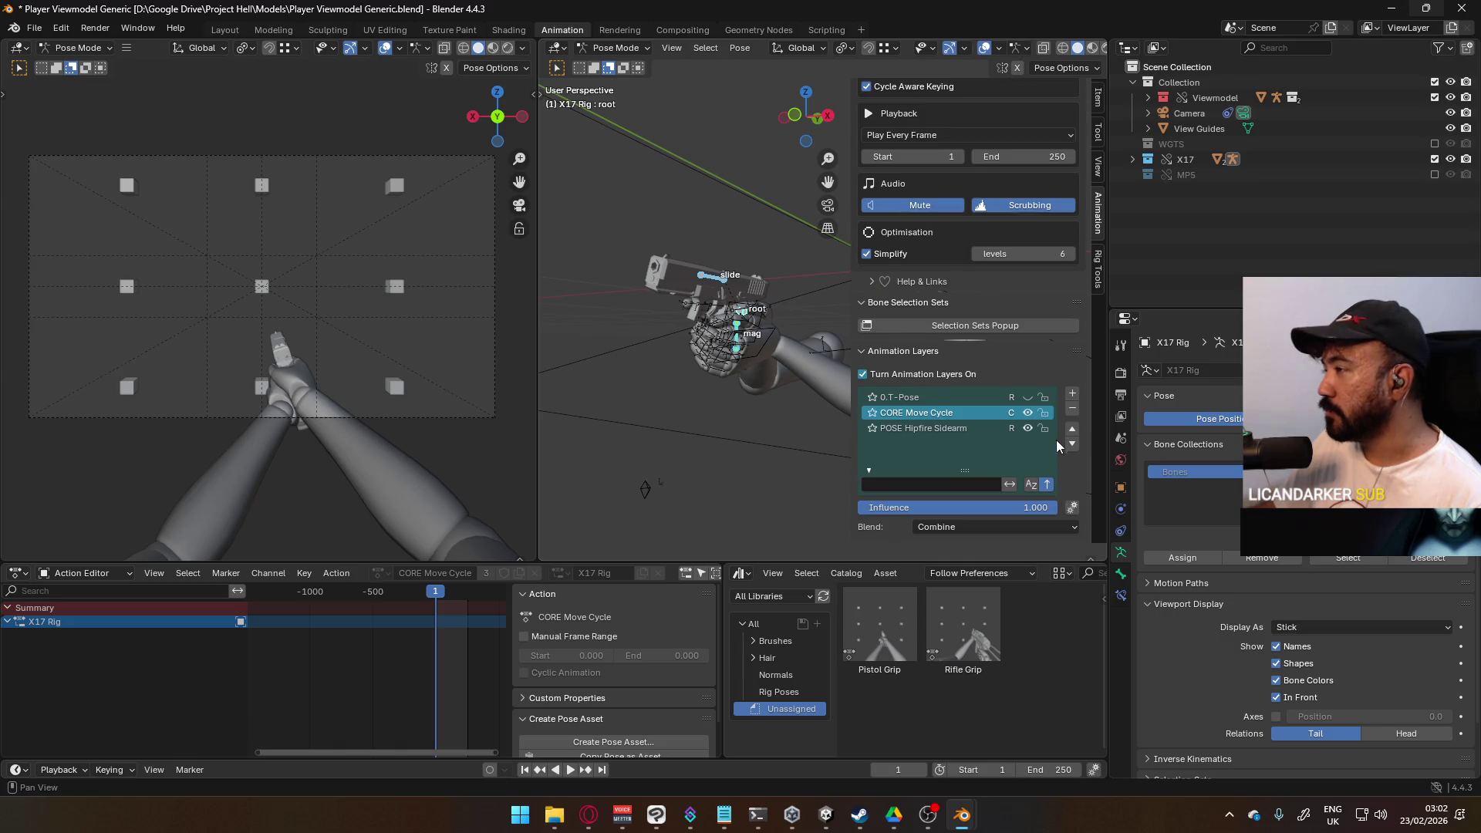
scroll(1054, 453, up, 10)
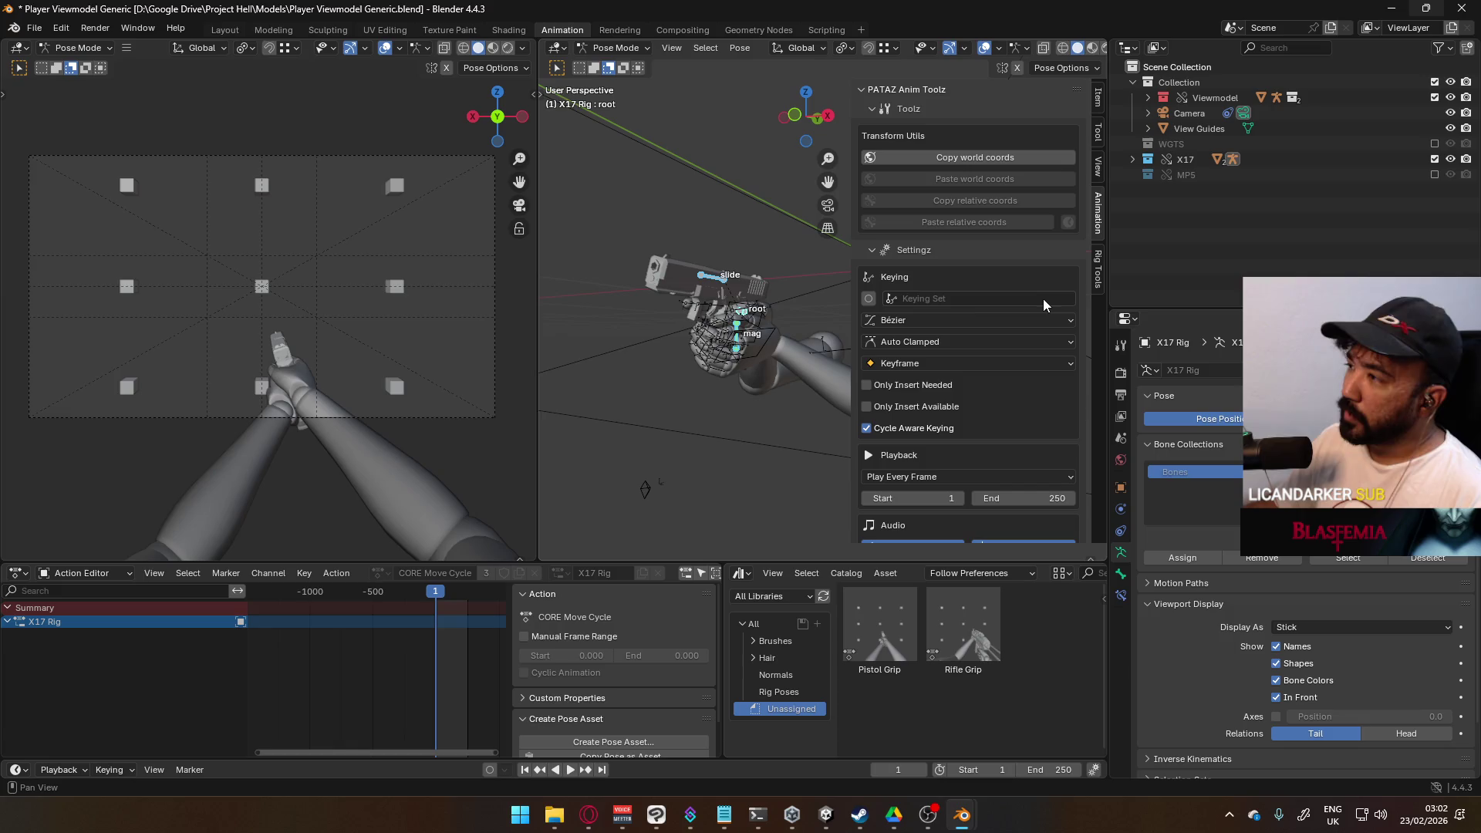
scroll(969, 339, down, 6)
scroll(969, 338, down, 5)
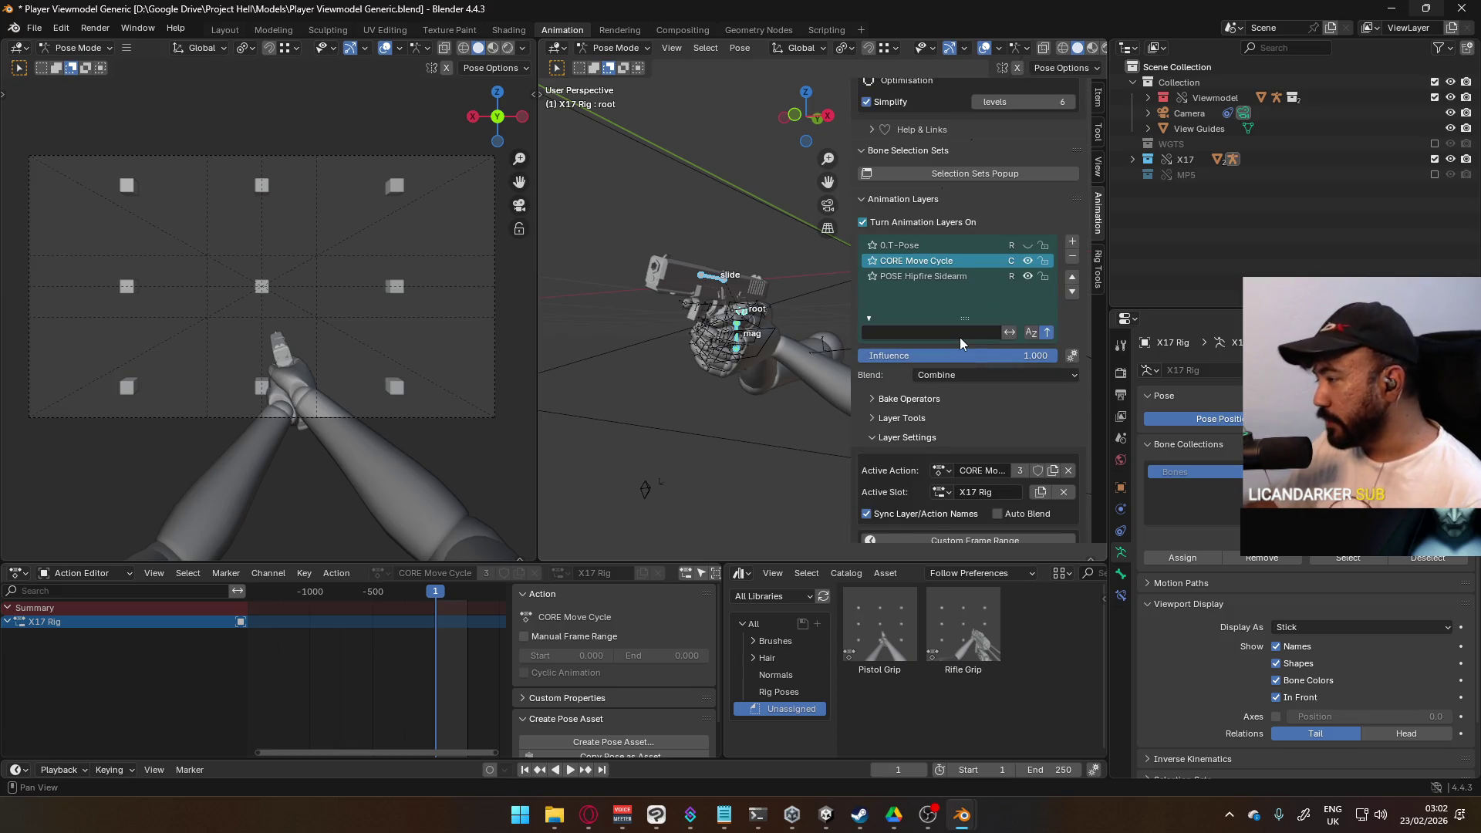
scroll(960, 340, down, 1)
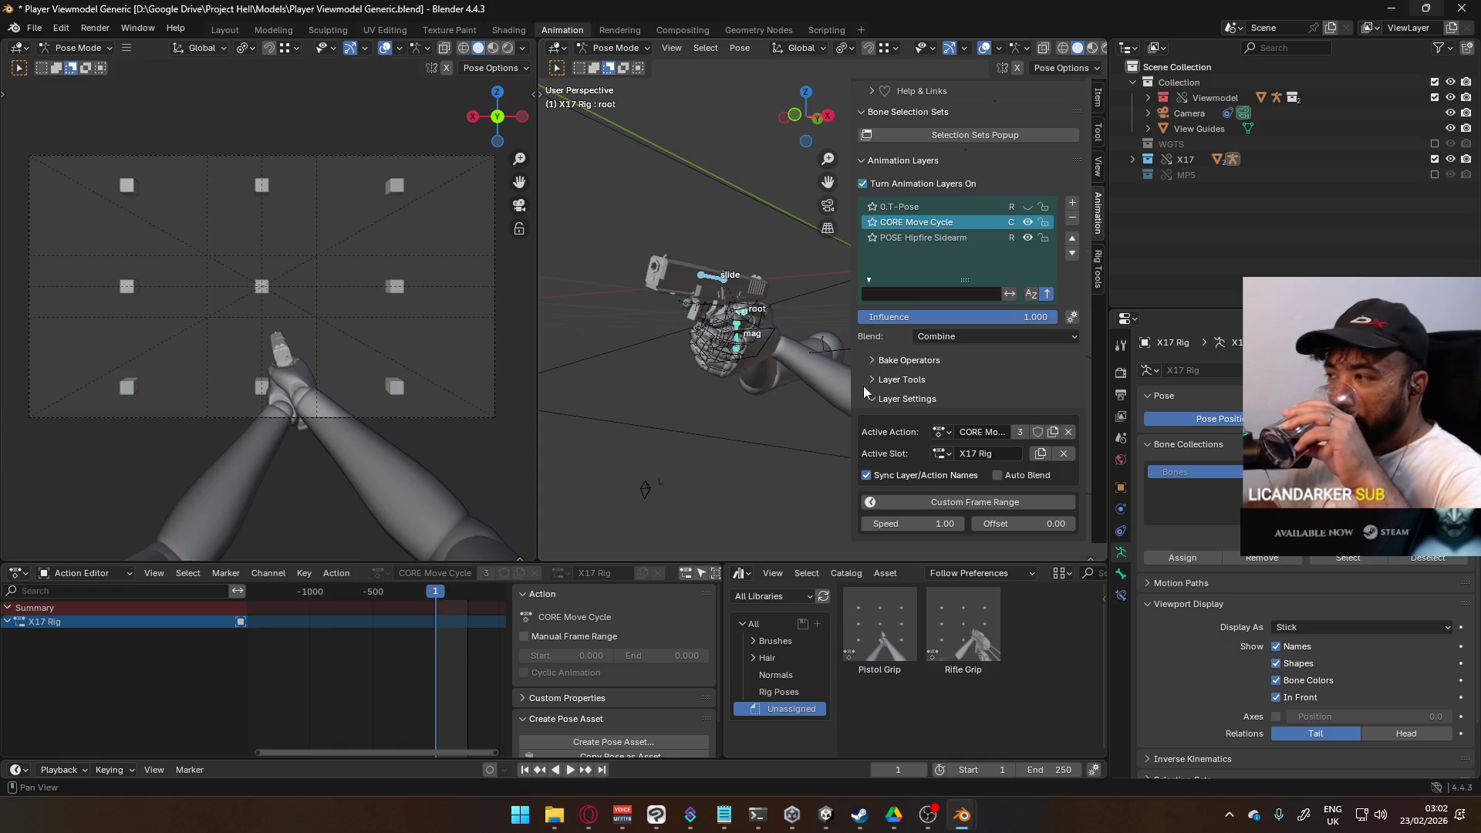
click(938, 431)
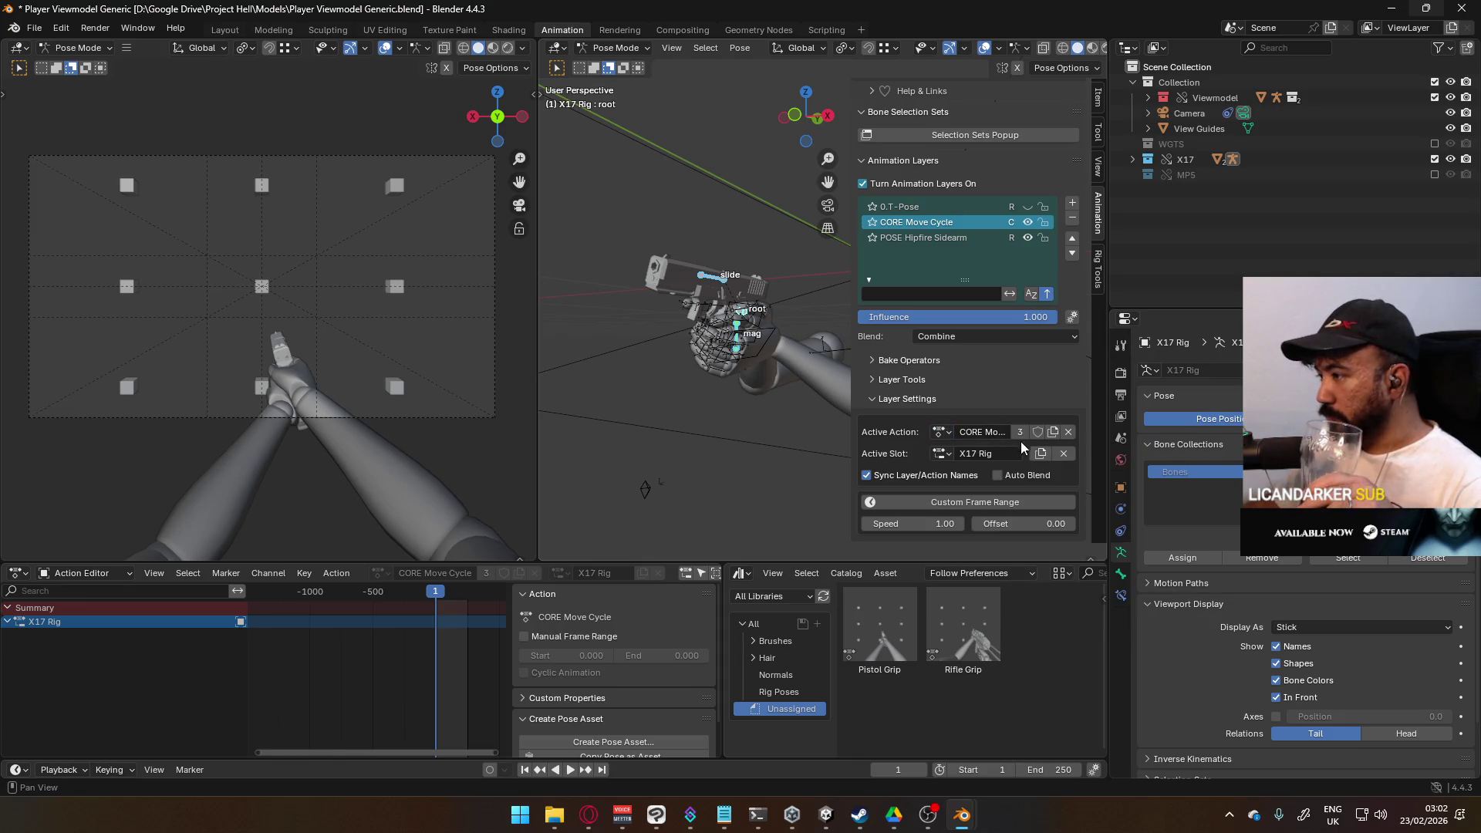
click(1037, 432)
Step: Check the POSE Hipfire Sidearm layer, then make CORE Move Cycle the active layer again
click(966, 238)
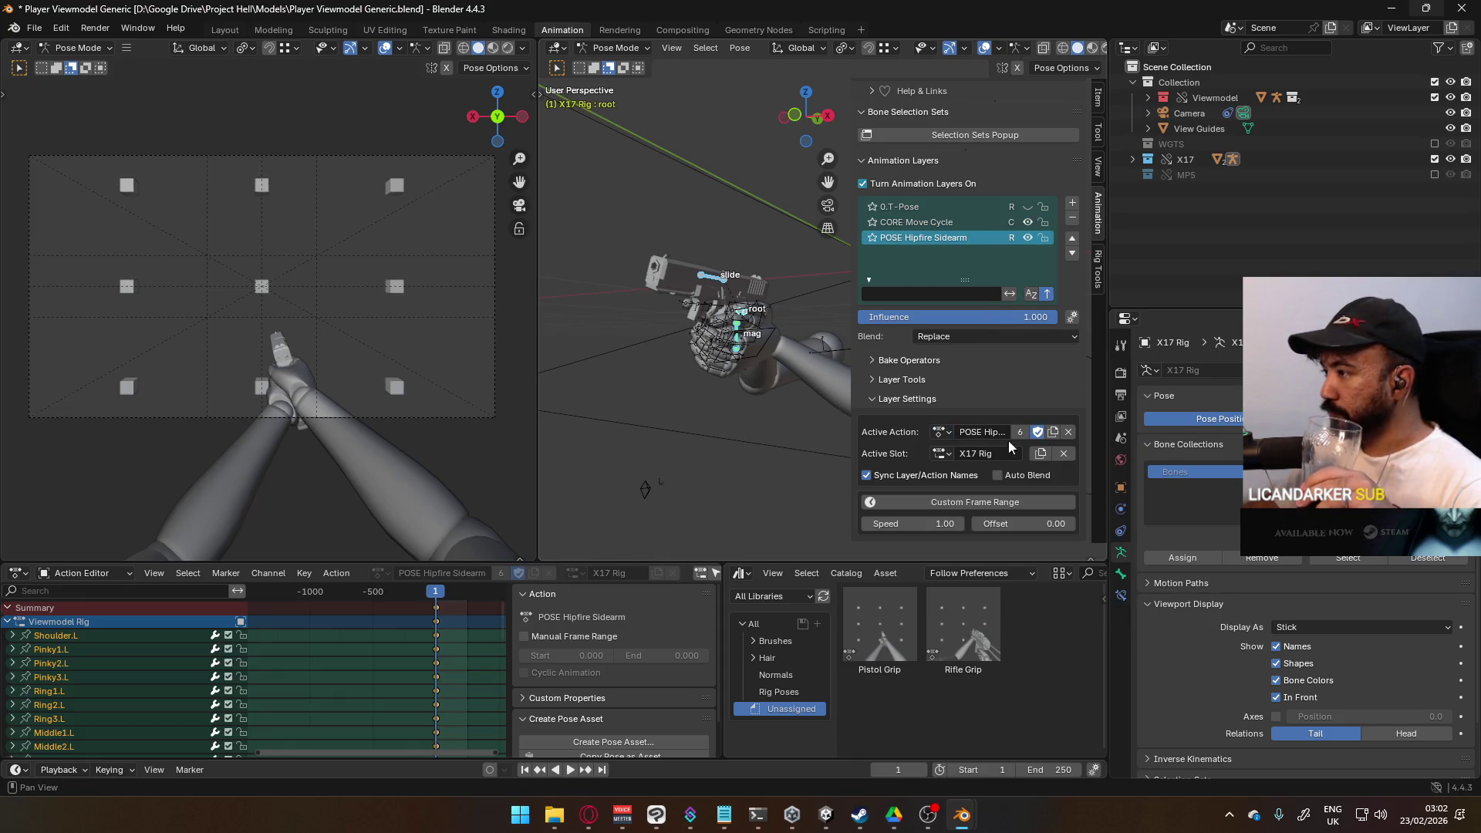
click(943, 431)
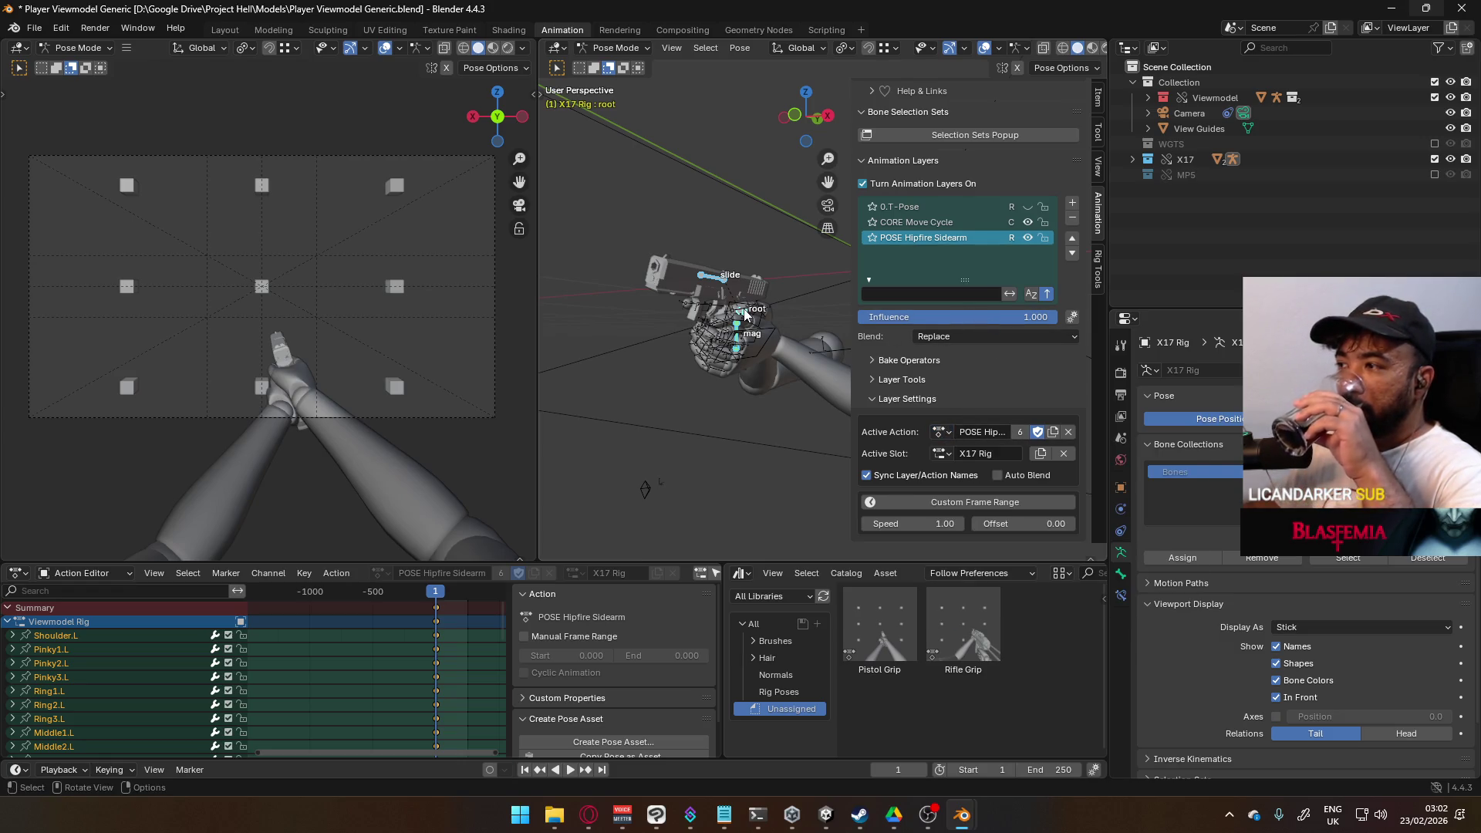
click(910, 222)
mouse_move(962, 814)
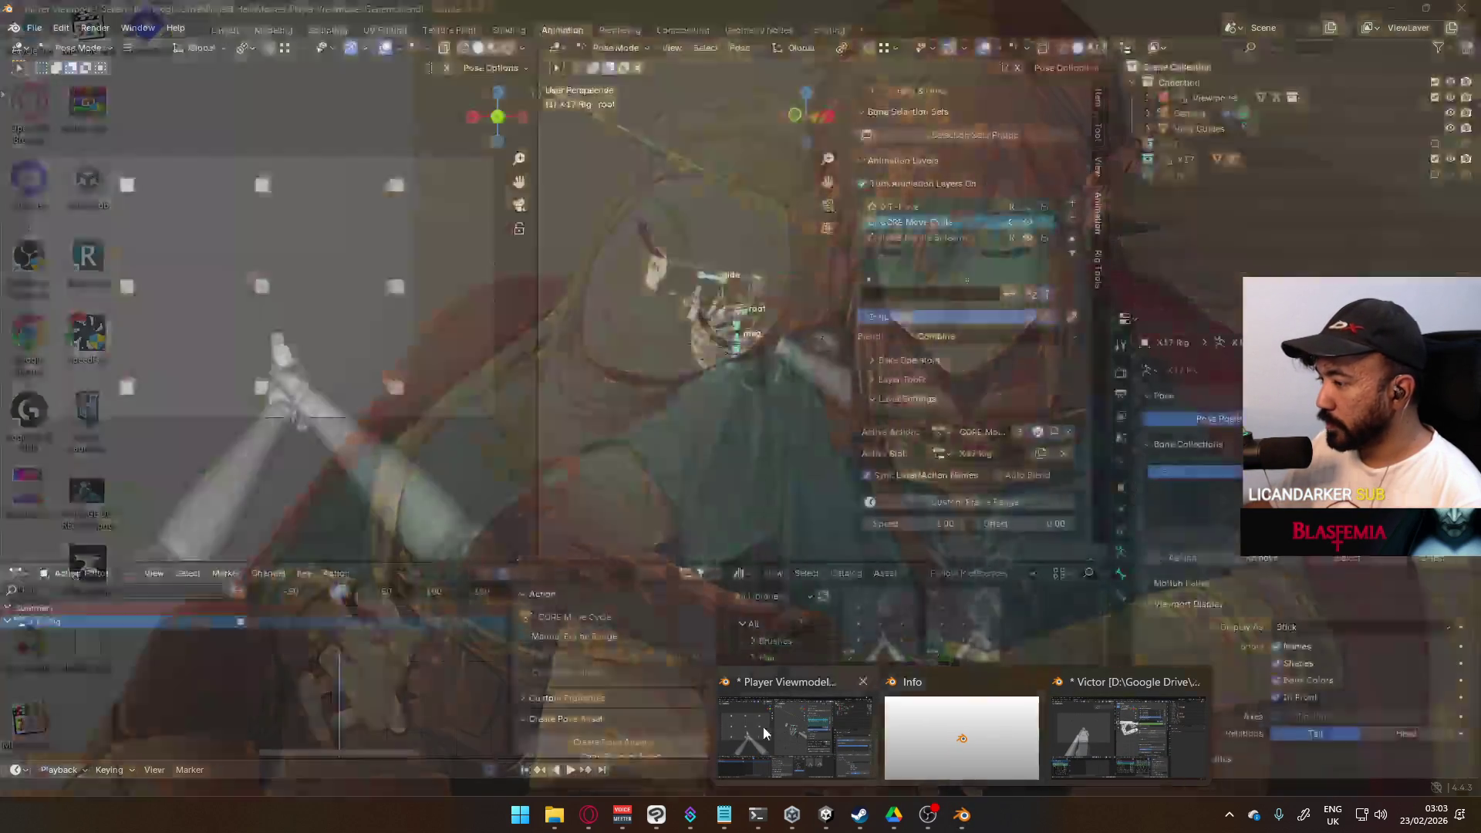
click(762, 727)
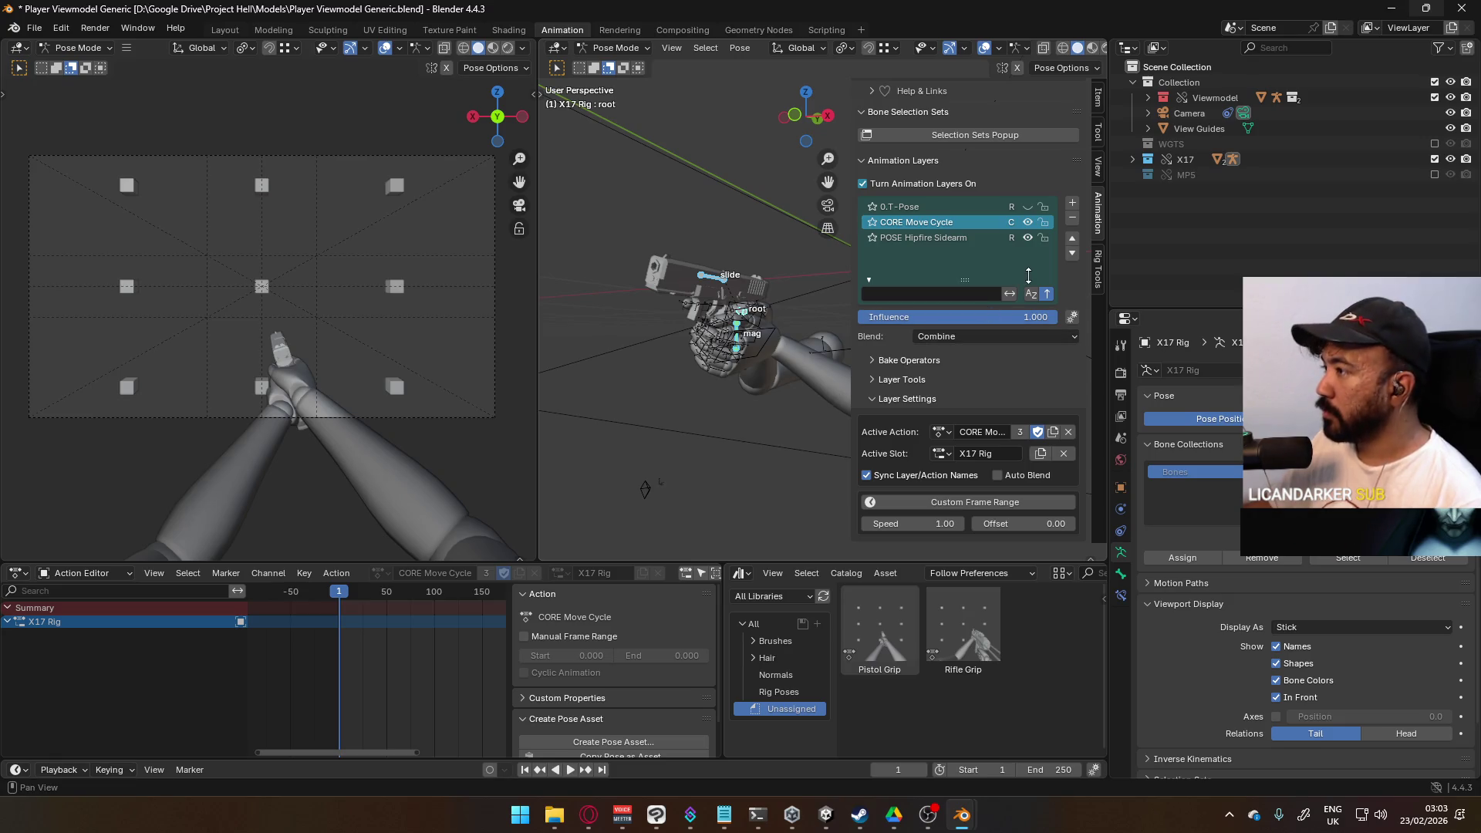
Step: Keyframe the root bone at frames 1, 33 and 17
click(747, 315)
key(i)
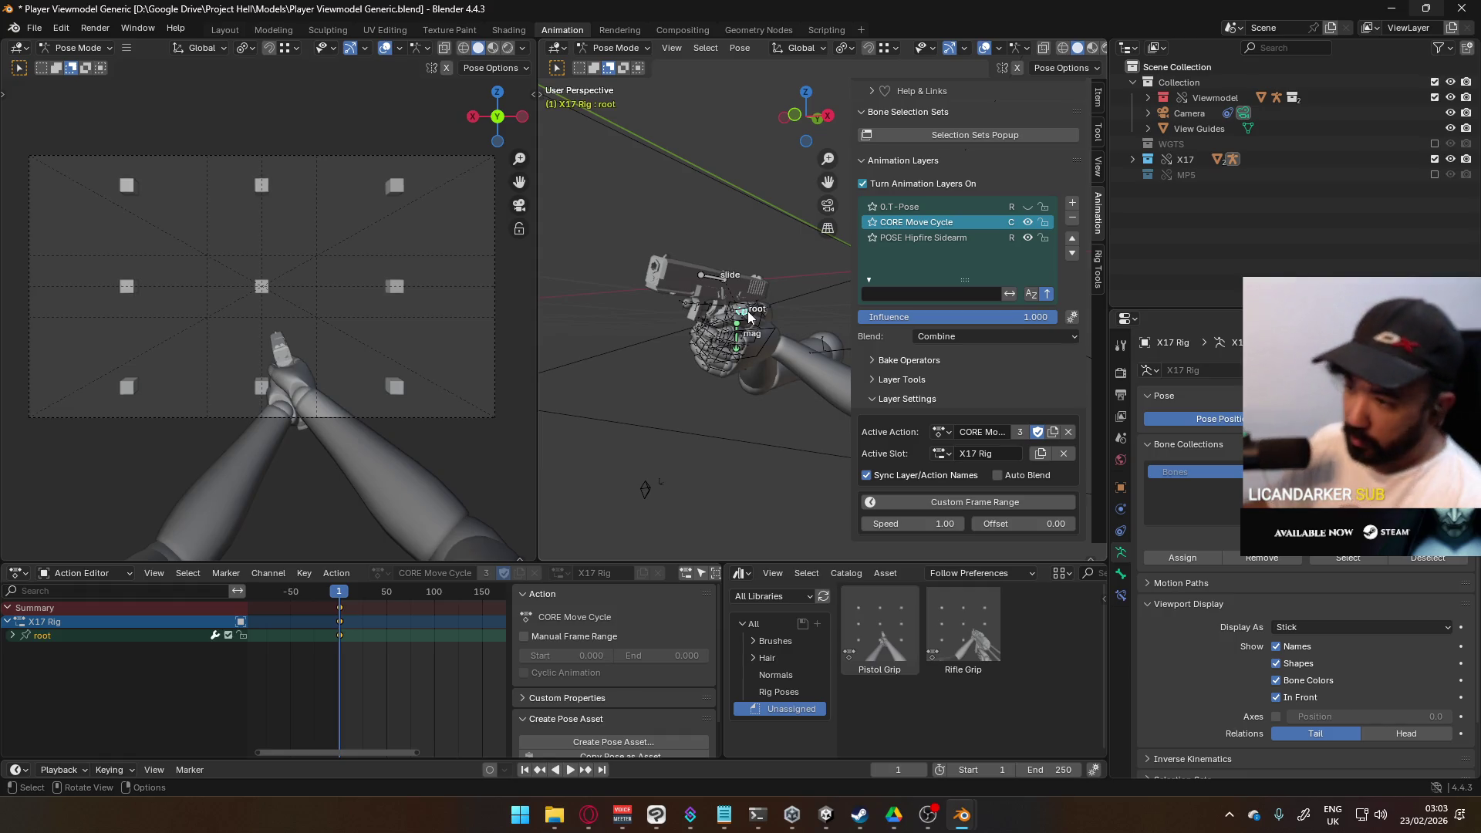
scroll(407, 616, down, 1)
scroll(407, 621, up, 4)
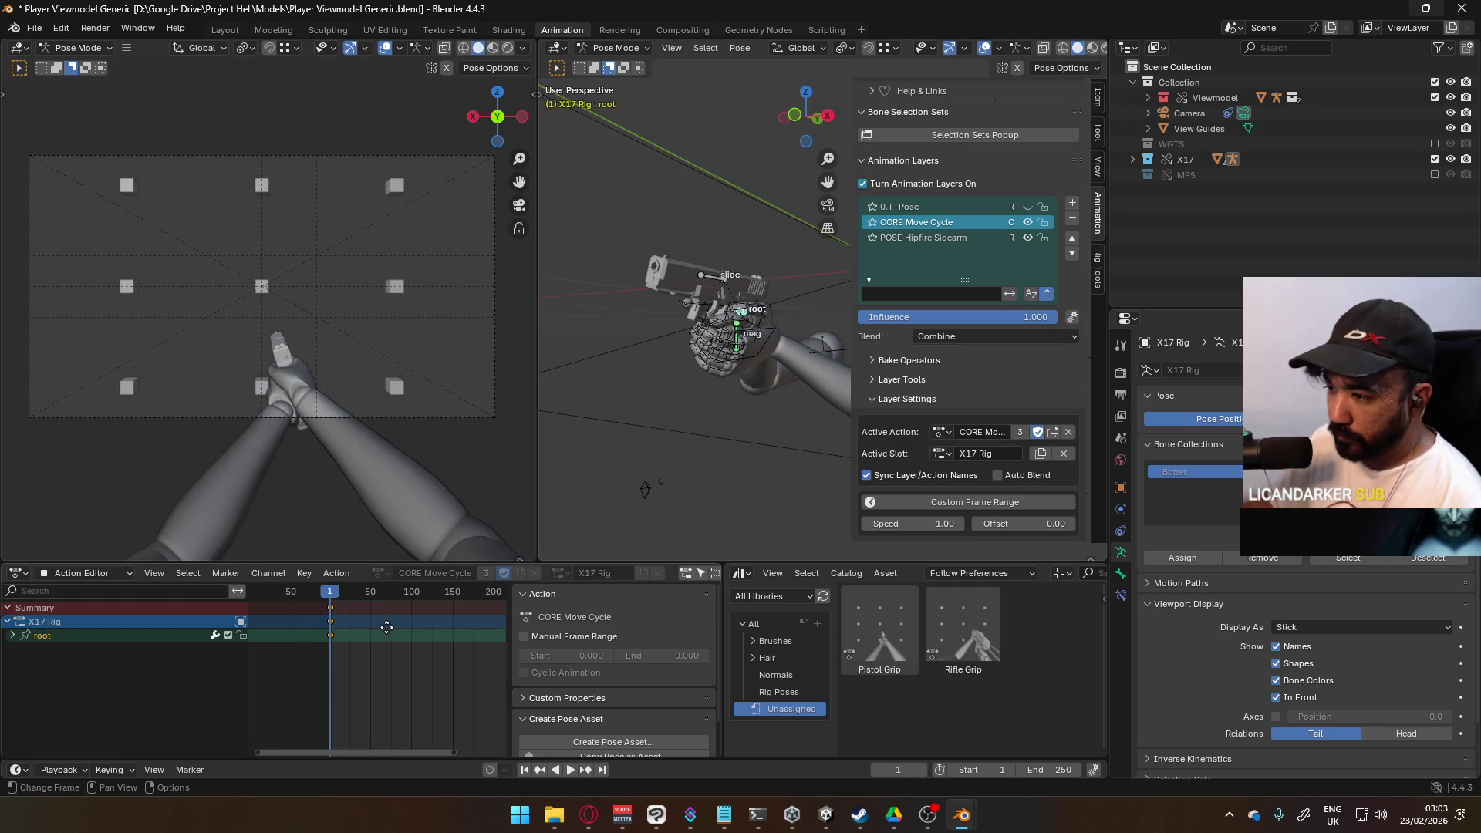
scroll(418, 650, up, 4)
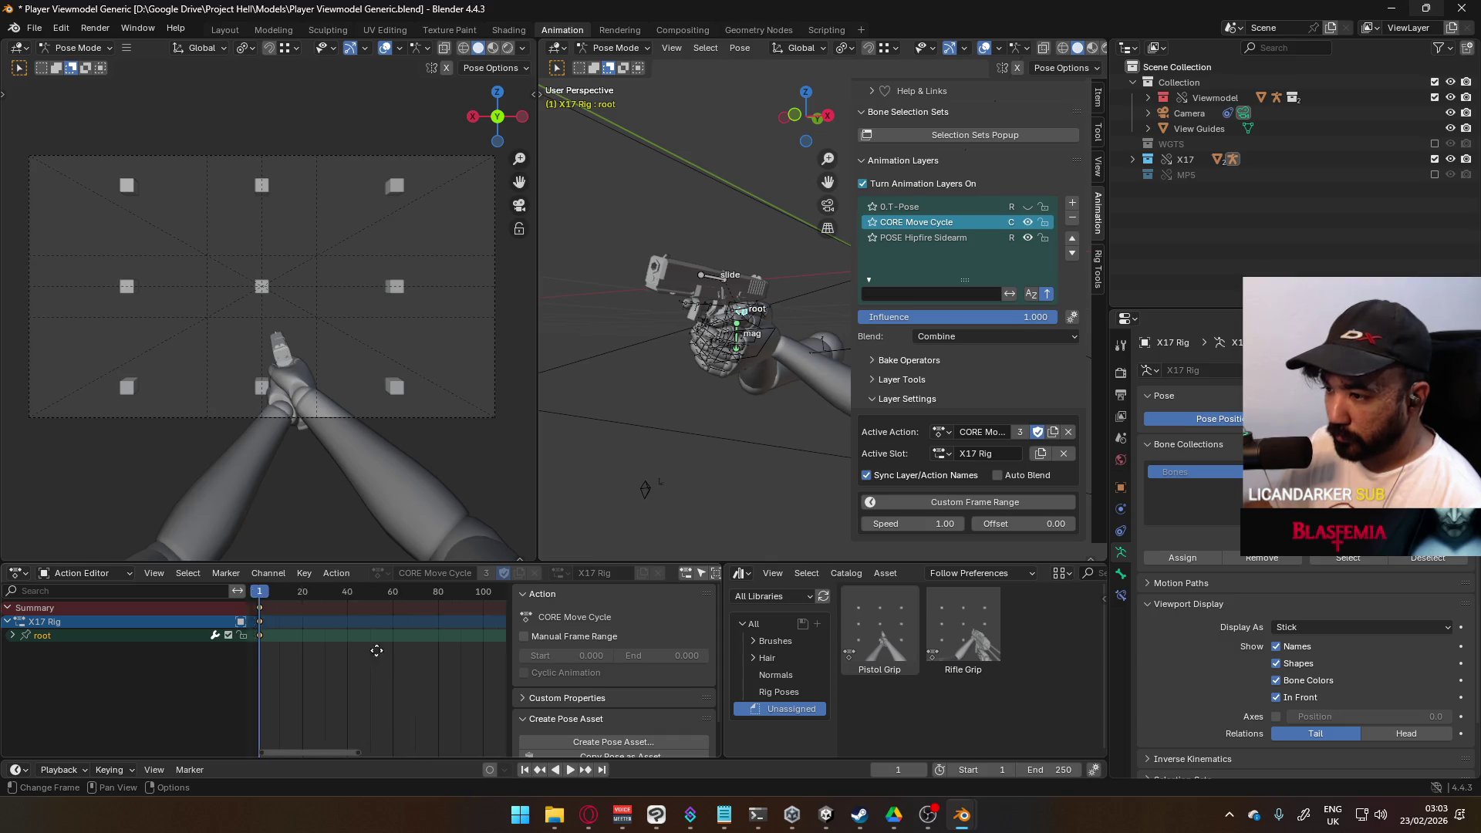
drag(323, 601, 441, 615)
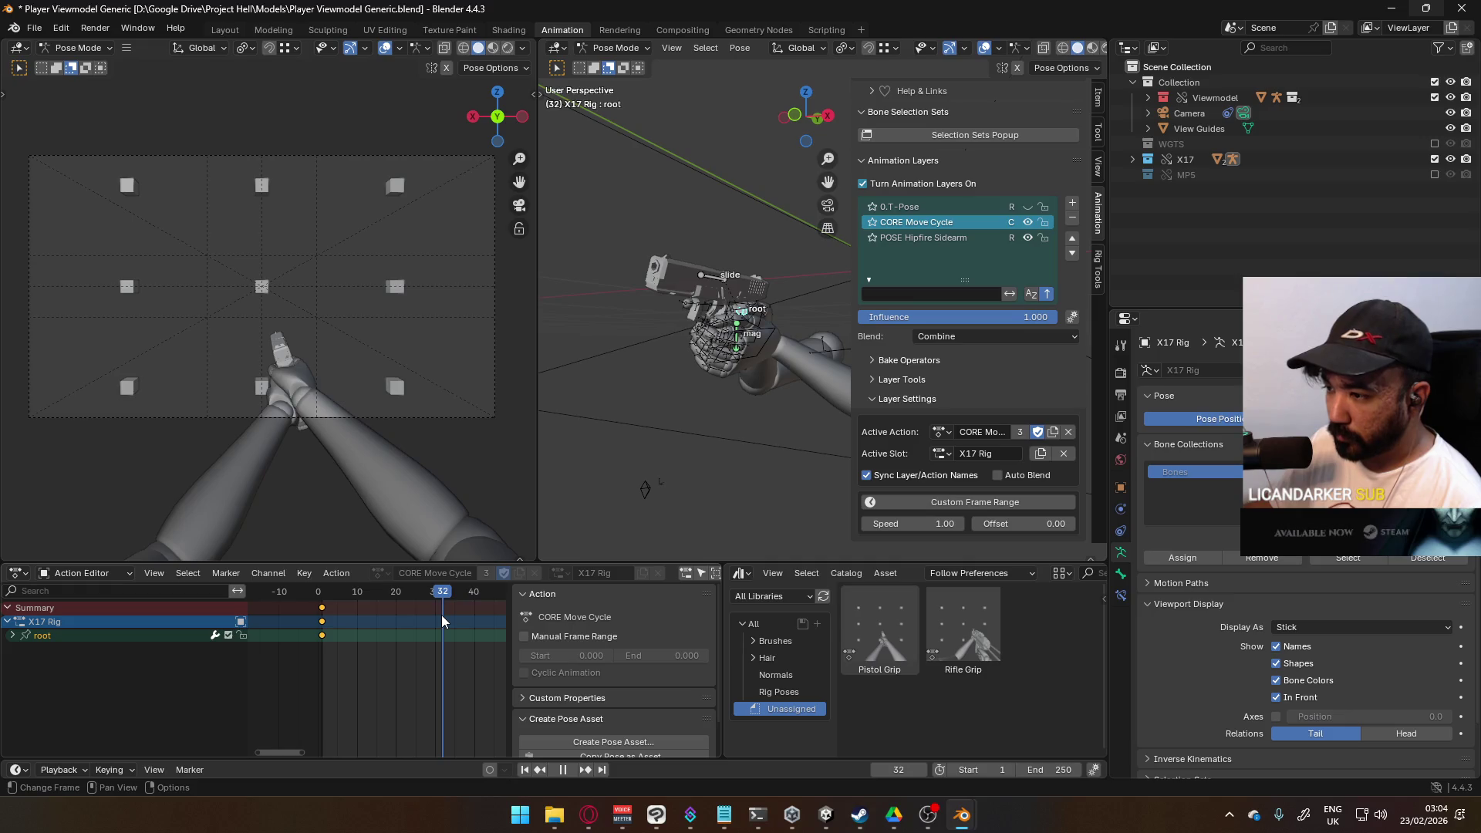
drag(442, 614, 446, 615)
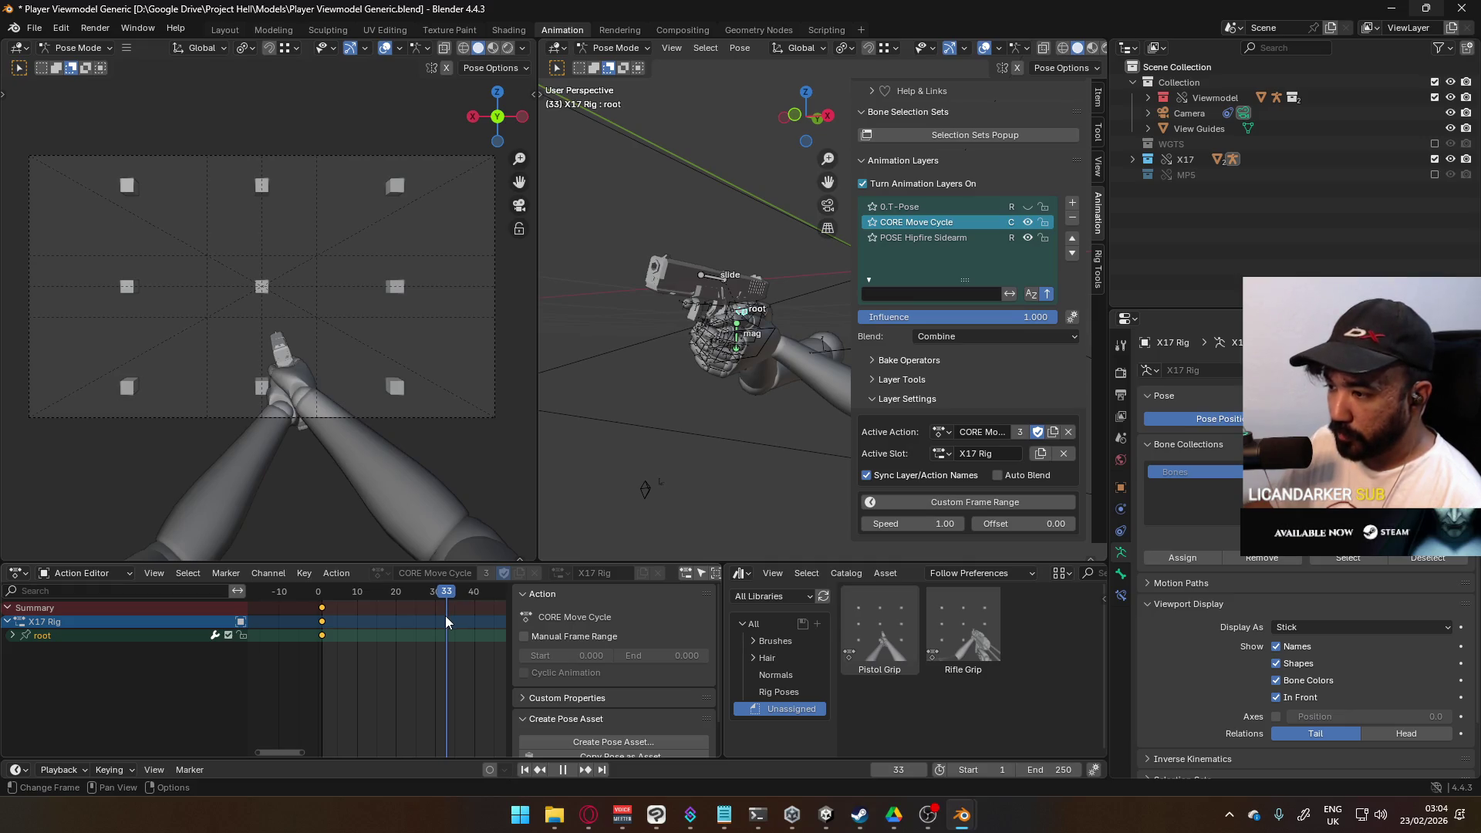
right_click(445, 617)
key(i)
click(469, 628)
mouse_move(451, 597)
mouse_down()
mouse_move(334, 607)
mouse_move(386, 605)
mouse_up()
key(i)
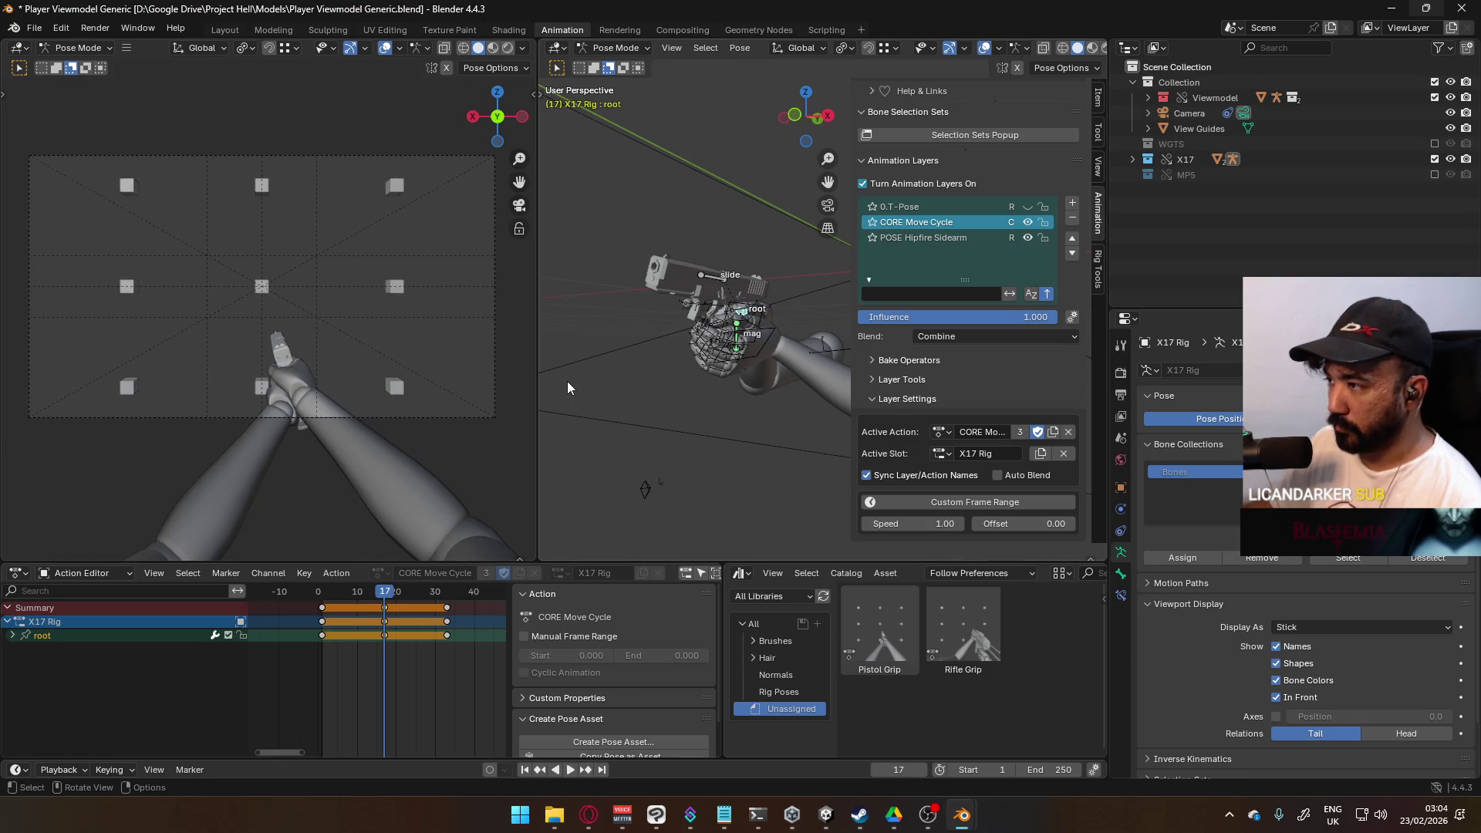
Step: Delete the root bone's X, Y and Z scale channels, keeping location and rotation
click(12, 638)
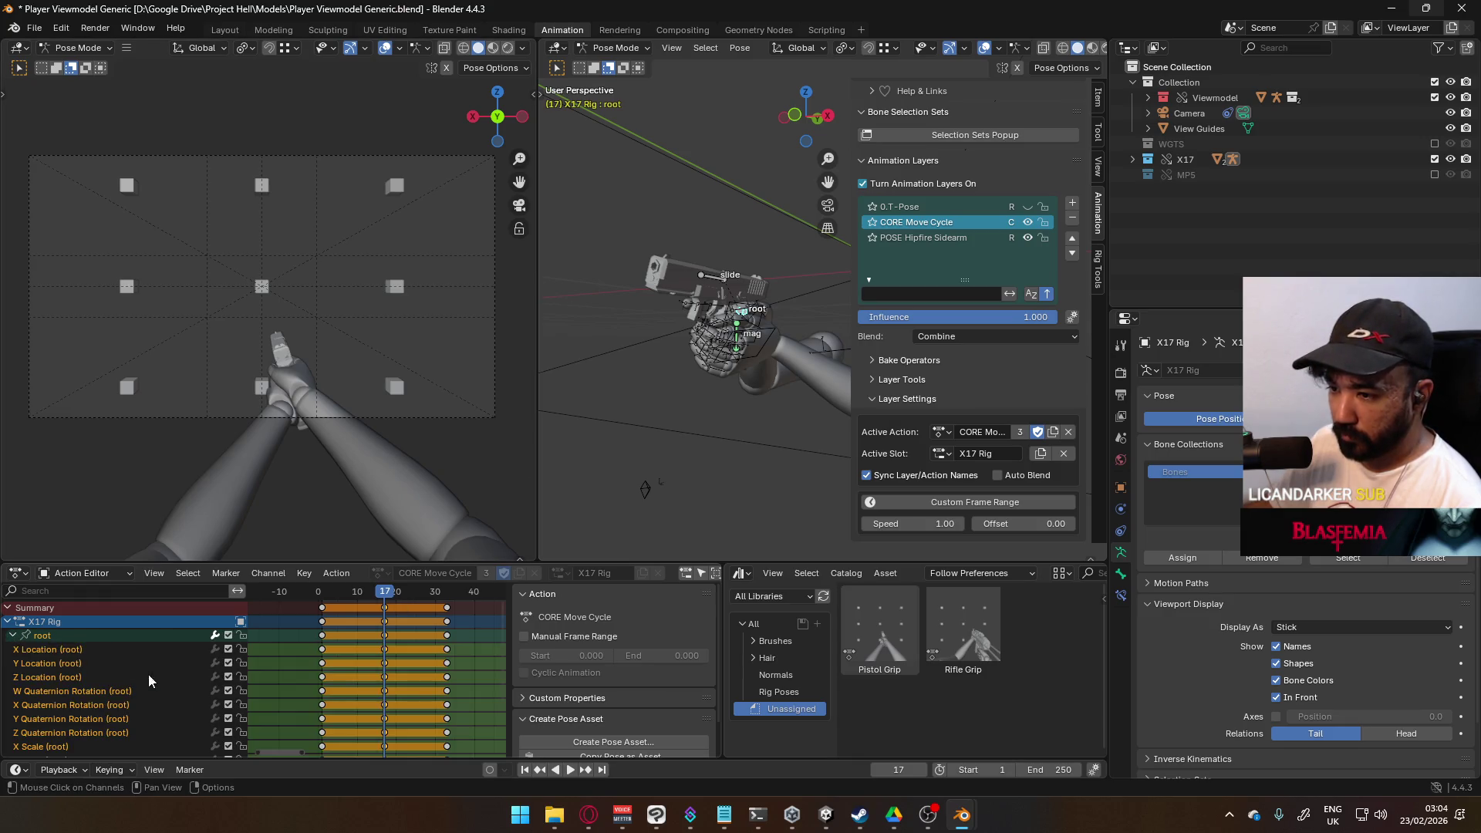
click(99, 696)
scroll(115, 695, down, 2)
shift+click(91, 719)
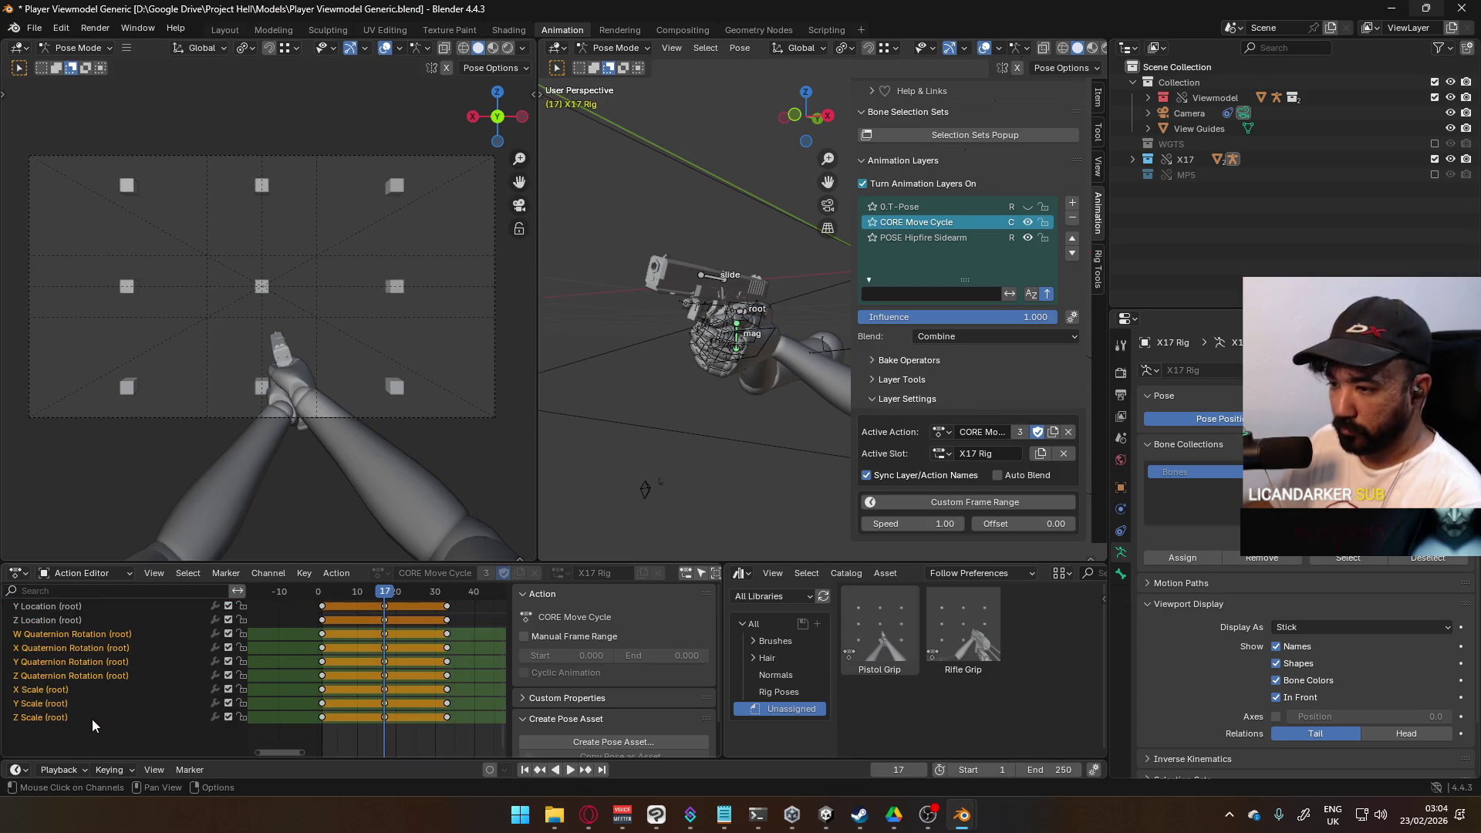
key(x)
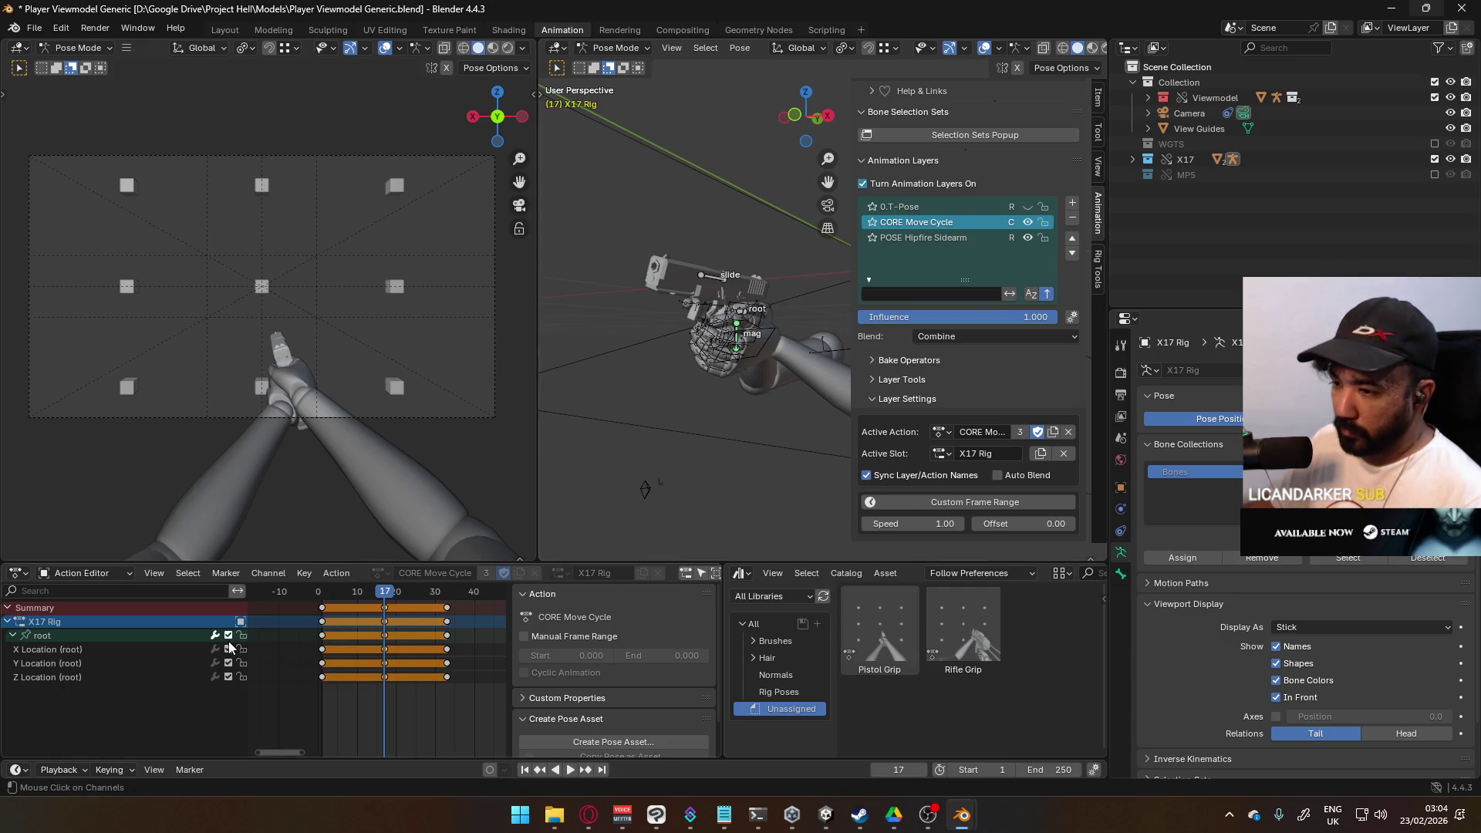
key(ctrl+z)
scroll(116, 694, down, 2)
click(82, 689)
shift+click(75, 724)
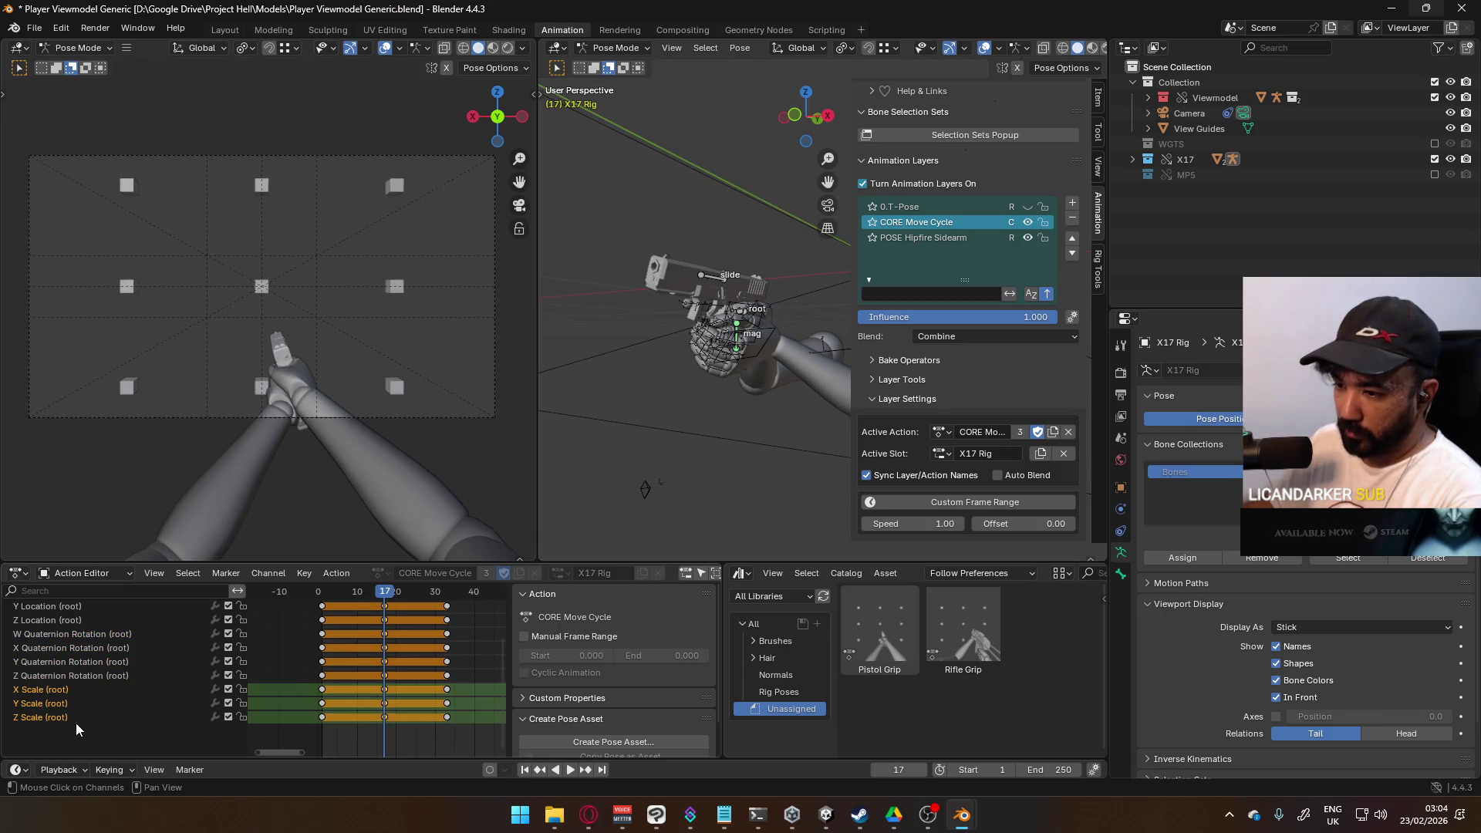
key(x)
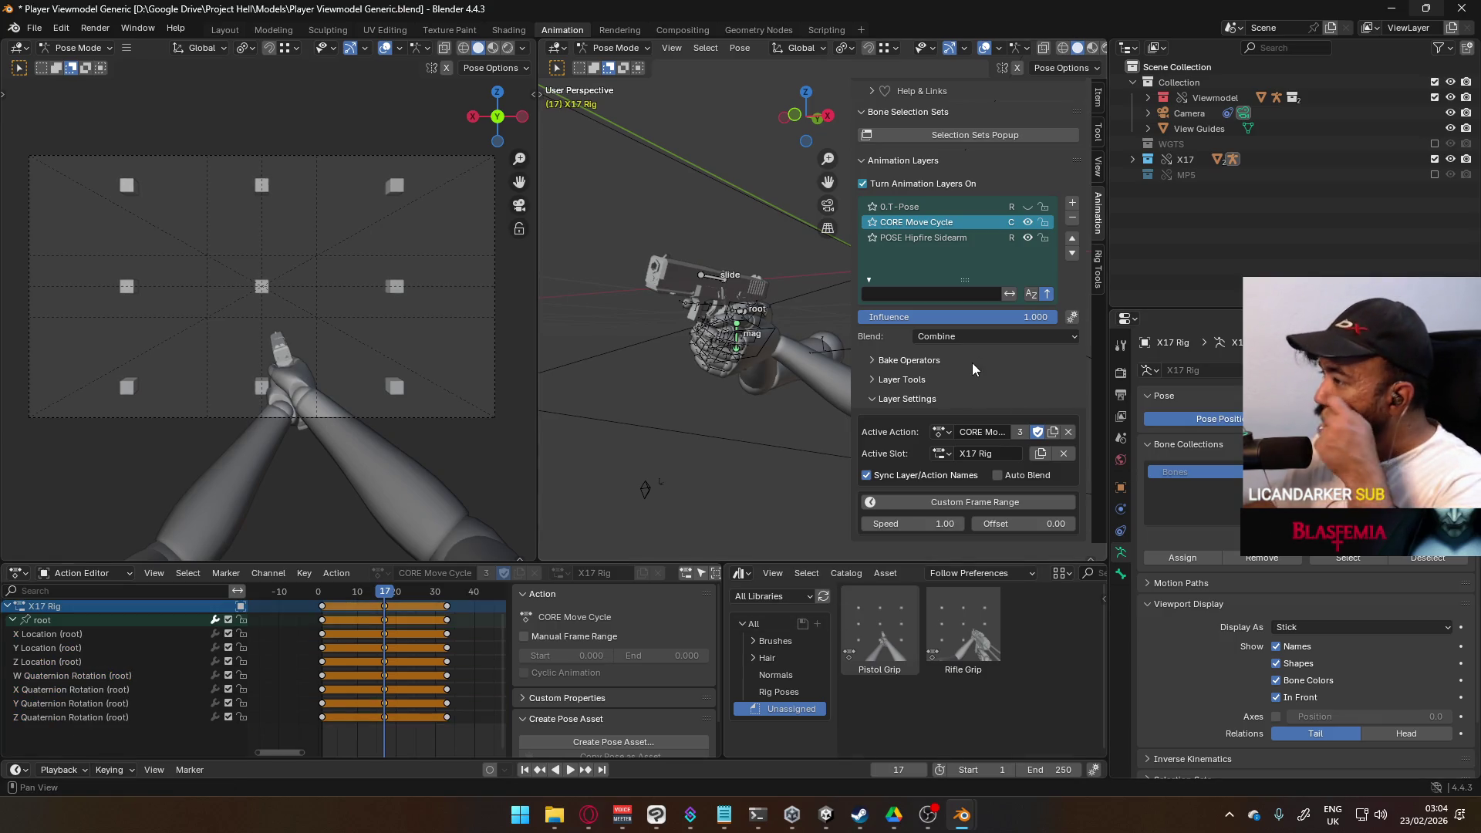
scroll(933, 377, up, 5)
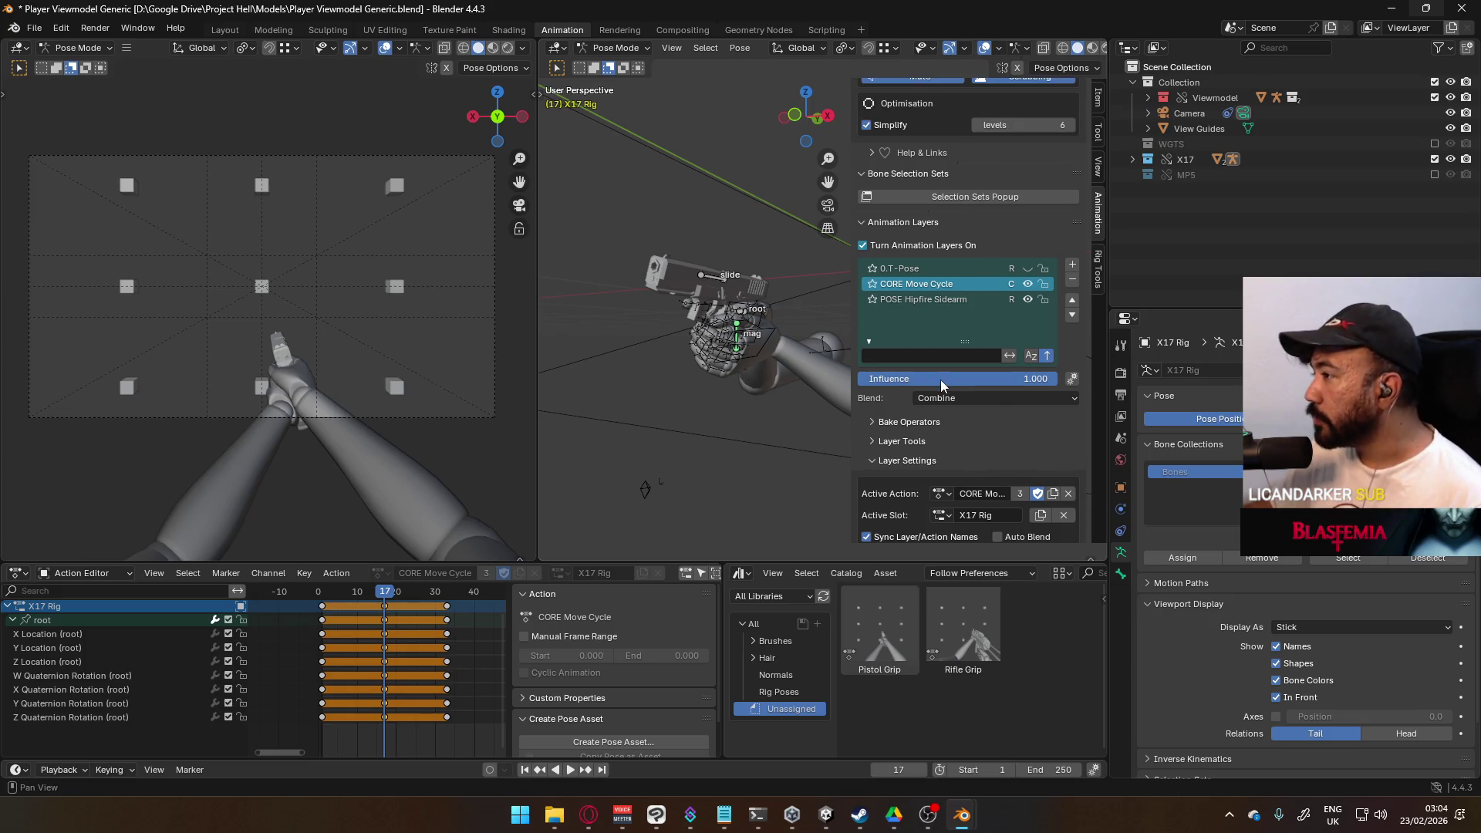
scroll(948, 391, up, 8)
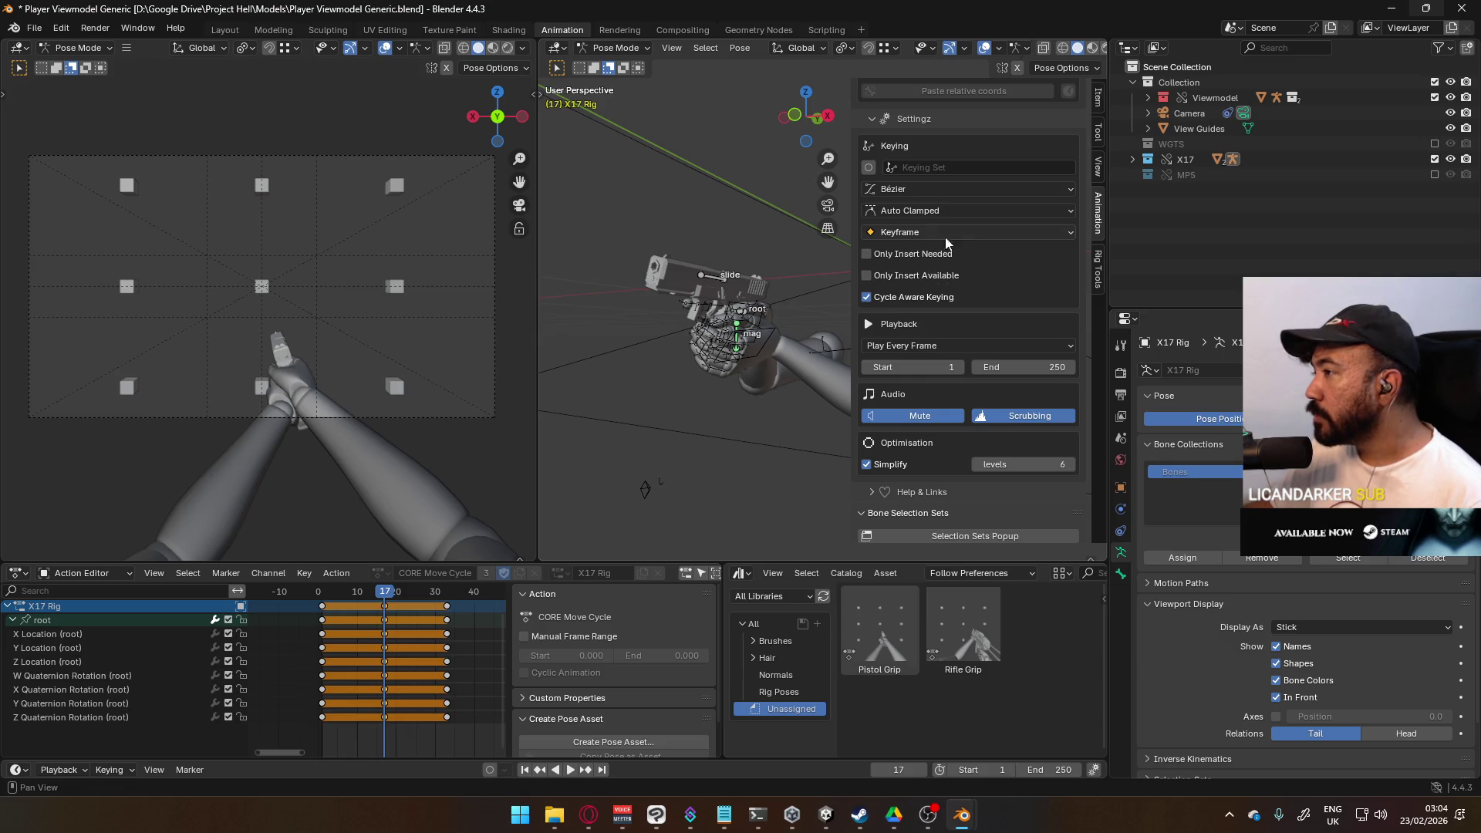
Step: Set the keying set to Location & Rotation, enable Auto Keying, and save the file
click(927, 170)
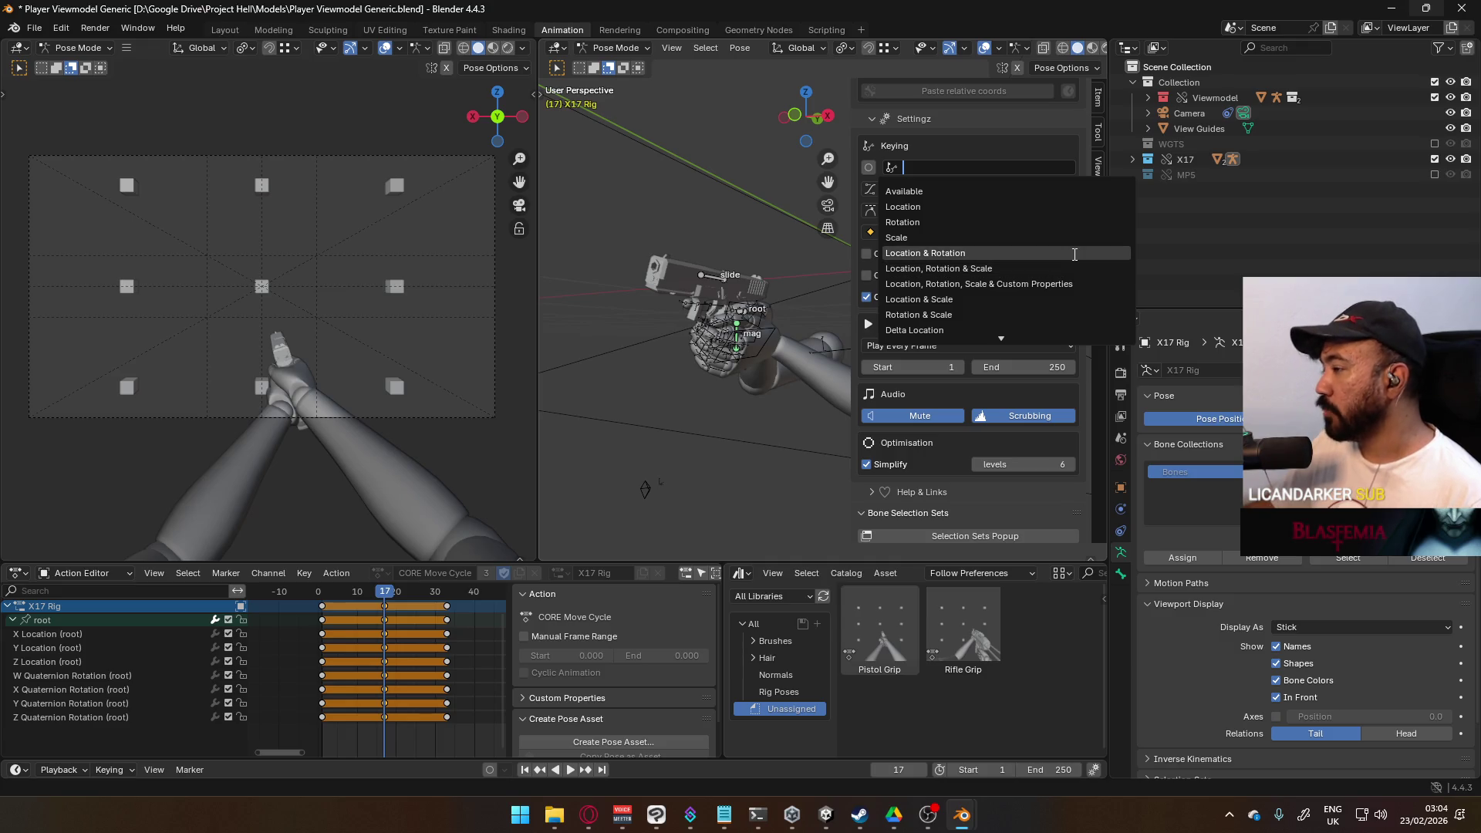
click(989, 252)
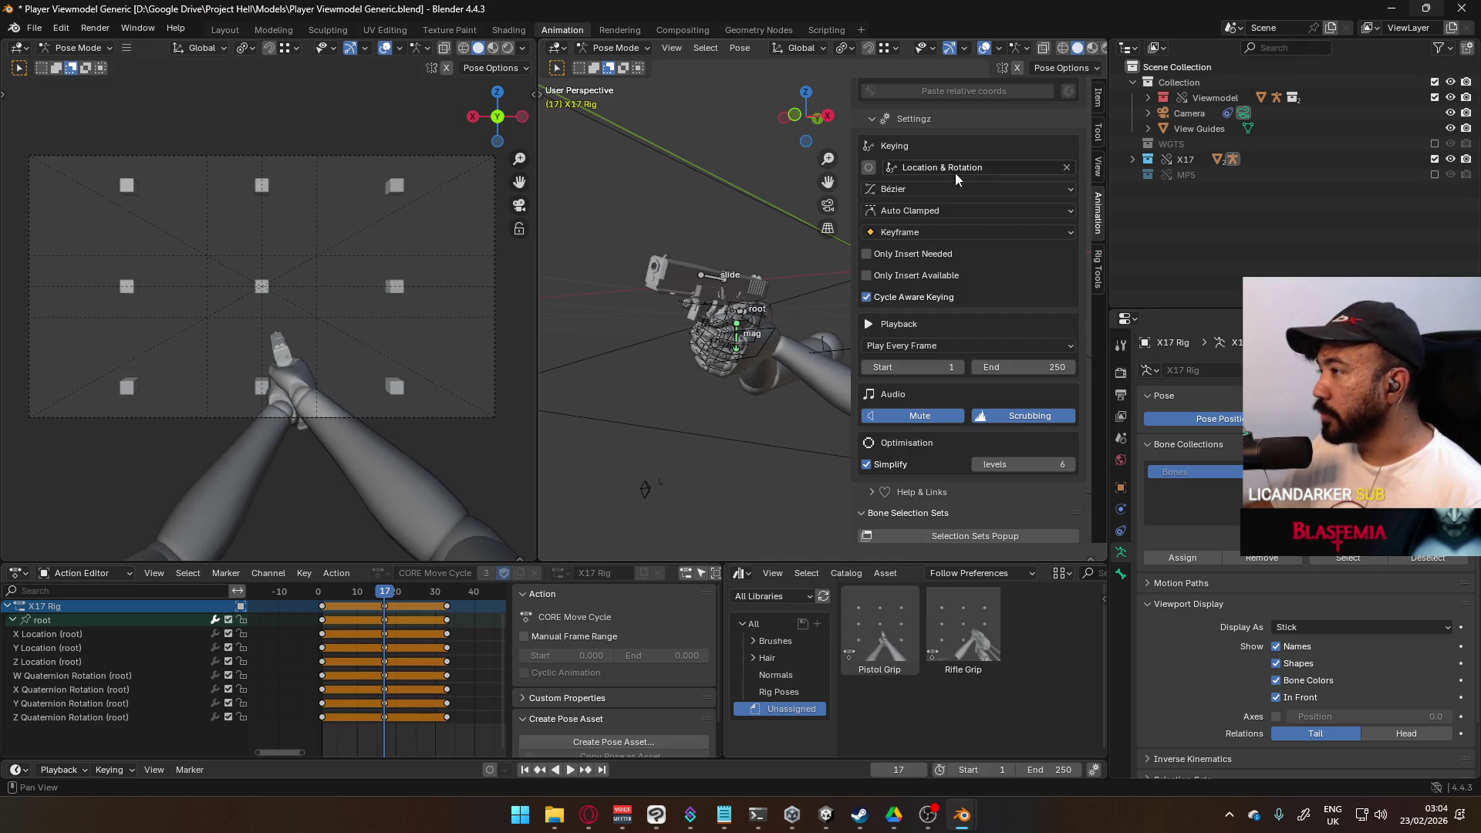
click(870, 168)
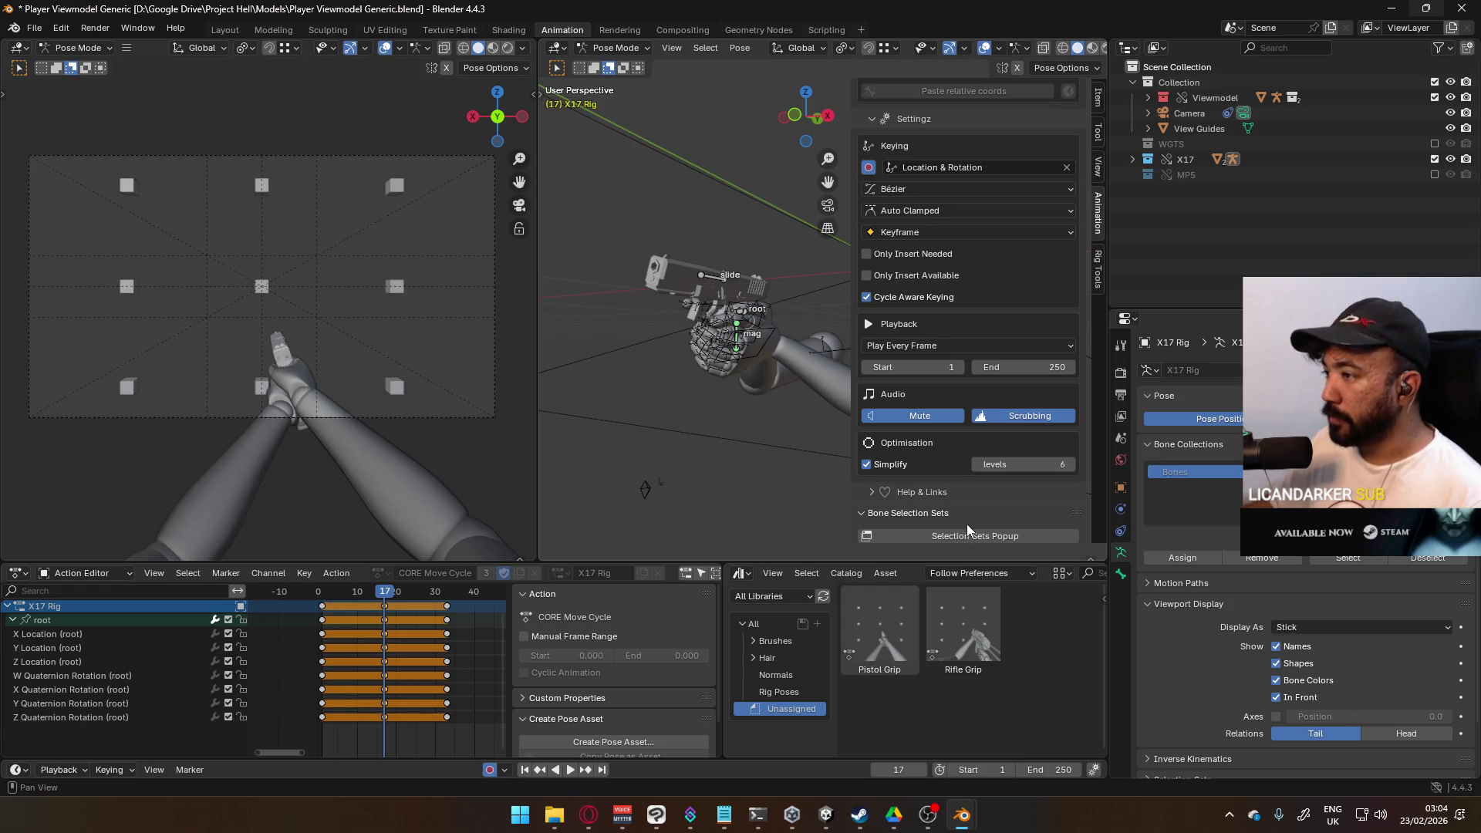
key(ctrl+s)
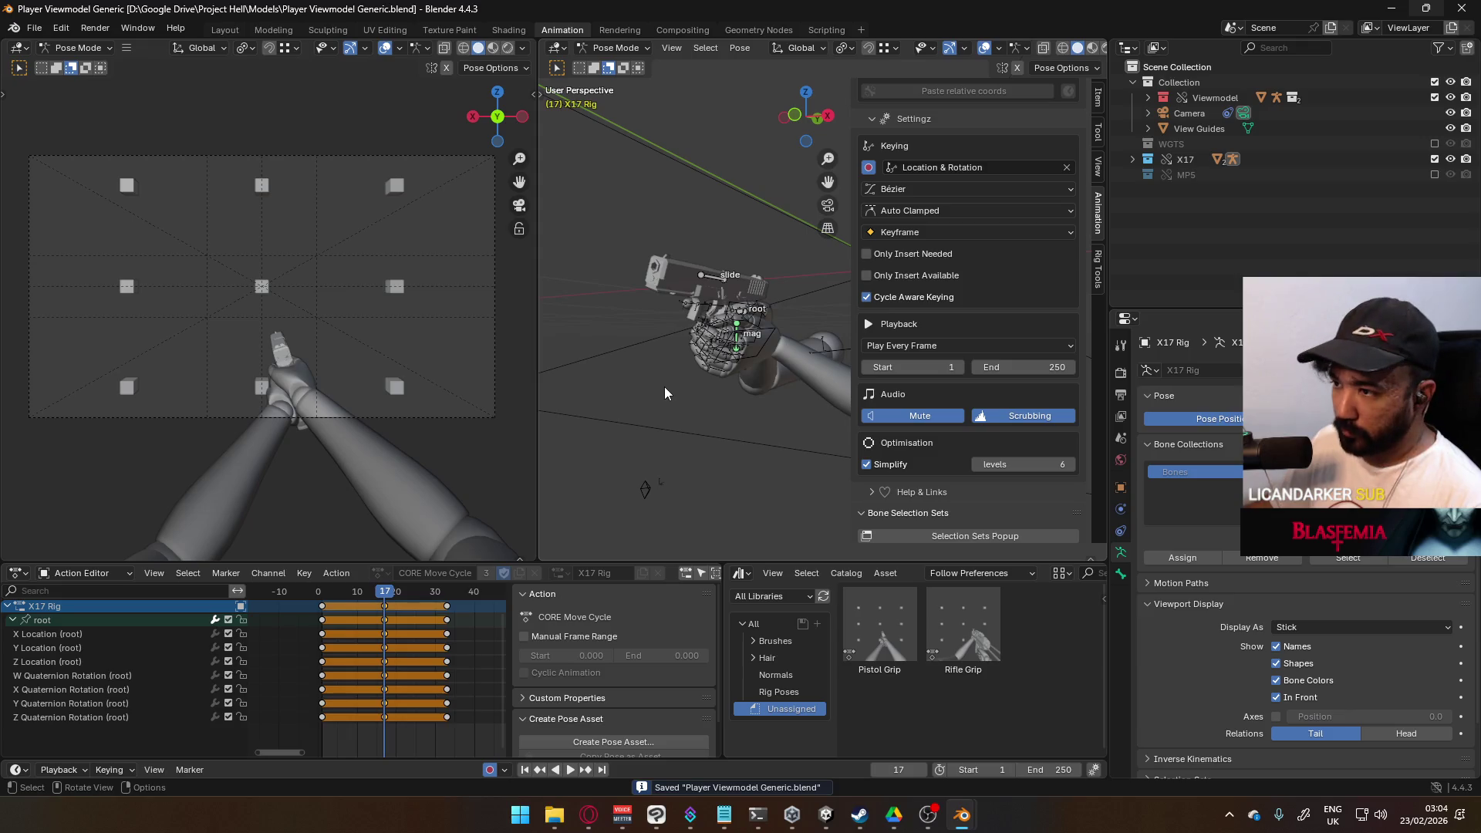
click(738, 314)
key(r)
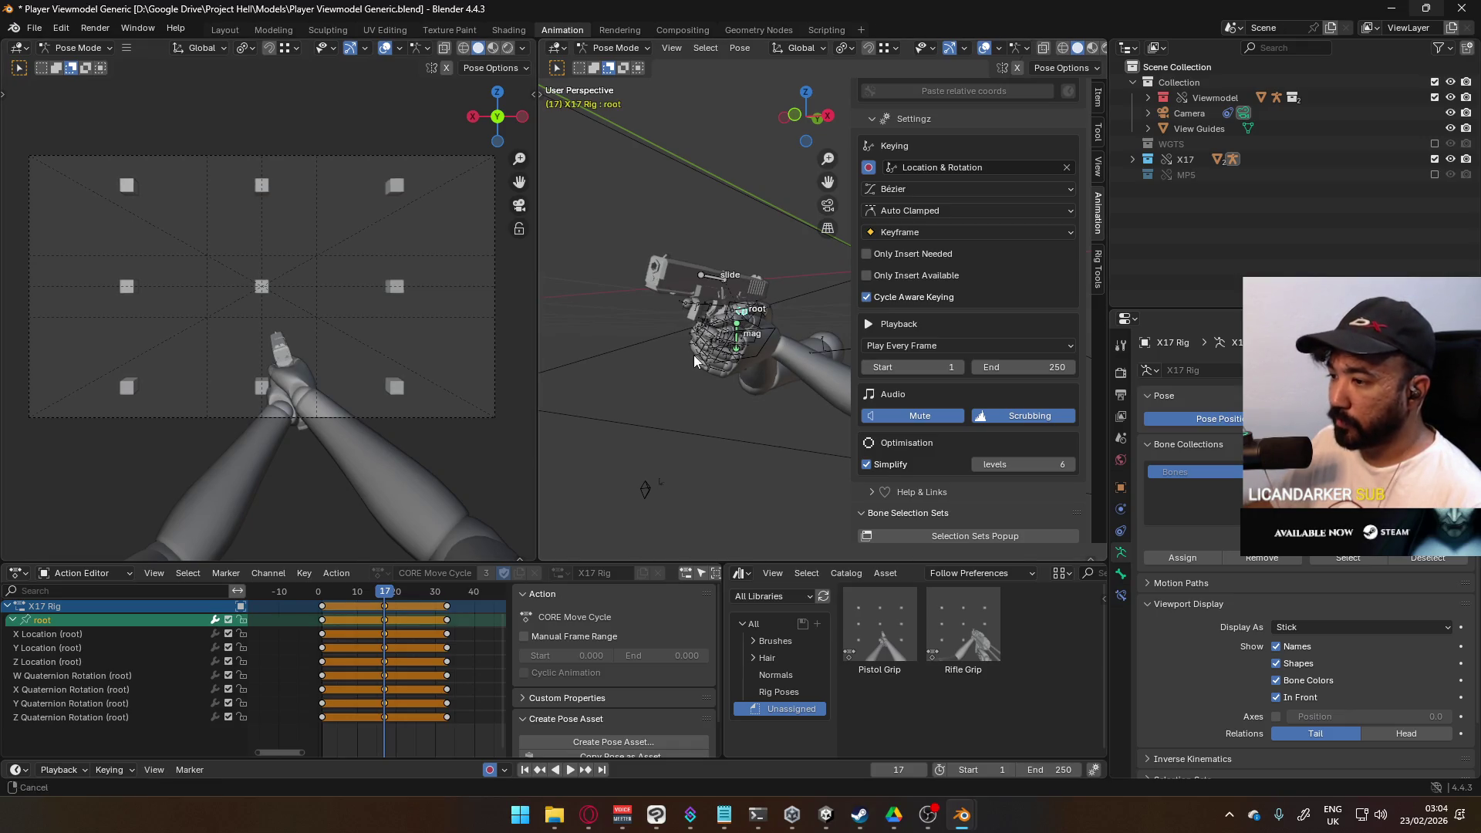
click(627, 376)
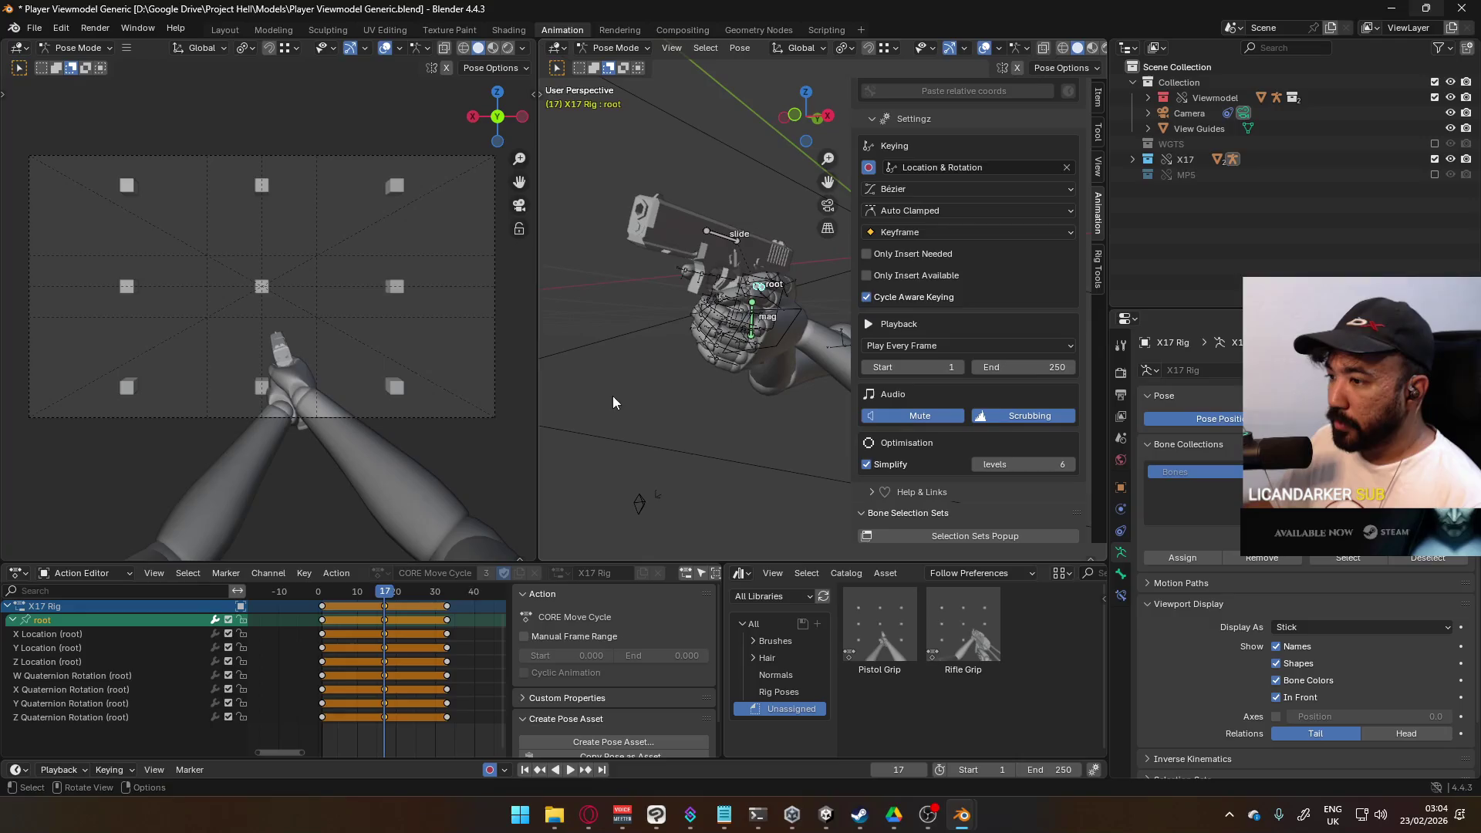
drag(391, 588, 323, 600)
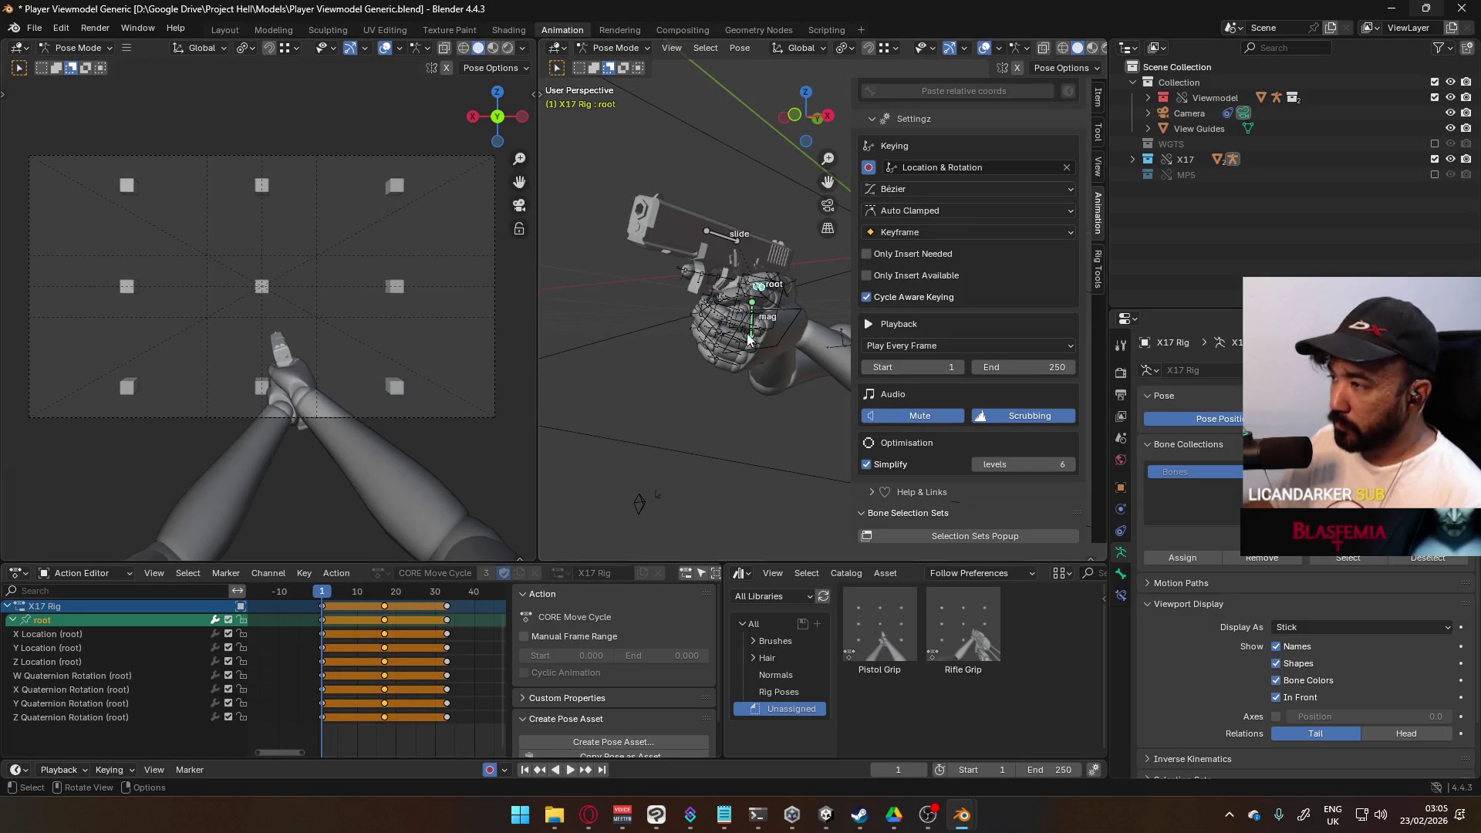
key(g)
key(x)
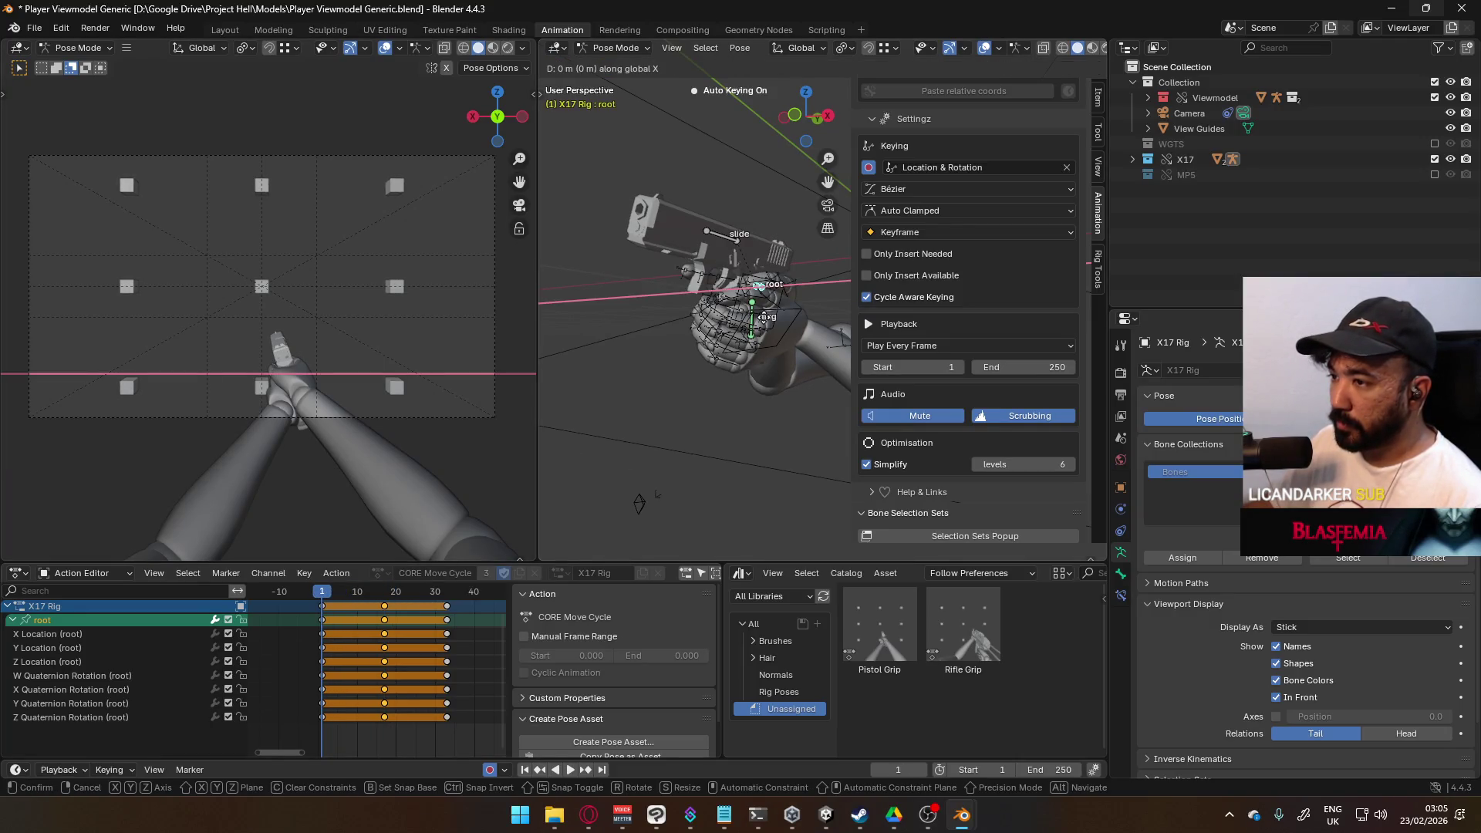
click(775, 316)
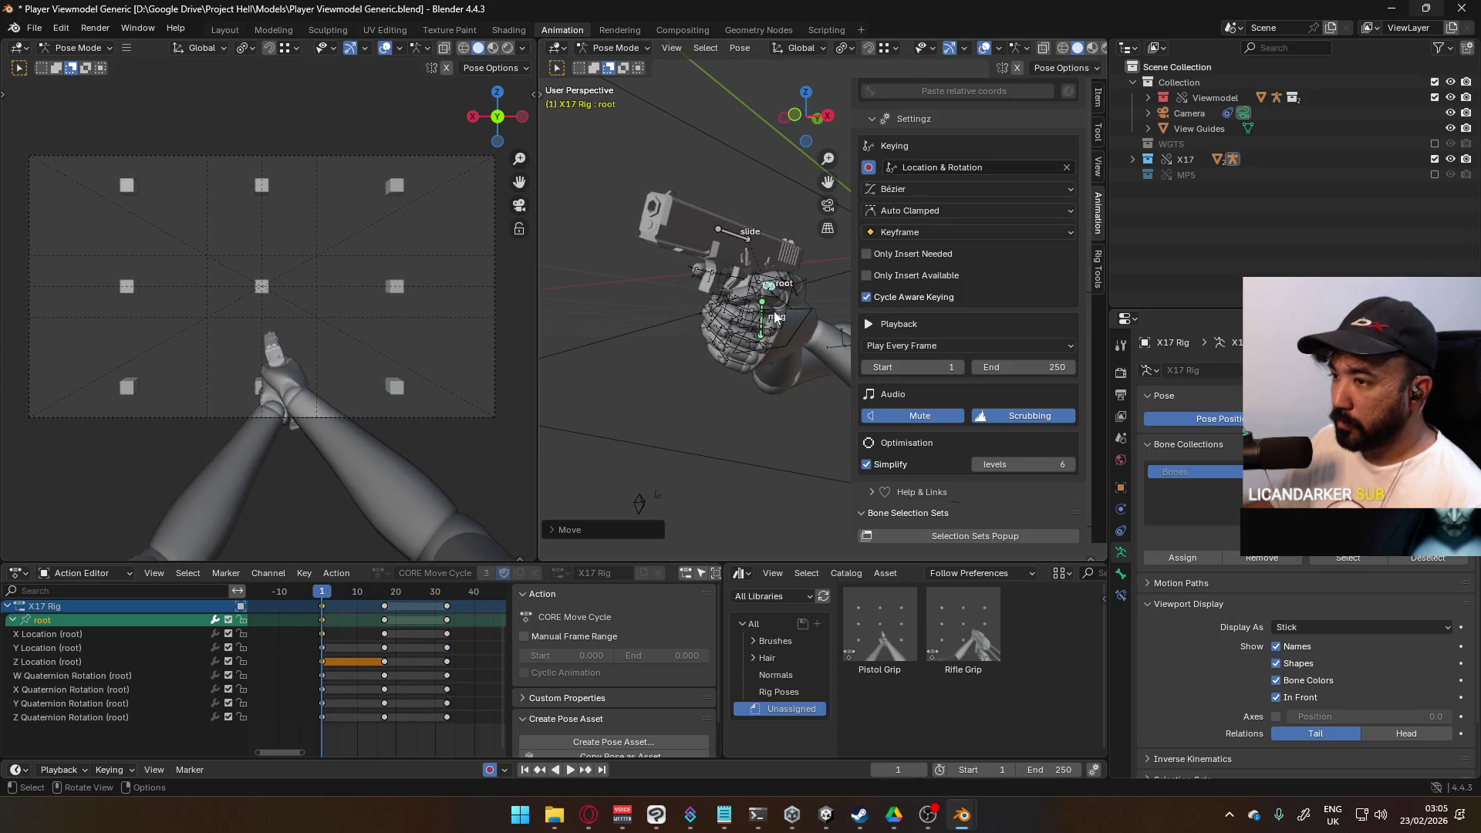
drag(323, 596, 447, 590)
key(g)
key(x)
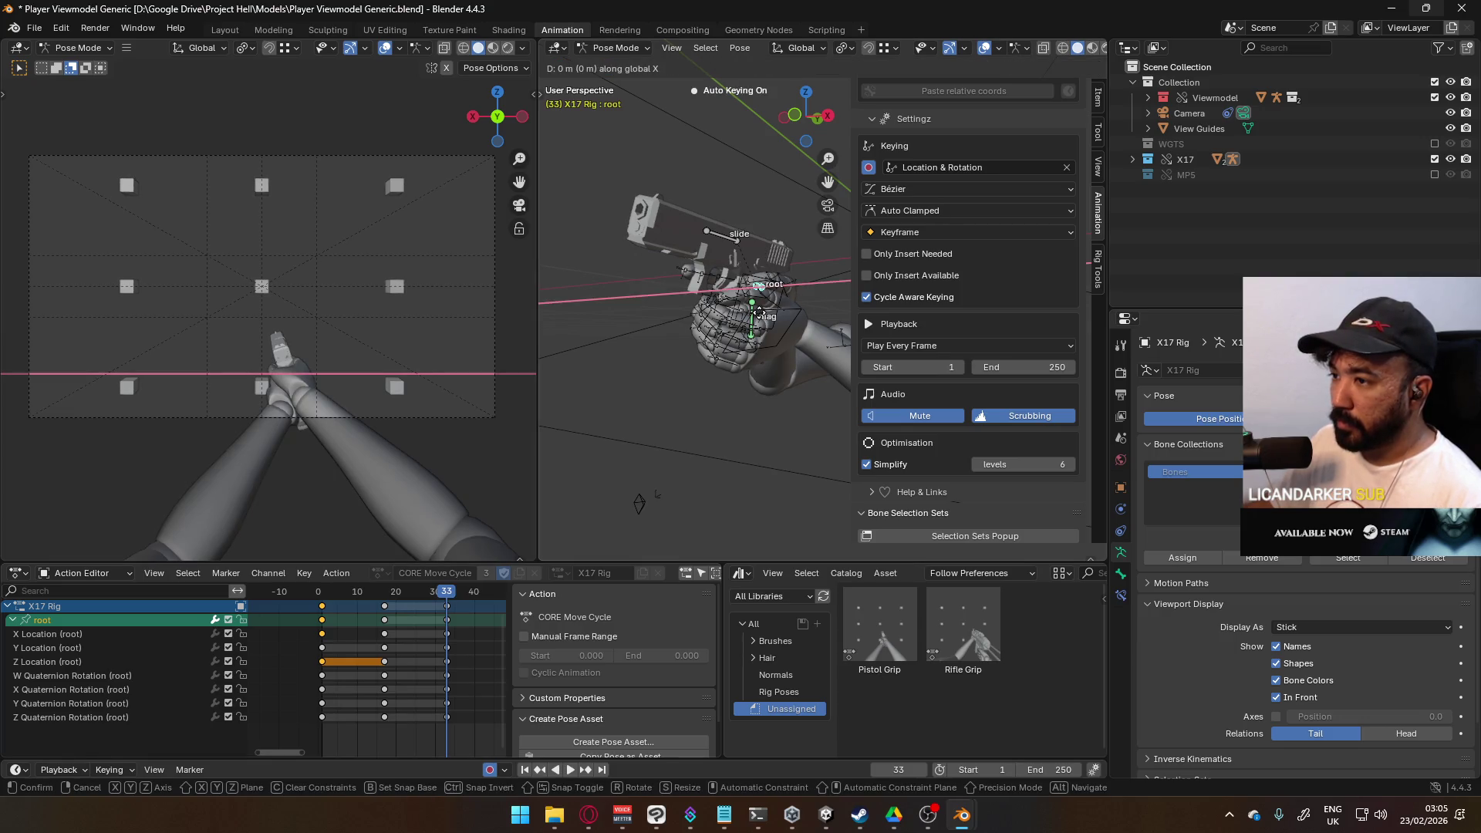
click(751, 309)
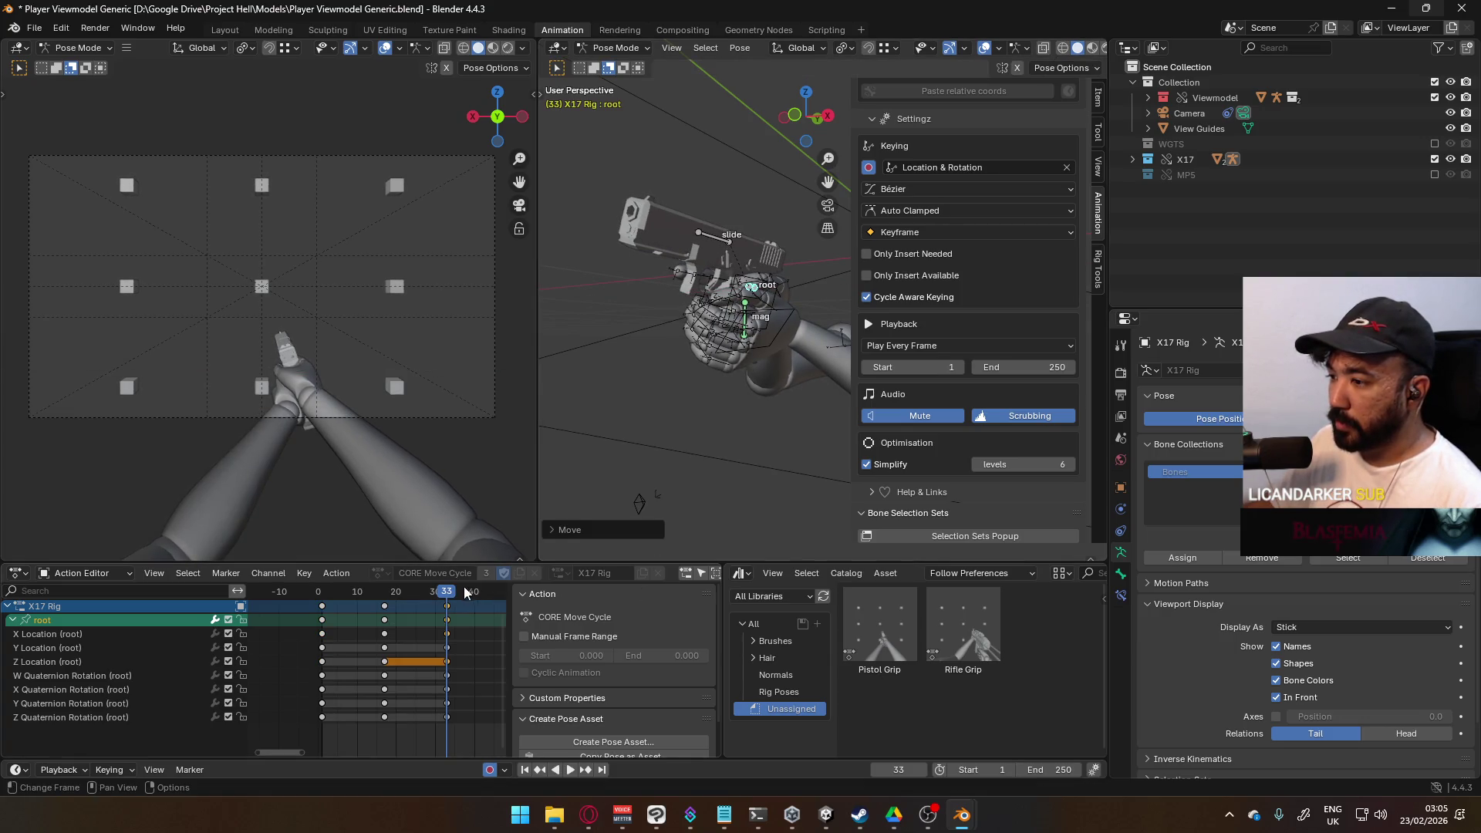
key(space)
mouse_move(449, 598)
mouse_down()
mouse_move(353, 600)
mouse_move(384, 600)
mouse_up()
key(g)
key(z)
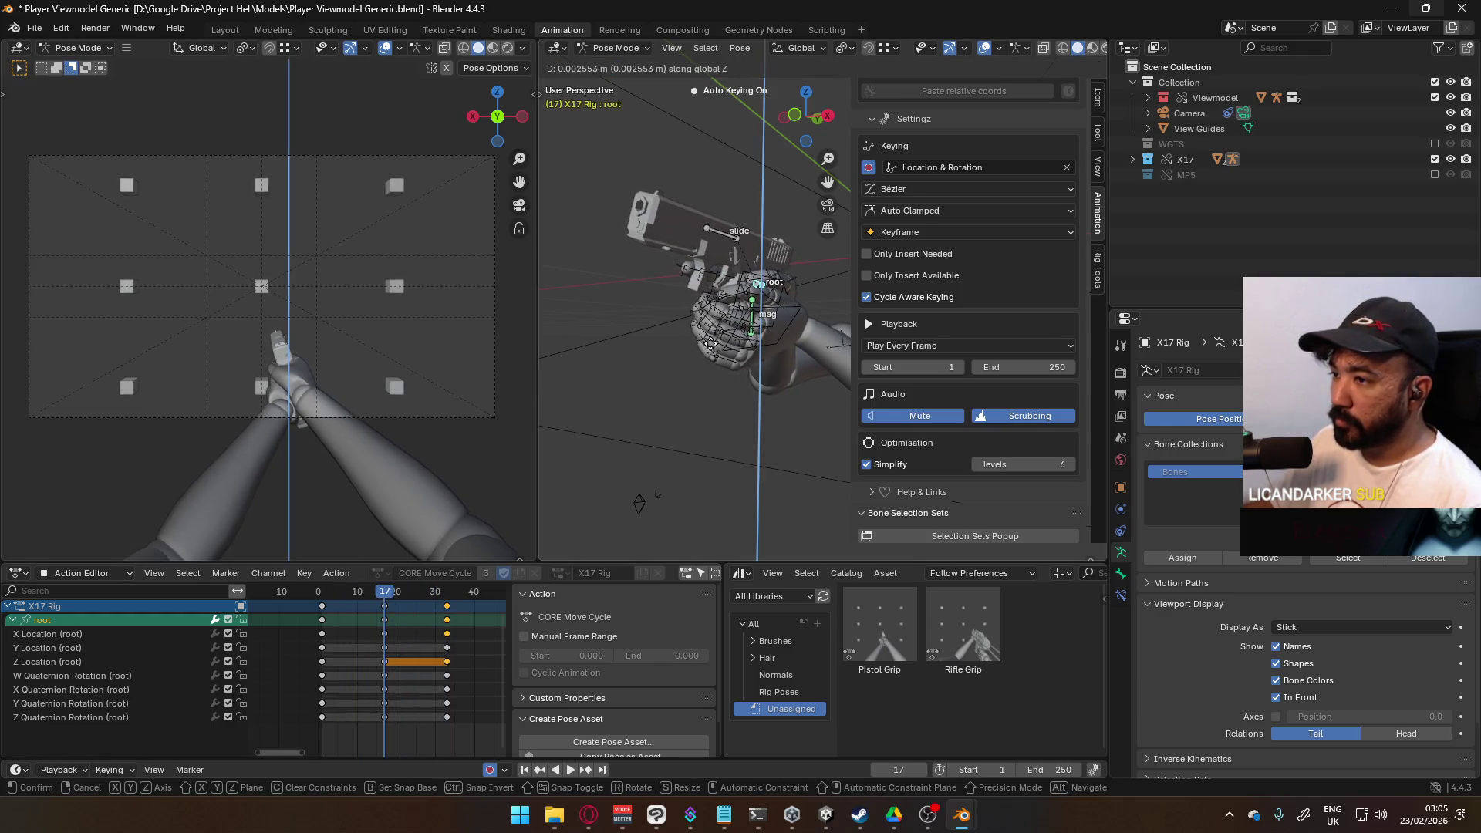
click(710, 337)
mouse_move(386, 595)
mouse_down()
mouse_move(340, 604)
mouse_move(390, 587)
mouse_move(463, 598)
mouse_move(446, 597)
mouse_up()
click(1069, 763)
text(32)
key(Return)
key(space)
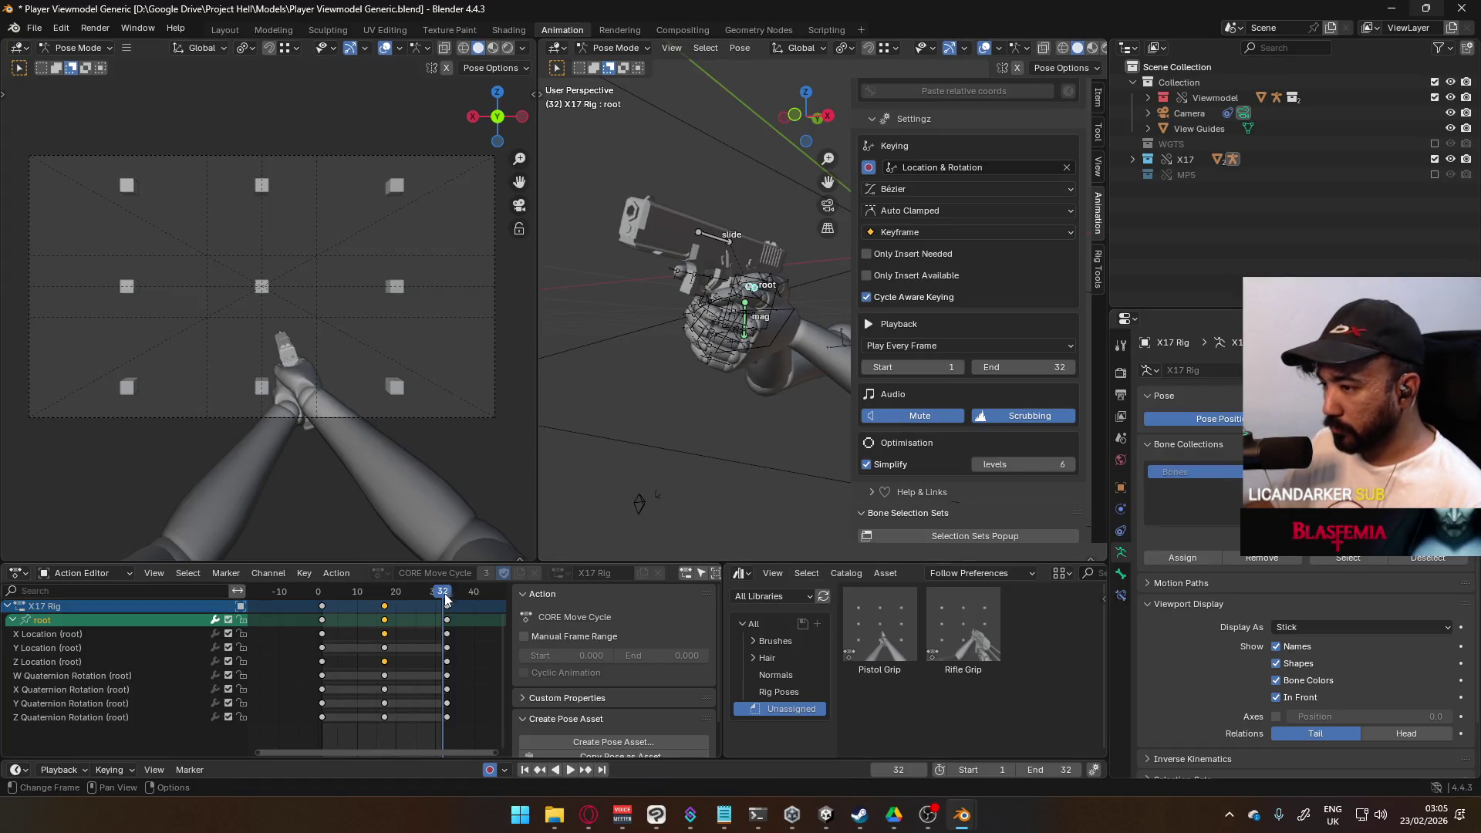
click(323, 592)
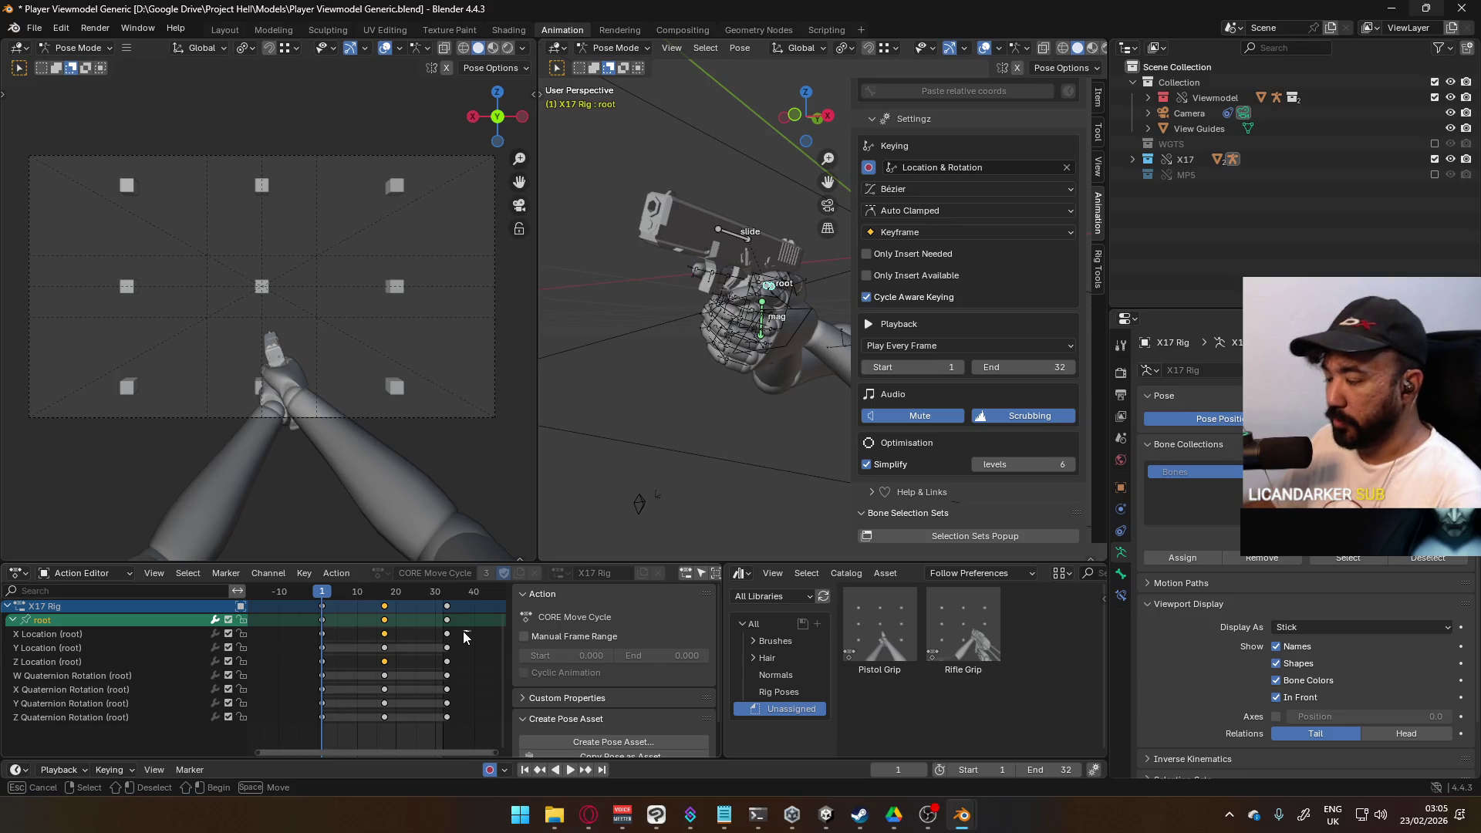
key(Up)
key(Up)
key(ctrl+z)
key(ctrl+z)
key(ctrl+z)
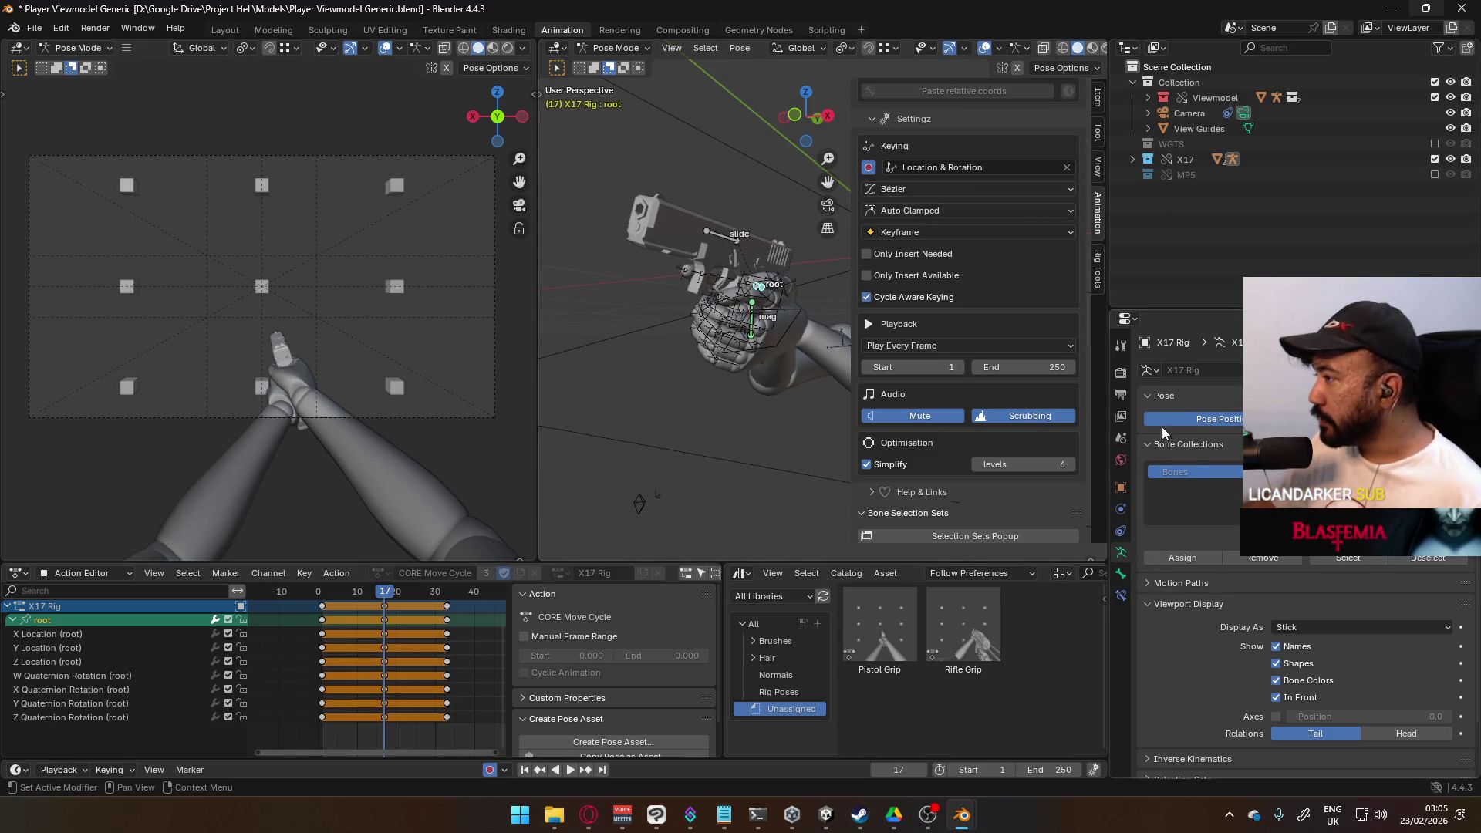
Step: Show the Output Properties format and frame range, and pick a frame rate
click(1120, 345)
click(1121, 375)
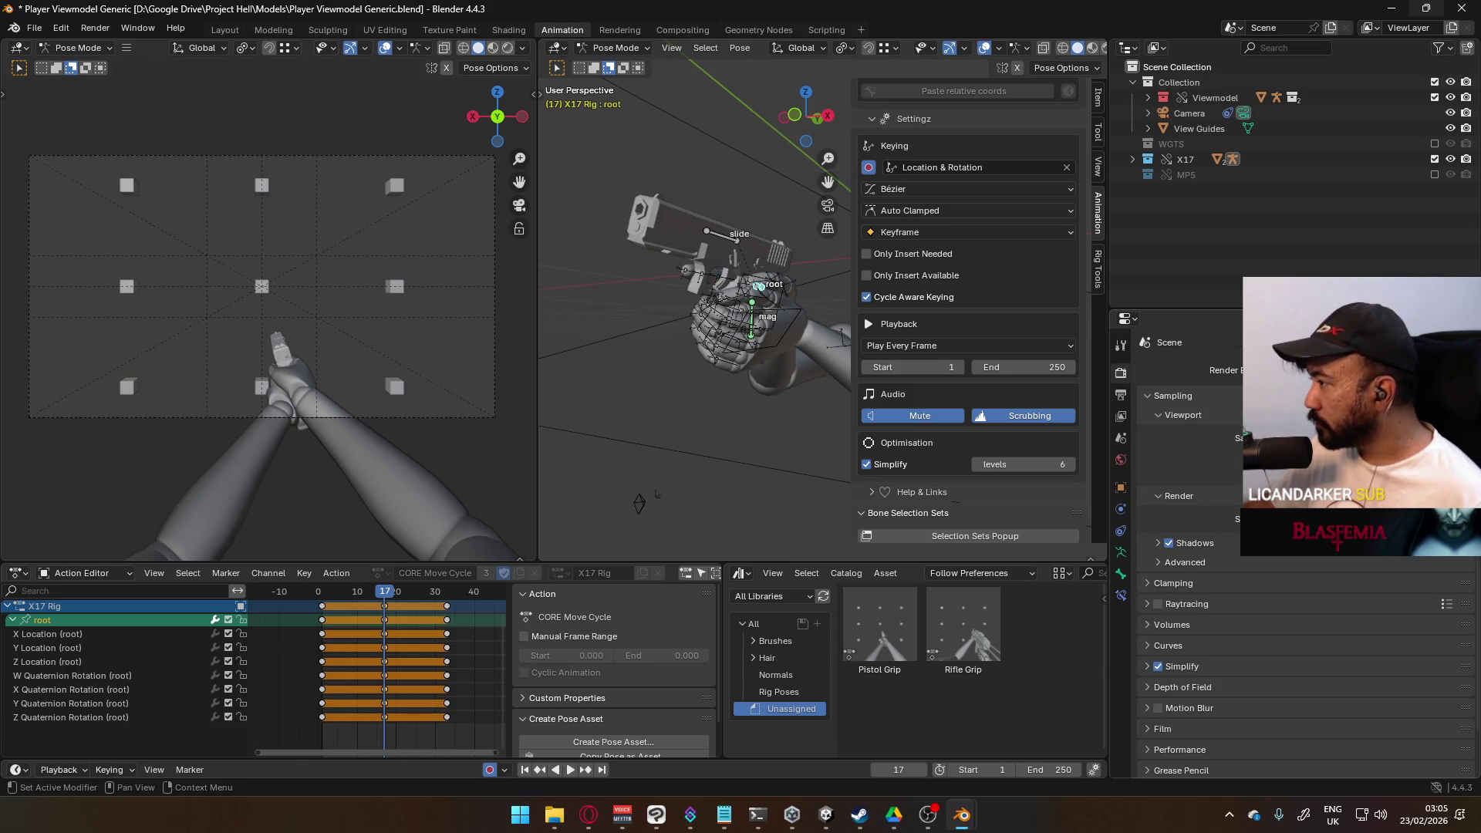
click(1120, 397)
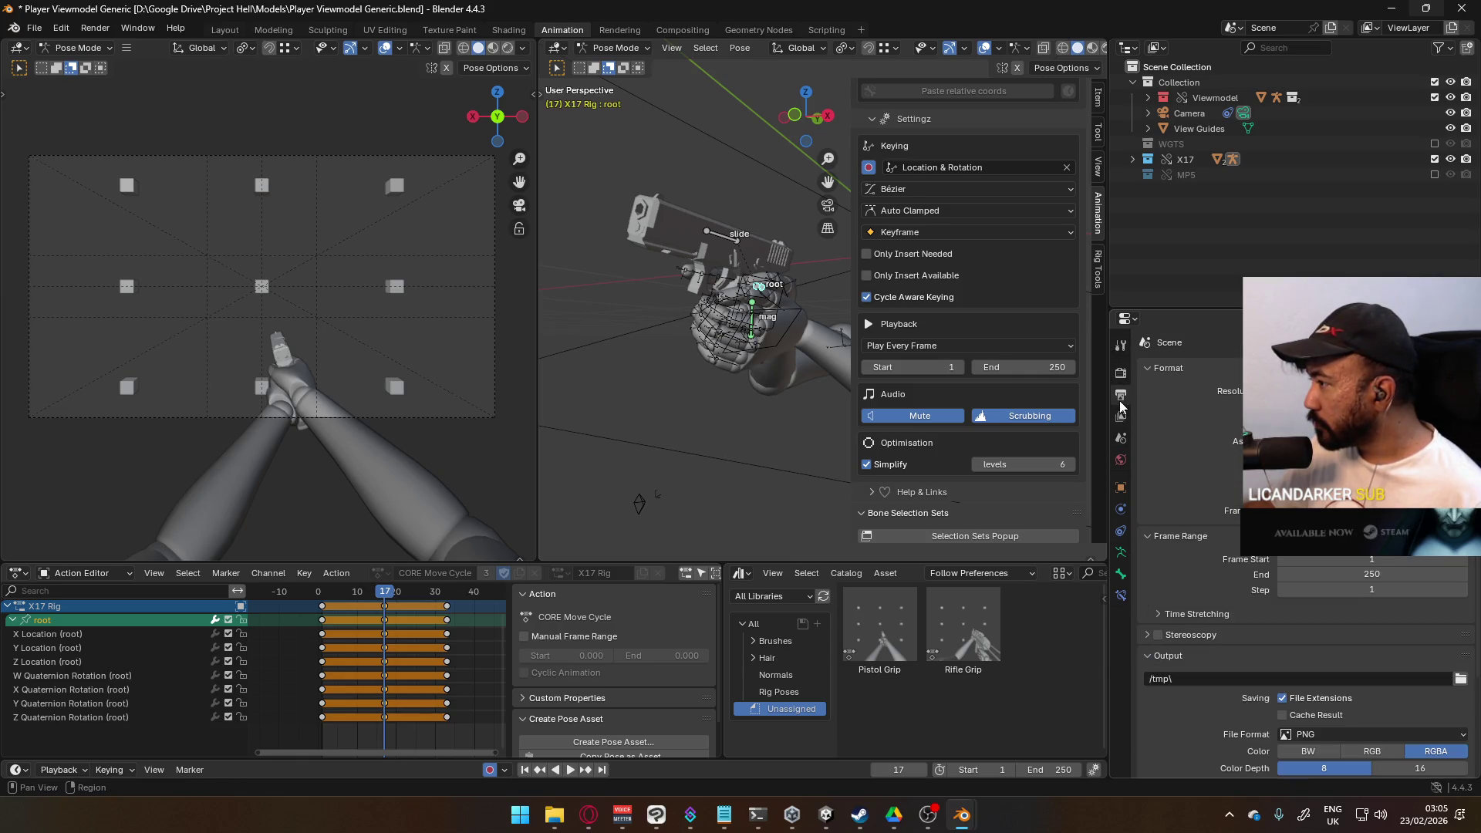
click(1334, 511)
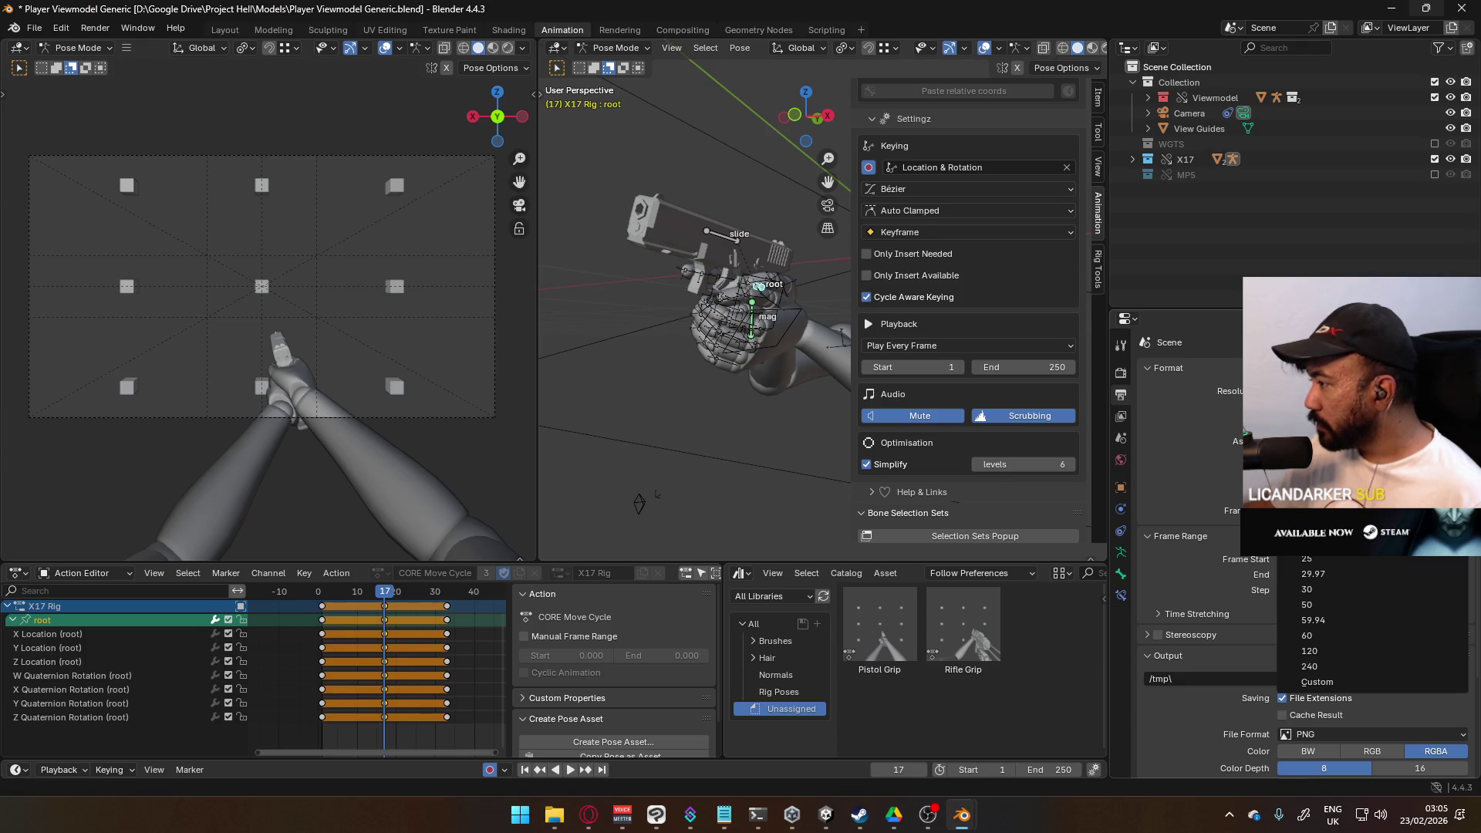
click(1331, 637)
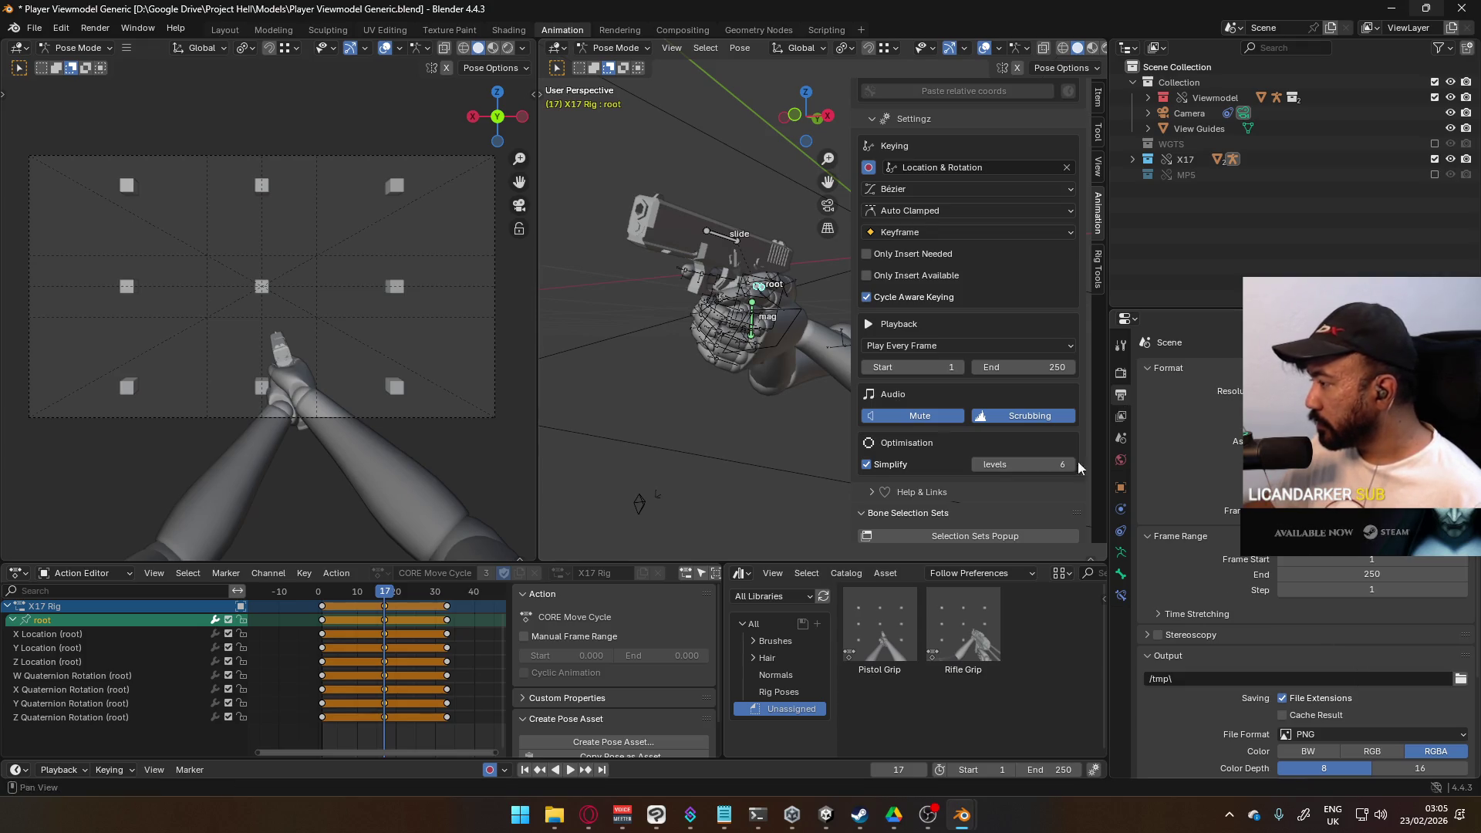
Step: Play the move cycle, stop it, and scrub back to frame 1
scroll(432, 617, down, 3)
scroll(401, 603, up, 1)
click(391, 599)
key(space)
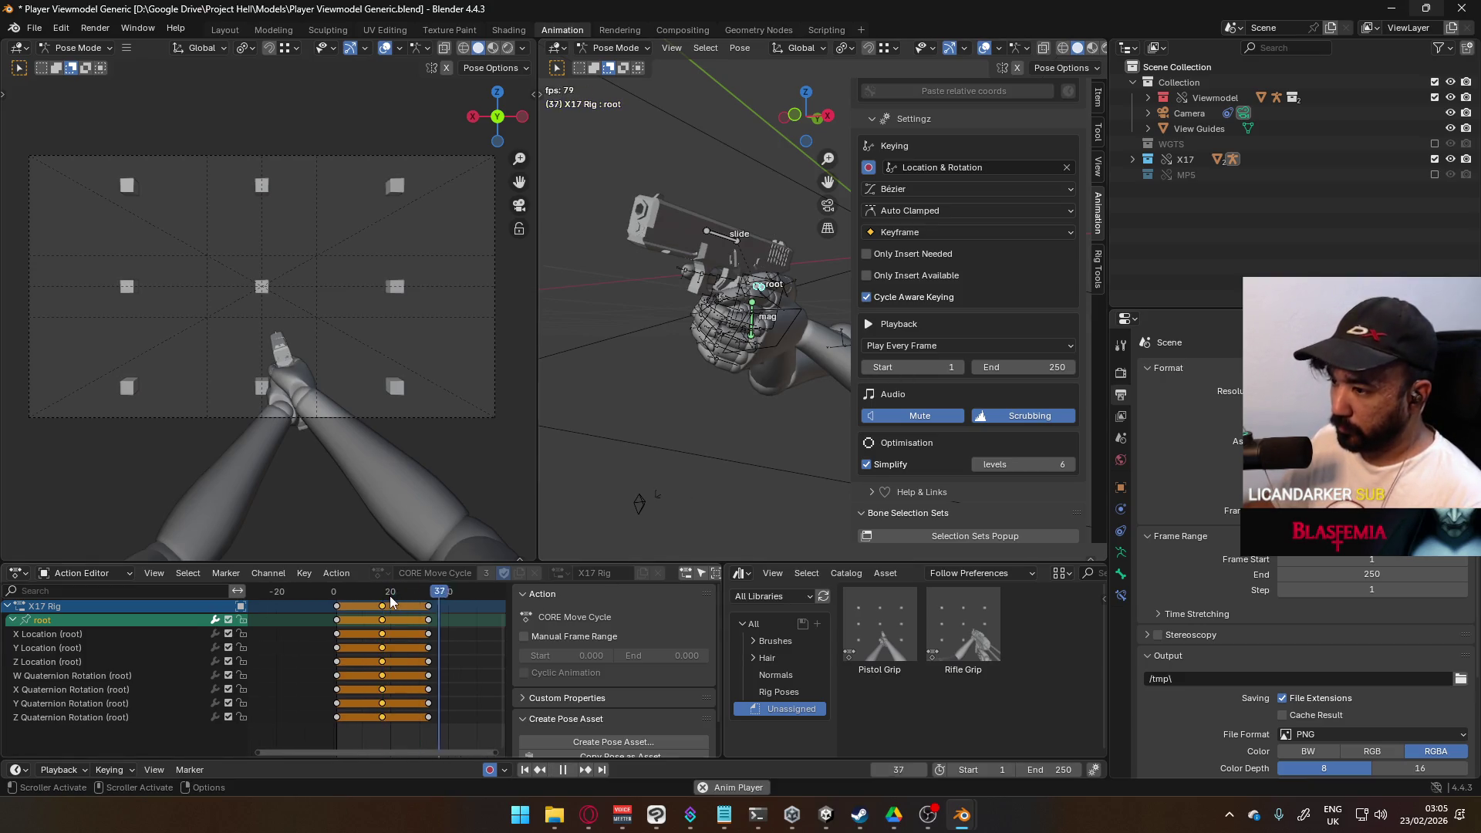
key(space)
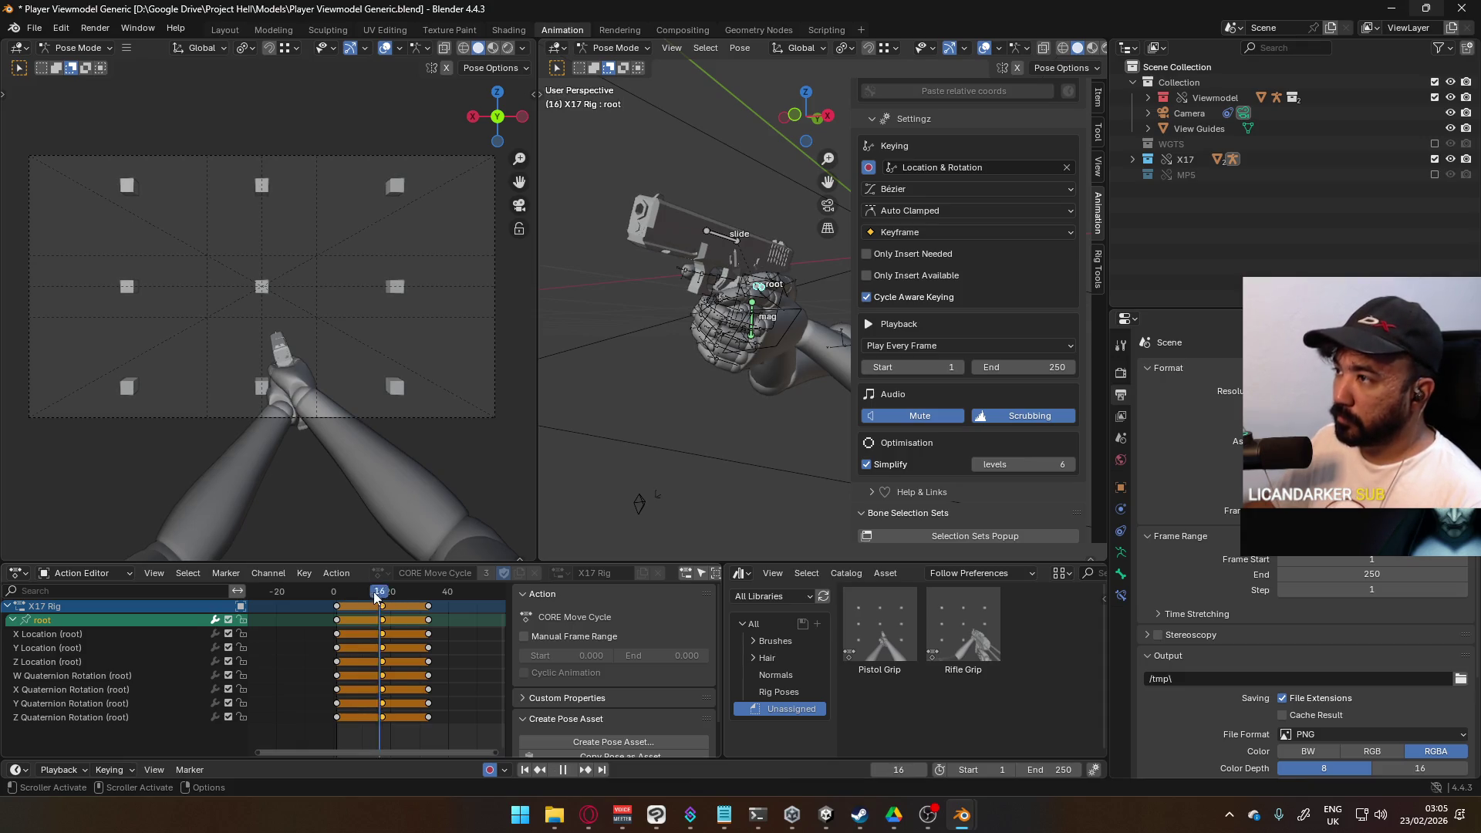
click(364, 591)
mouse_move(357, 591)
mouse_down()
mouse_move(333, 594)
mouse_move(370, 600)
mouse_up()
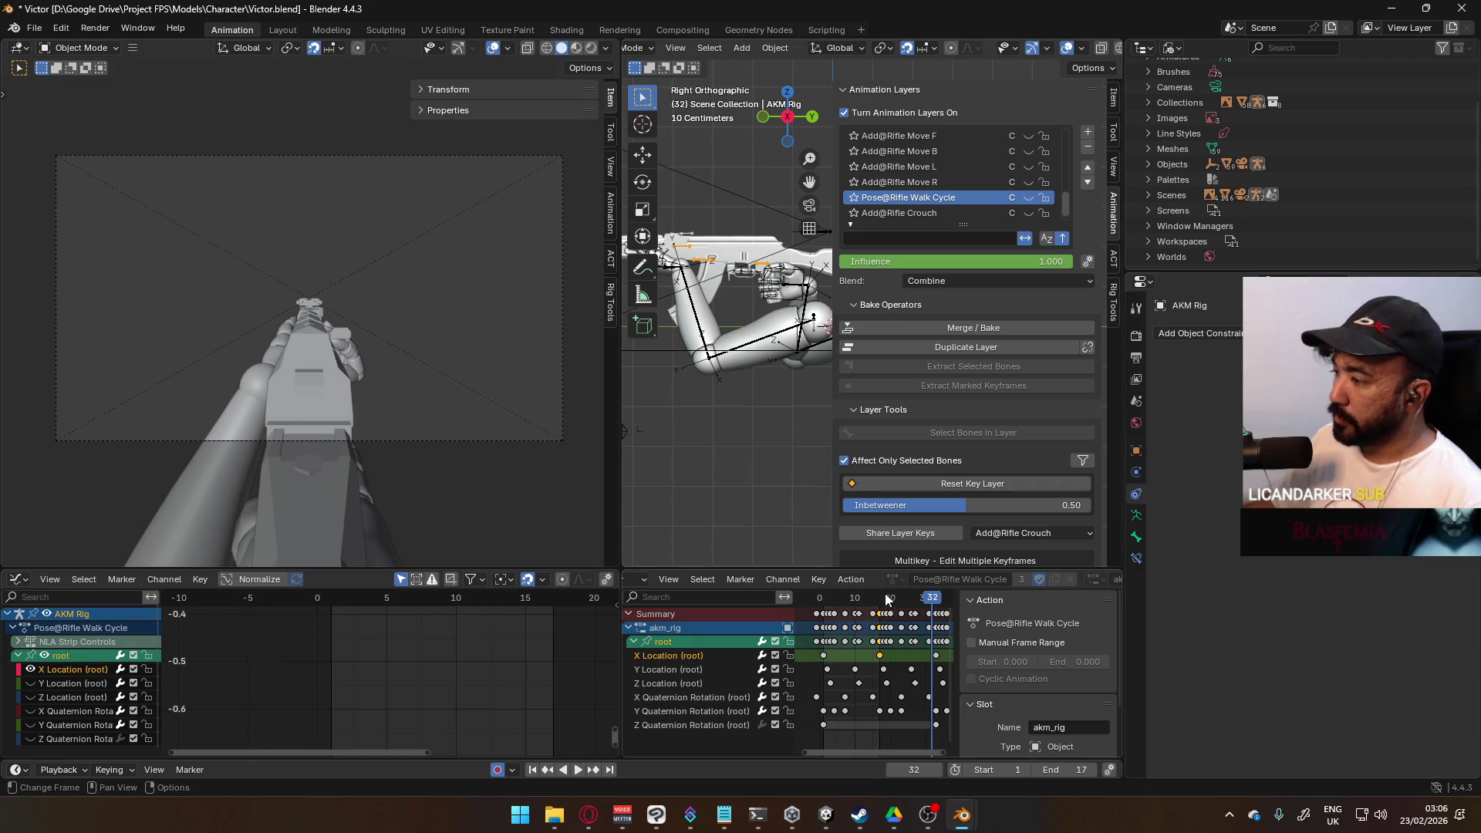
Step: Hide the Pose@Rifle ADS layer and show the Pose@Rifle Hipfire layer instead
drag(933, 601, 914, 601)
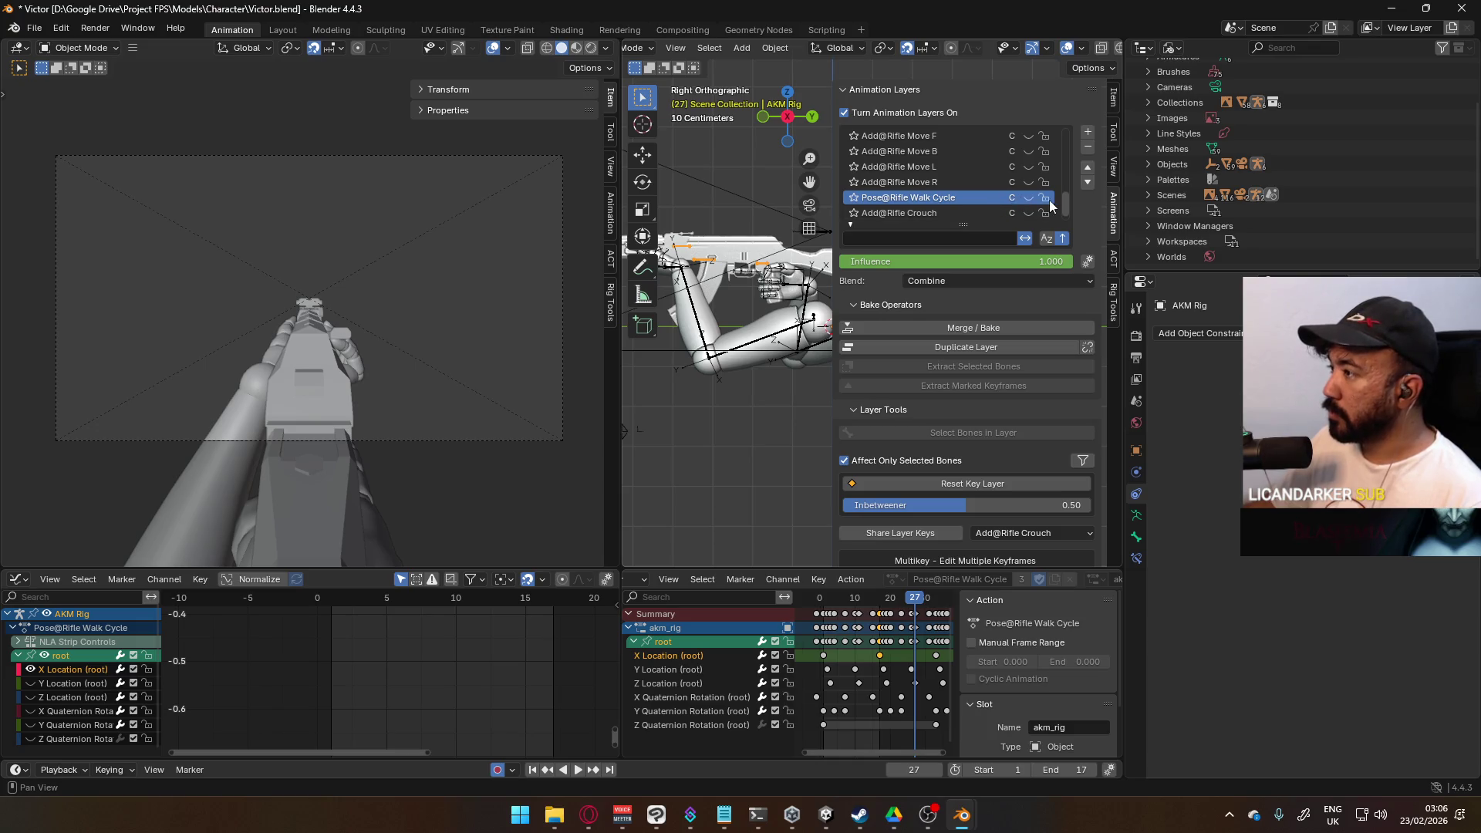
drag(1063, 197, 1070, 168)
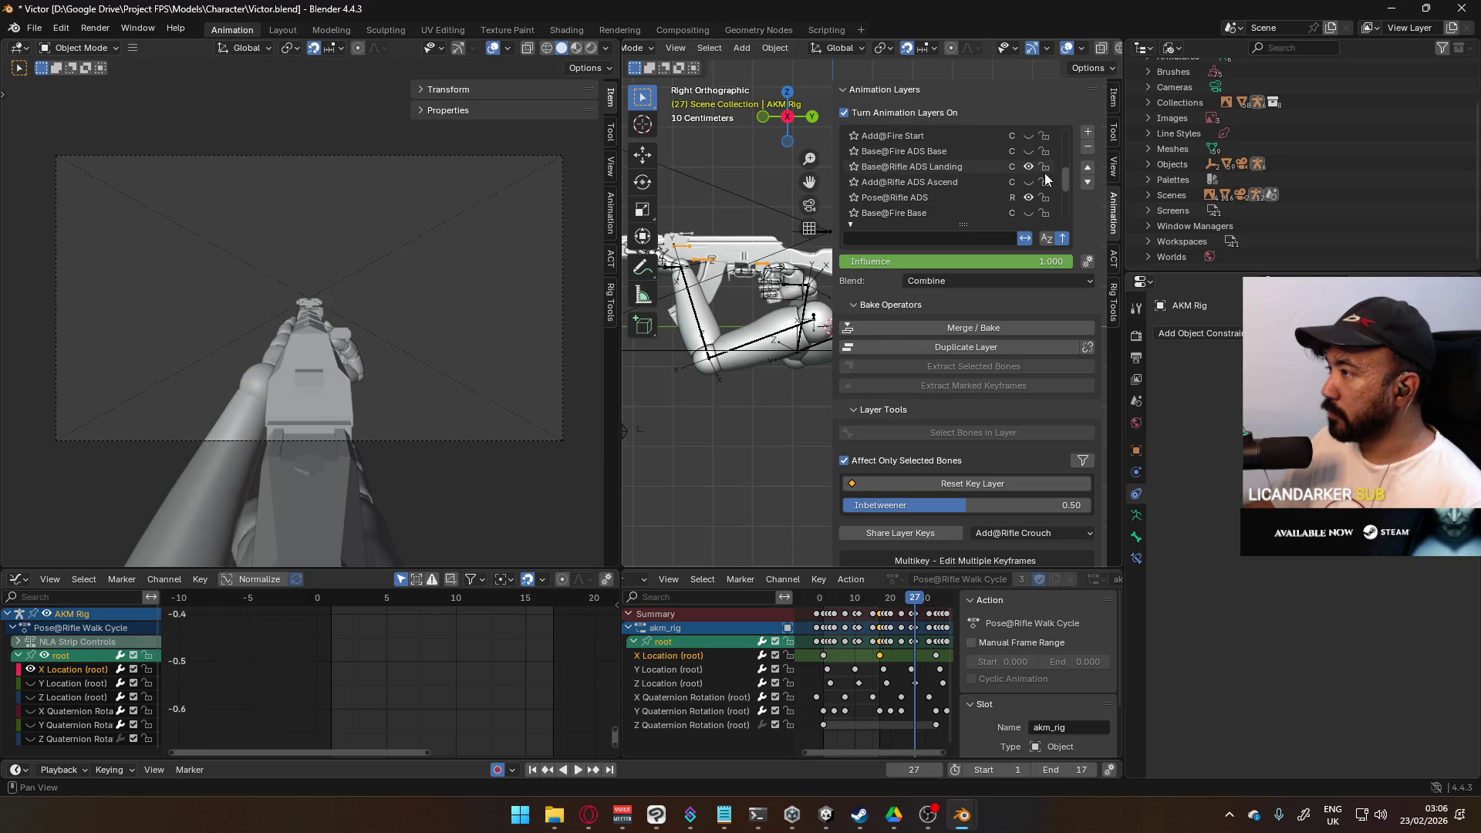
click(1028, 197)
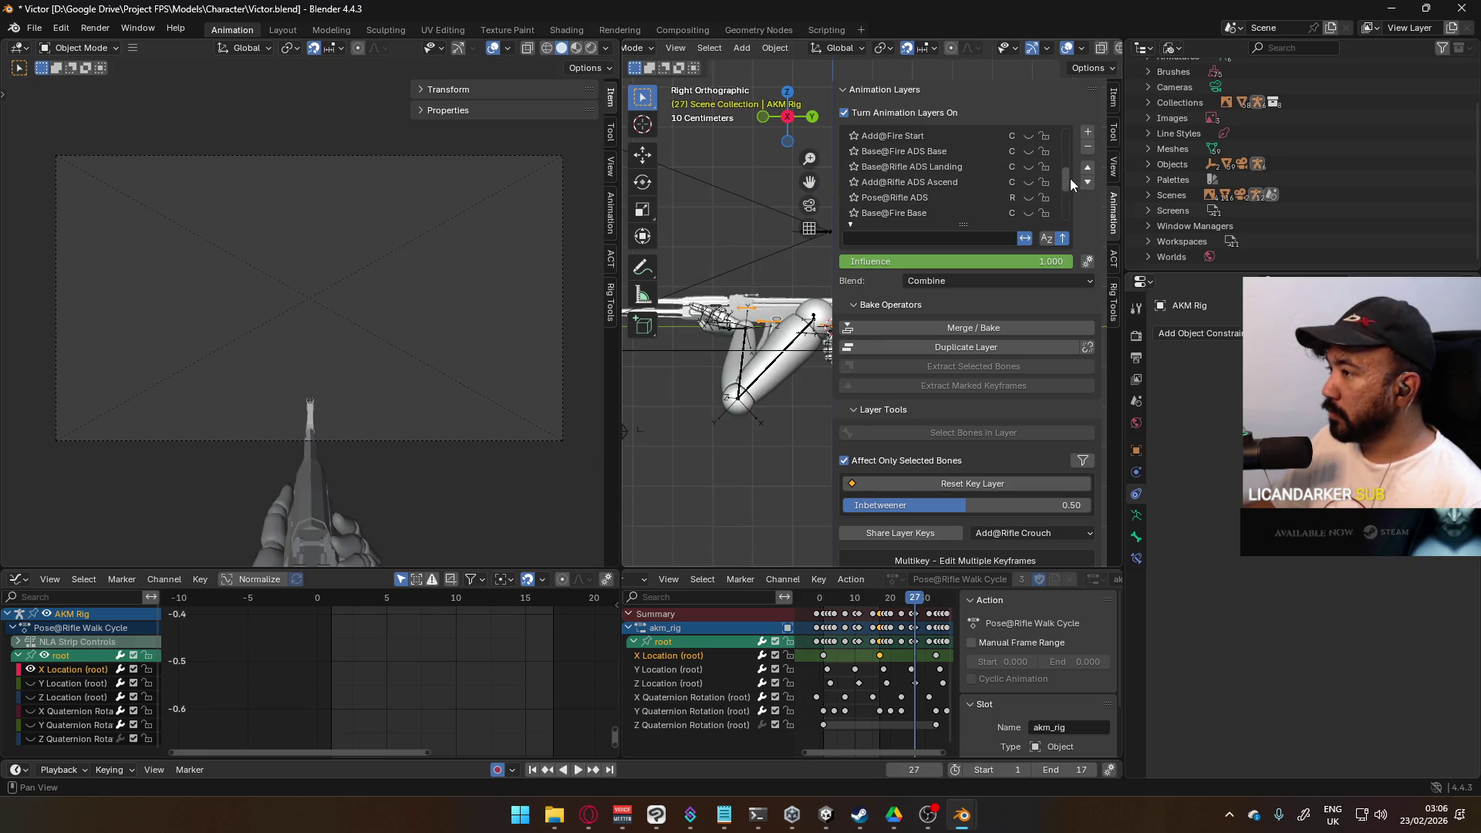
drag(1061, 187, 1067, 216)
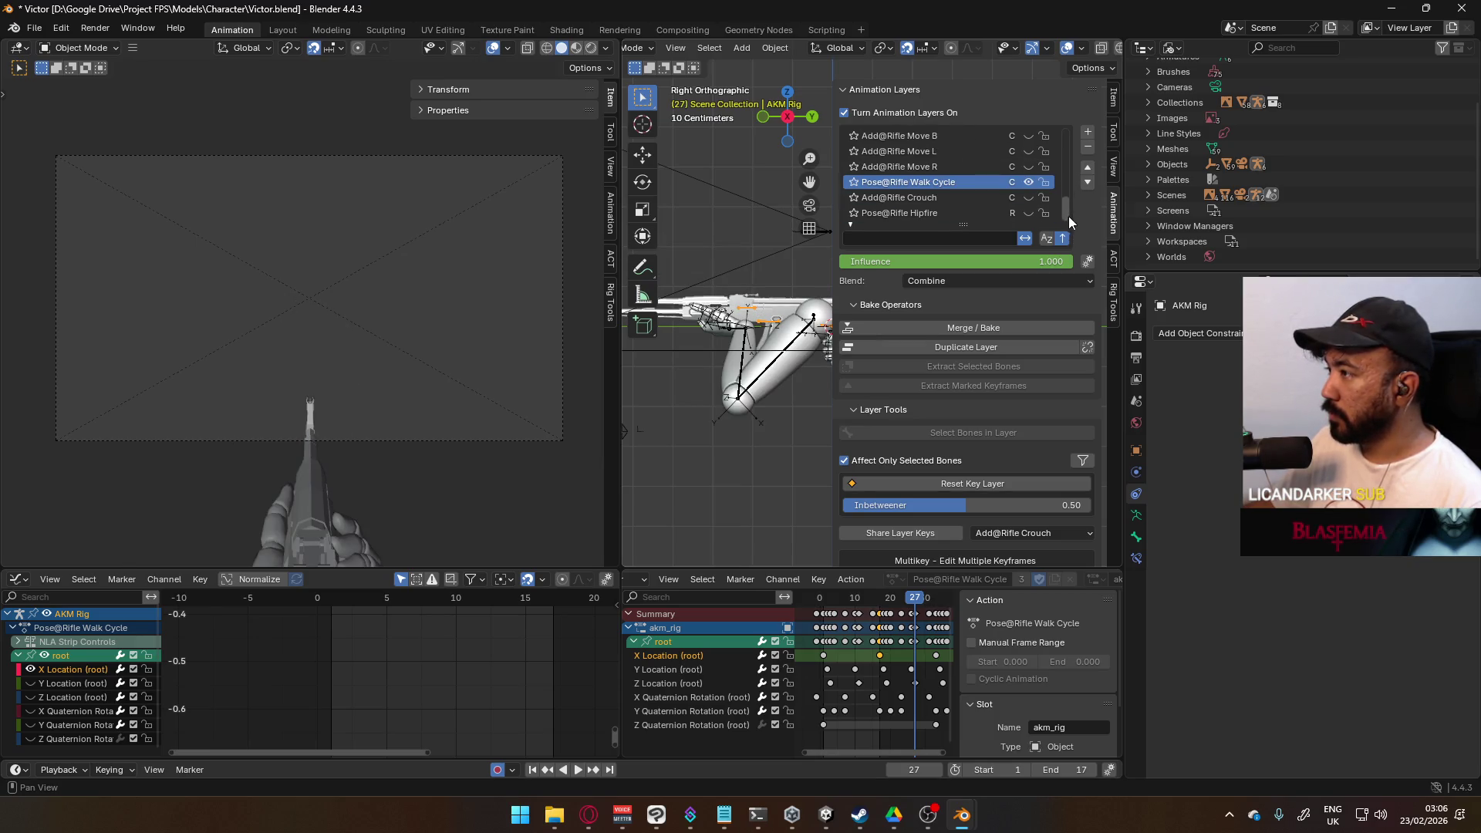
click(1029, 213)
drag(914, 602, 823, 600)
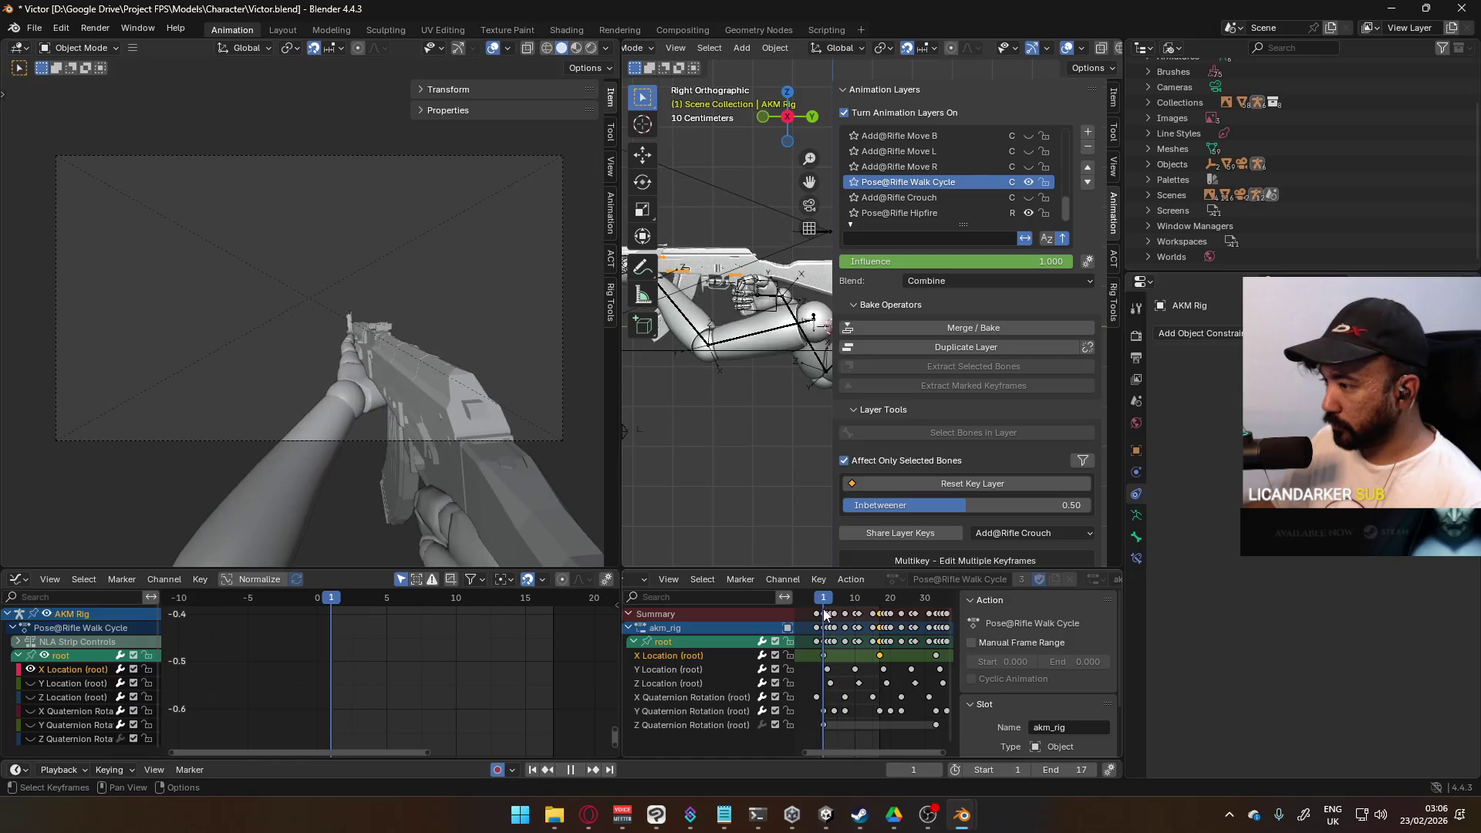
Step: Assign the Pose@Rifle Hipfire action to the Viewmodel Rig, then reselect the AKM Rig
click(632, 52)
click(650, 103)
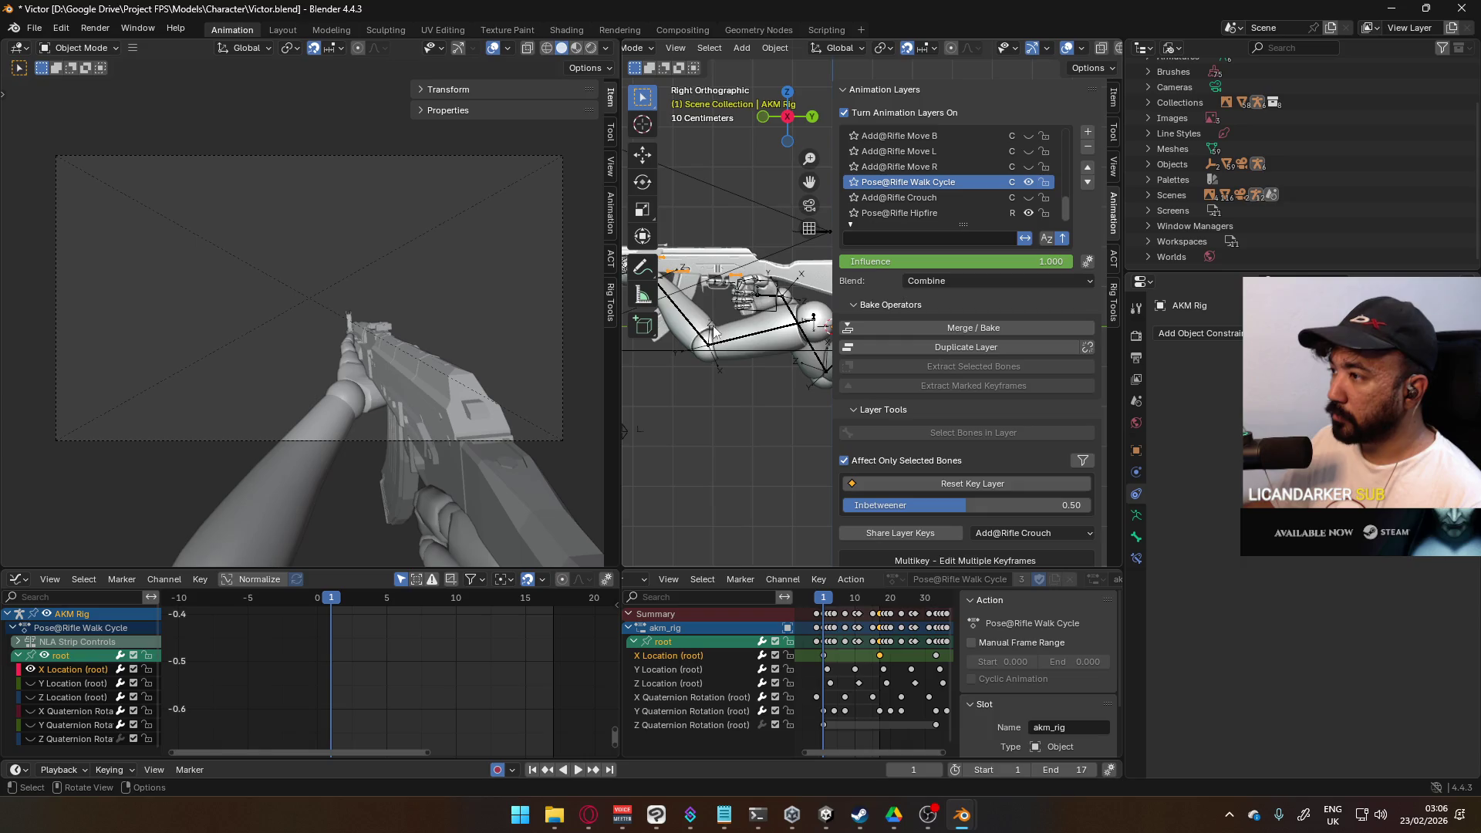
click(744, 342)
click(893, 582)
scroll(1031, 655, down, 10)
scroll(1030, 655, down, 8)
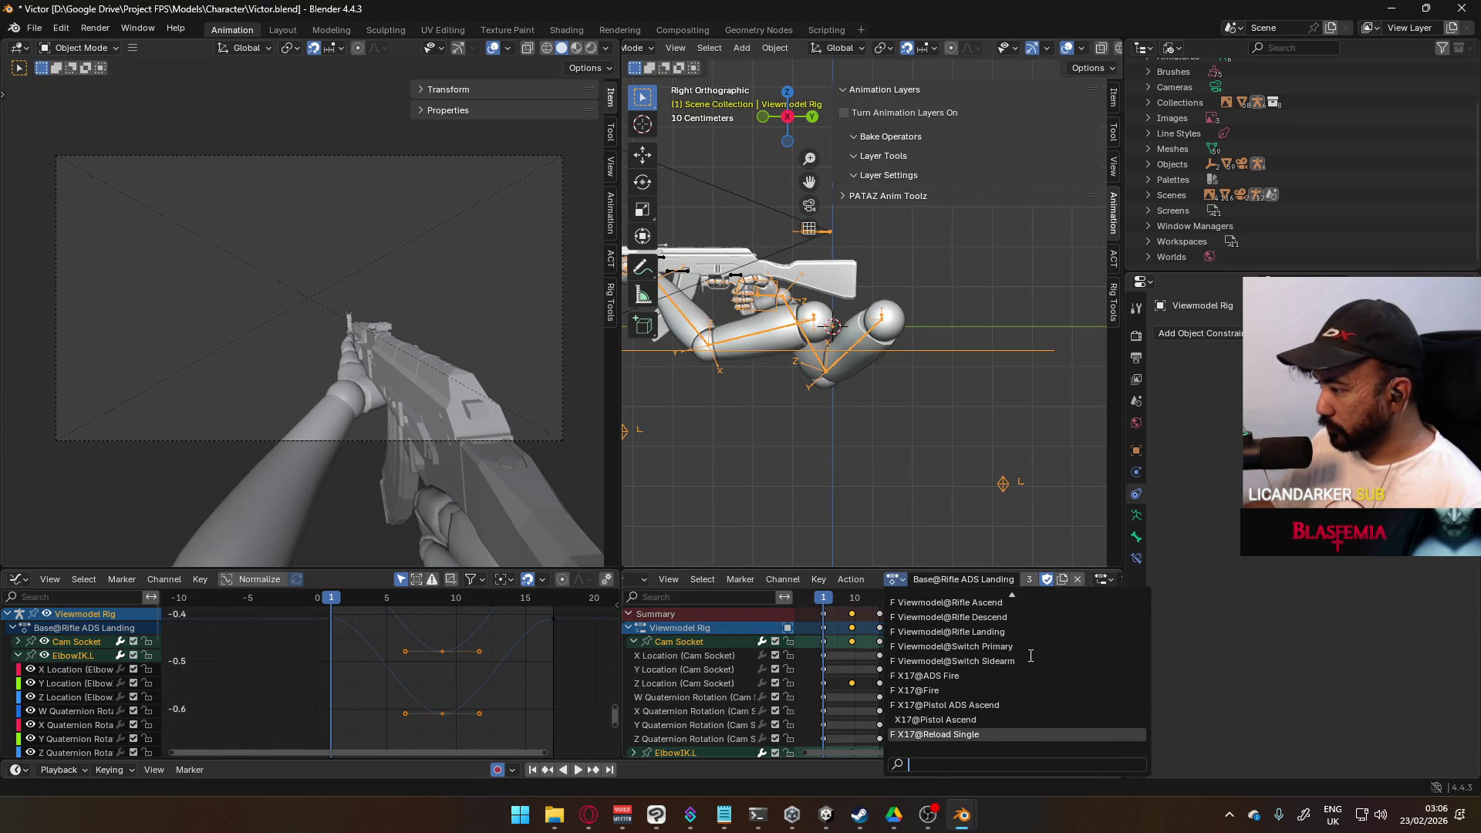
scroll(1030, 655, up, 14)
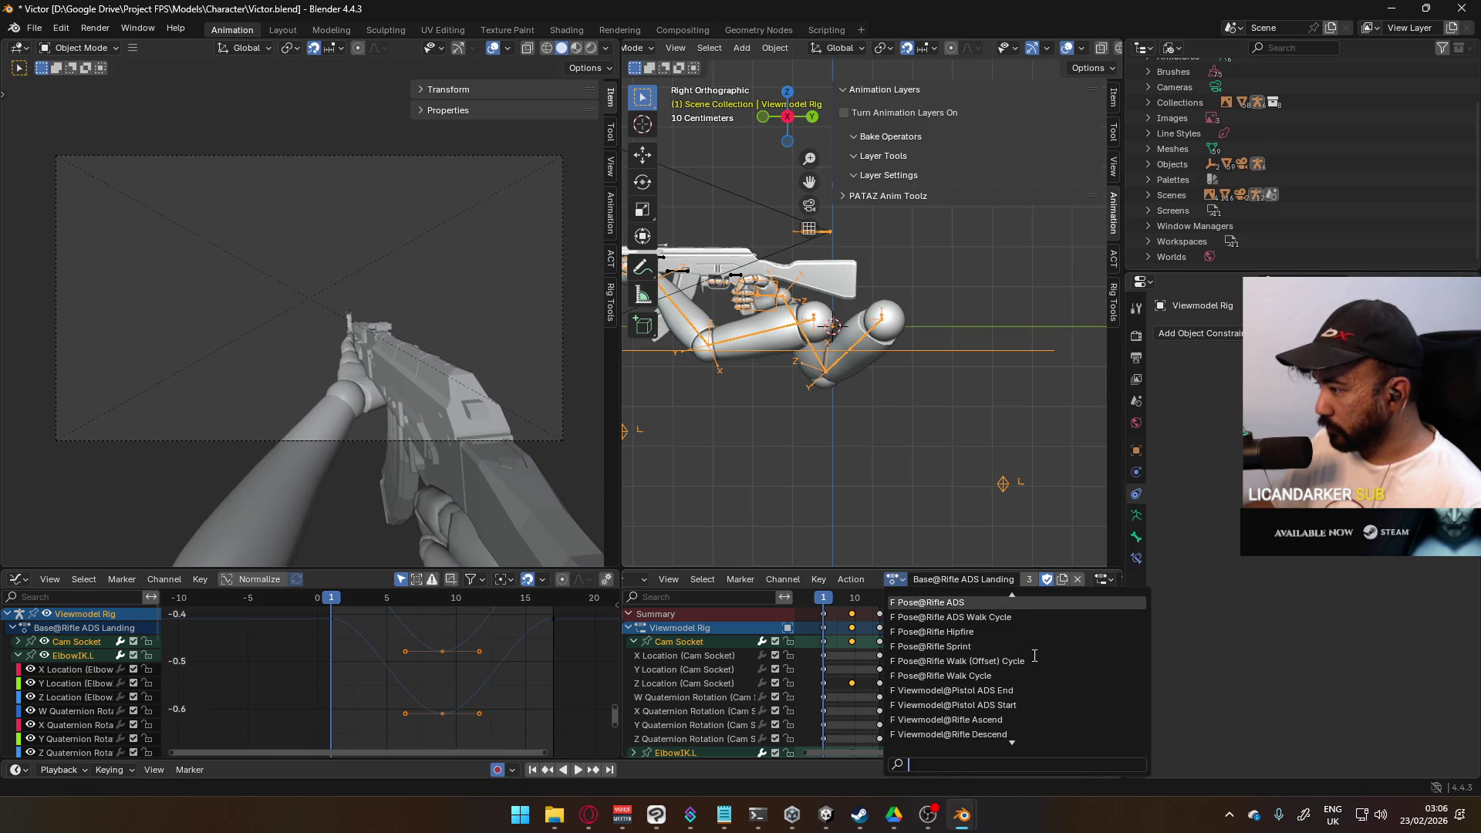
scroll(997, 631, up, 3)
click(997, 632)
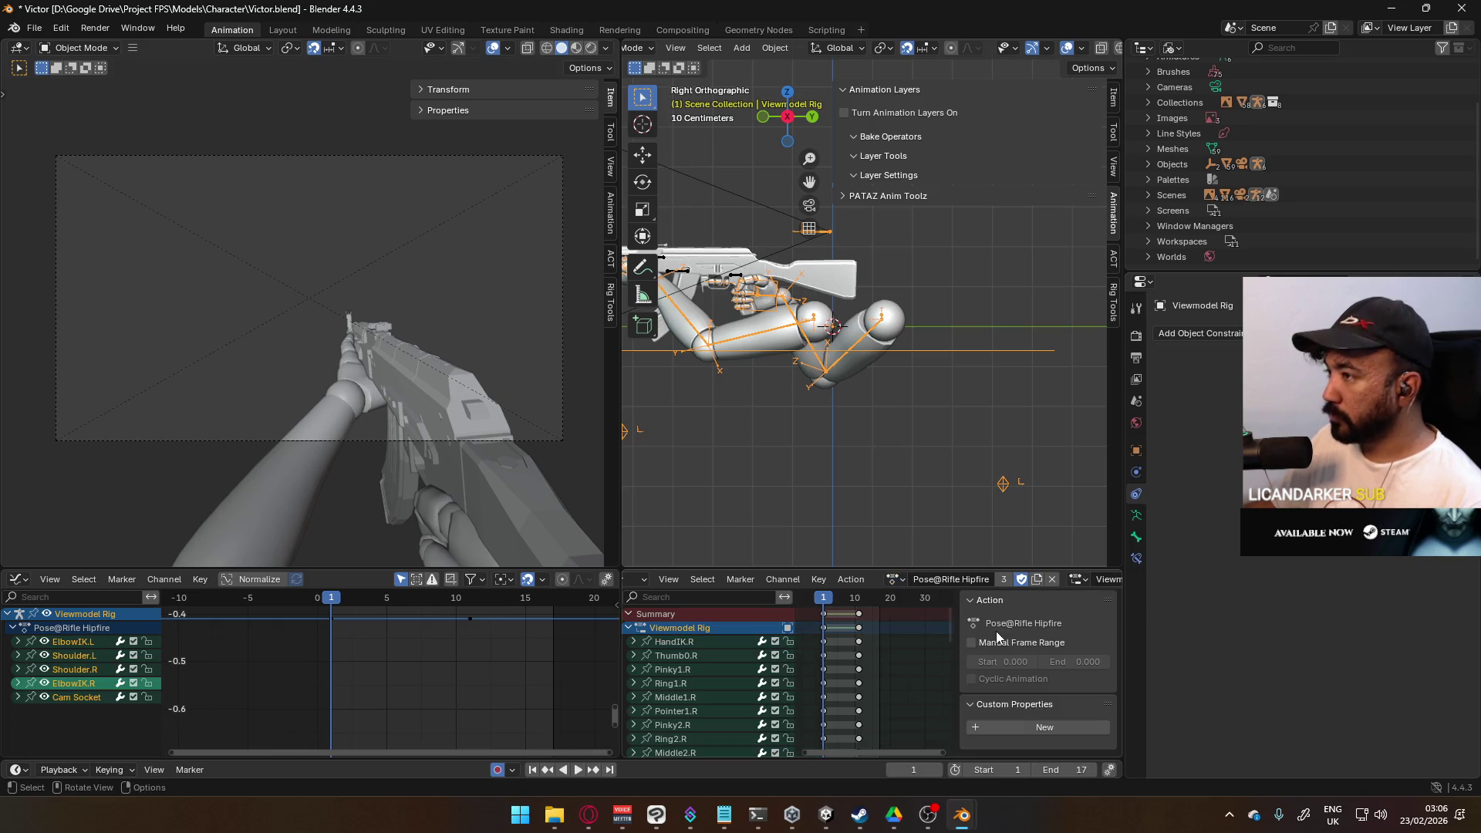
click(738, 281)
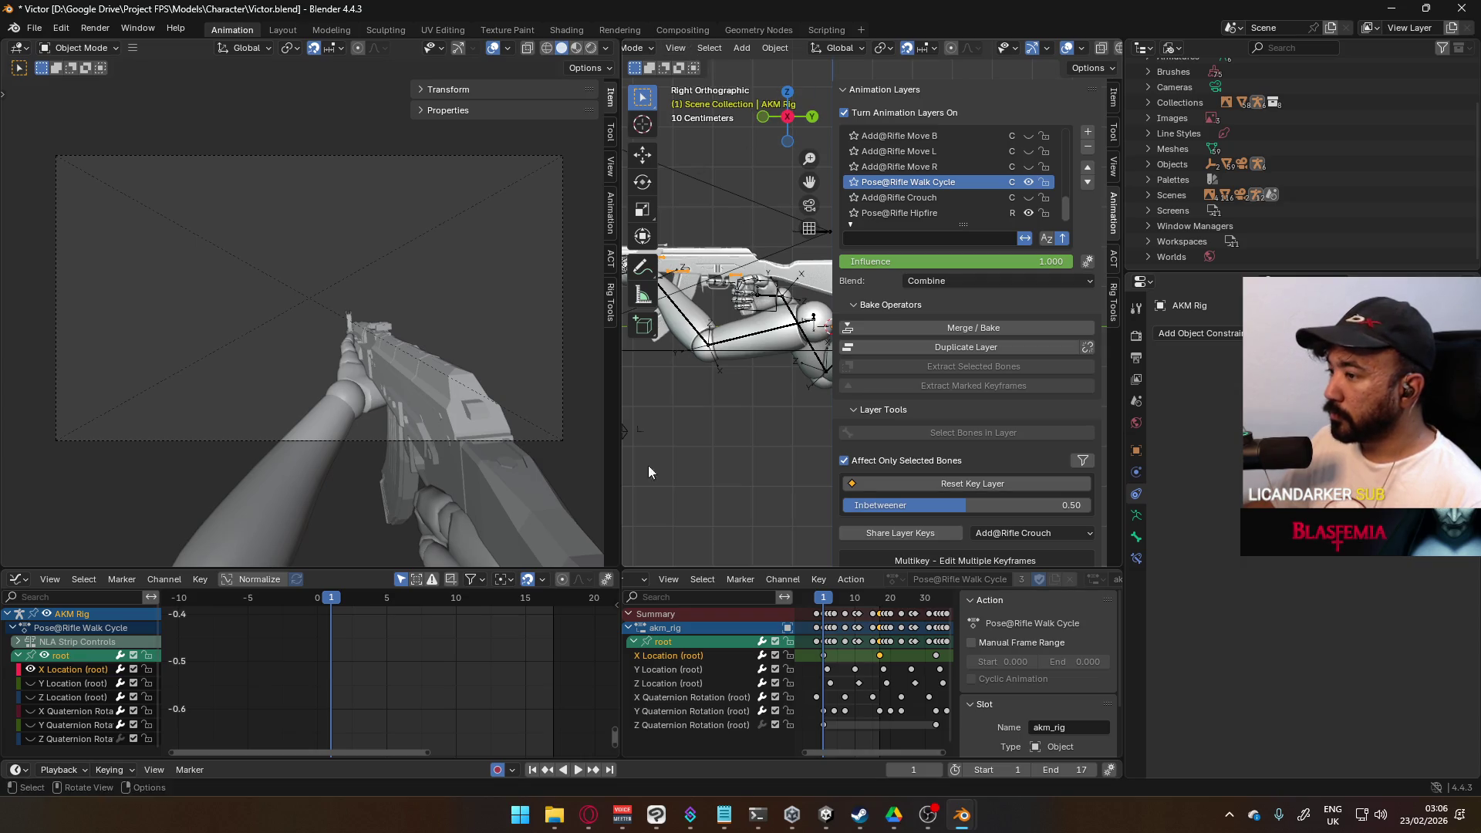
Step: Put the AKM rig in Pose Mode and preview the walk cycle with its Walk Cycle layer hidden
click(648, 48)
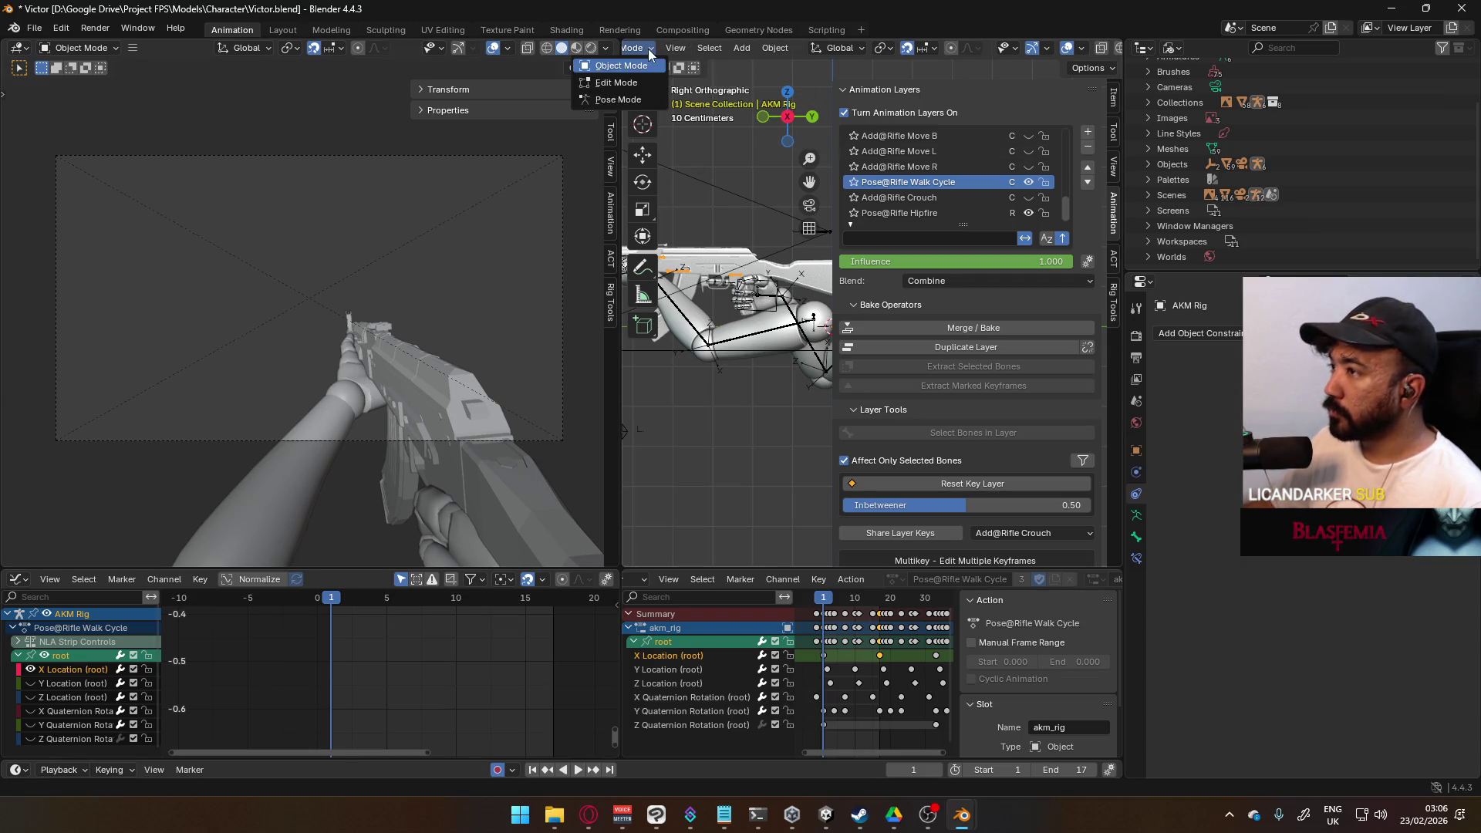
click(617, 100)
key(space)
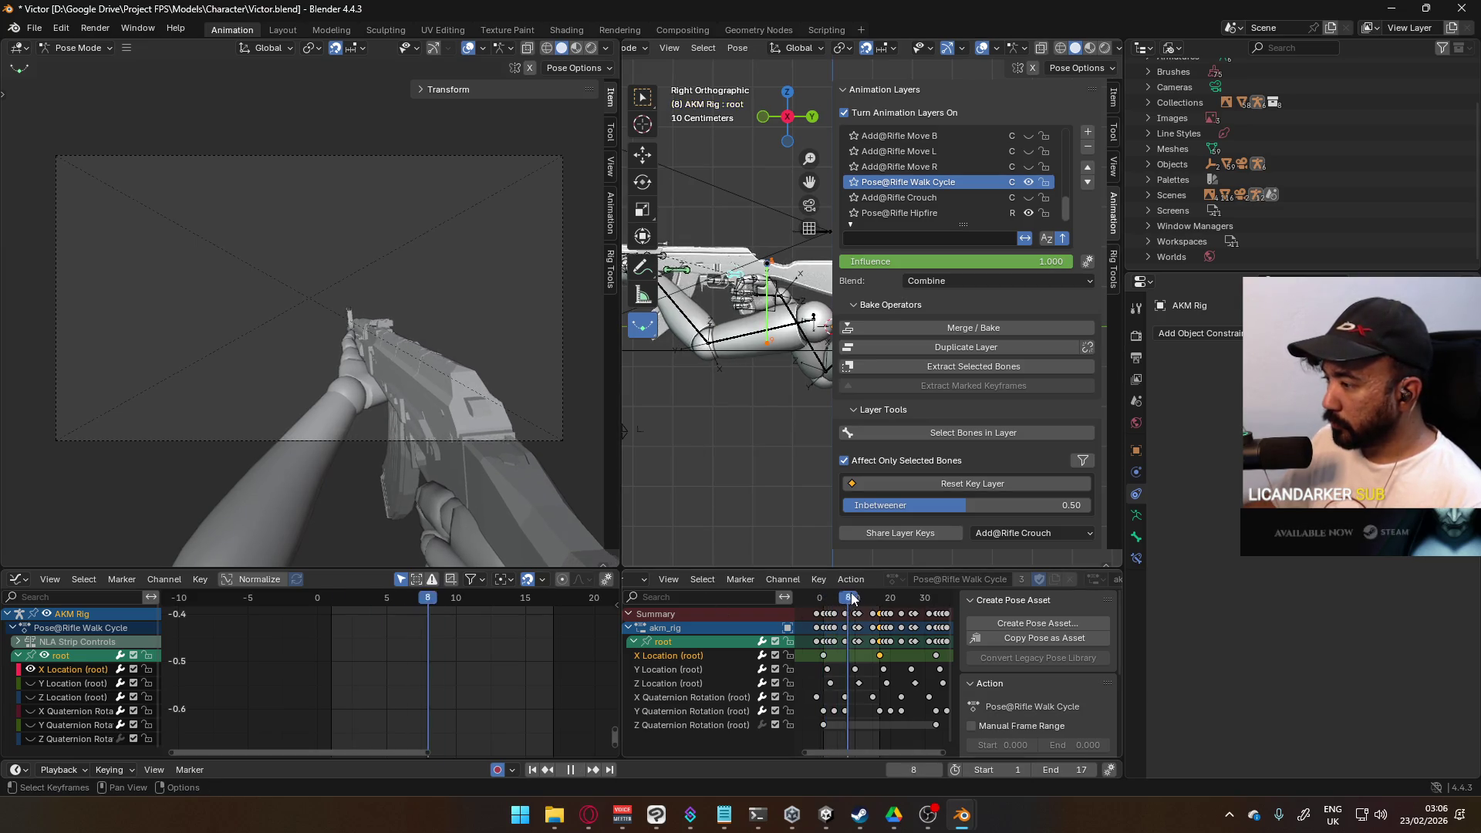
mouse_move(865, 600)
mouse_down()
mouse_move(824, 612)
mouse_move(937, 603)
mouse_move(826, 614)
mouse_up()
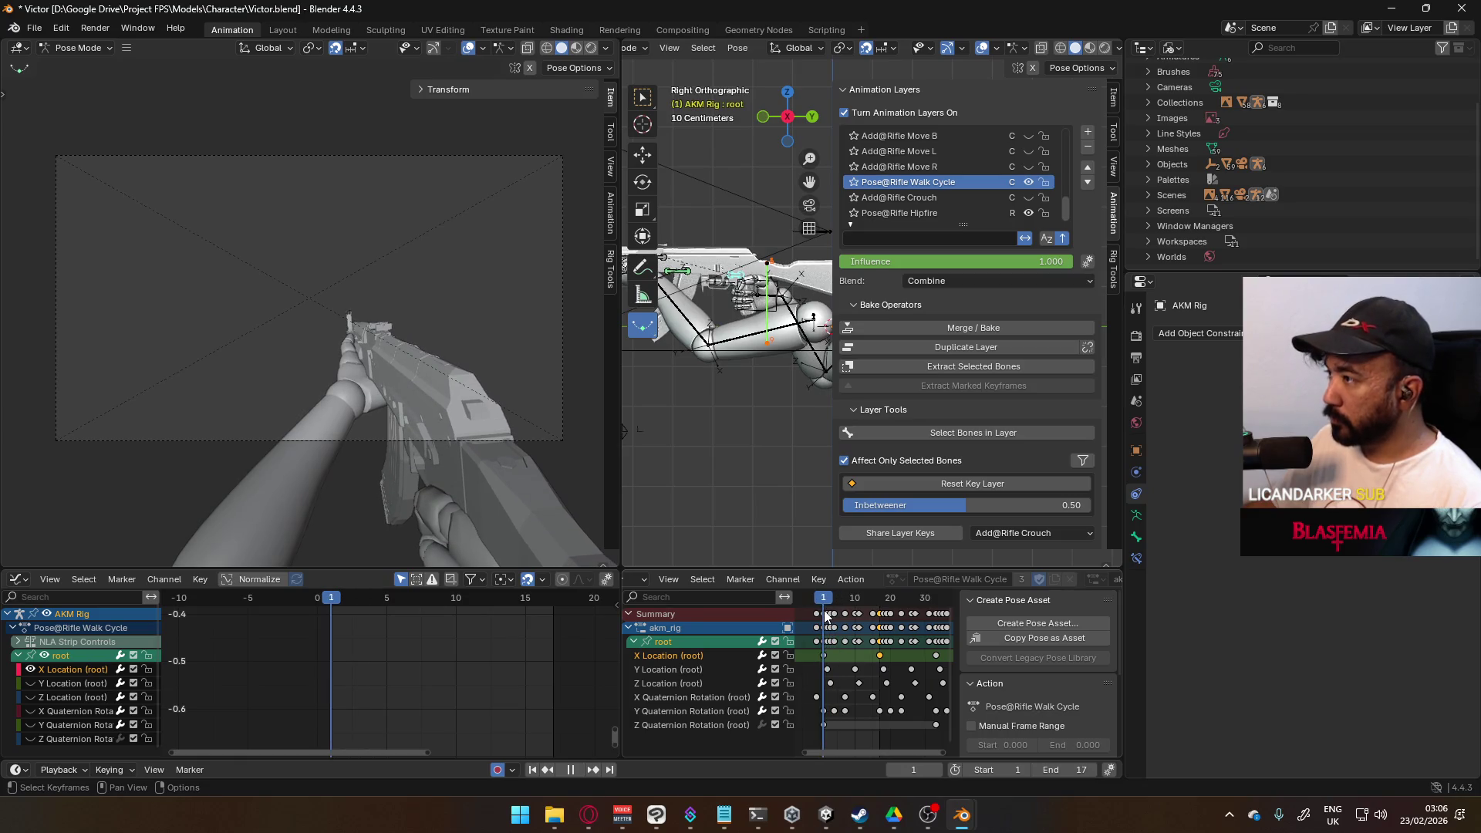
click(1028, 184)
click(1028, 183)
click(1028, 184)
click(1028, 183)
click(1028, 182)
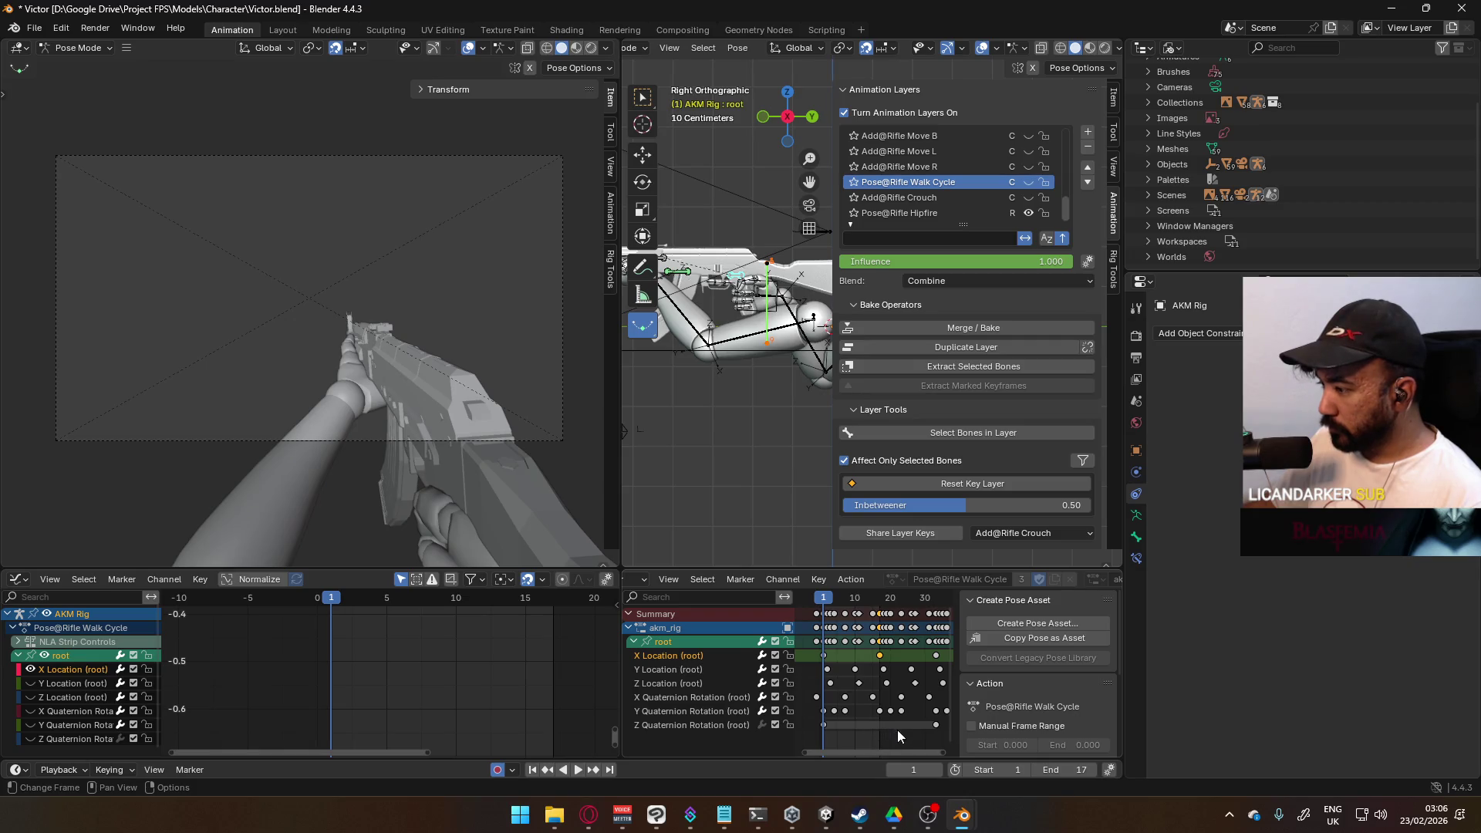
scroll(900, 649, down, 3)
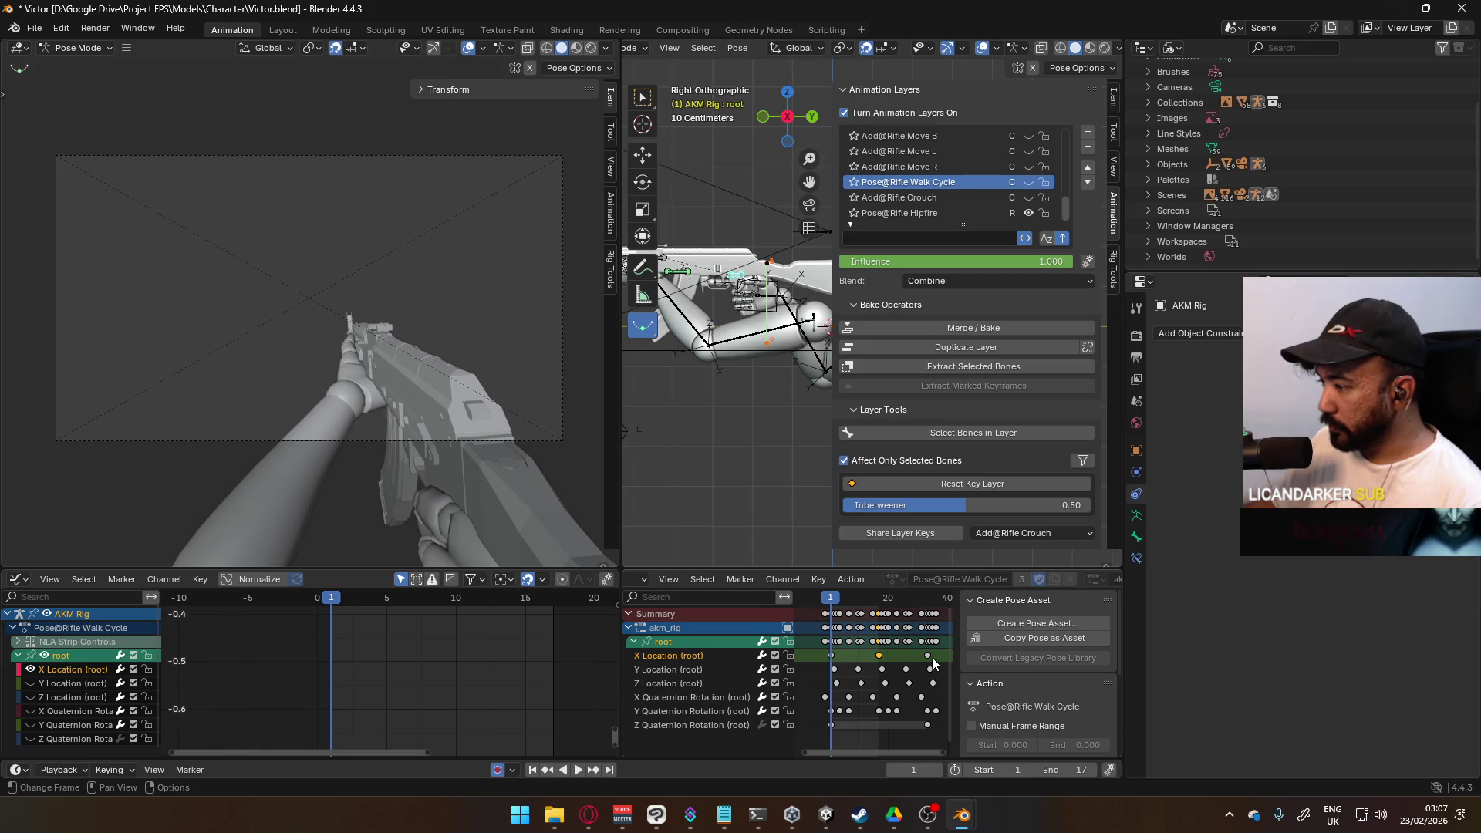
Step: Set the playback End frame to 33 and show the Pose@Rifle Walk Cycle layer again
drag(876, 597, 927, 601)
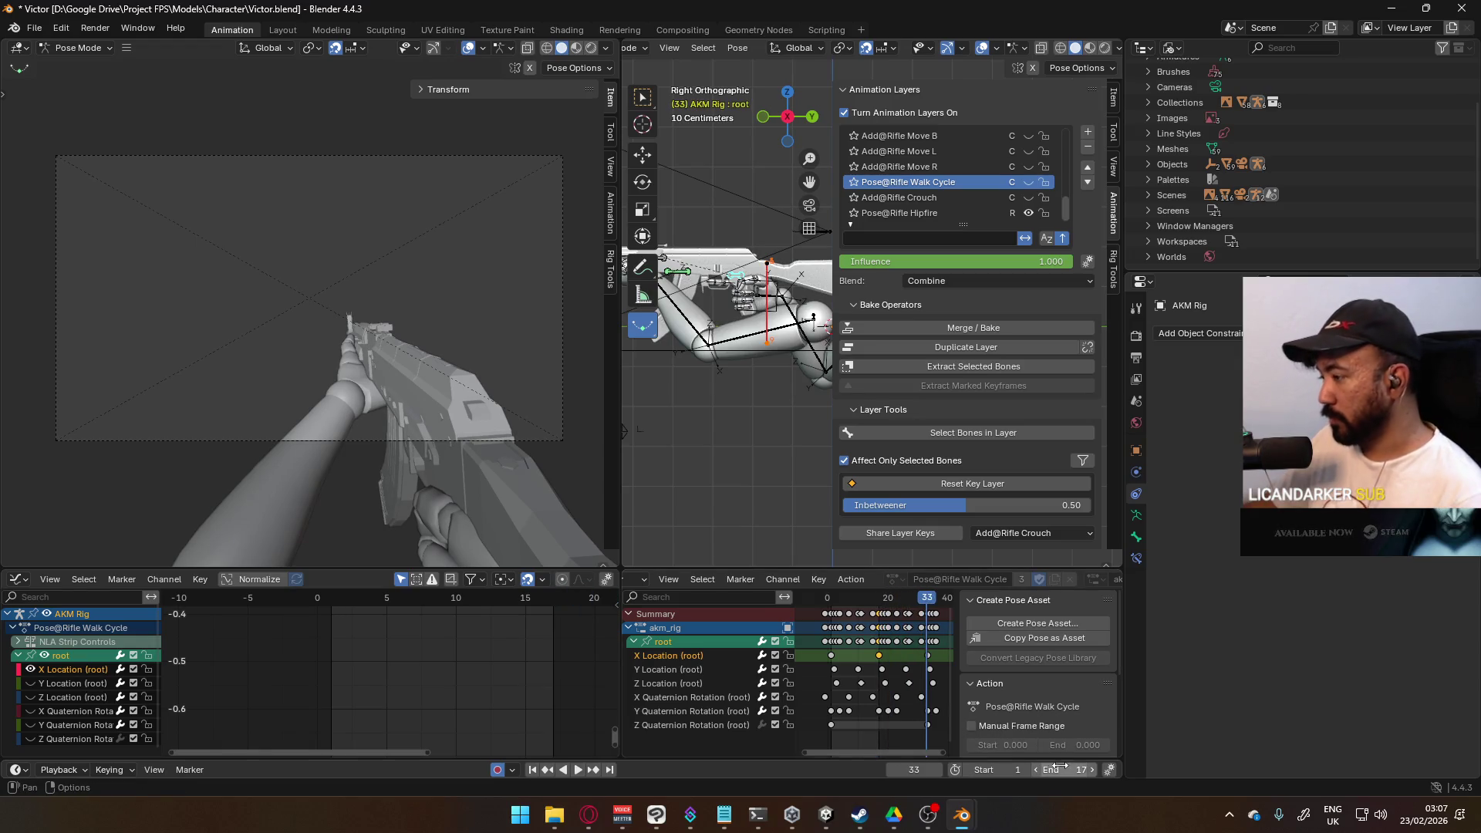
text(3)
key(Return)
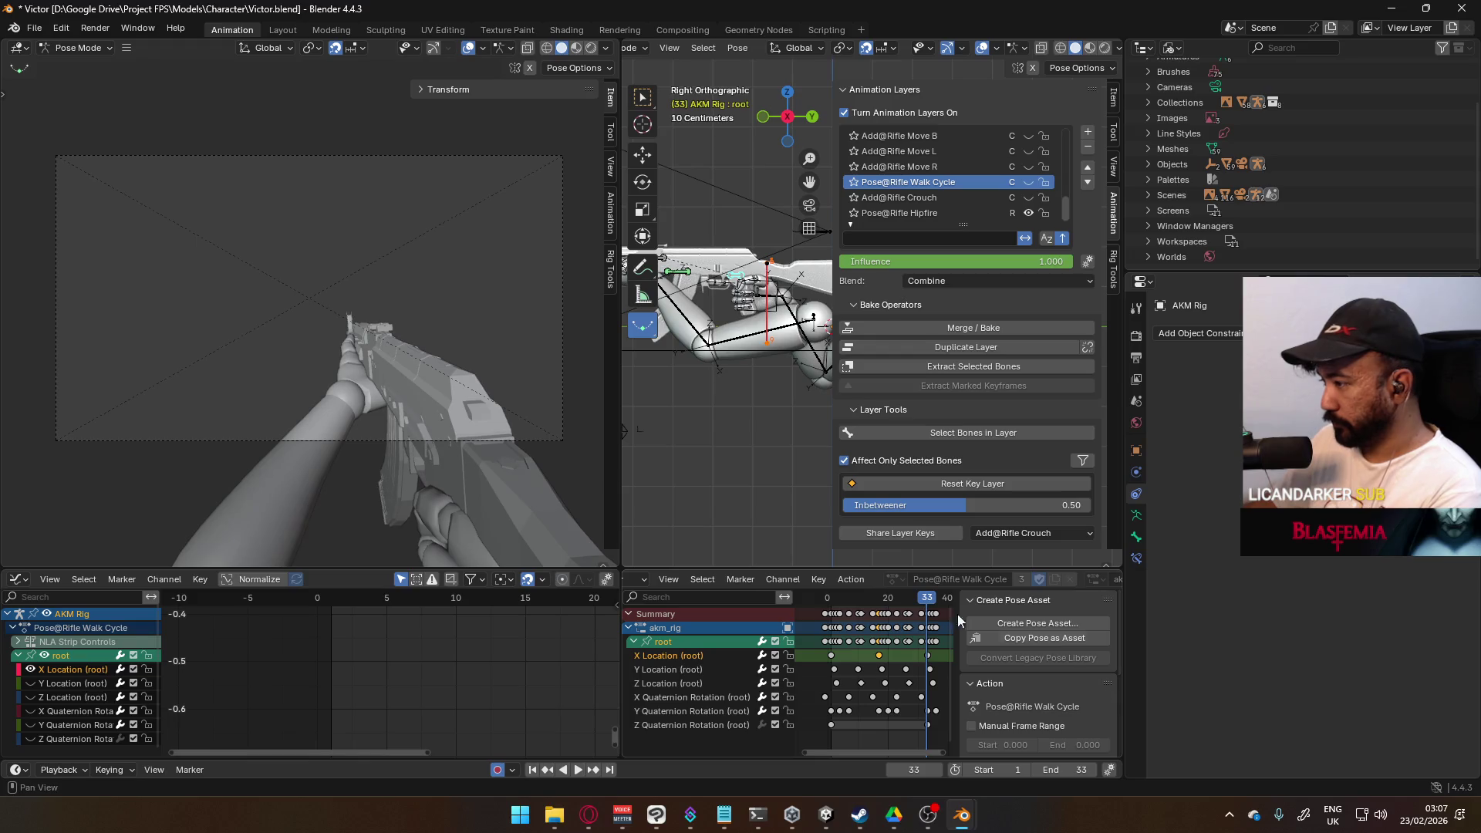
drag(923, 603, 832, 616)
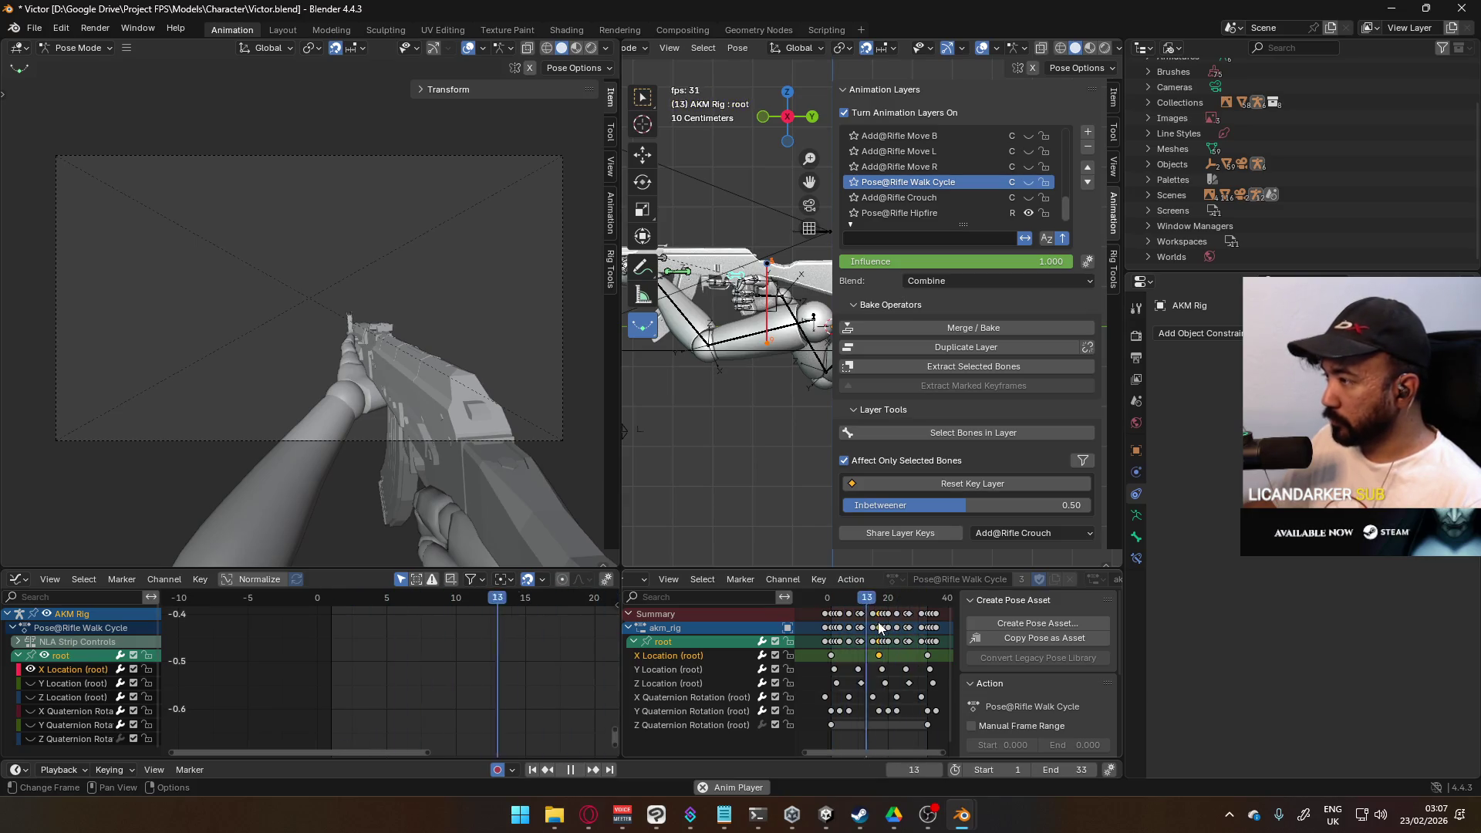
click(1028, 182)
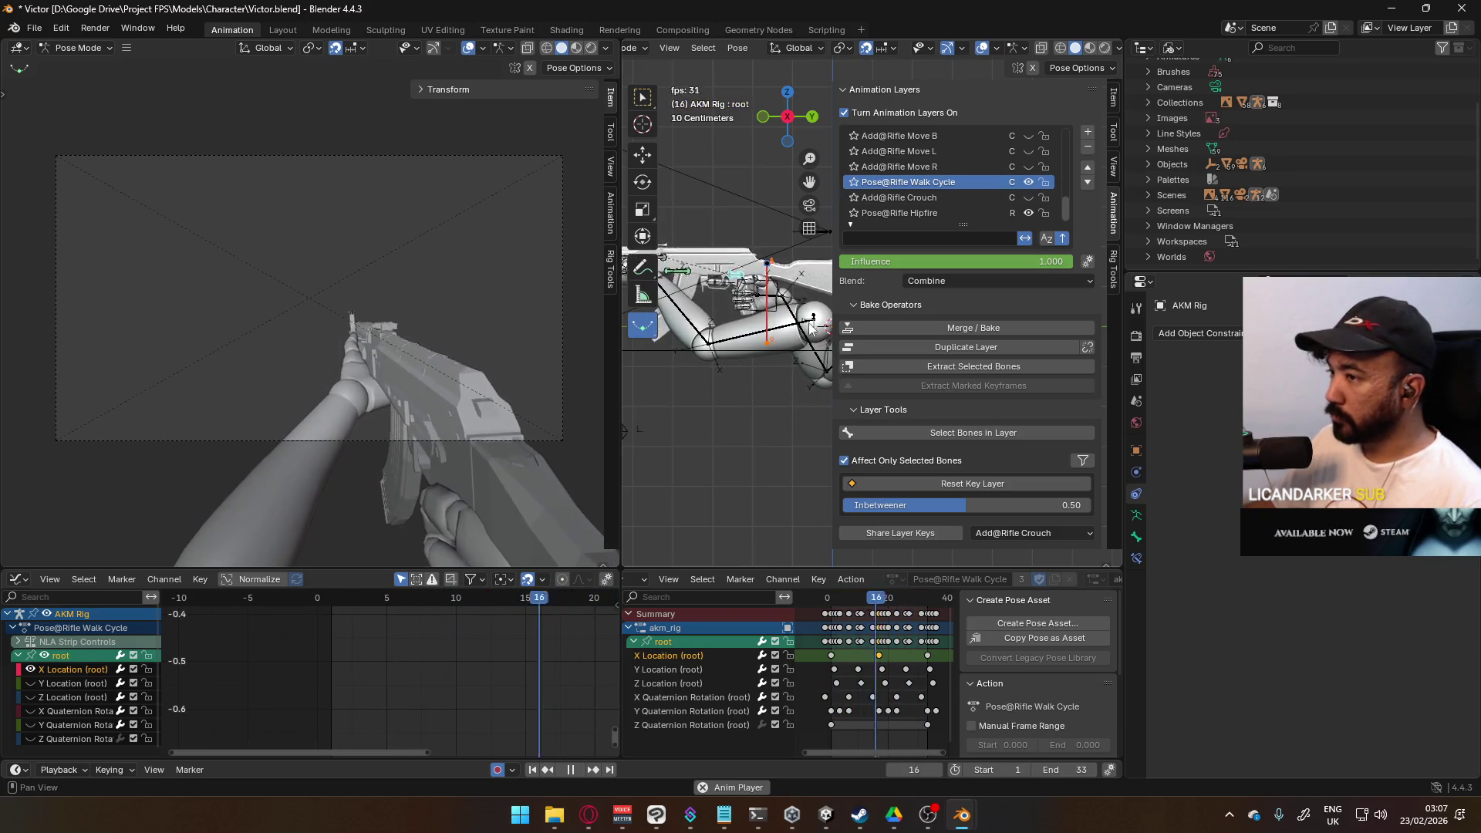
key(space)
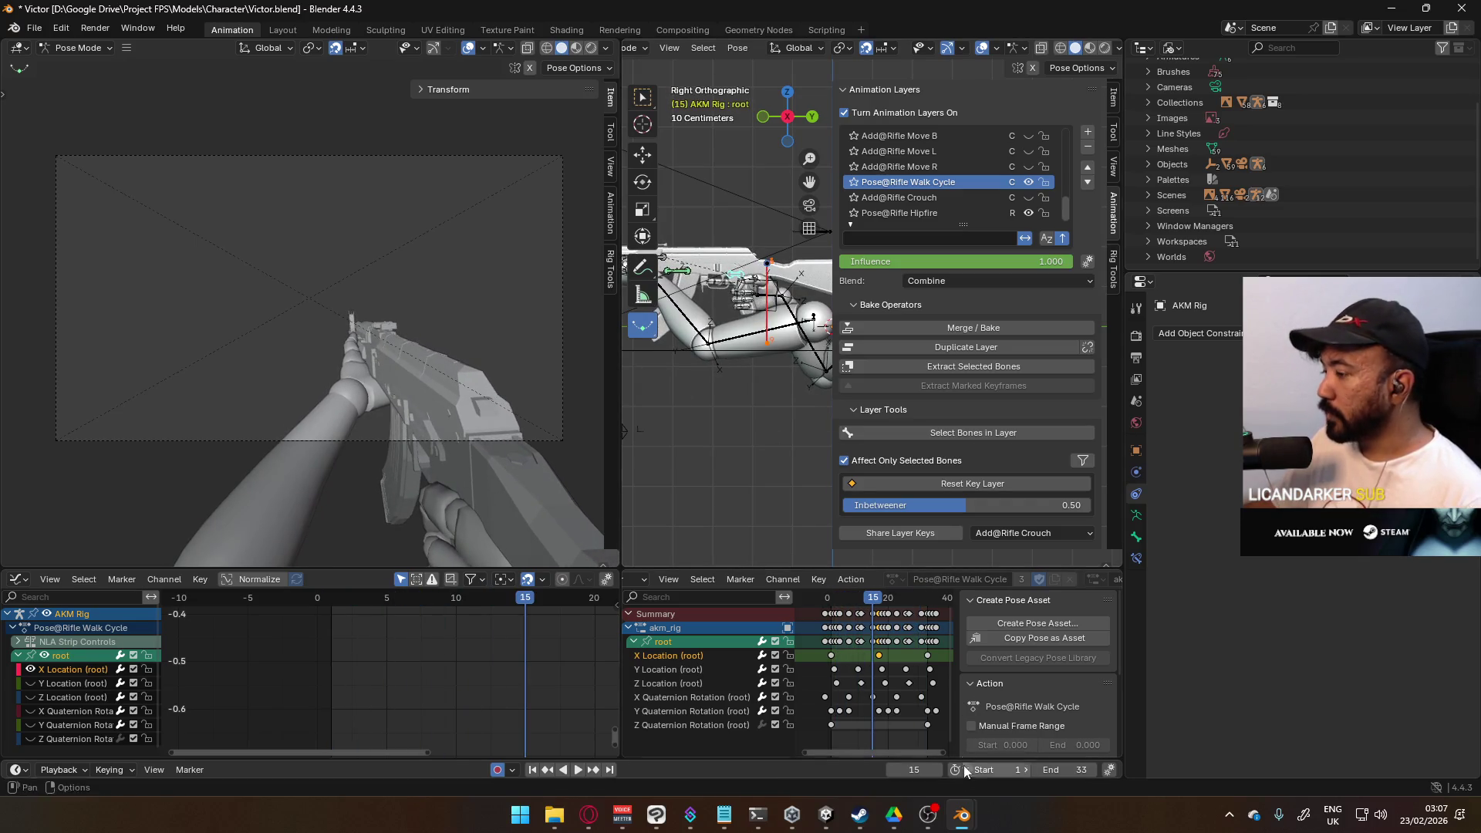
mouse_move(962, 807)
click(805, 719)
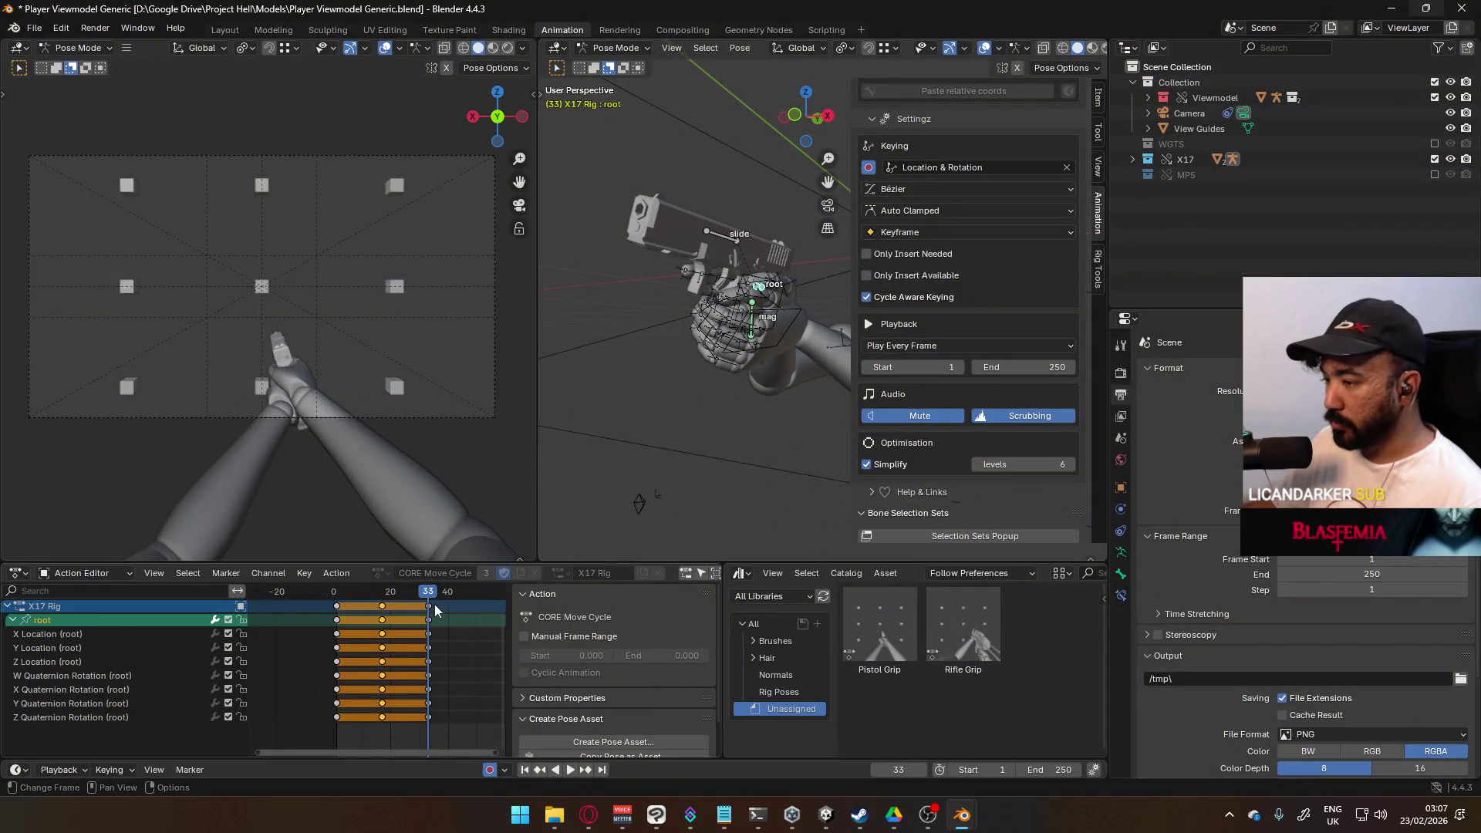
Step: At frame 17, move the X17 root bone about 0.021 m along global X
key(space)
mouse_move(425, 601)
mouse_down()
mouse_move(339, 601)
mouse_move(381, 603)
mouse_up()
key(space)
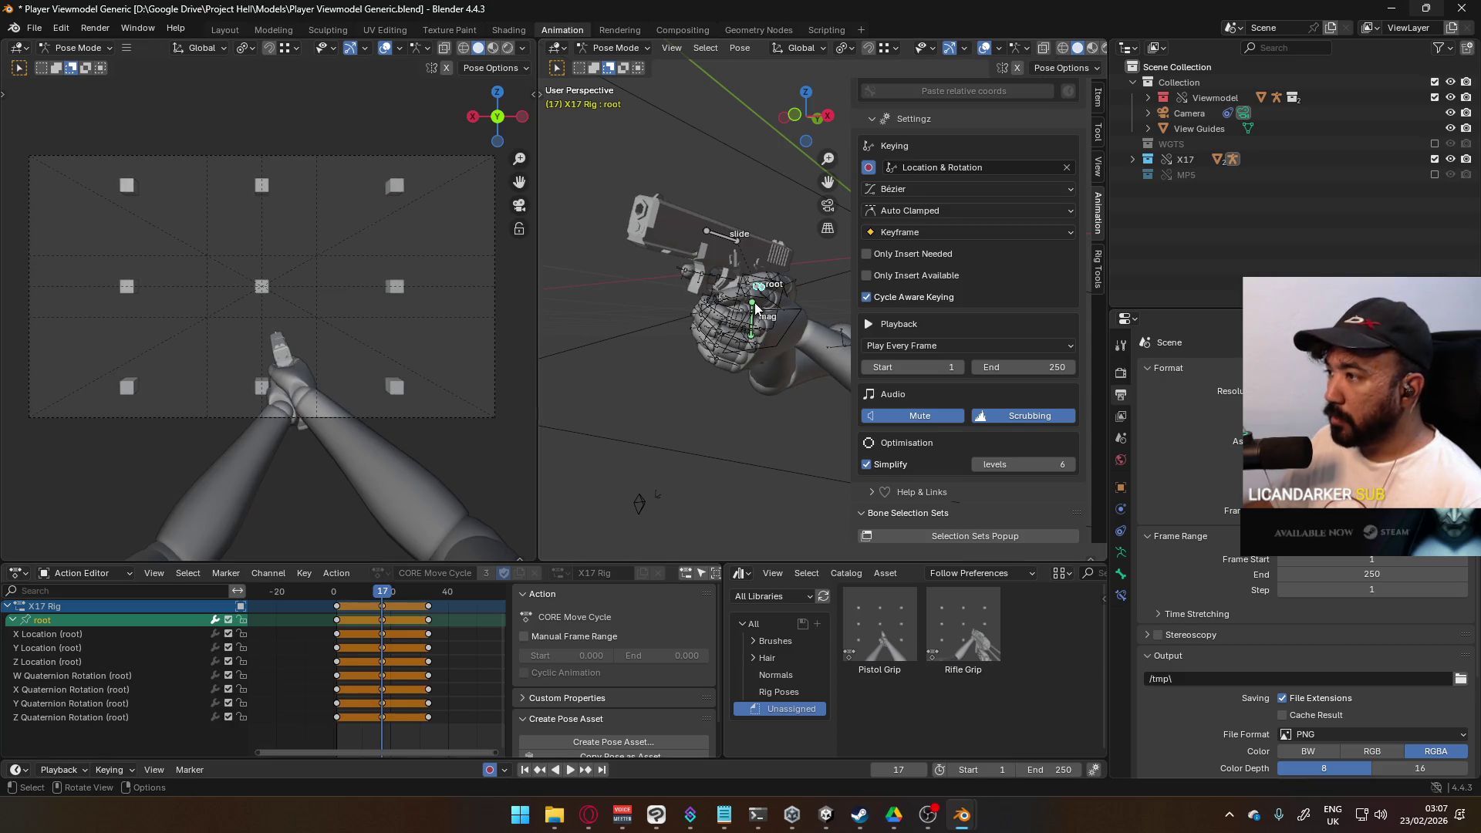
key(r)
key(x)
key(Escape)
key(g)
key(x)
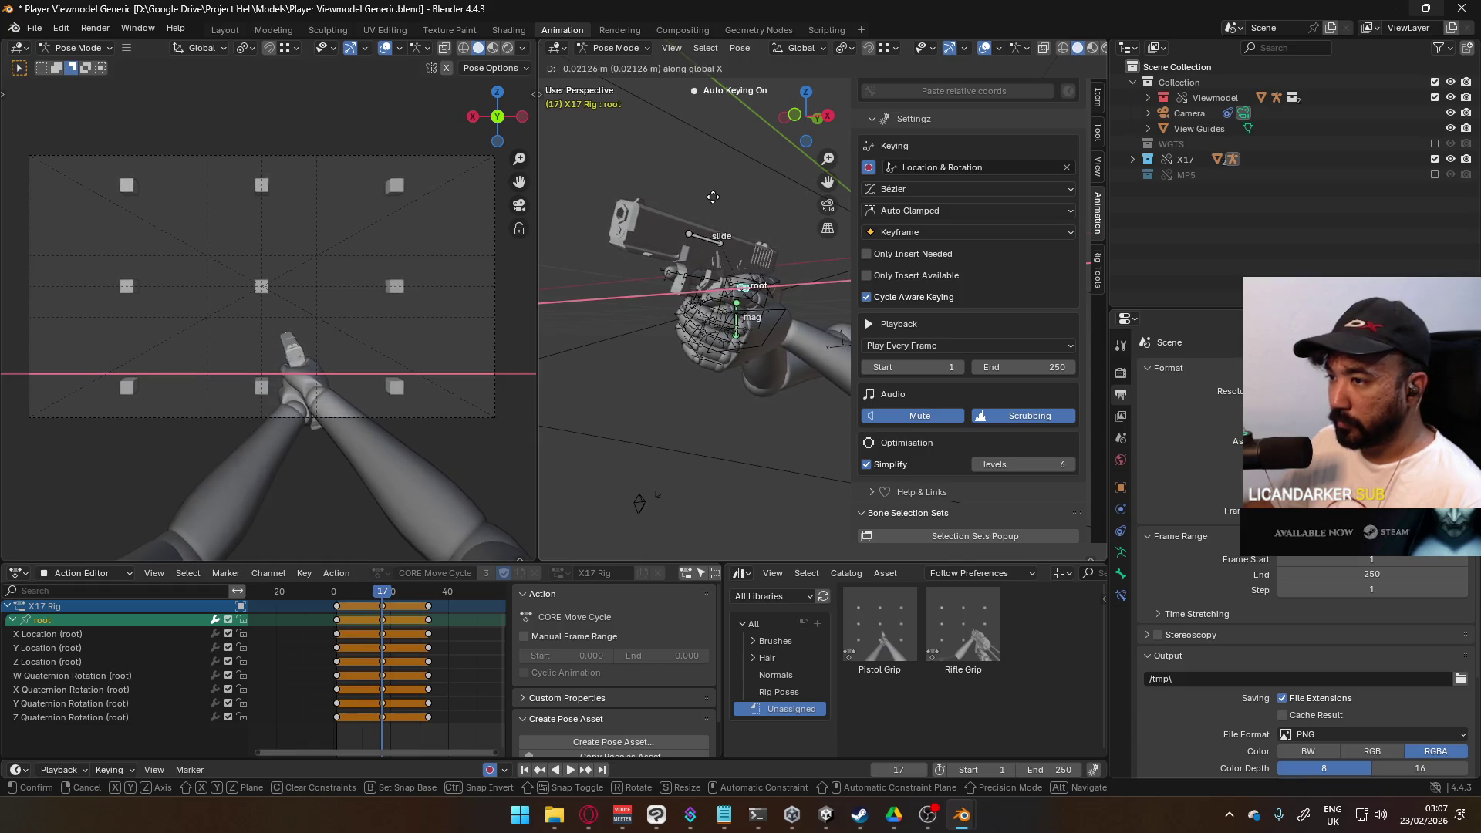
click(712, 199)
key(space)
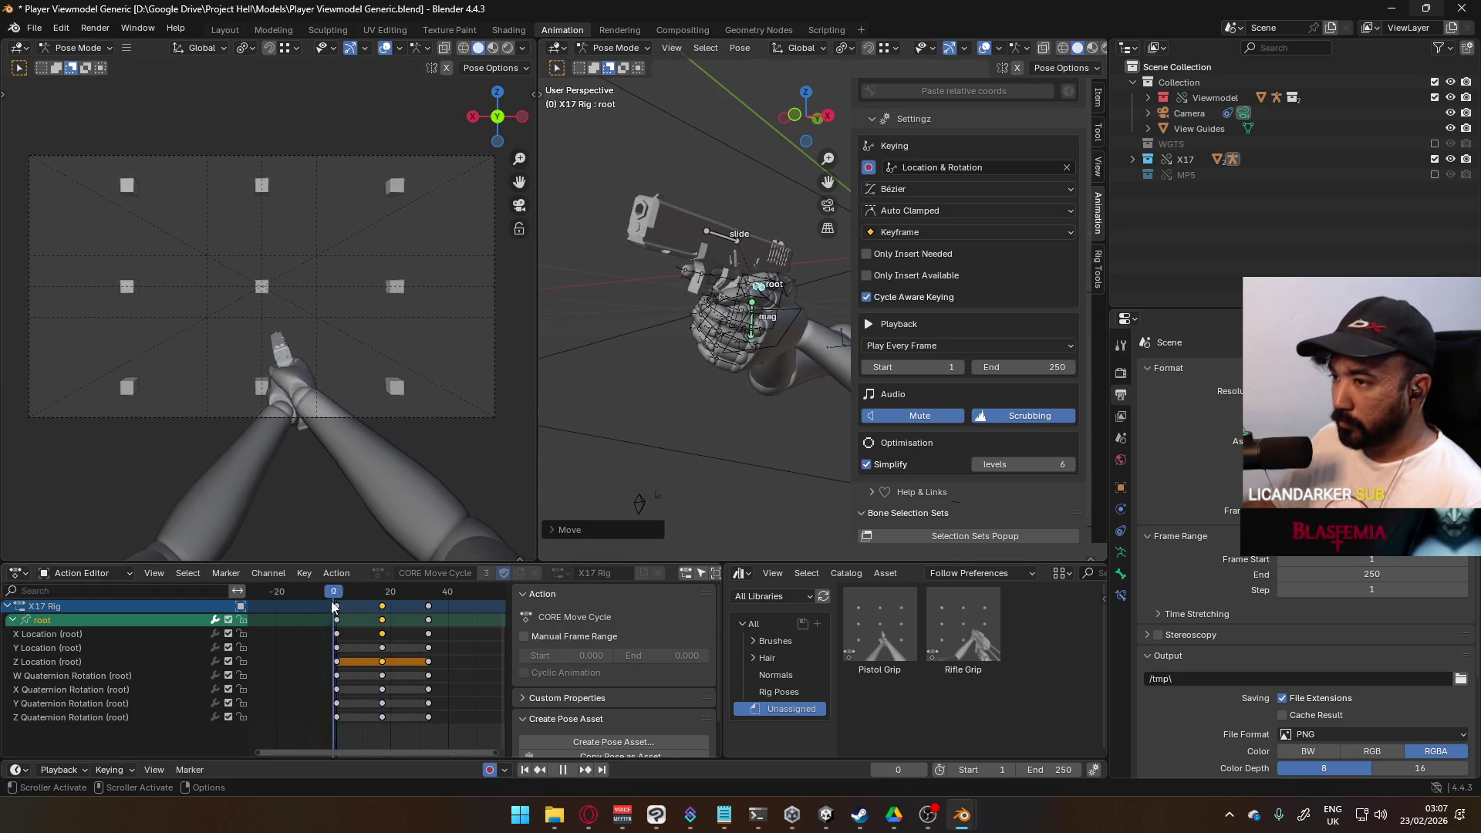
click(342, 598)
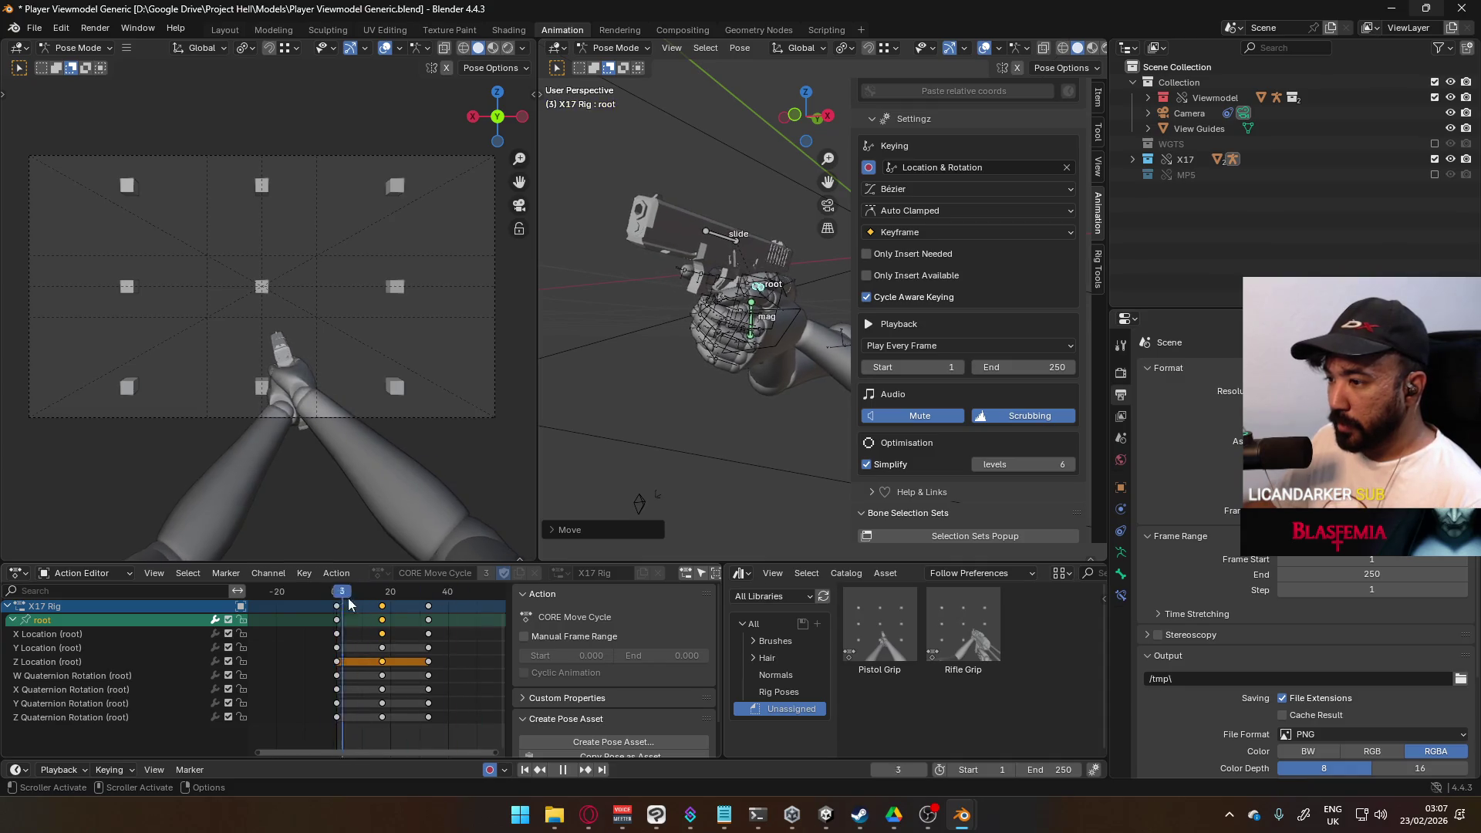
Step: Set the cycle End to 32 and nudge the root bone along X at frame 17
key(space)
key(Down)
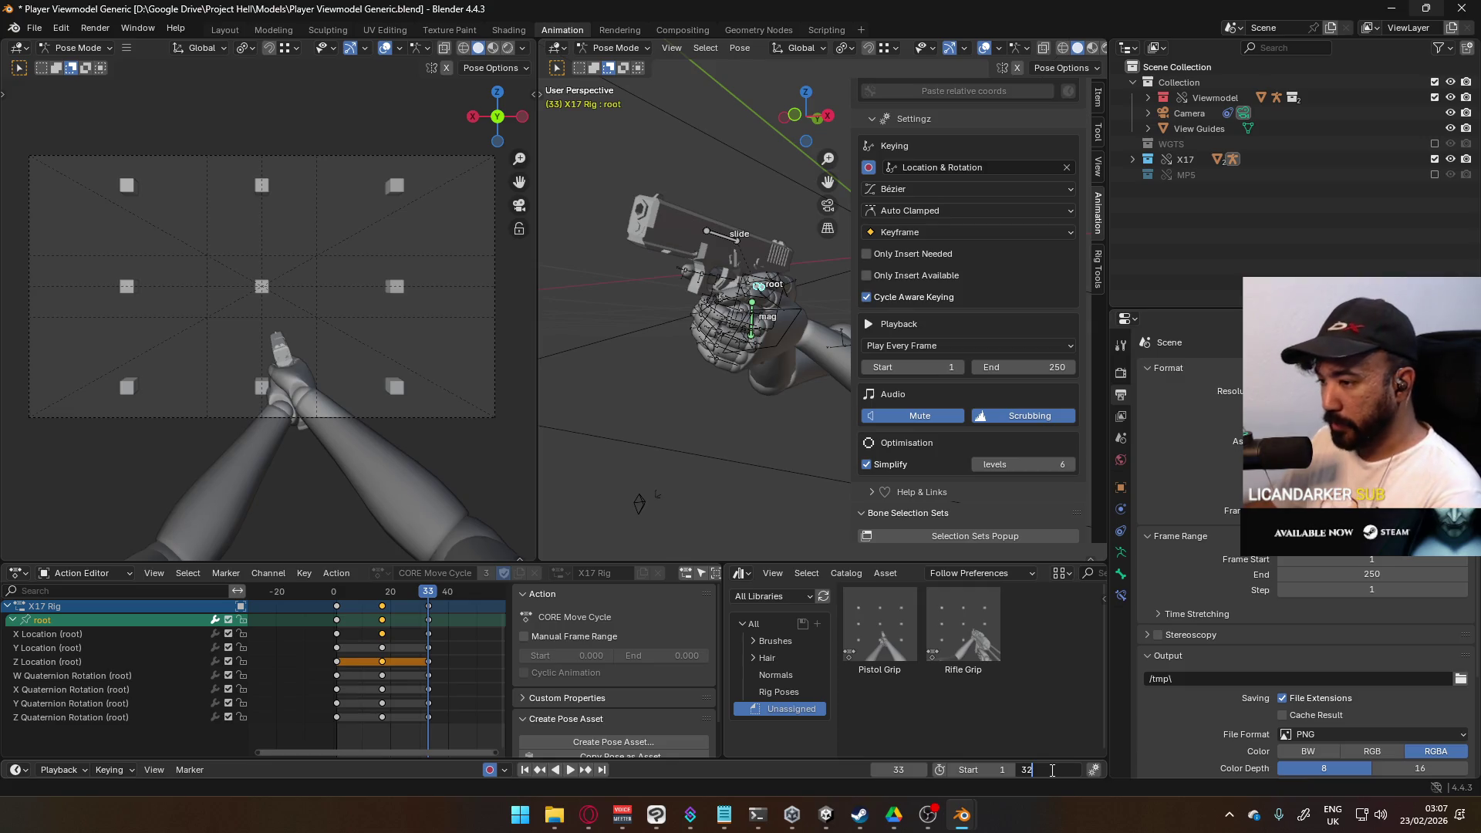
key(Return)
key(space)
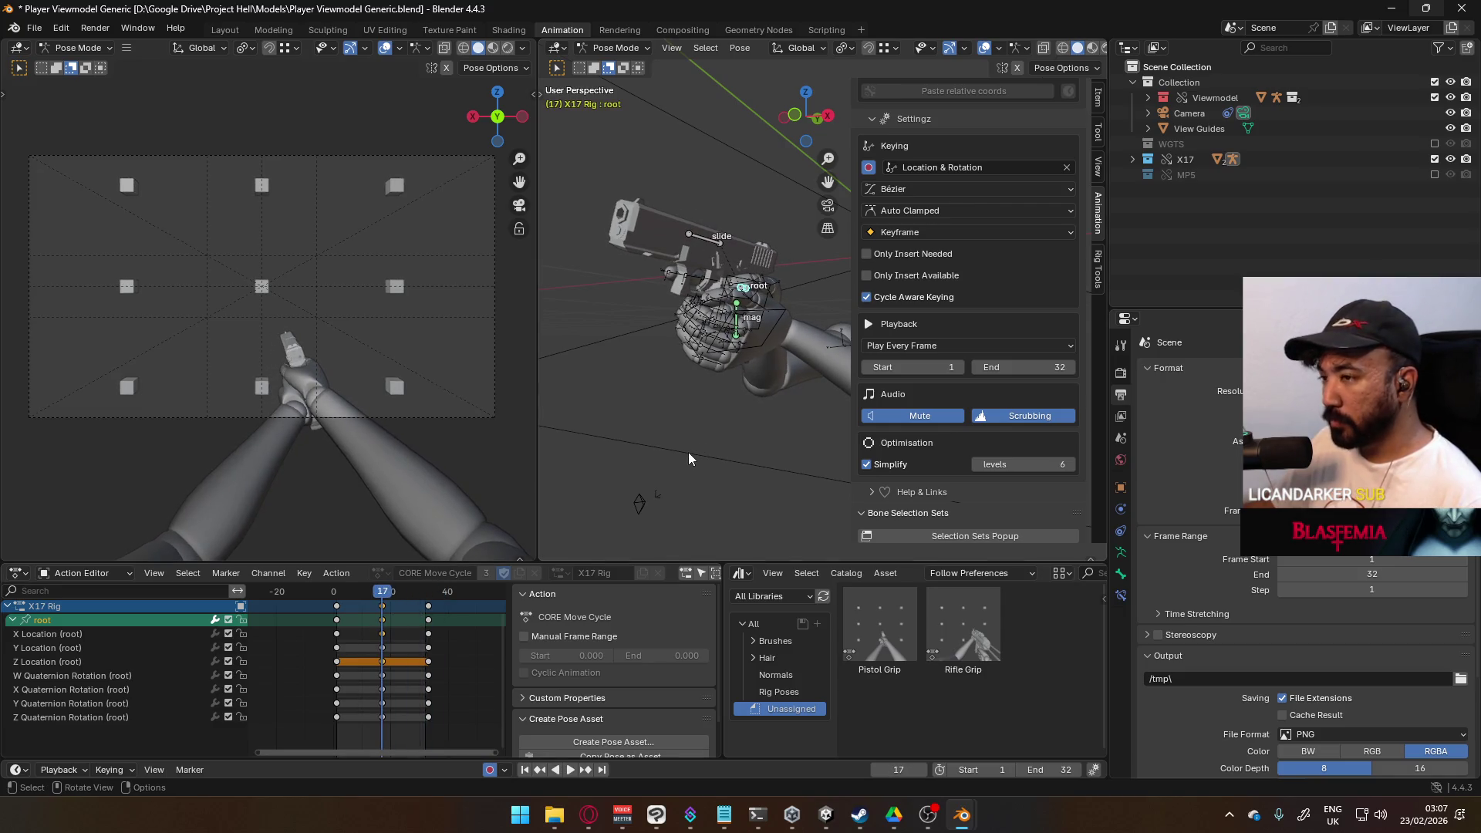
key(g)
key(x)
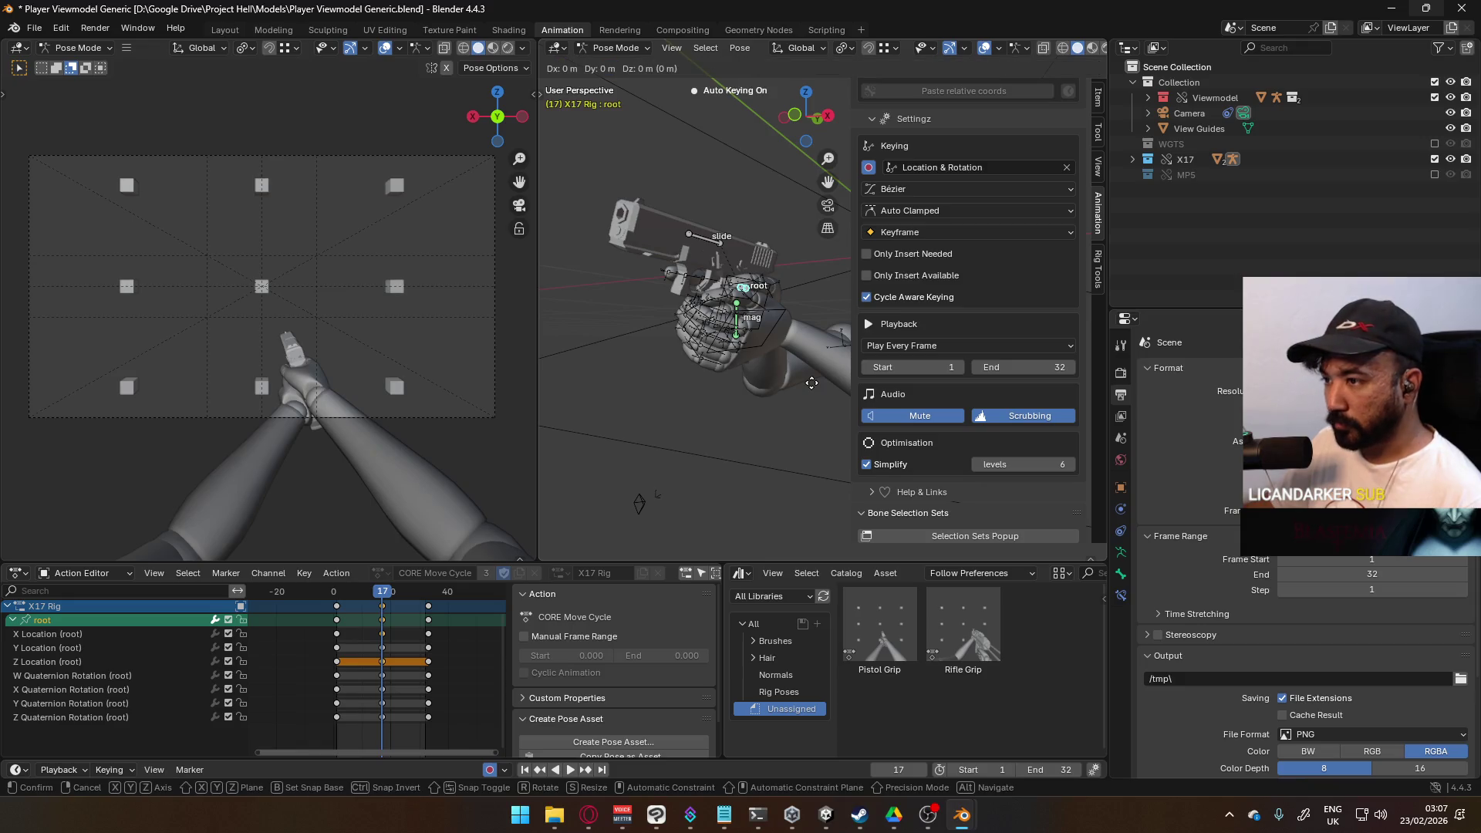
key(Escape)
key(g)
key(x)
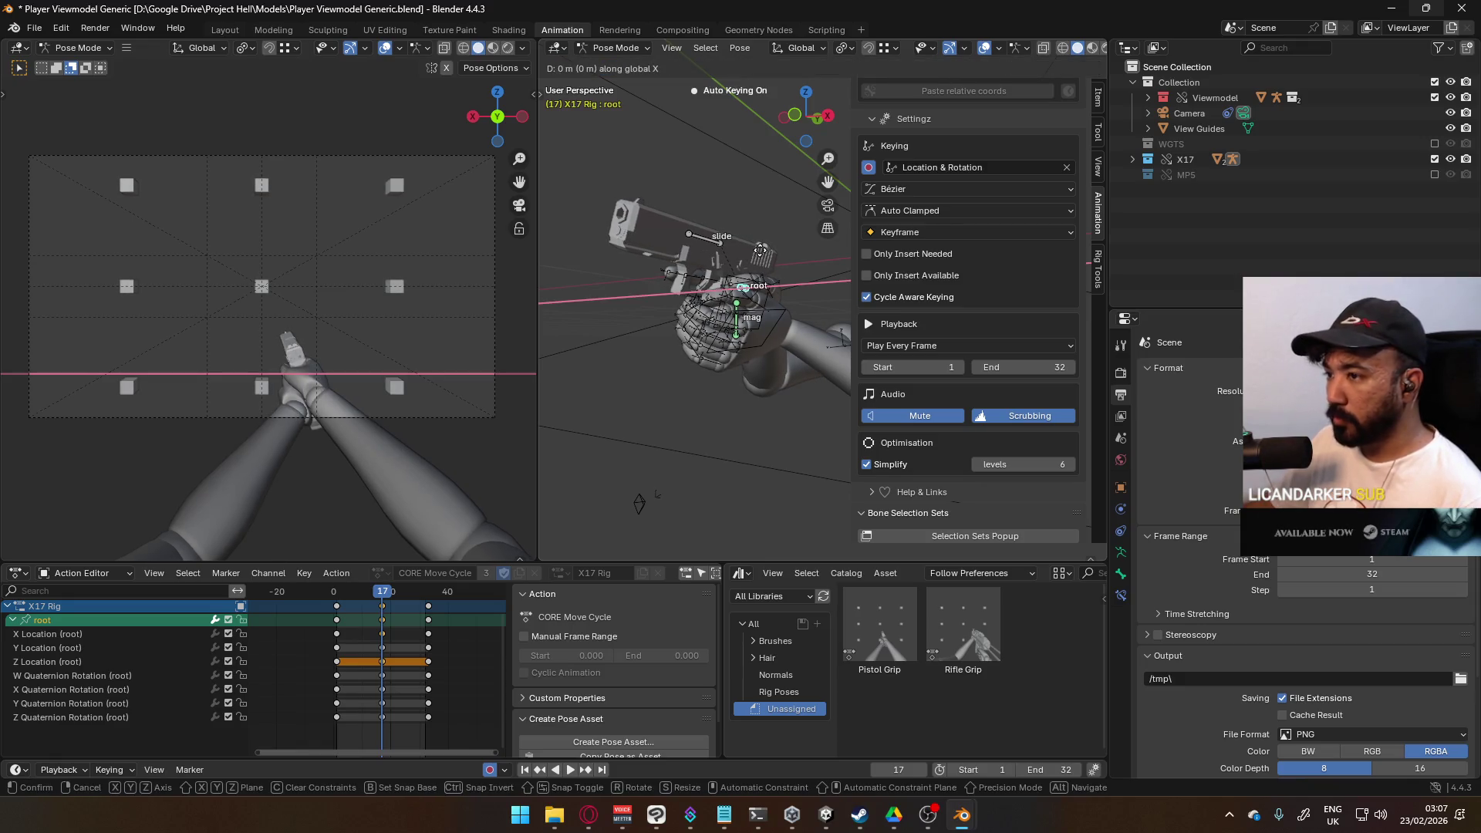
click(754, 257)
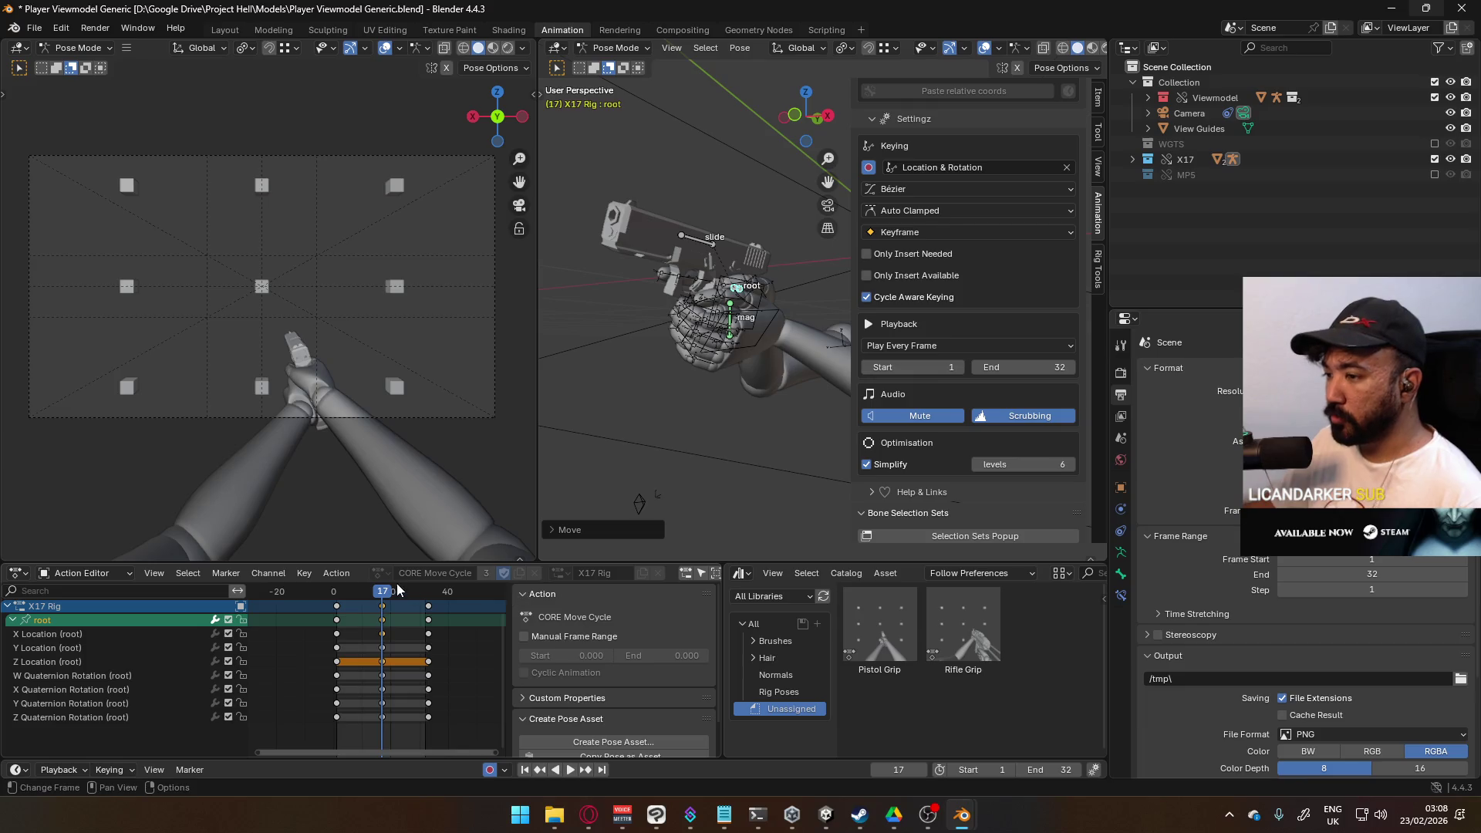
Step: Raise the root bone about 0.0097 m along Z at frame 17 and replay the cycle
mouse_move(380, 594)
mouse_down()
mouse_move(314, 605)
mouse_move(435, 593)
mouse_up()
key(space)
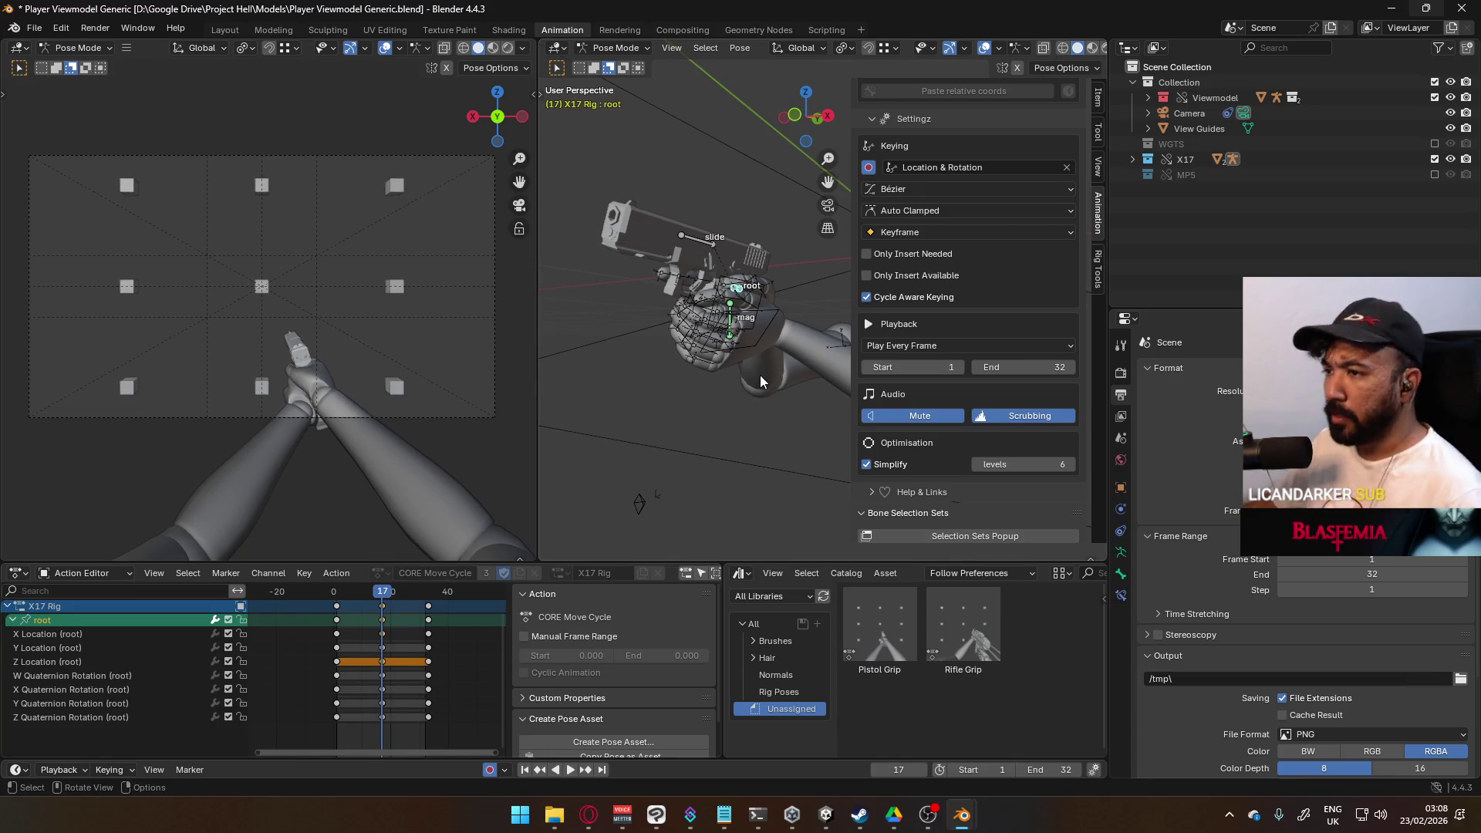
key(g)
key(z)
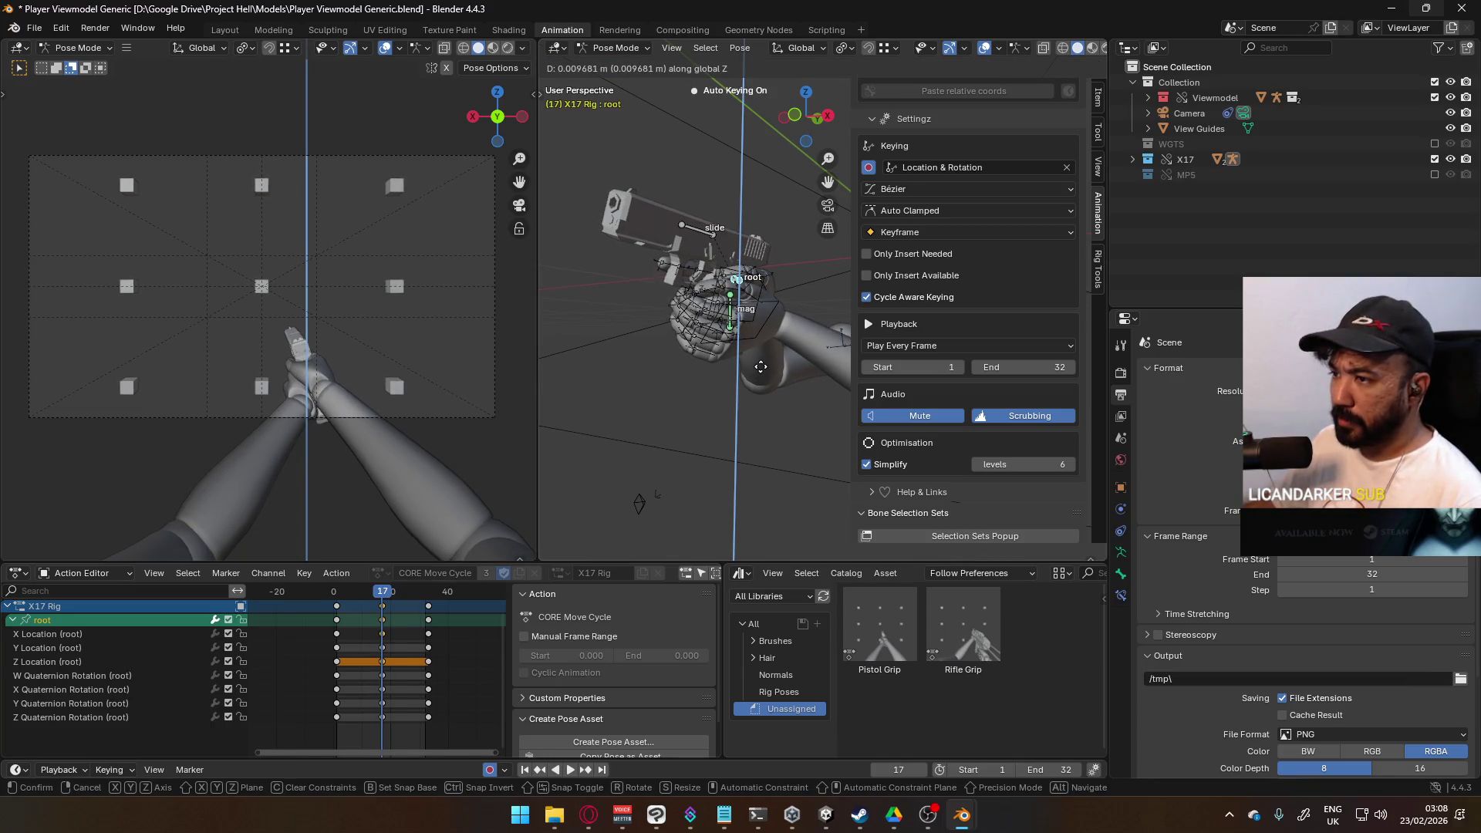
click(761, 364)
key(space)
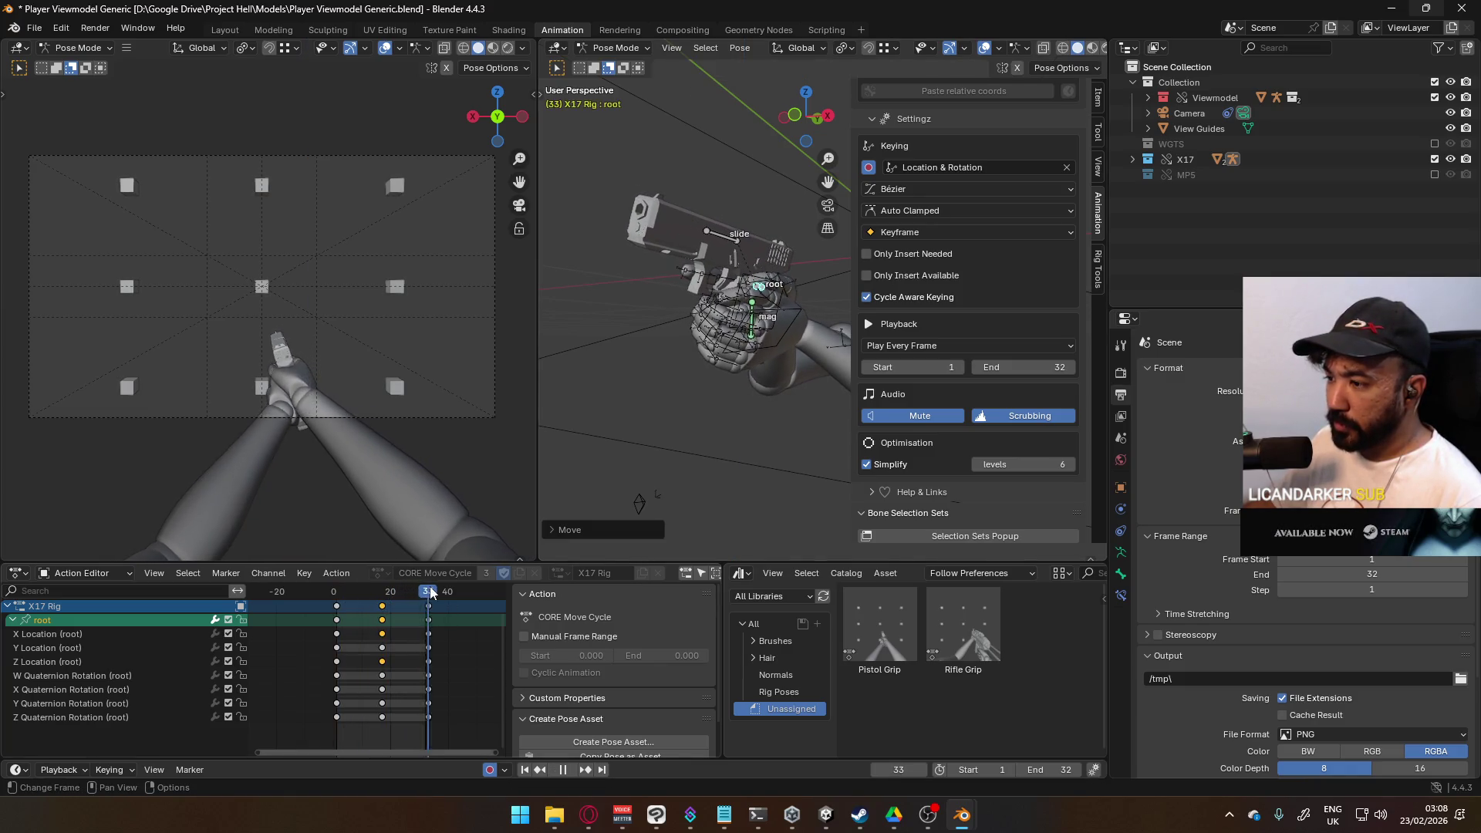
key(Escape)
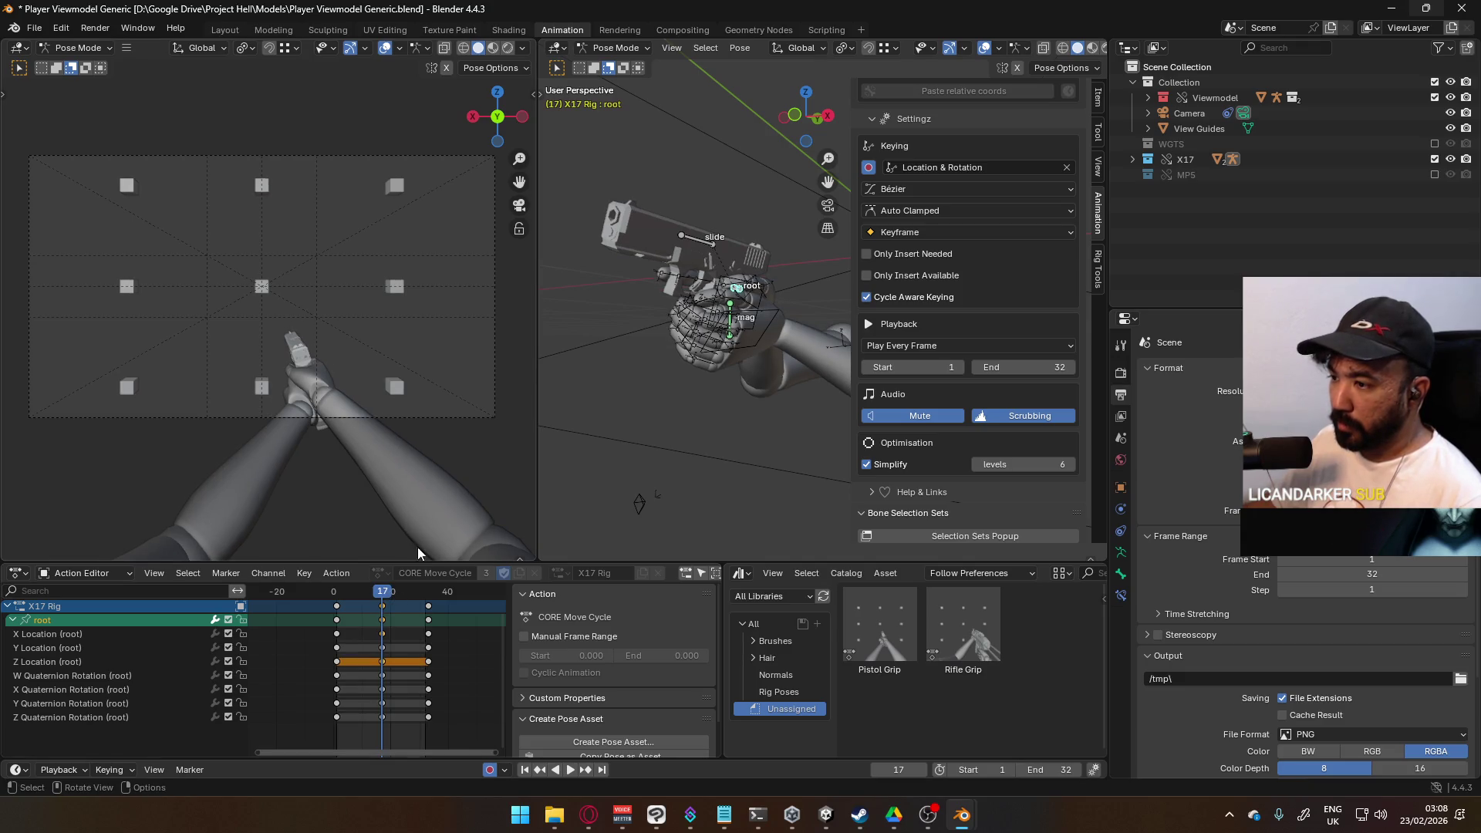
mouse_move(384, 599)
mouse_down()
mouse_move(334, 595)
mouse_move(382, 607)
mouse_up()
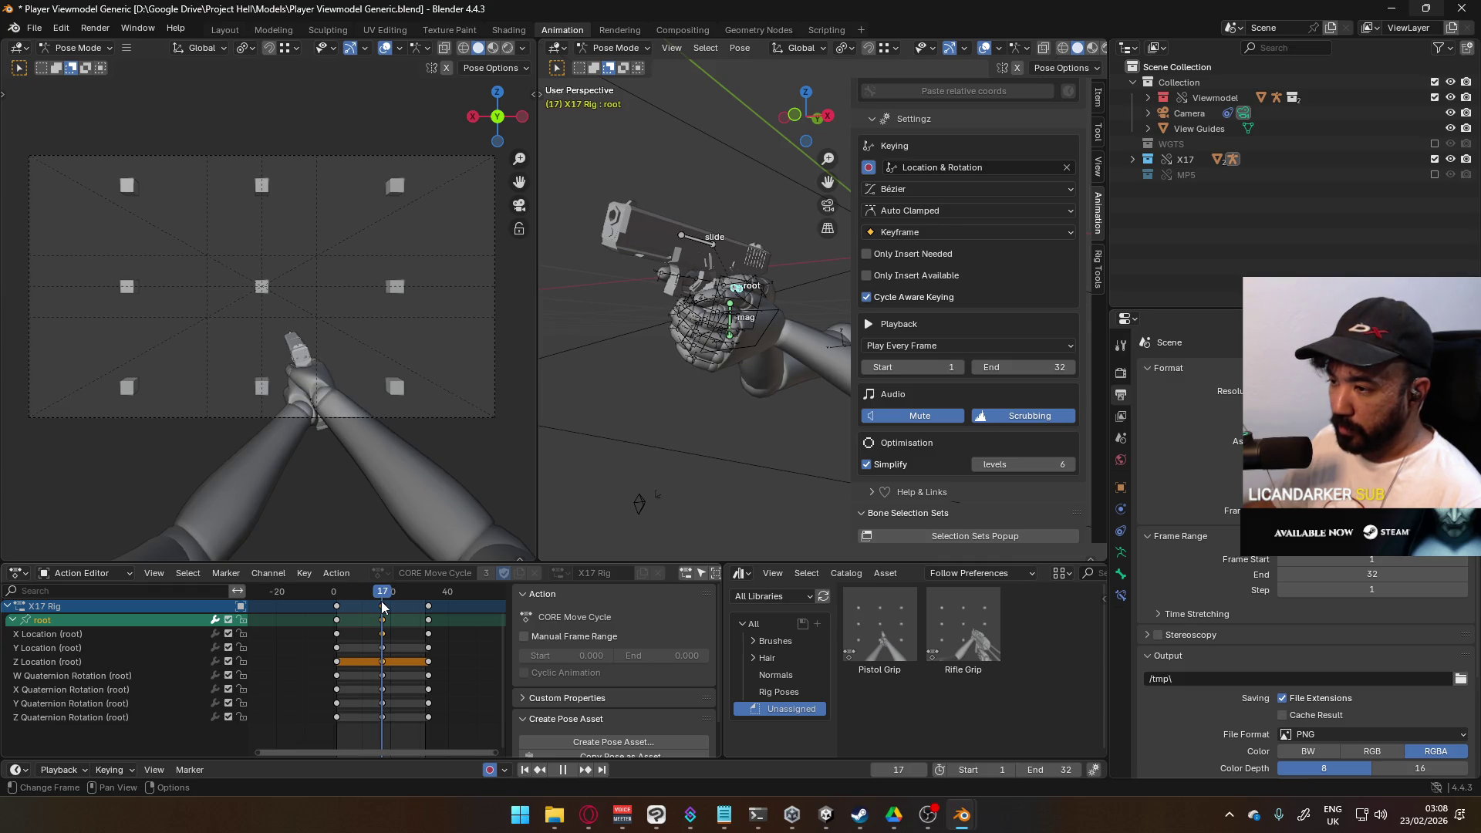
Step: Stop playback and key the root bone's height along global Z at frame 9
click(382, 607)
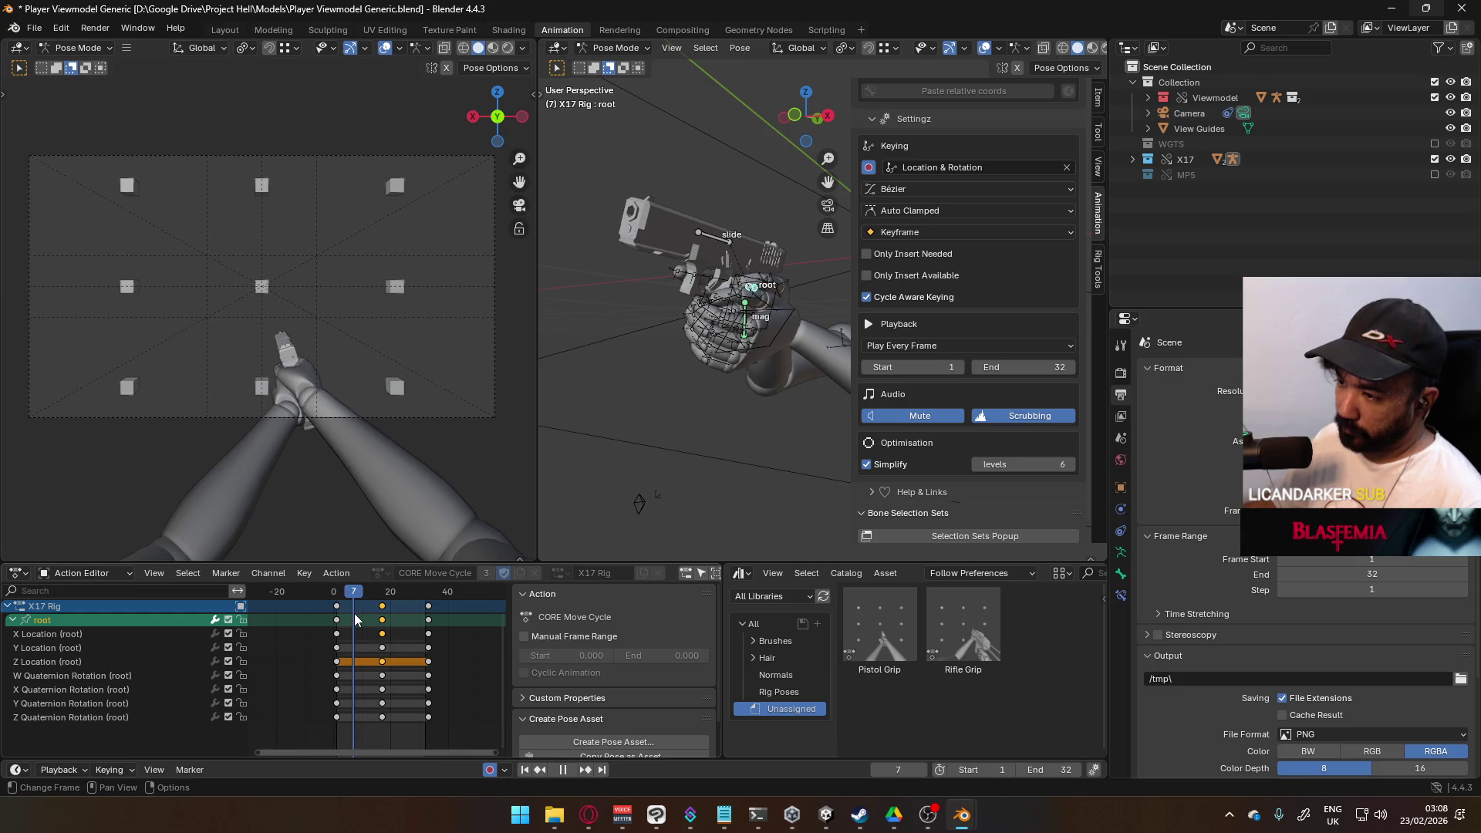
key(space)
key(g)
key(z)
click(779, 407)
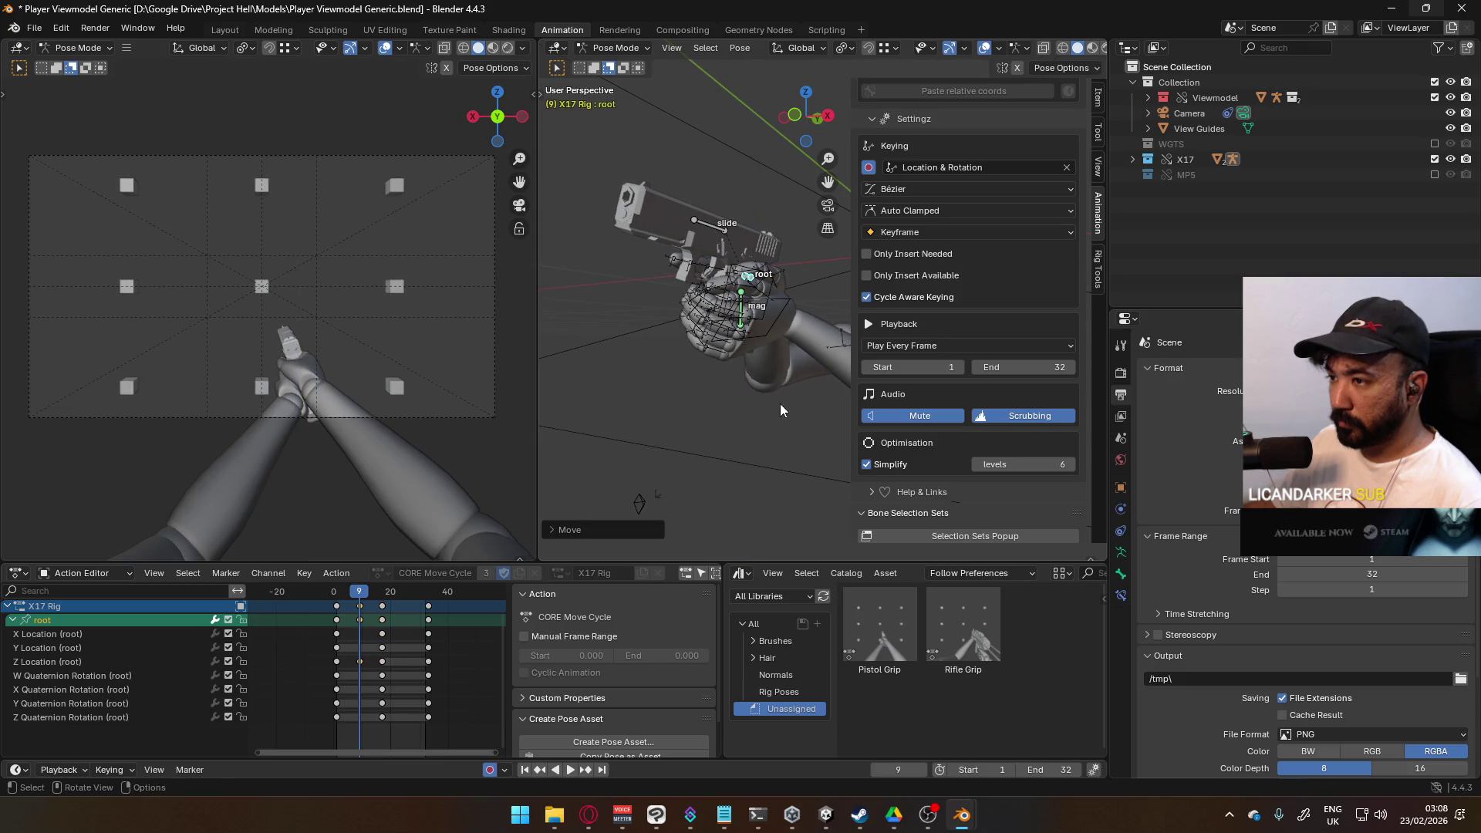
Step: Raise the root bone at frame 25, then replay the Move Cycle from frame 0
key(space)
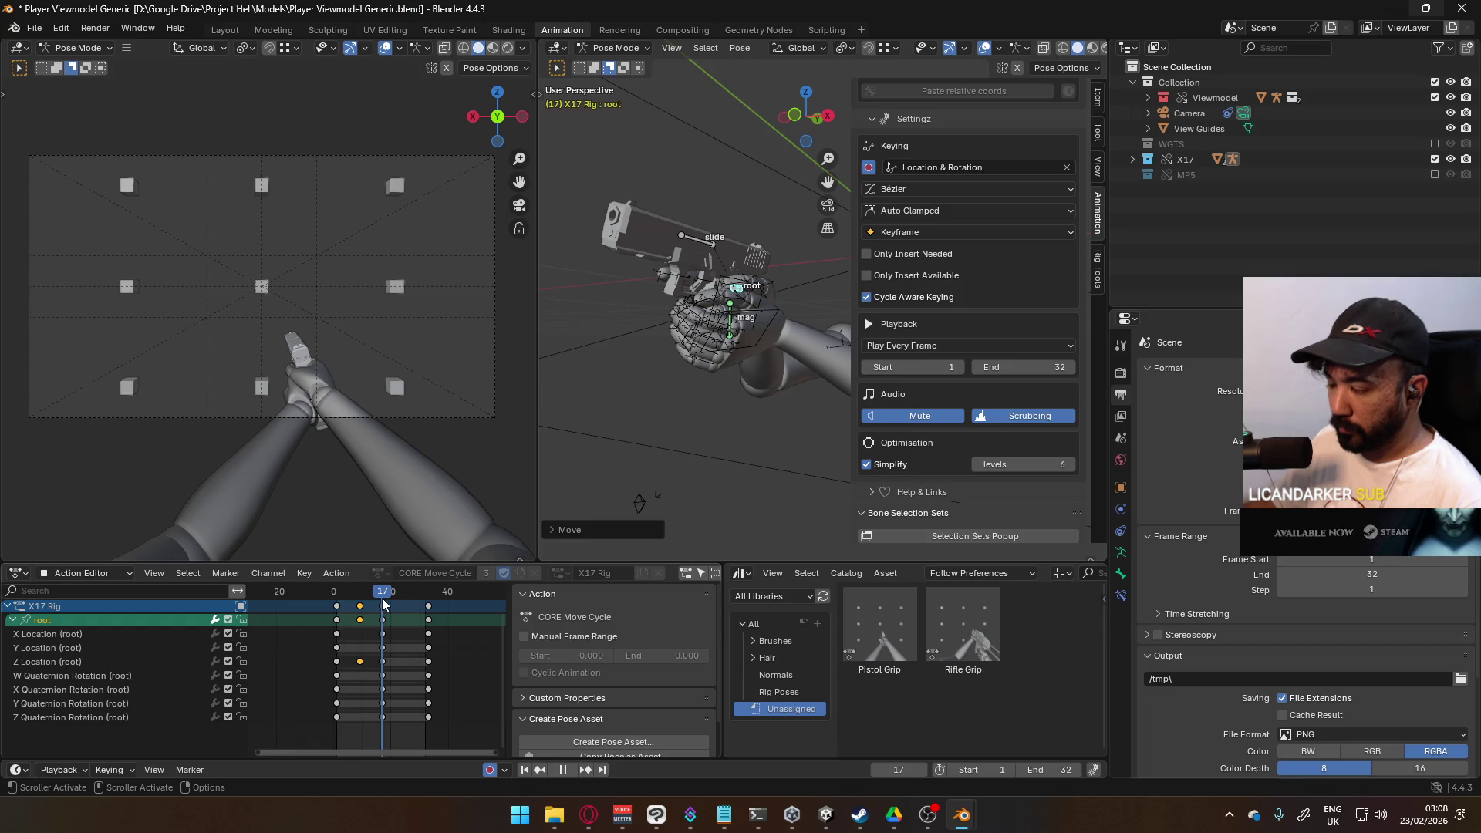
key(space)
key(g)
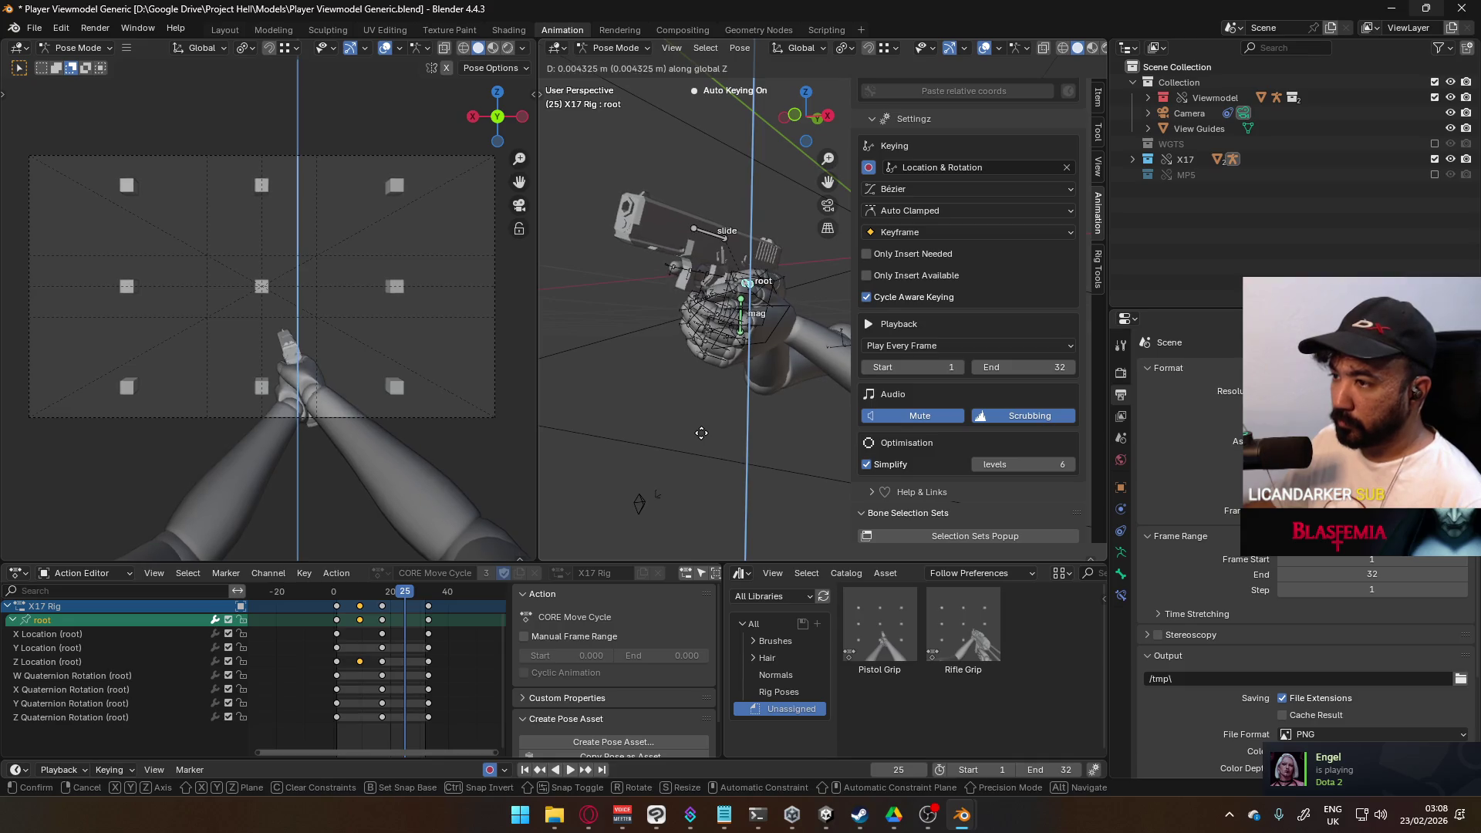
click(736, 450)
drag(402, 590, 335, 596)
key(space)
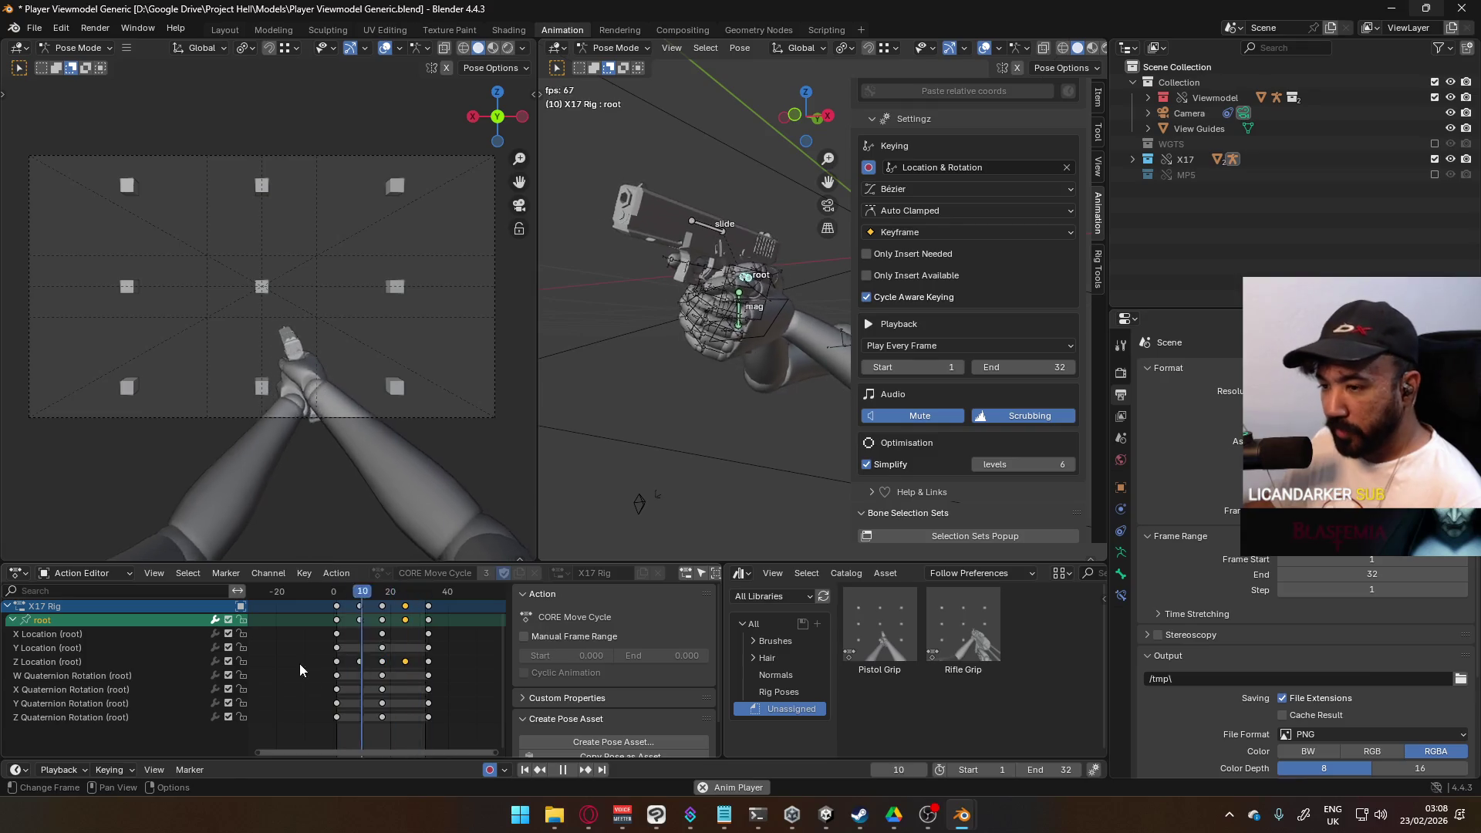
click(81, 676)
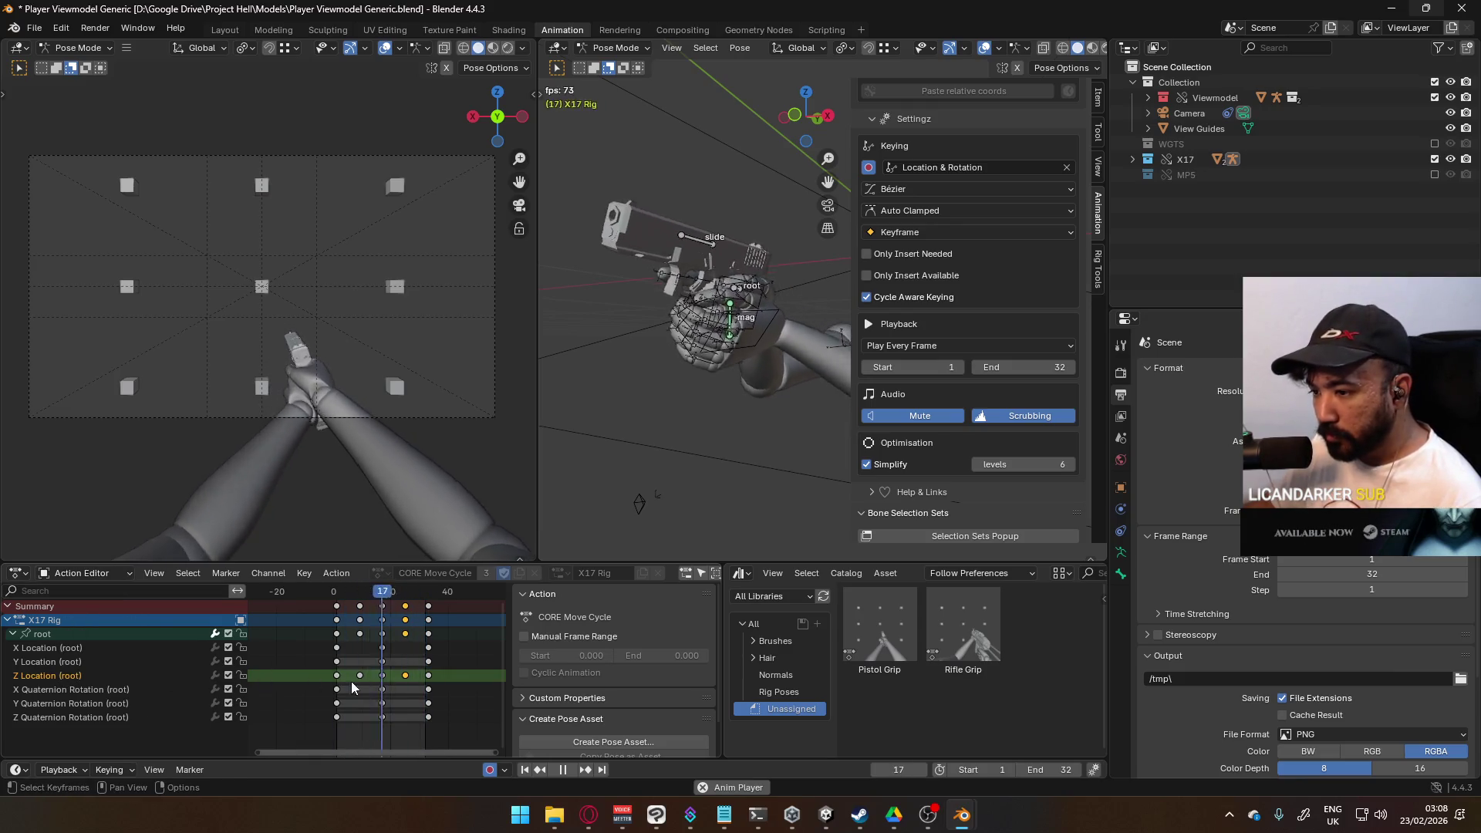
Step: Browse the CORE Move Cycle channels in the Graph Editor and stop playback at frame 20
click(87, 576)
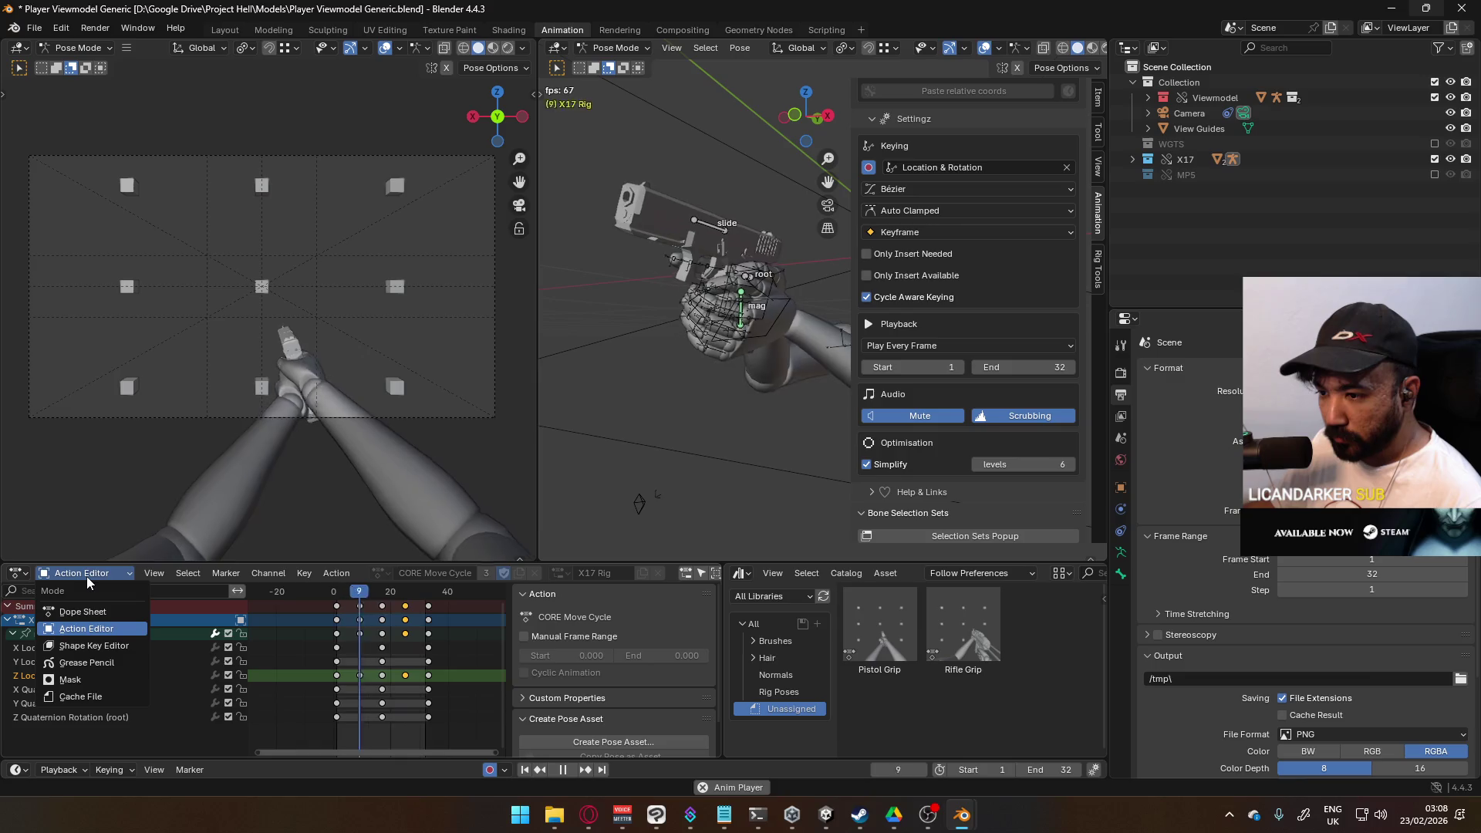
click(15, 574)
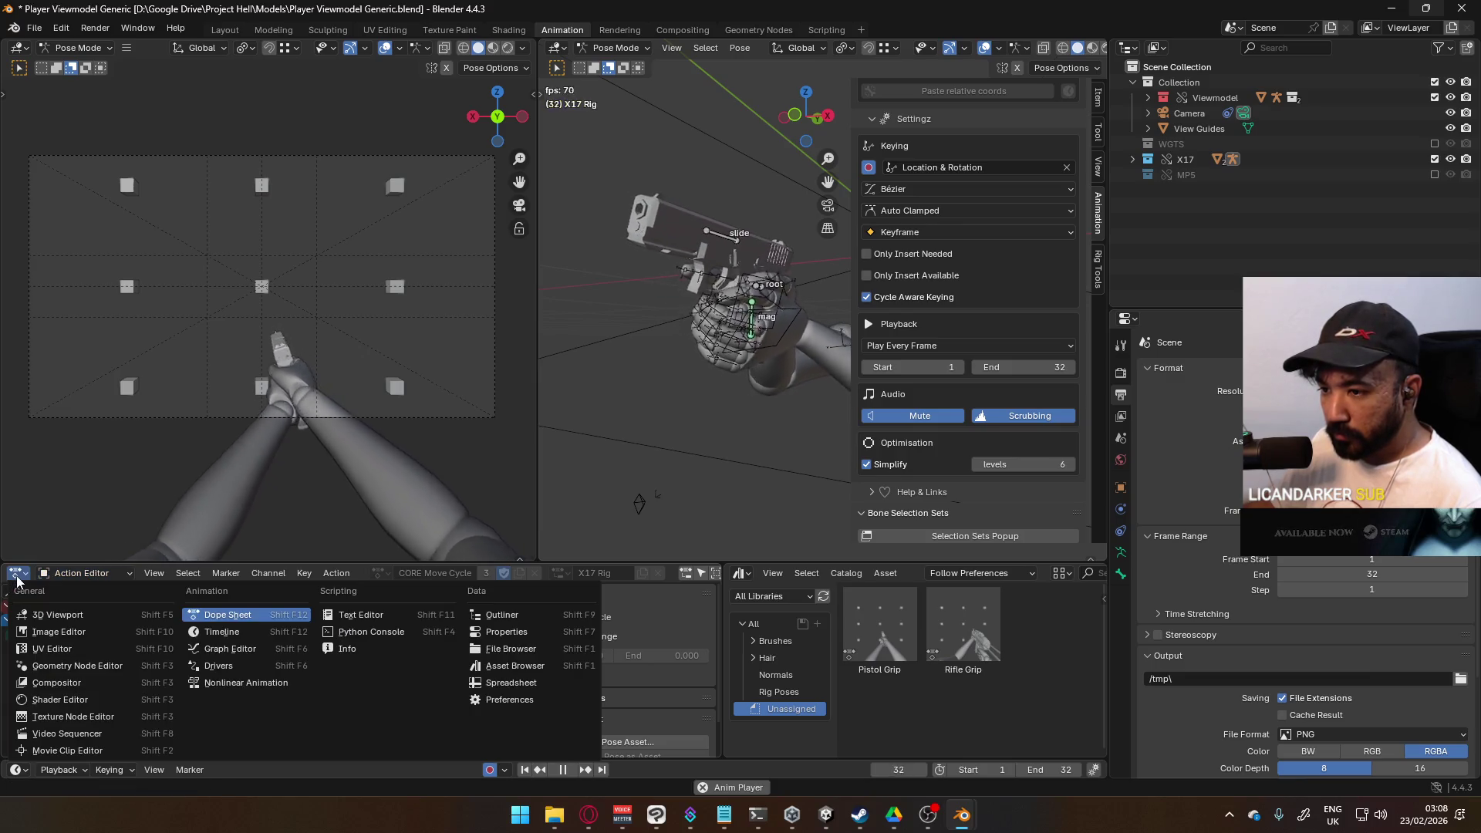
click(284, 650)
click(12, 622)
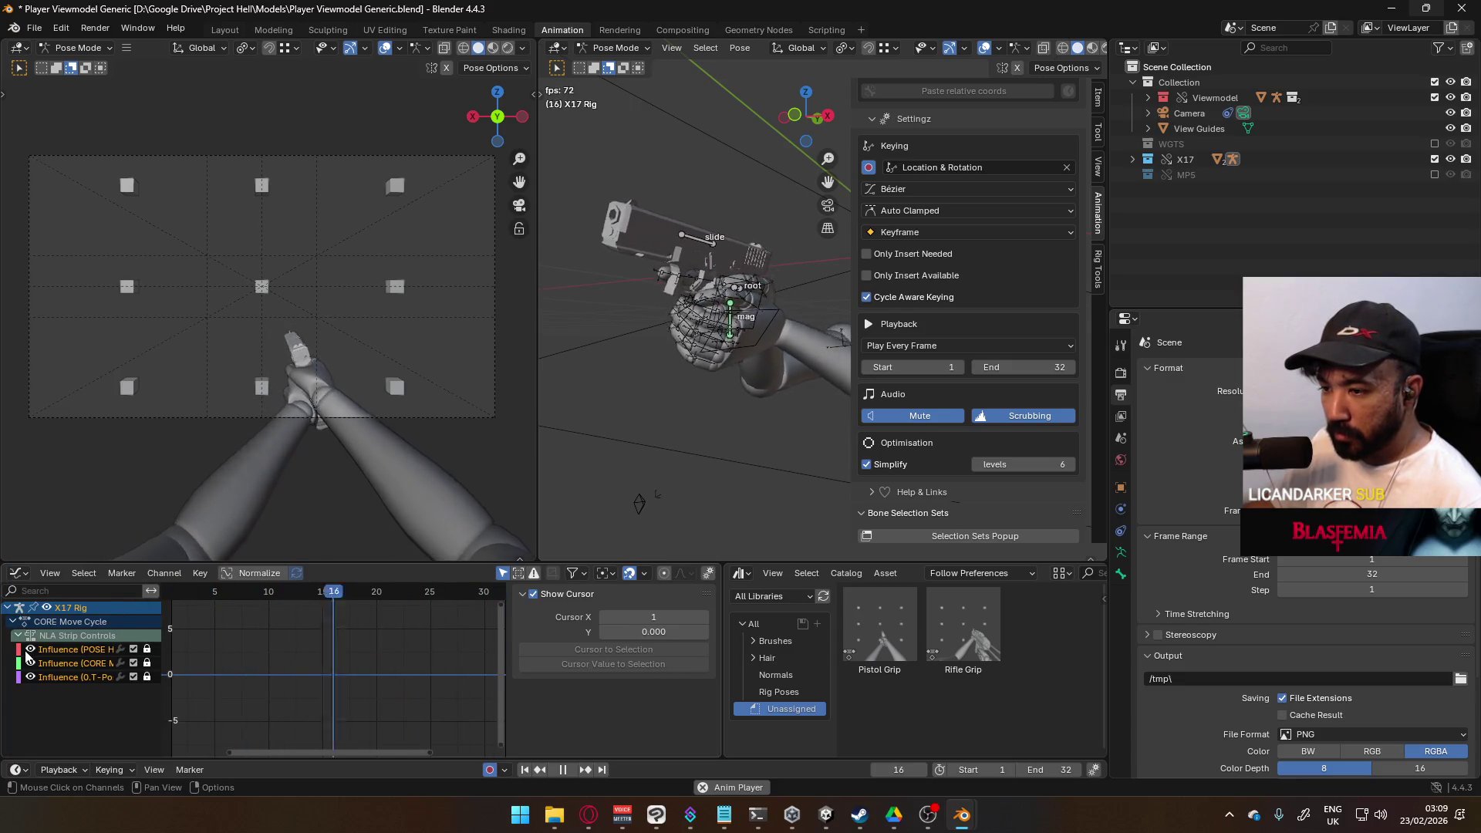
click(19, 634)
click(18, 634)
click(13, 623)
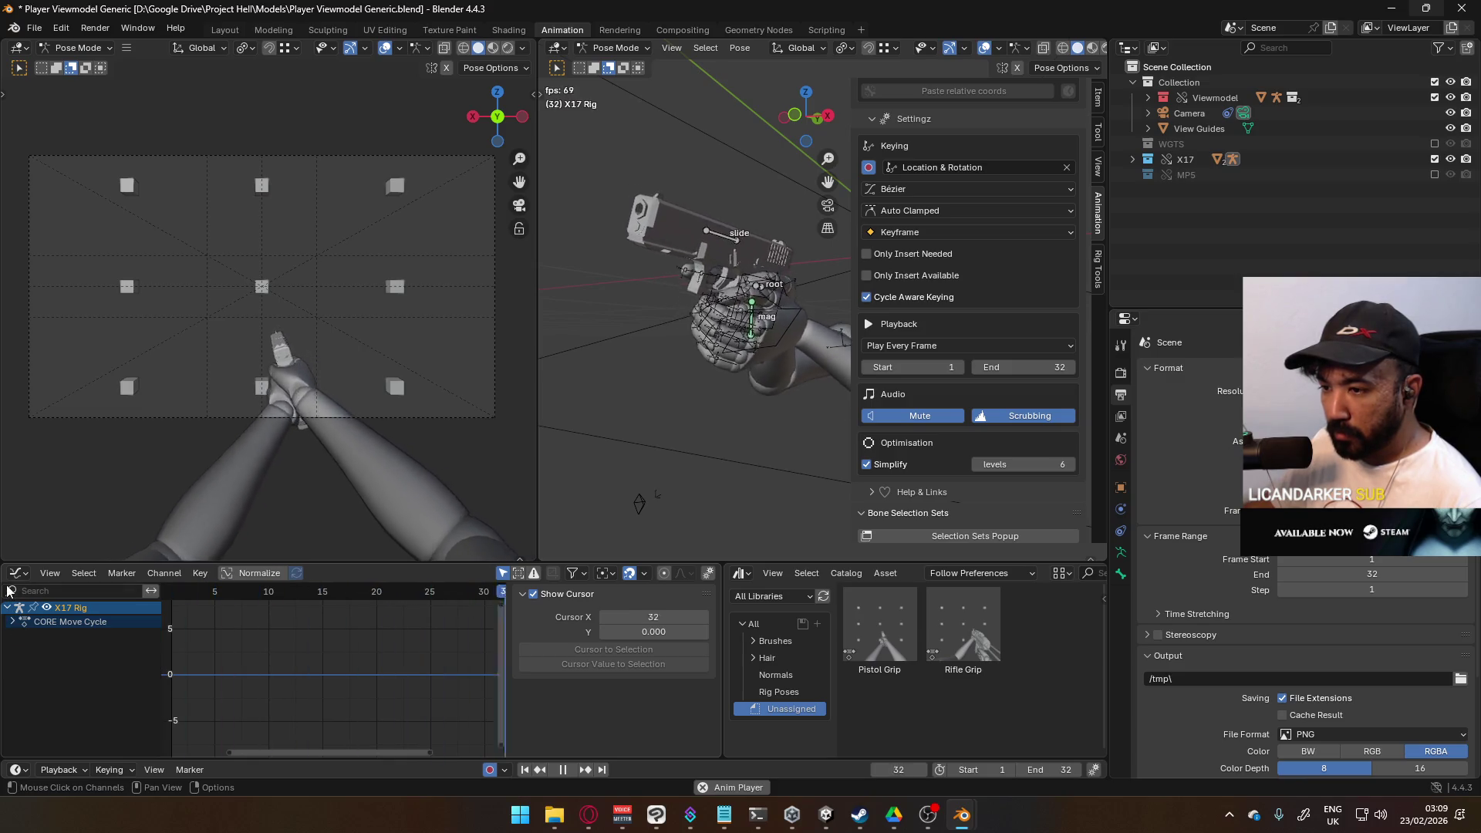
click(17, 573)
click(17, 573)
key(Escape)
key(space)
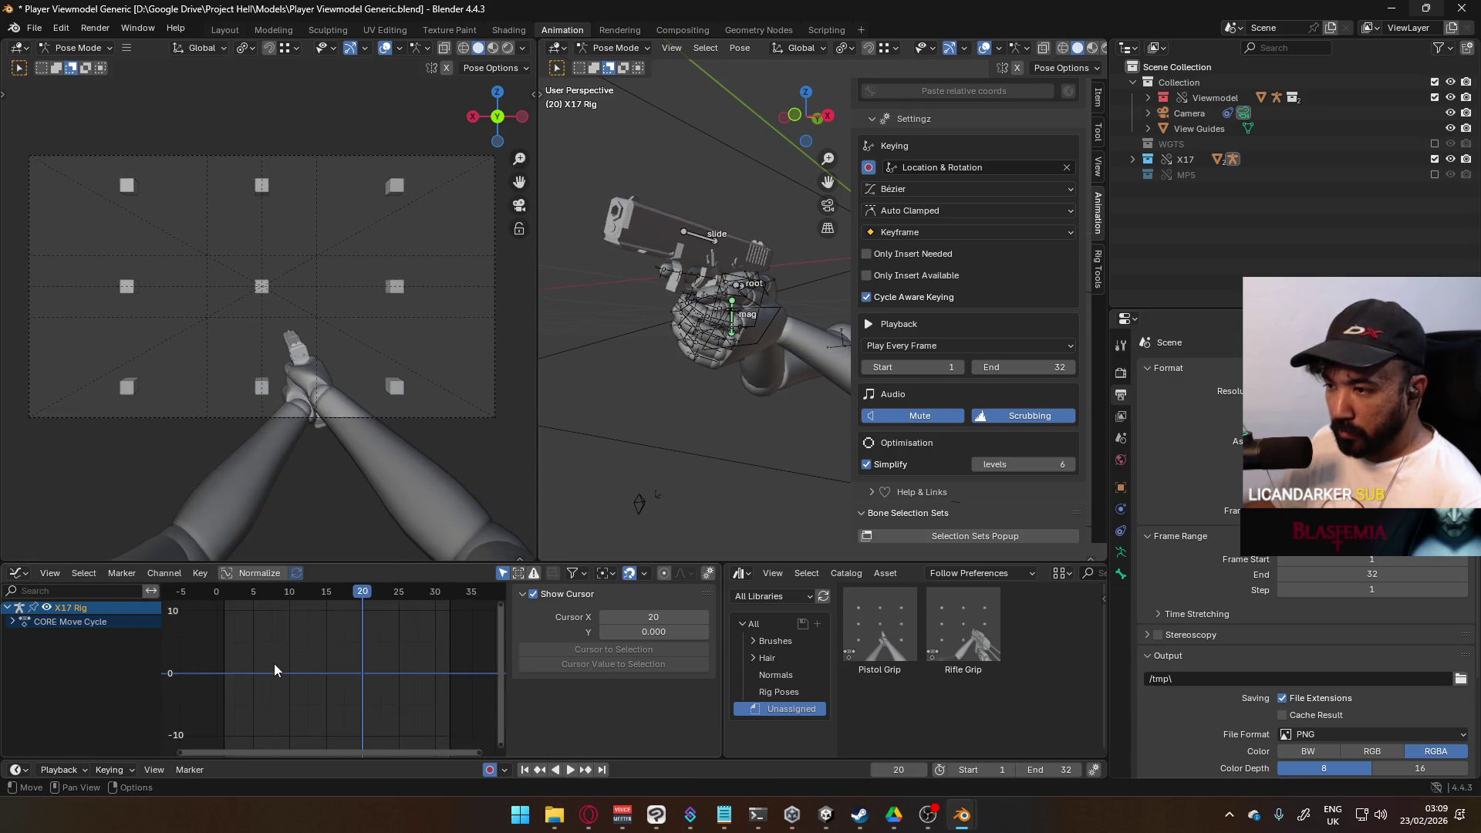
Step: Switch to the Action Editor to list the root bone keys and check its header settings
click(17, 572)
click(227, 614)
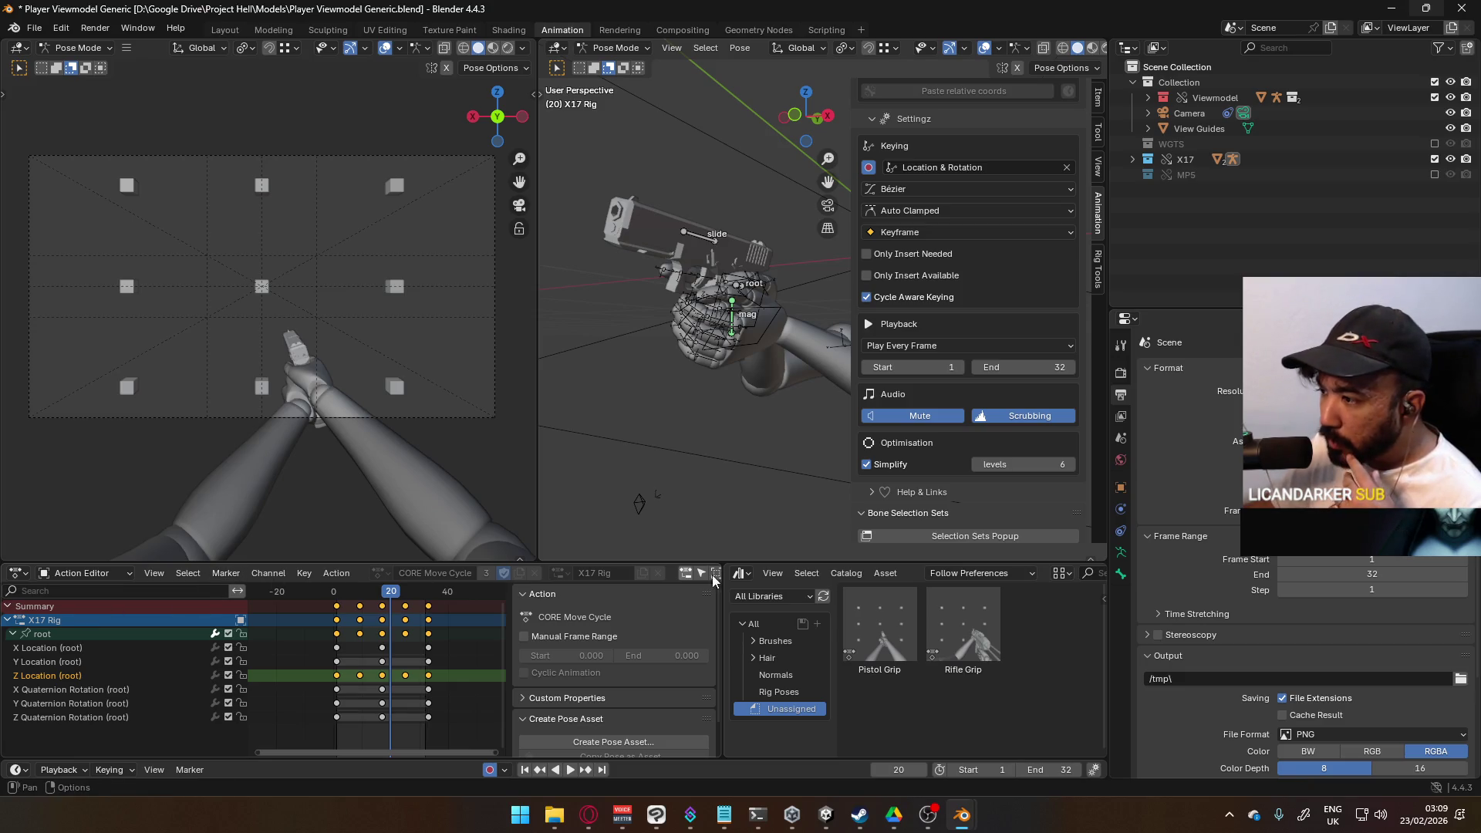
scroll(709, 575, down, 4)
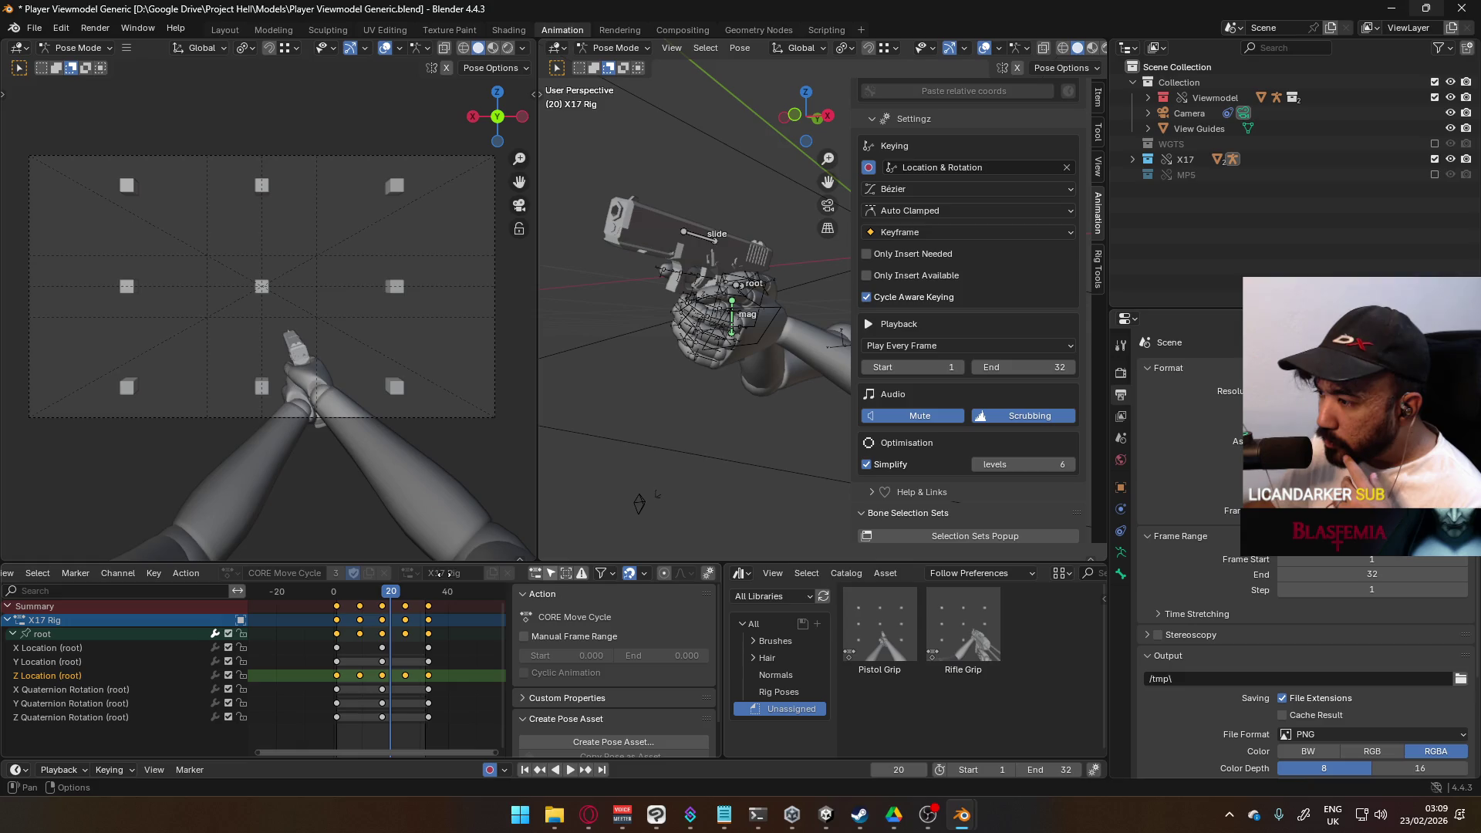
click(705, 576)
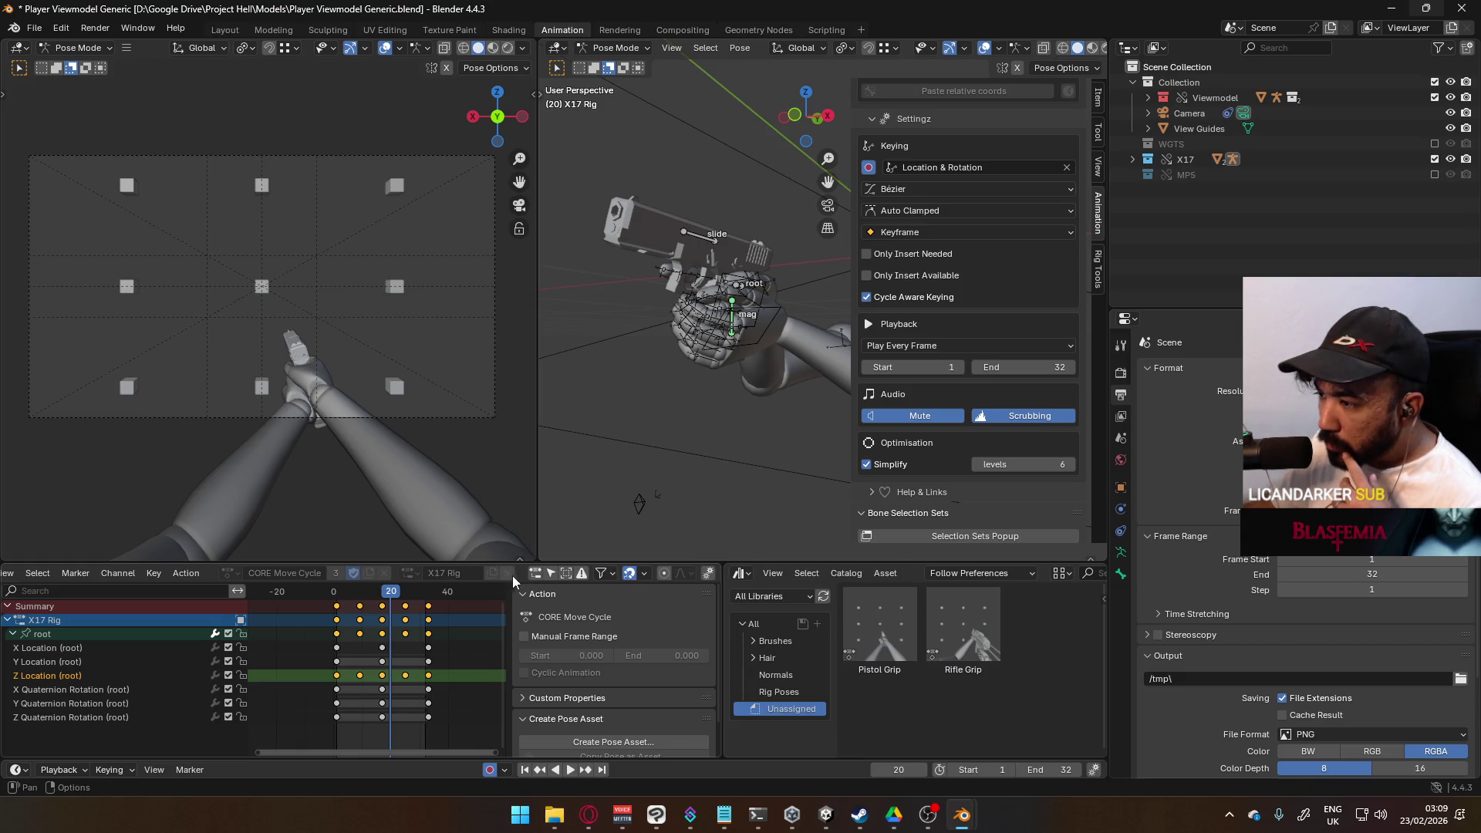
scroll(472, 579, up, 4)
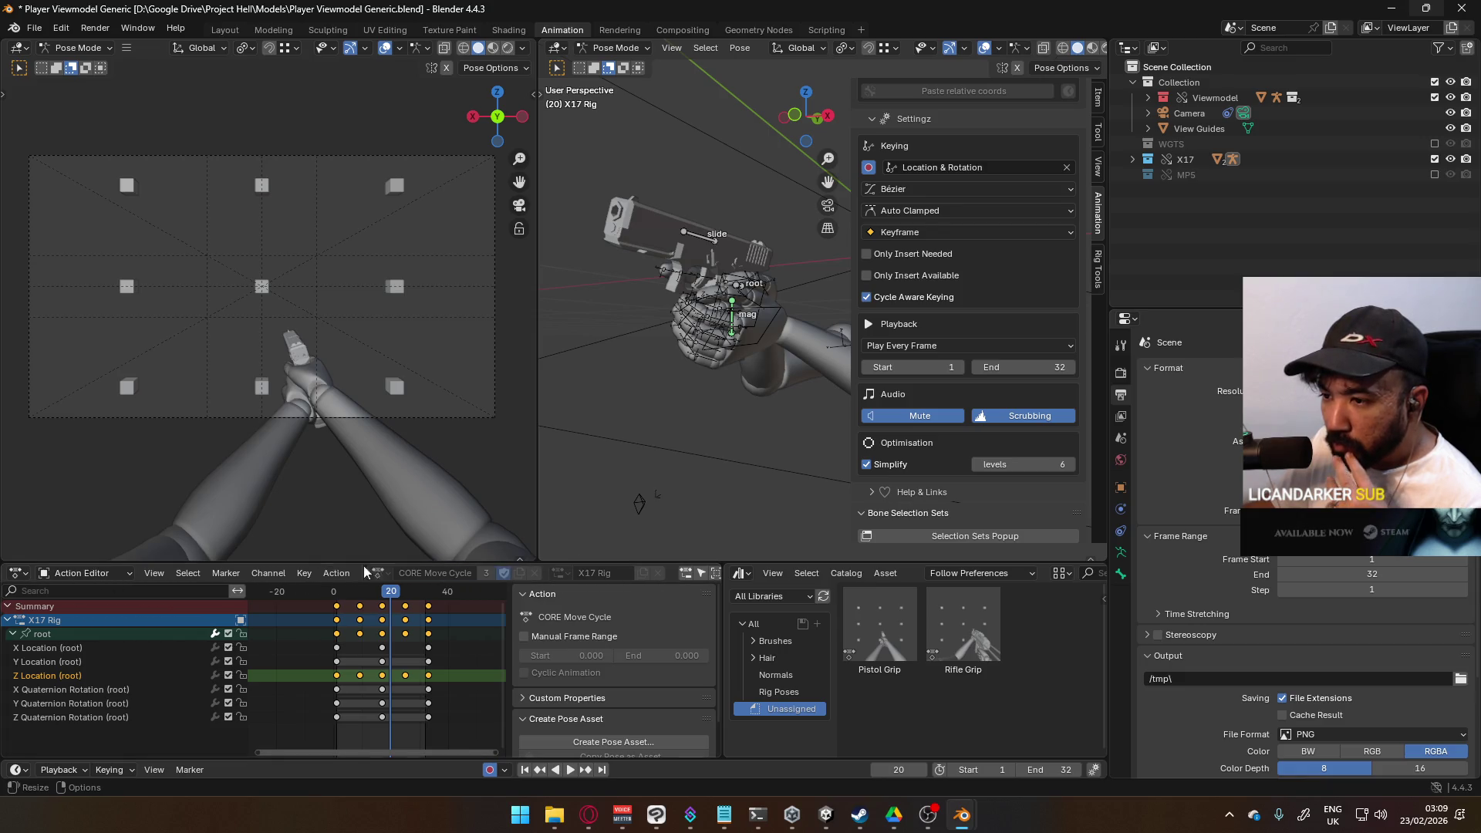
click(109, 574)
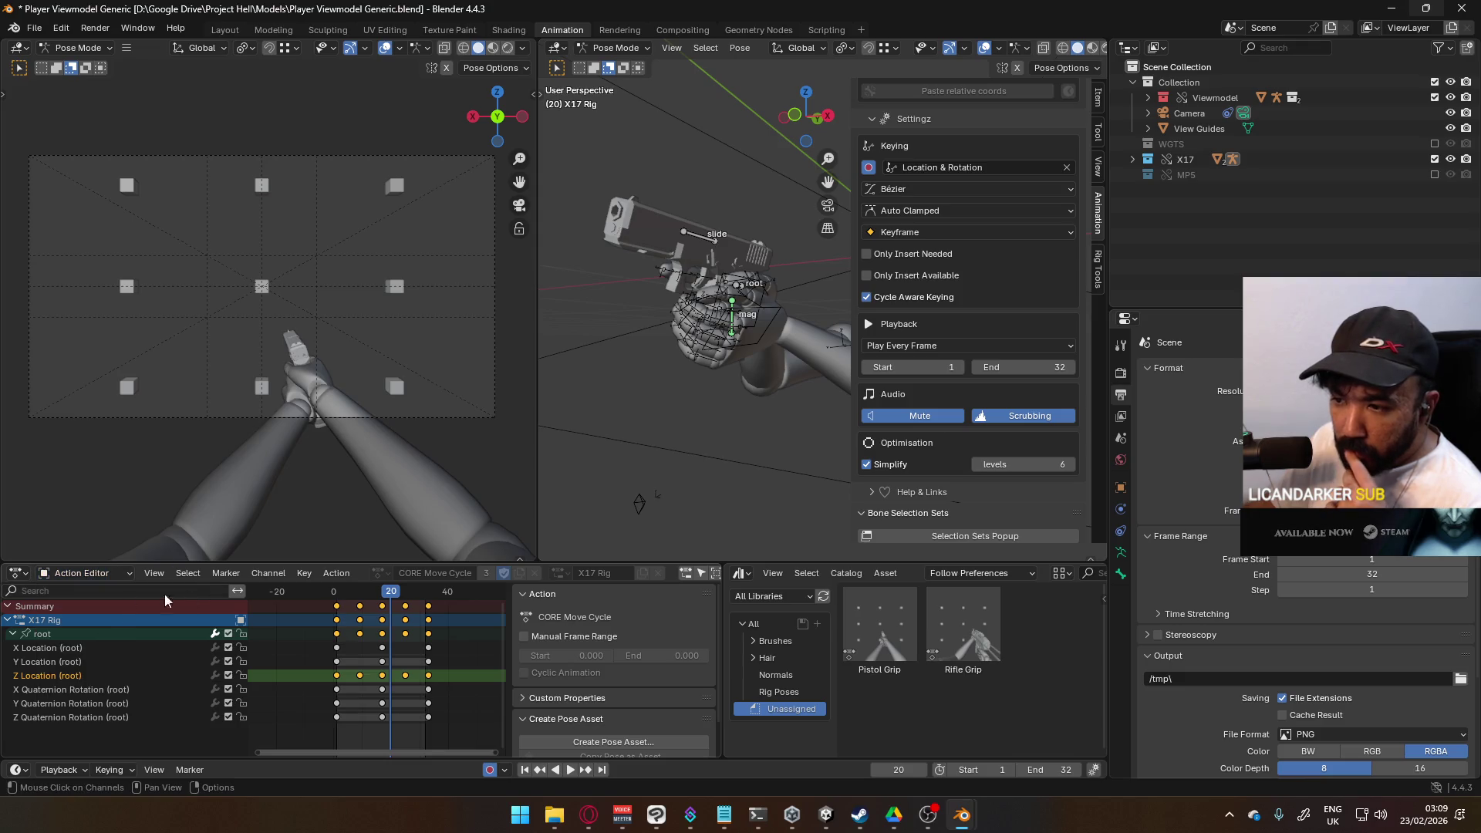
click(17, 574)
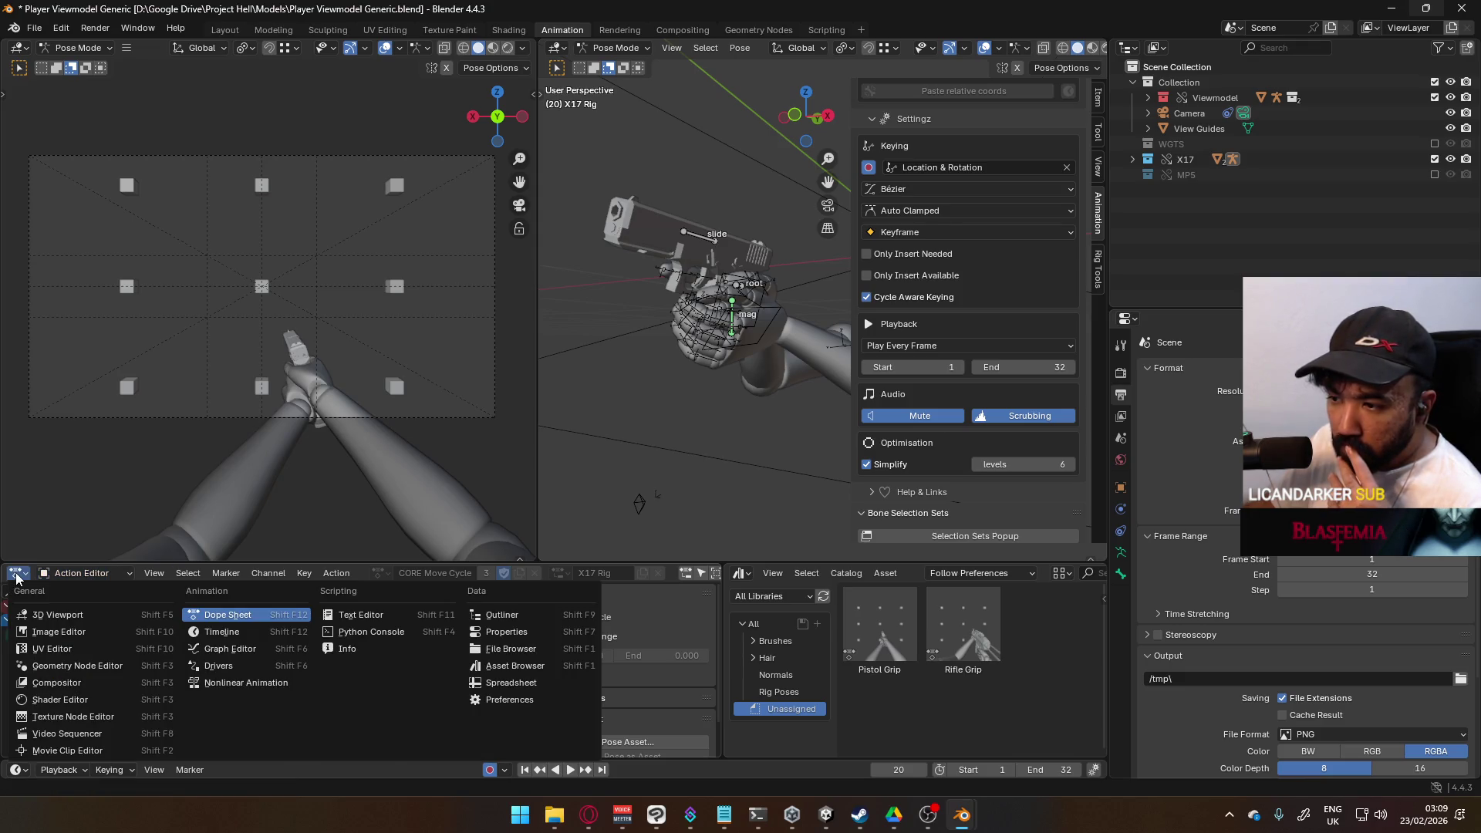
Step: Return to the Graph Editor, select the root bone and frame all its channel keys
click(17, 575)
click(17, 574)
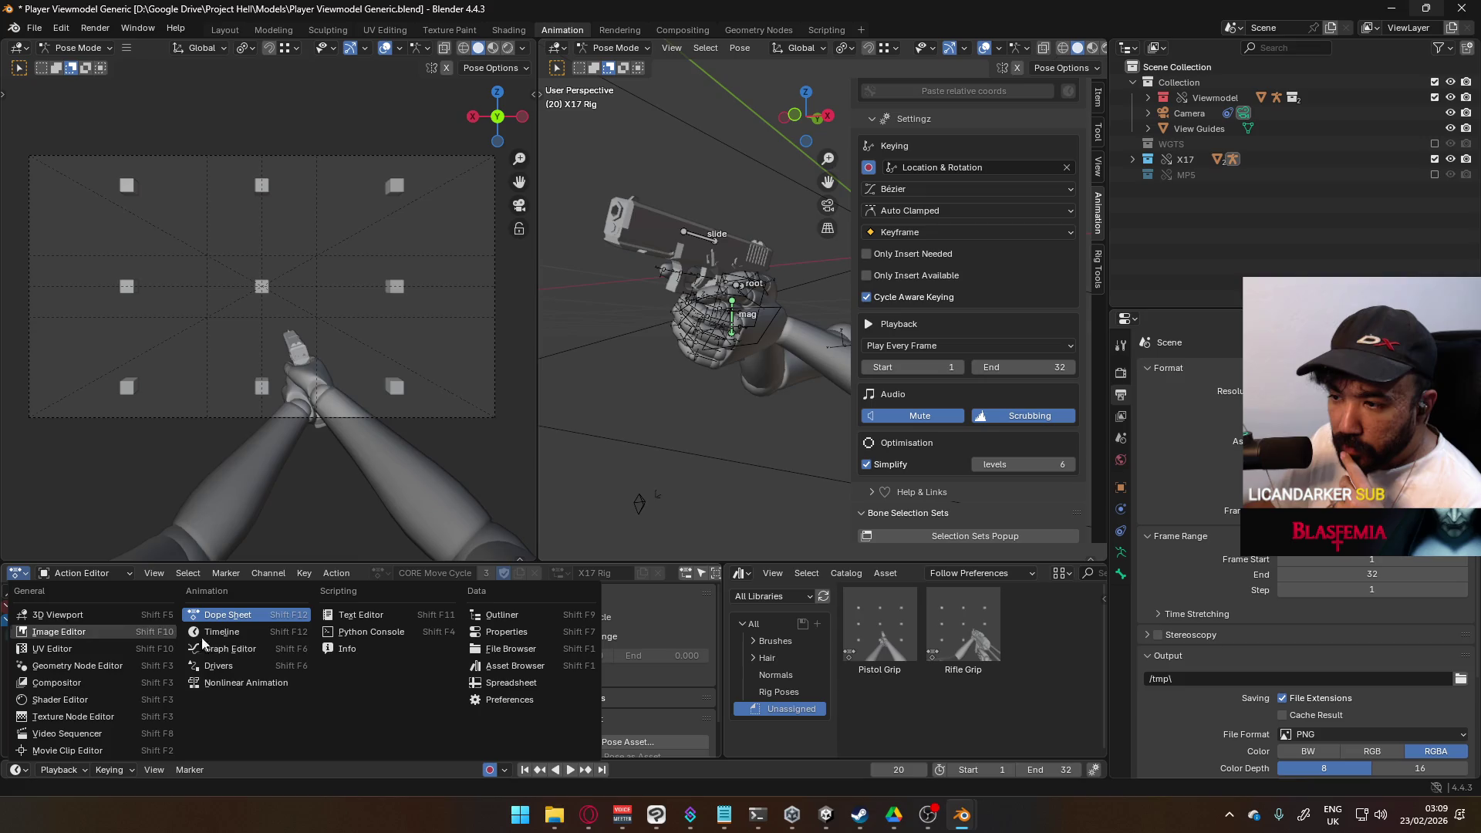
click(279, 651)
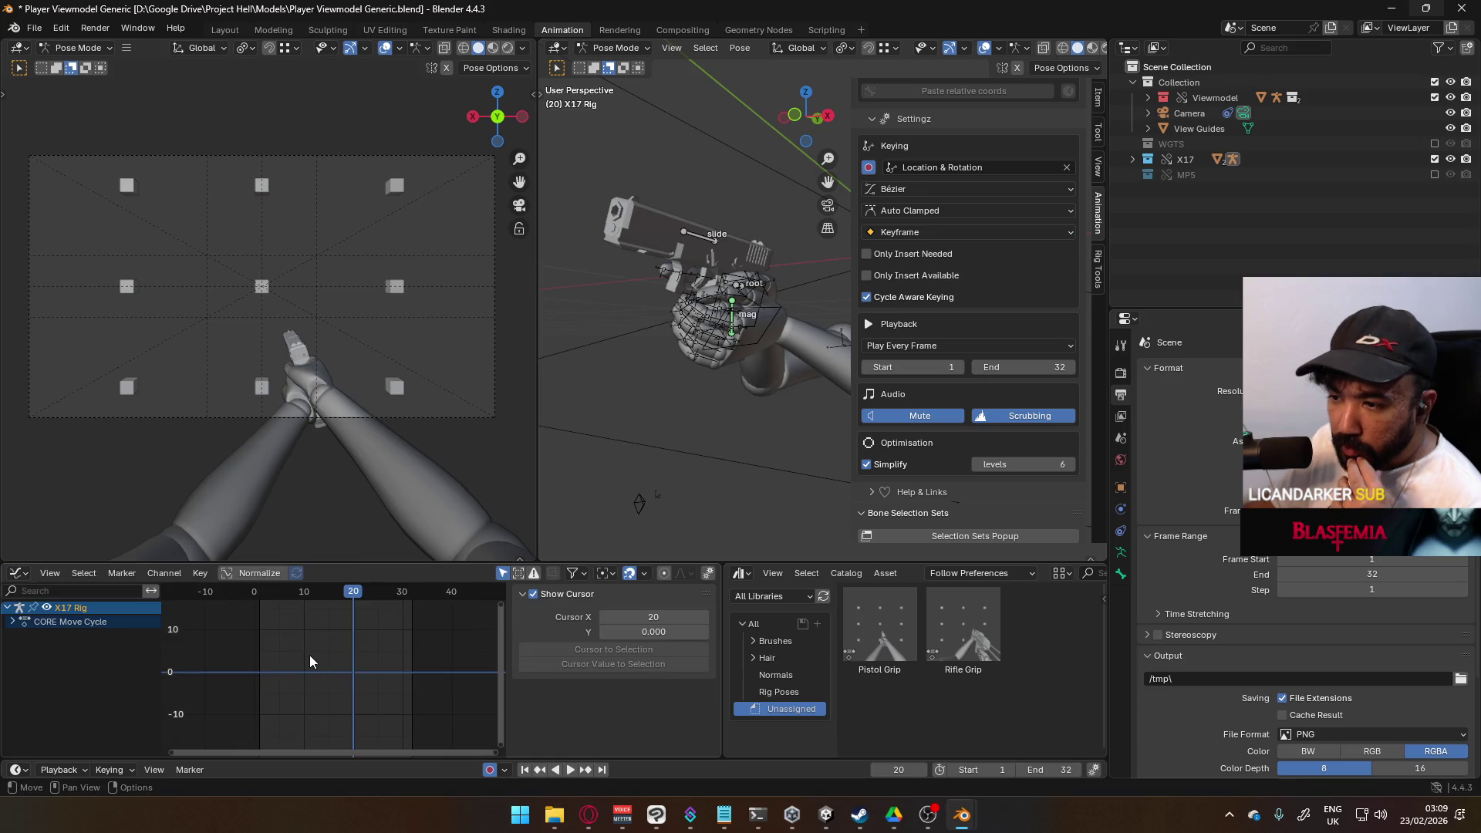
click(13, 622)
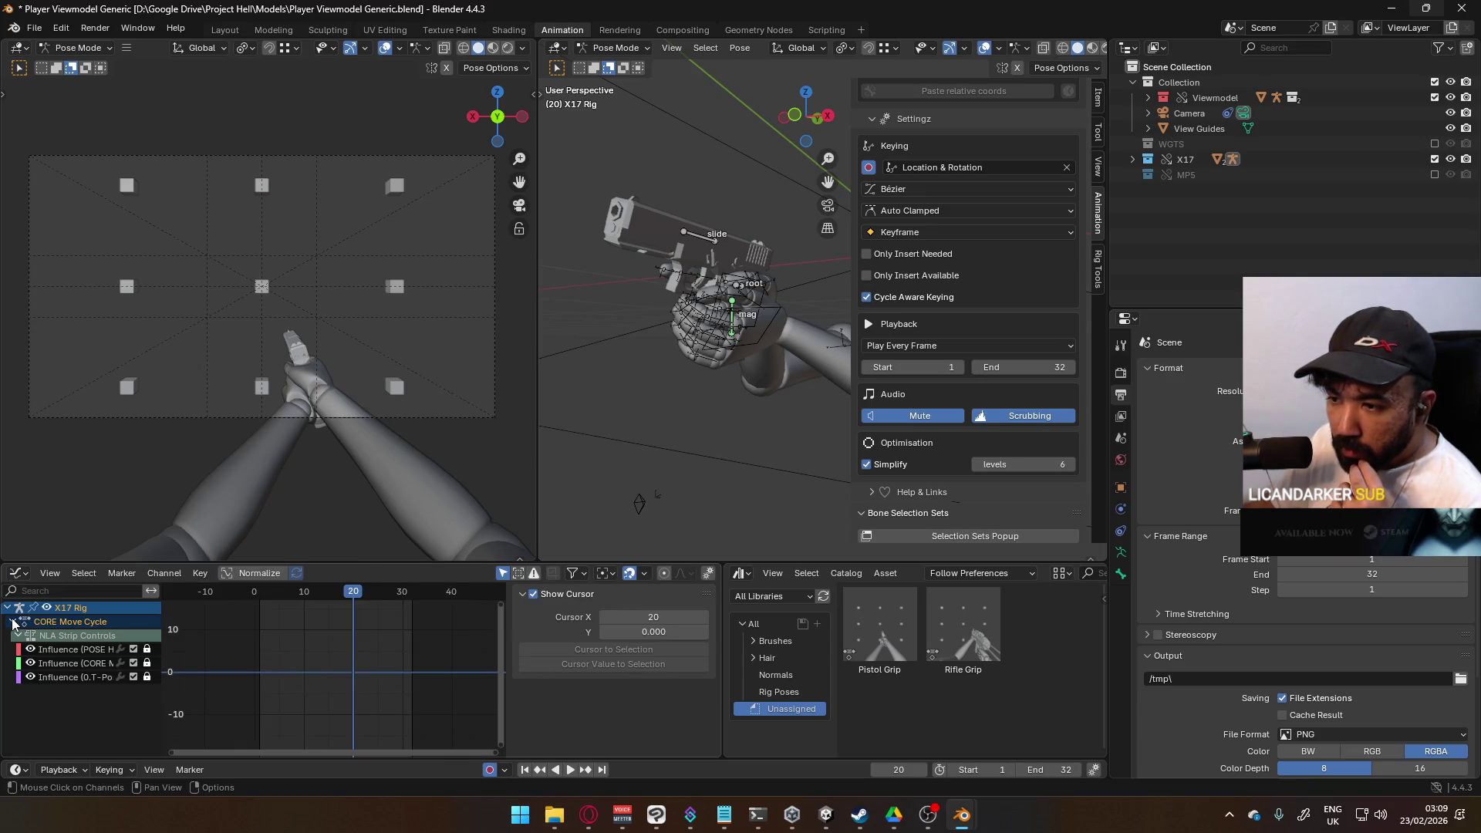
click(745, 290)
click(18, 691)
scroll(254, 701, up, 2)
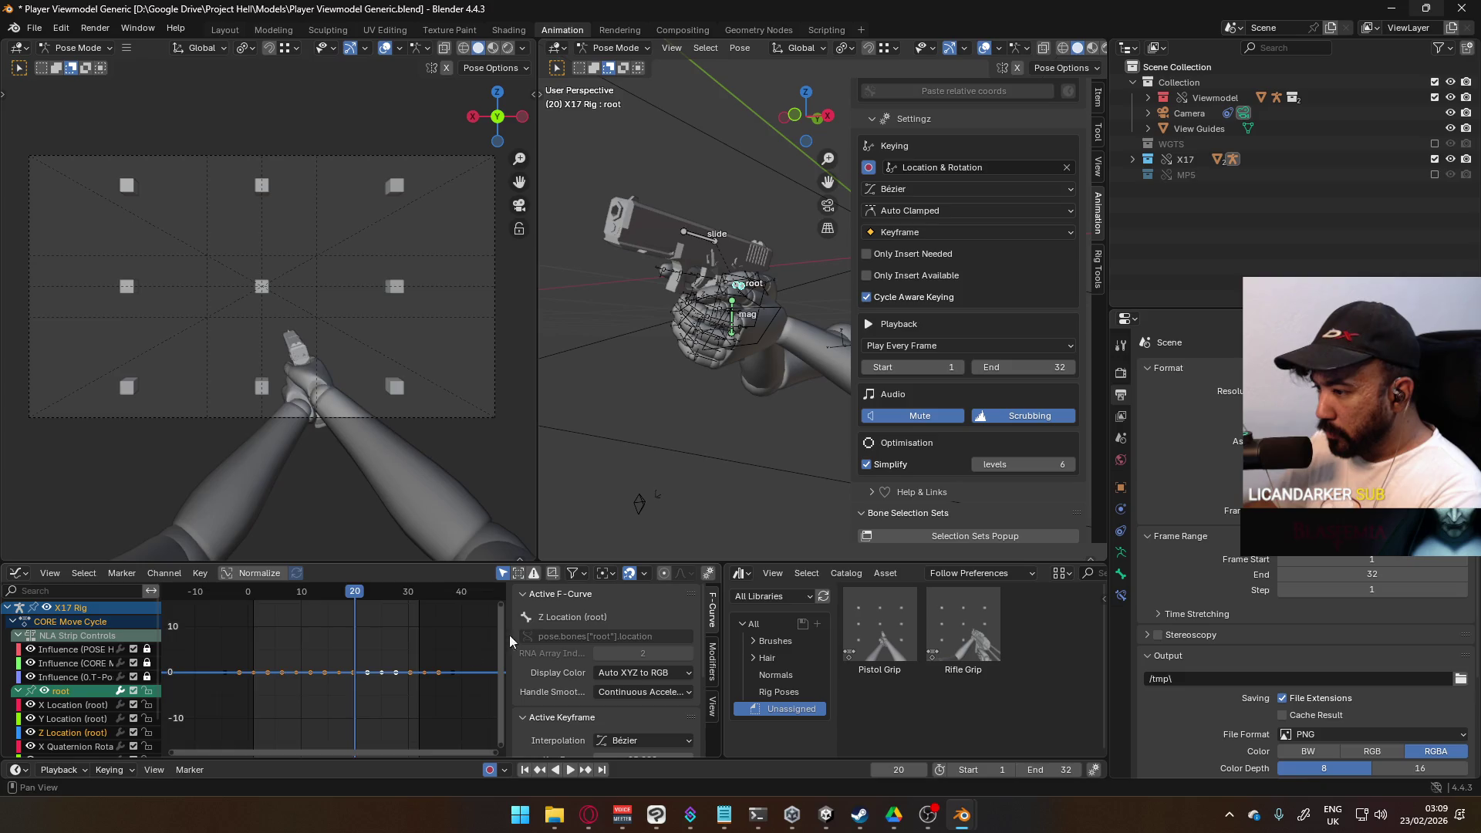
key(Home)
scroll(272, 695, down, 1)
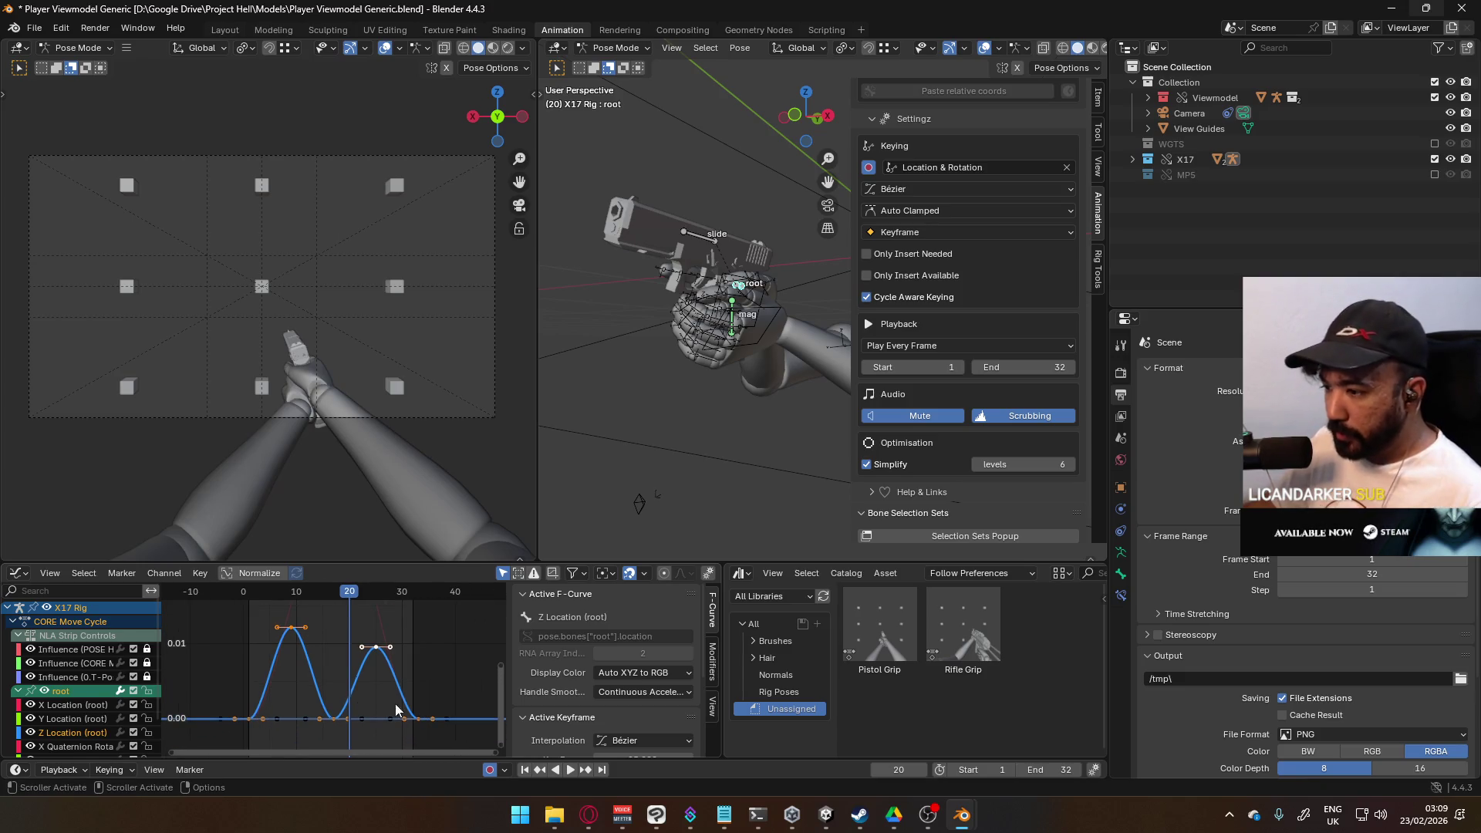
Step: Isolate the root's Z Location bob curve, hiding the X Location curve
click(306, 665)
scroll(322, 650, down, 2)
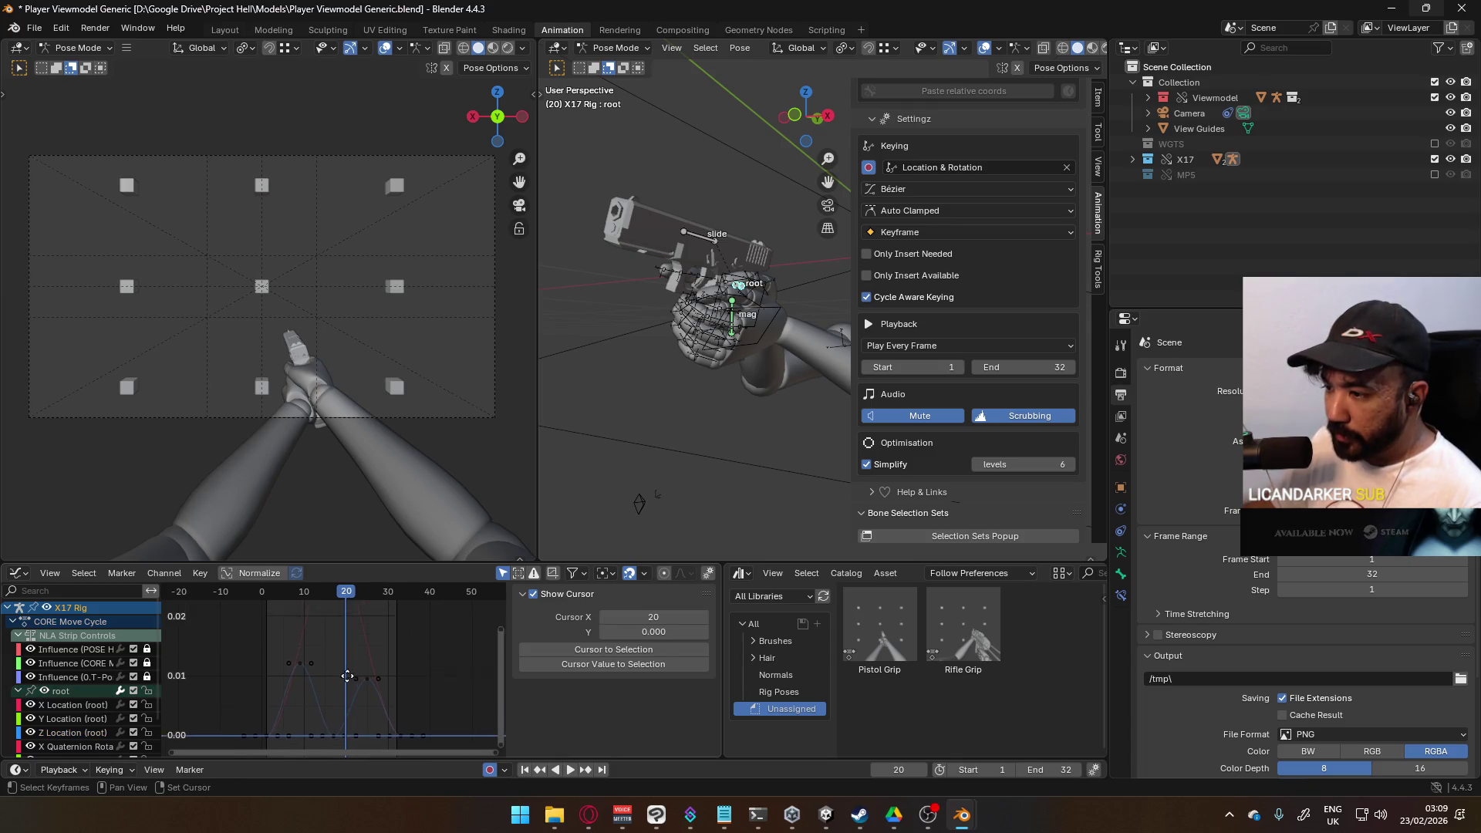
middle_drag(355, 645, 368, 615)
click(321, 612)
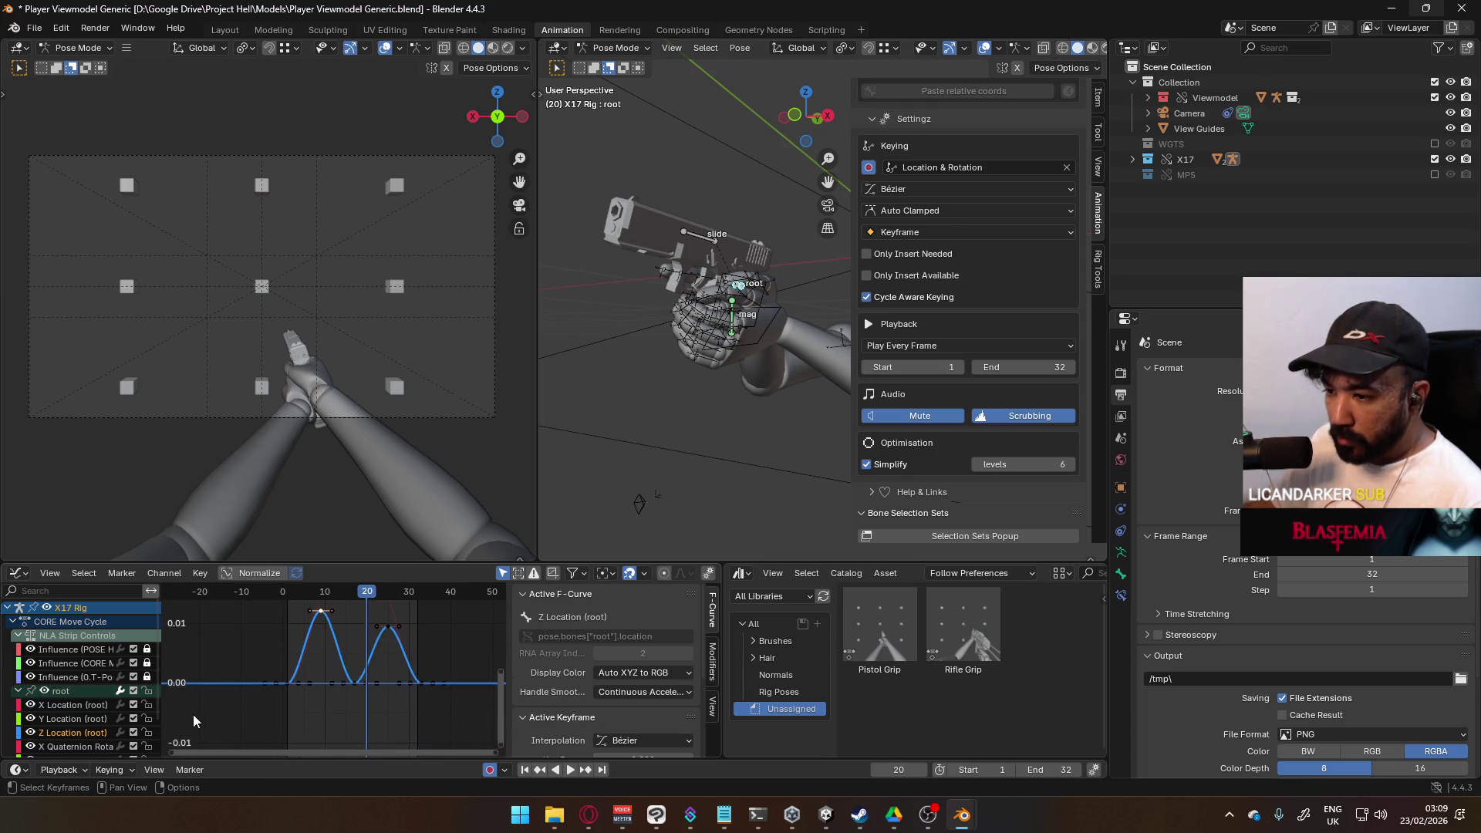
click(341, 648)
click(67, 733)
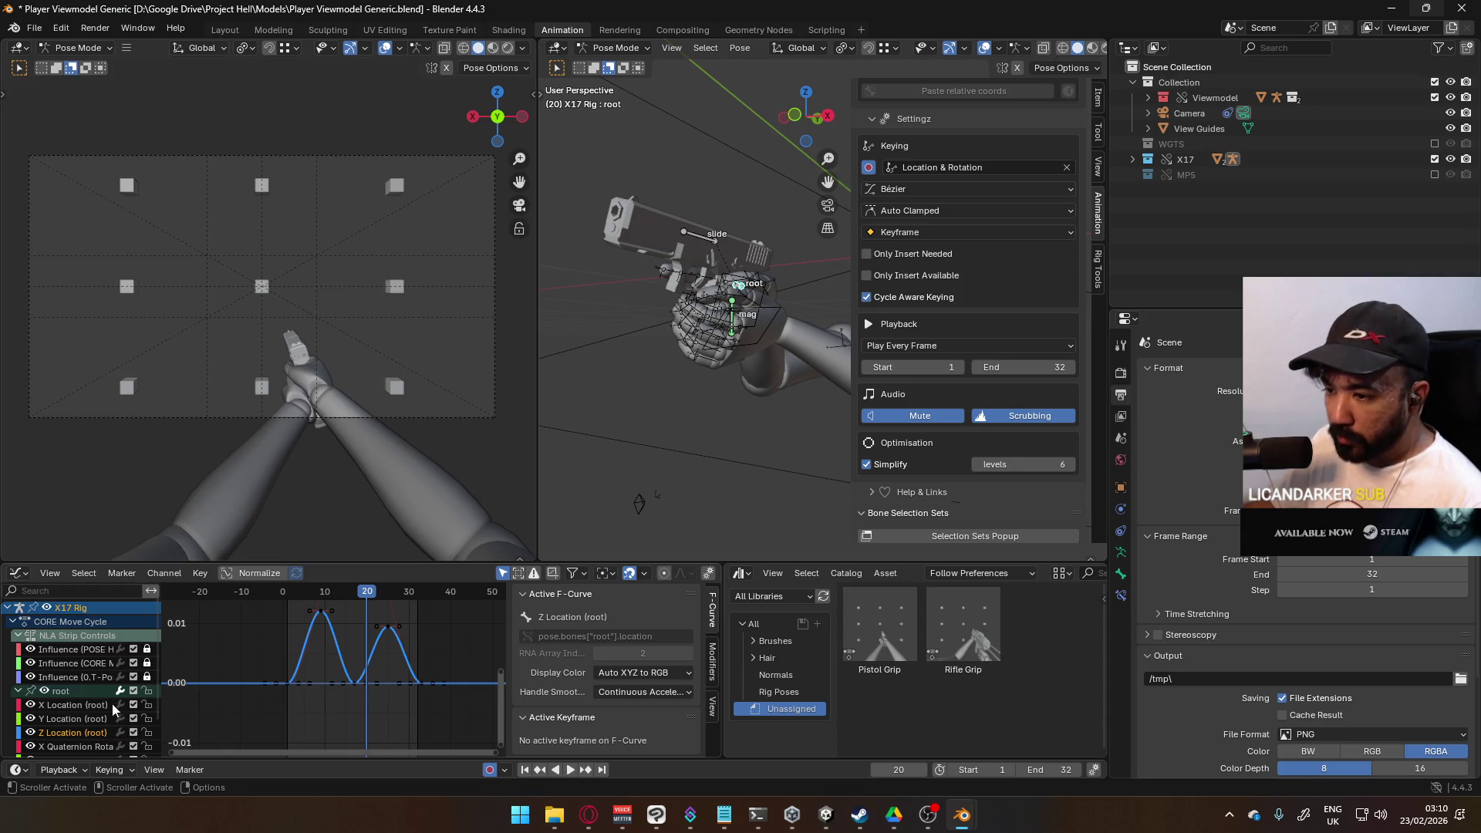
click(30, 704)
scroll(71, 717, down, 2)
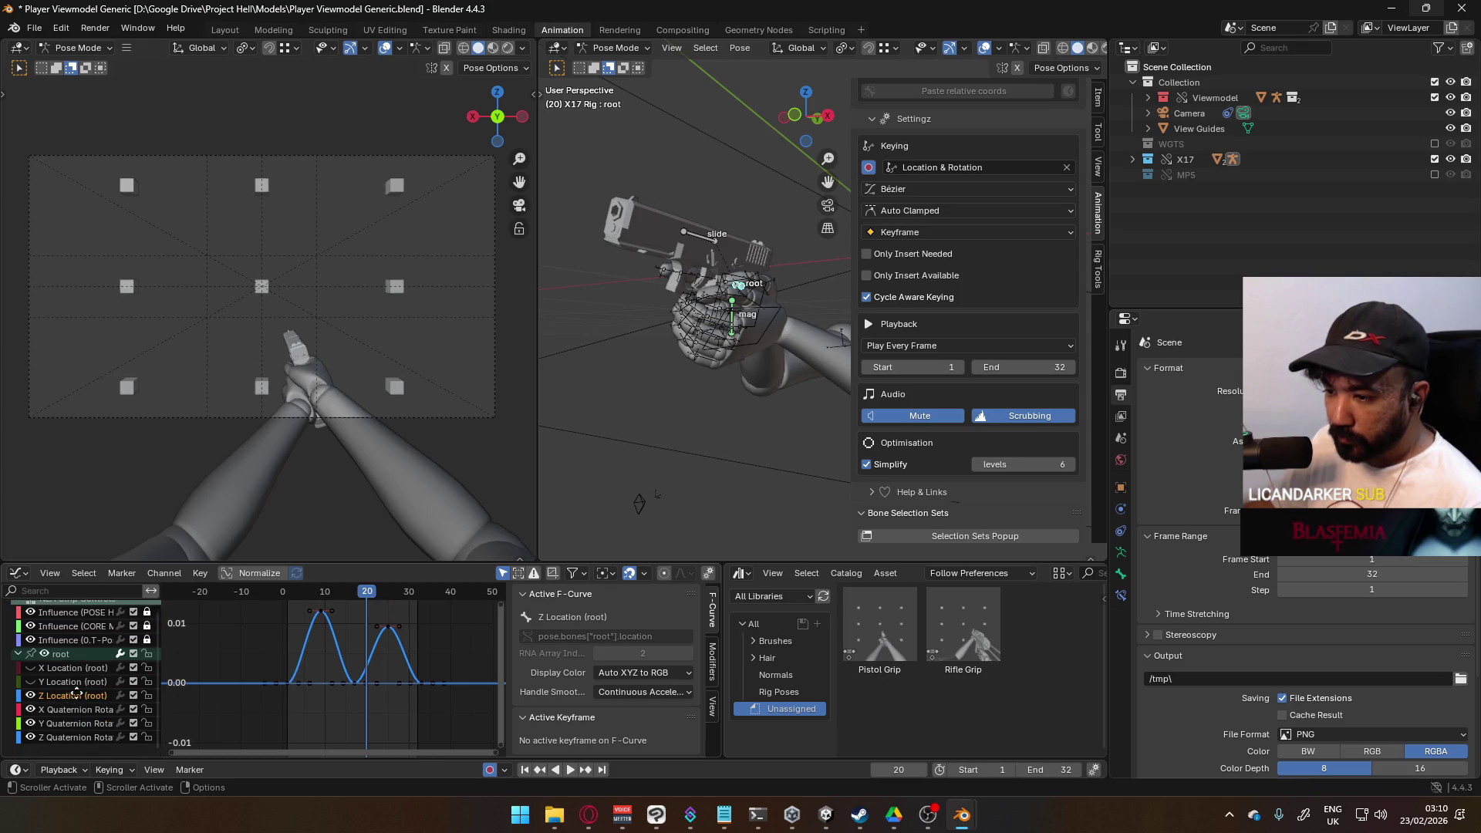
Step: Give all Z Location keyframes Automatic Easing, then switch to the web browser
key(a)
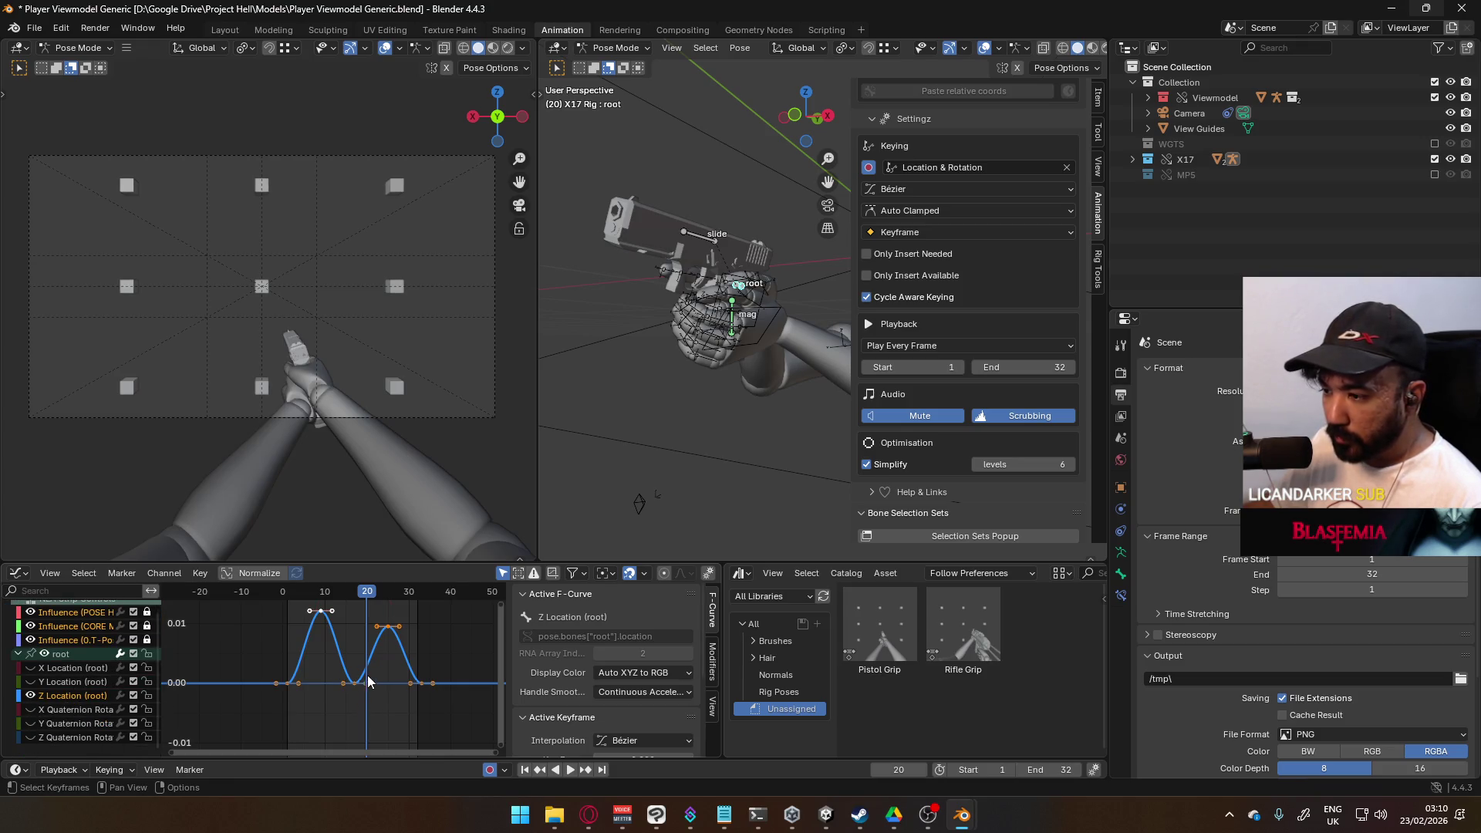
right_click(359, 678)
mouse_move(360, 678)
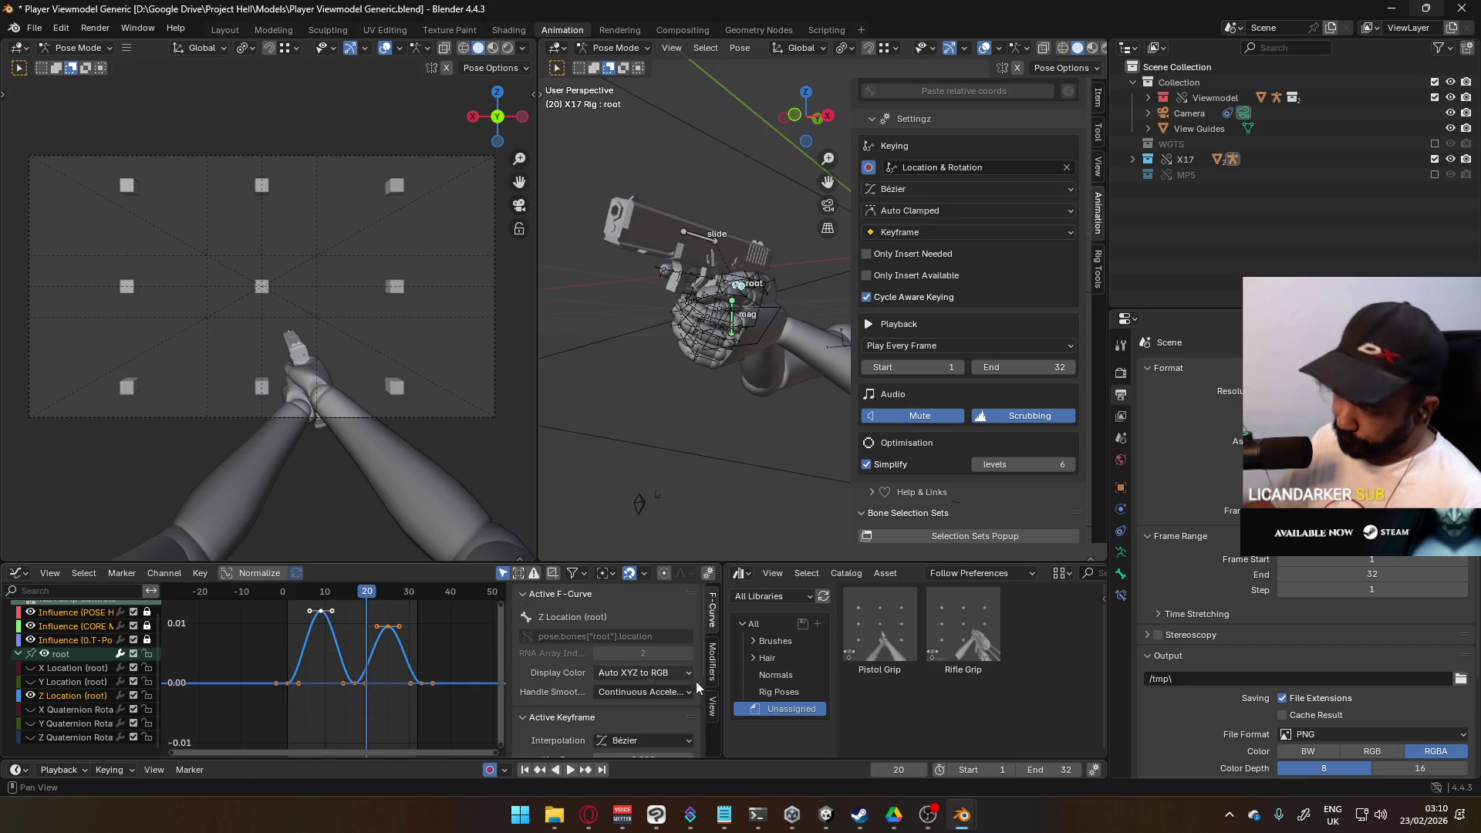
key(ctrl+e)
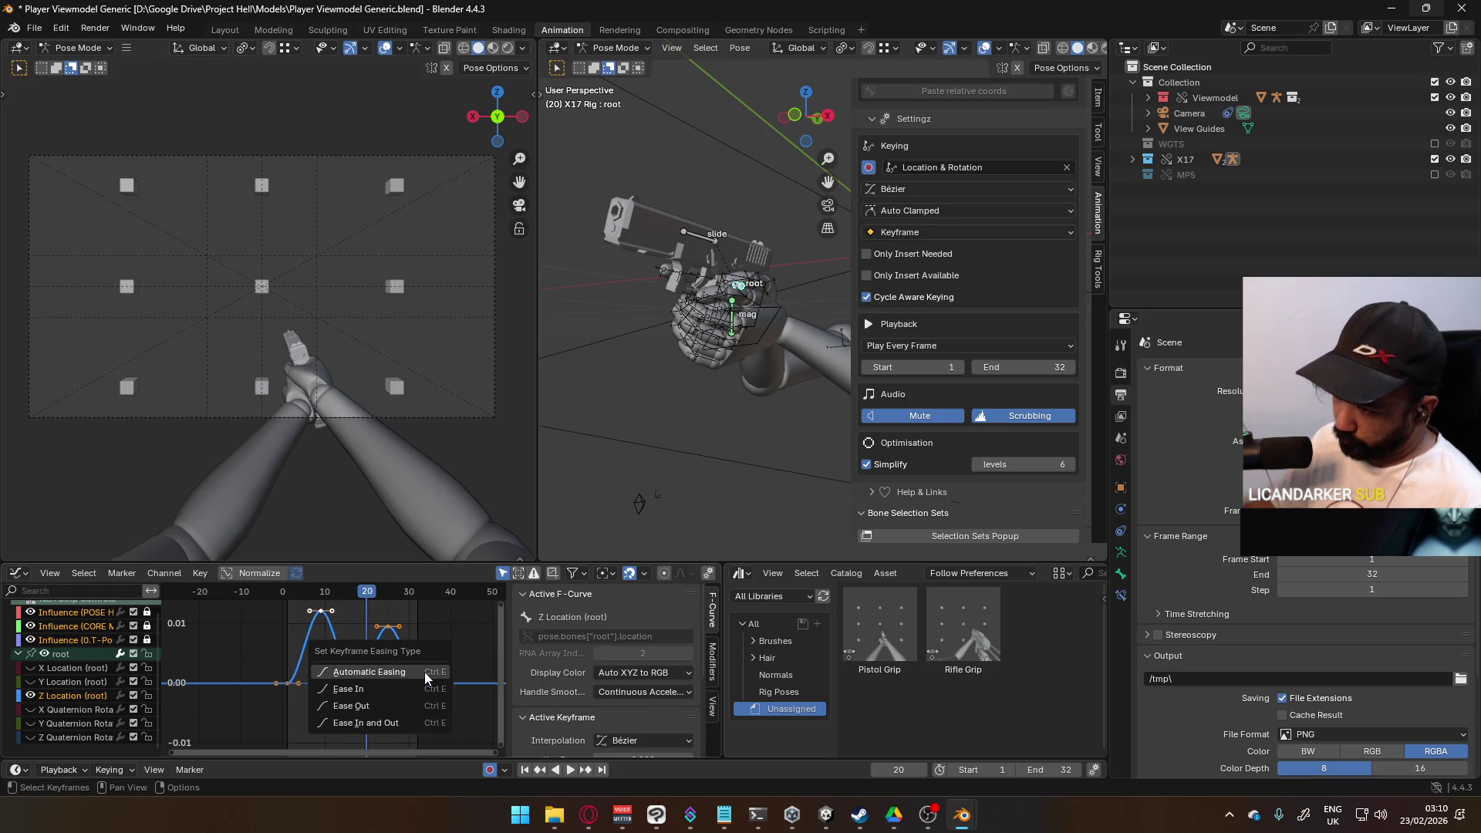
click(436, 672)
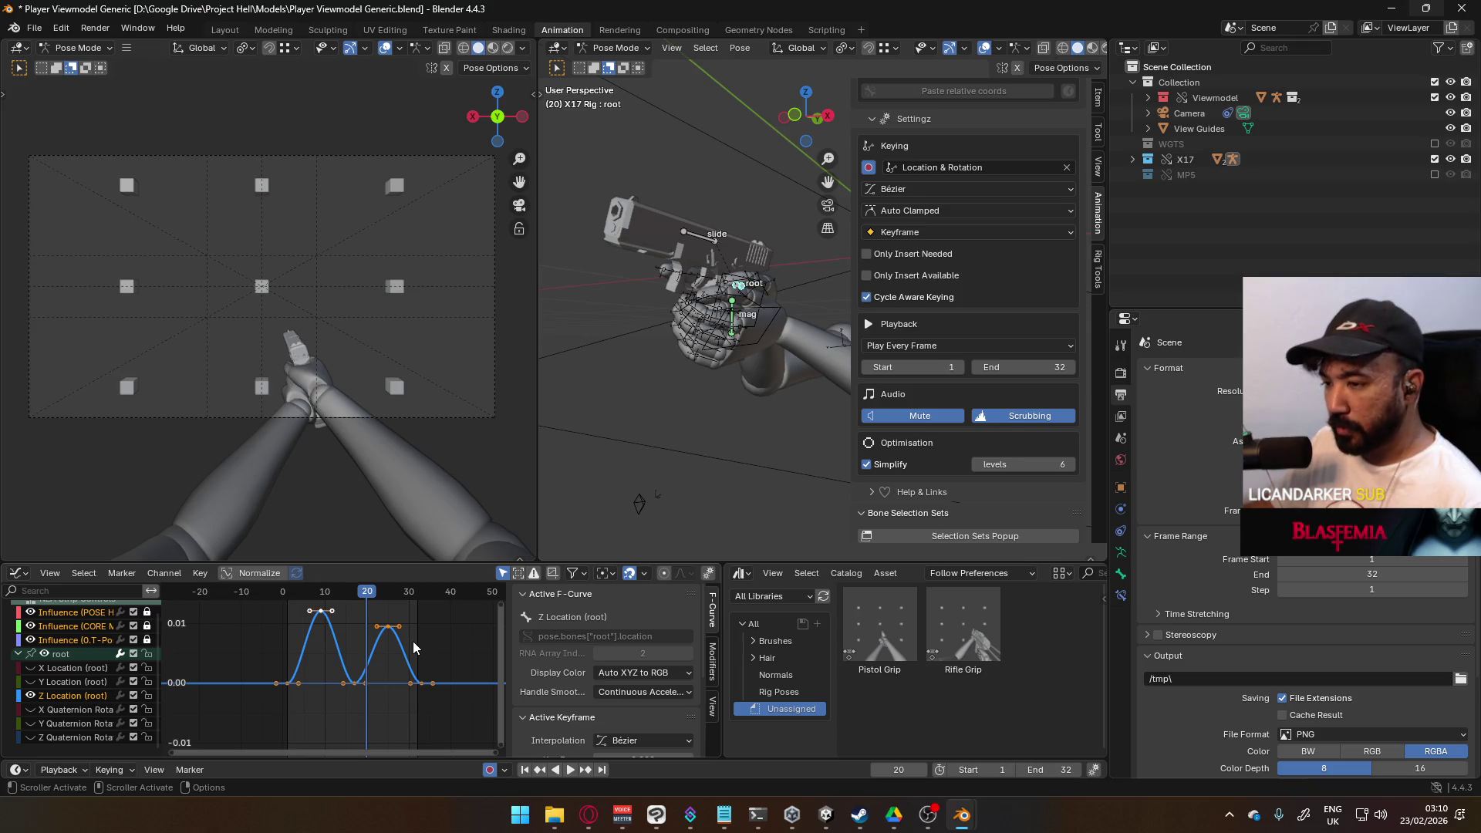
key(ctrl+e)
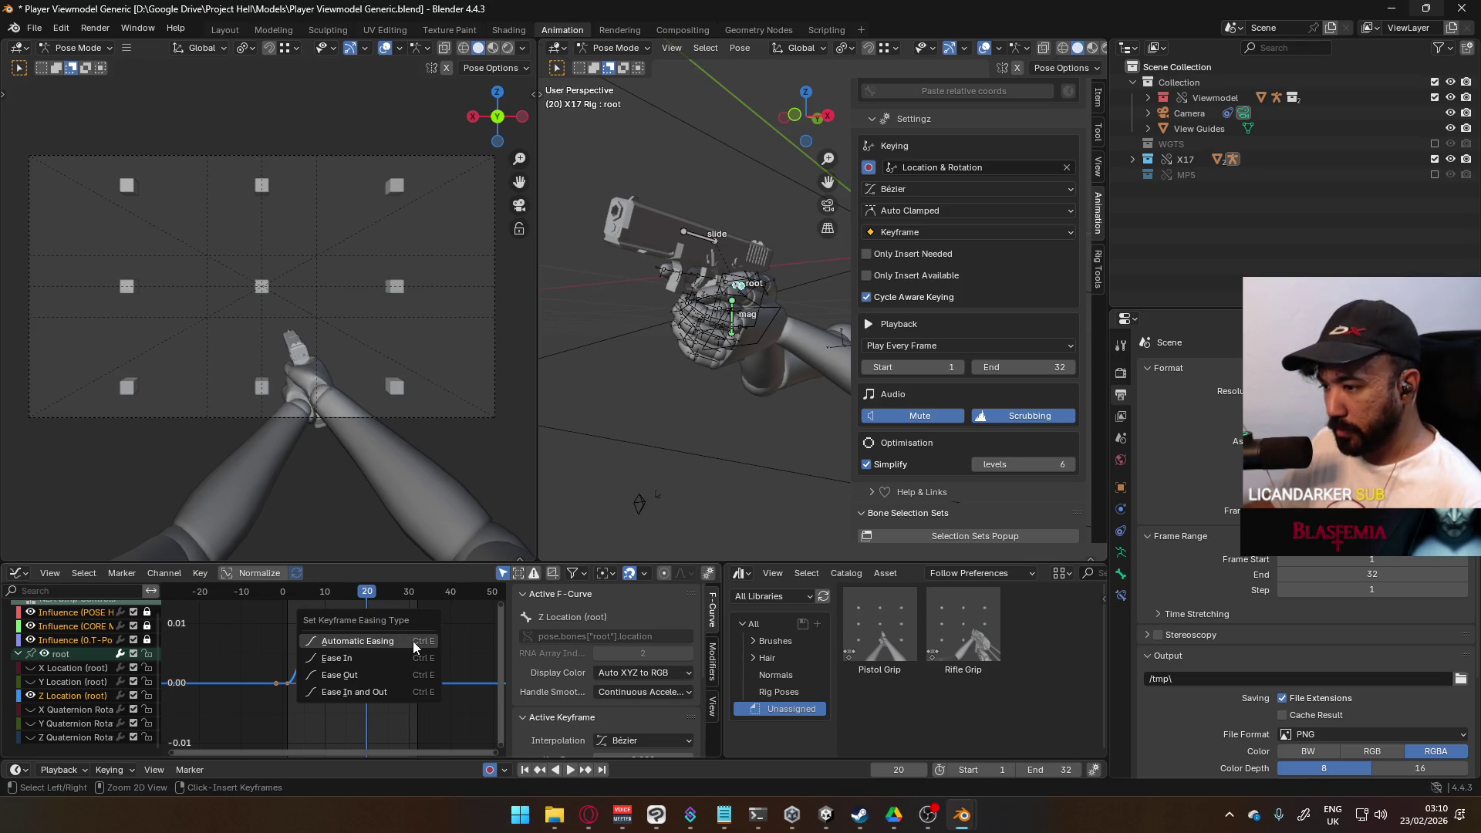
click(414, 641)
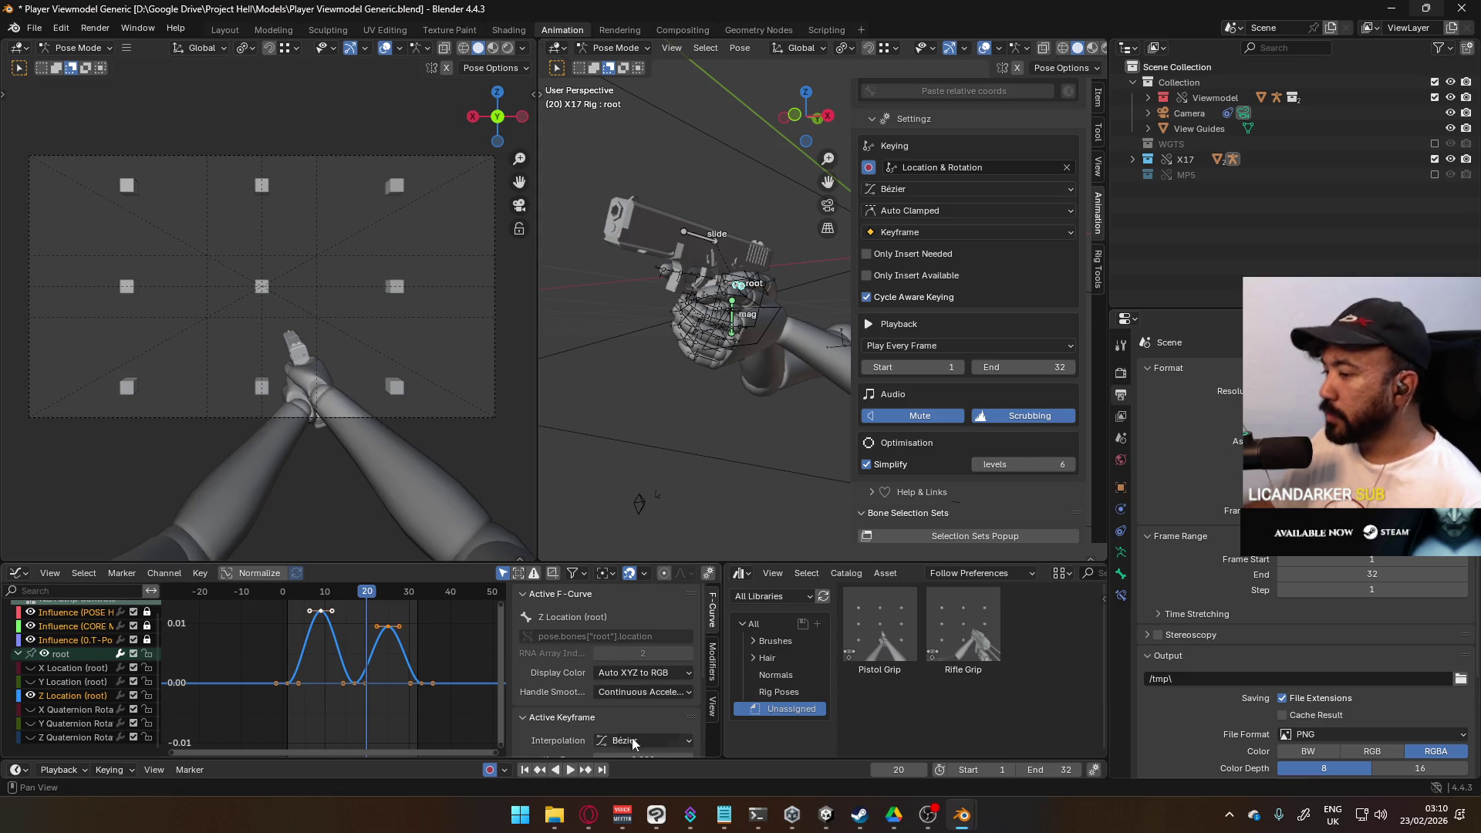
click(590, 814)
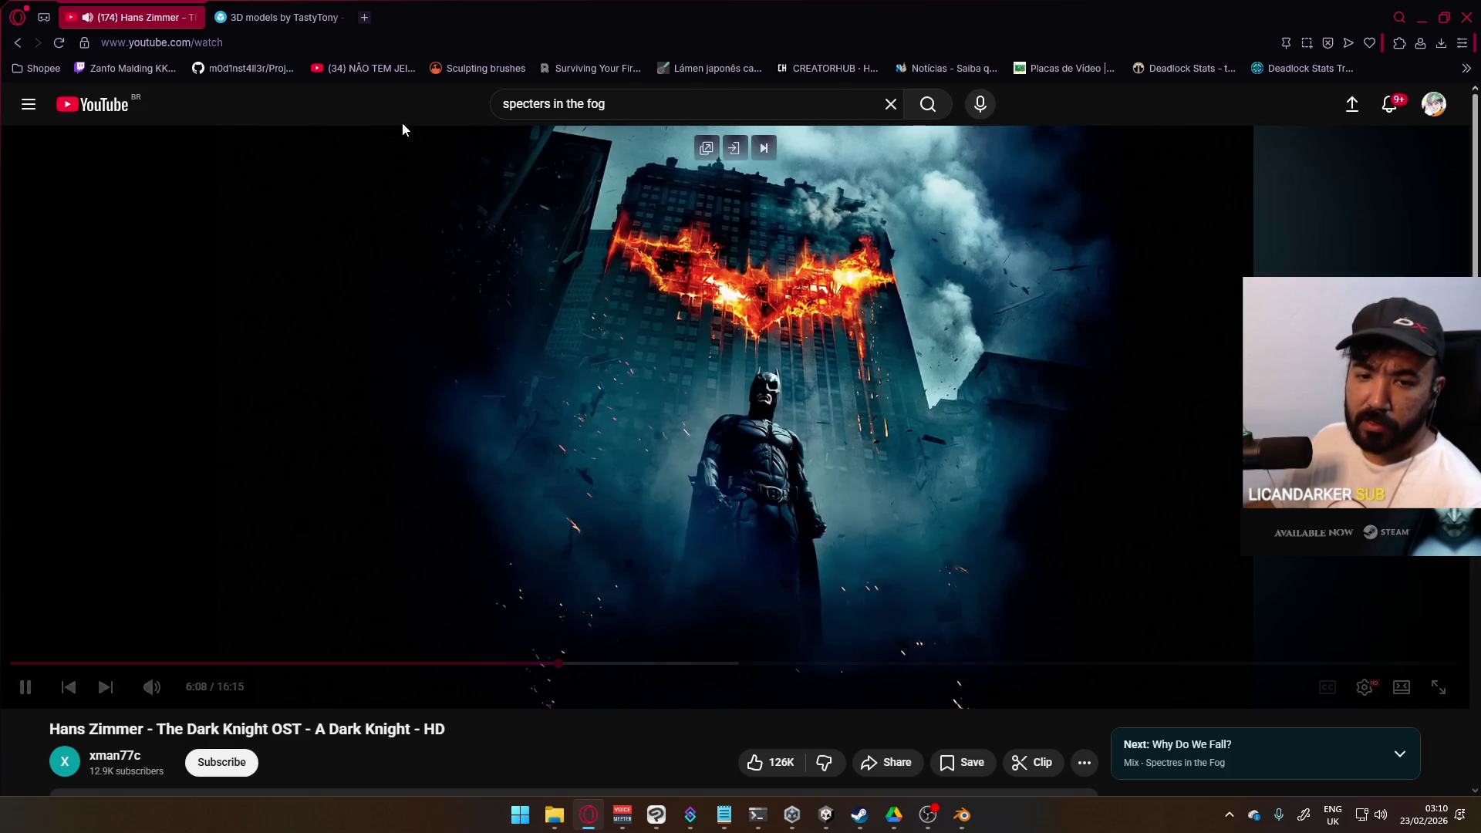
Step: Search Google for 'blender make cyclic' in a new Opera tab, then return to Blender
click(364, 17)
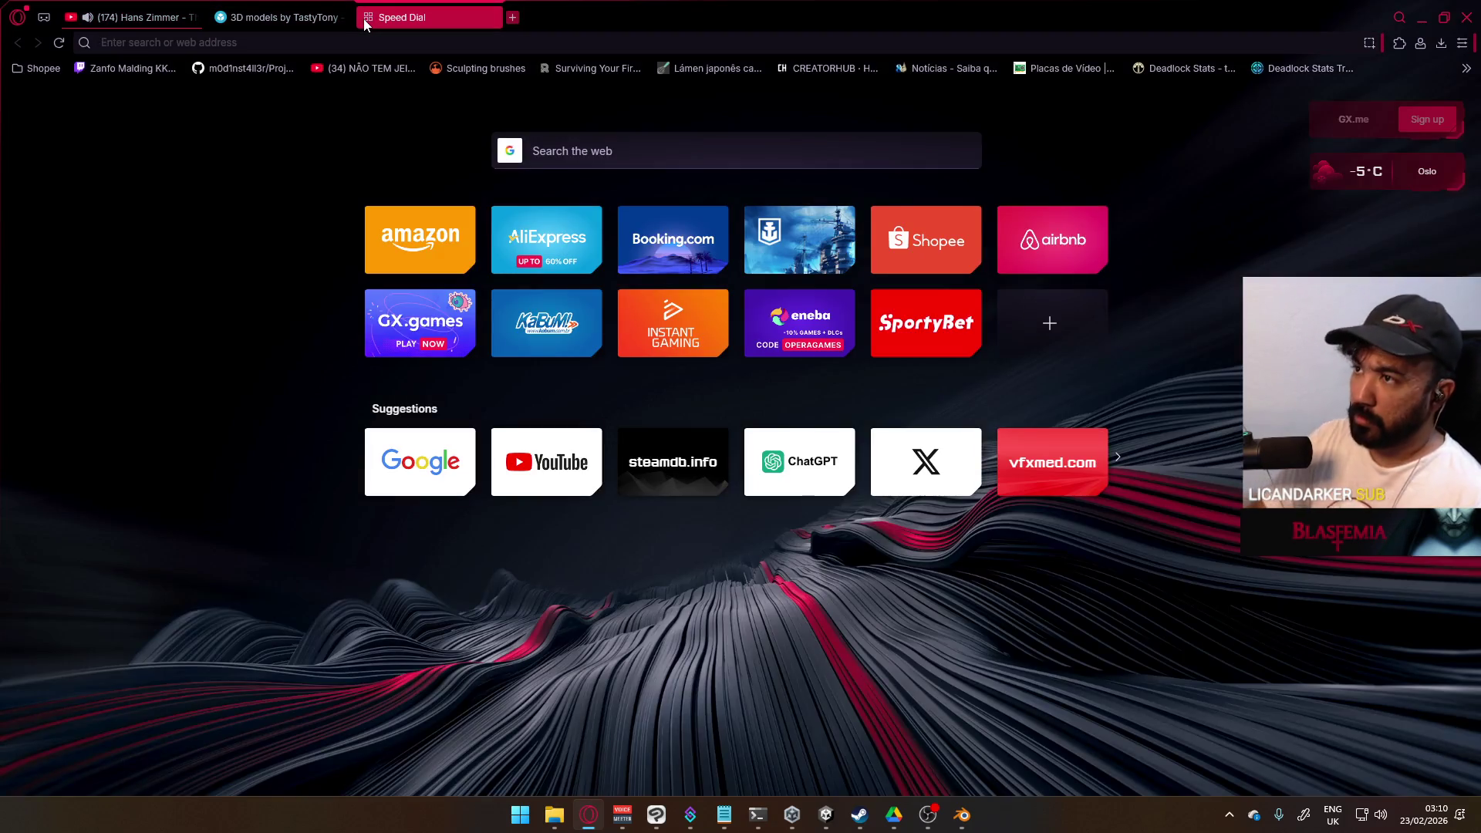
text(ma)
key(BackSpace)
key(BackSpace)
key(BackSpace)
text(bn)
key(BackSpace)
text(lender make)
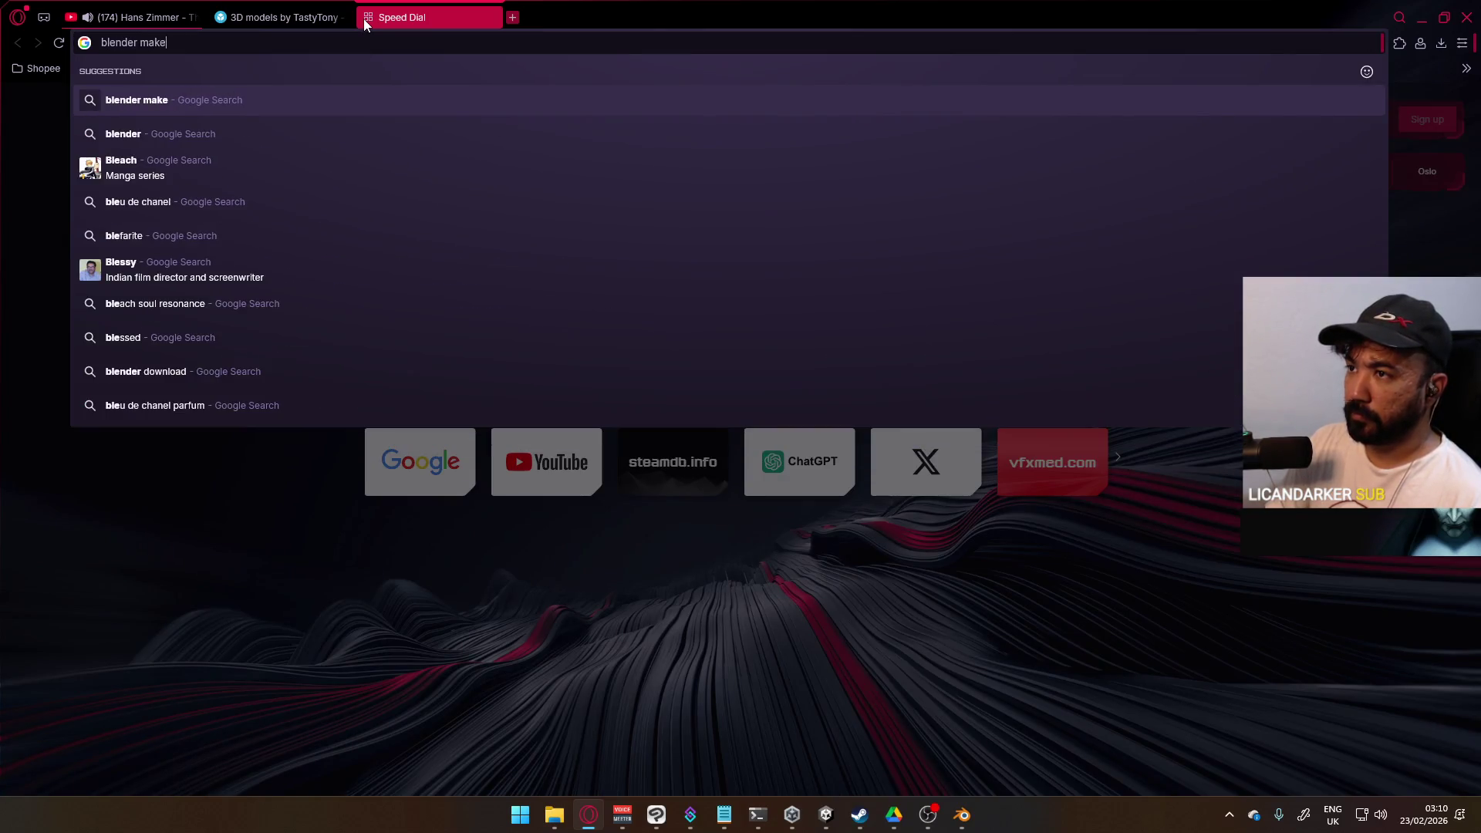
text( cyclic)
key(Return)
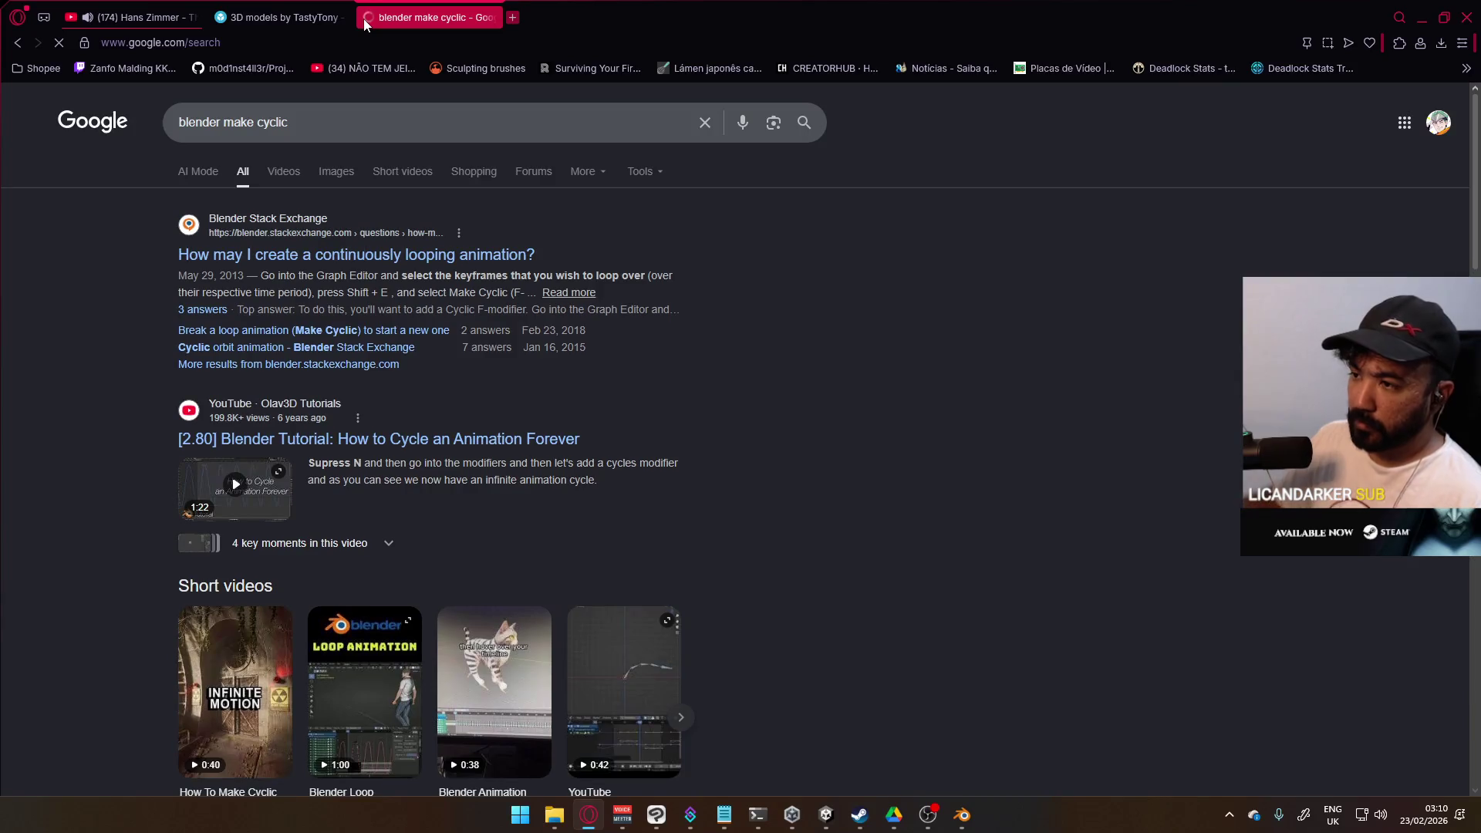
key(alt+Tab)
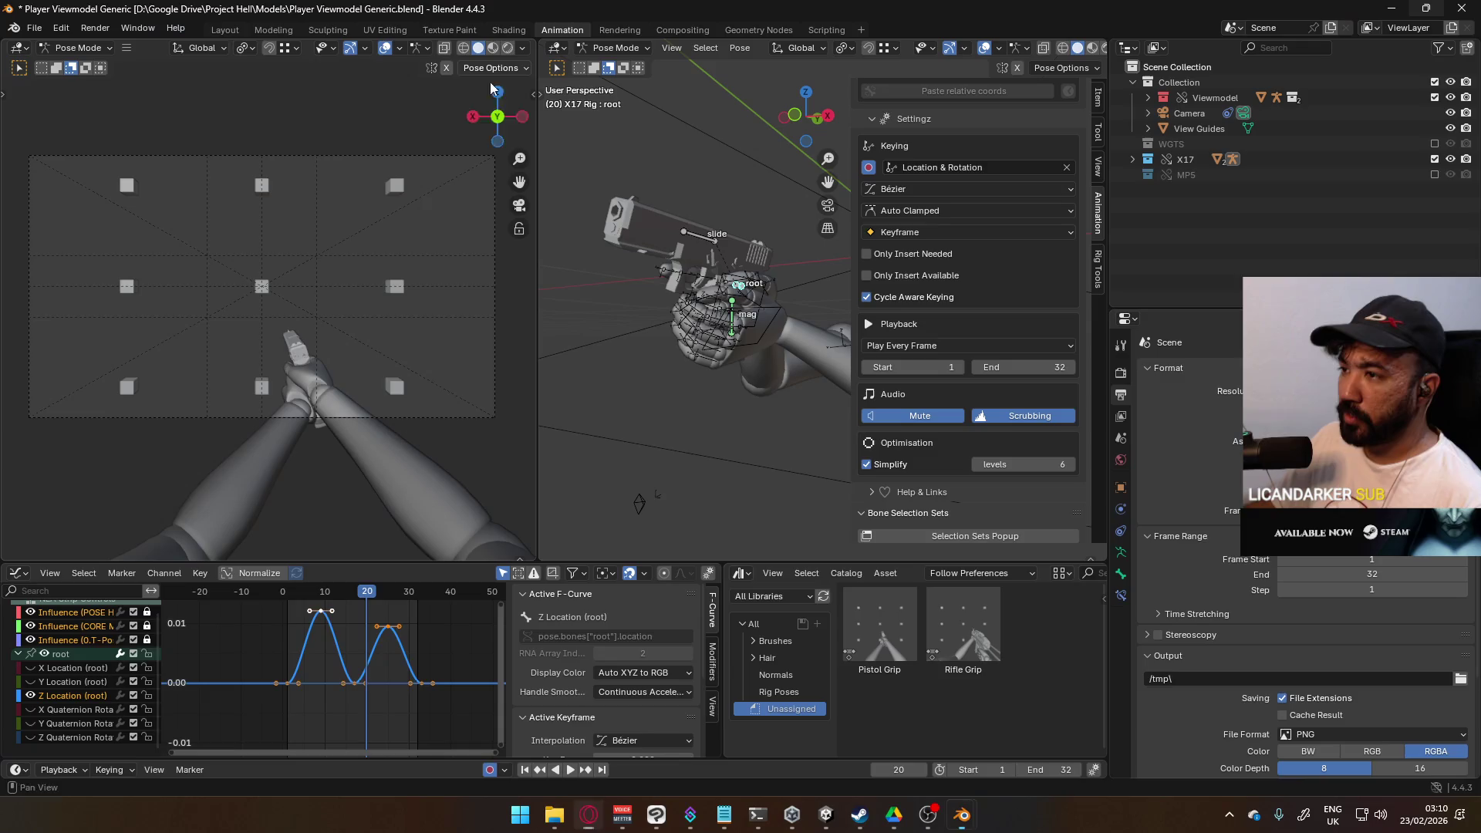
Step: Make the Z Location bob curve cyclic and play the loop to check it
key(shift+e)
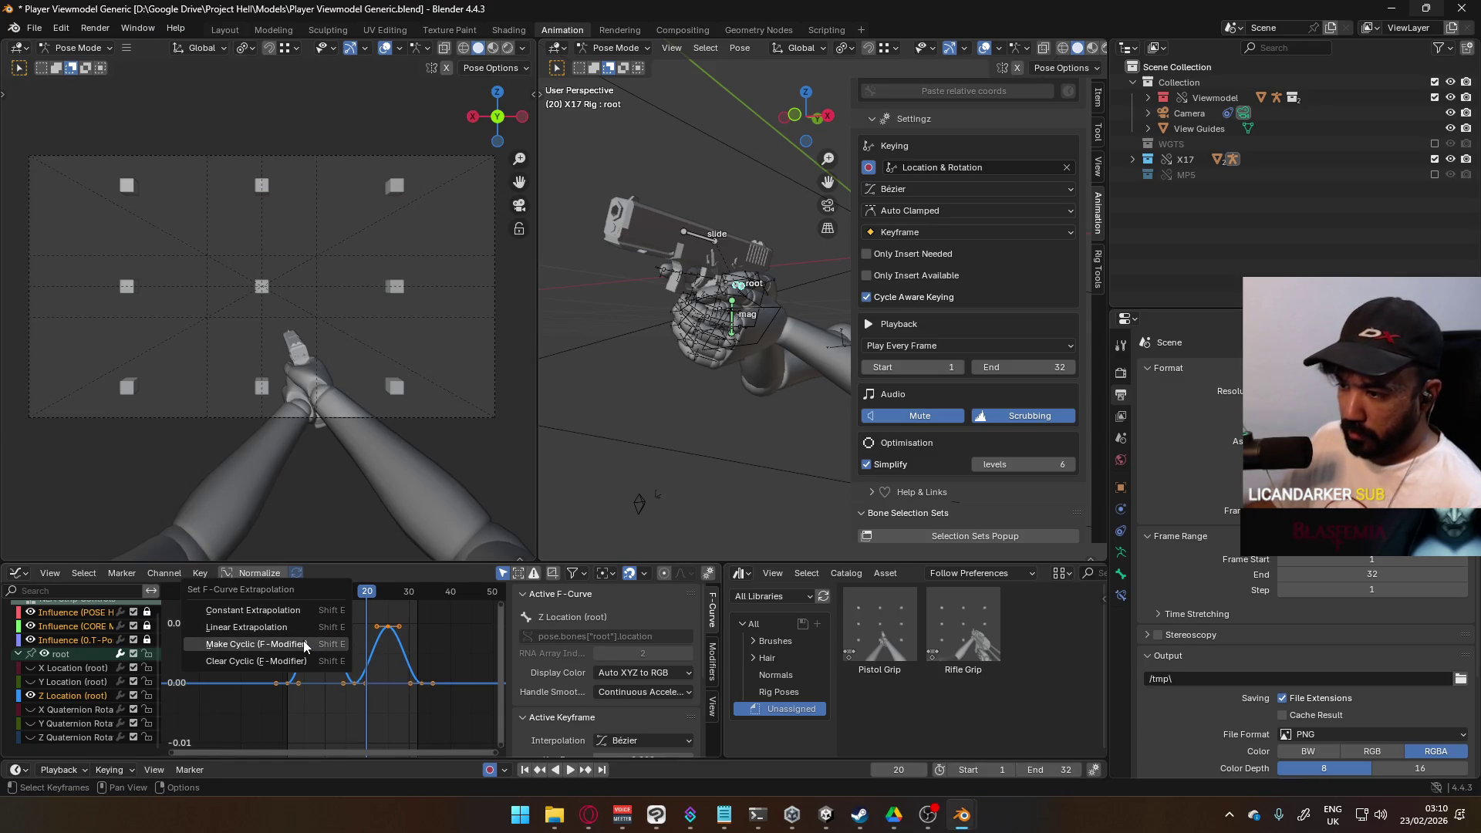
click(303, 641)
click(386, 627)
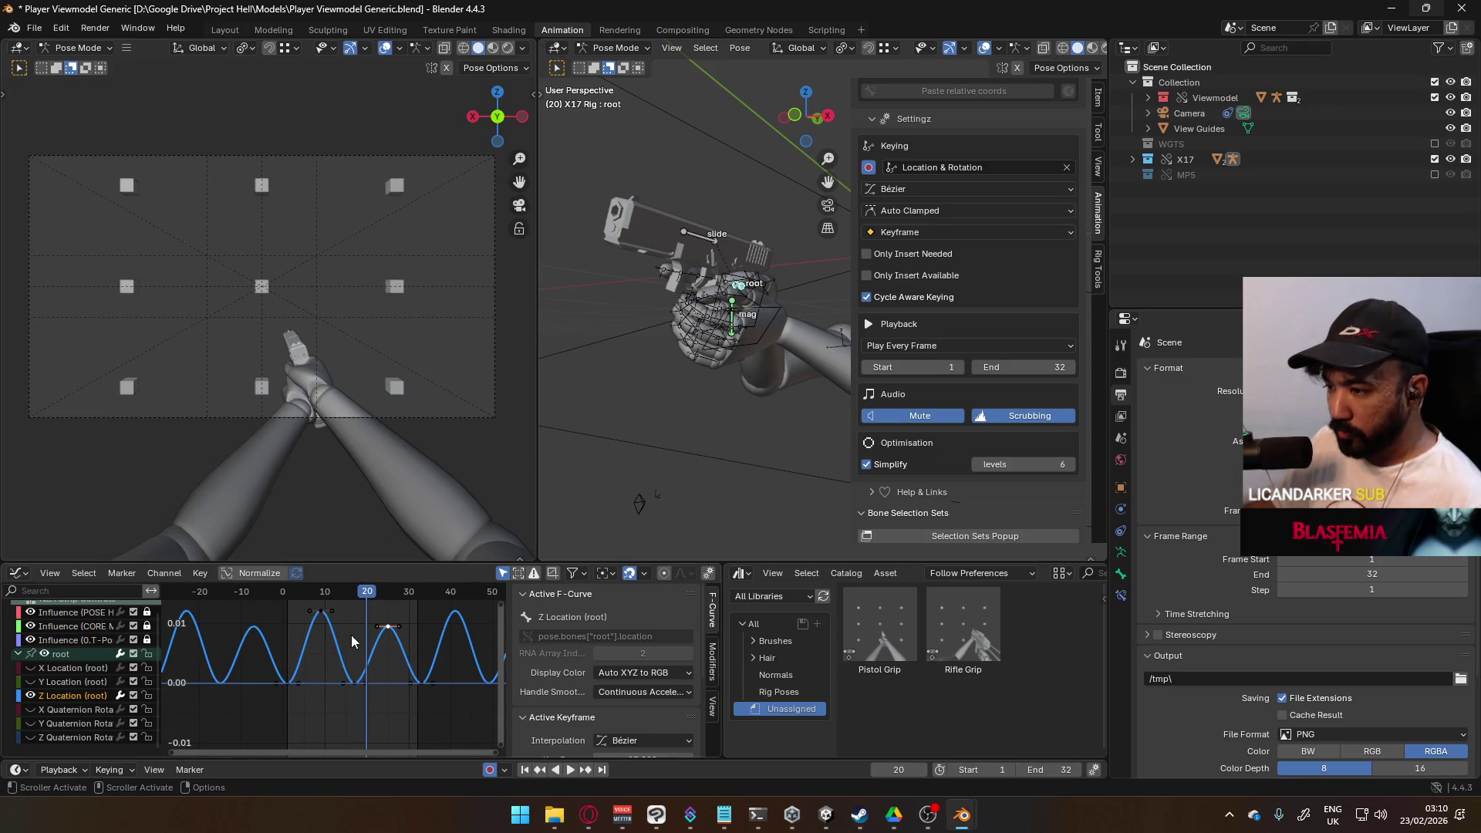
key(Home)
key(space)
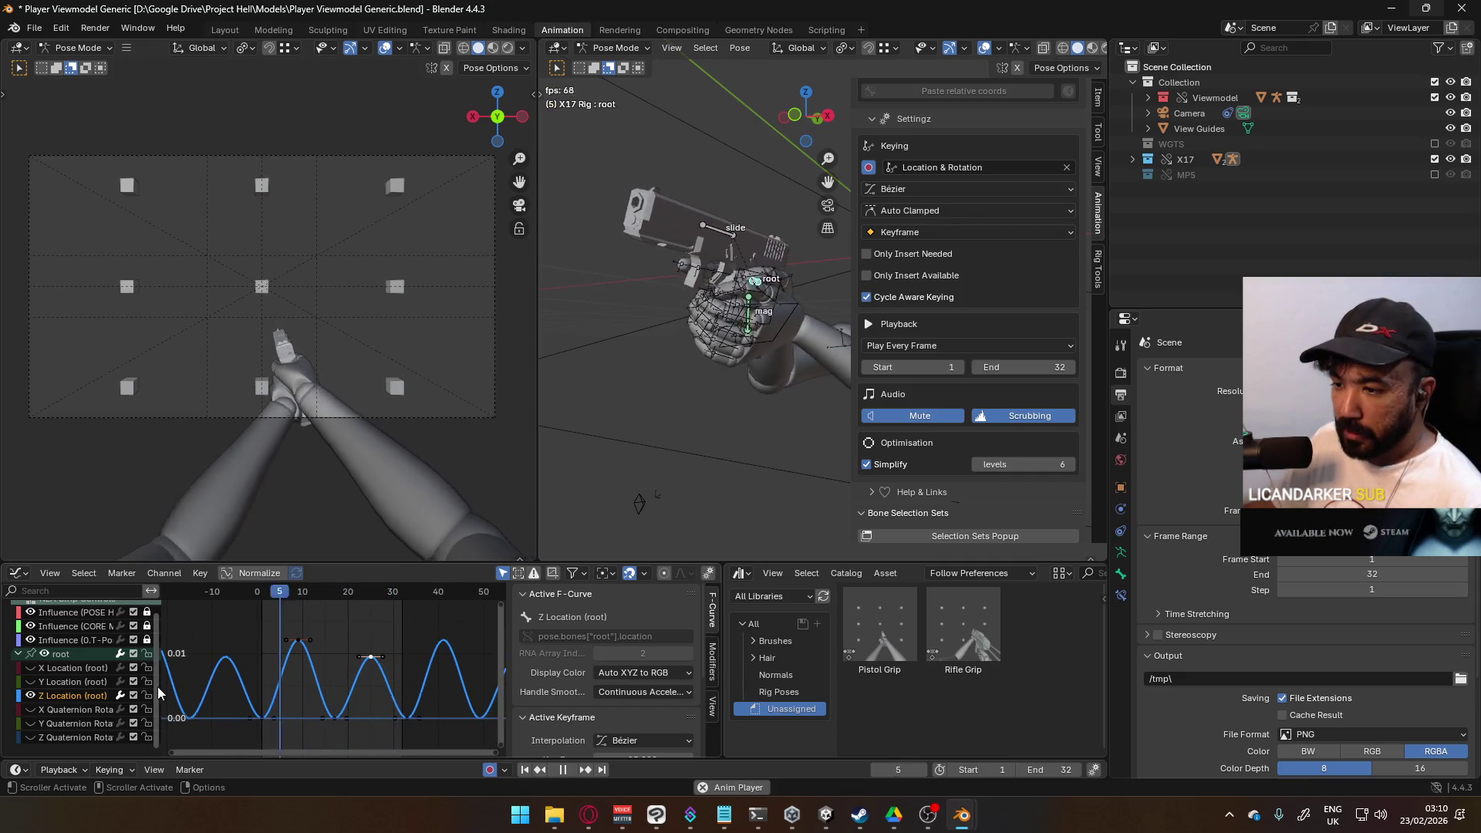
Step: Hide the X and Y Location curves and move a Z Location key slightly higher
click(134, 681)
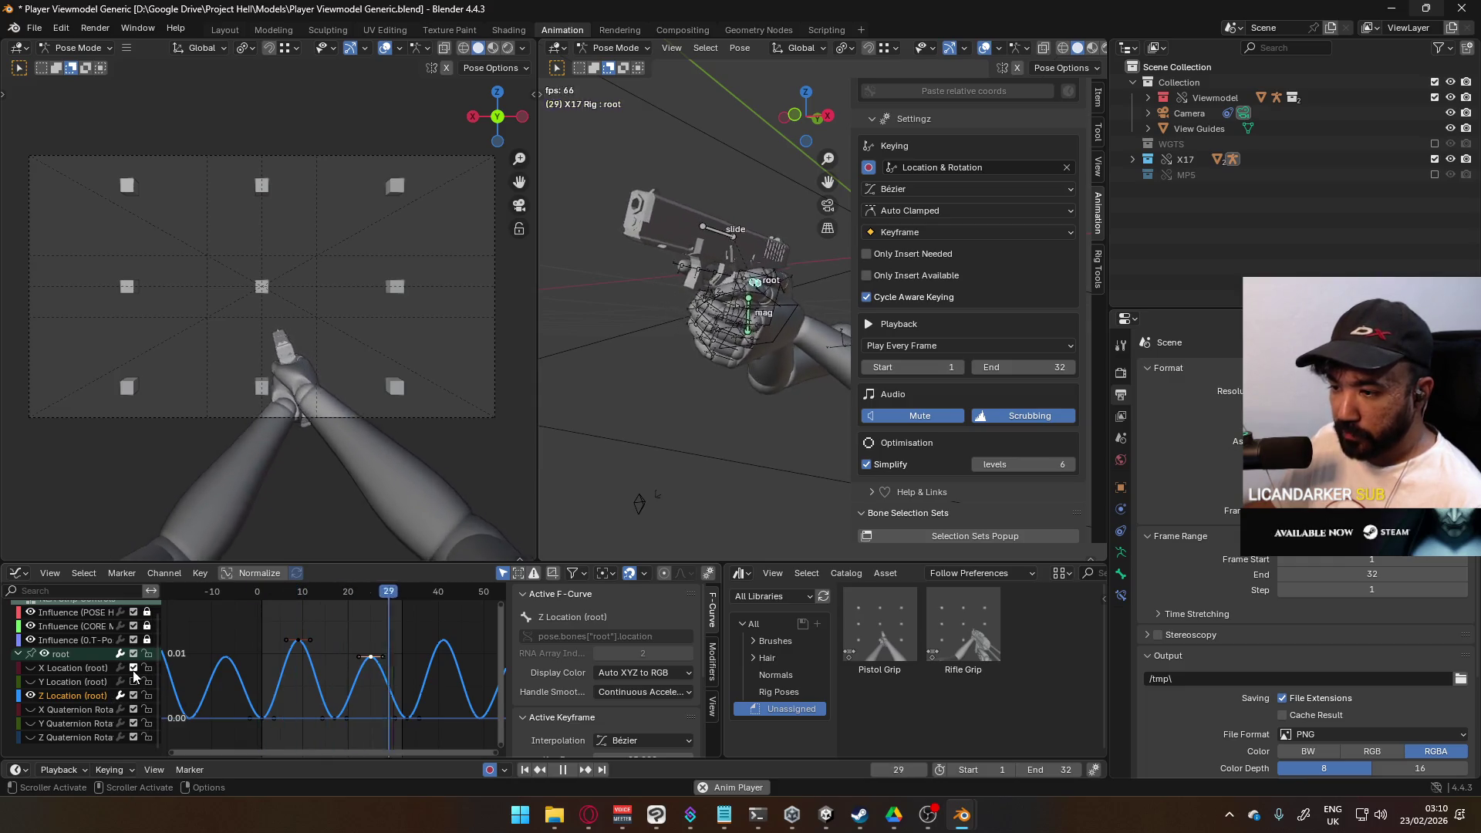
click(133, 667)
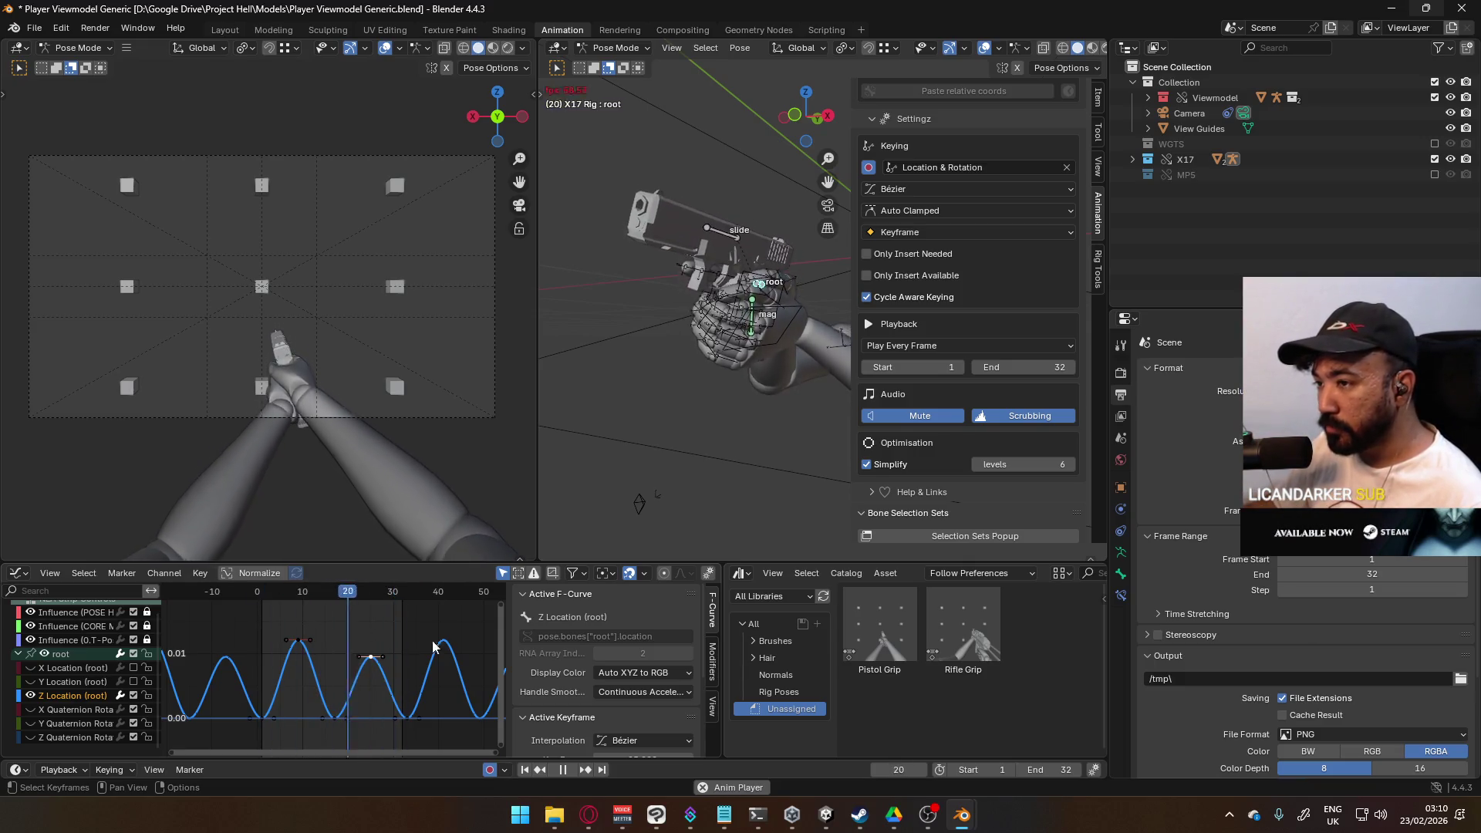
key(g)
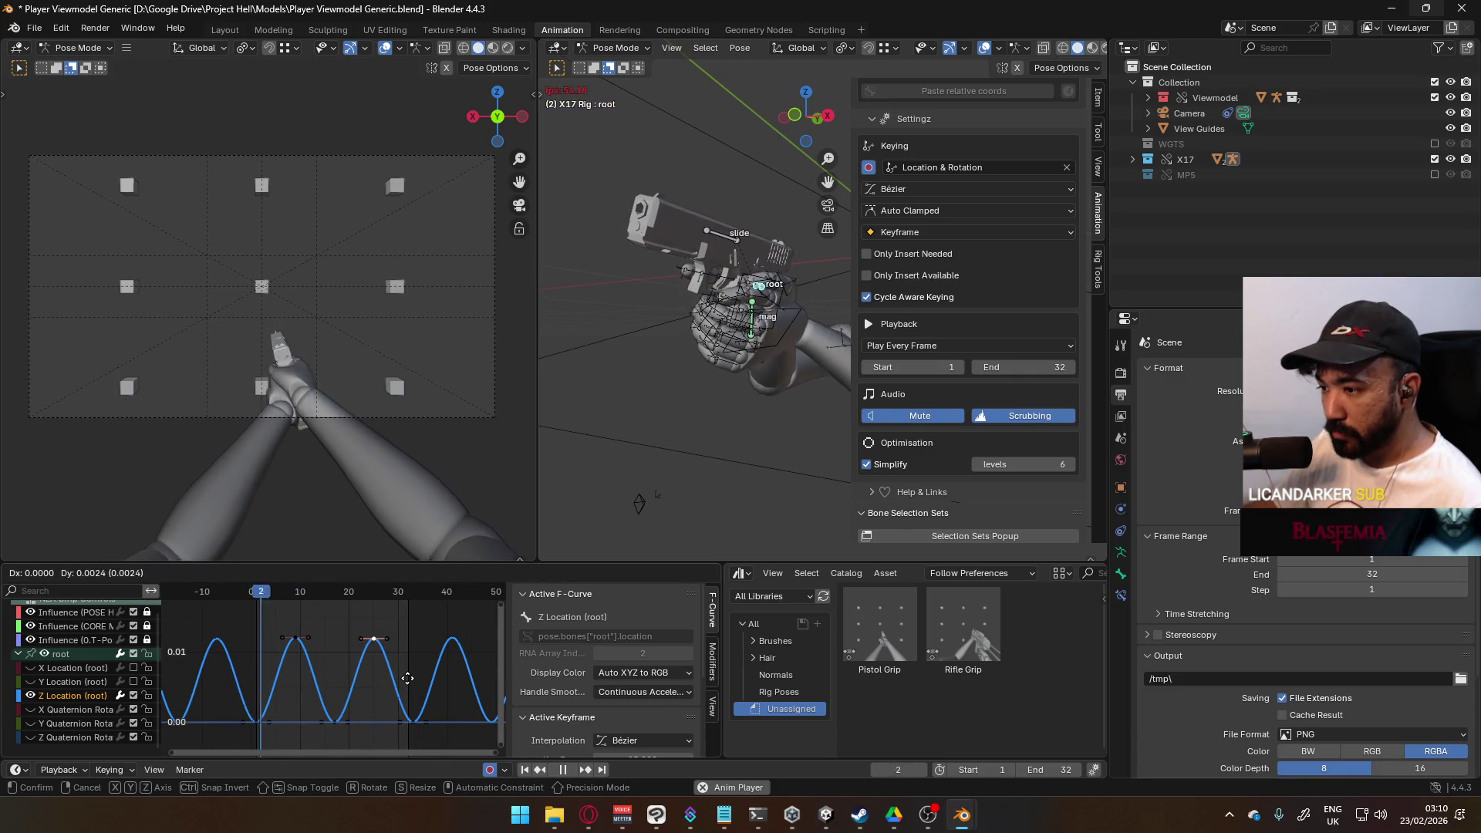
click(303, 668)
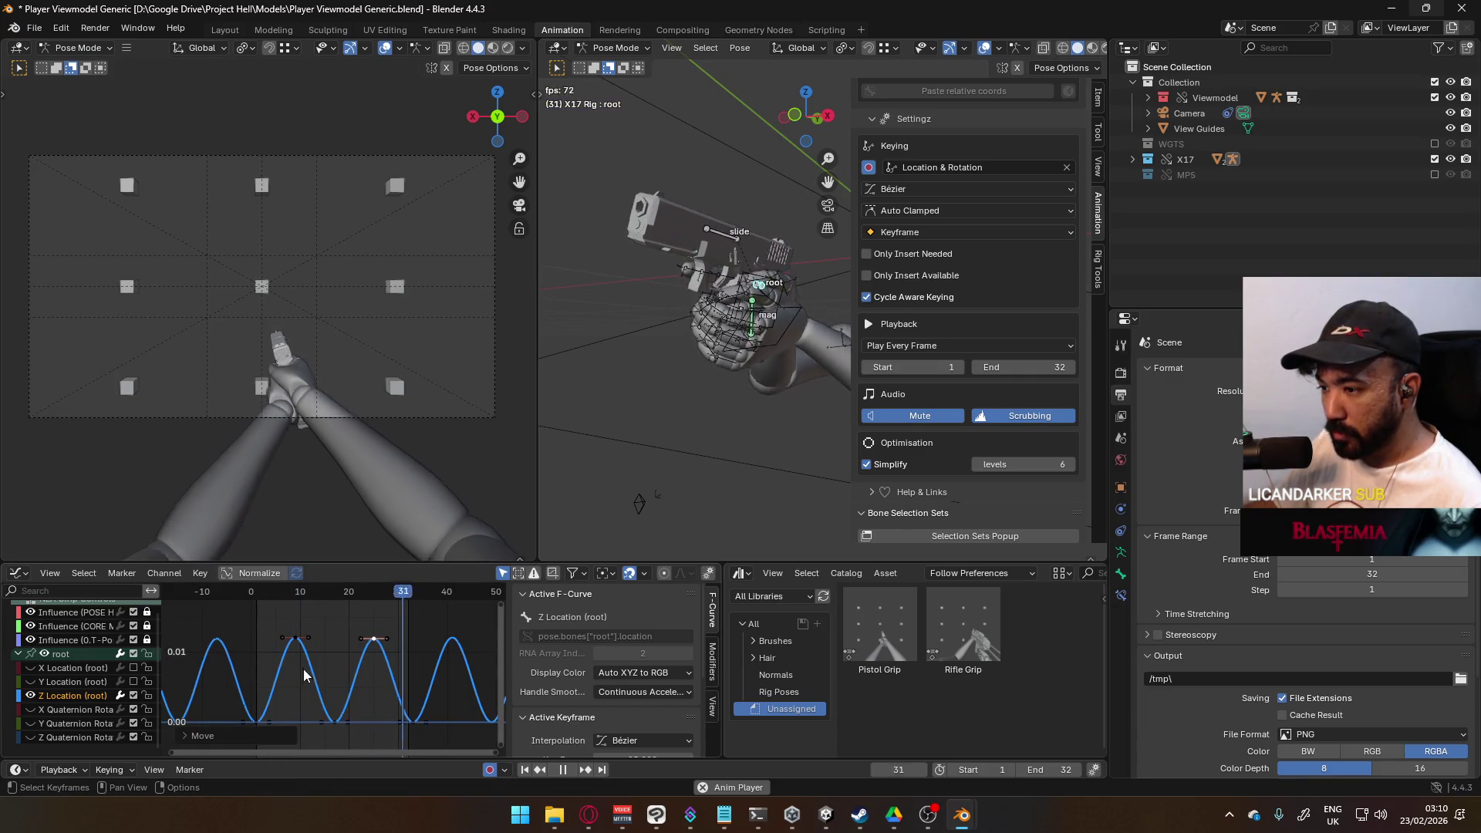
Step: Mute Z Location, enable X Location and make its sway curve cyclic, then bring up Victor.blend
click(132, 690)
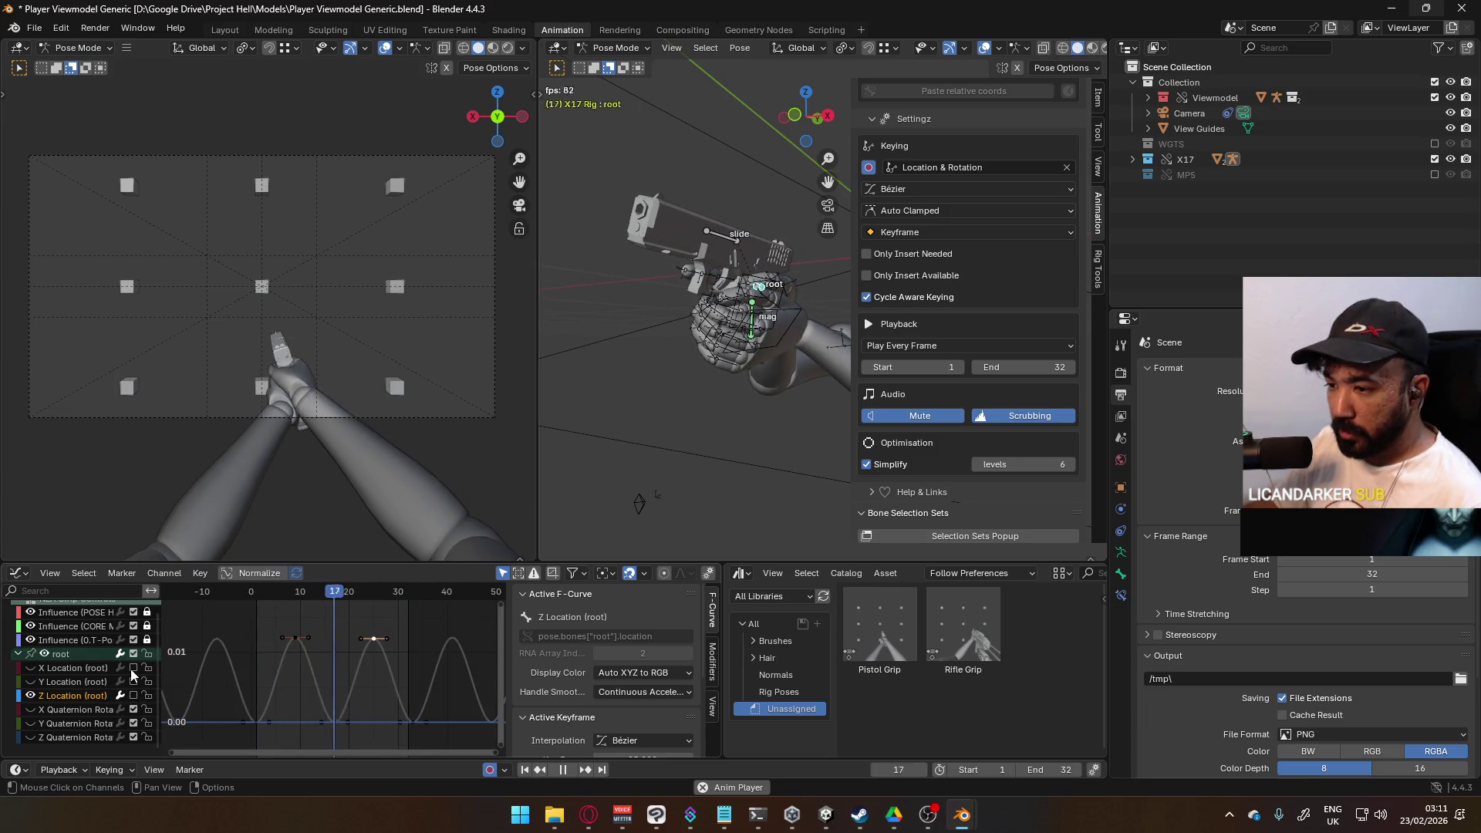
click(133, 667)
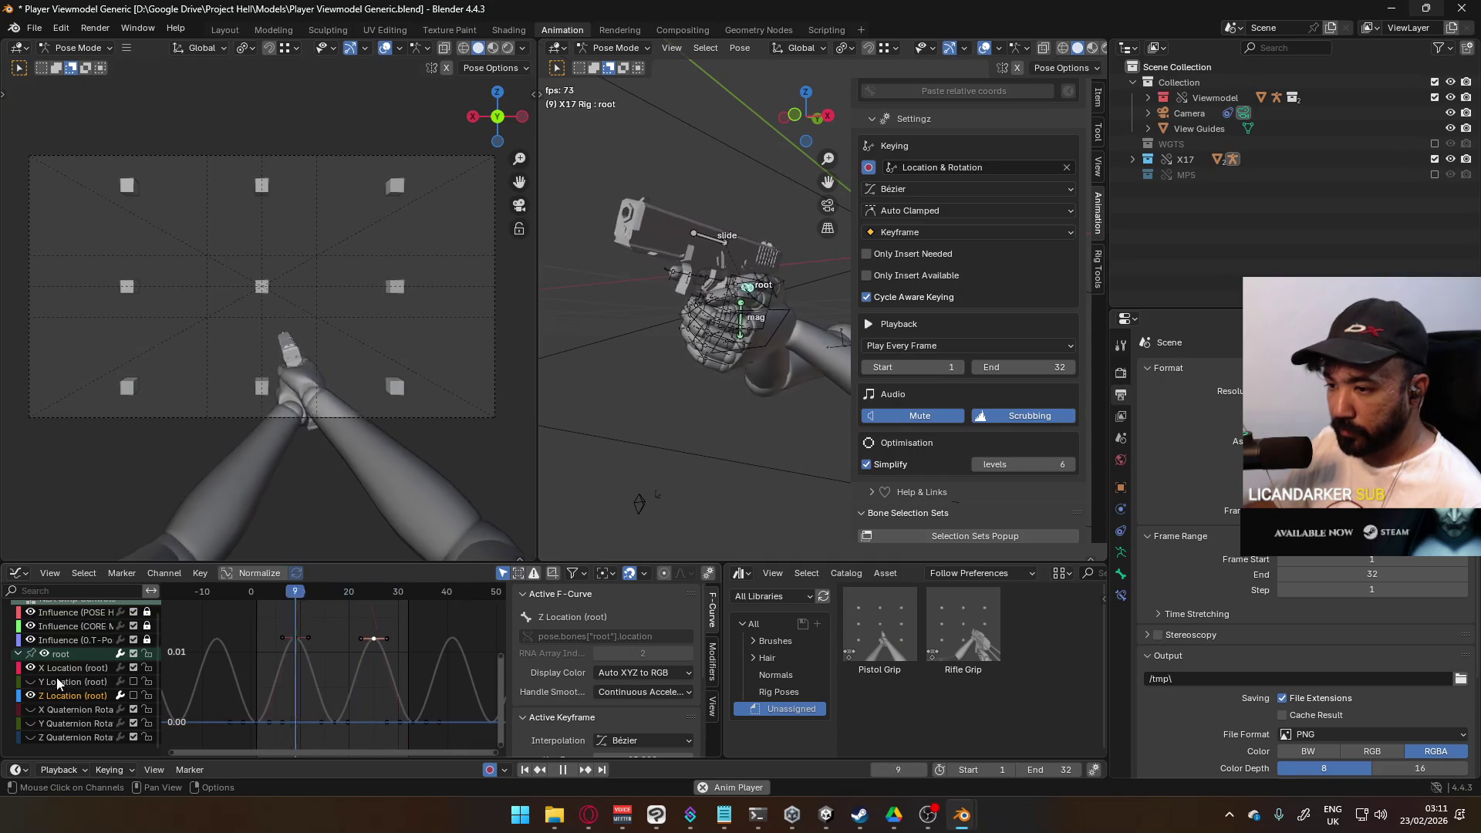
click(81, 668)
scroll(392, 682, down, 2)
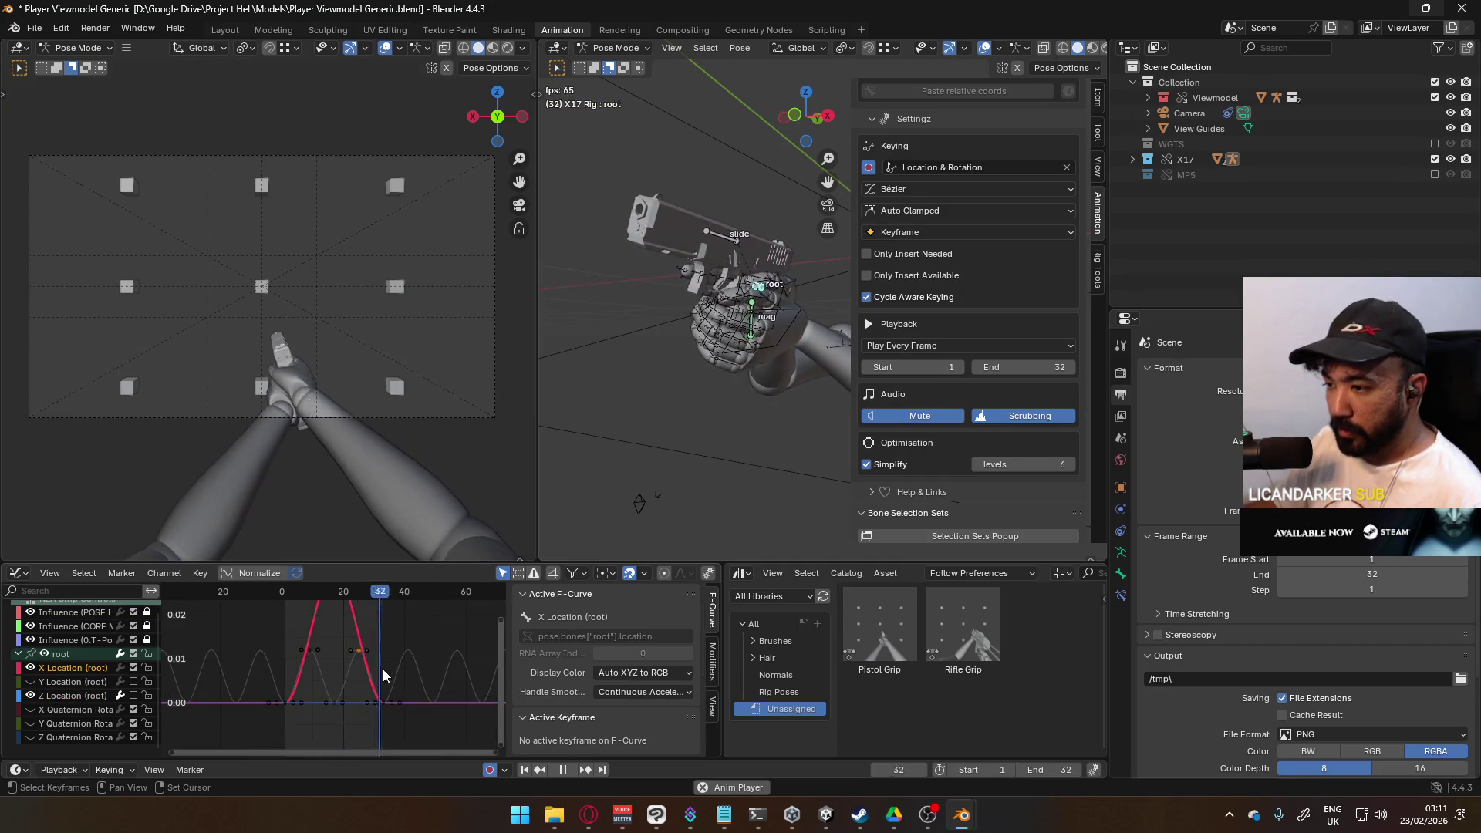
scroll(382, 668, down, 1)
key(shift+e)
click(368, 675)
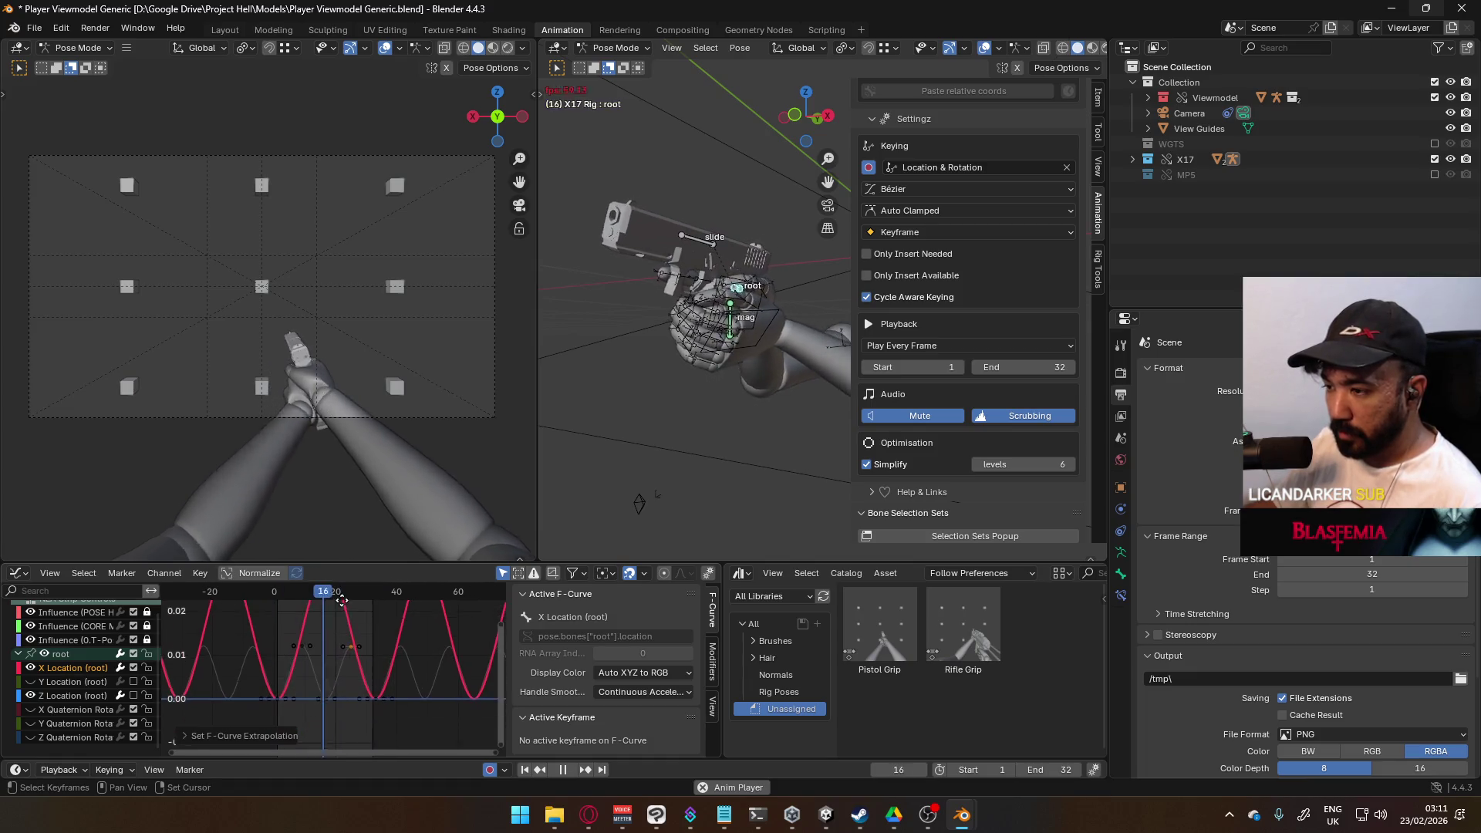
mouse_move(364, 674)
middle_down()
mouse_move(332, 604)
mouse_move(346, 632)
middle_up()
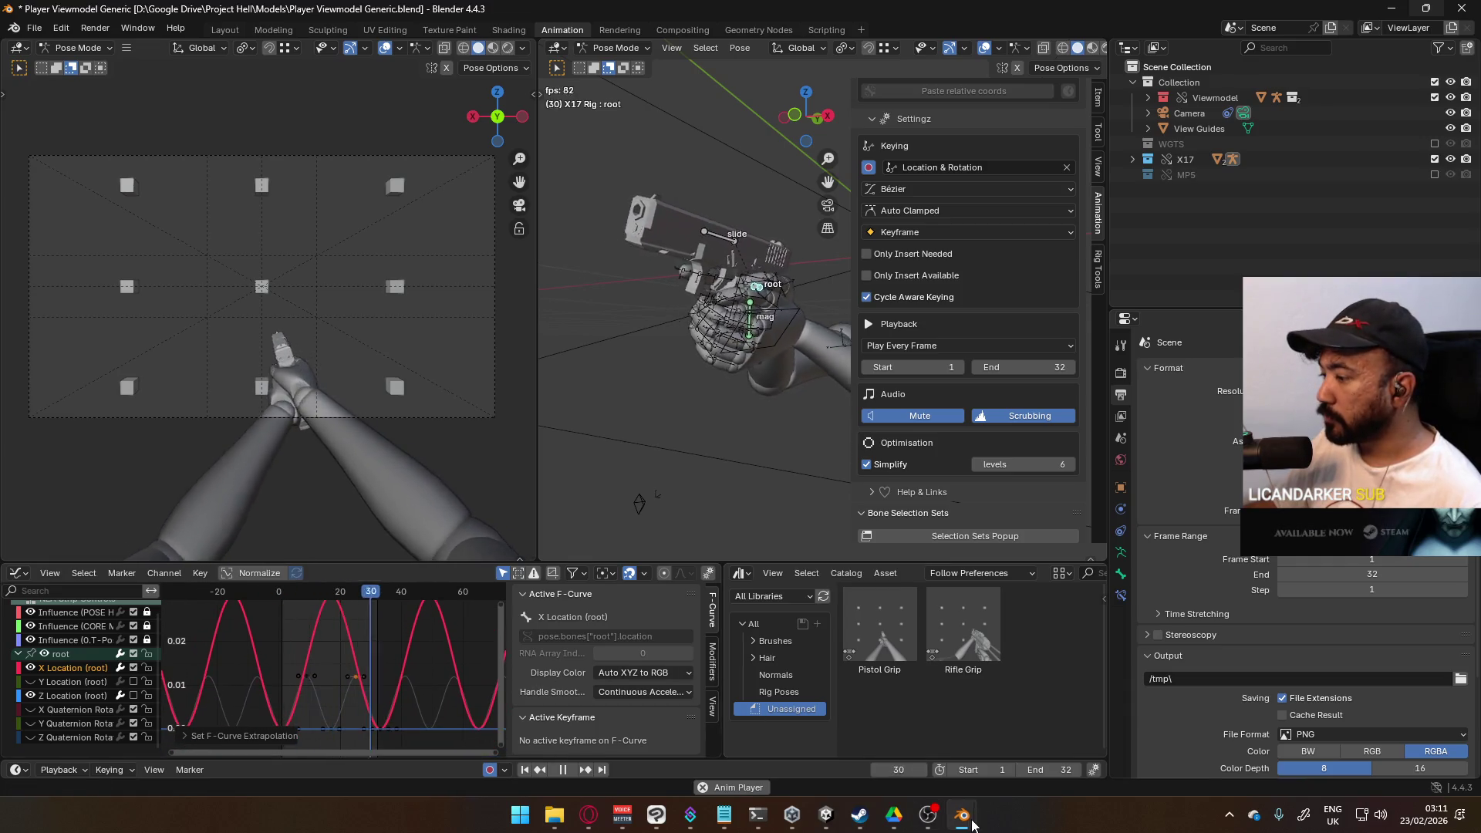
mouse_move(962, 814)
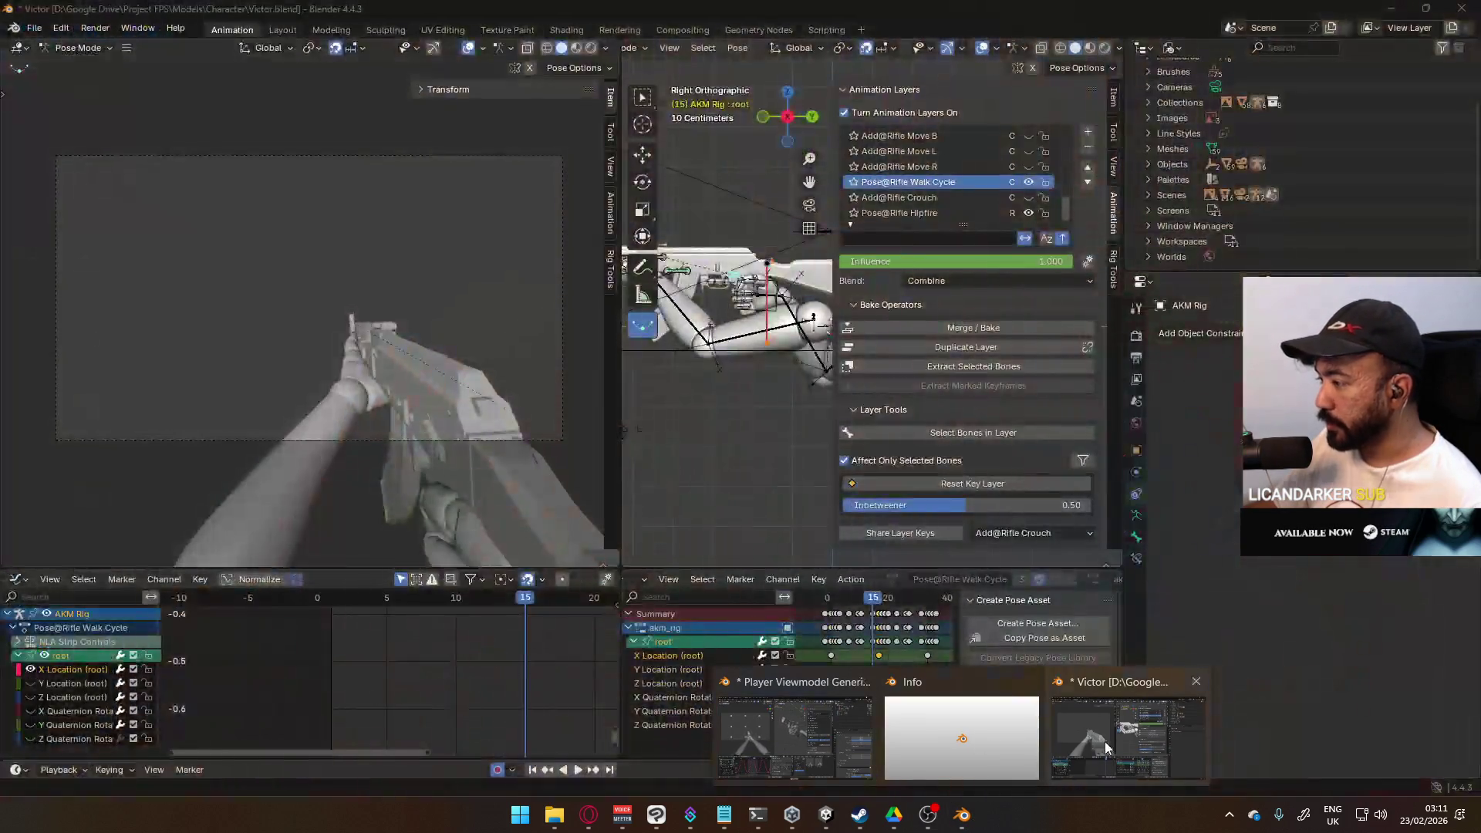
click(1104, 741)
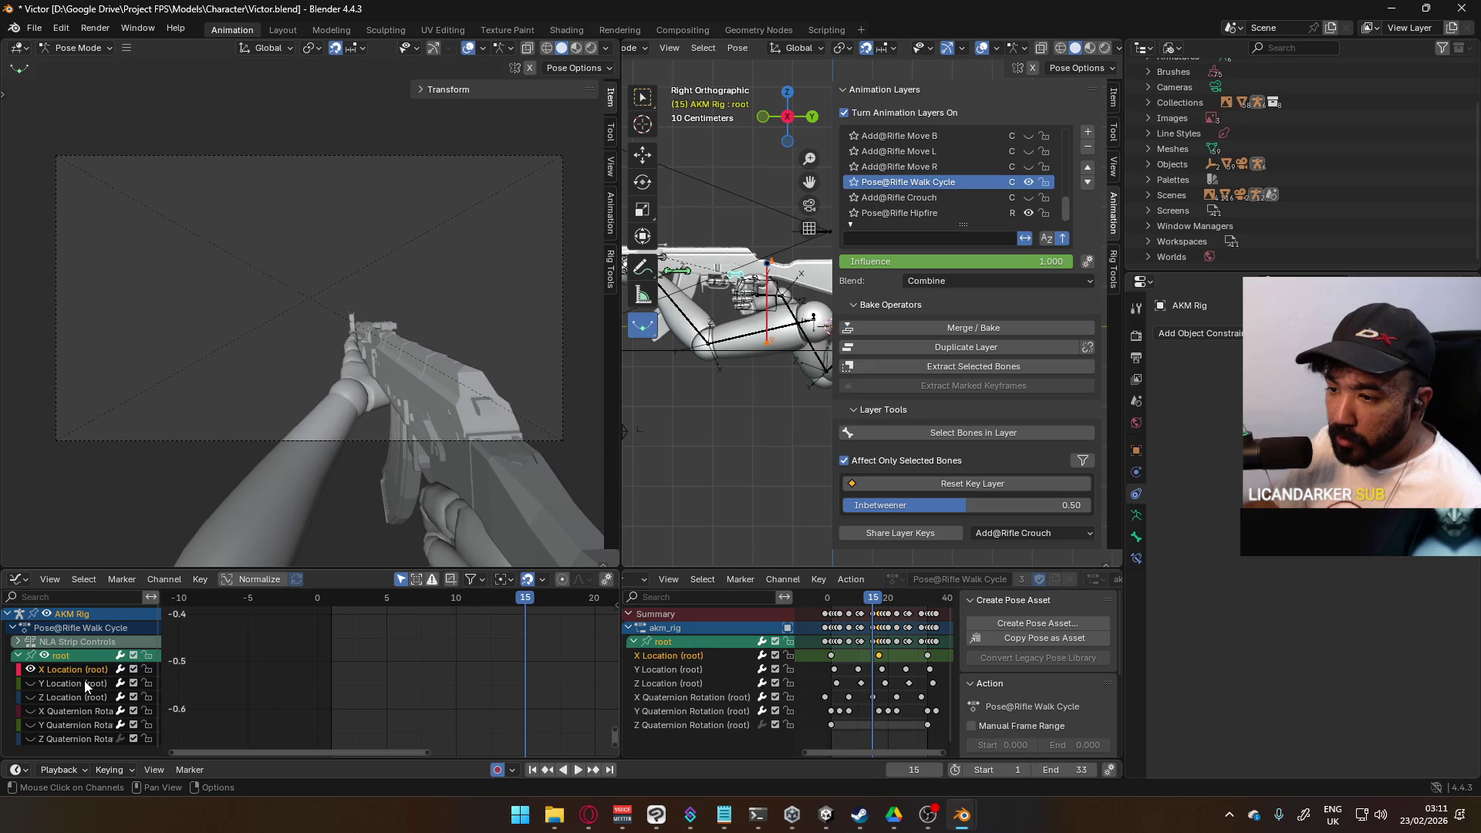
key(KP_Decimal)
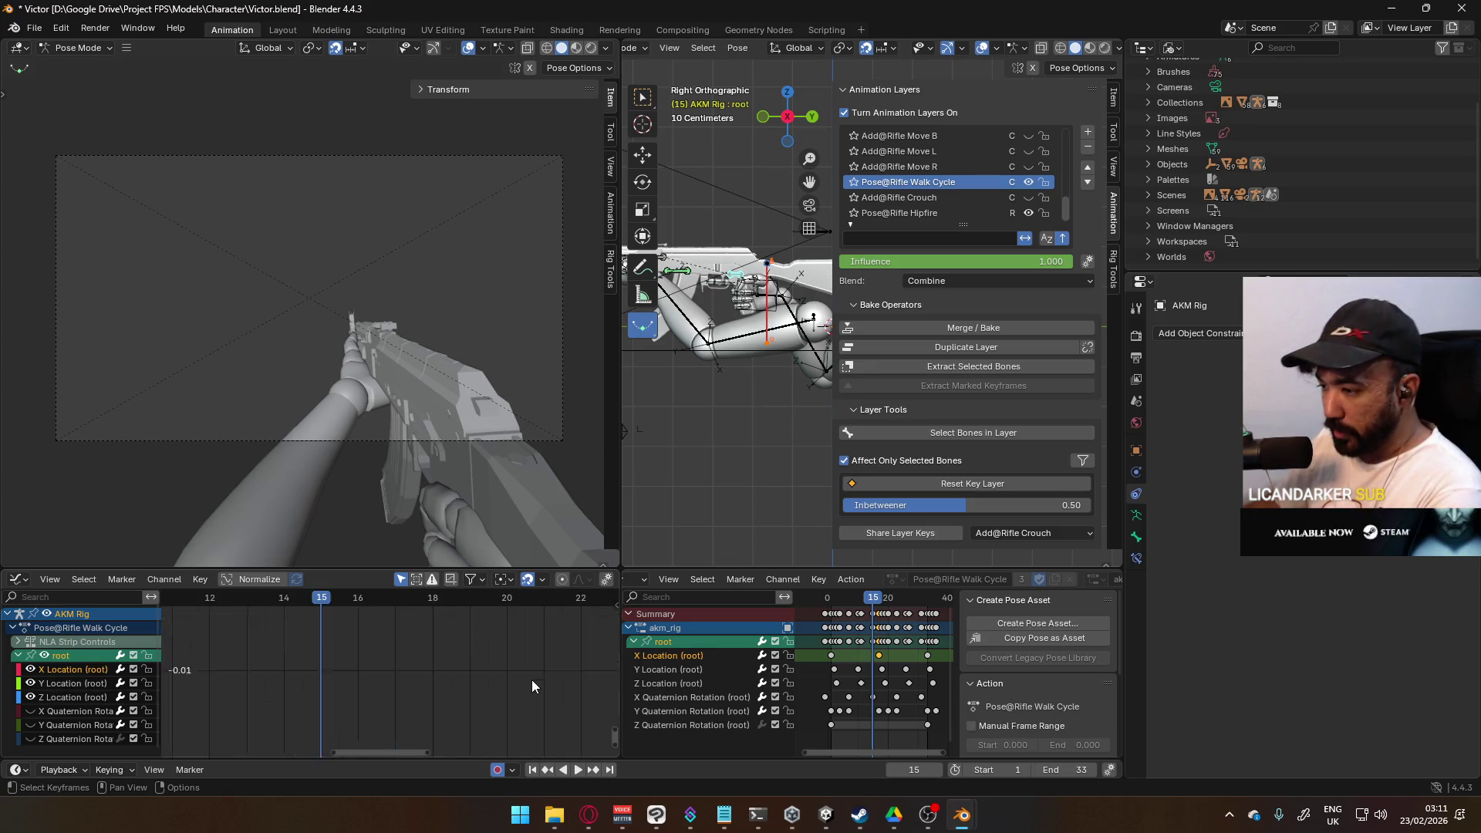
scroll(444, 671, down, 4)
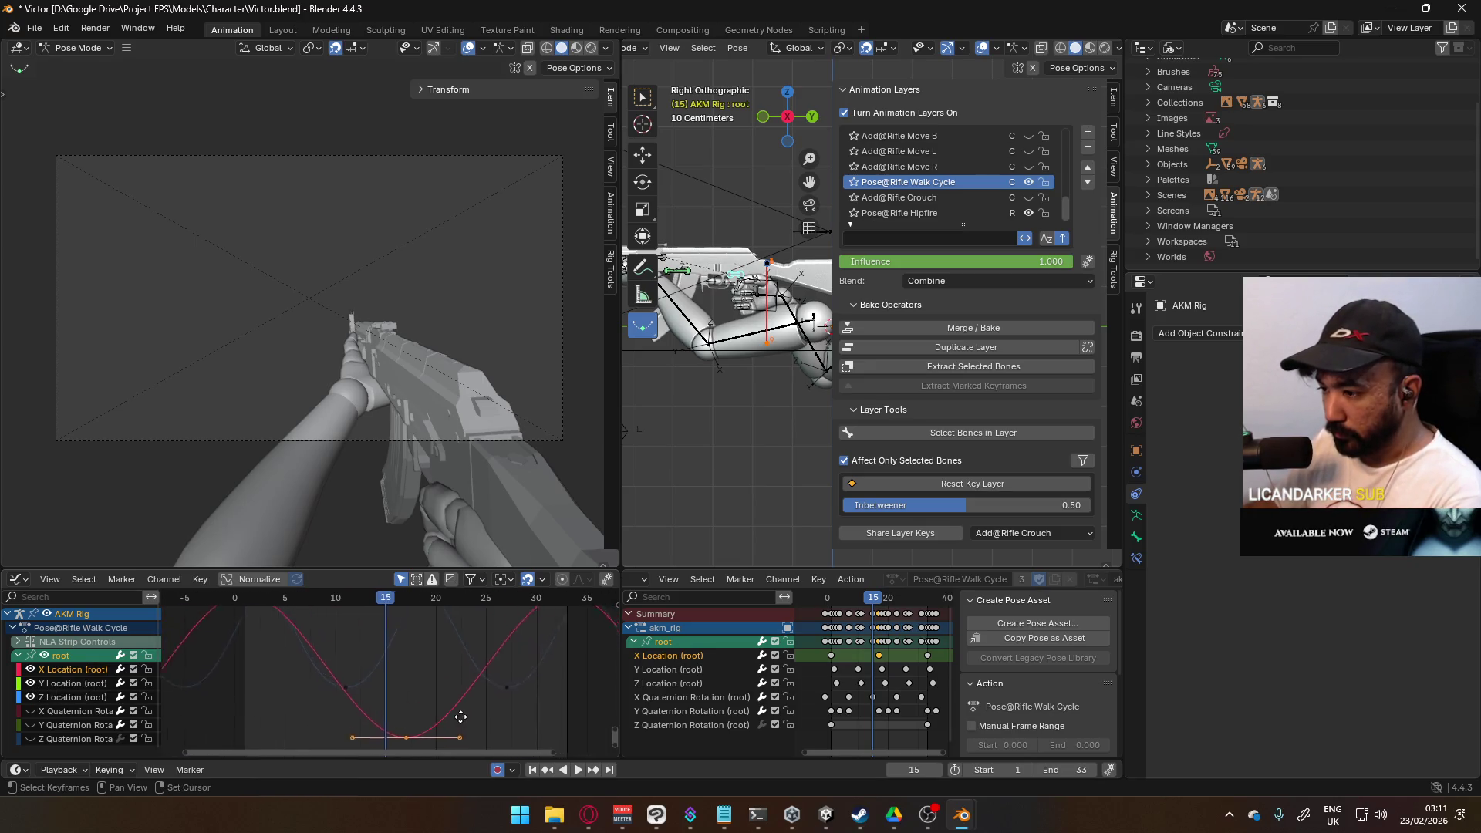
scroll(414, 629, down, 2)
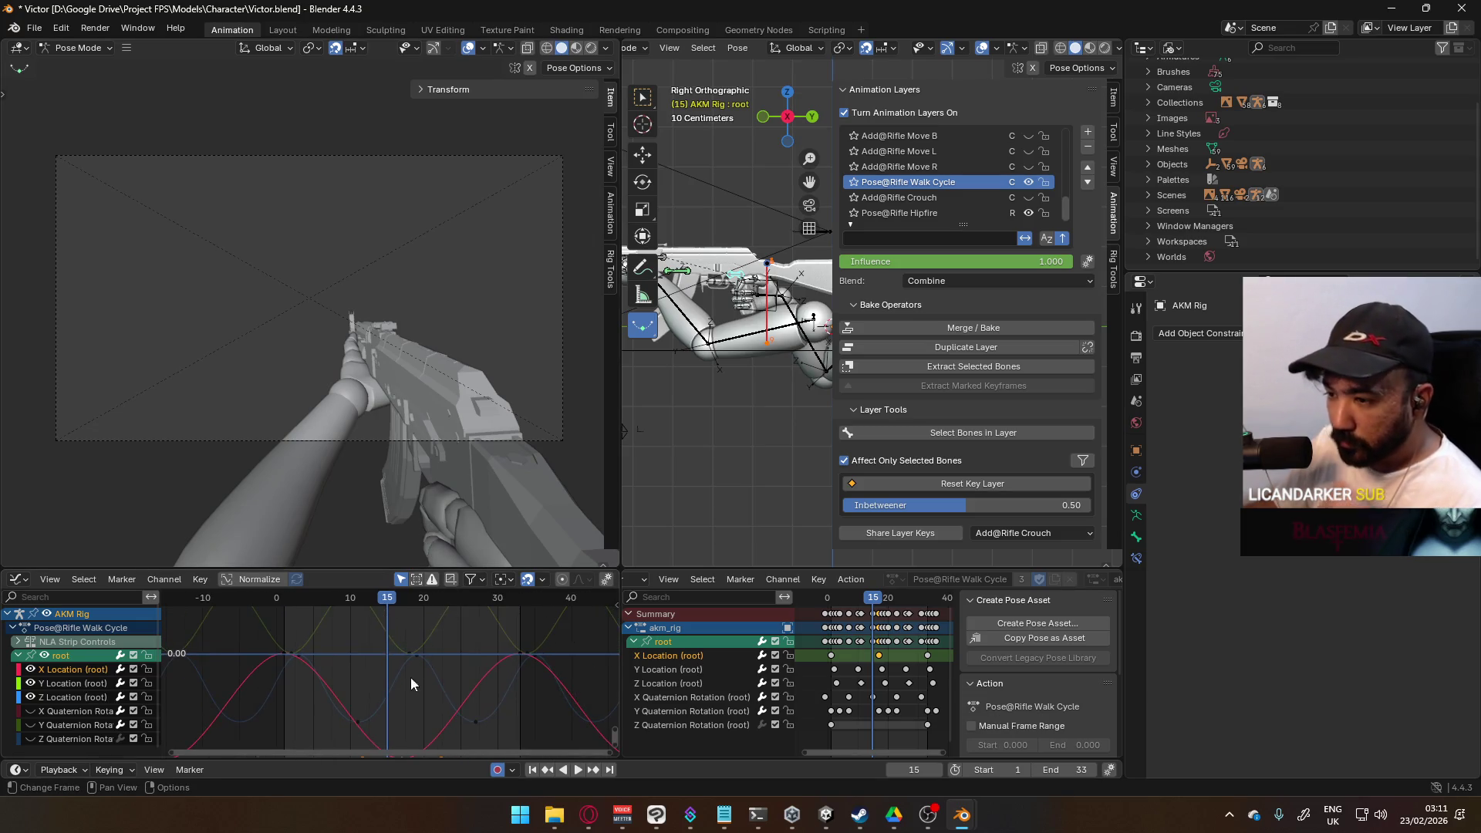
scroll(391, 676, down, 4)
middle_drag(415, 663, 308, 650)
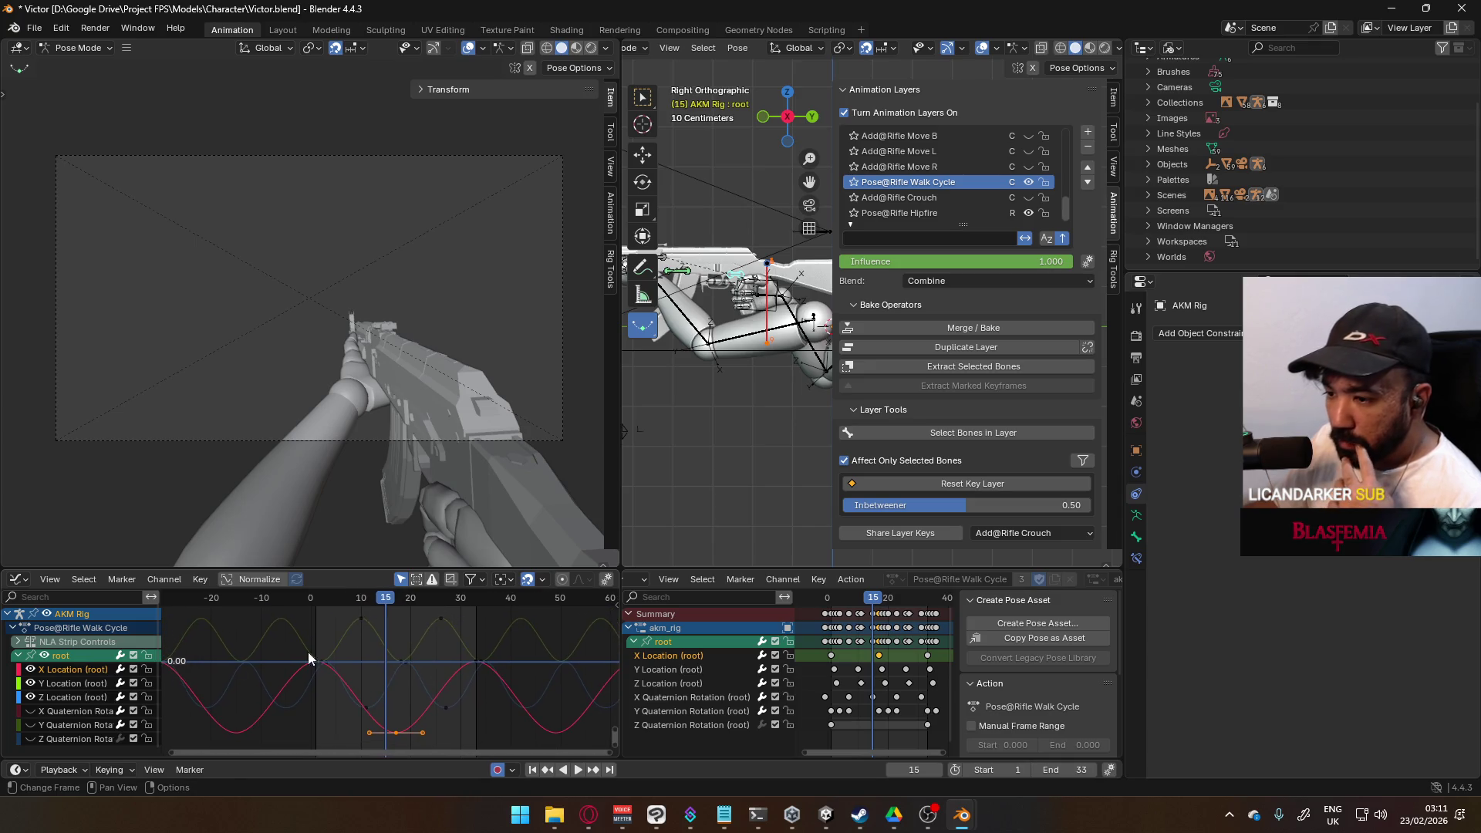
click(72, 696)
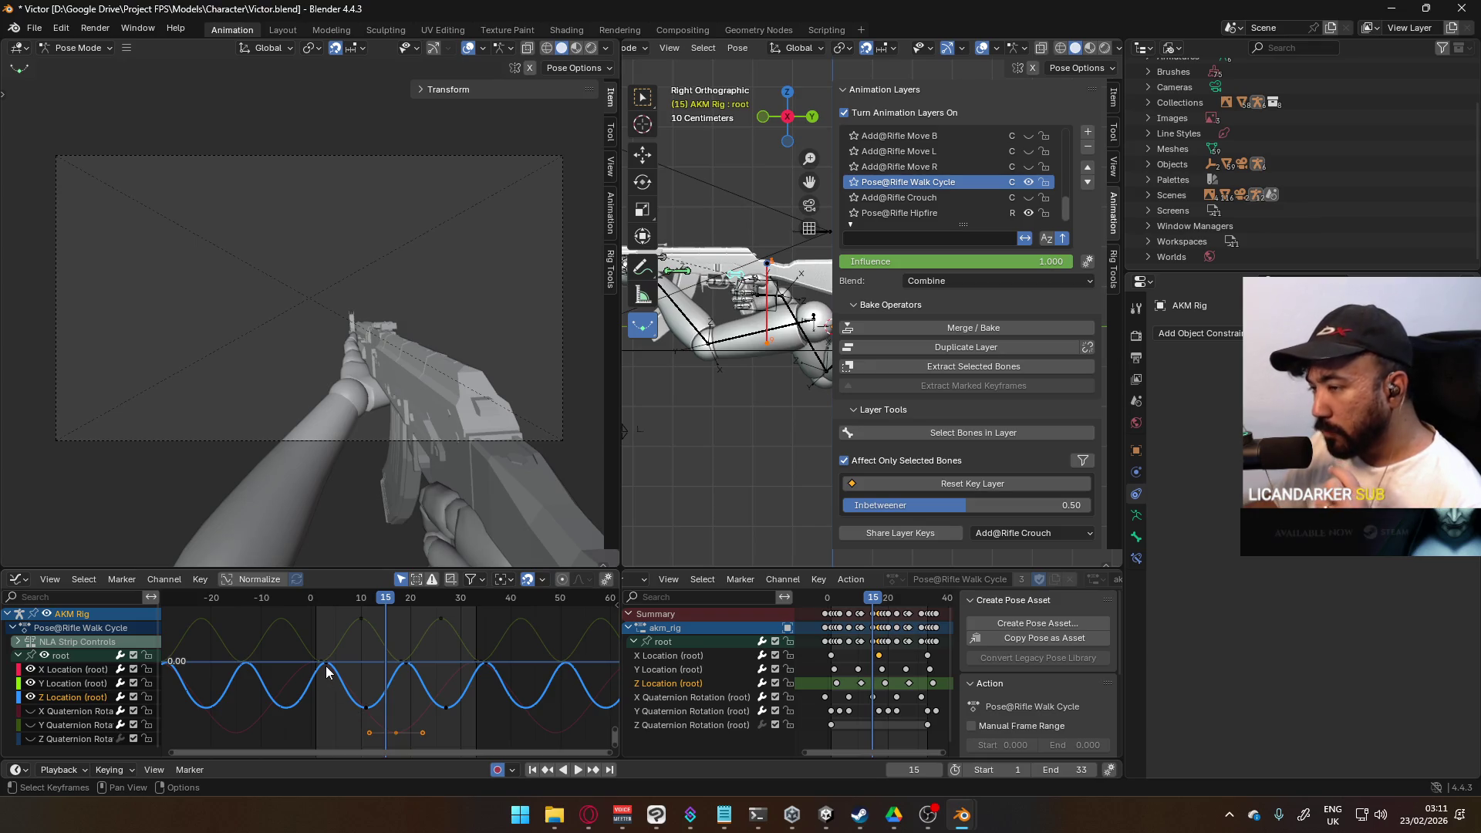
mouse_move(387, 601)
mouse_down()
mouse_move(282, 606)
mouse_move(367, 605)
mouse_up()
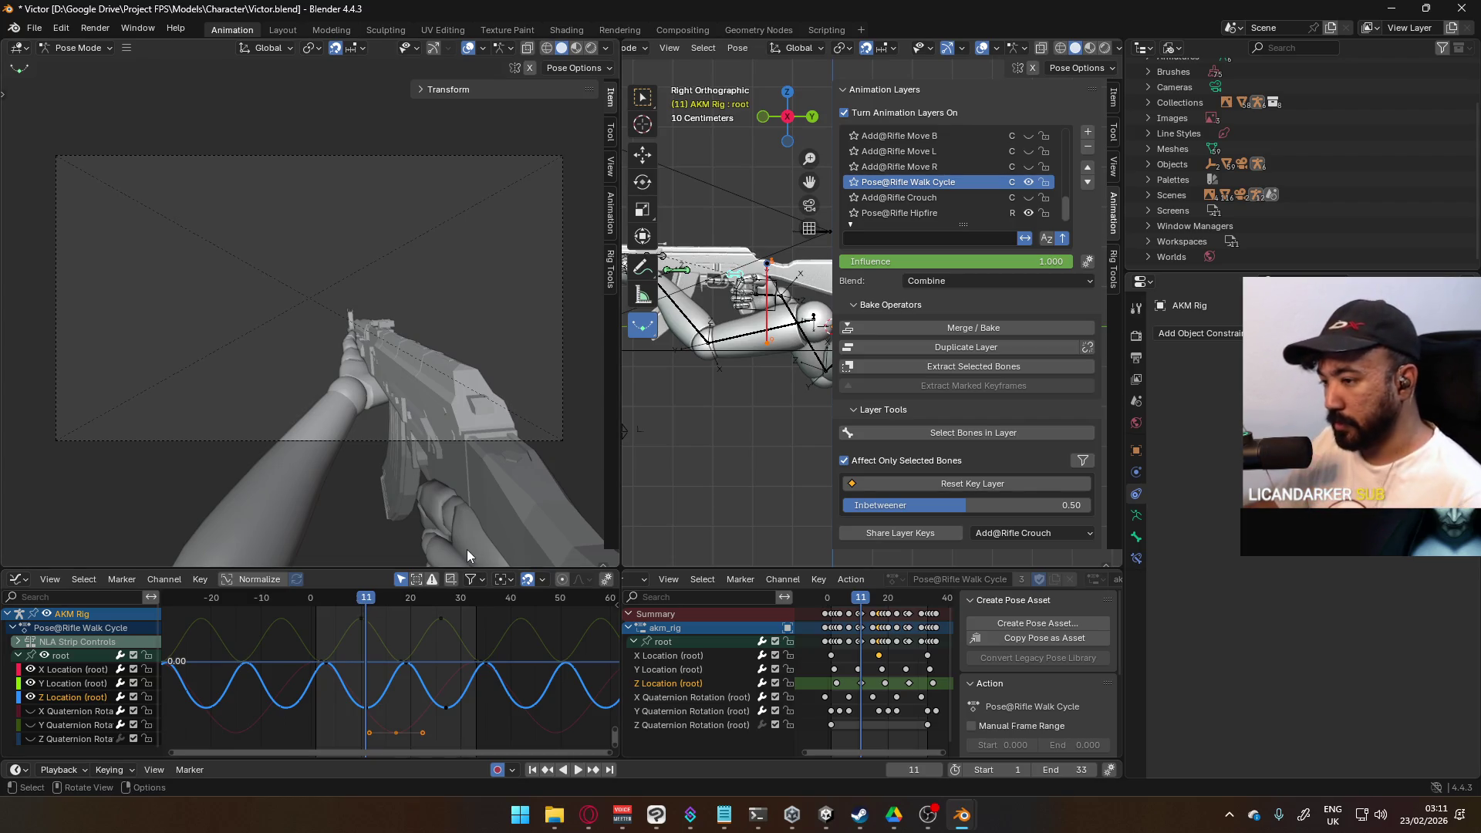
key(alt+Tab)
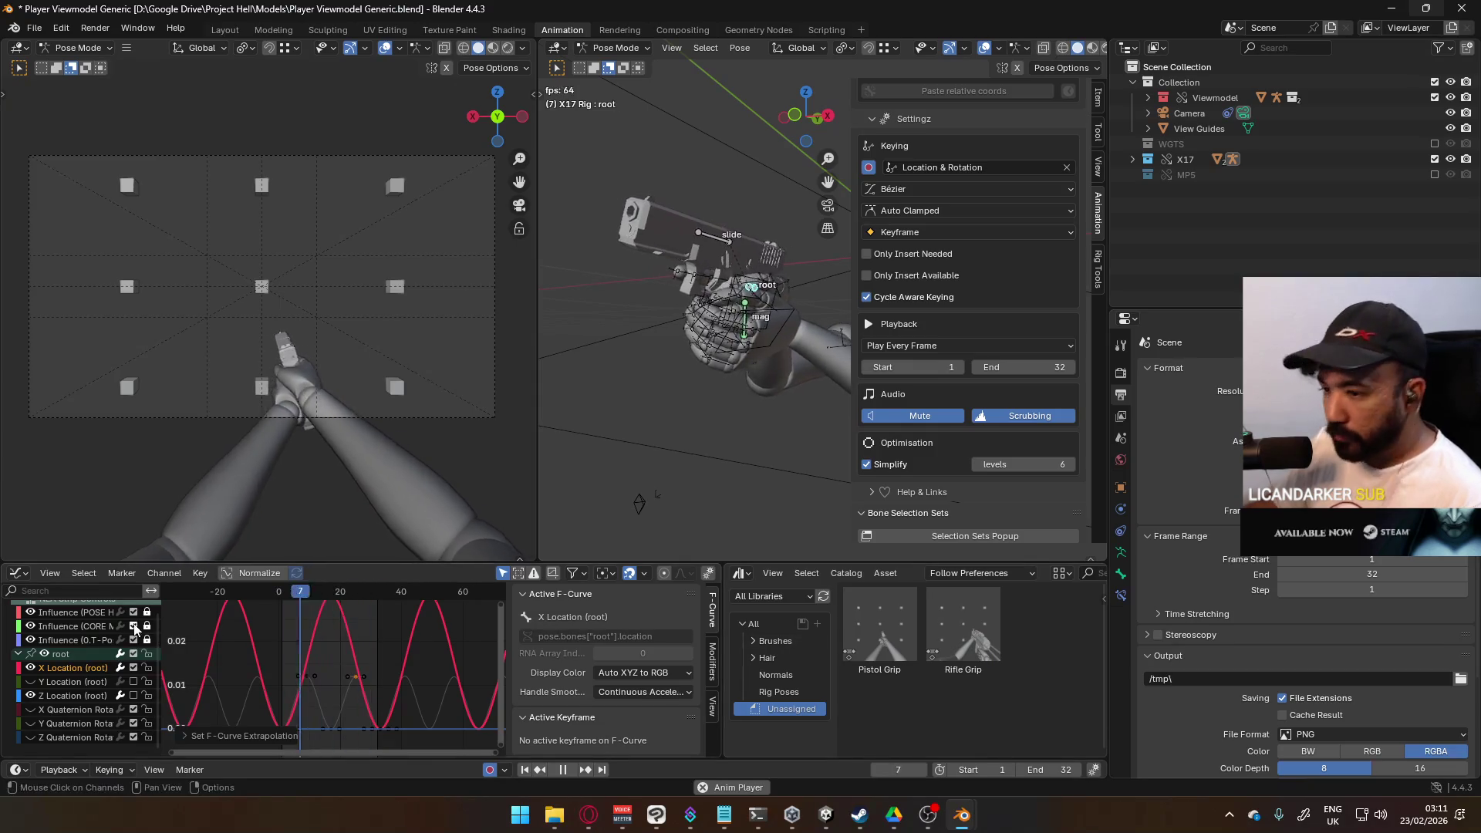
Step: Show only the Z Location curve and compare it with the Victor walk cycle
click(140, 694)
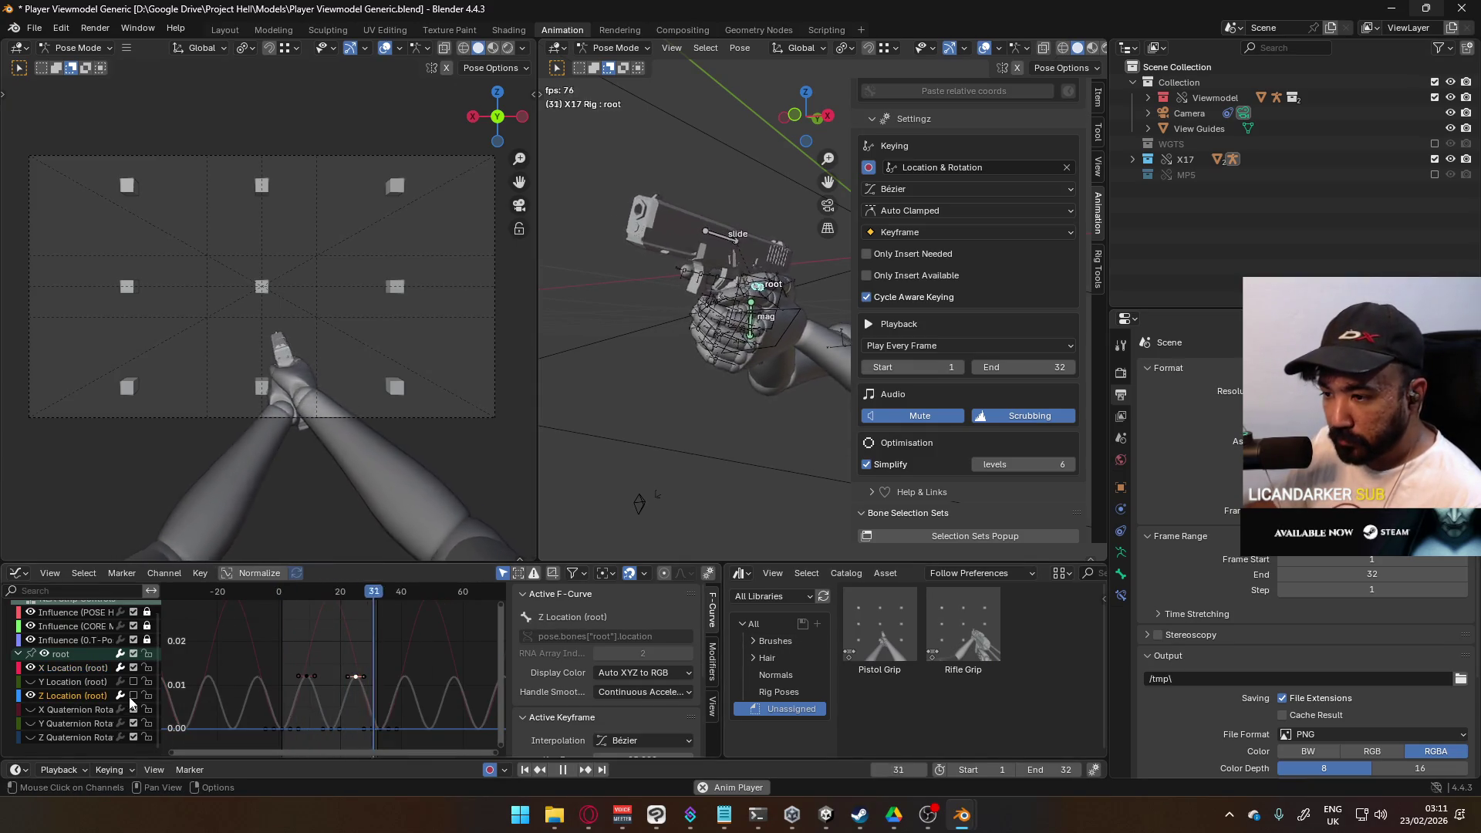
click(133, 695)
click(133, 667)
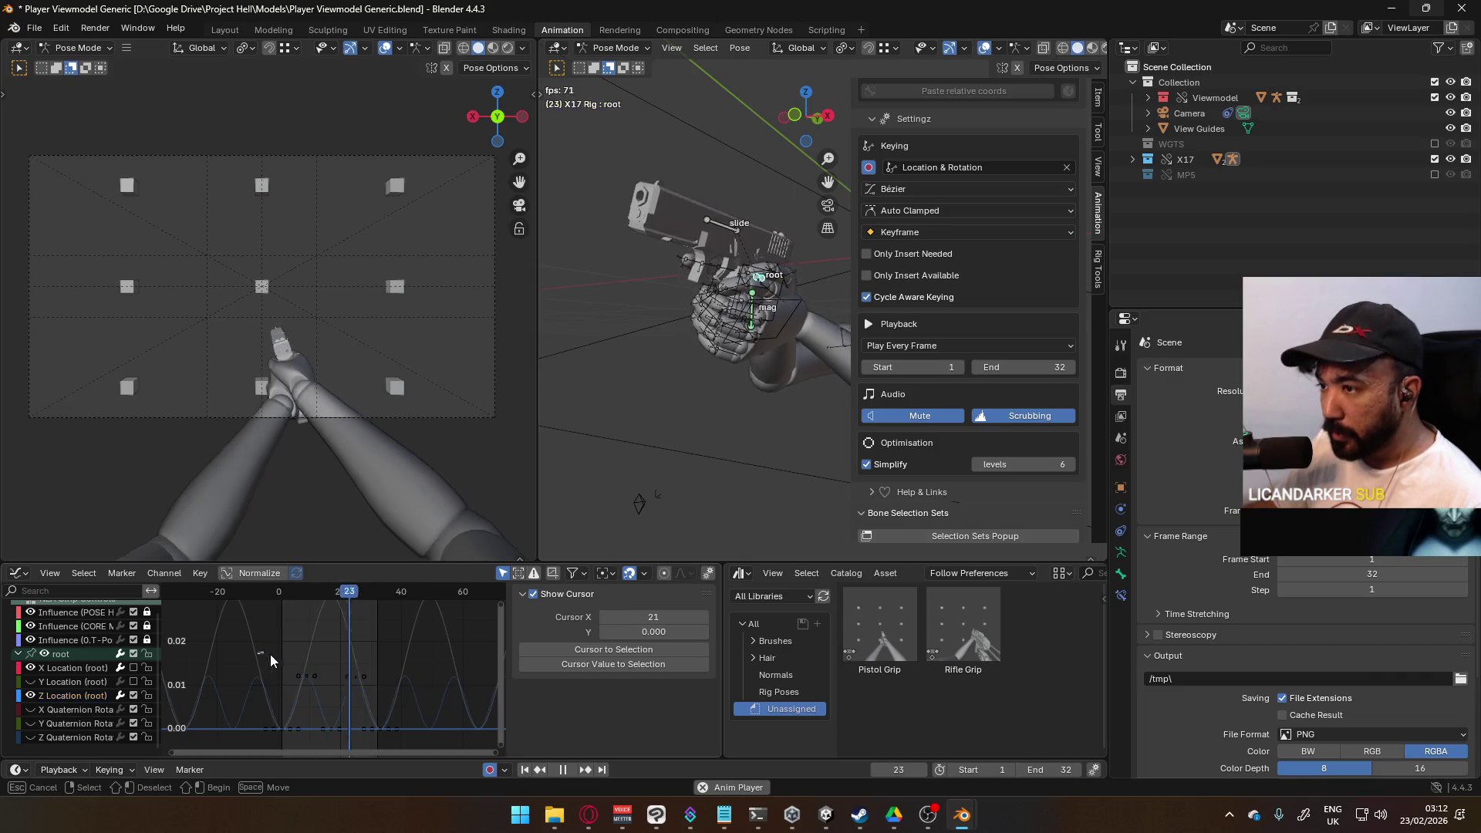
key(alt+Tab)
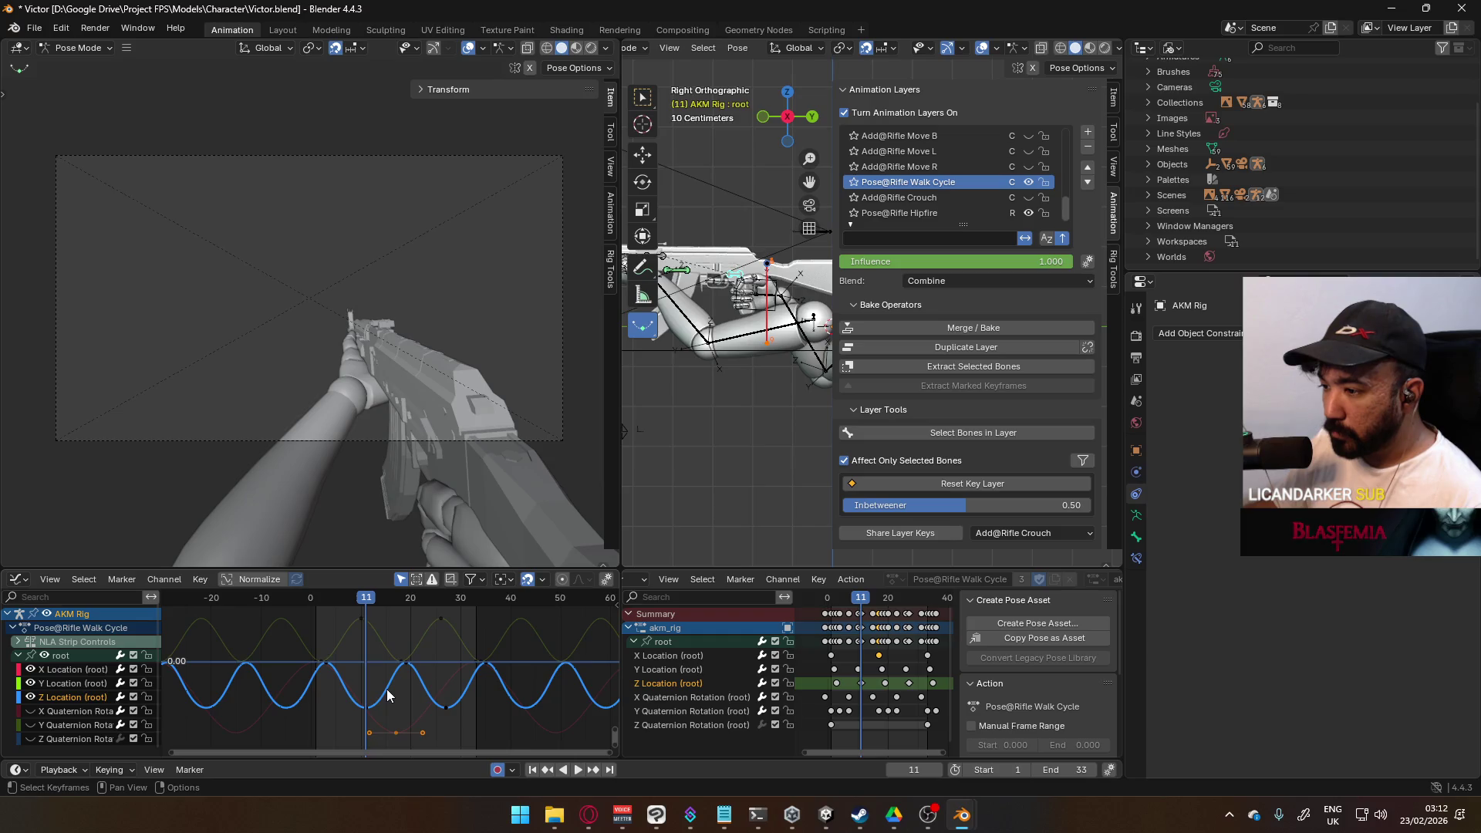
key(alt+Tab)
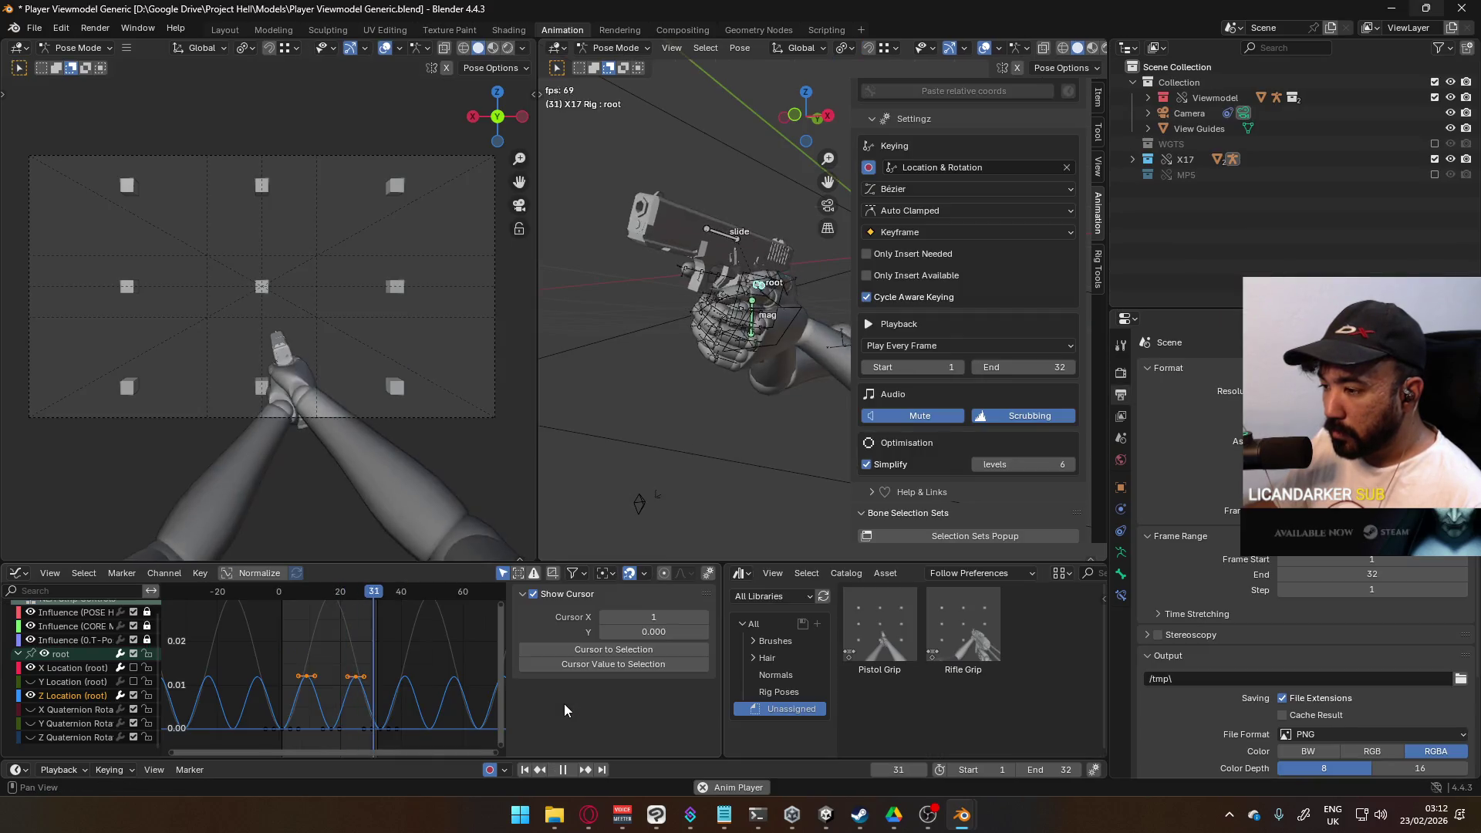
key(alt+Tab)
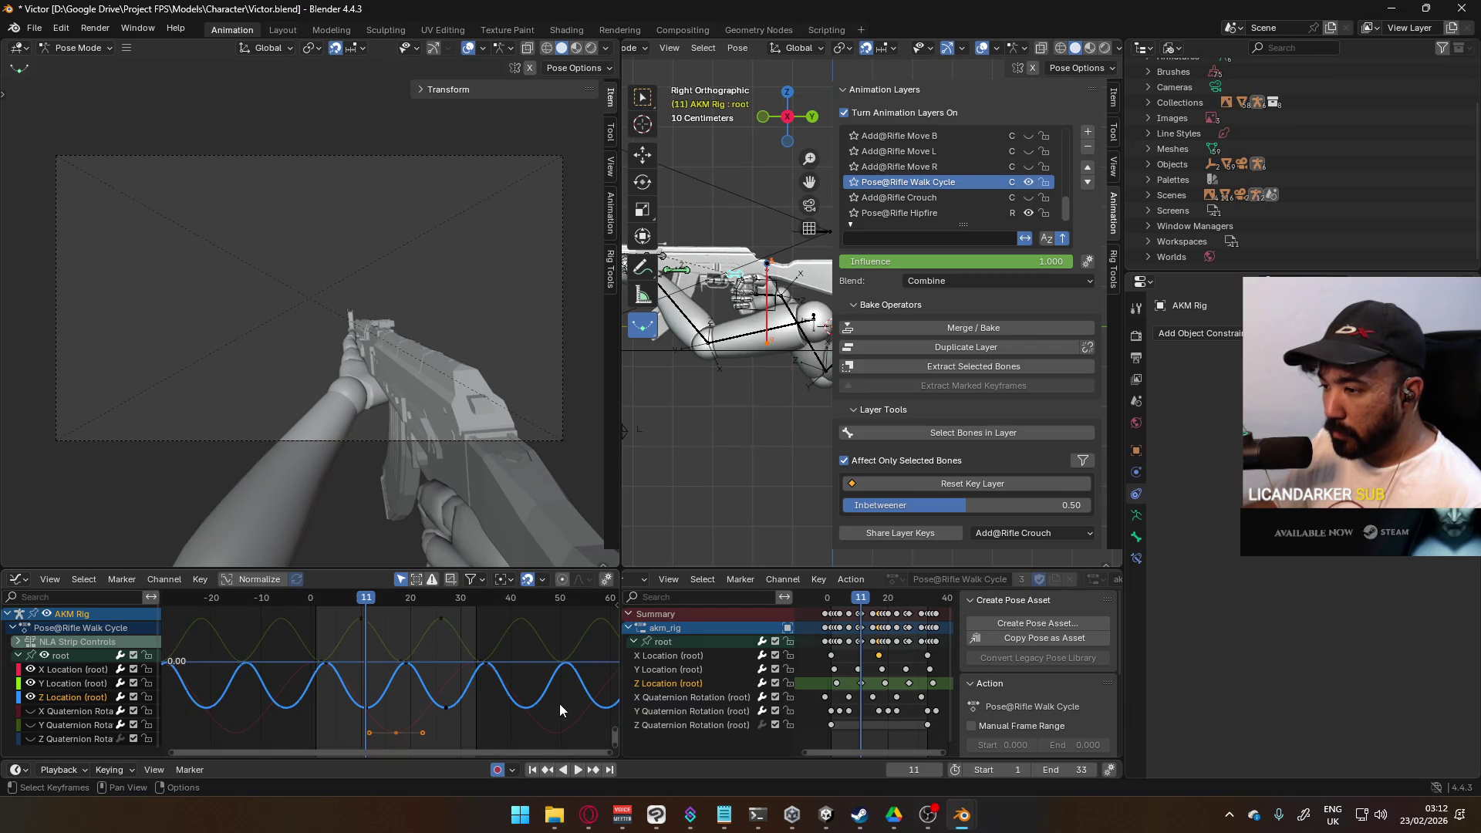
key(alt+Tab)
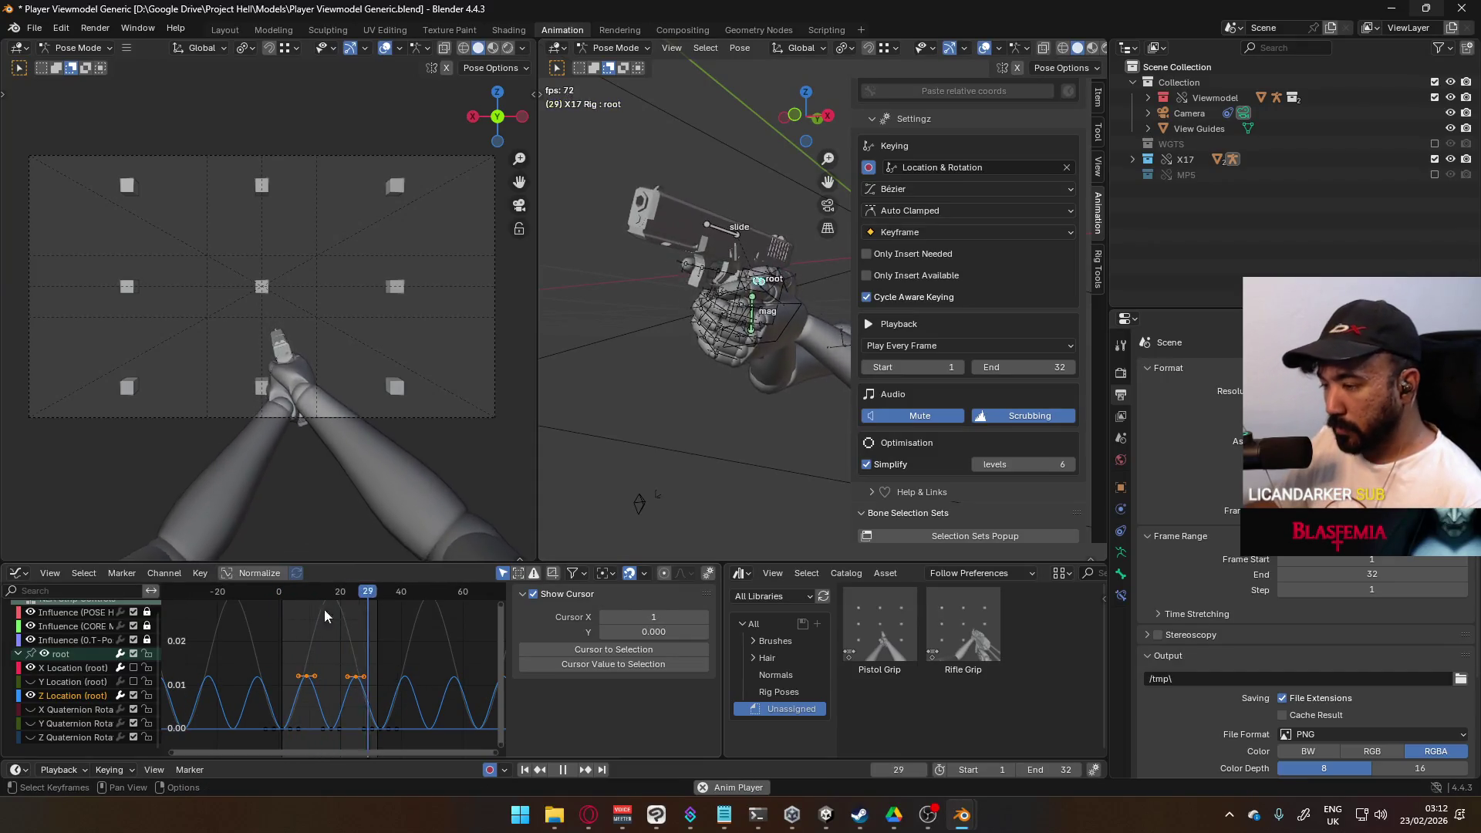
Step: Scale the selected Z Location peak keys to a new height
click(601, 573)
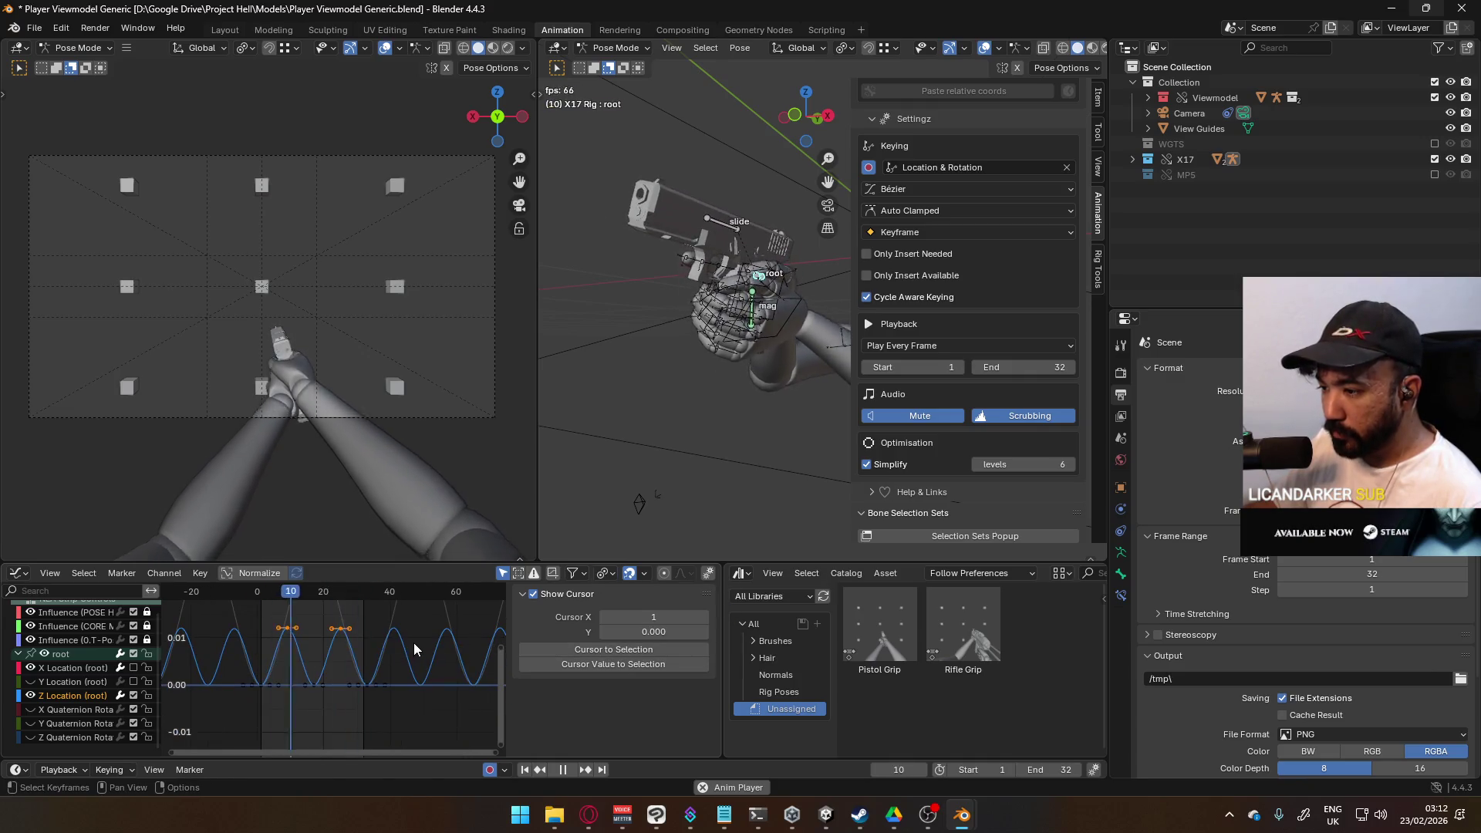
key(s)
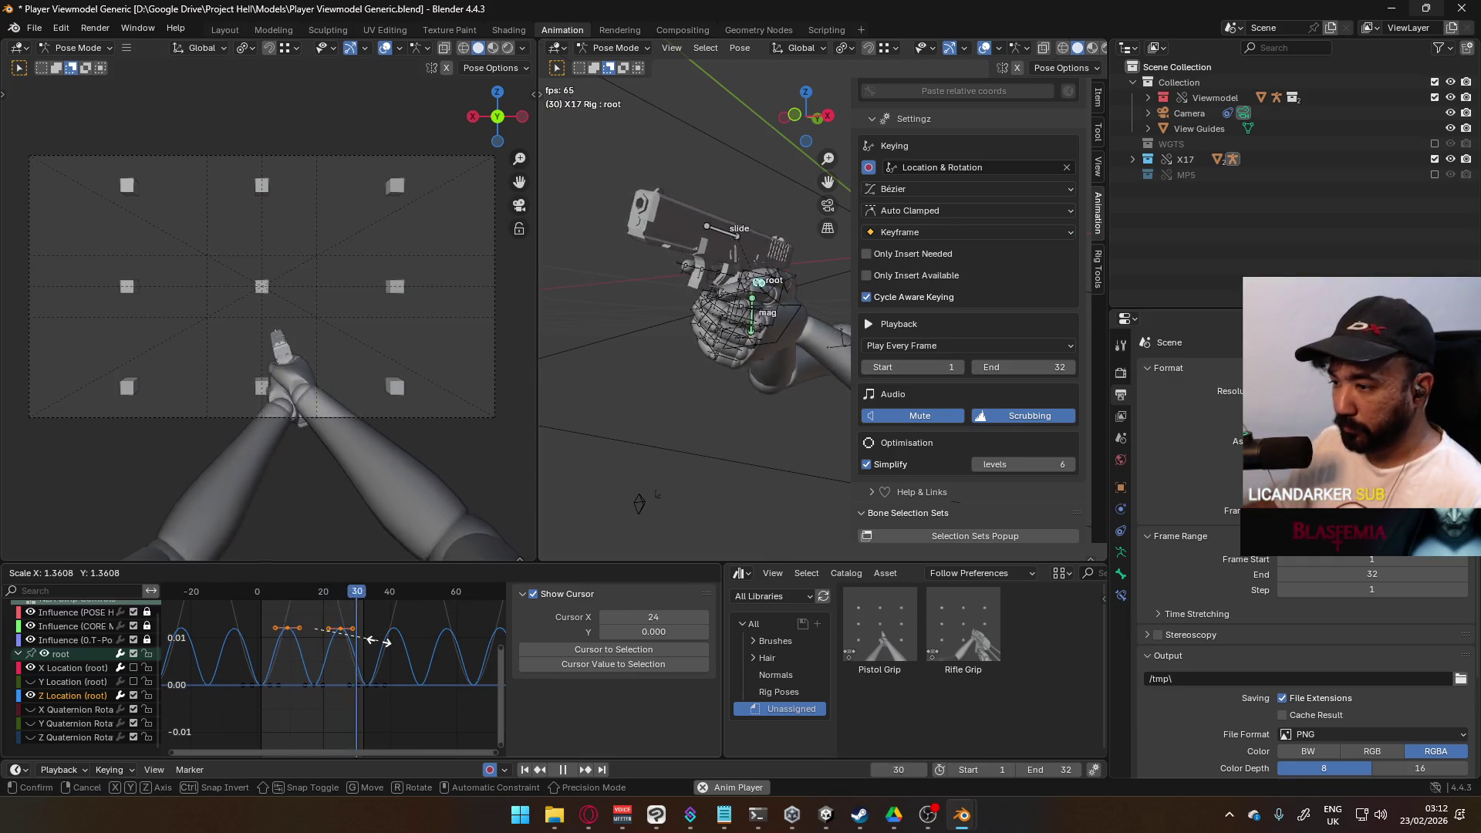
click(372, 640)
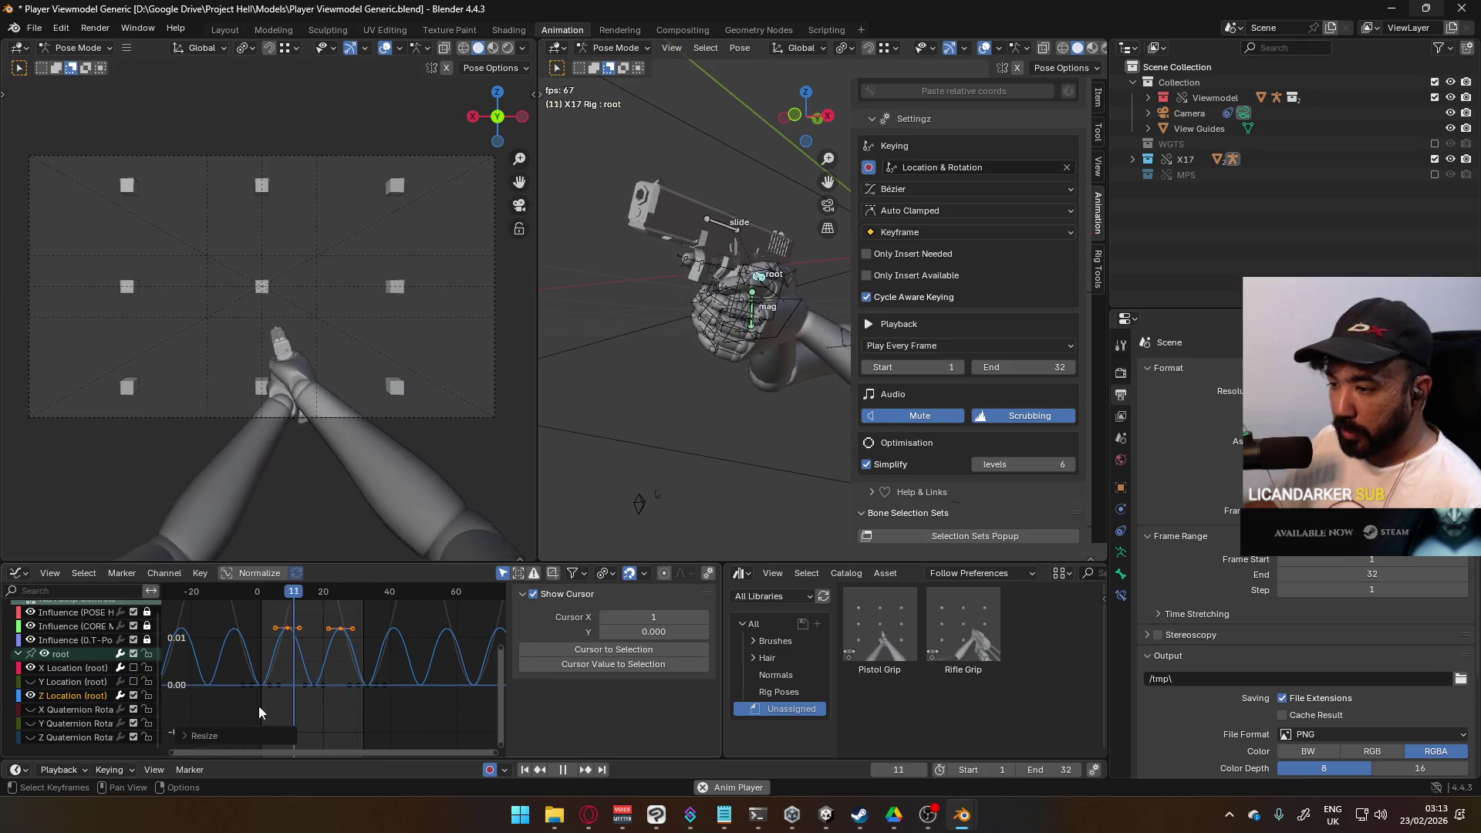
click(742, 574)
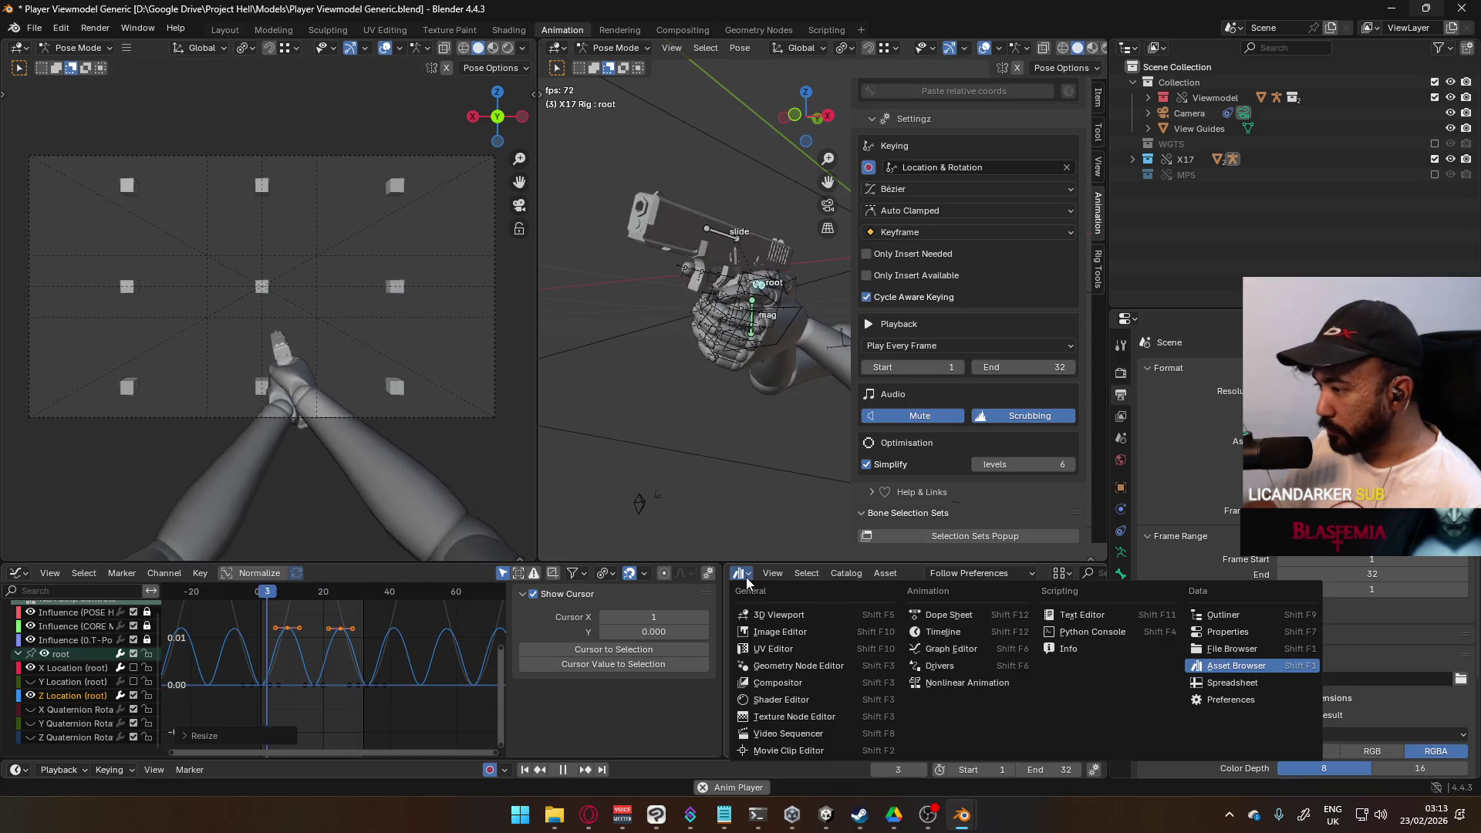
Step: Turn the asset area into an Action Editor and resize the animation editors for more space
click(975, 615)
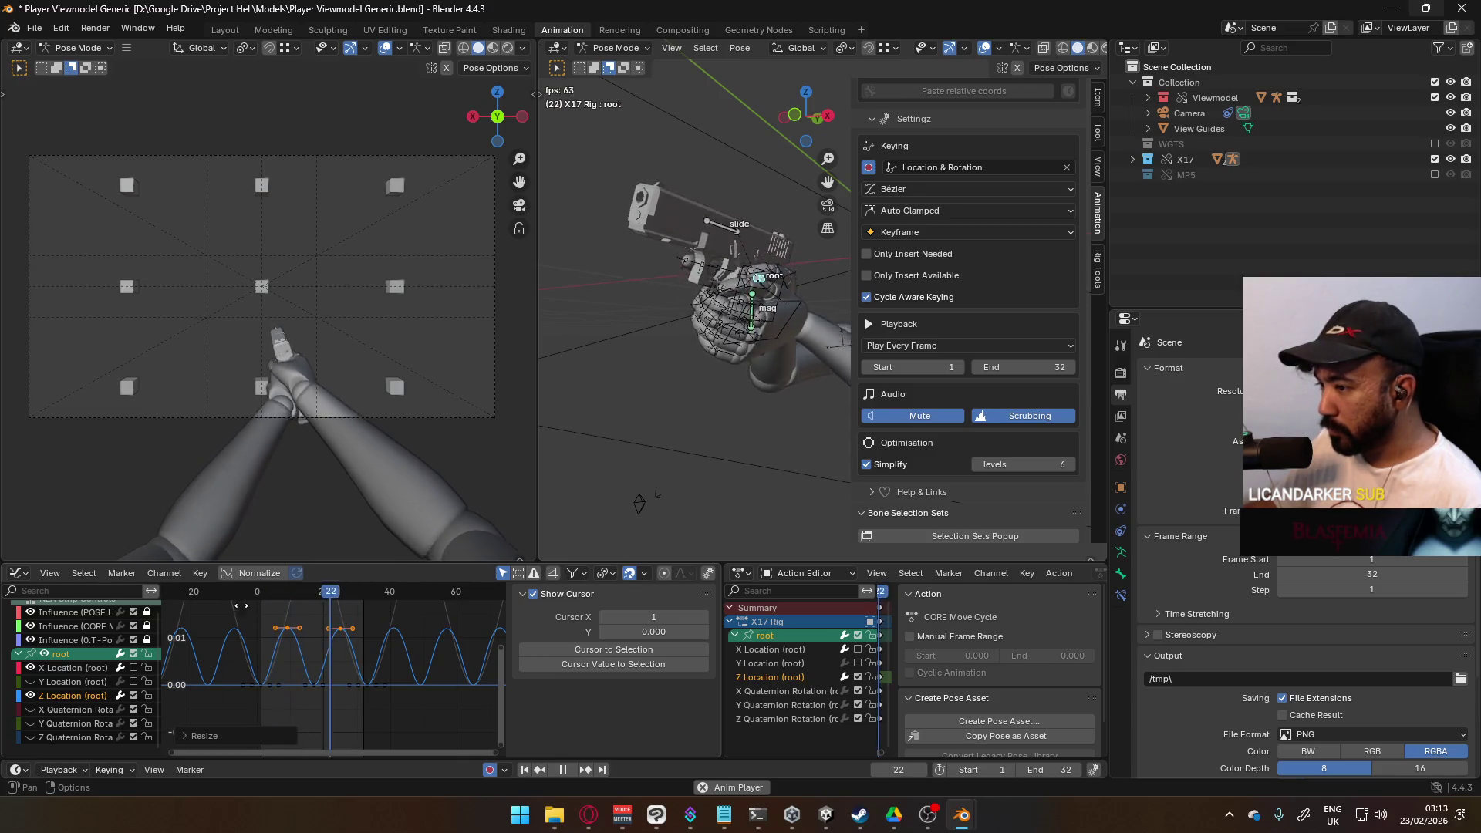
mouse_move(513, 642)
mouse_down()
mouse_move(741, 648)
mouse_move(473, 645)
mouse_up()
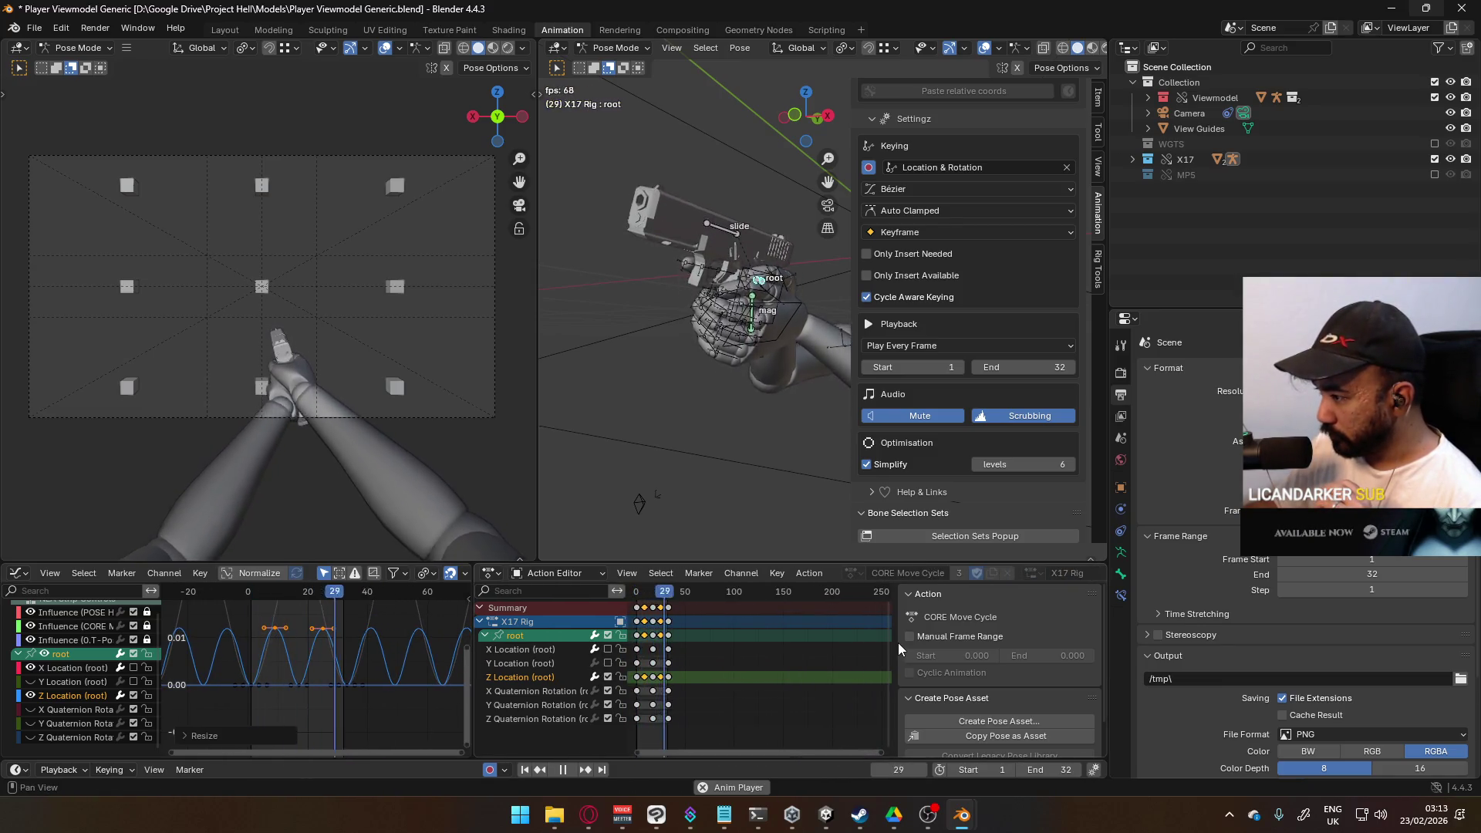
drag(899, 641, 1123, 675)
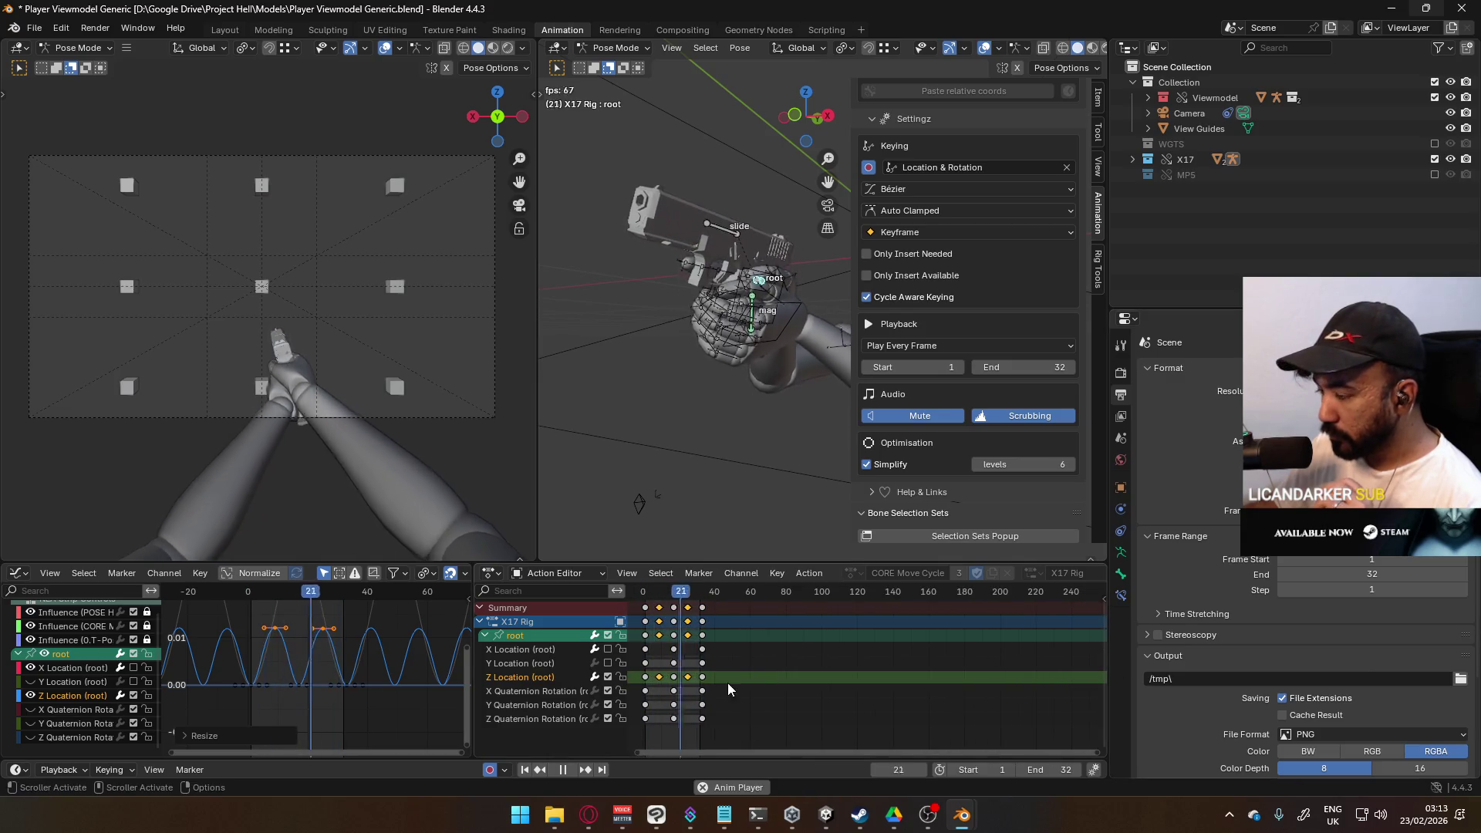
scroll(758, 686, up, 2)
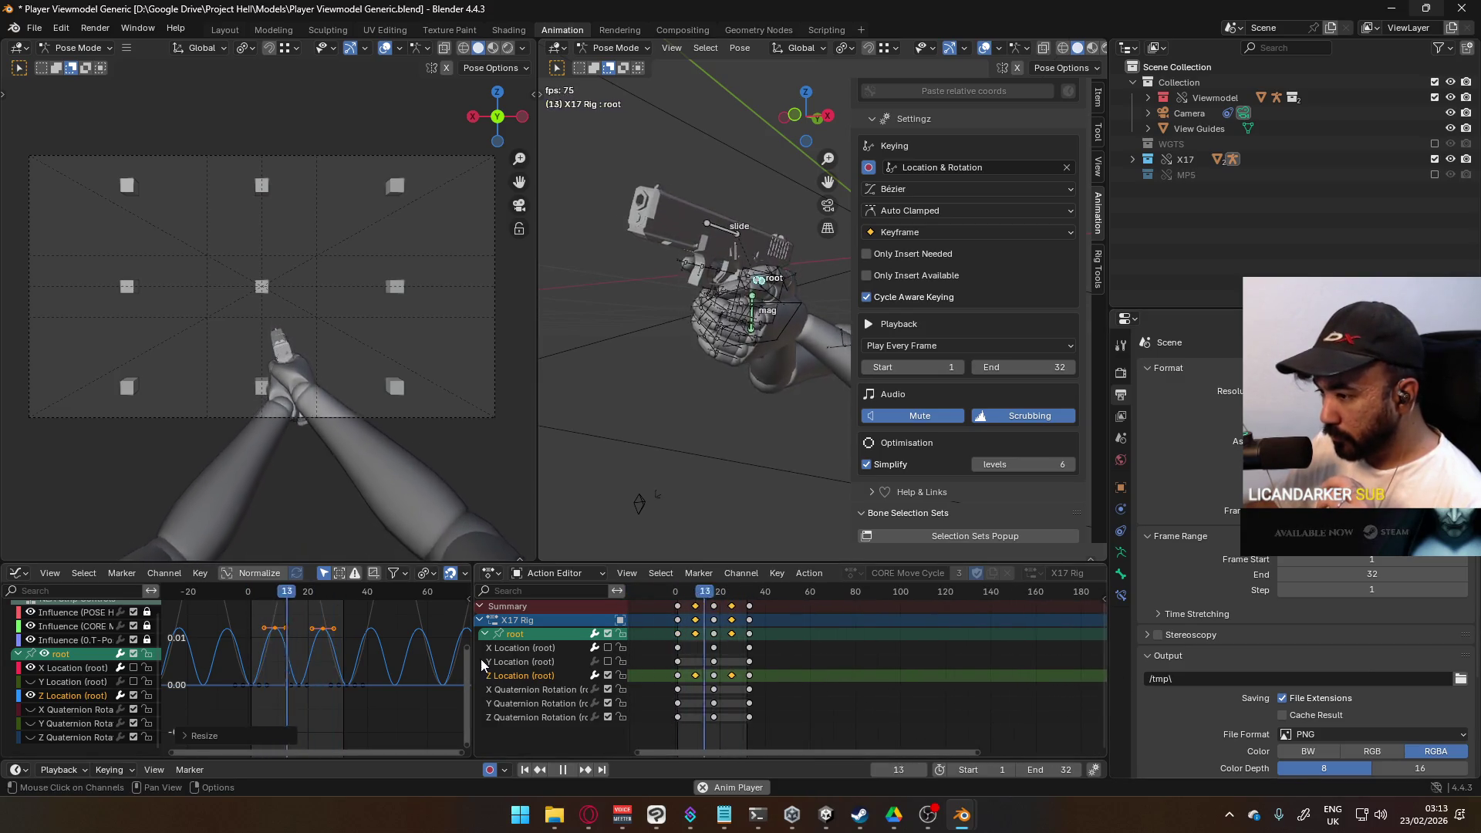
drag(478, 660, 667, 660)
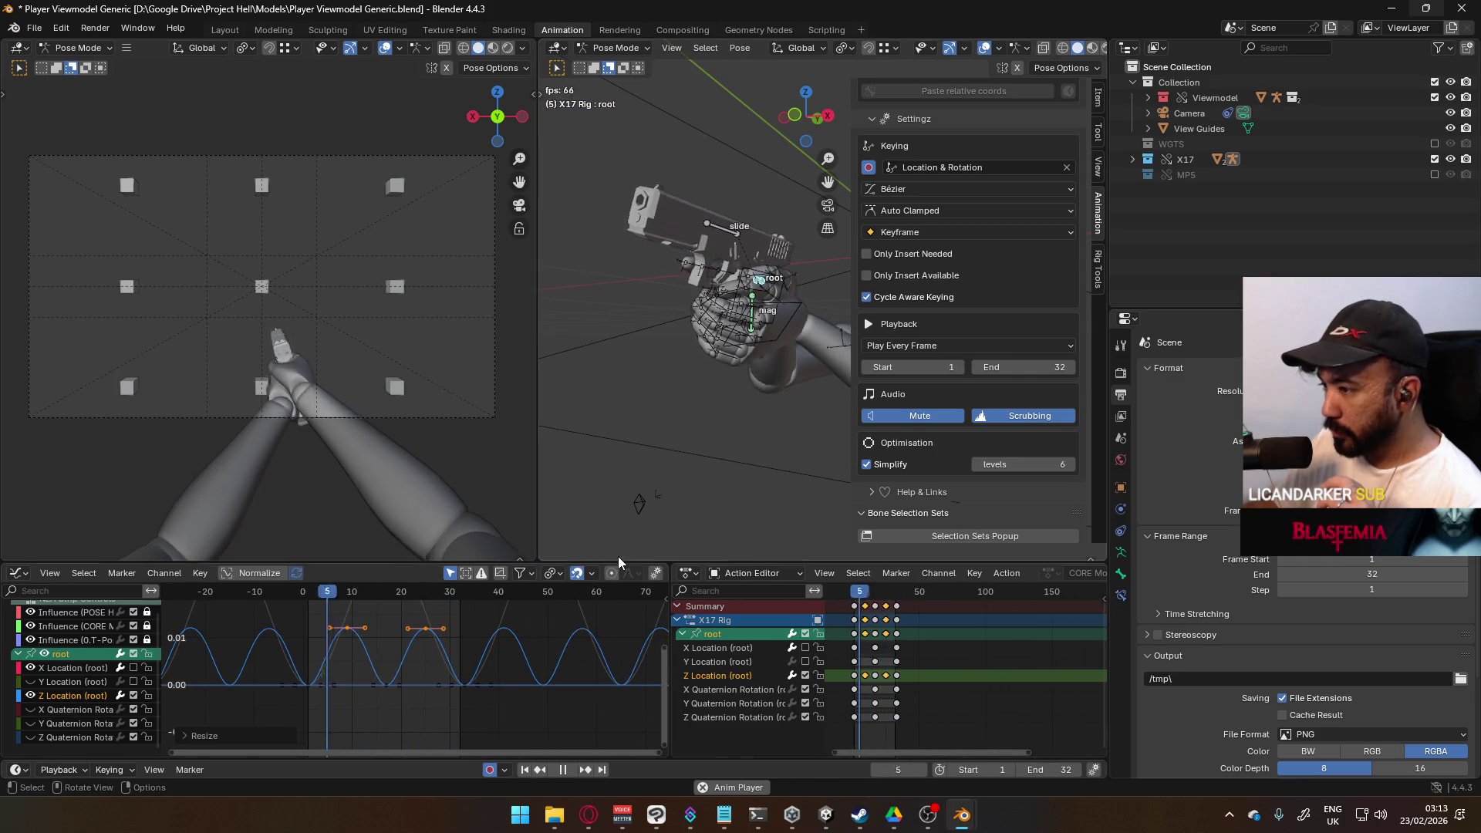
mouse_move(617, 563)
mouse_down()
mouse_move(625, 439)
mouse_move(663, 461)
mouse_up()
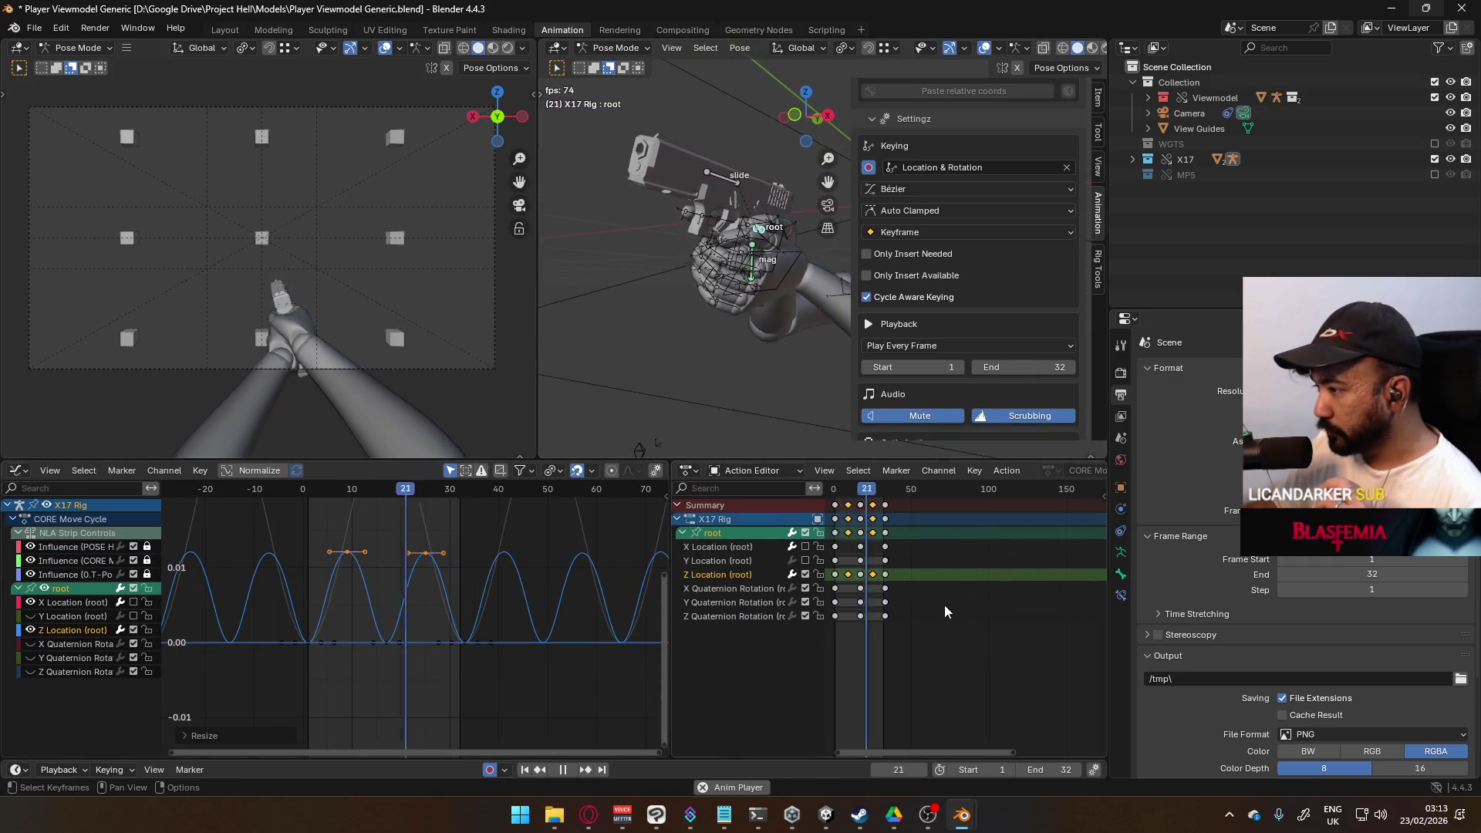
scroll(932, 622, up, 2)
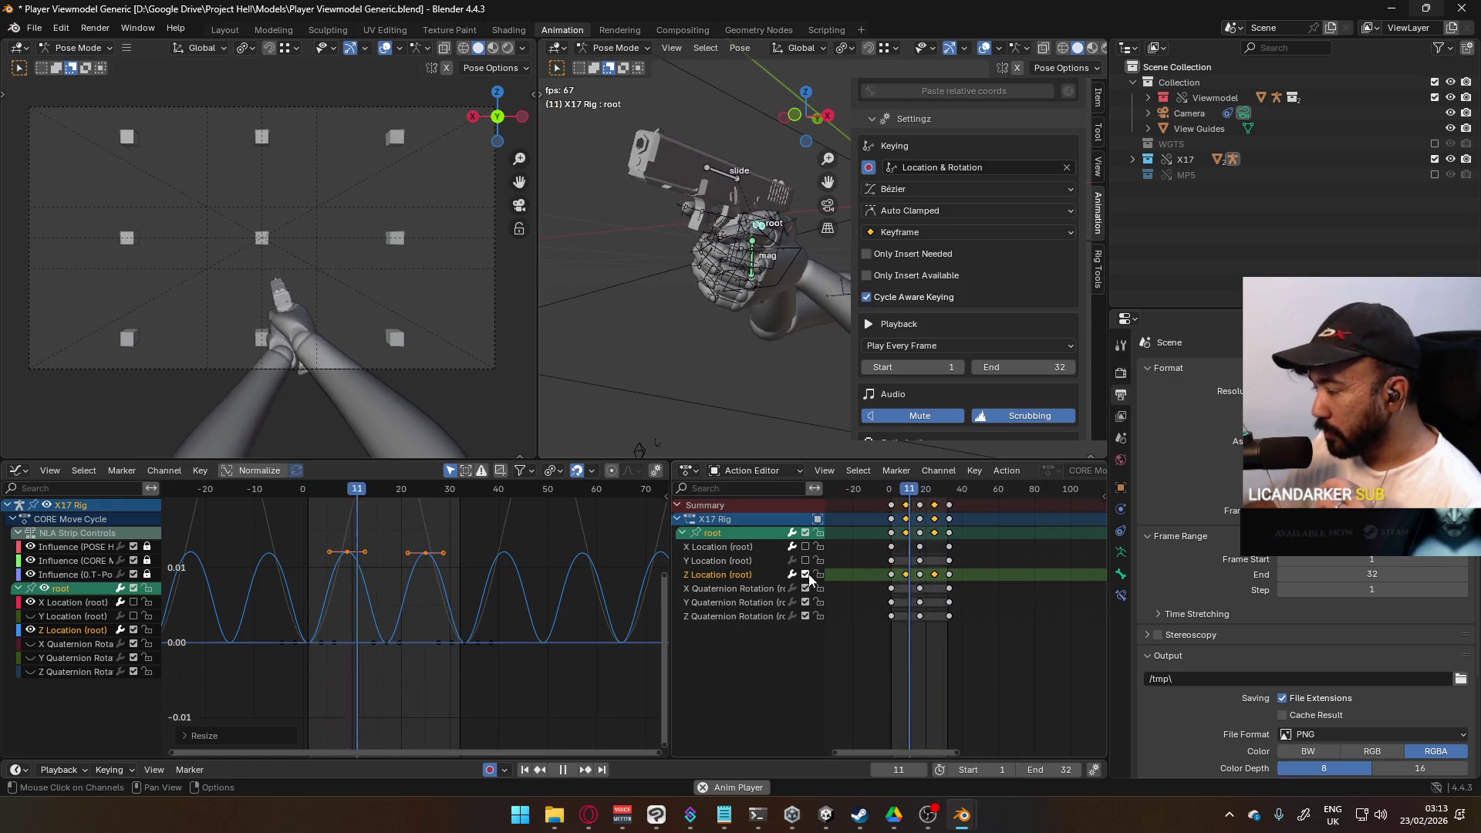
Step: Shift the Z Location keys two frames later and re-enable the X and Y Location channels
drag(980, 574, 886, 582)
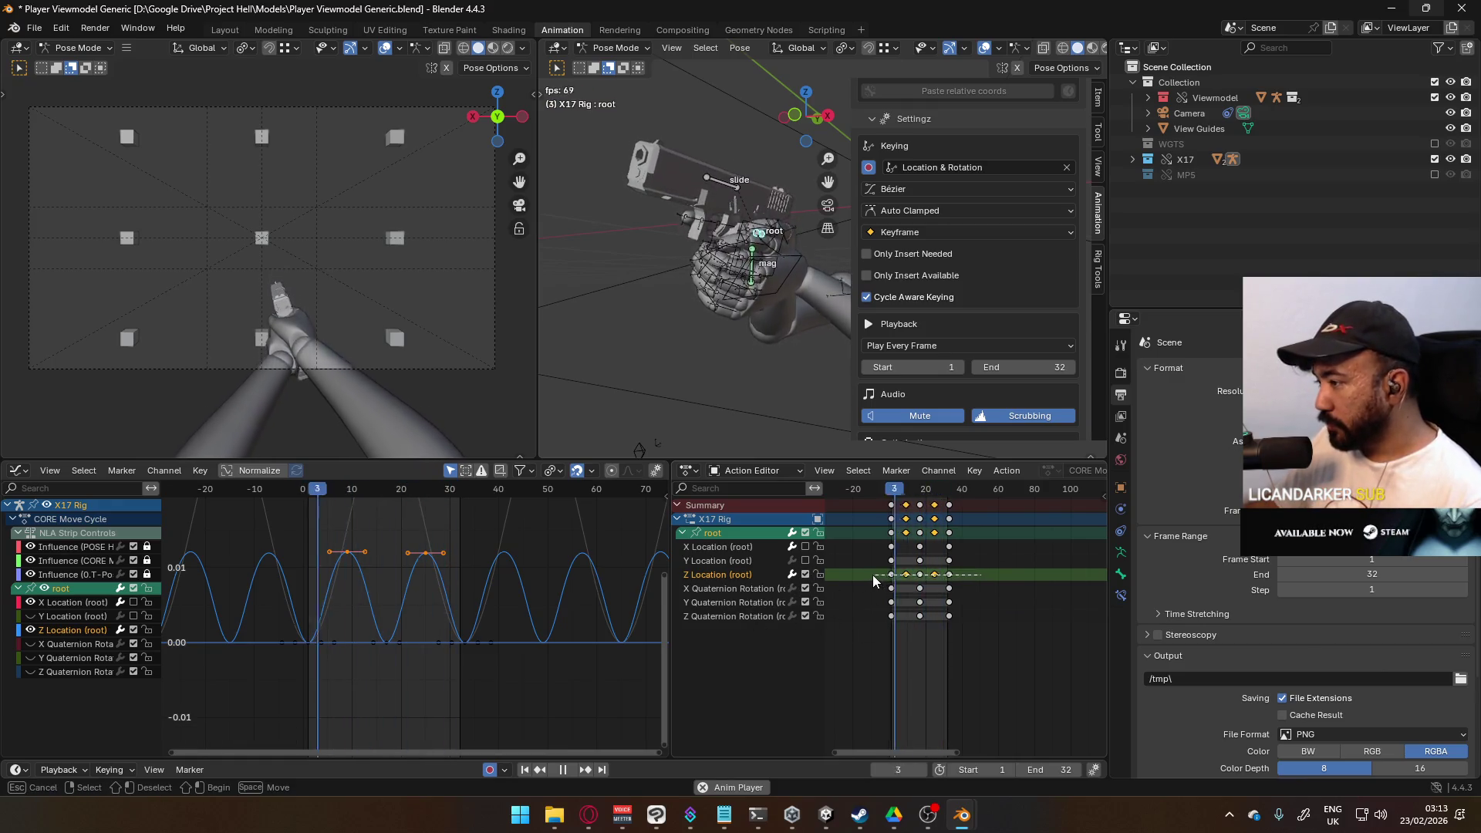
key(g)
click(990, 596)
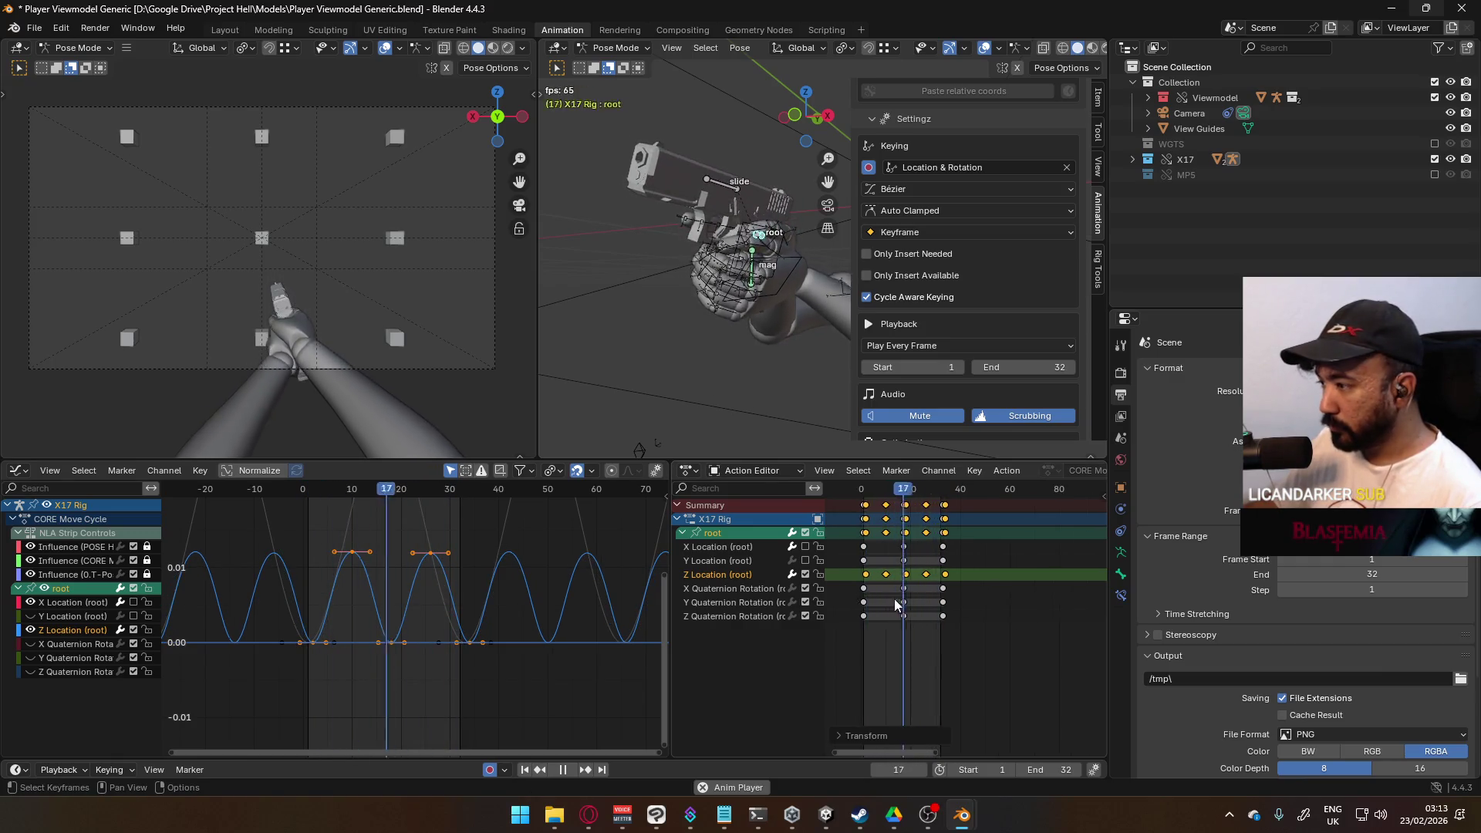
key(Home)
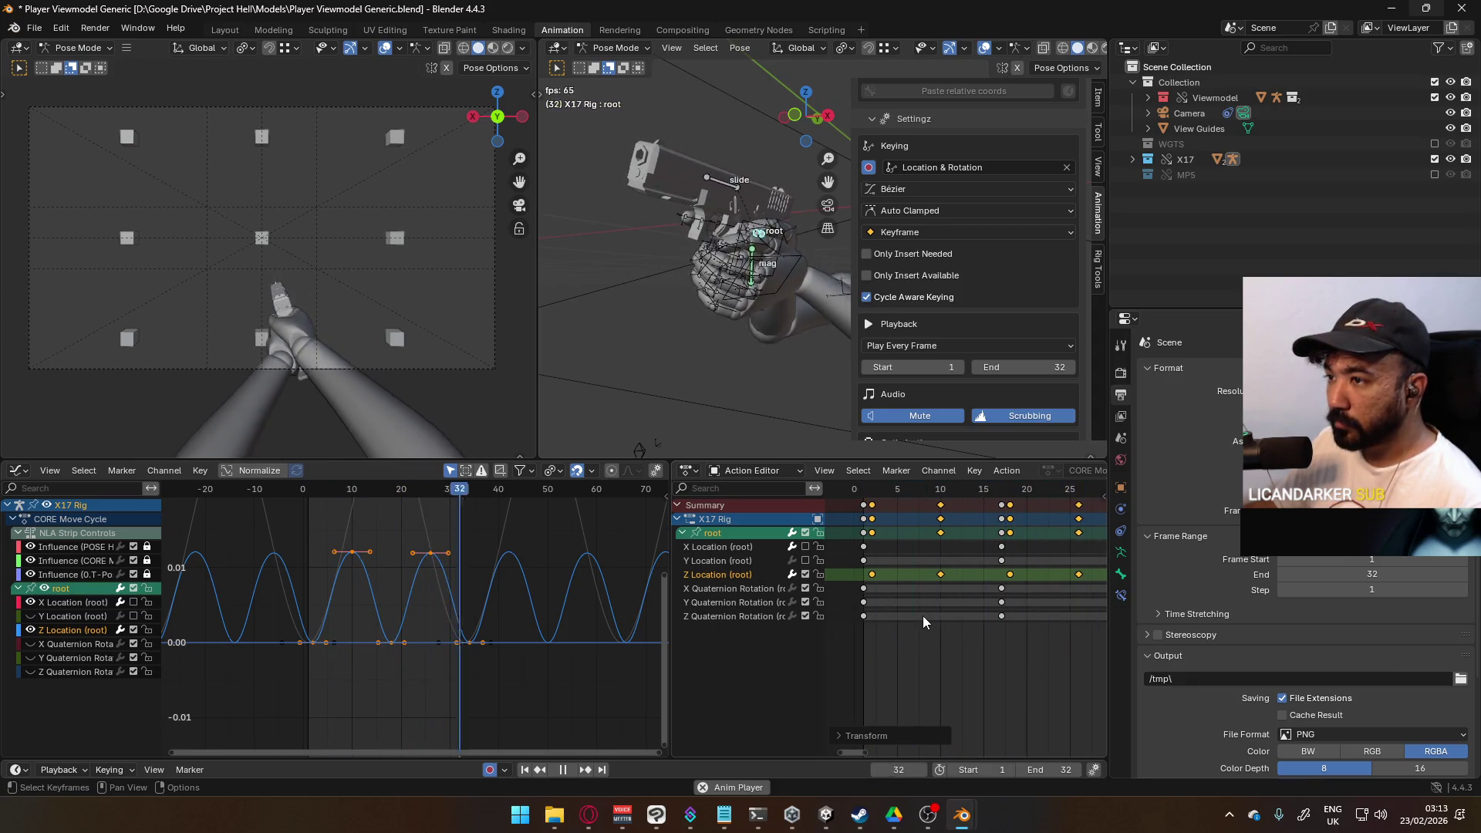
click(134, 601)
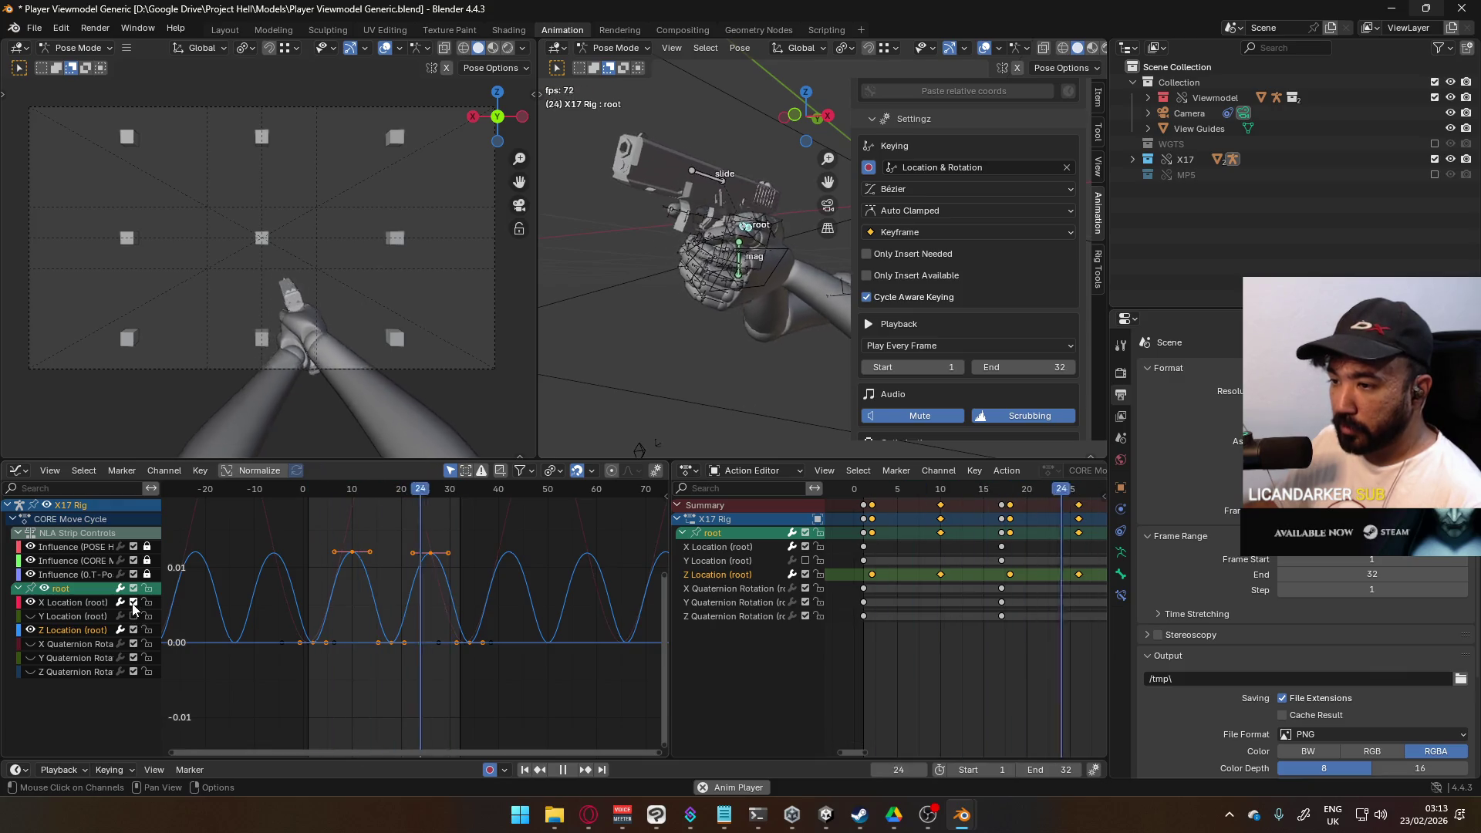
click(132, 615)
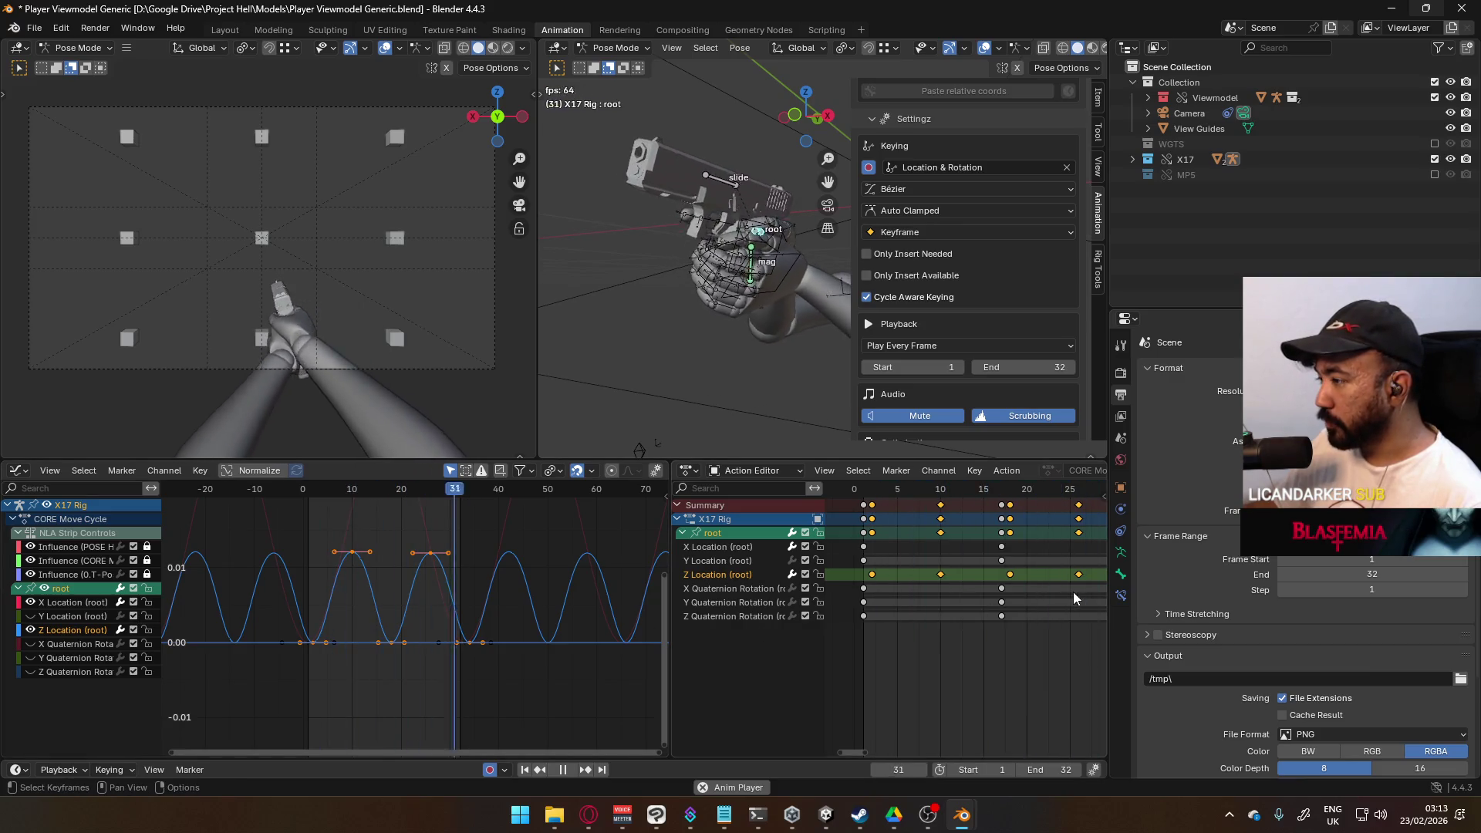
scroll(1016, 599, down, 2)
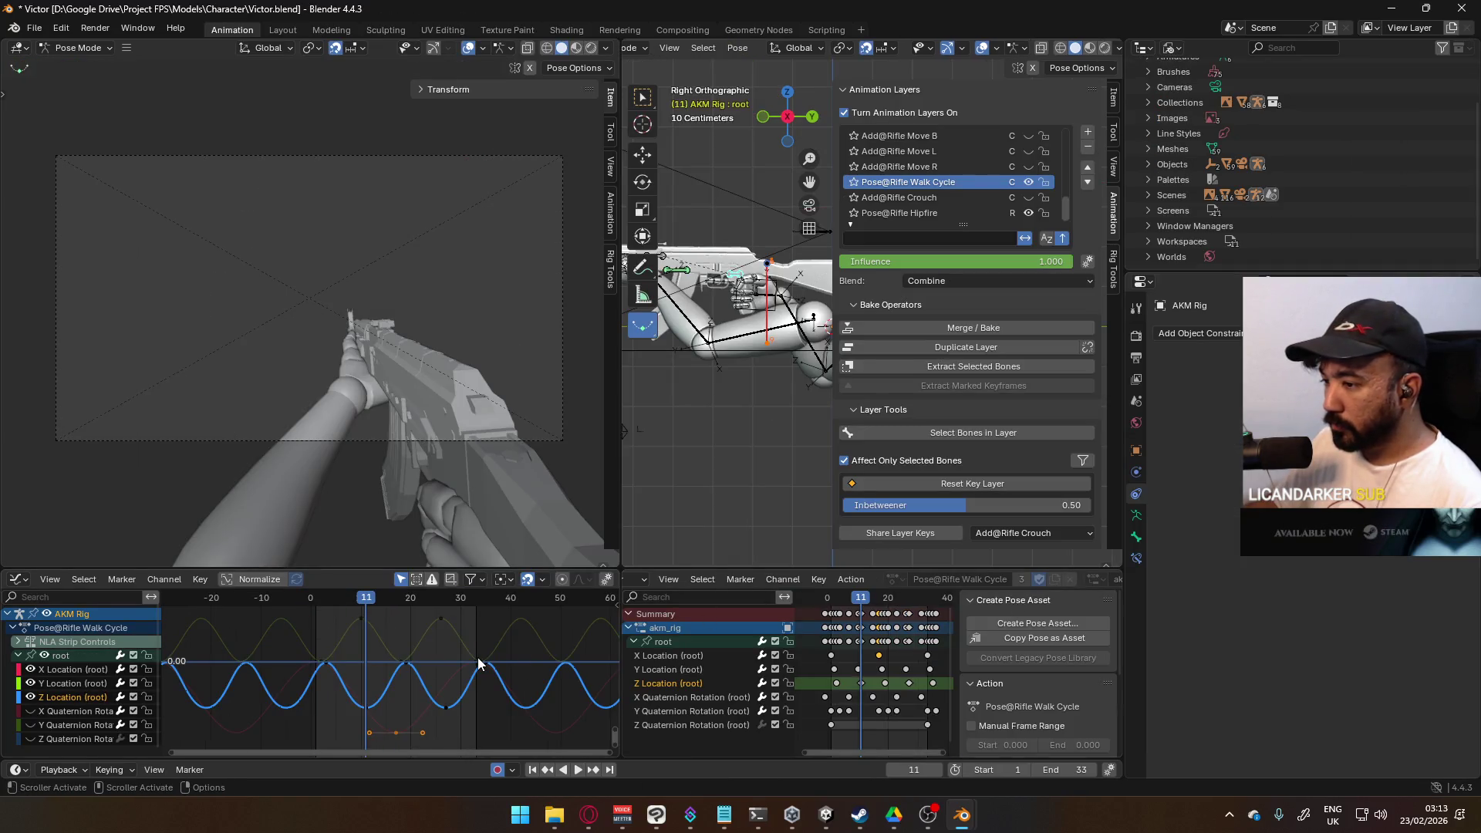
Step: Play the Victor rifle walk cycle and inspect its bone, render and output frame-range settings
key(space)
key(space)
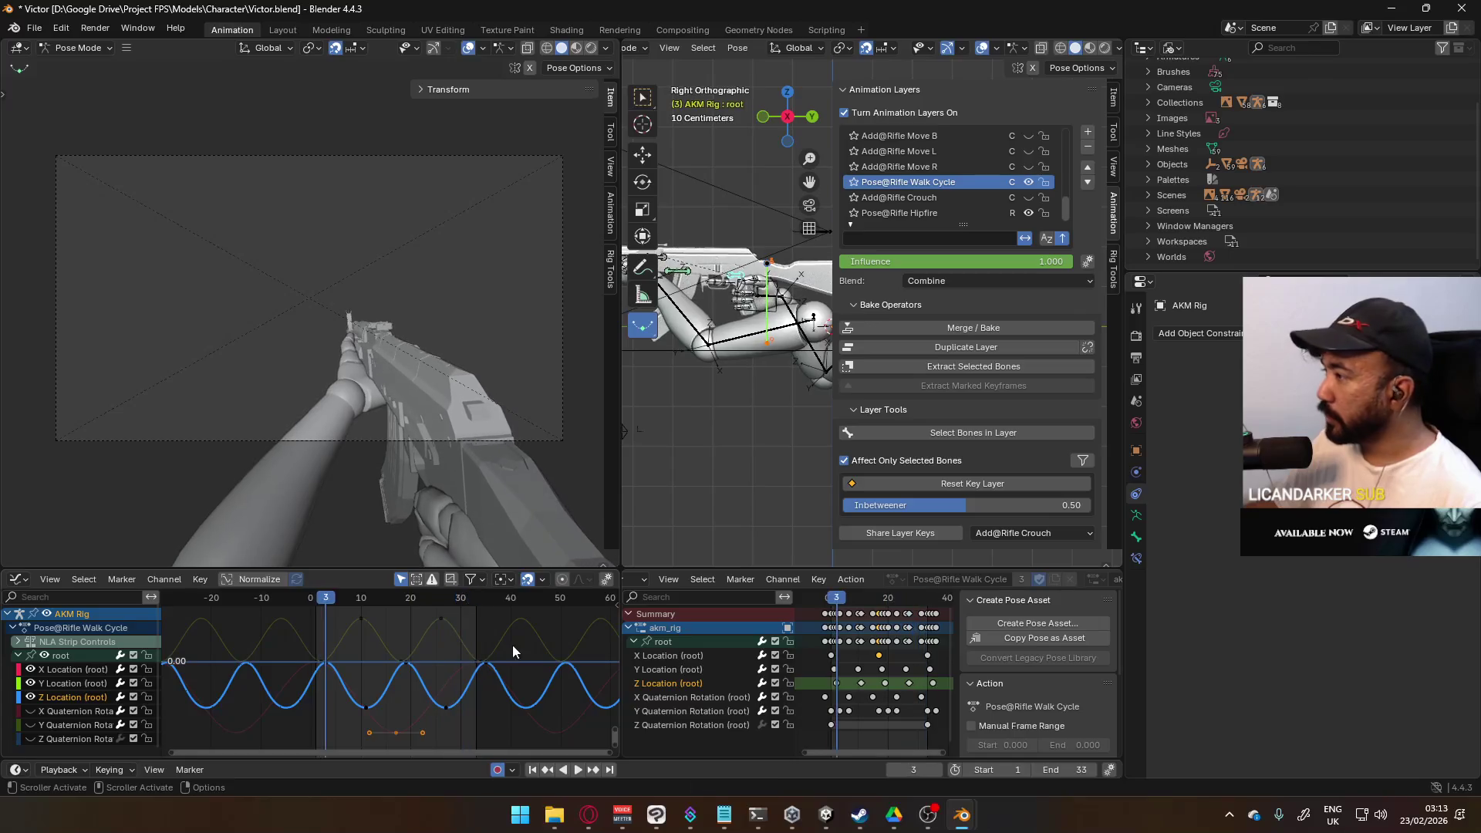
click(1136, 543)
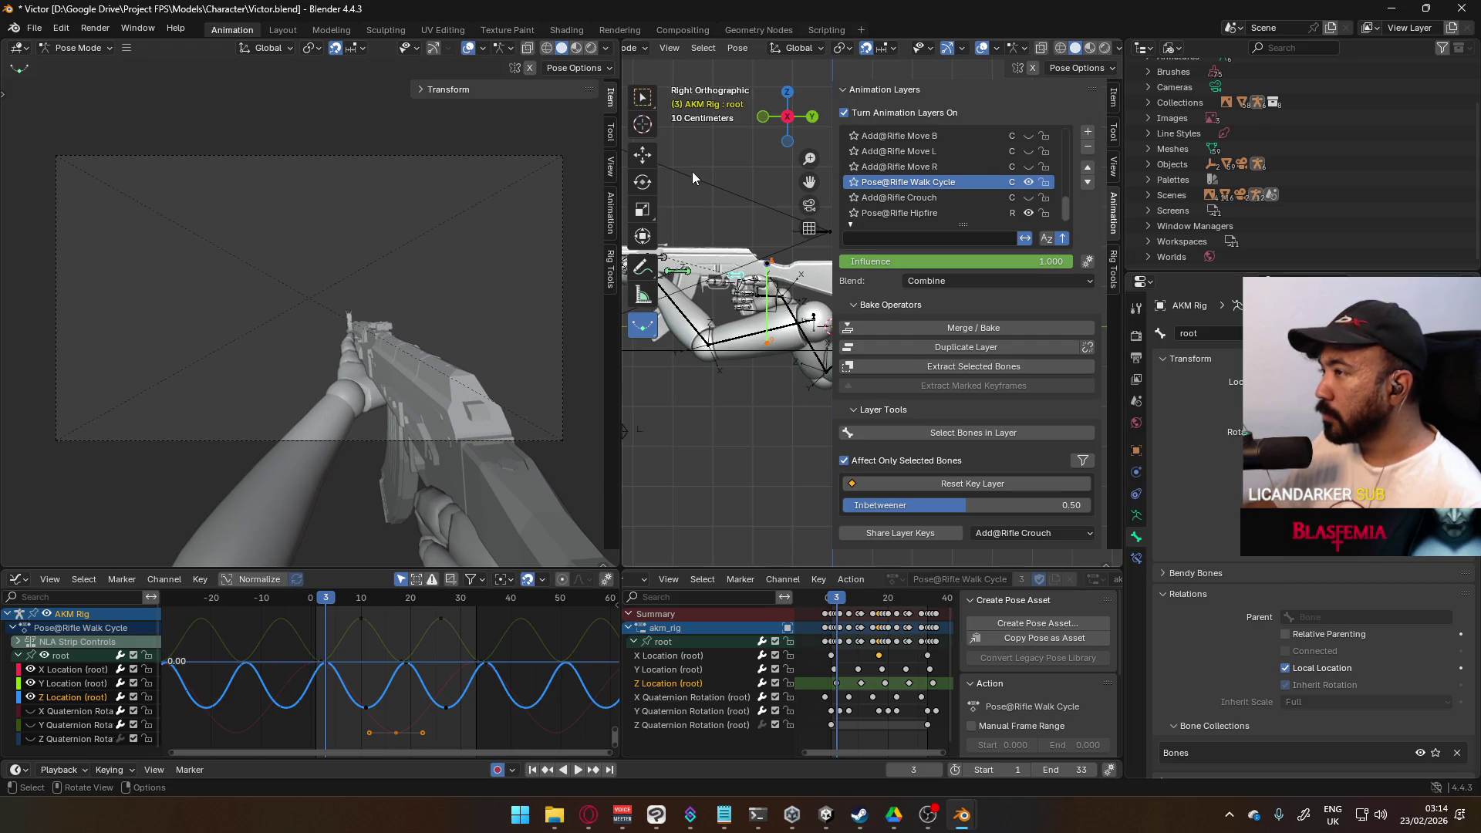
click(1136, 334)
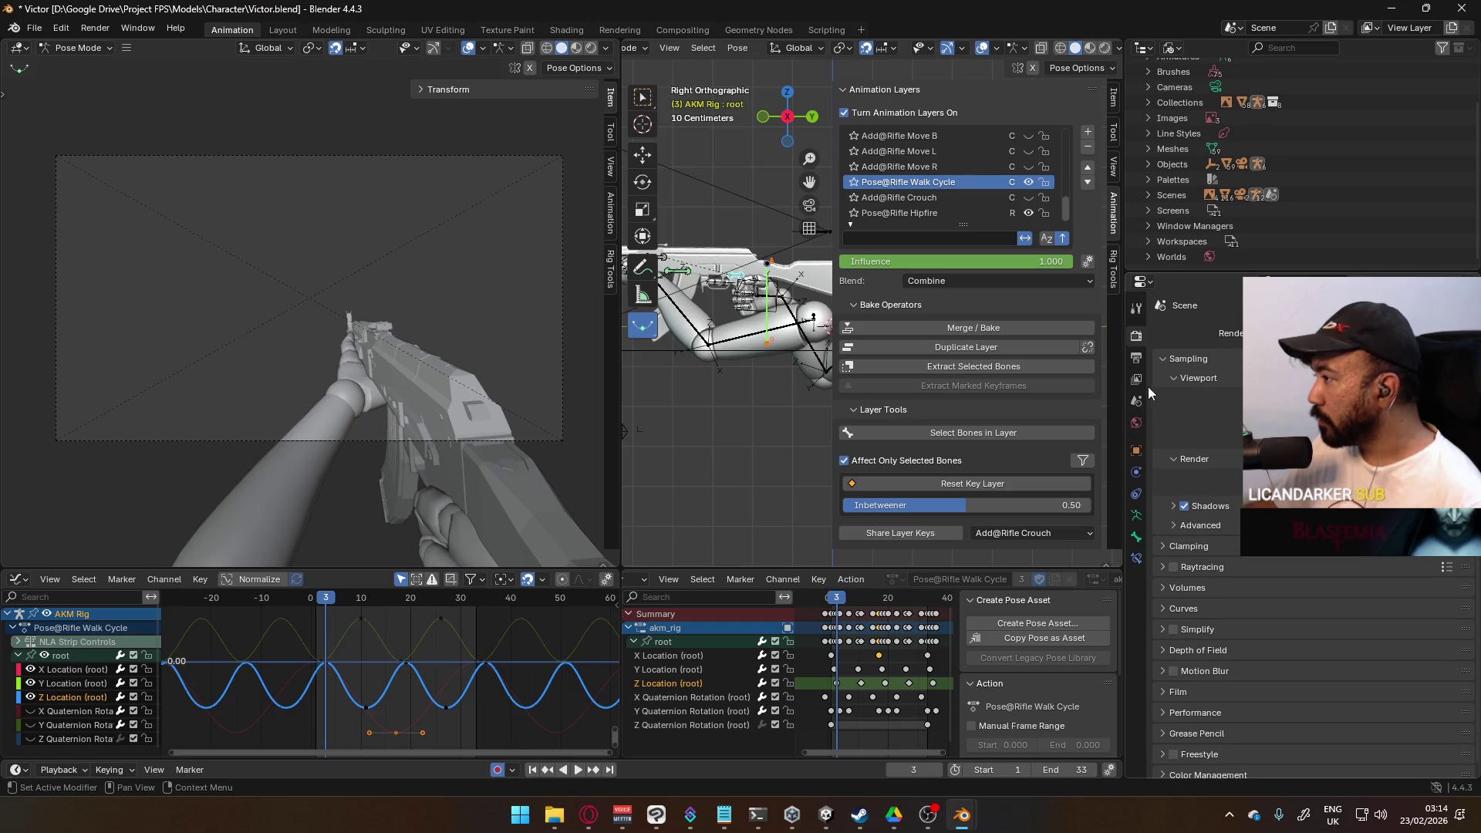
click(1137, 311)
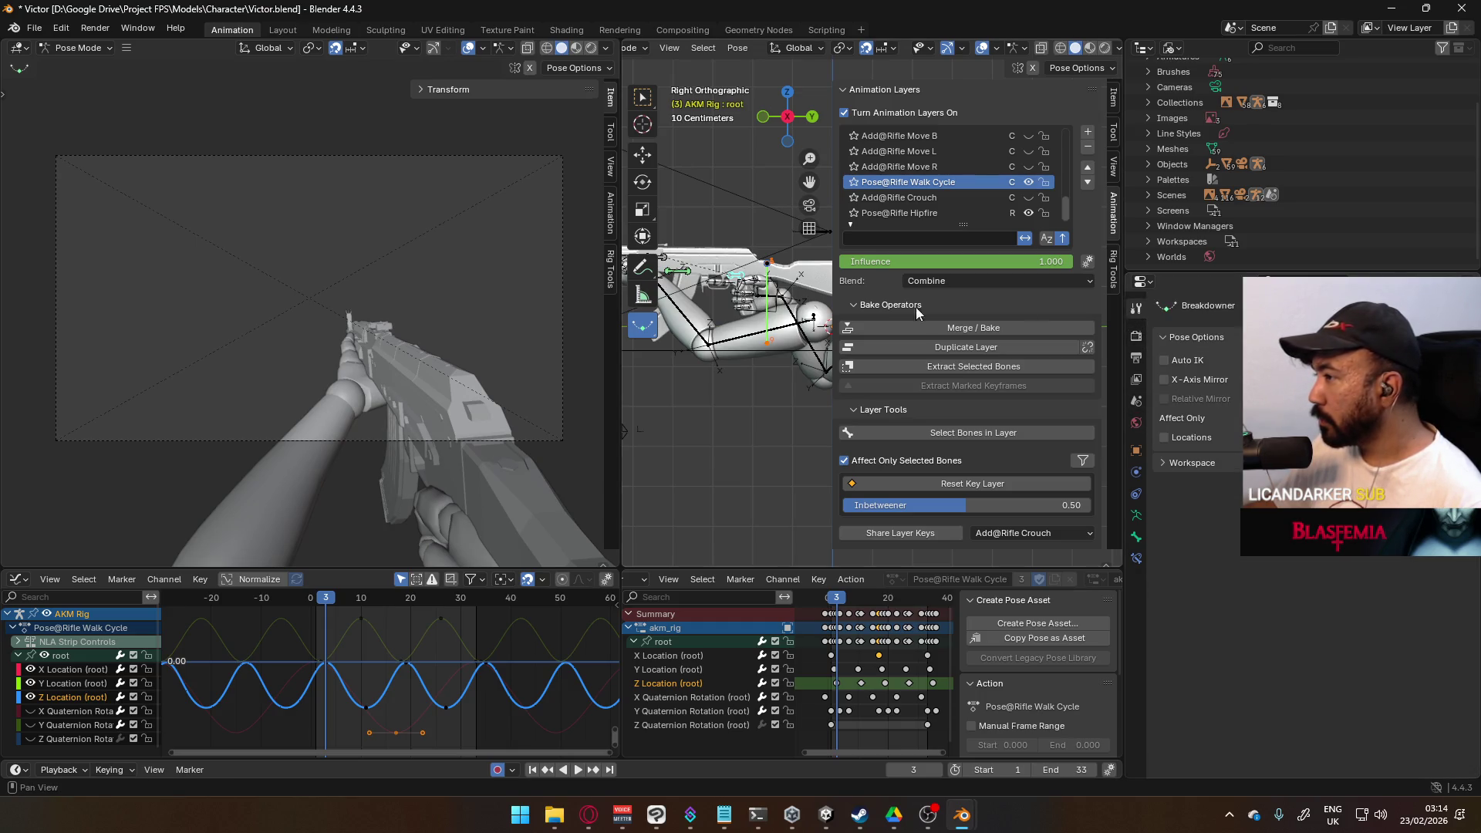
click(734, 282)
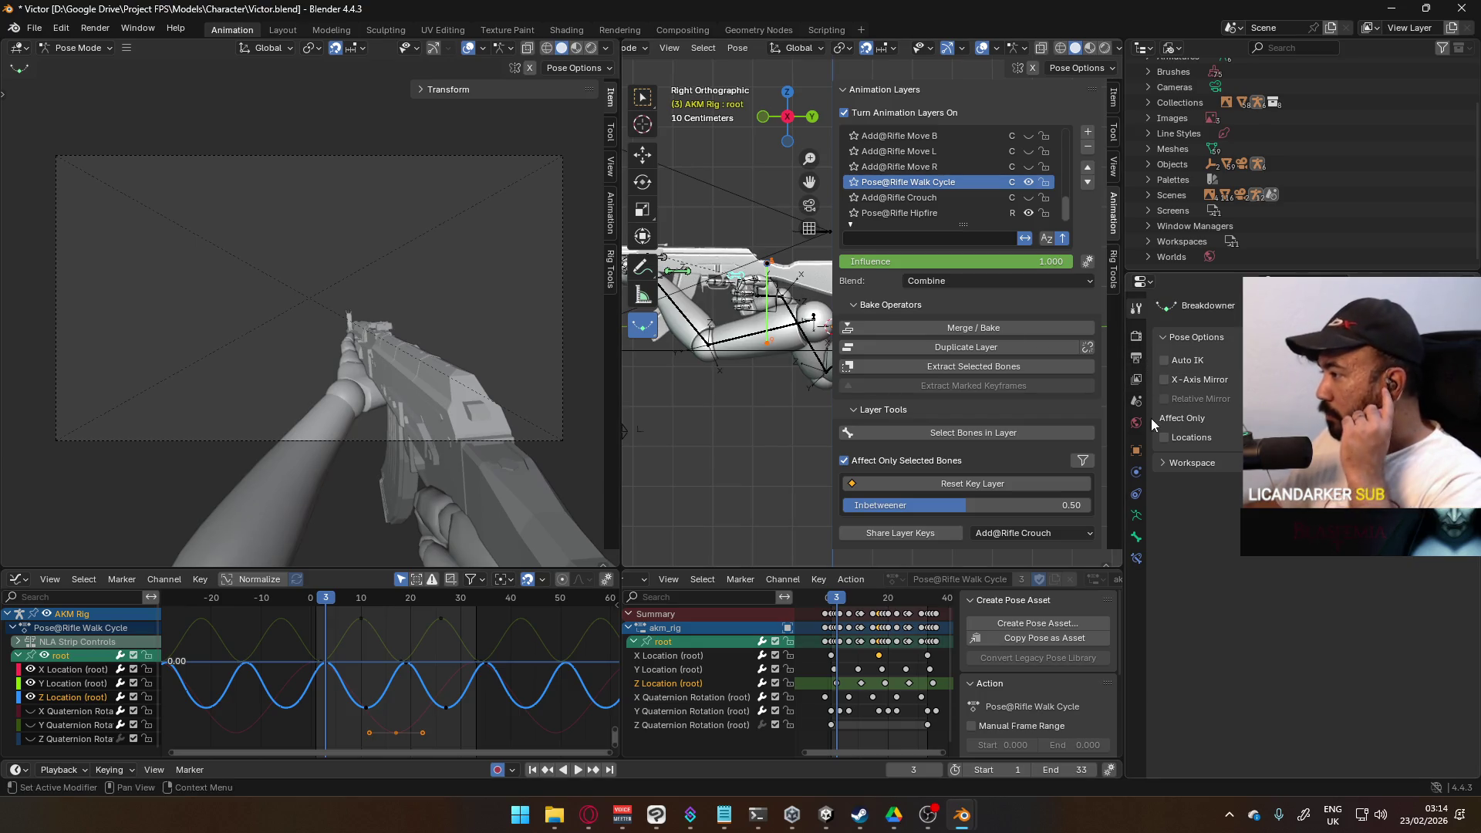
click(1136, 359)
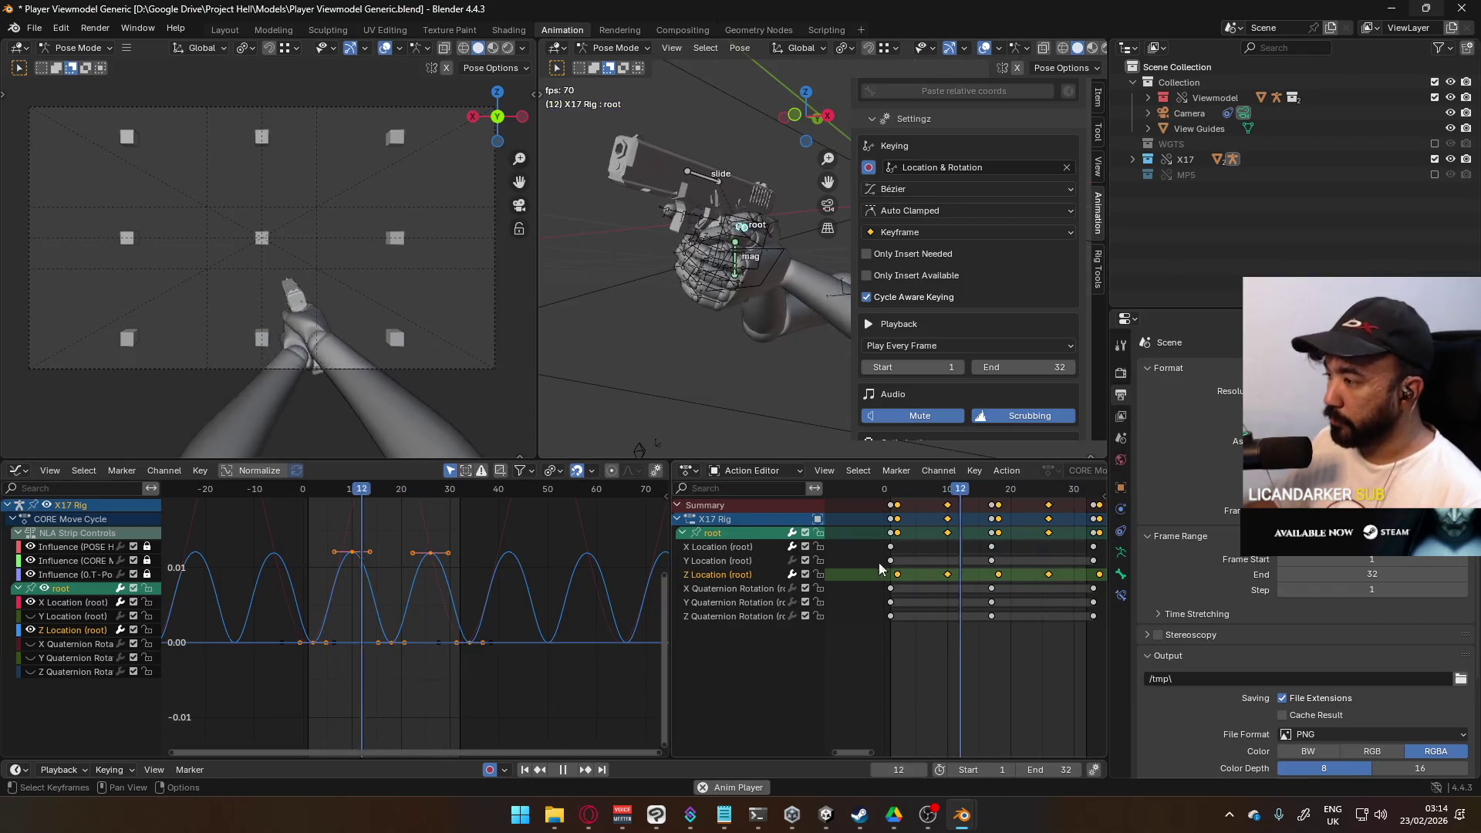
Step: Stop playback and bring the playhead back to frame 1
scroll(932, 591, down, 3)
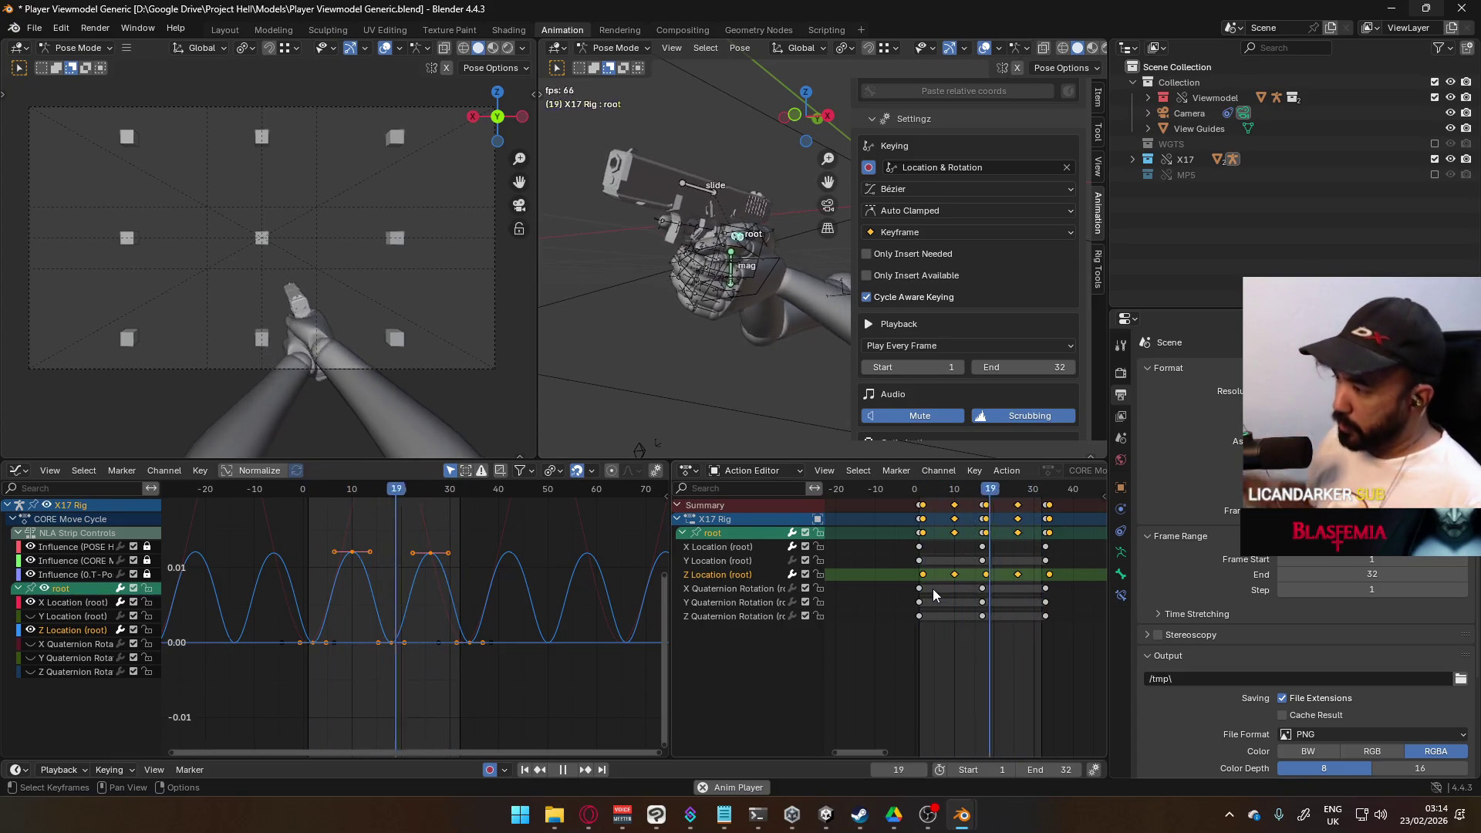
key(space)
click(948, 494)
drag(947, 497, 919, 499)
key(space)
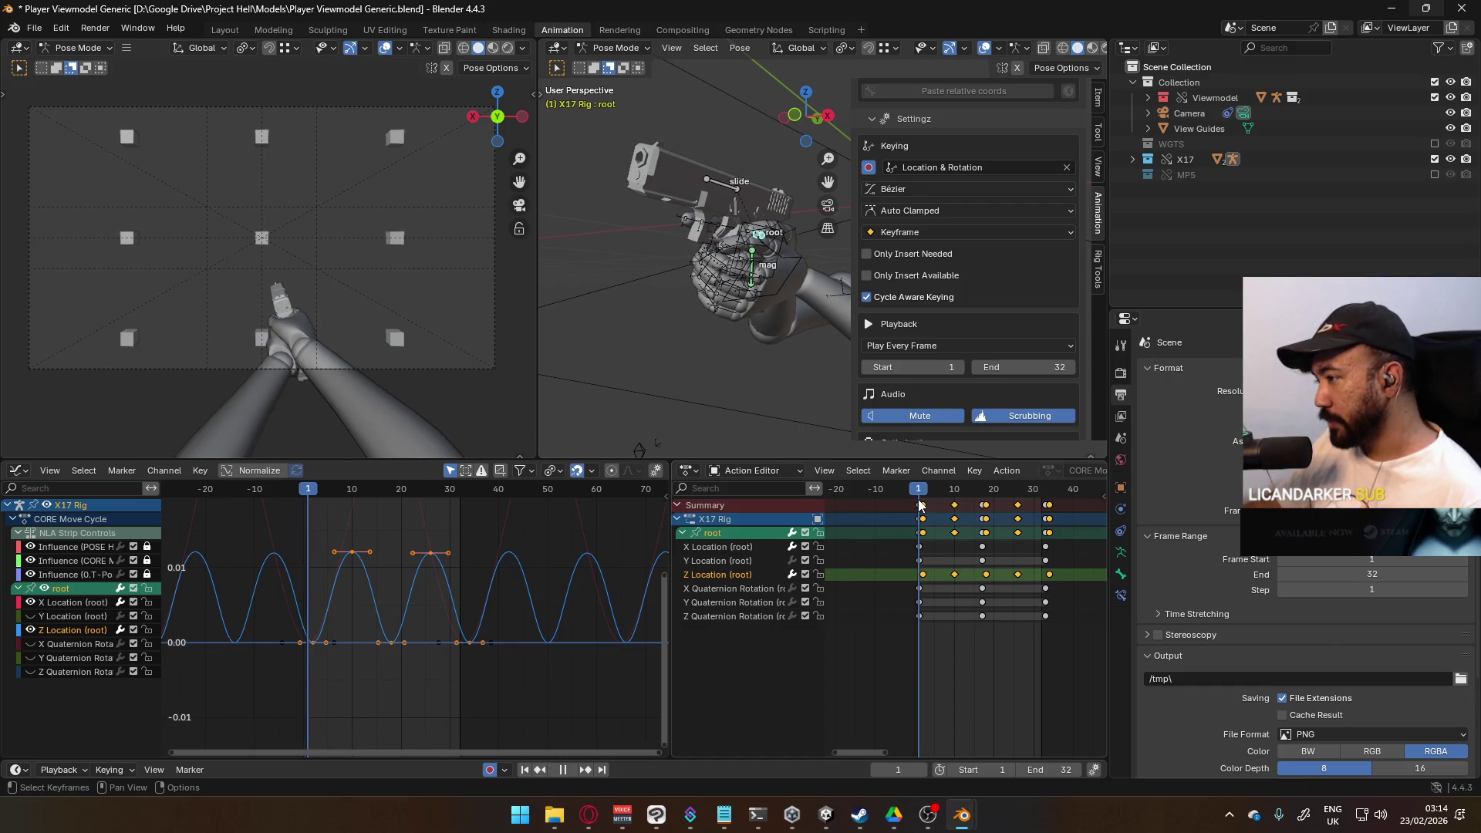
ctrl+scroll(966, 595, down, 5)
Step: Scale all Move Cycle keys by 2 in time so they span frames 1 to about 65
key(a)
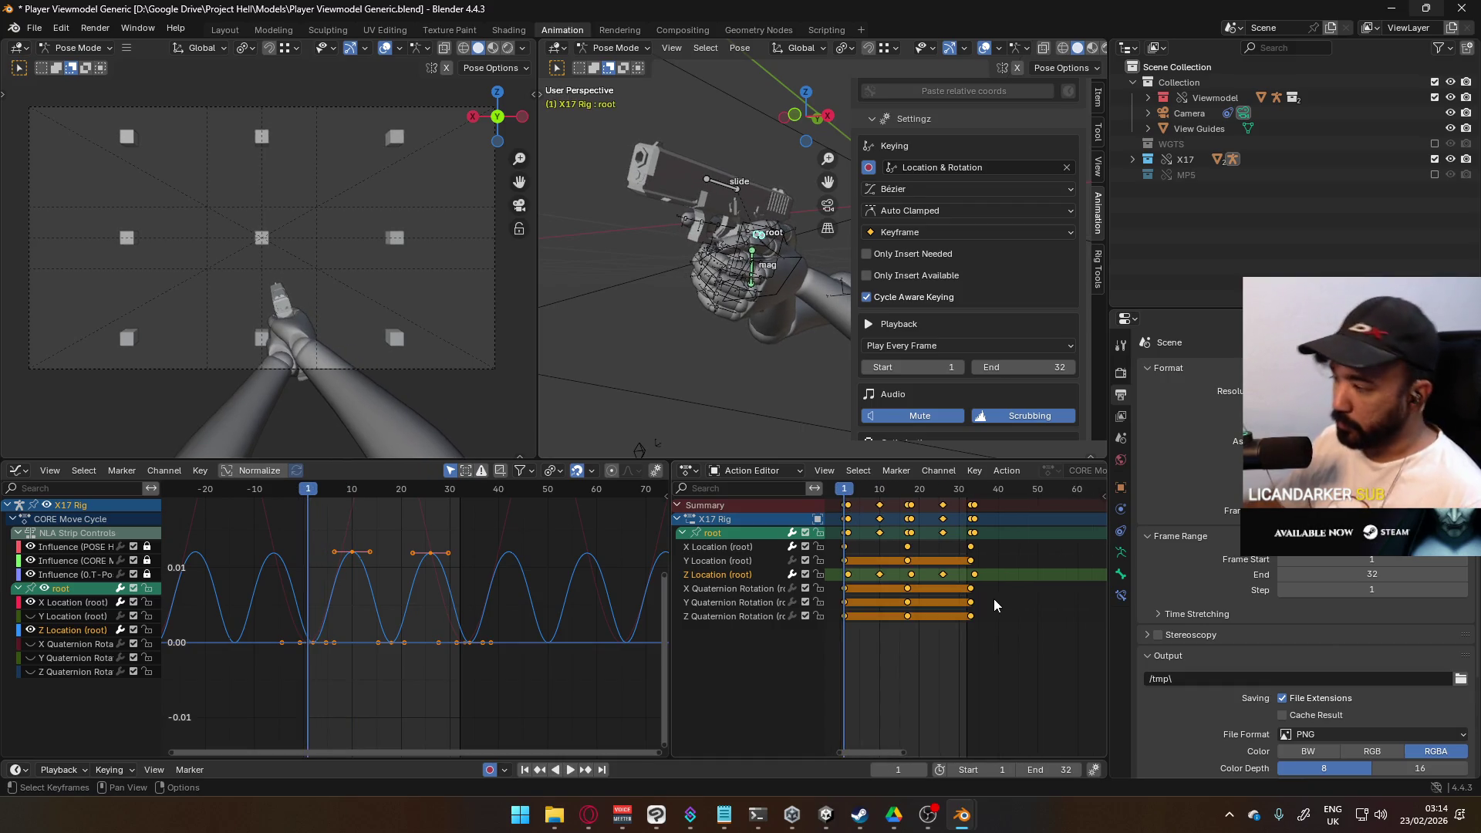
key(s)
key(2)
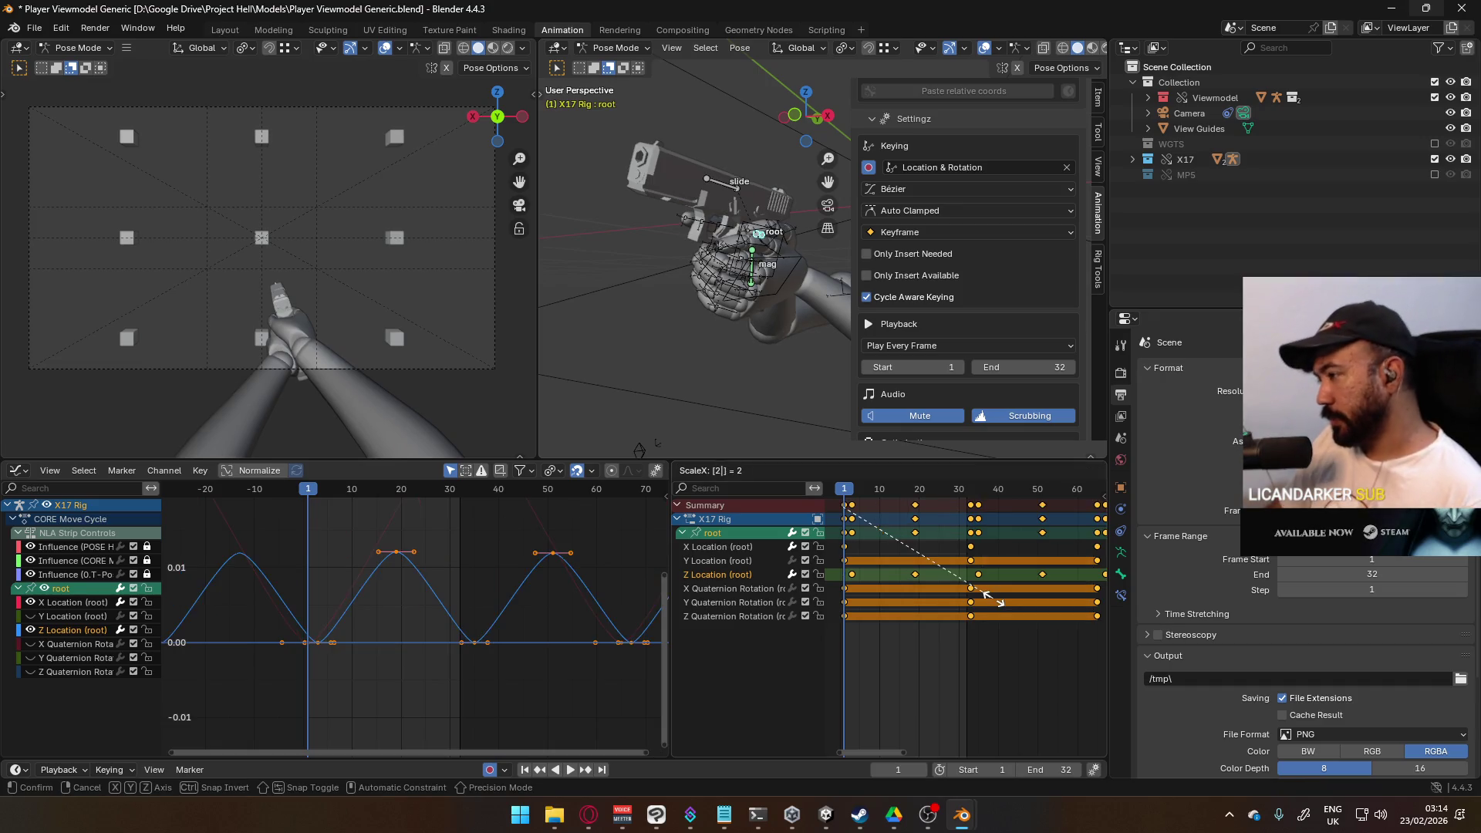
key(Return)
scroll(993, 598, down, 3)
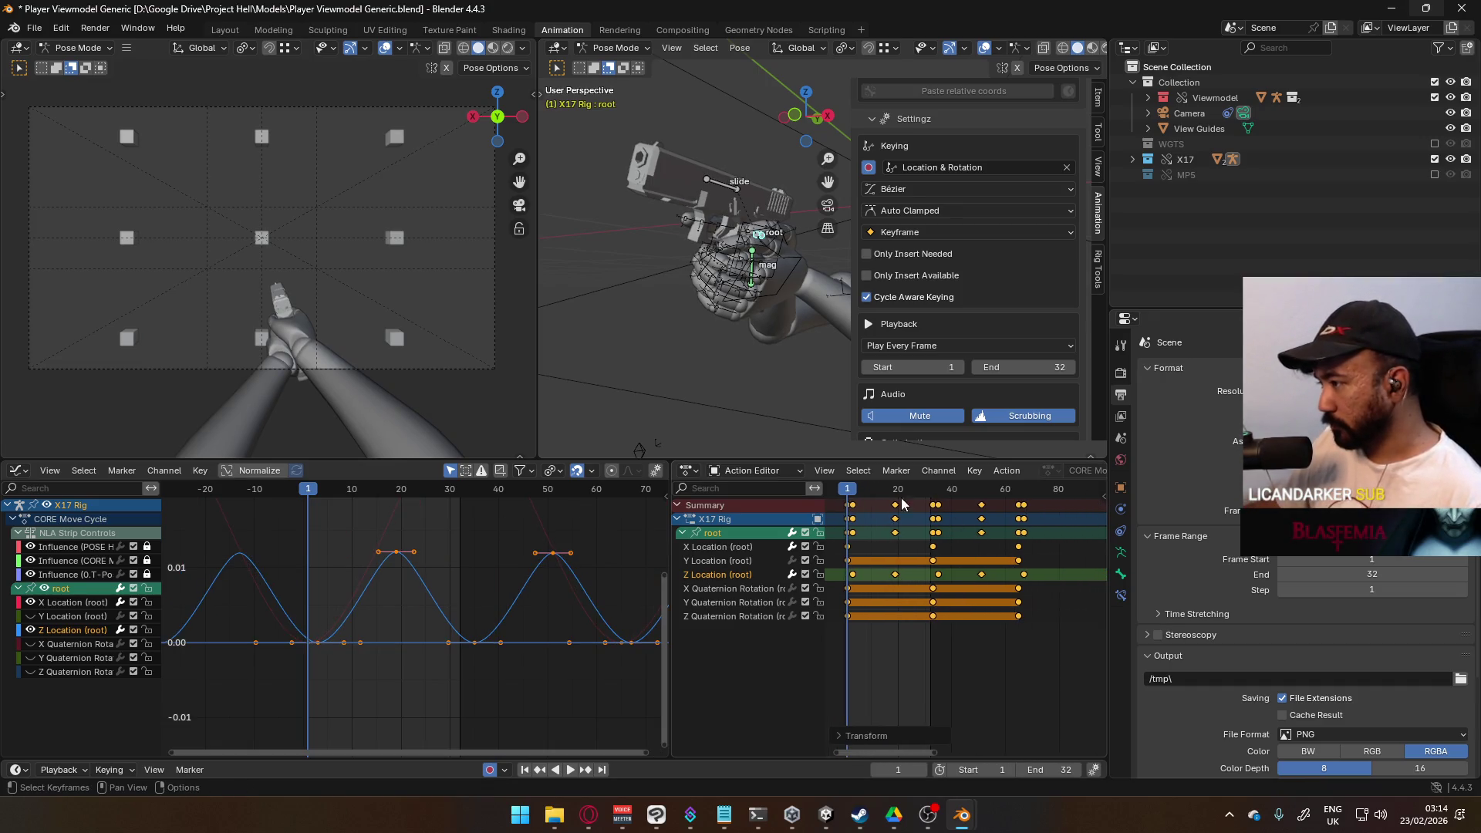
drag(858, 485, 1016, 504)
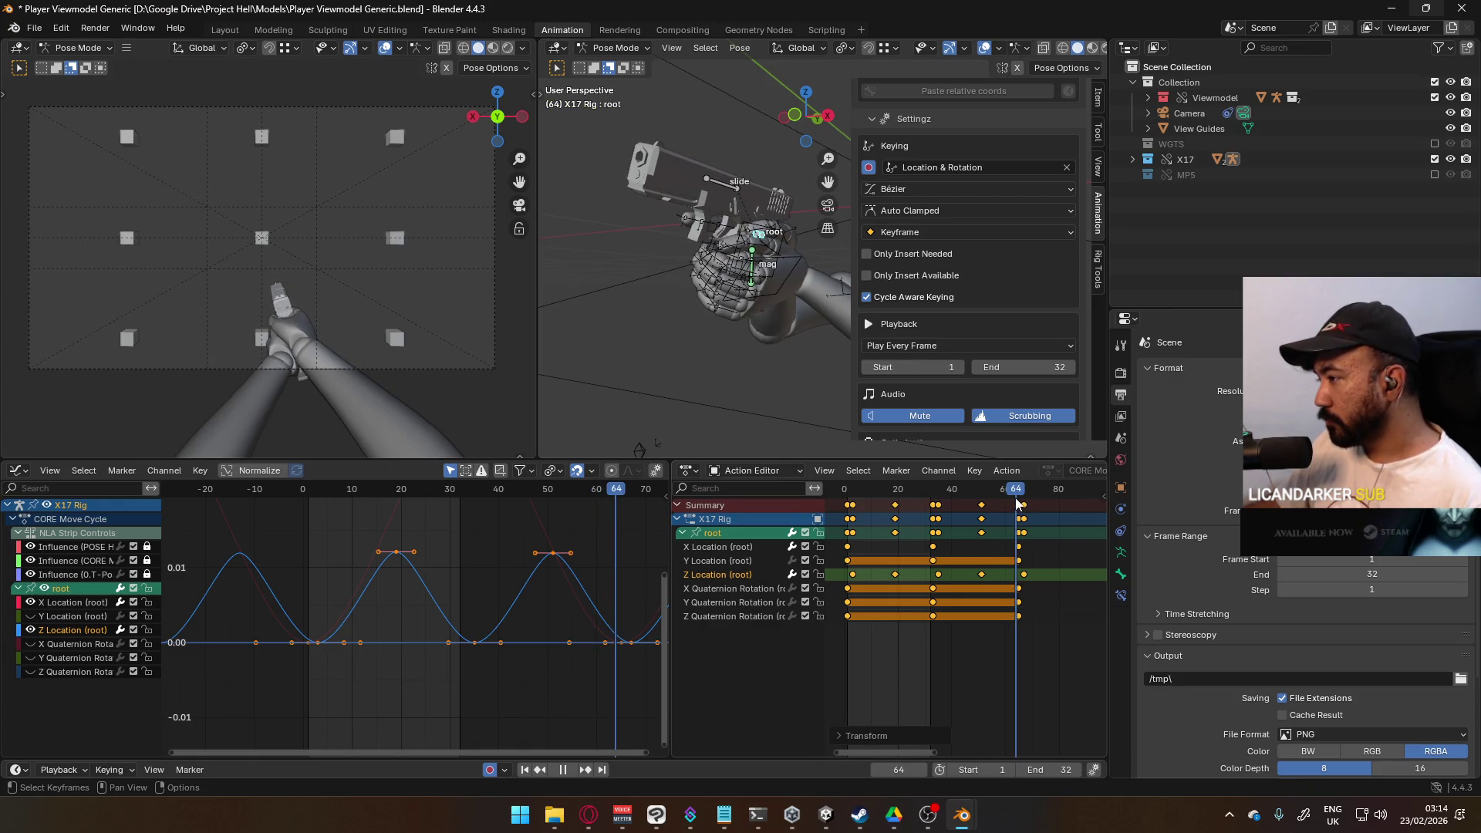
Step: Set the scene end frame to 64, play the lengthened loop, then stop at frame 1
click(1070, 770)
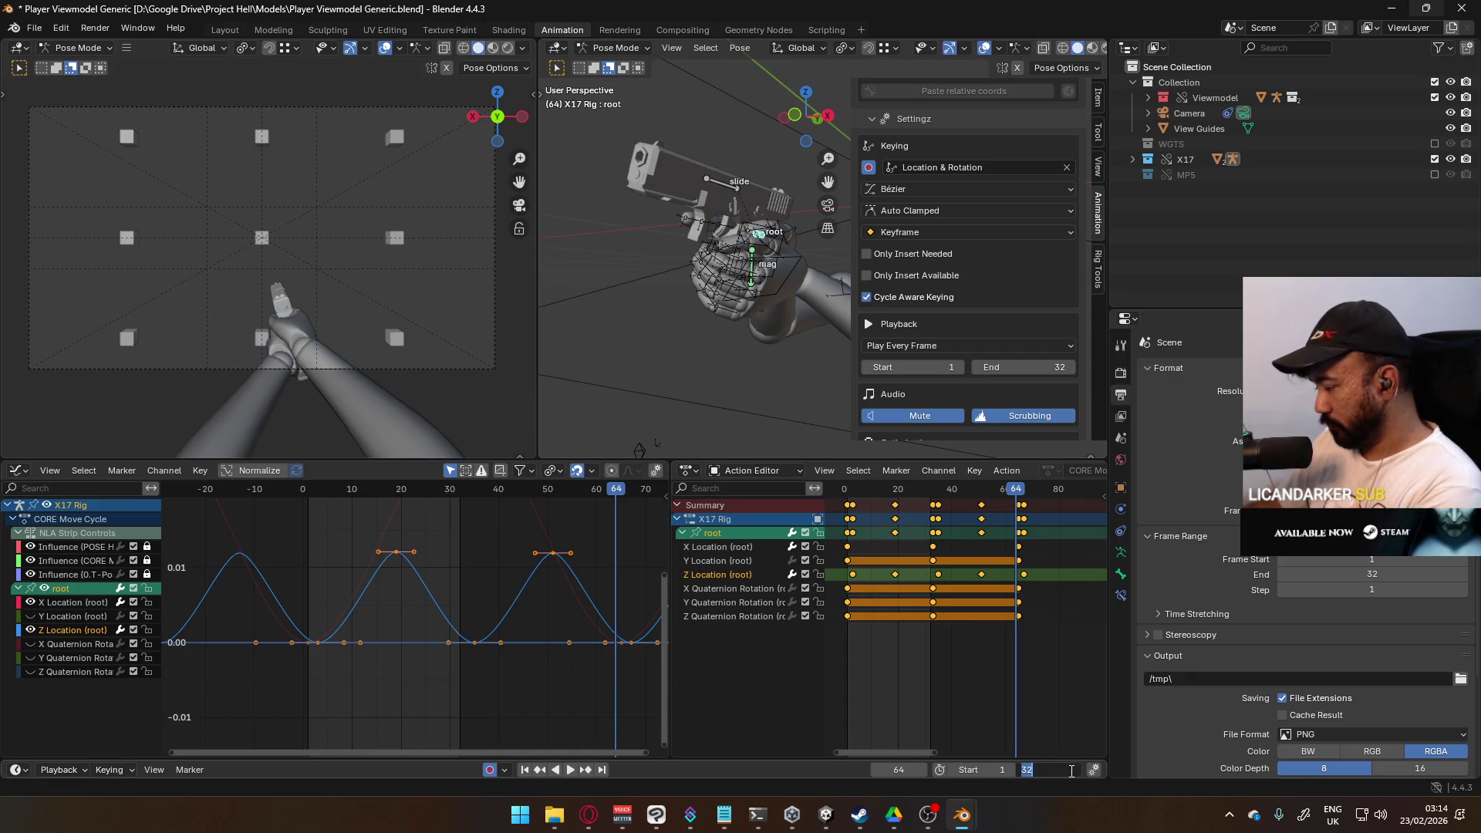
text(64)
key(Return)
key(space)
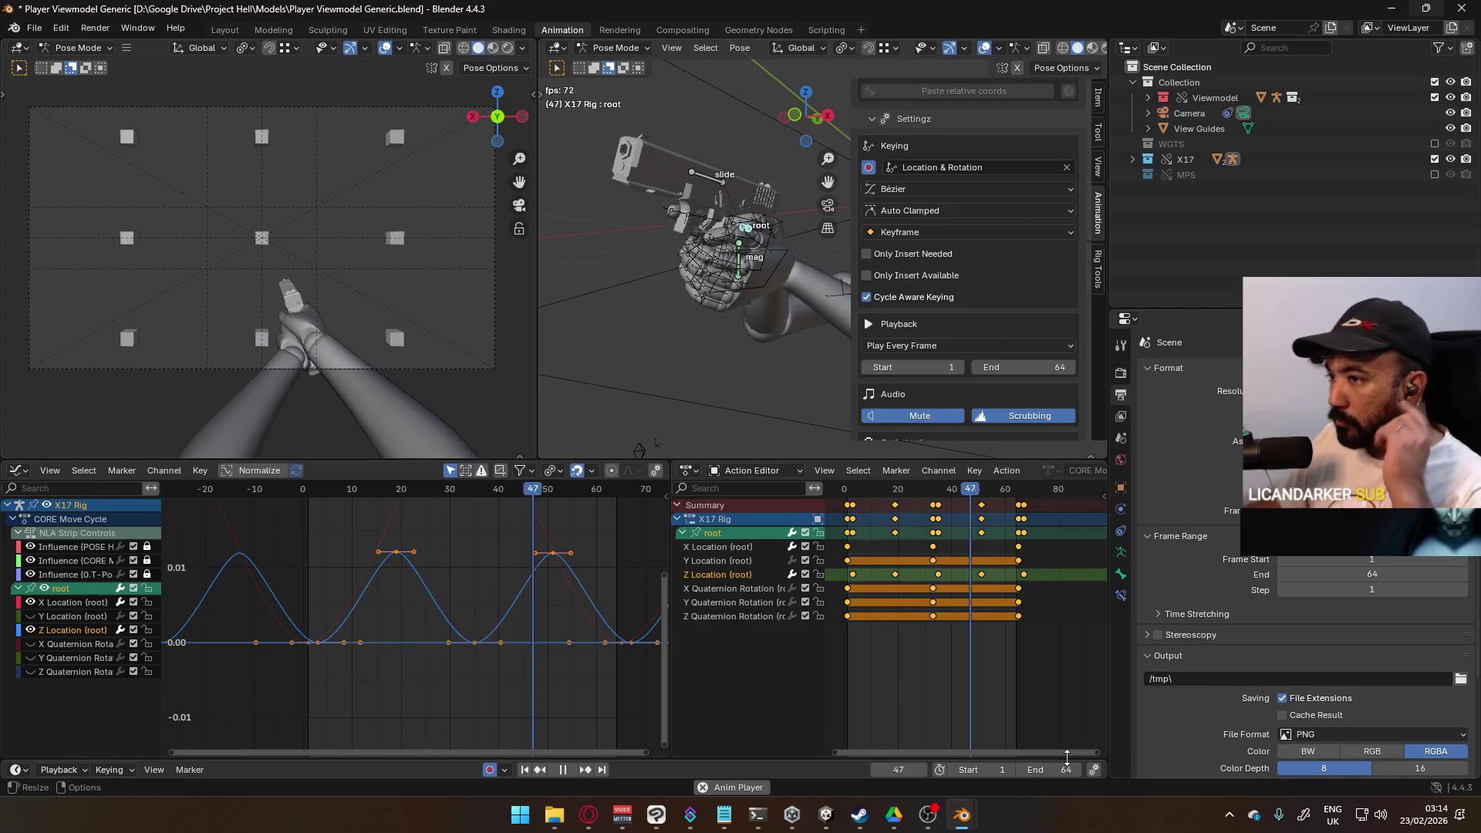
scroll(930, 580, up, 1)
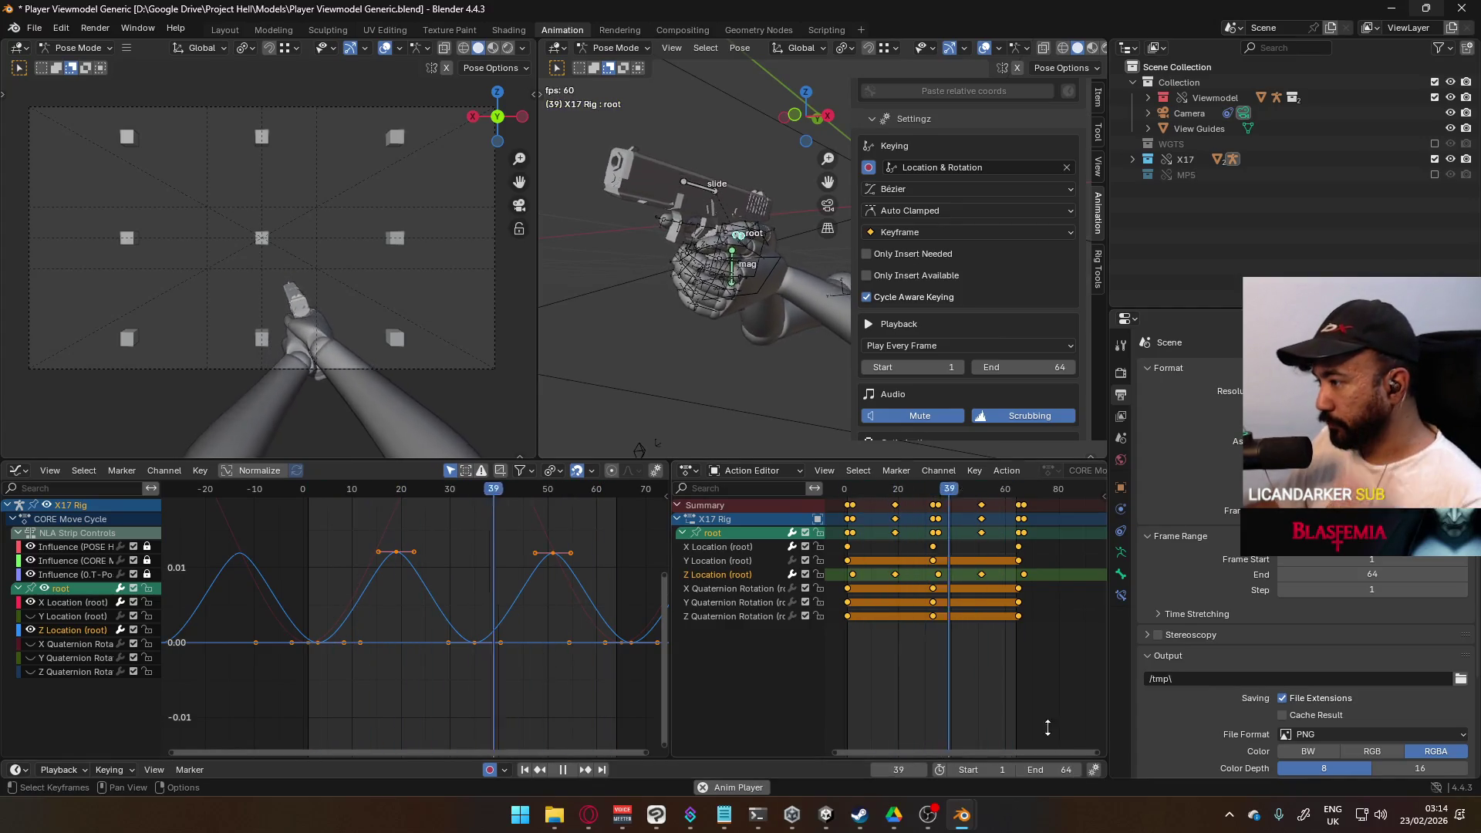
scroll(929, 580, up, 1)
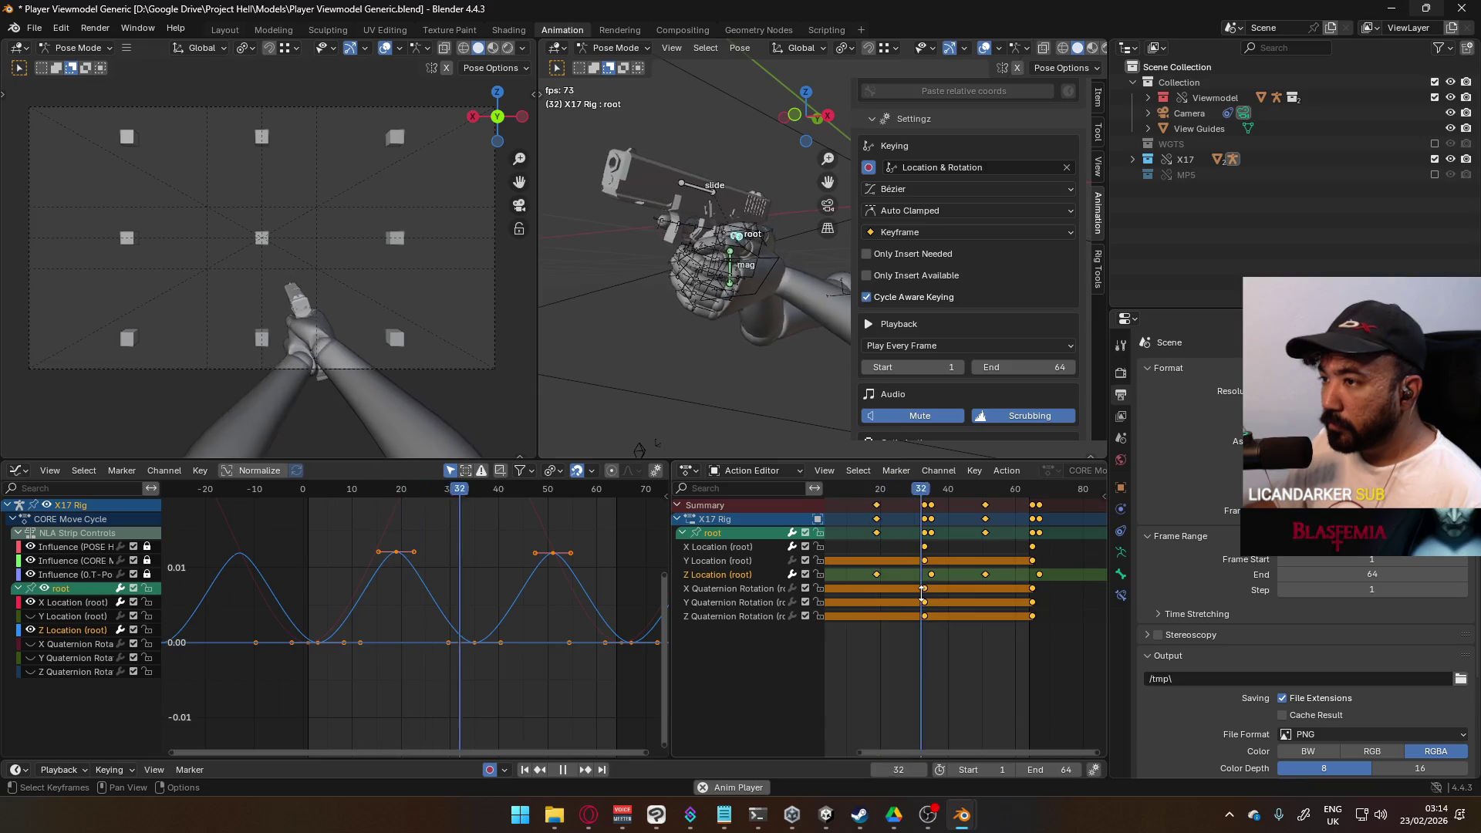
scroll(483, 609, down, 2)
click(483, 610)
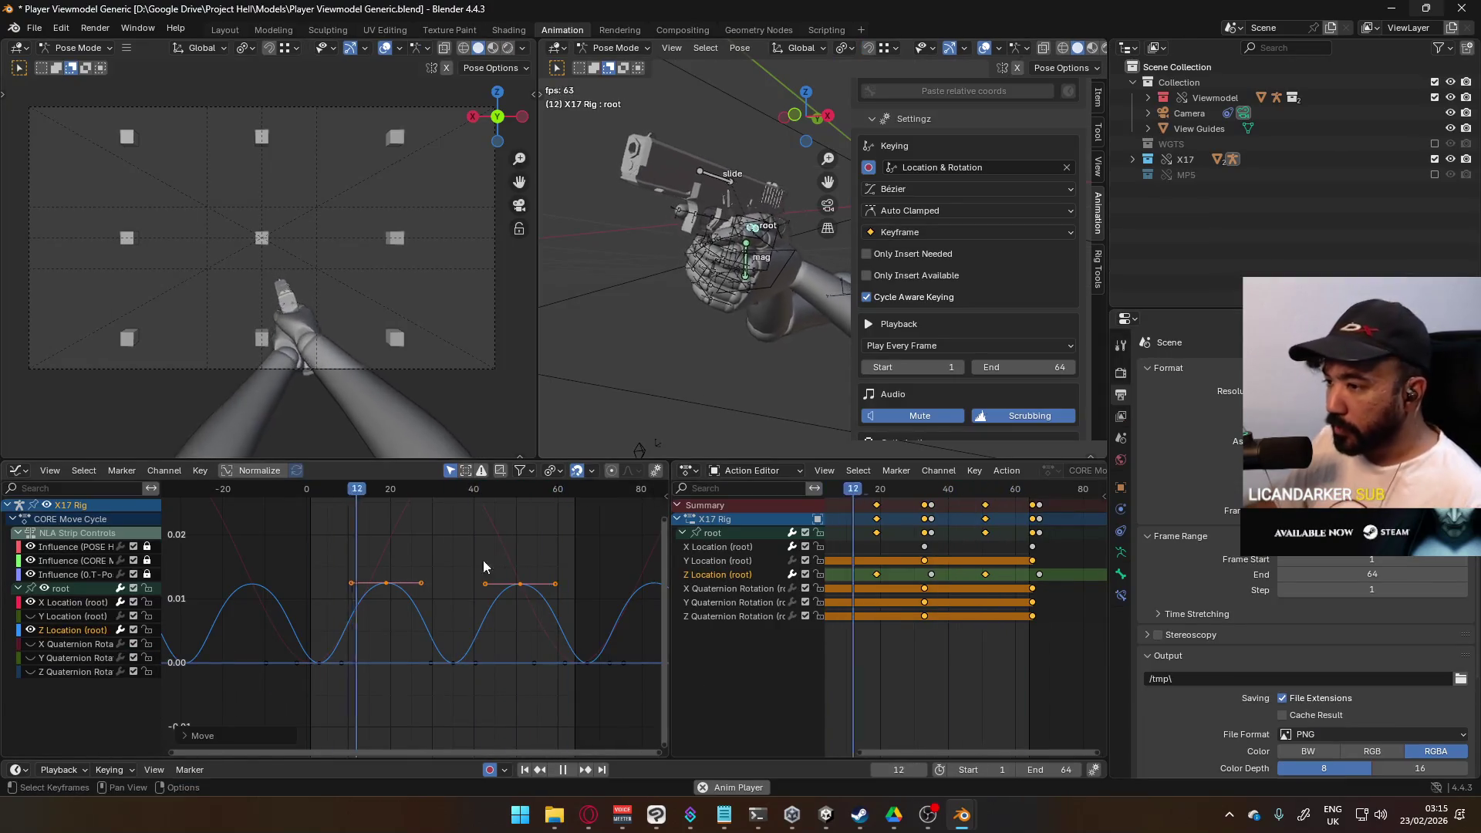
key(Escape)
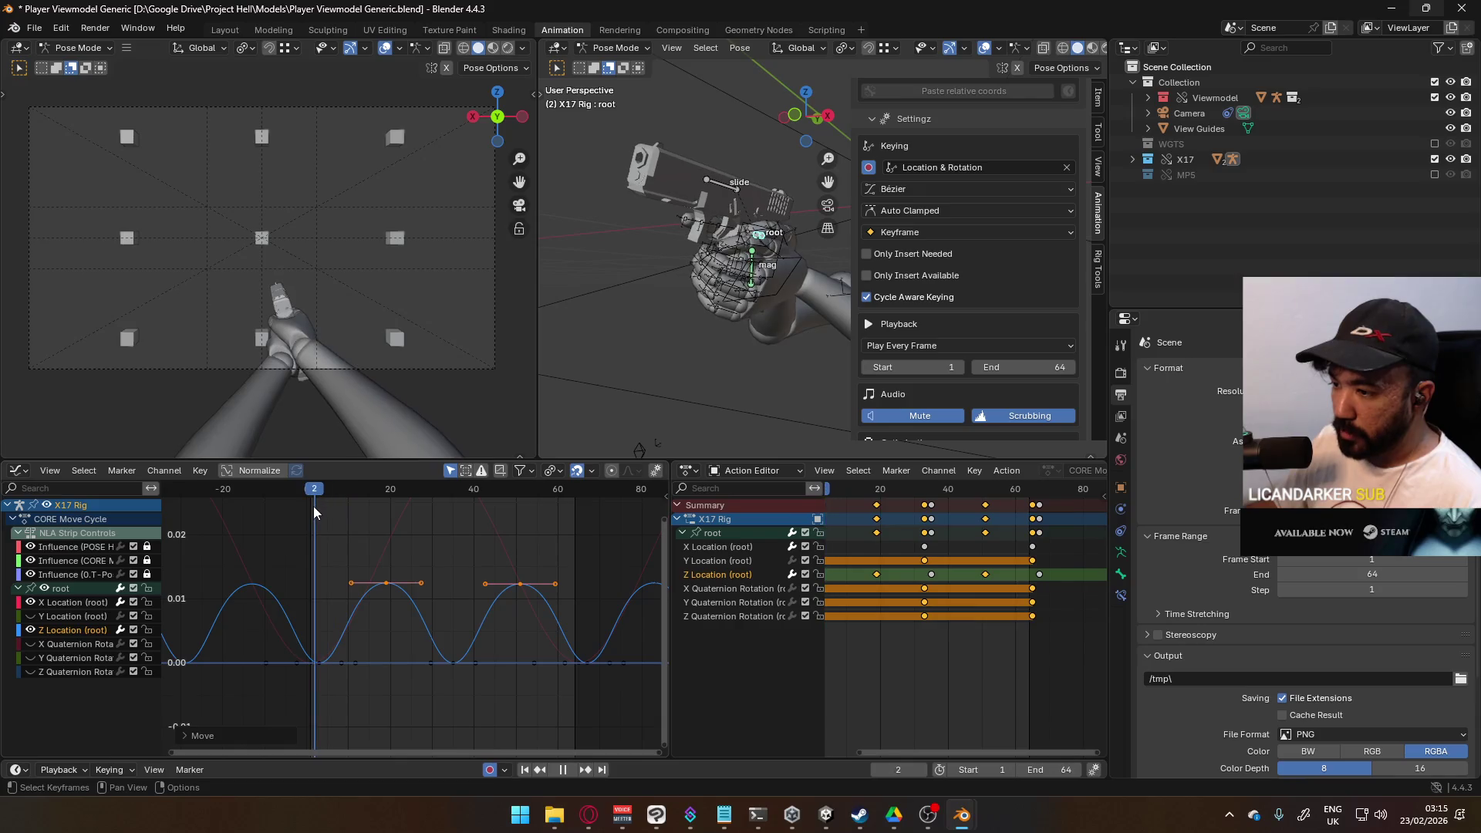
Step: Frame all keys, select the root's Y Location channel and view the rig from the right
key(Home)
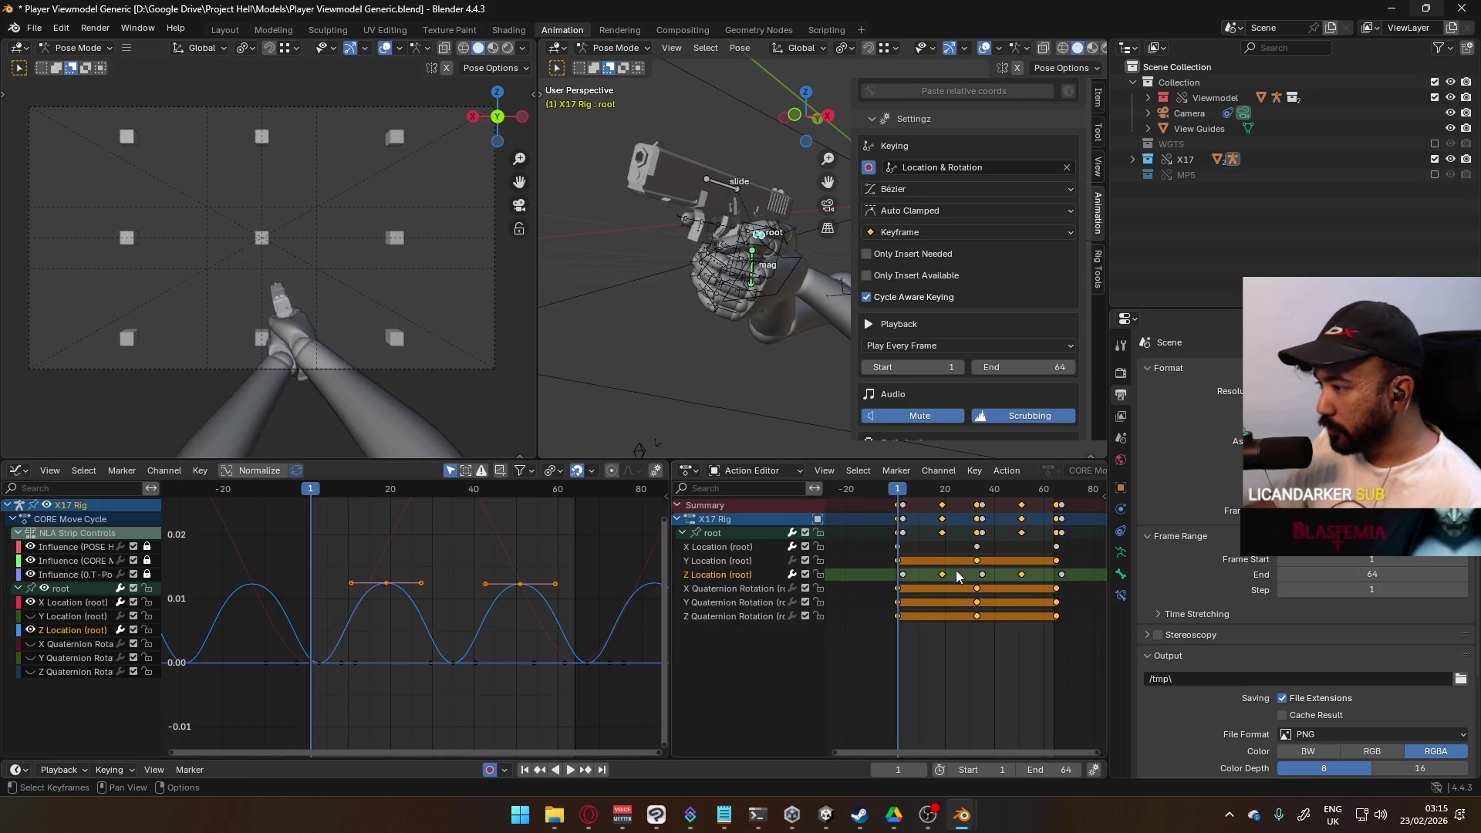
click(749, 559)
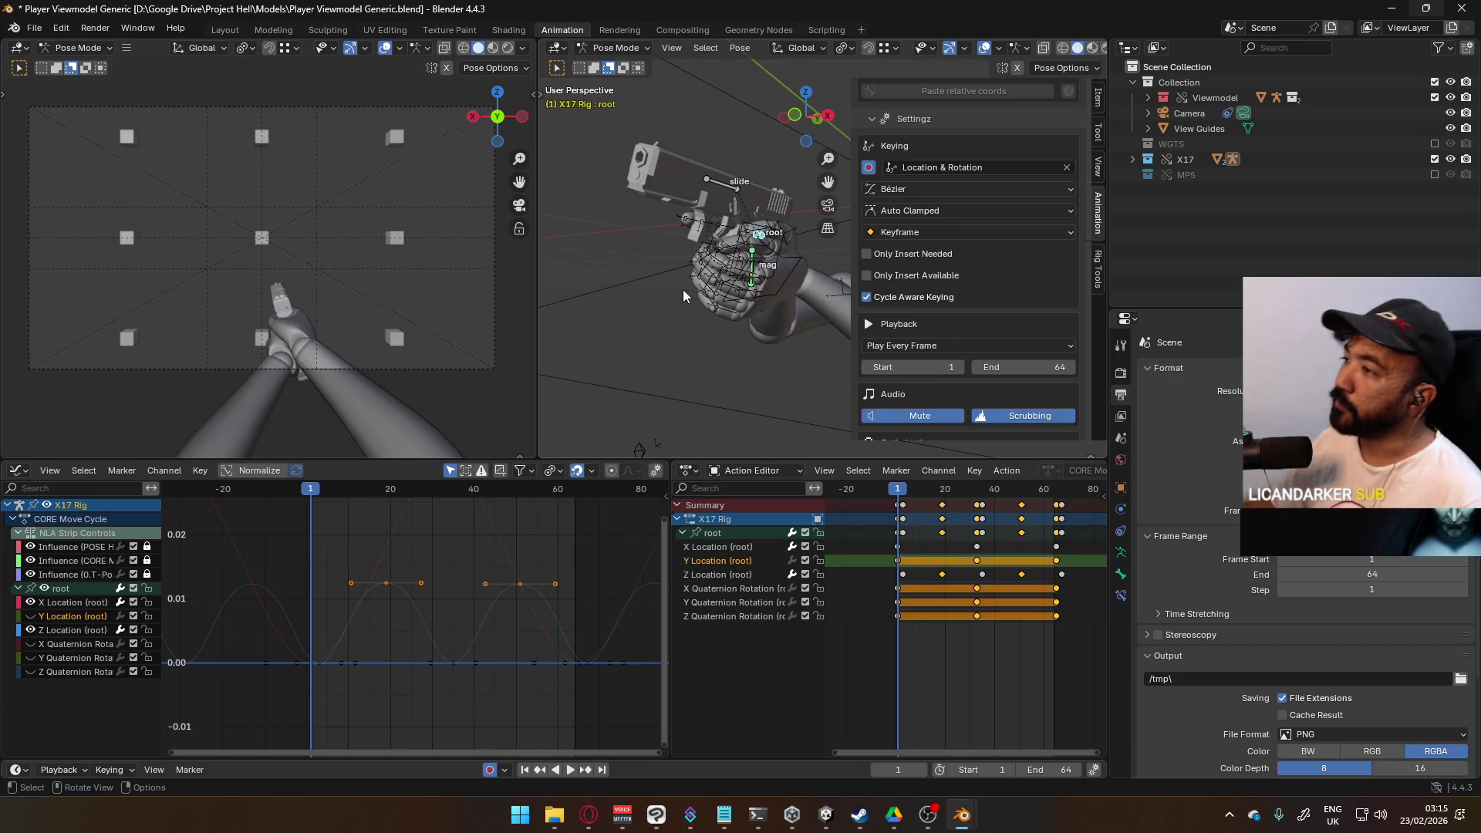
key(KP_3)
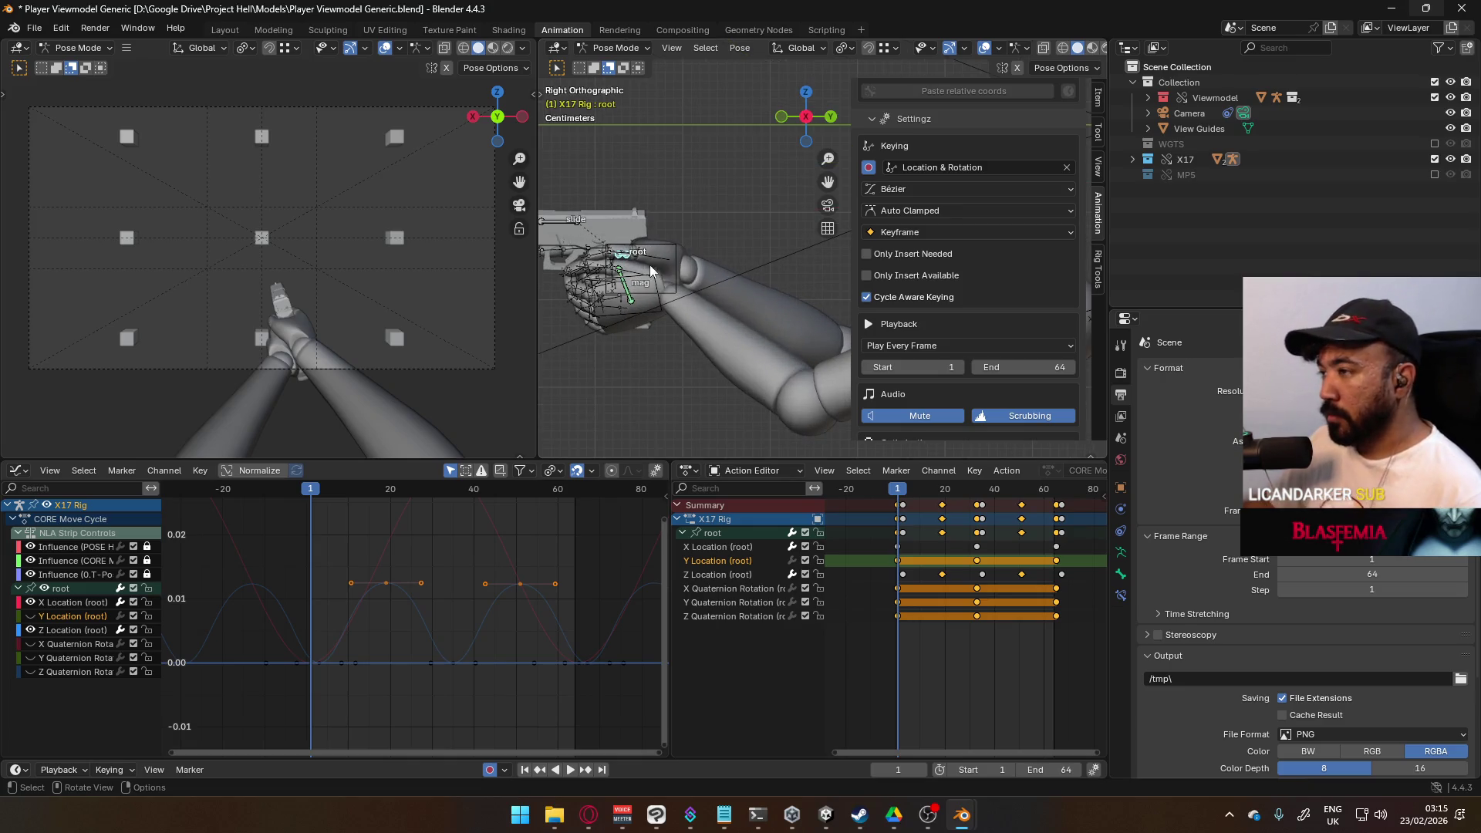
Step: At about frame 18, move the root bone along global Y to set the forward sway peak
scroll(734, 271, up, 2)
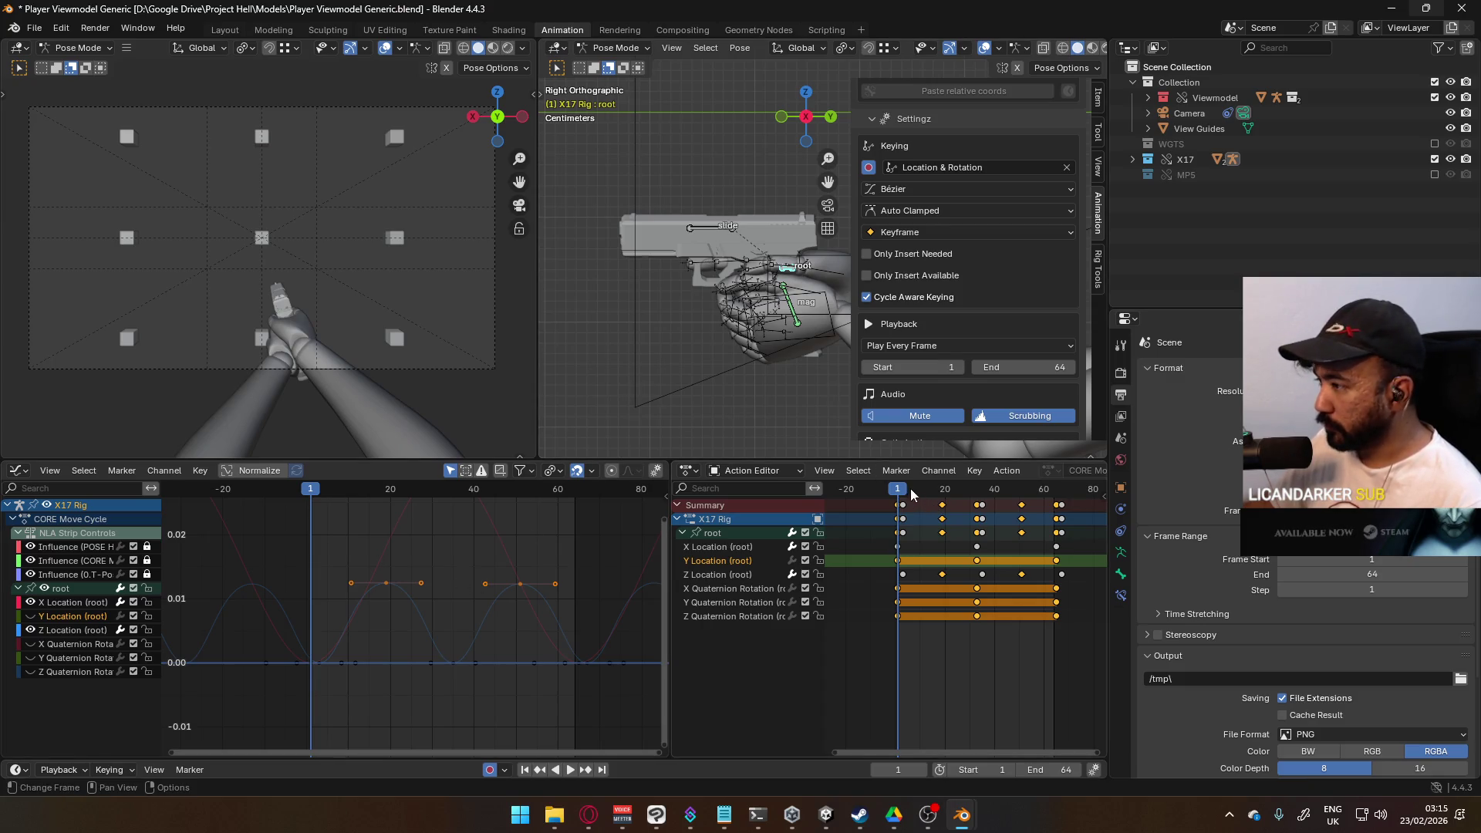
drag(904, 492, 941, 494)
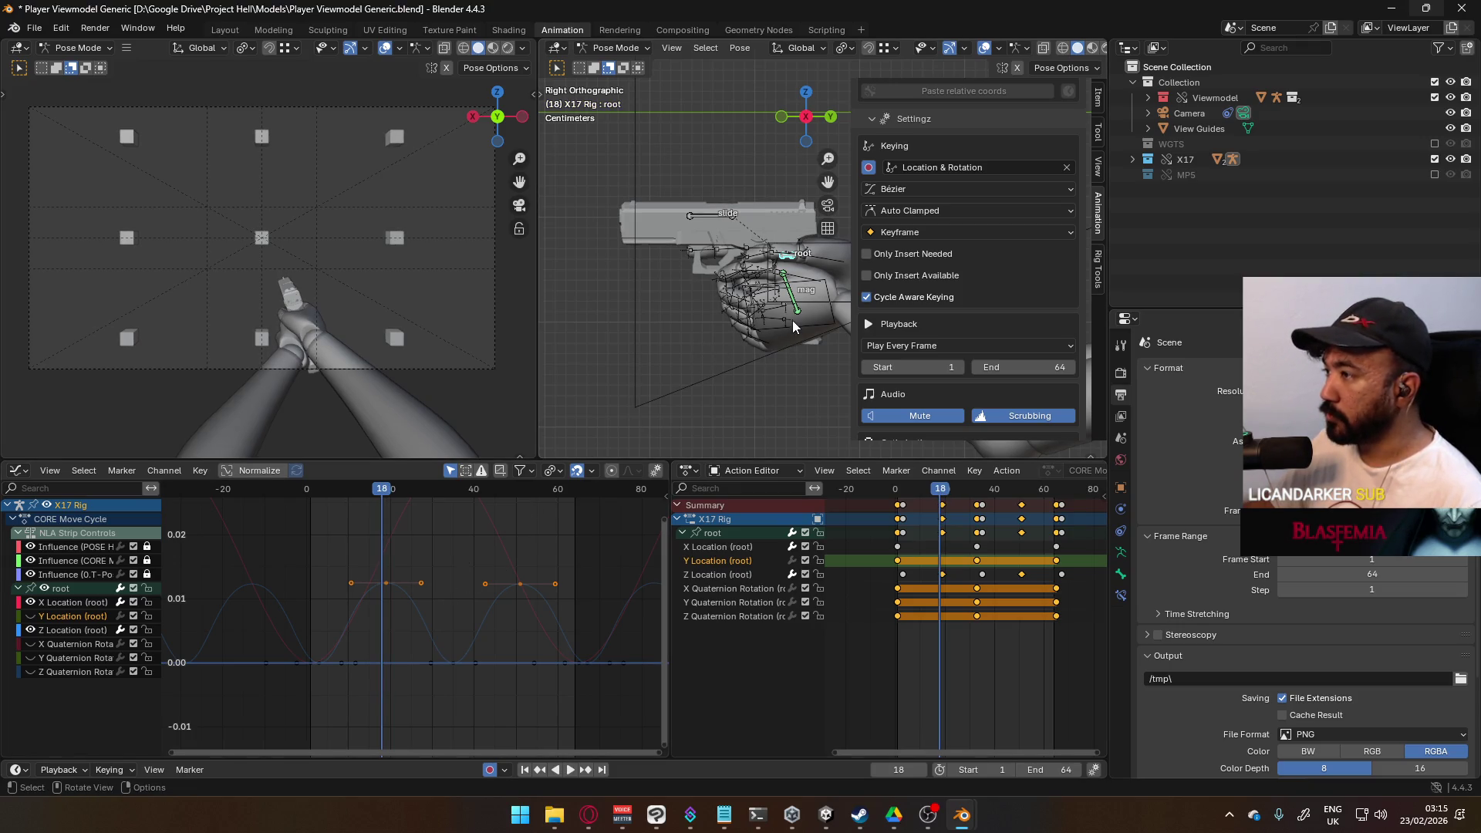
key(g)
key(y)
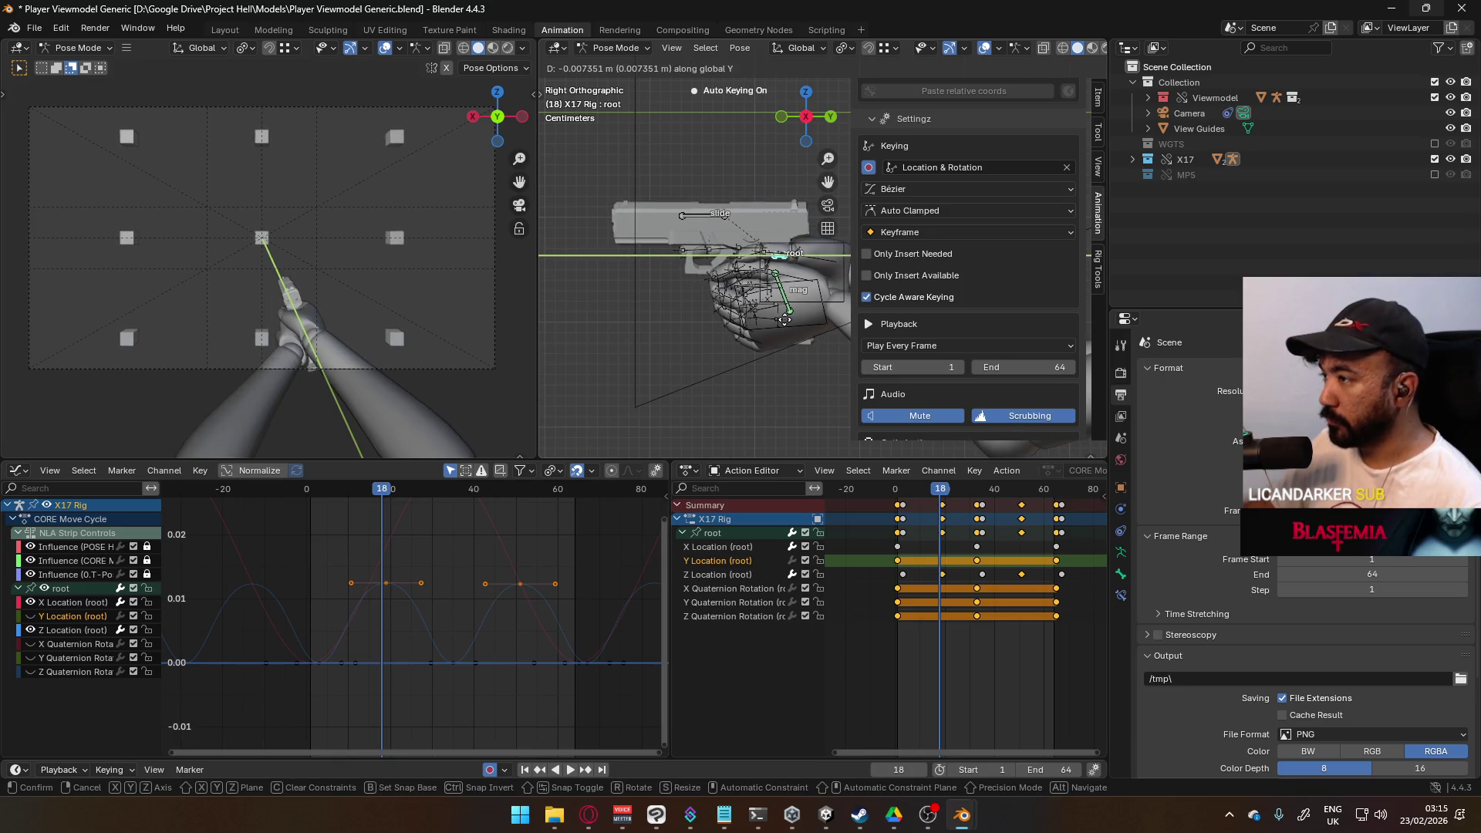
click(784, 319)
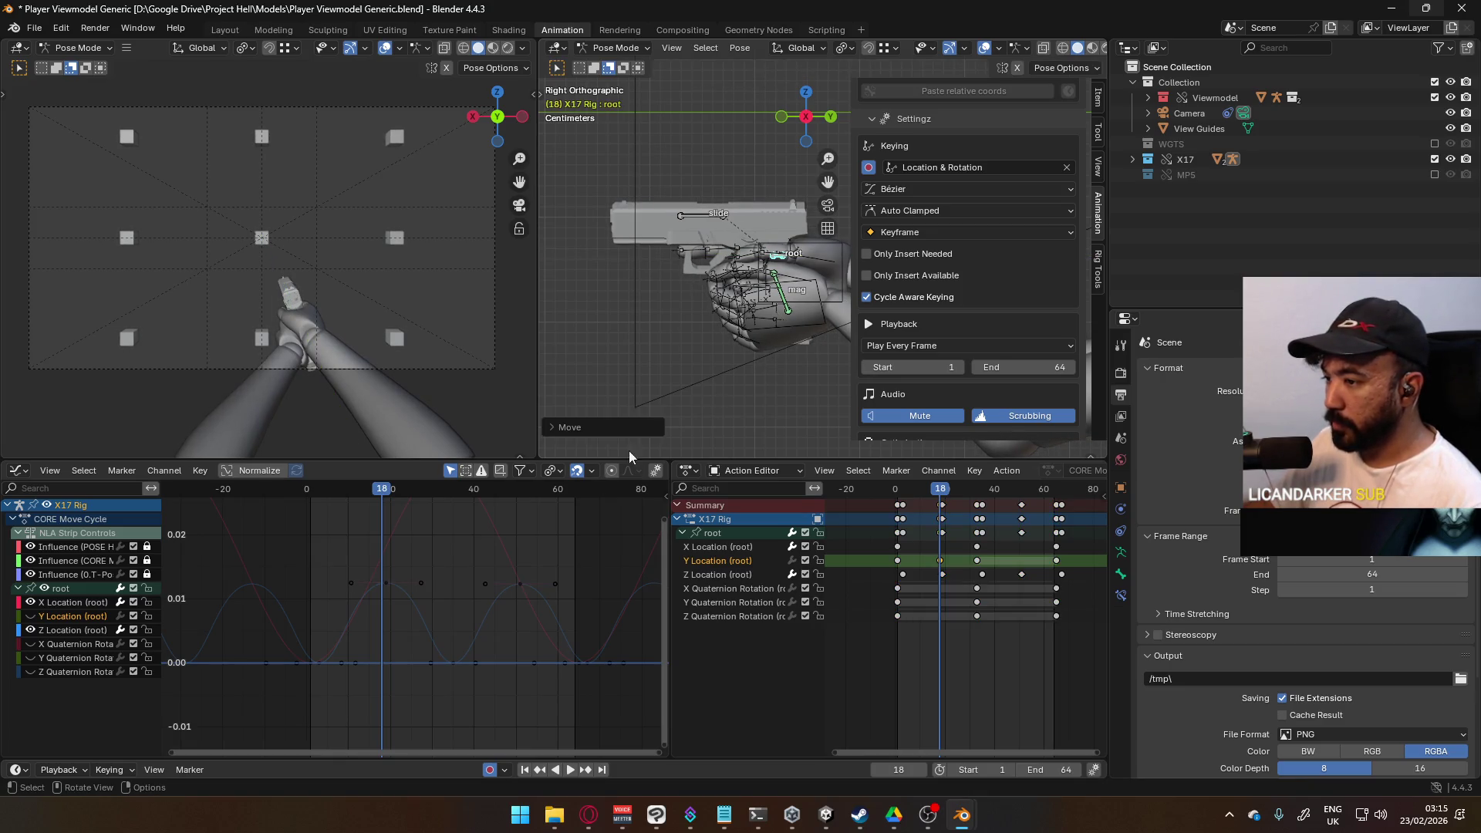
Step: Show only the root's Y Location curve, fit its keys in view, and scrub to preview the sway
scroll(471, 613, down, 6)
scroll(460, 615, down, 1)
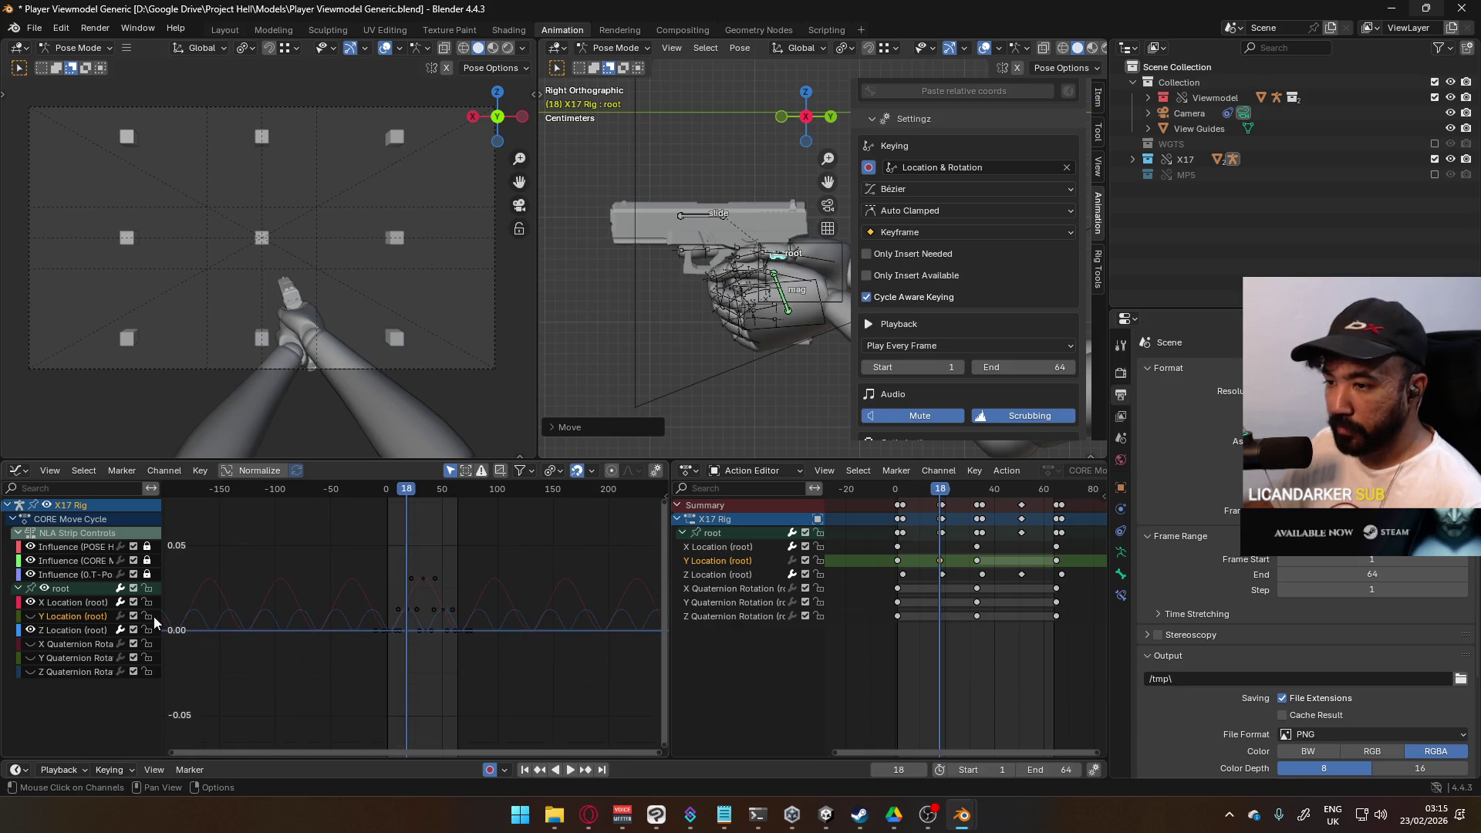
click(37, 616)
key(KP_Decimal)
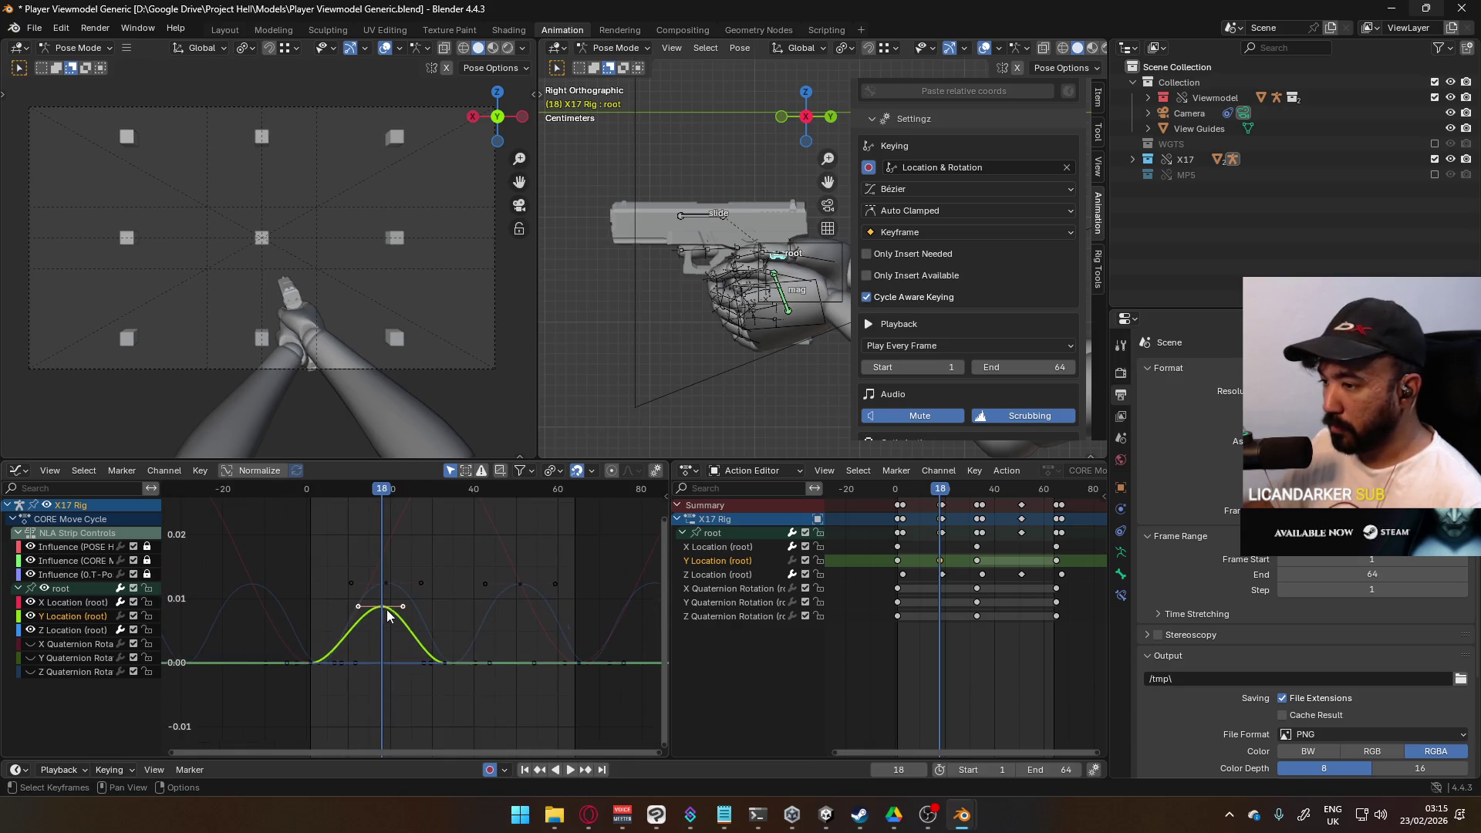
drag(388, 494, 514, 507)
Step: Paste the Y sway bump at frame 50, make the Y Location curve cyclic, then show the Z Location curve
key(ctrl+v)
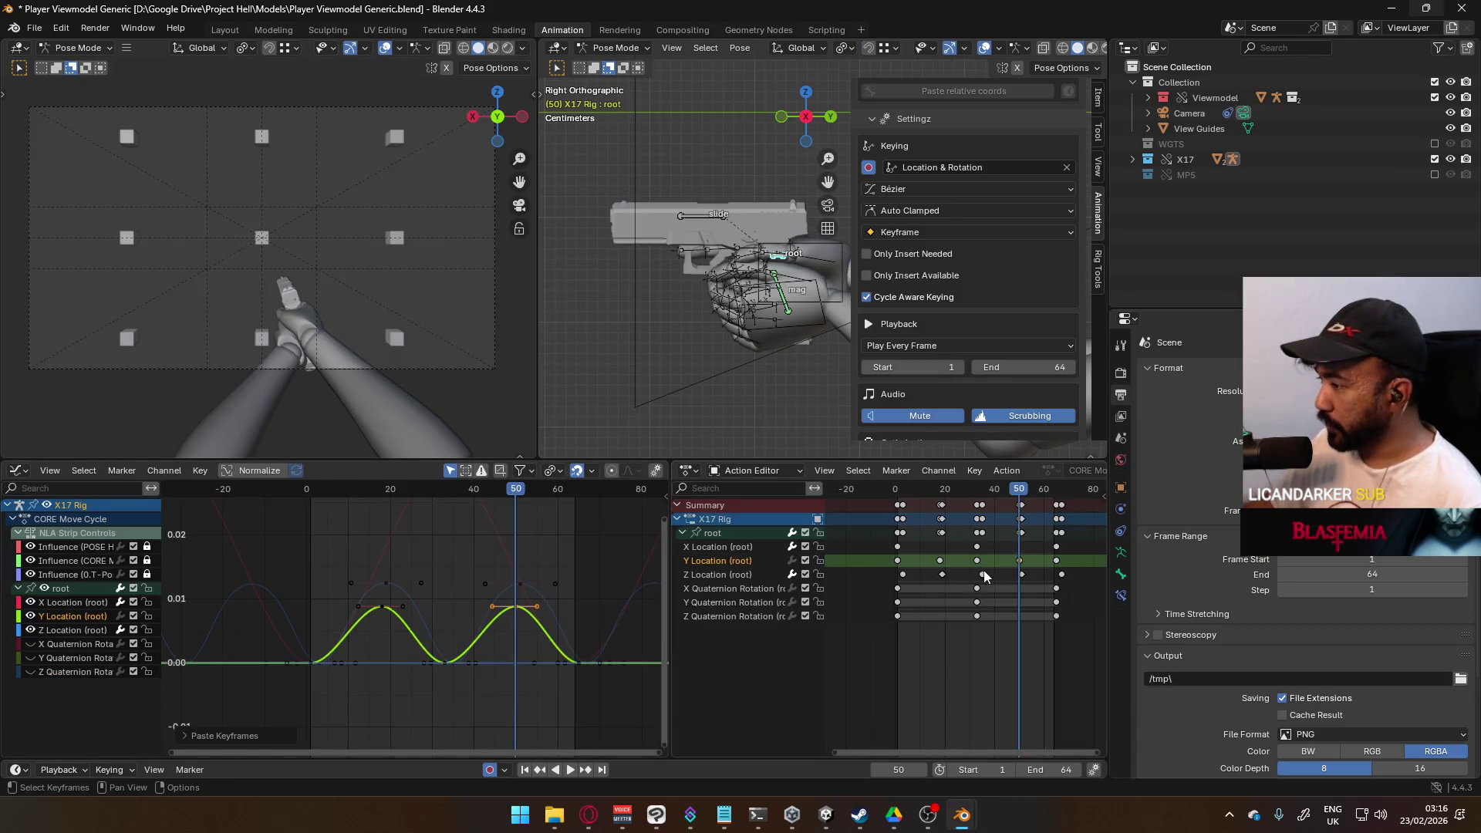
scroll(927, 575, up, 2)
drag(1099, 556, 988, 572)
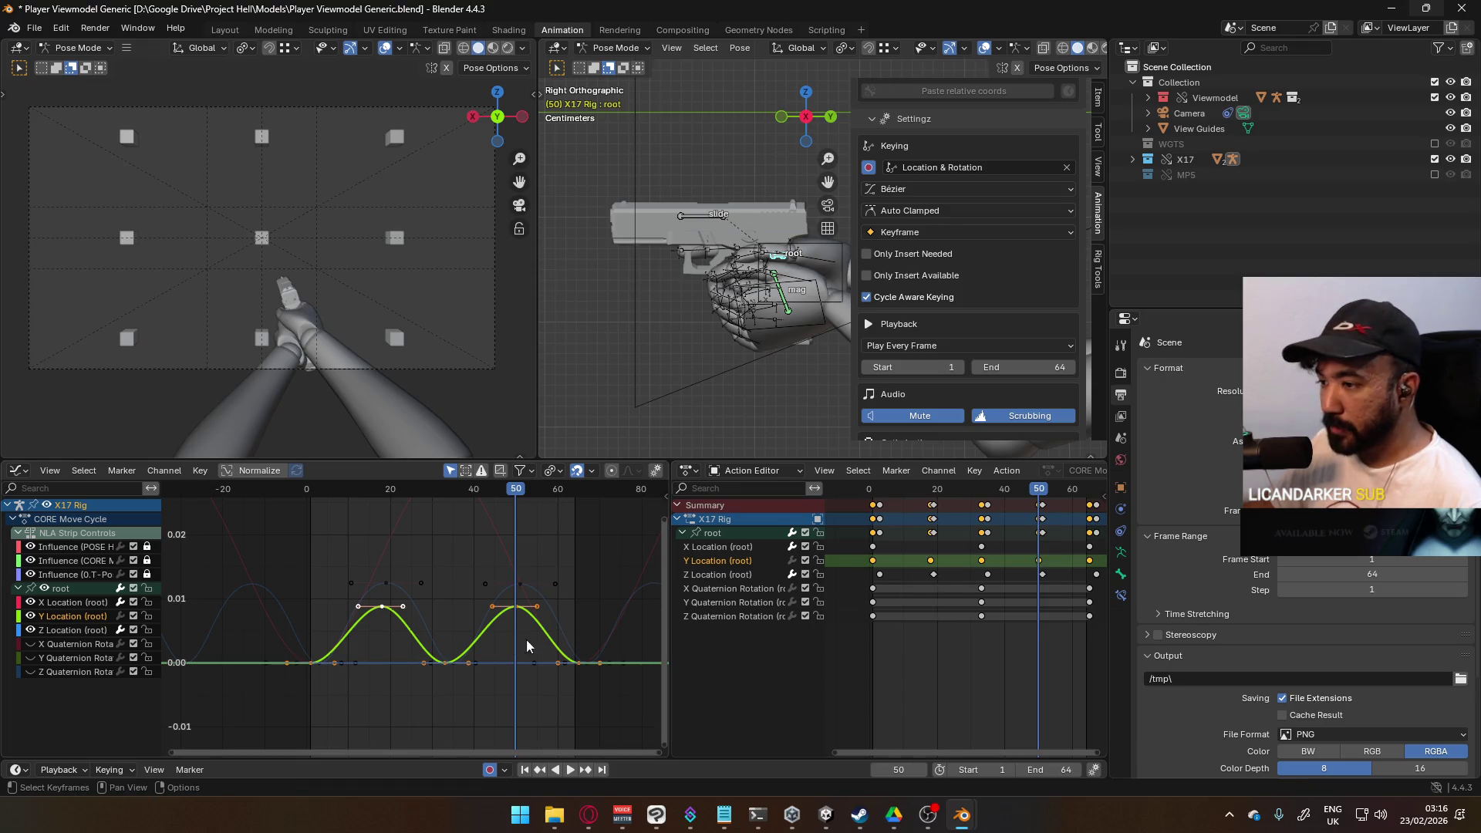
key(shift+e)
click(509, 627)
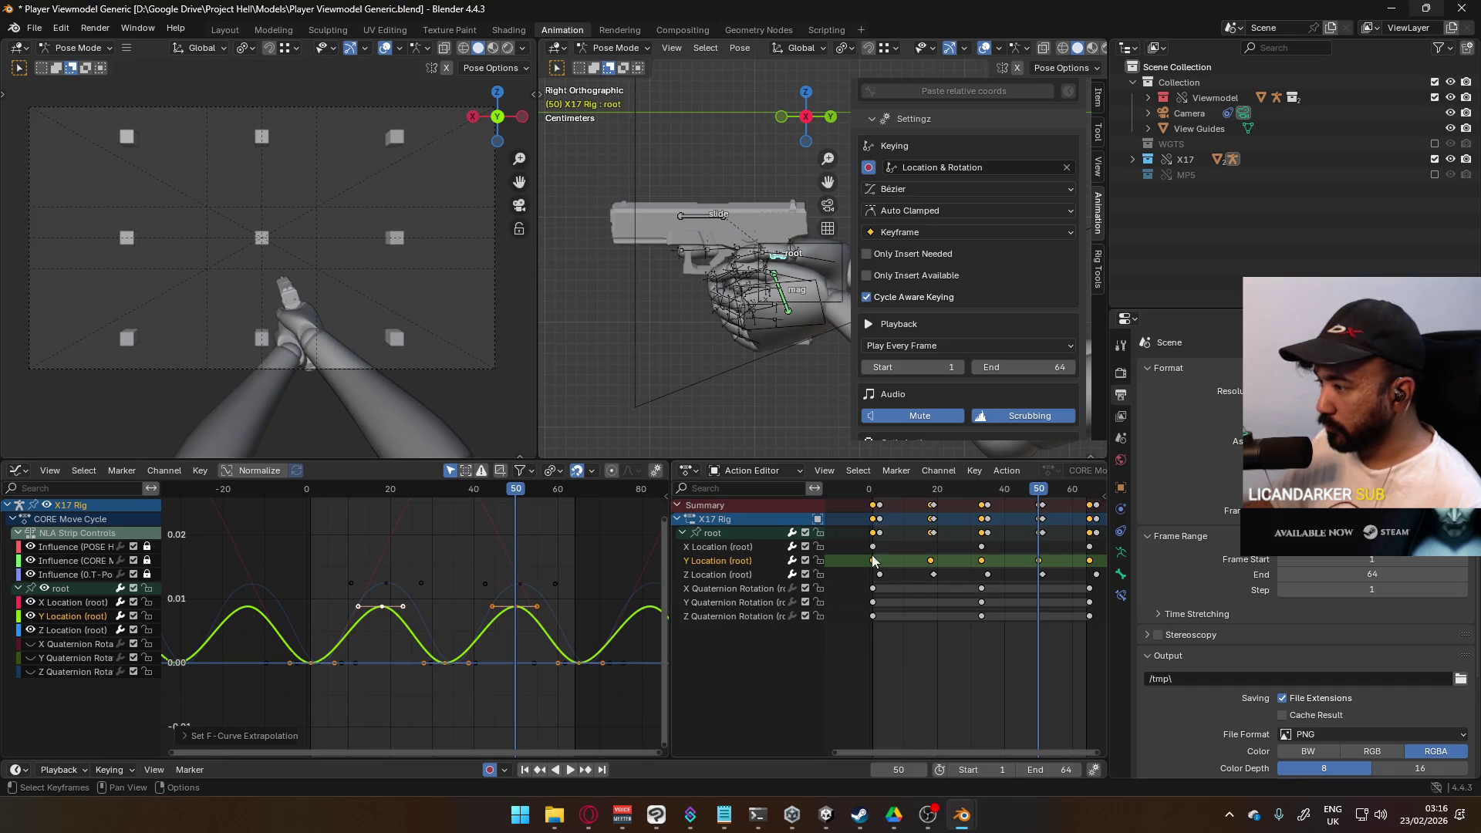
click(1038, 556)
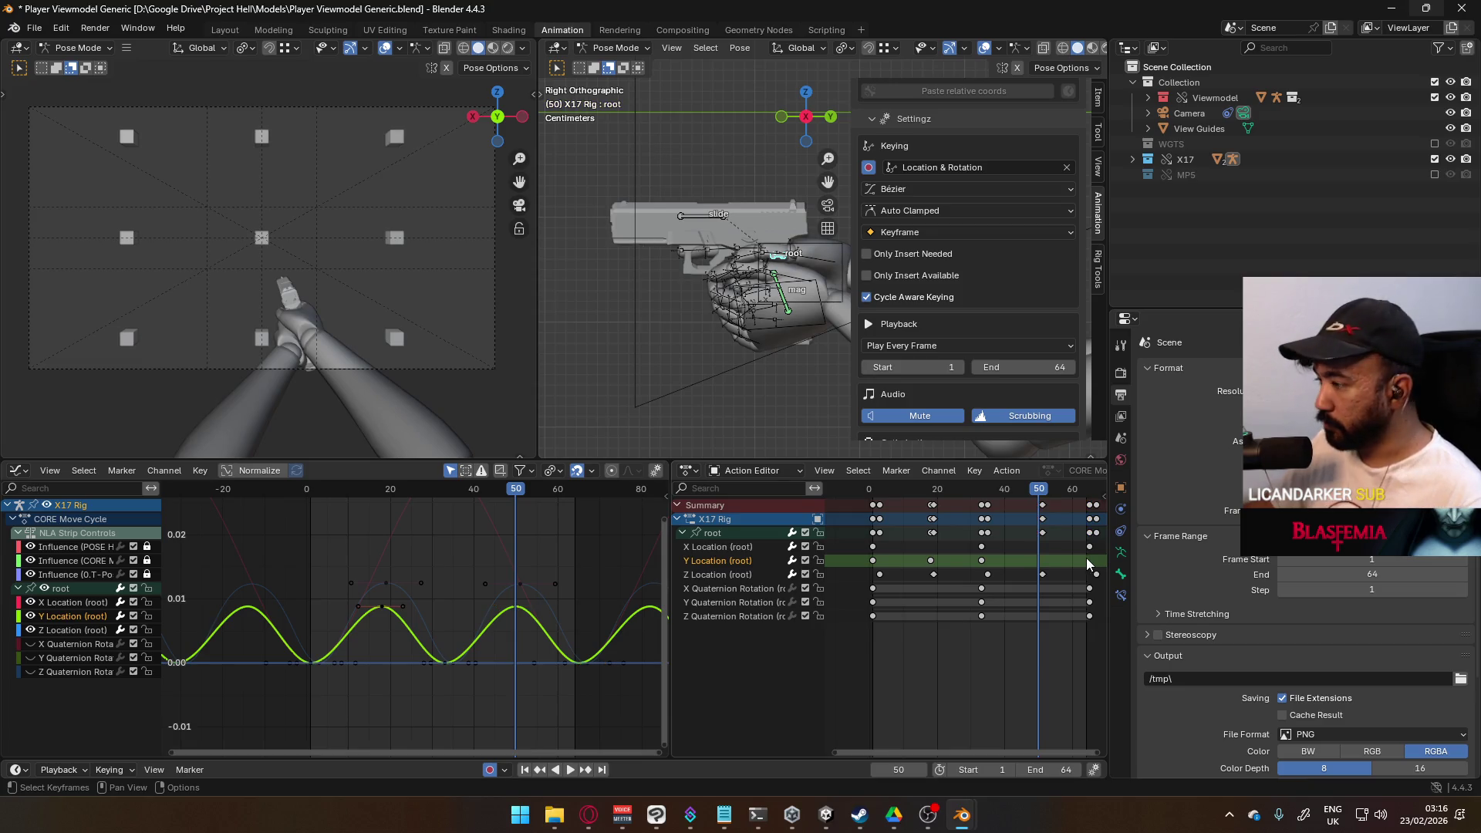
click(1038, 577)
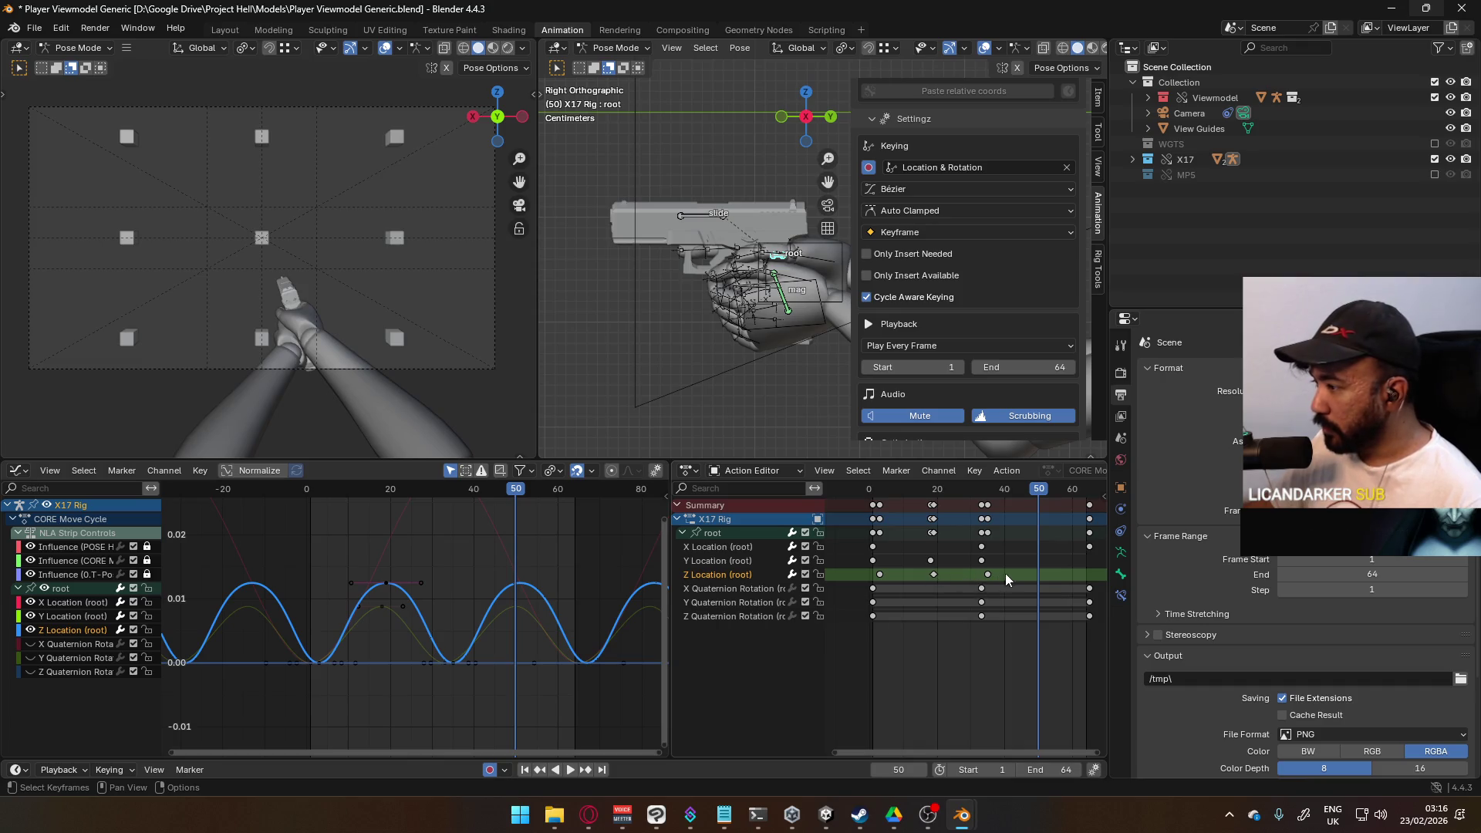
Step: Shift the root's Z Location keys, then its Y Location keys, in time to offset bob and sway
drag(877, 582, 878, 582)
scroll(905, 586, up, 1)
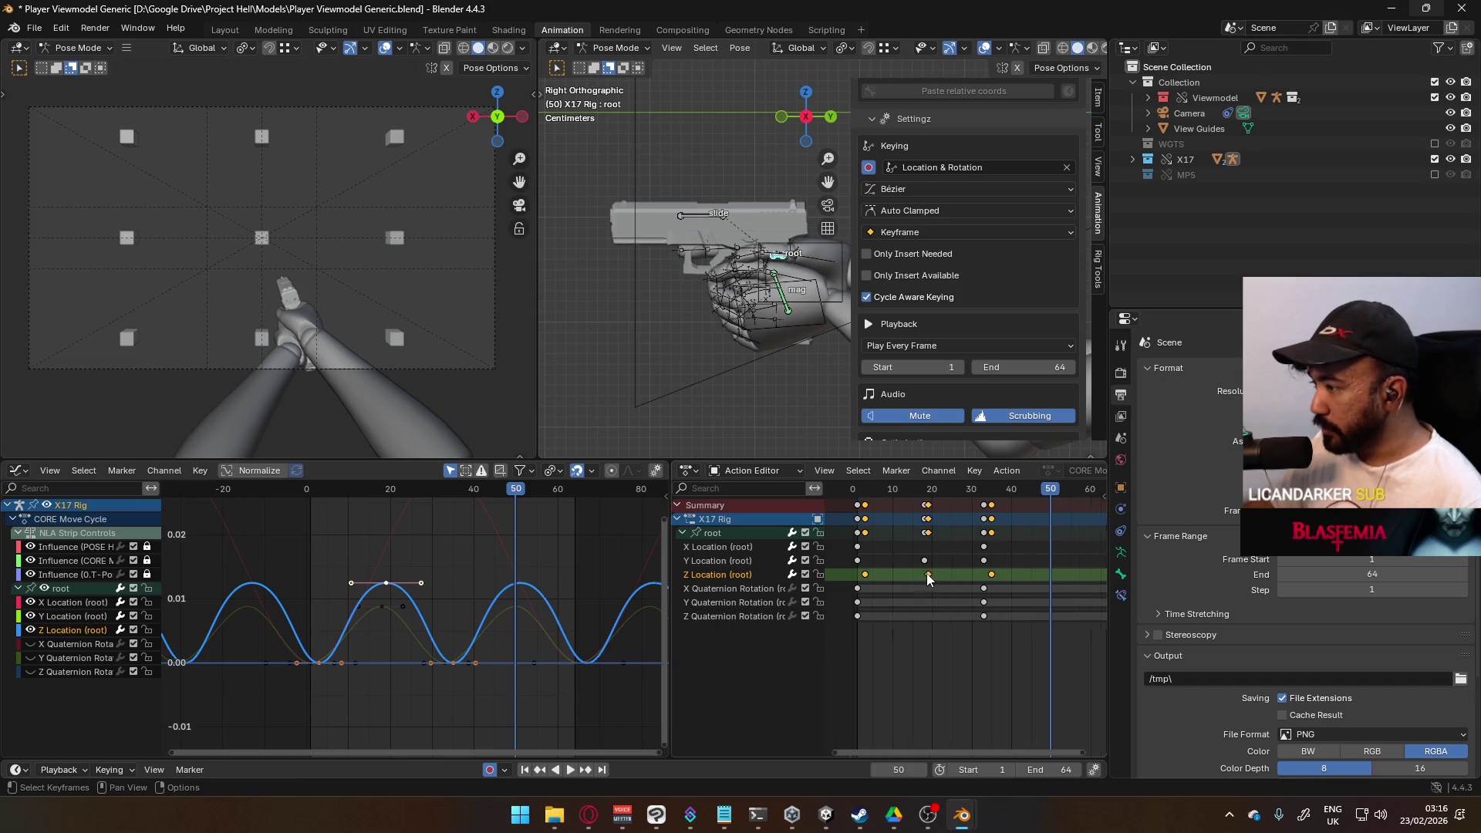
key(g)
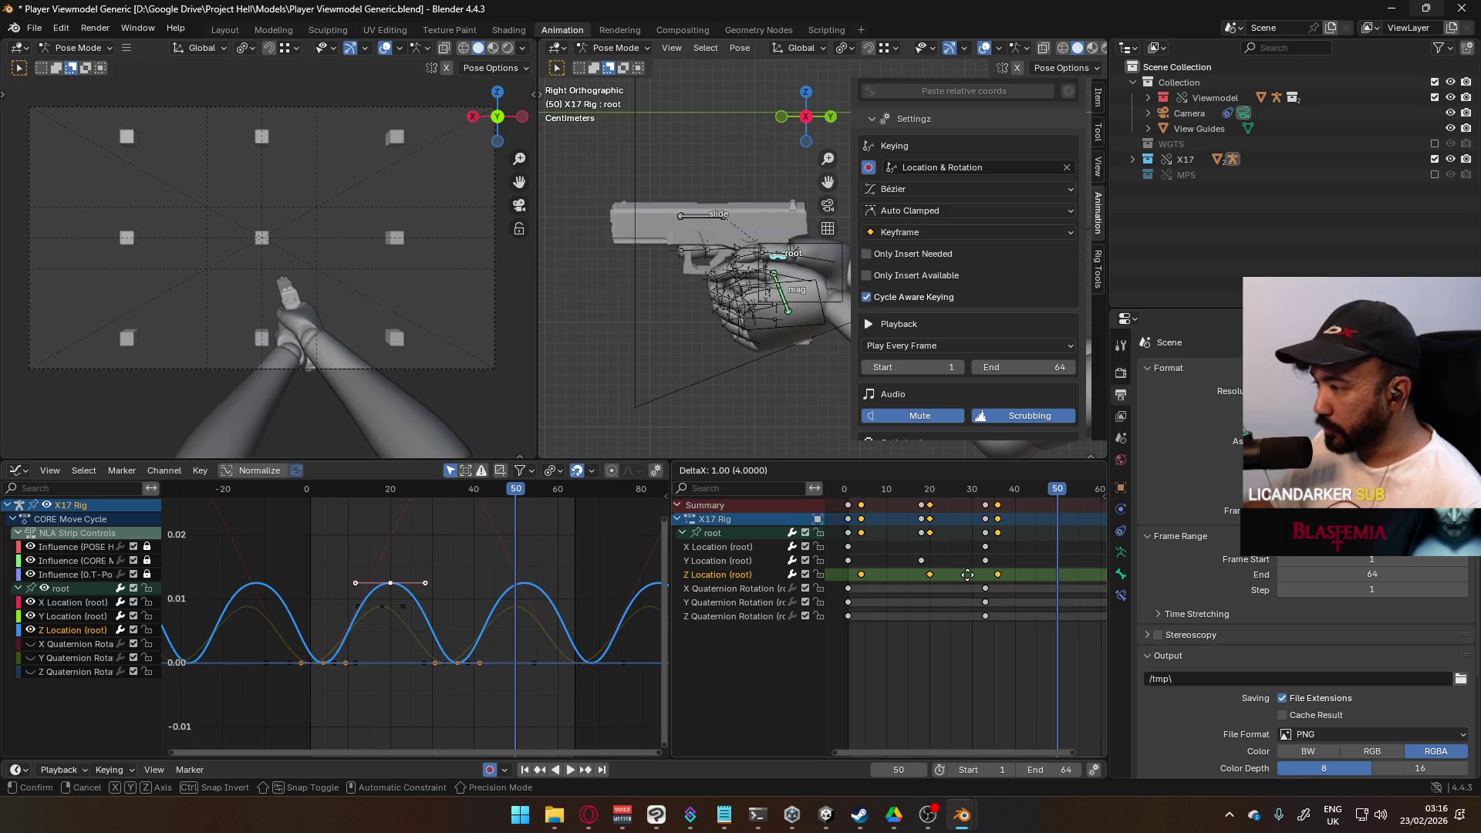
click(967, 575)
drag(1011, 554, 829, 563)
key(g)
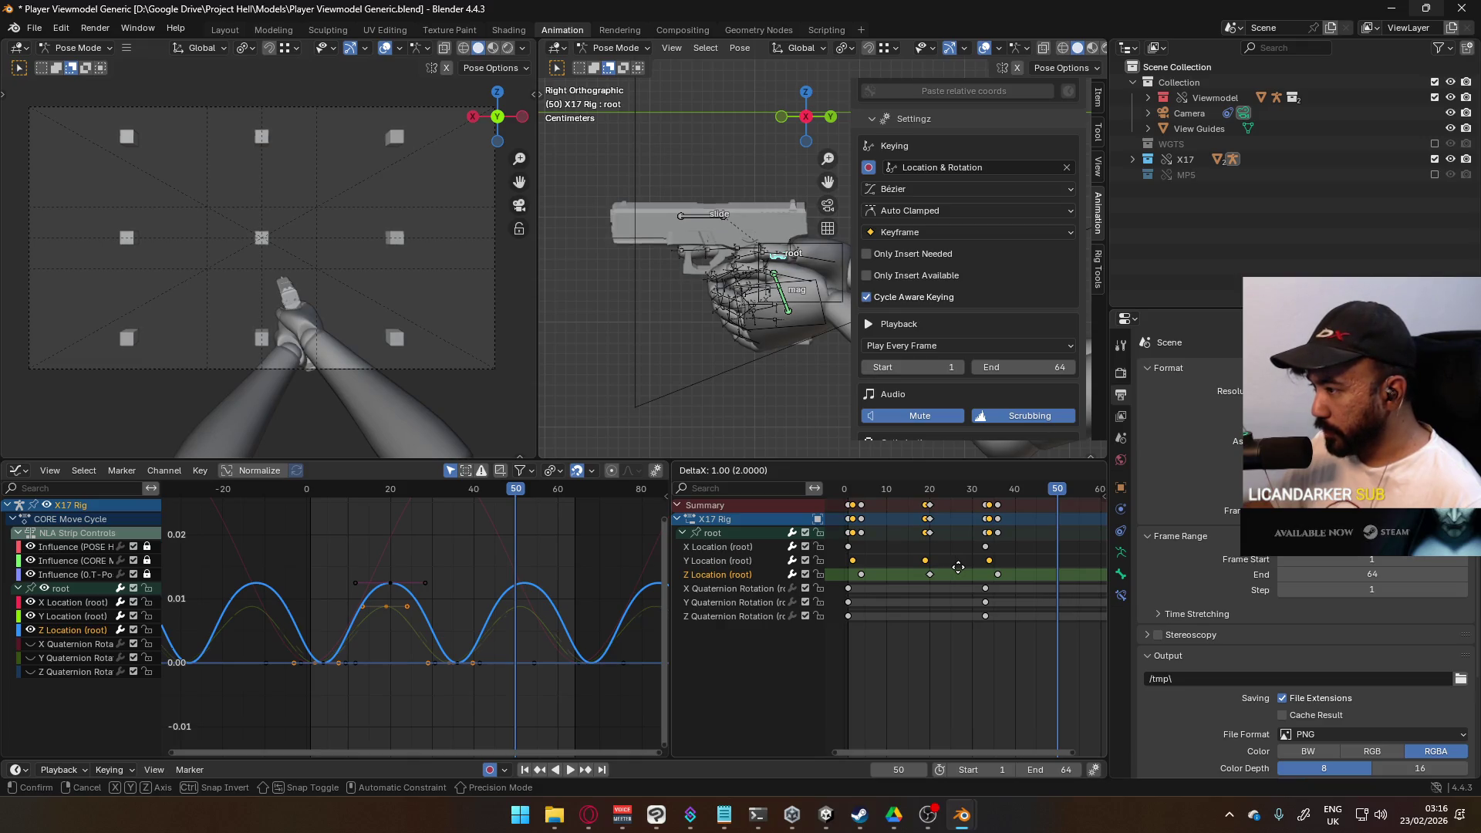
click(958, 567)
Step: Nudge the Z Location keys about one frame later and play the loop
drag(1025, 572, 857, 576)
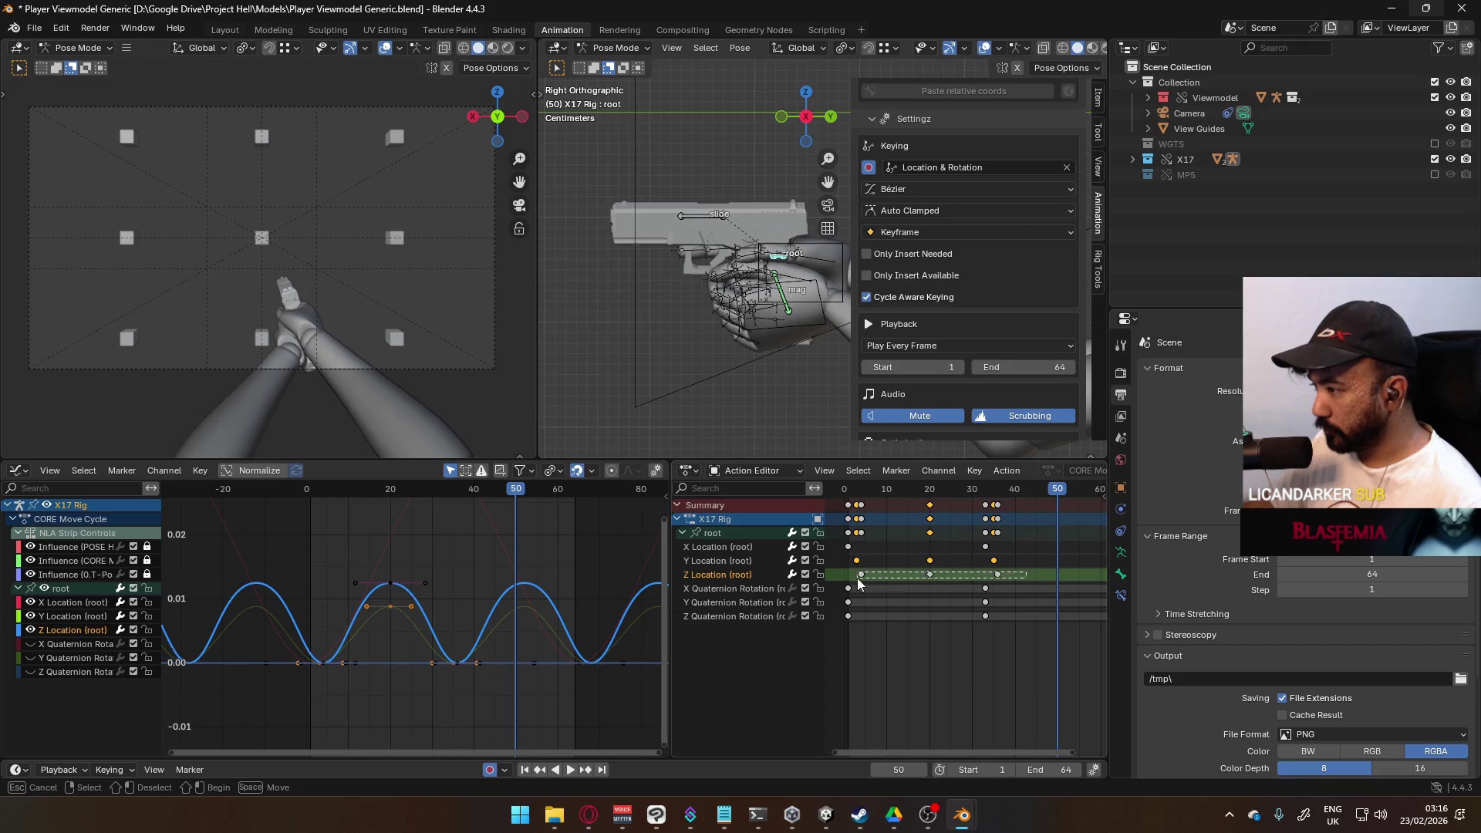
key(g)
click(905, 576)
key(space)
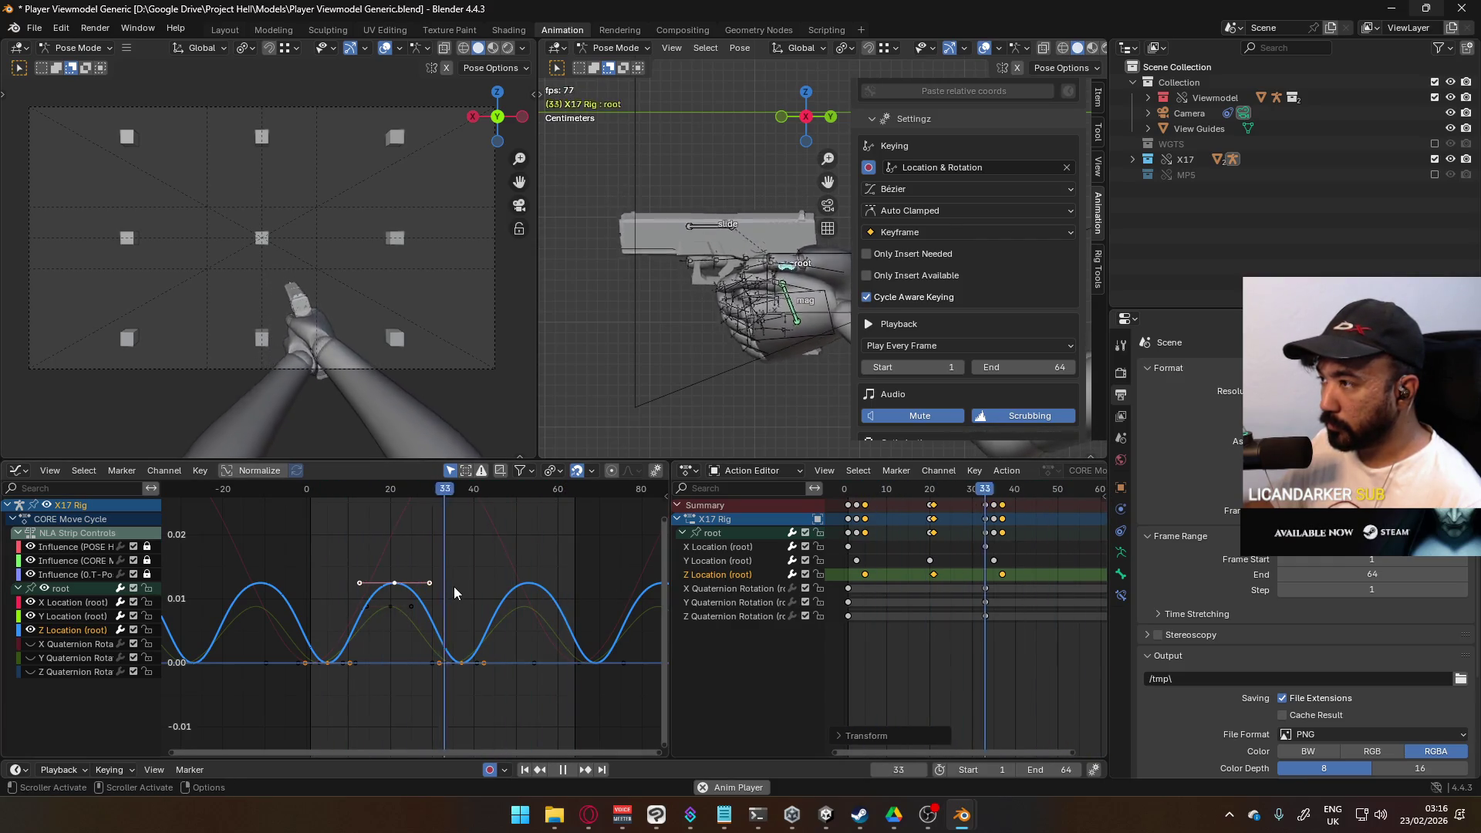
Step: Lower the Y sway peak key and narrow the Z bob peak's handles
click(391, 614)
key(g)
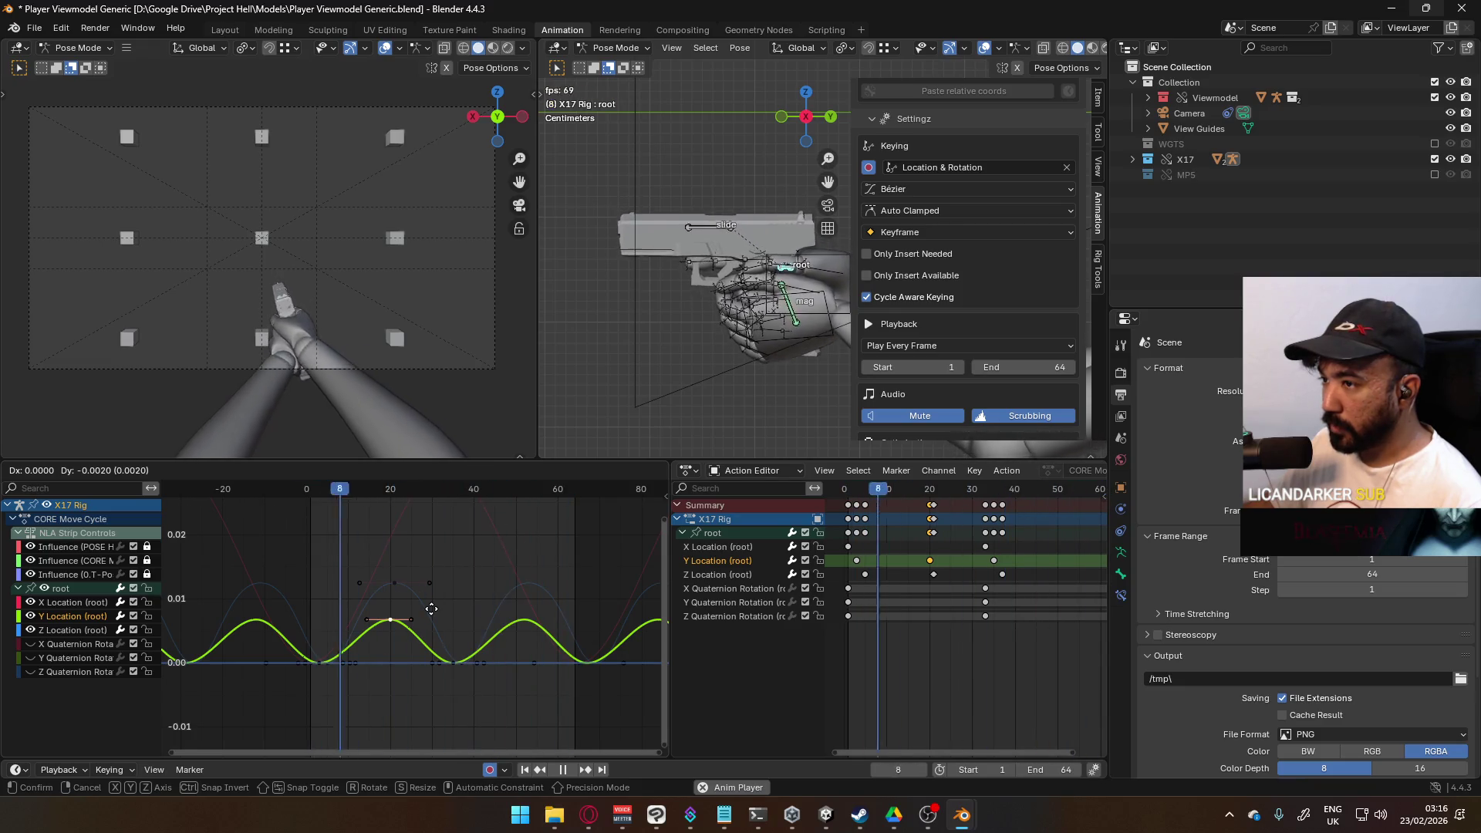
click(432, 608)
click(394, 582)
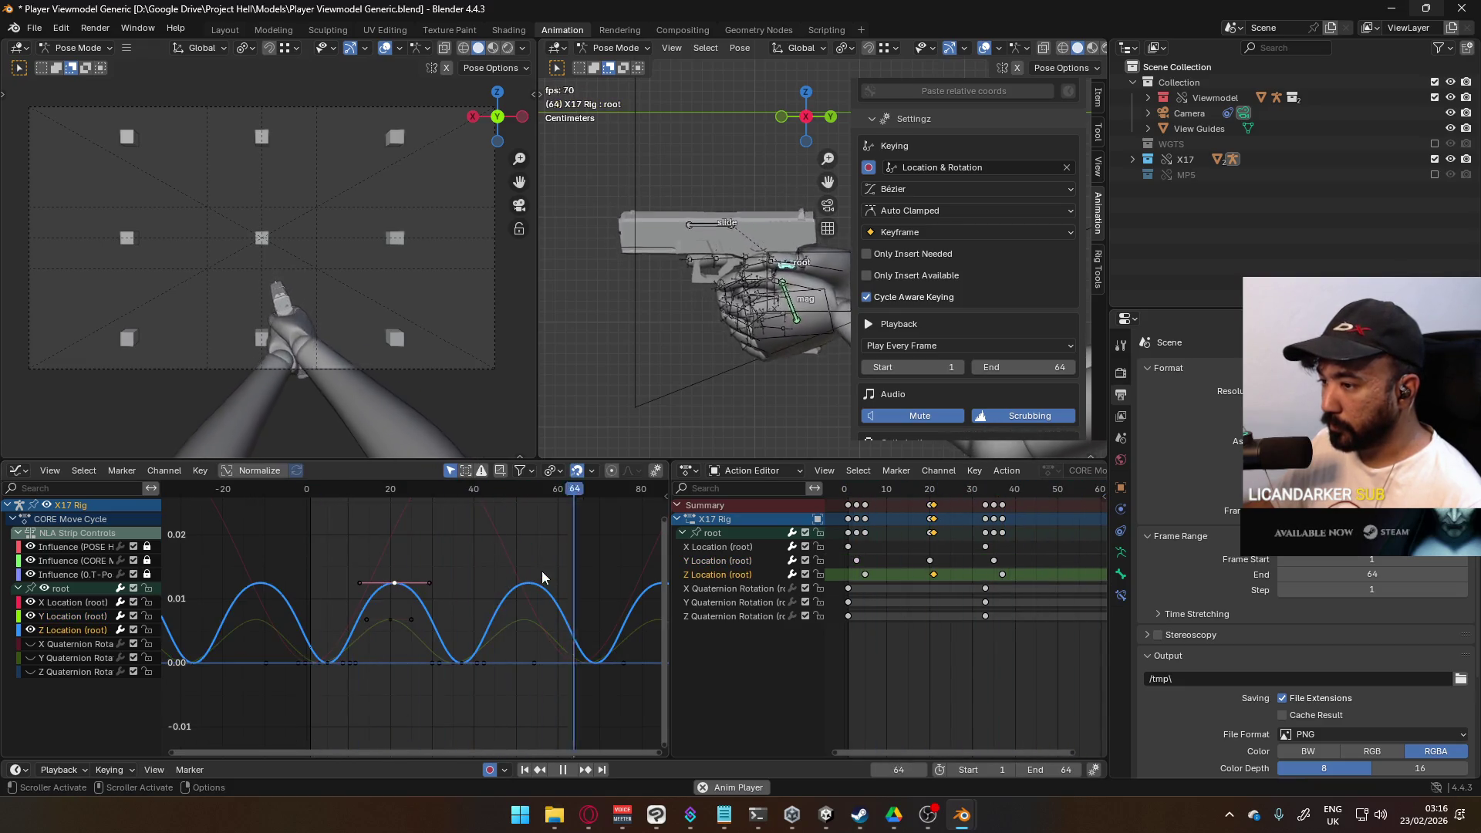
key(s)
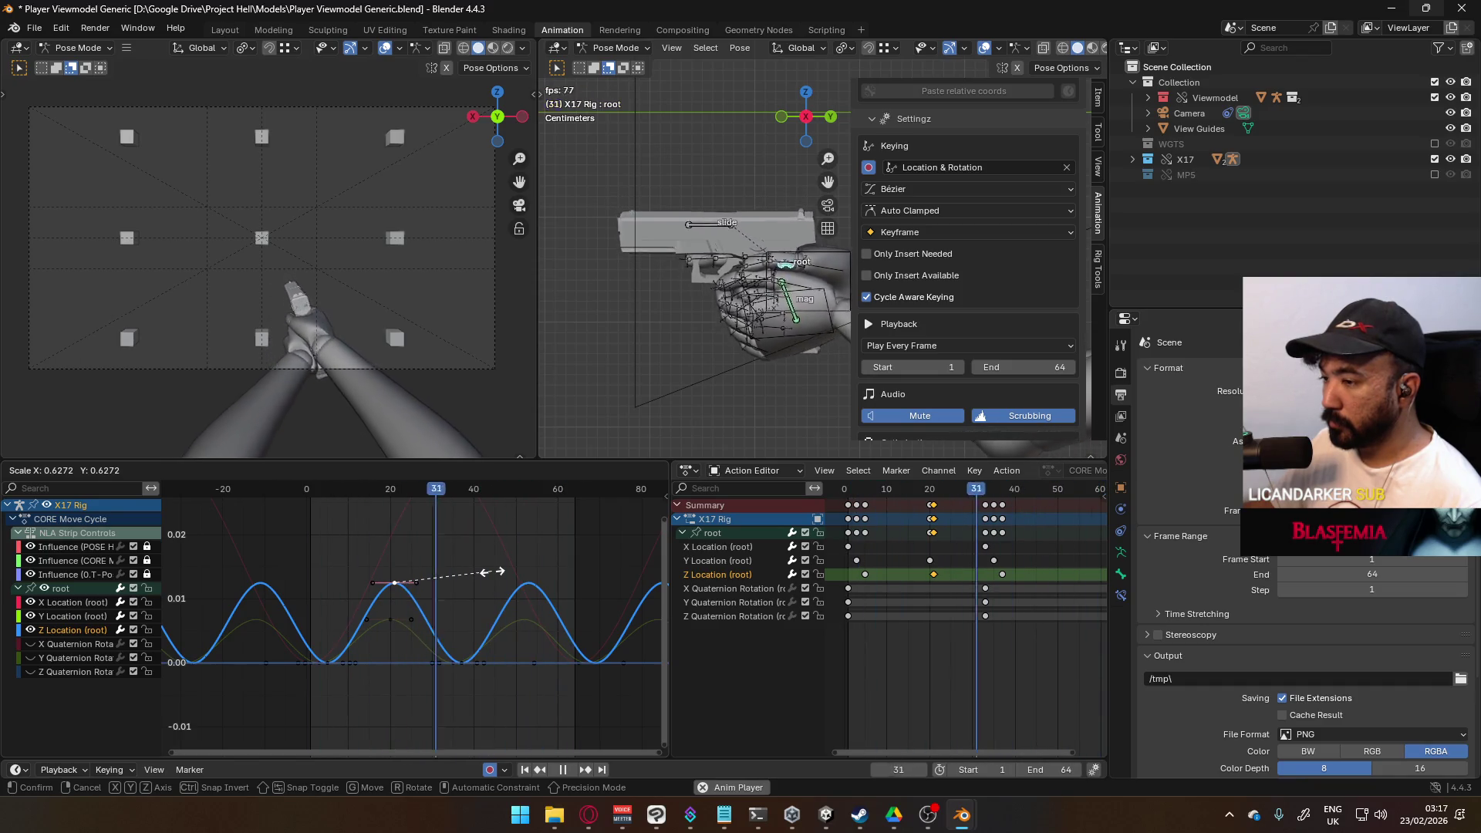
click(485, 572)
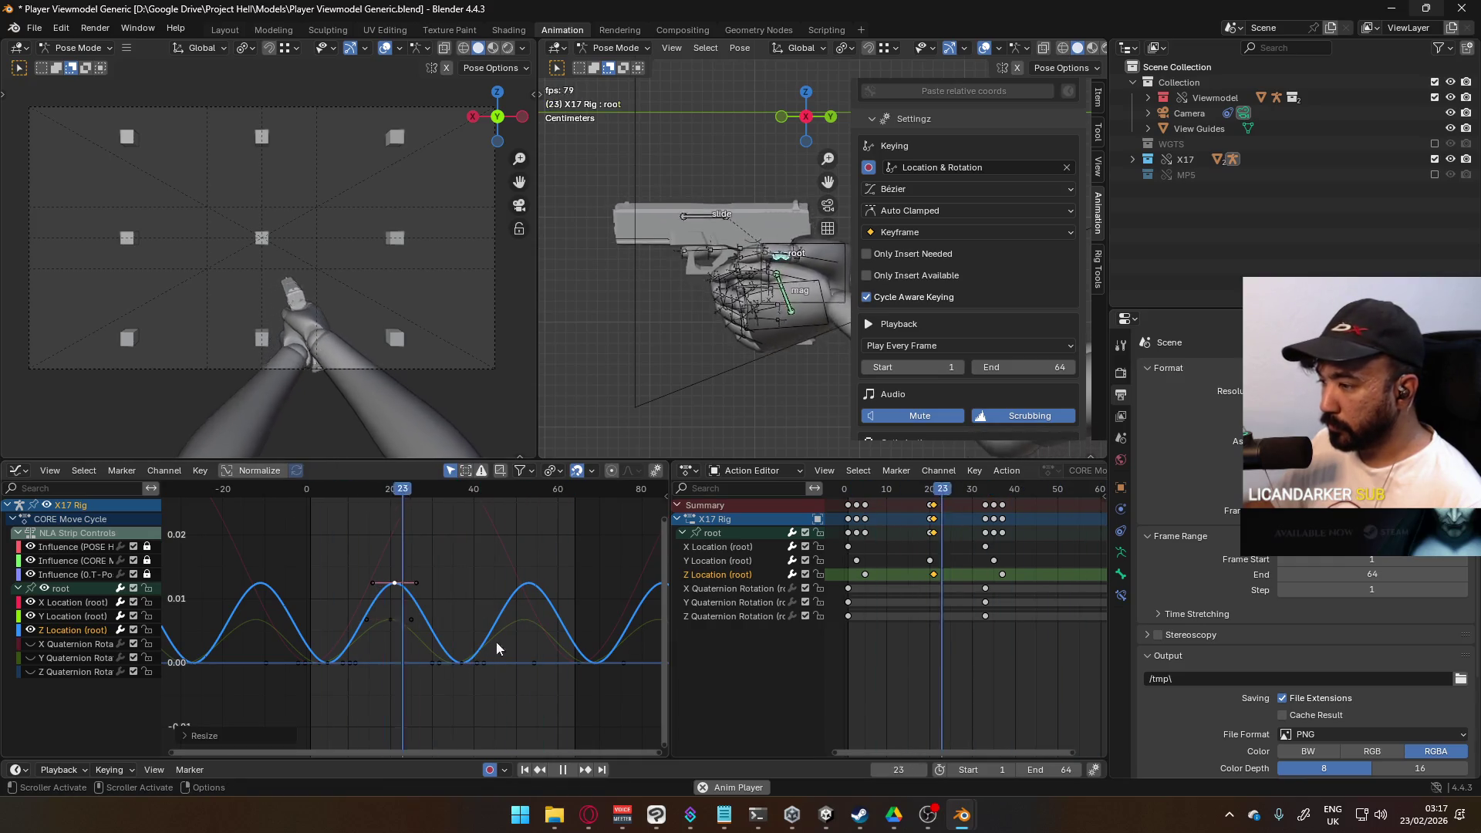
Step: Try scaling the early Z Location key's handles, cancelling both attempts
click(864, 575)
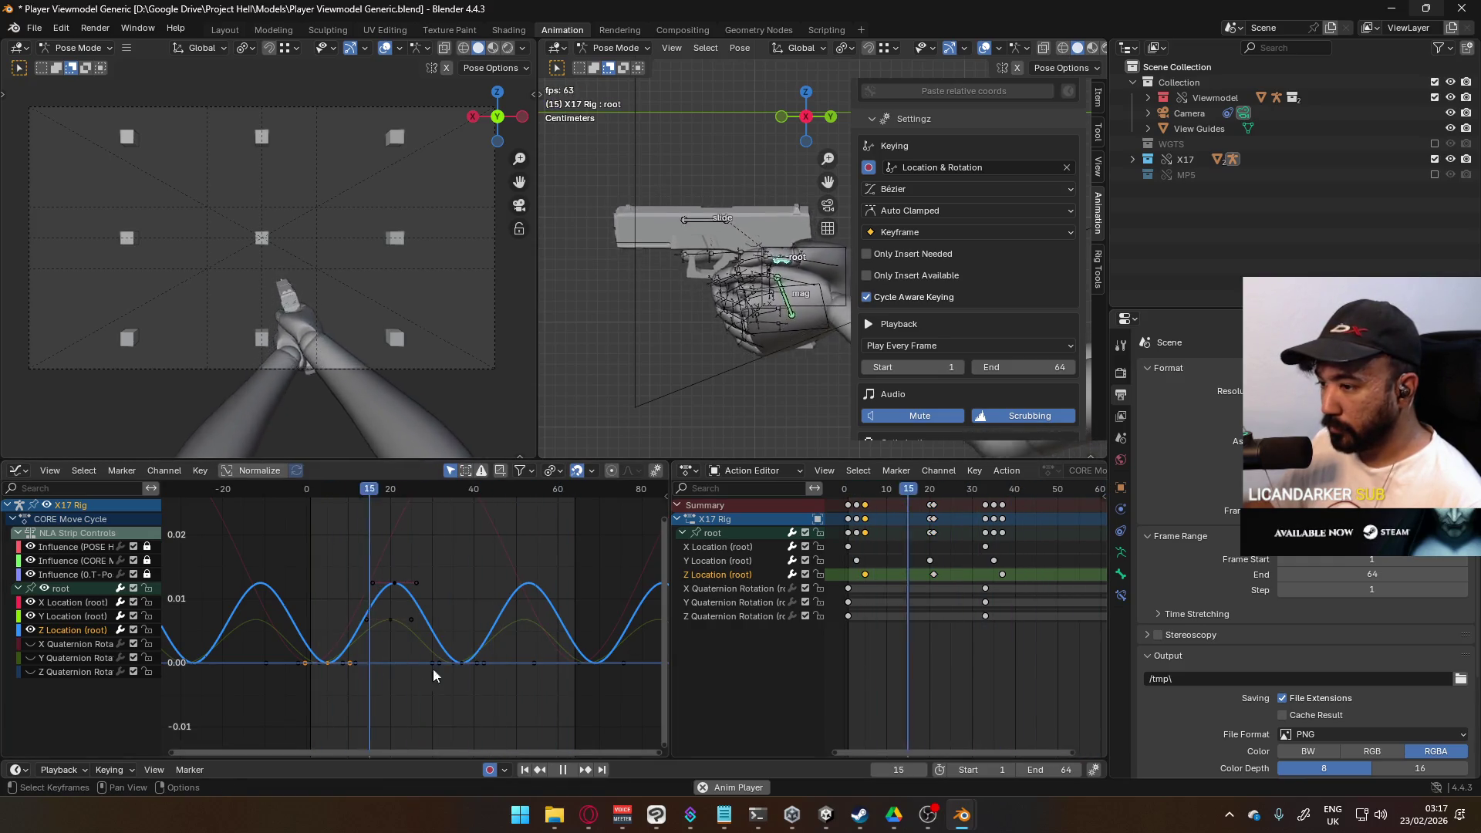
key(s)
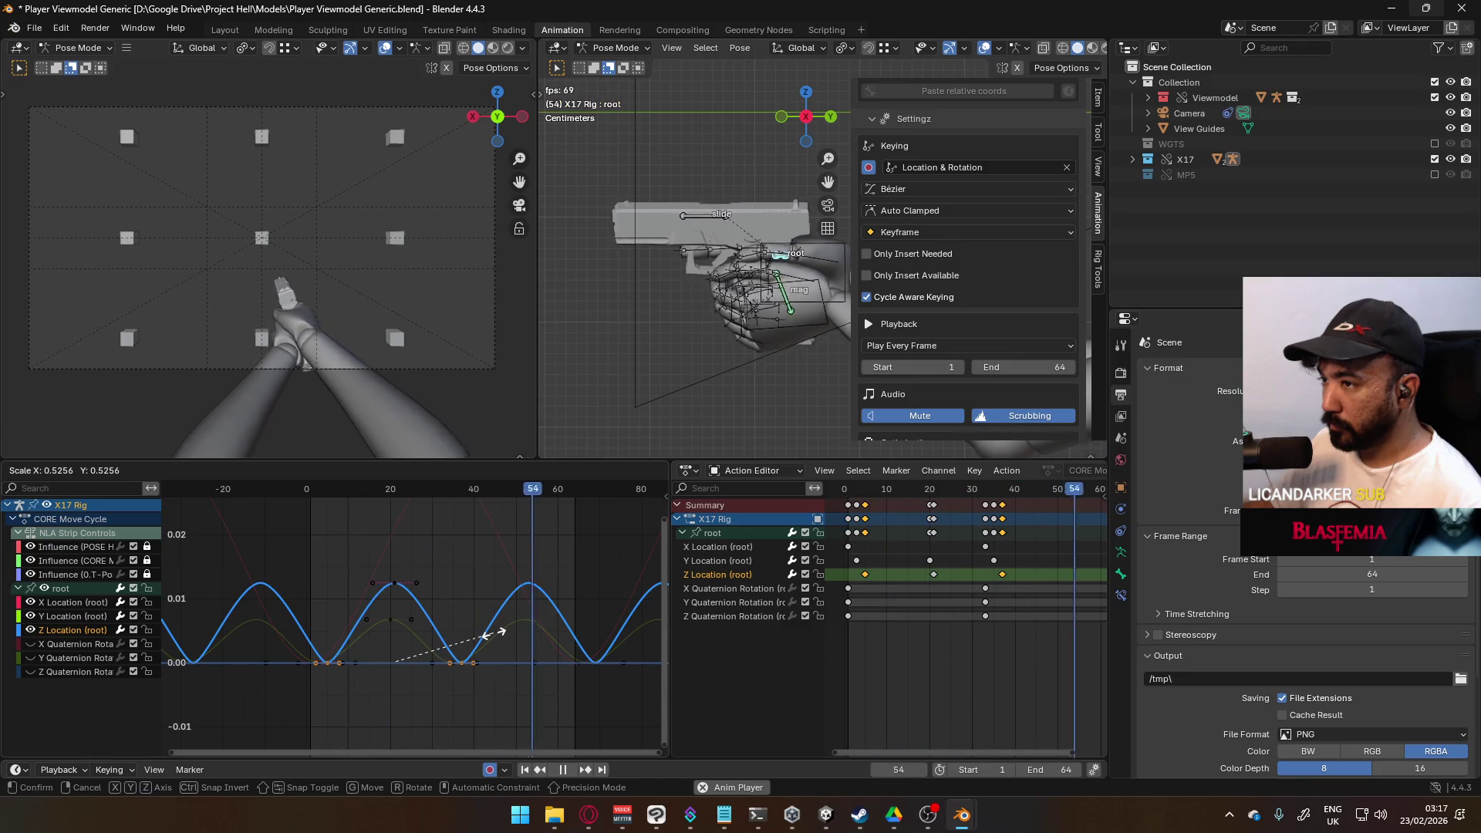
key(Escape)
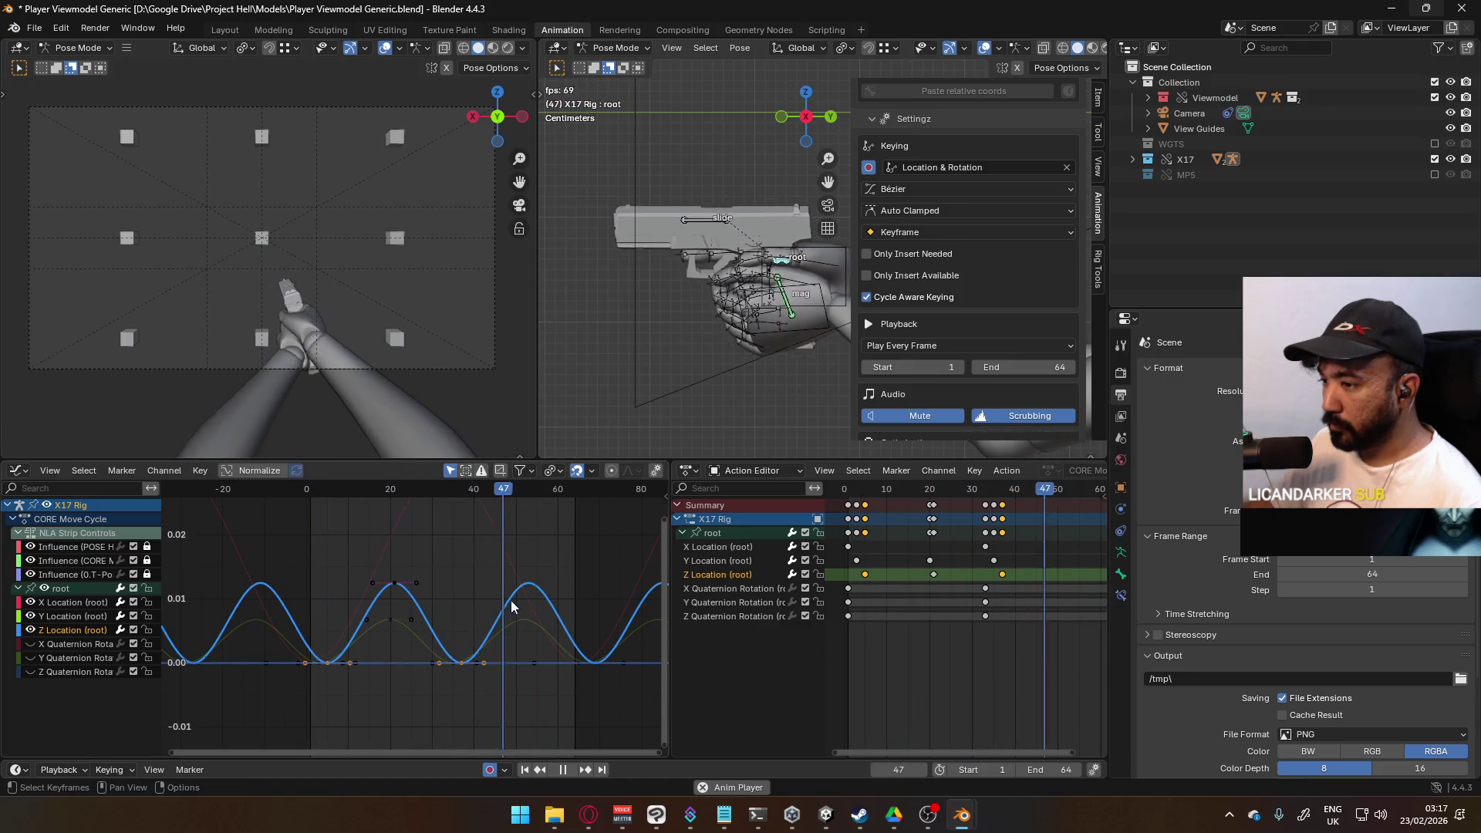
key(s)
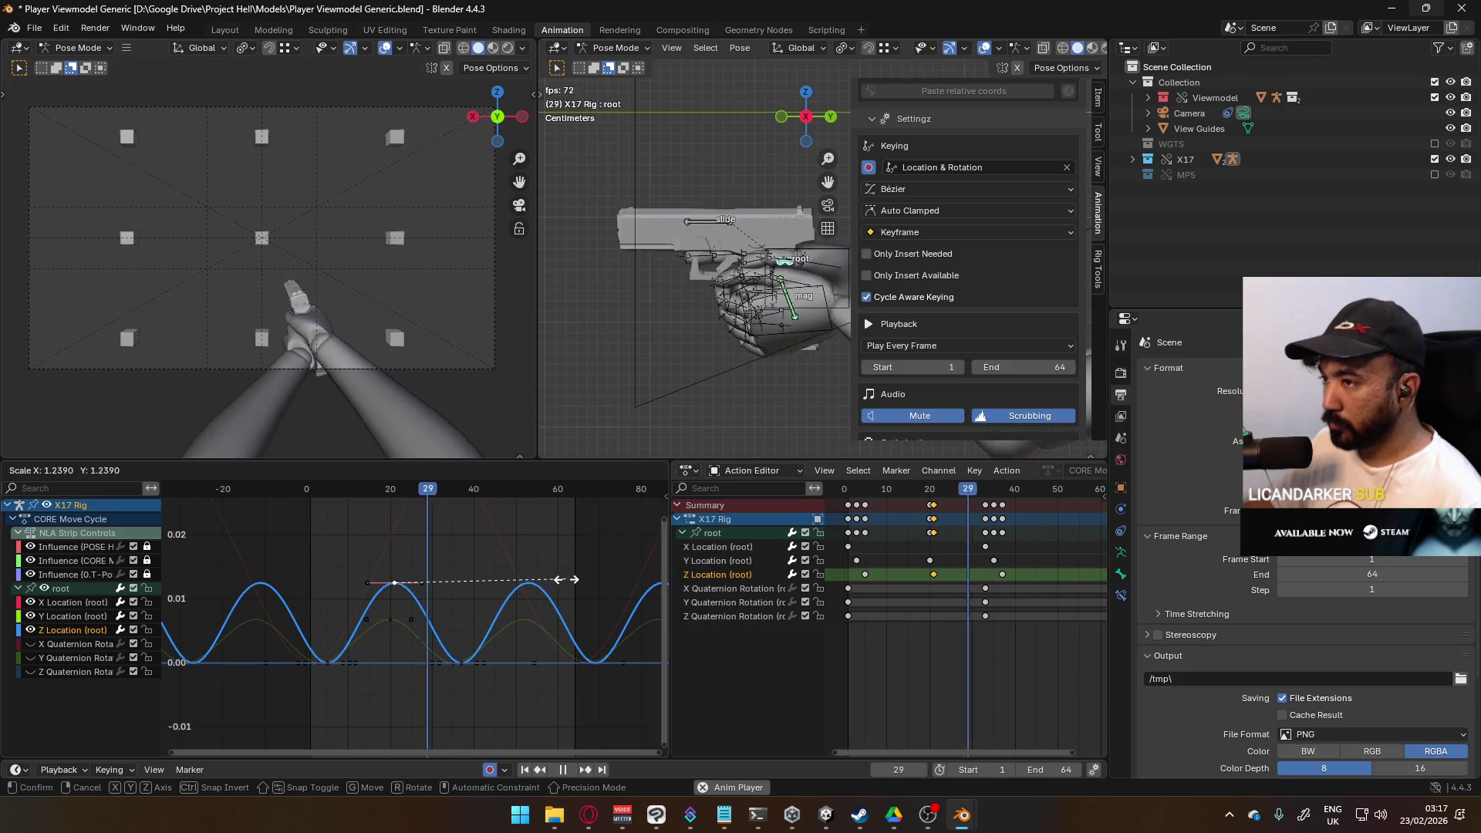
key(Escape)
Step: Lower the frame-20 Y sway peak further, then start sliding the three Z Location keys later
click(391, 619)
key(g)
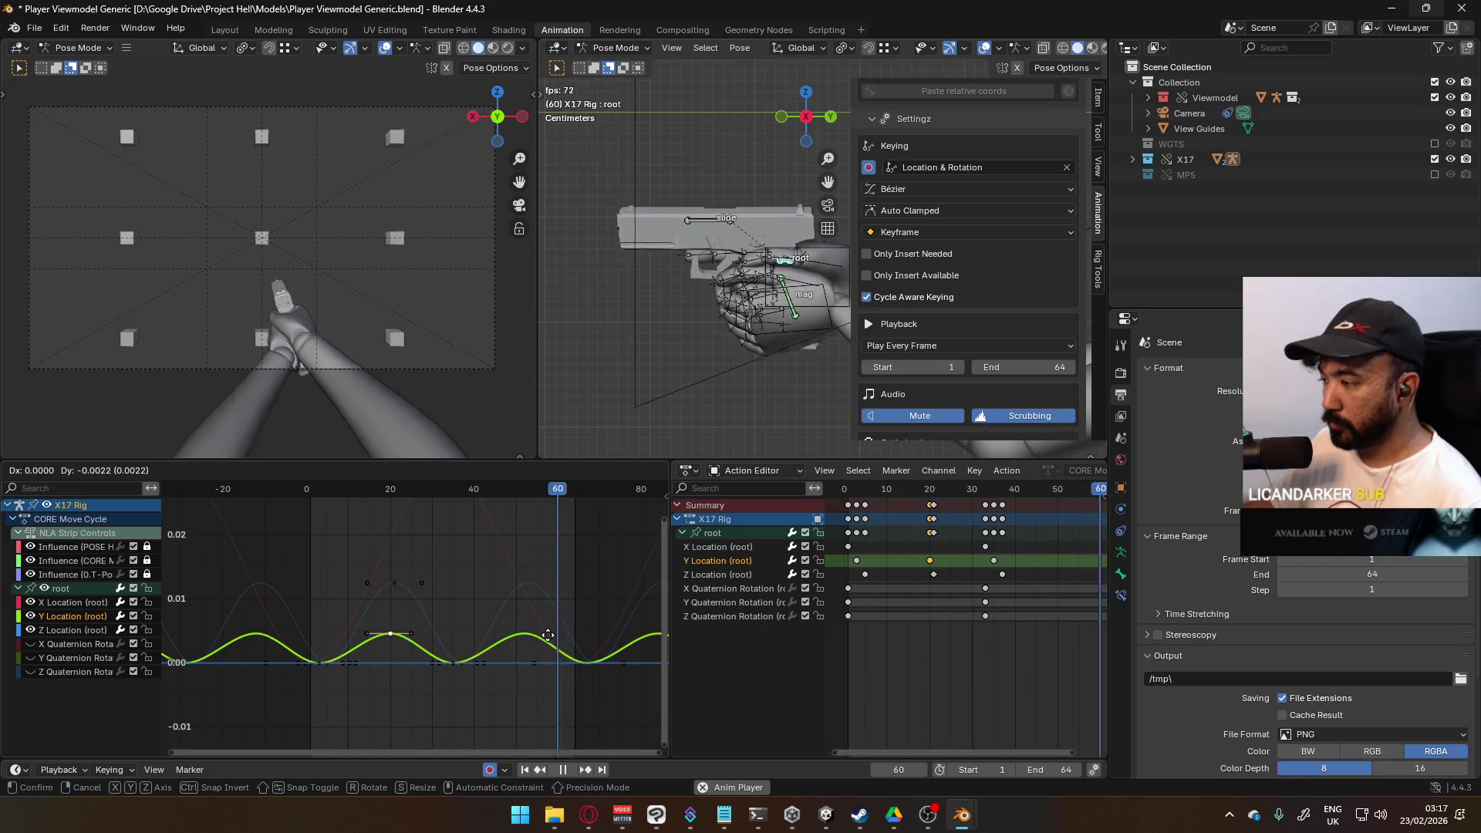
click(548, 634)
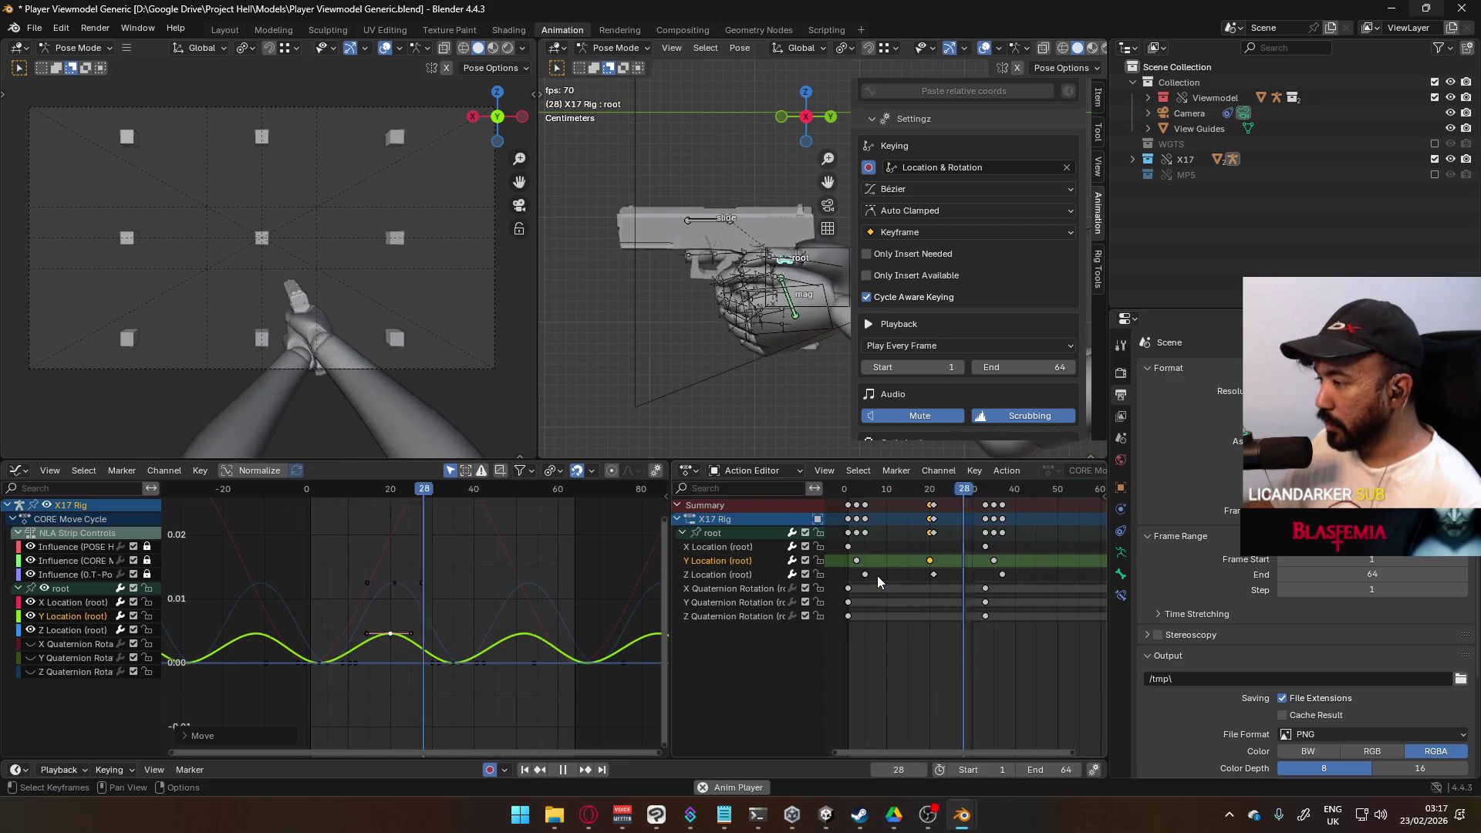
drag(851, 575, 1051, 581)
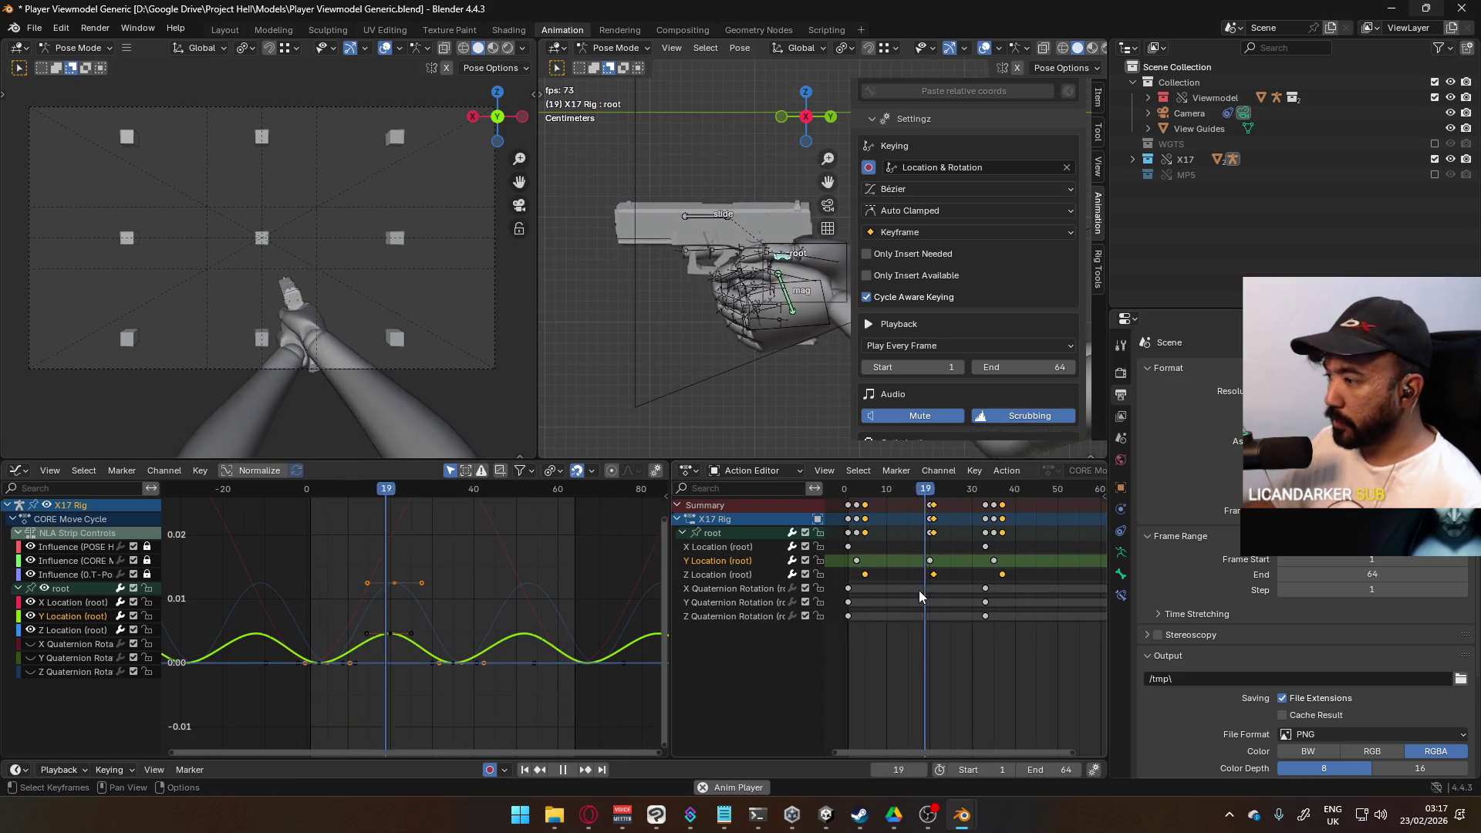
key(g)
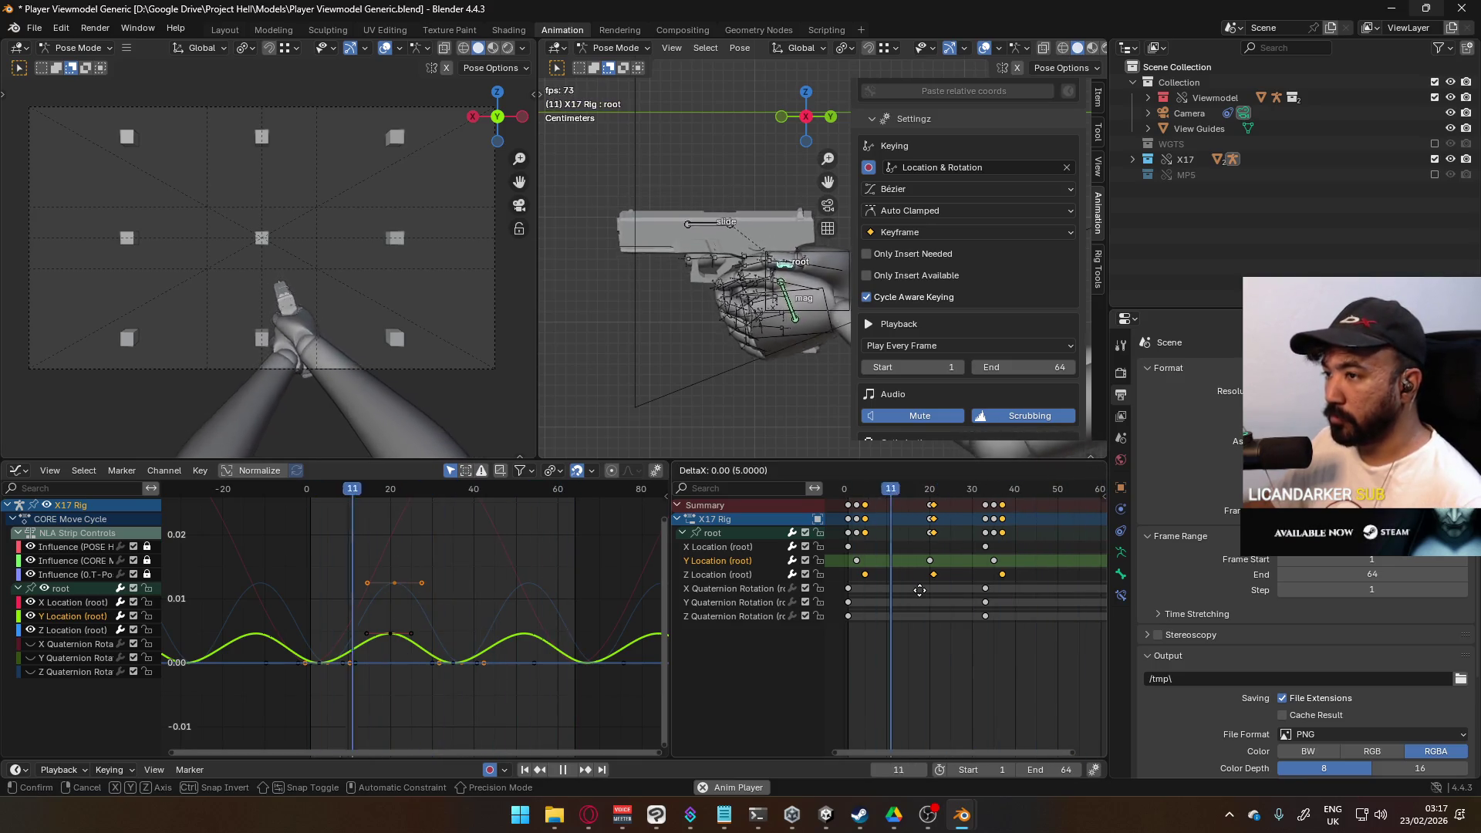
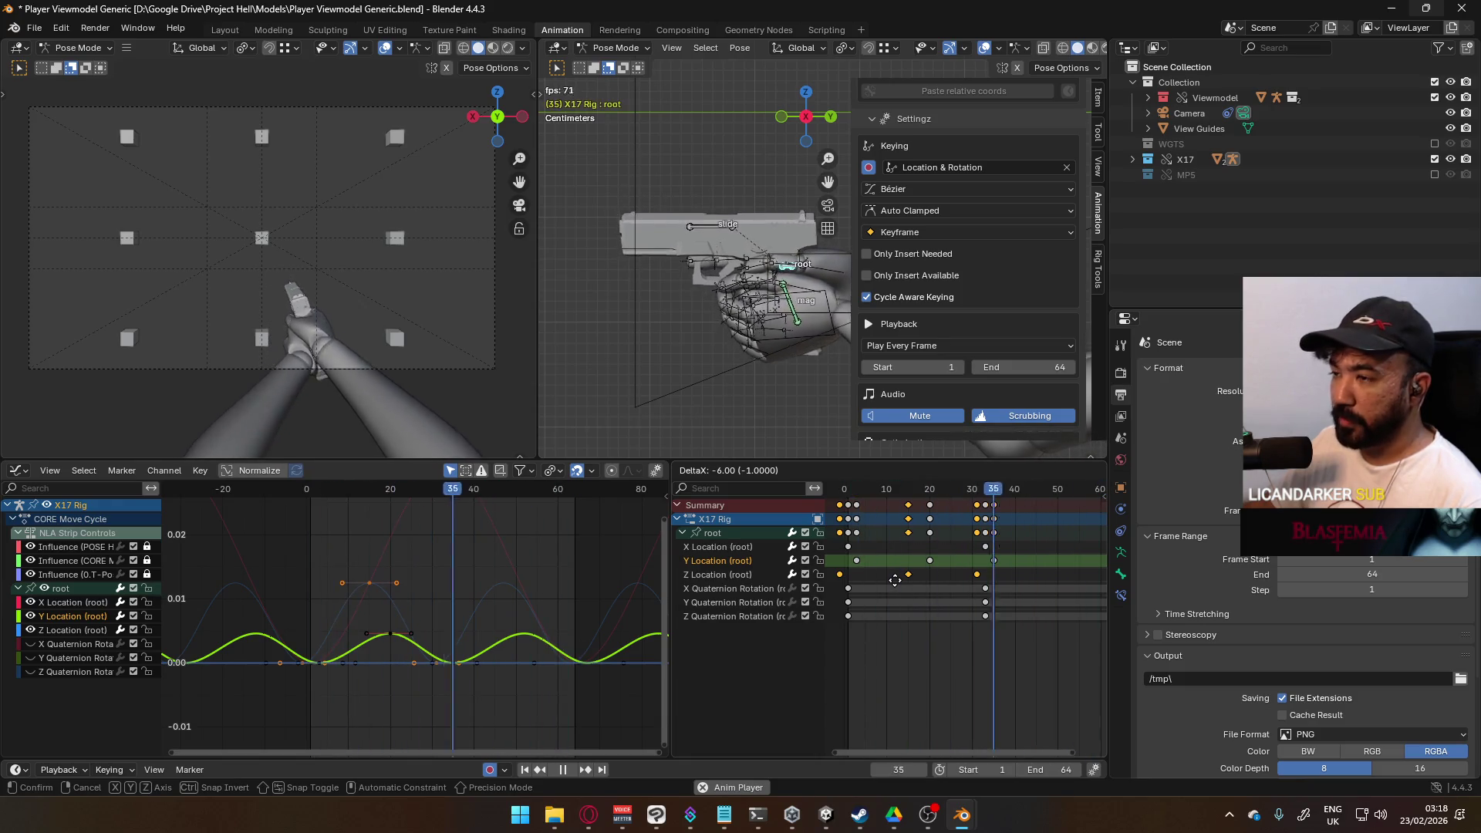
Step: Slide the root's Z Location keys slightly earlier in the X17 move cycle, then deselect
click(894, 580)
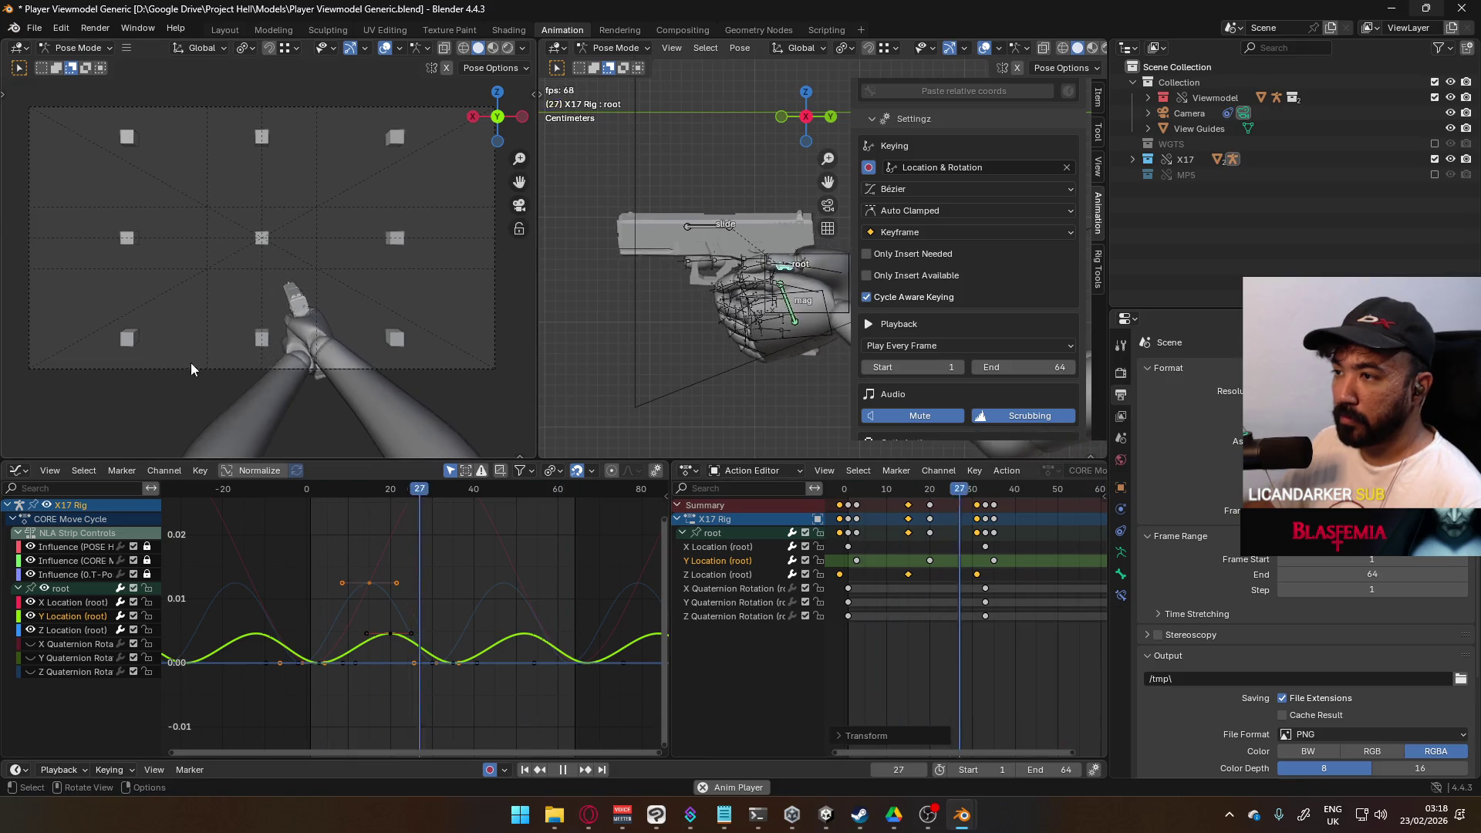
scroll(279, 353, up, 3)
scroll(280, 353, down, 1)
drag(1014, 573, 856, 578)
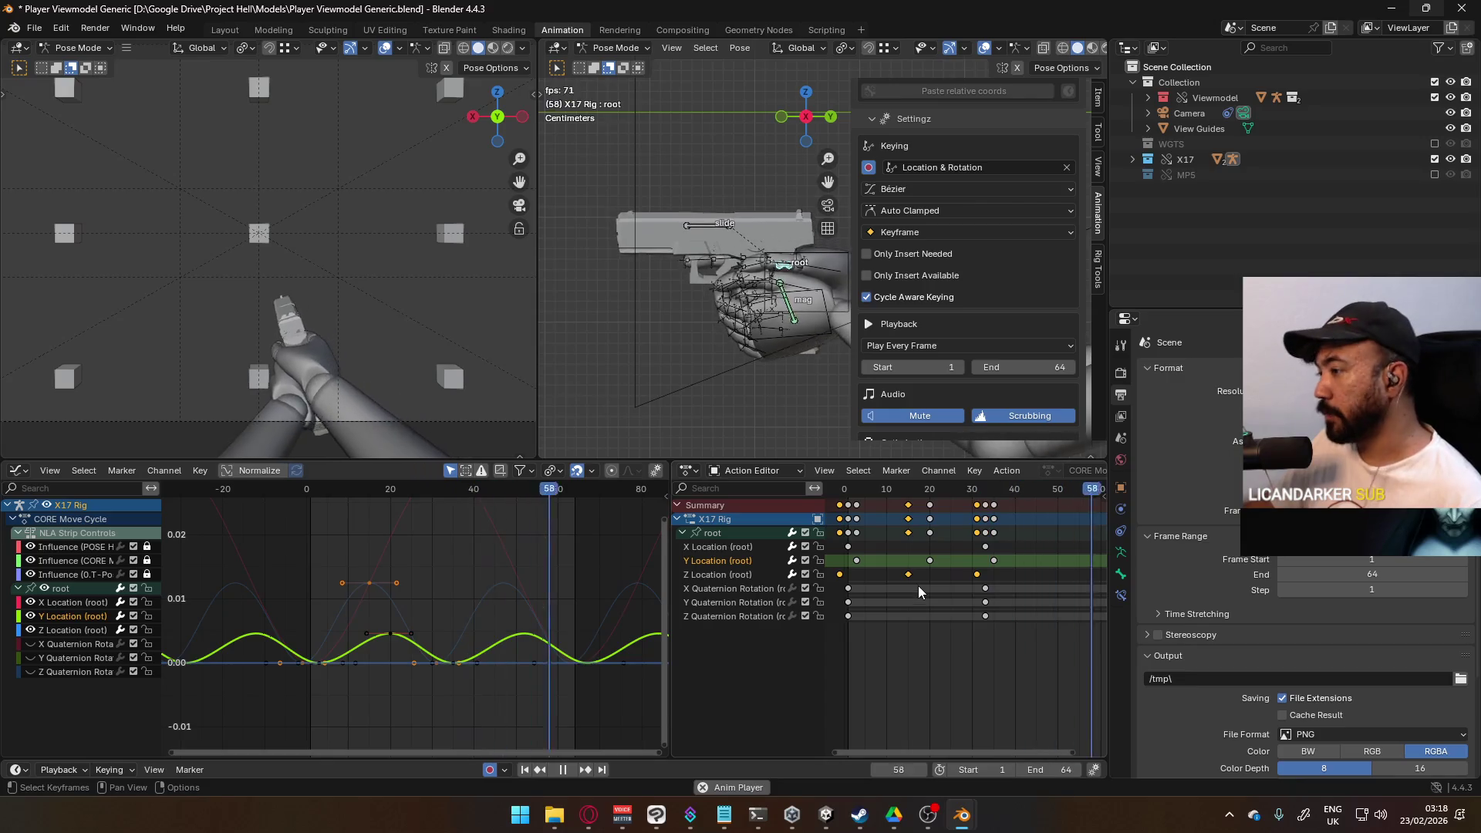
key(g)
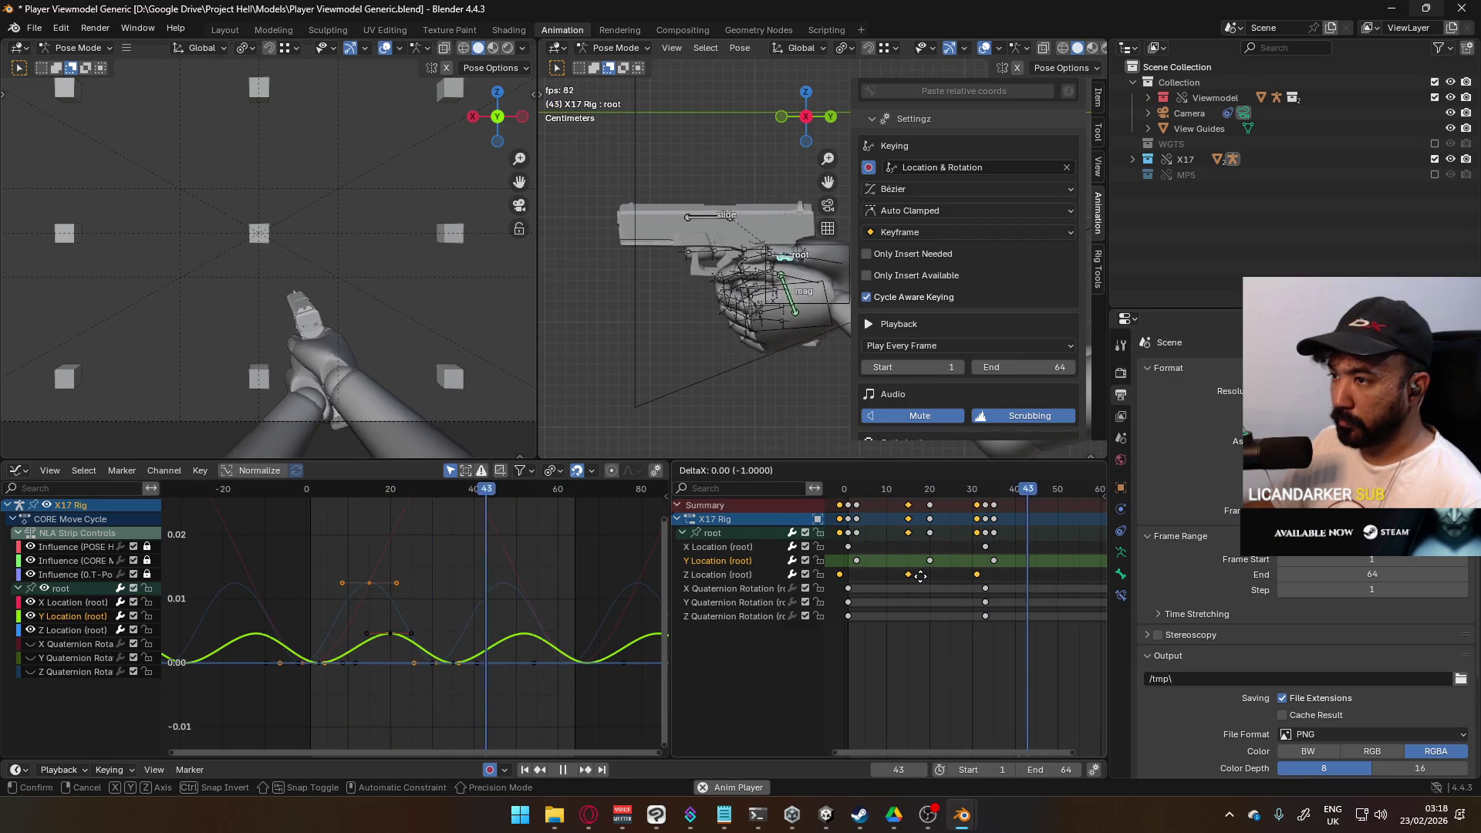
click(920, 576)
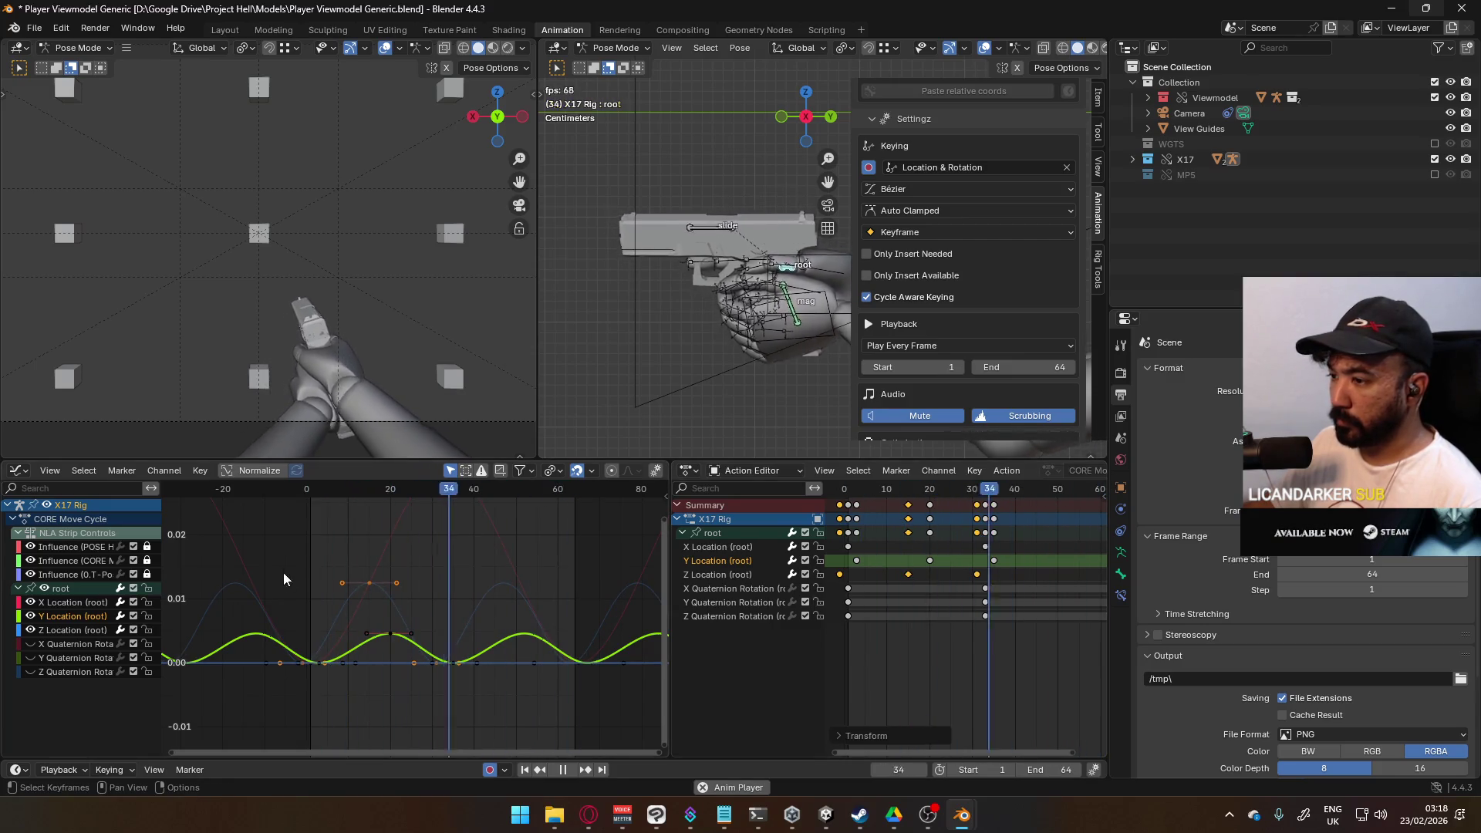
scroll(970, 649, down, 3)
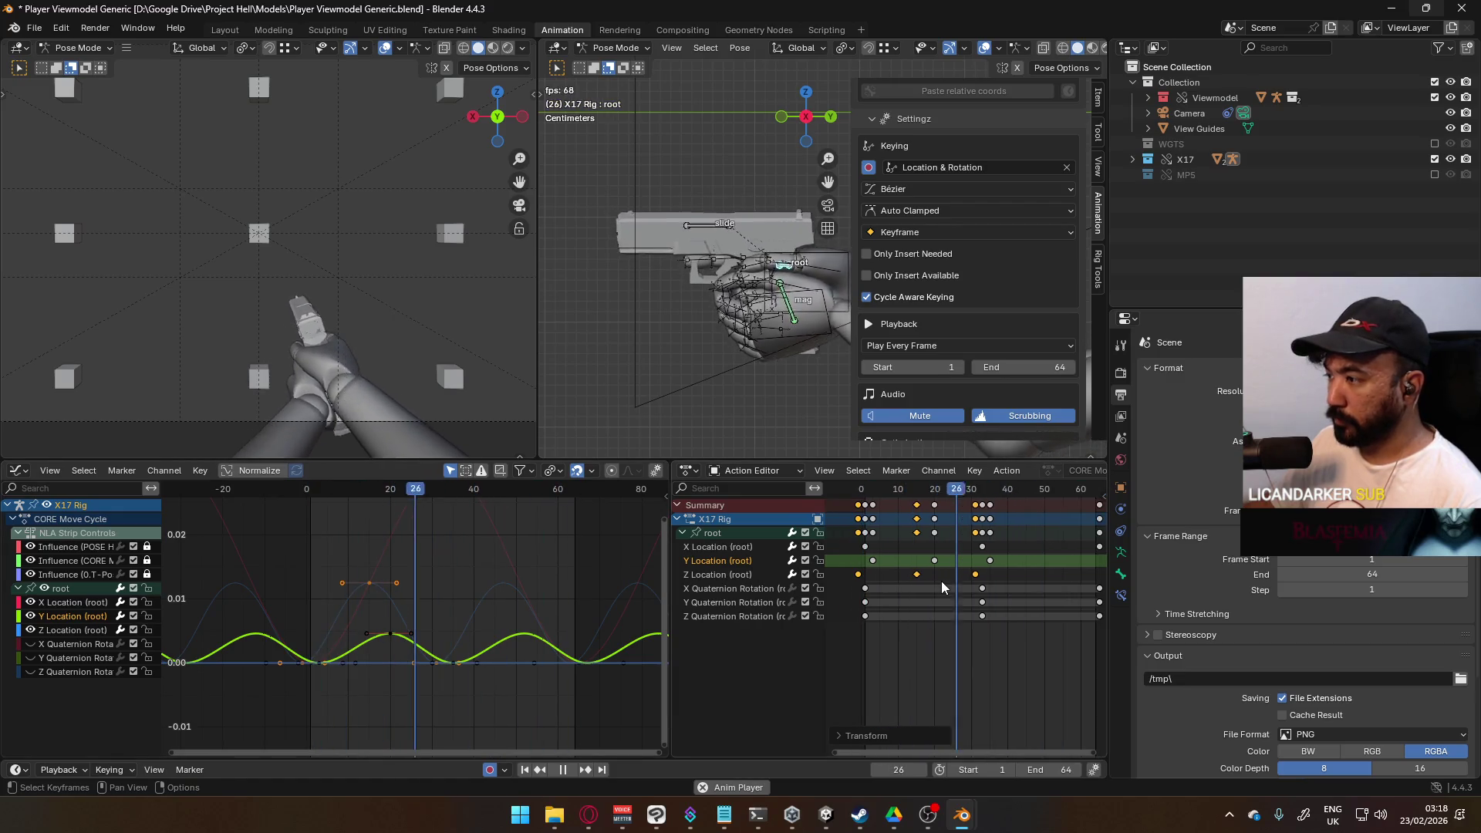
click(969, 649)
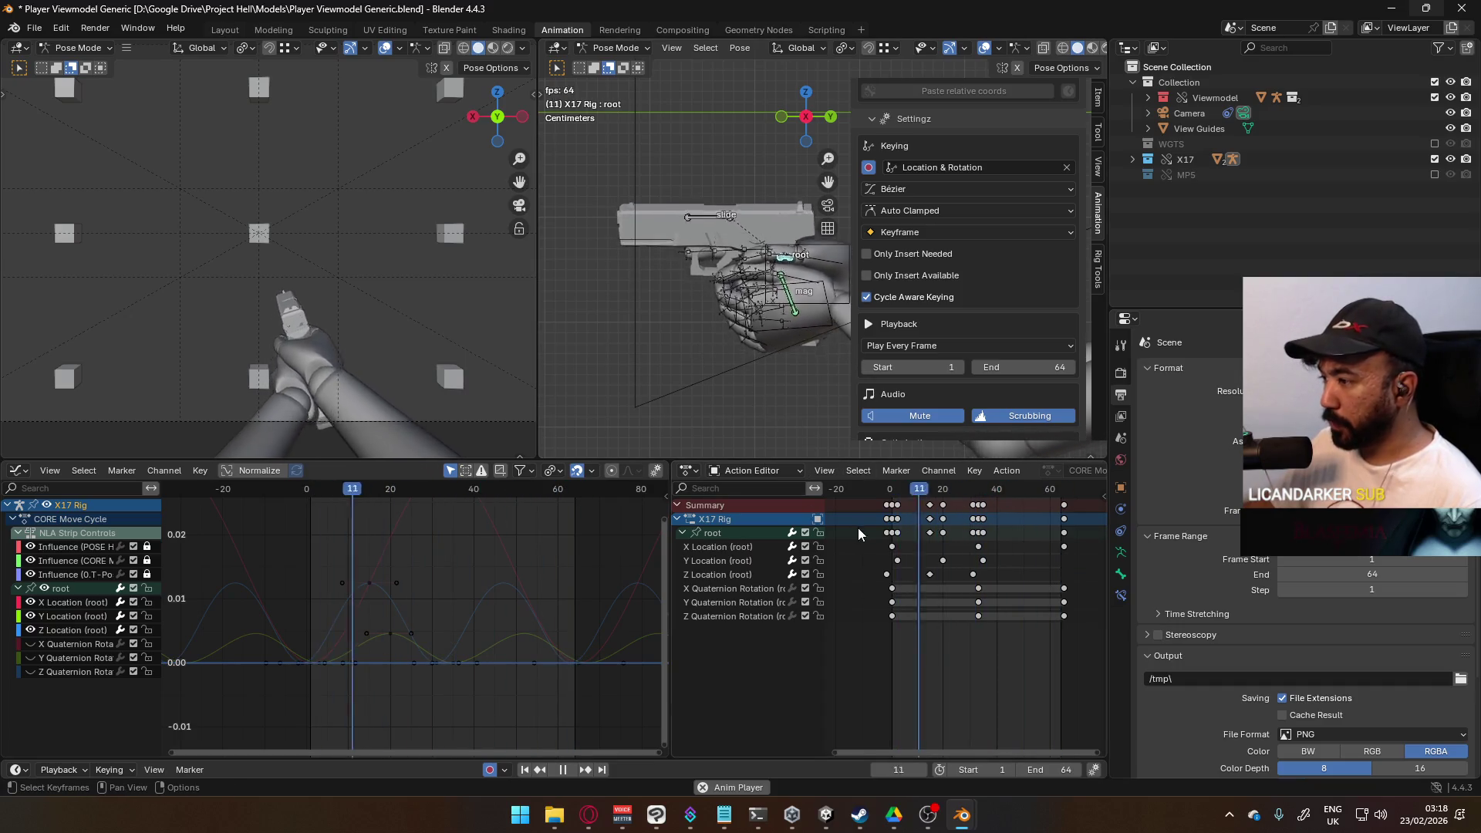
key(Escape)
right_click(964, 489)
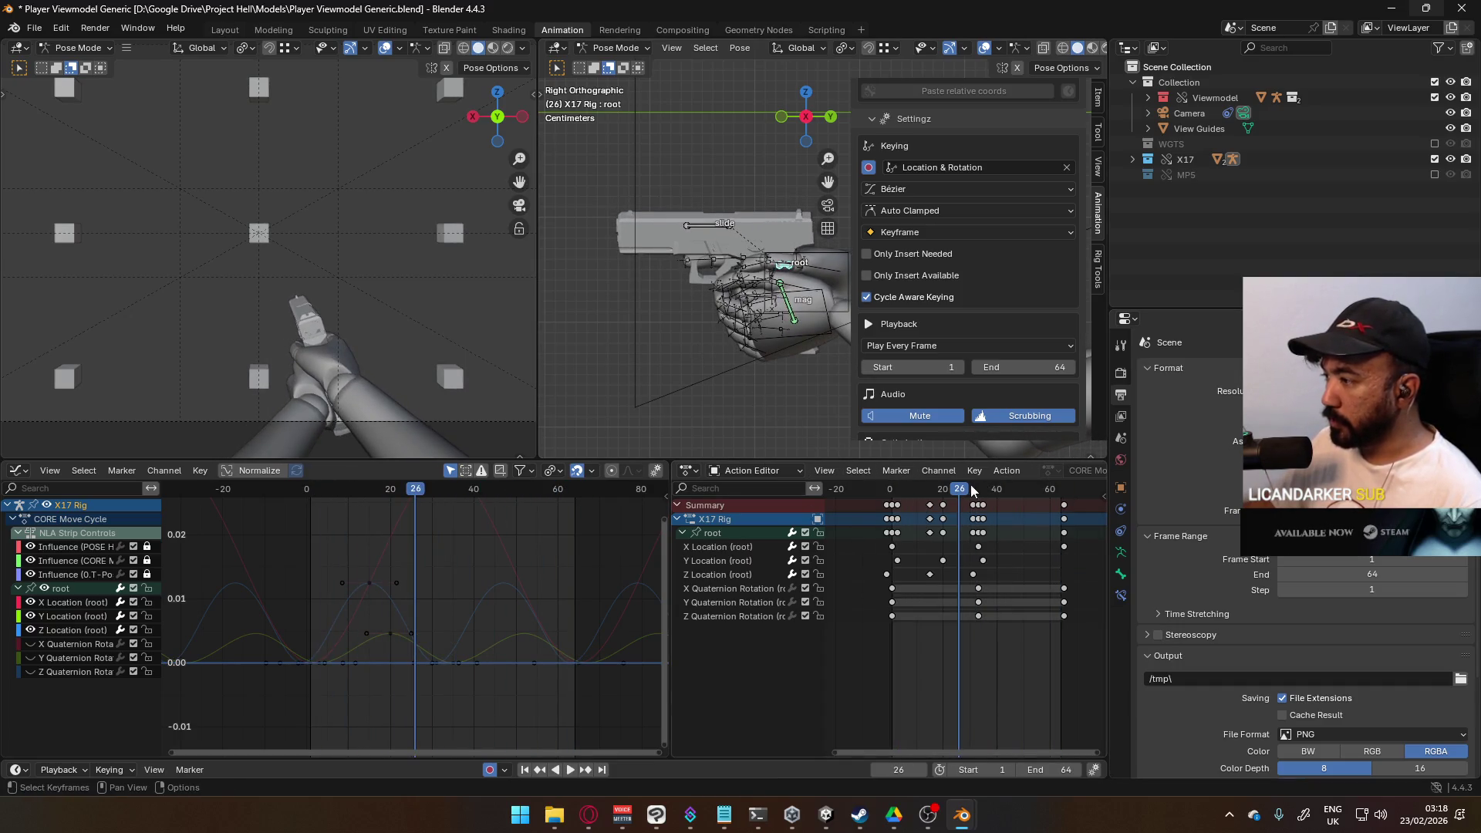
key(space)
key(shift+Left)
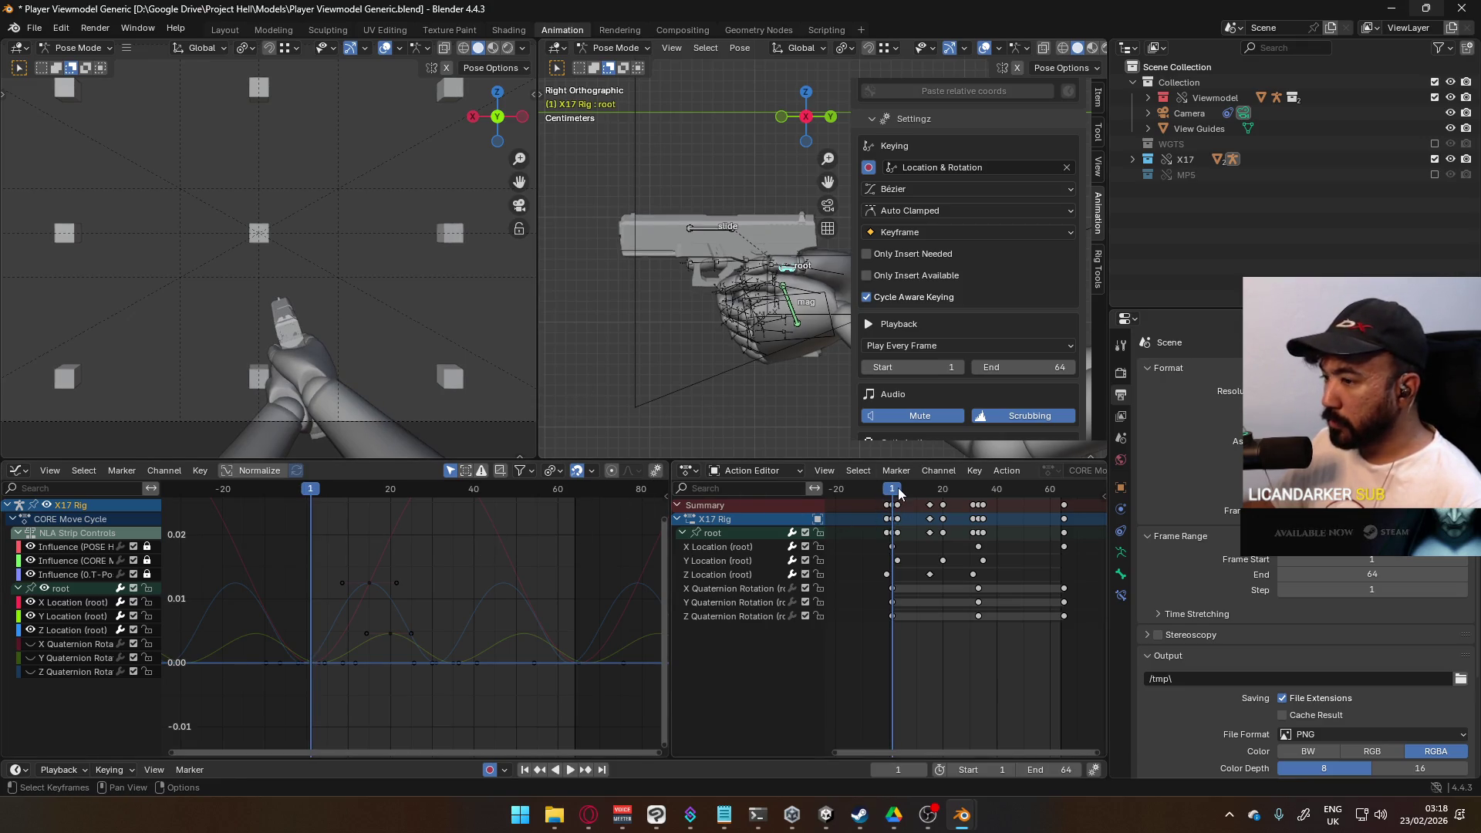
key(space)
drag(898, 493, 887, 494)
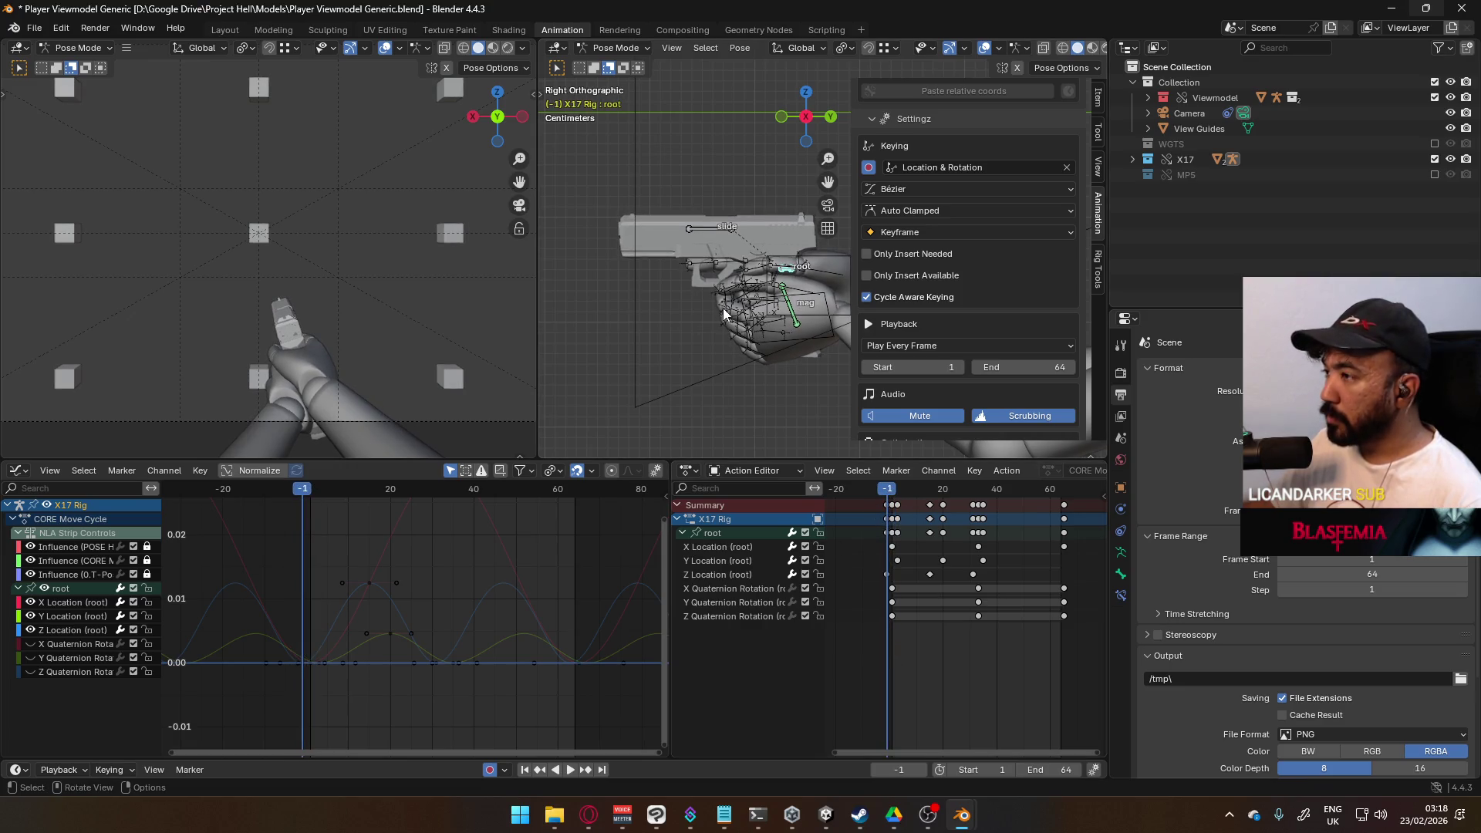
scroll(724, 316, up, 2)
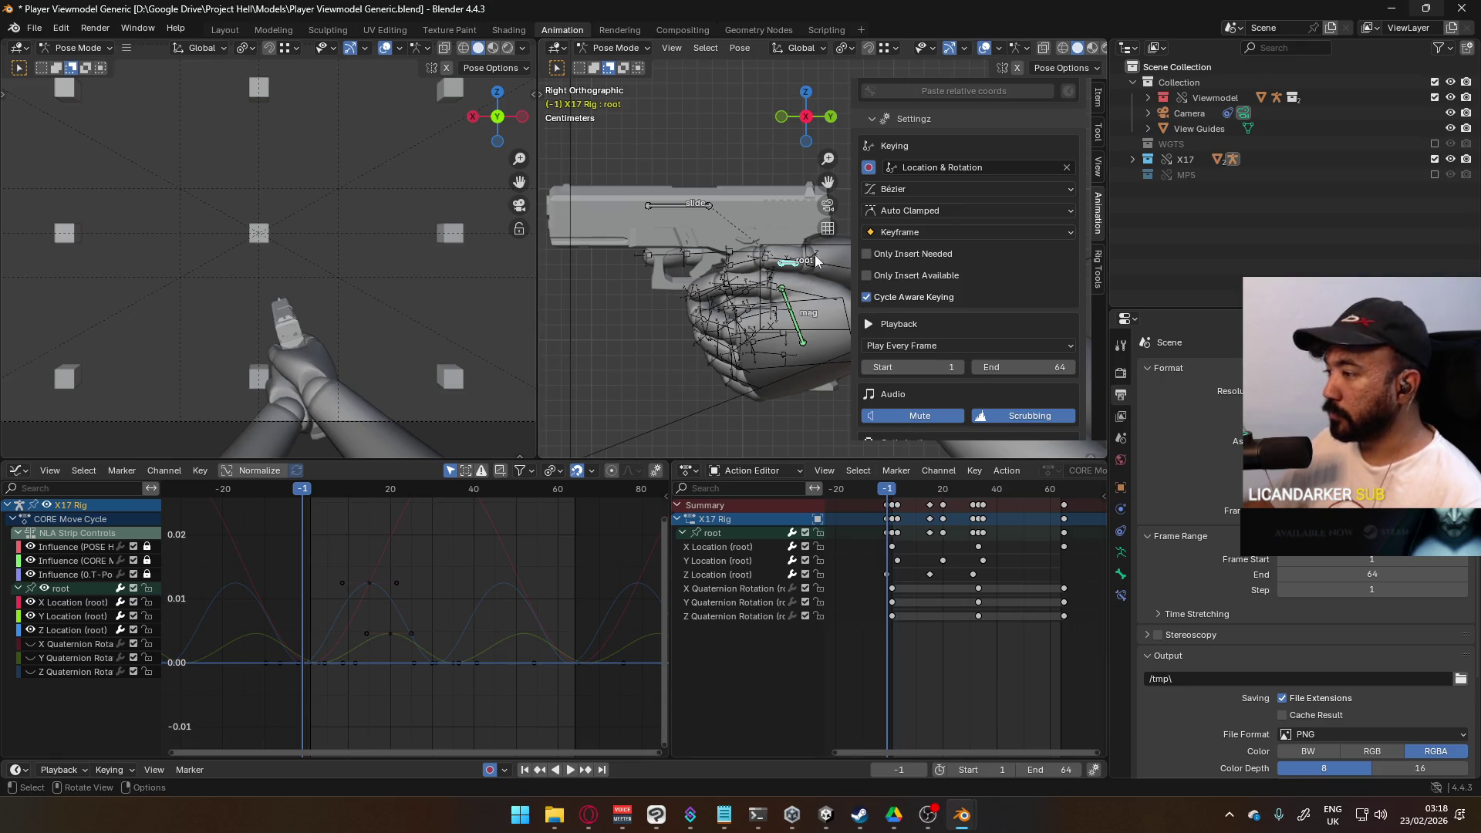
click(894, 616)
drag(1086, 640, 887, 610)
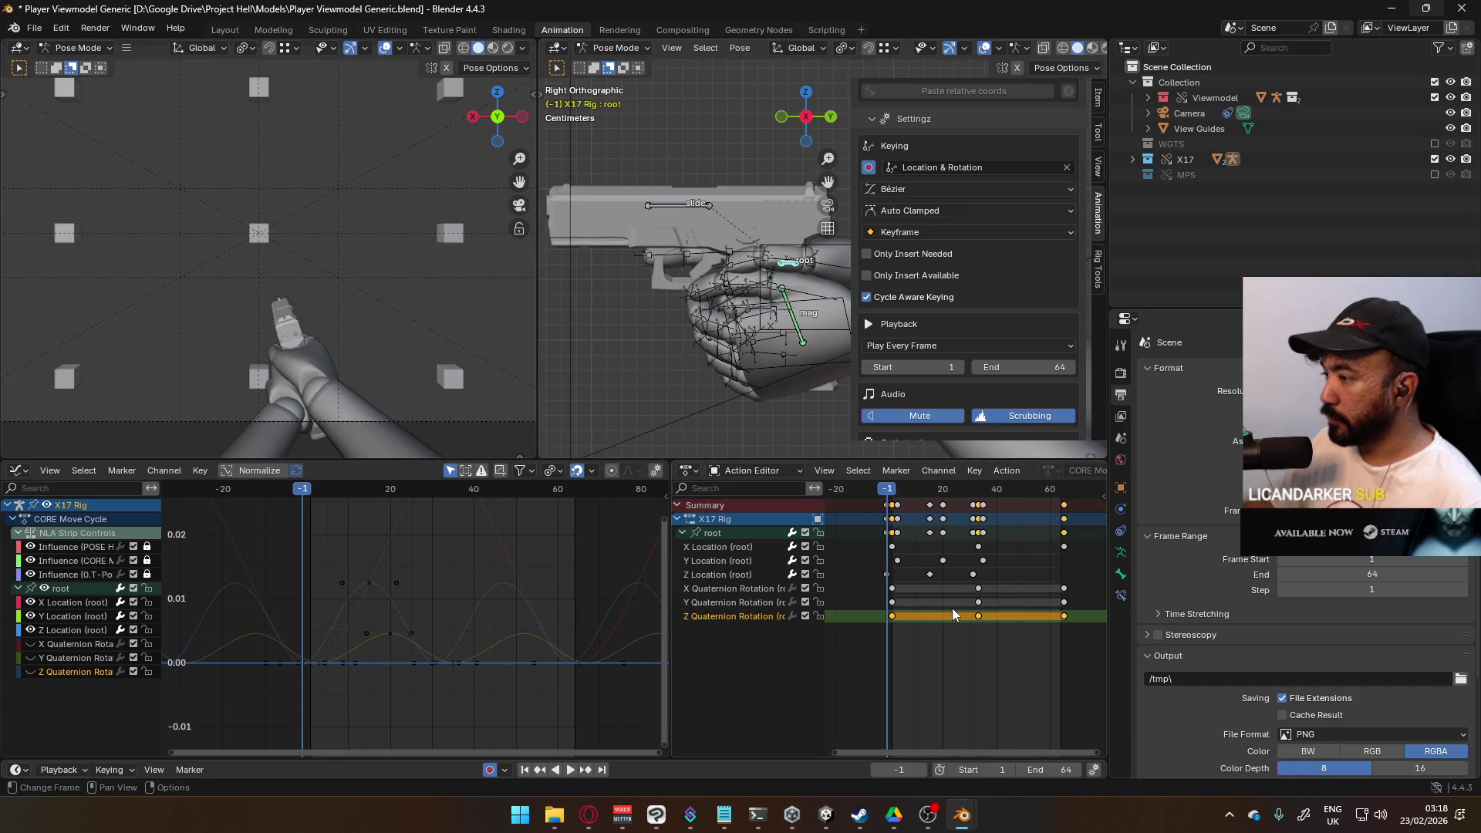
scroll(233, 663, down, 1)
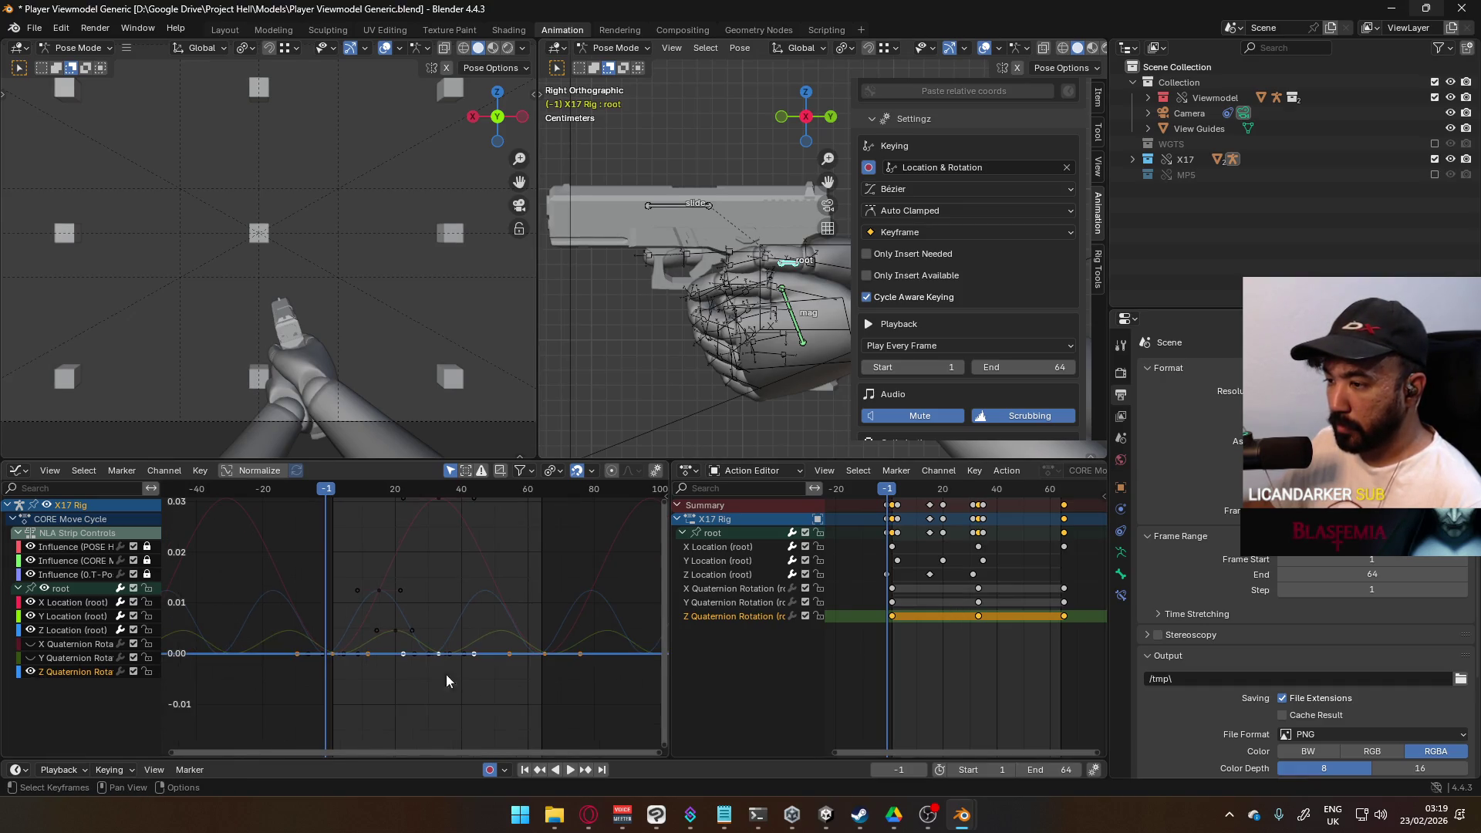
key(g)
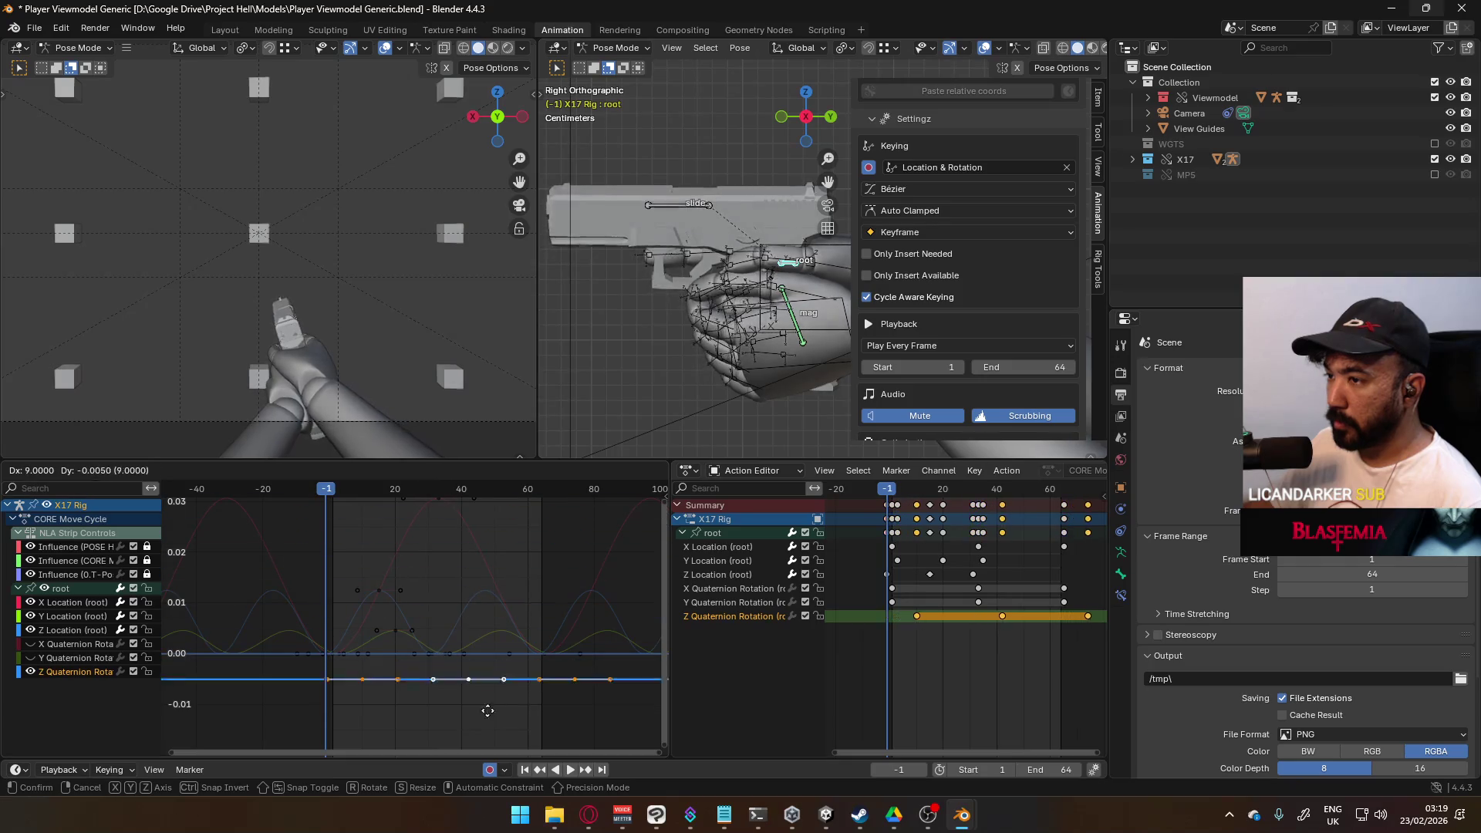
key(Escape)
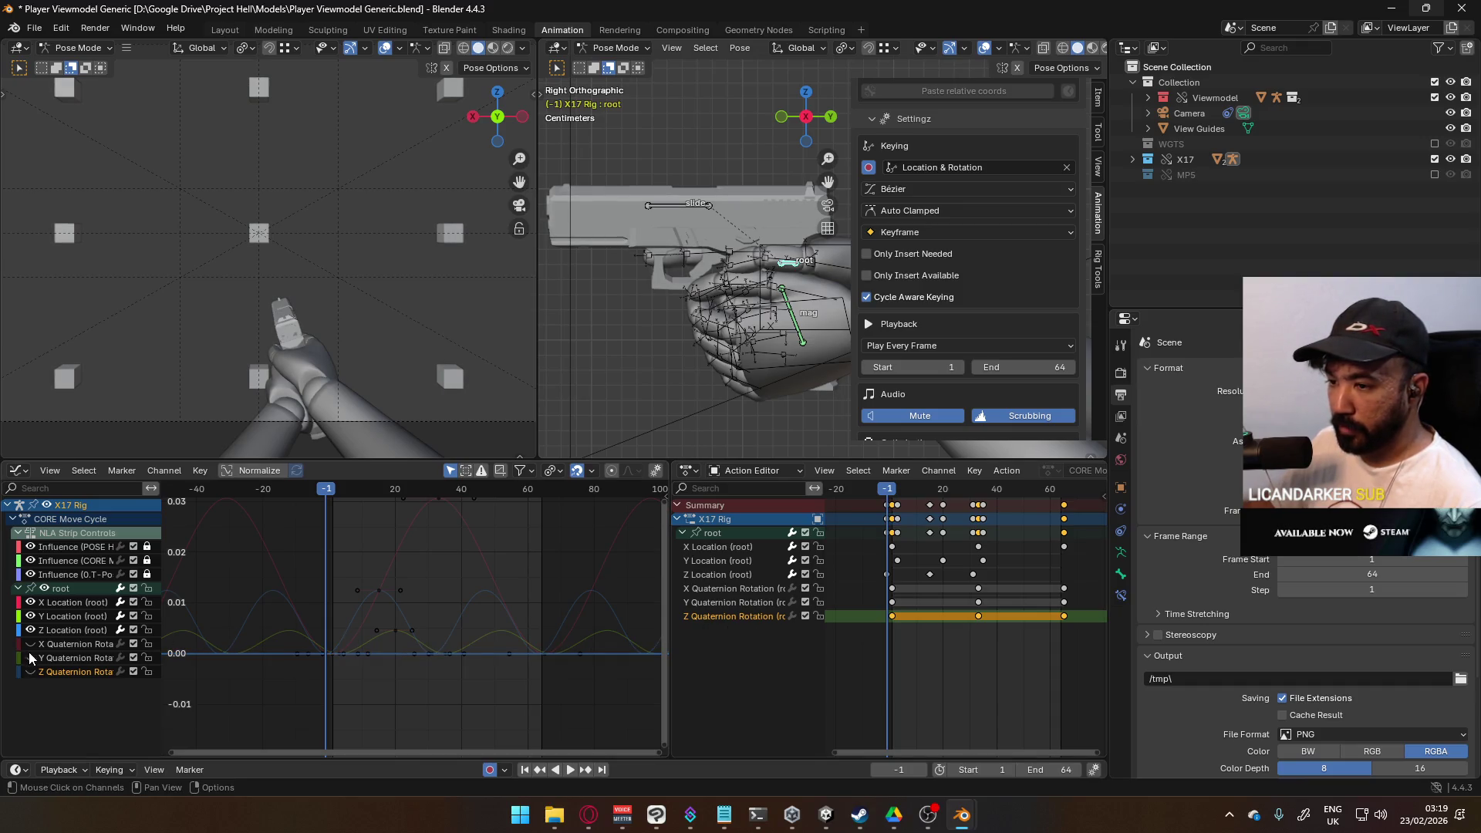
click(54, 645)
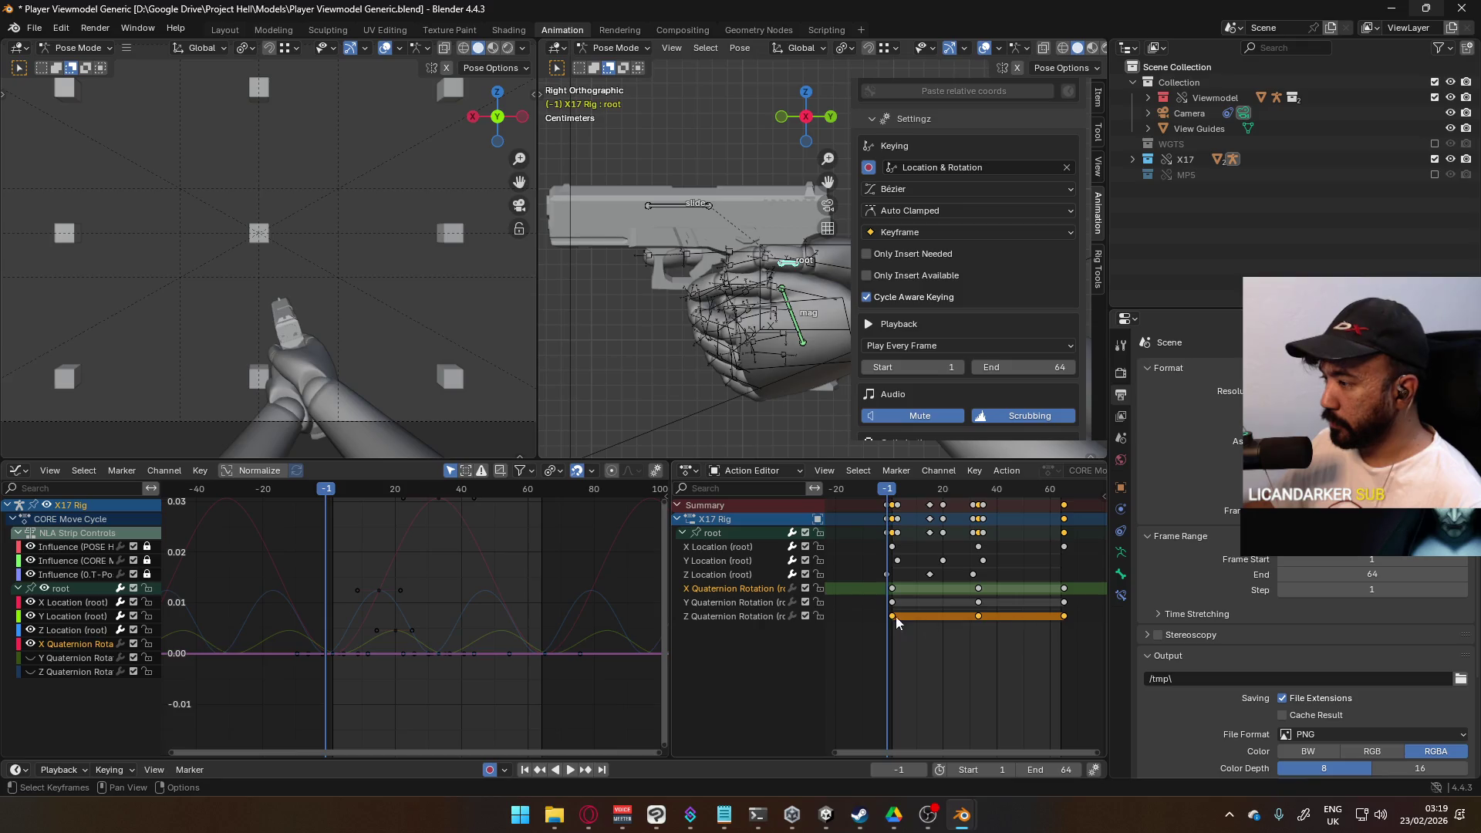
Step: Lower the starting X Quaternion Rotation keys below zero and raise the following key above zero
drag(1077, 588, 1075, 590)
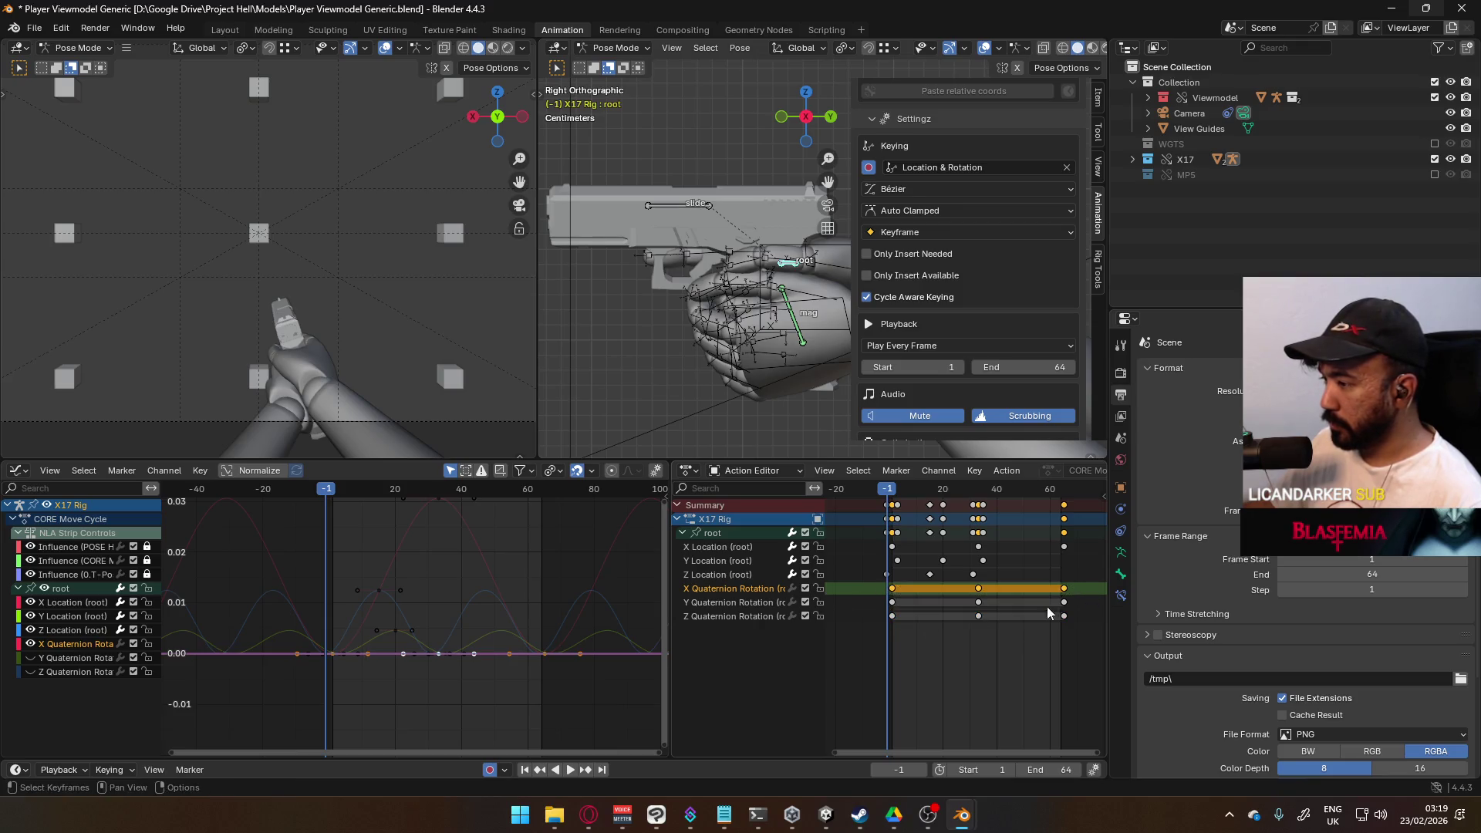
key(g)
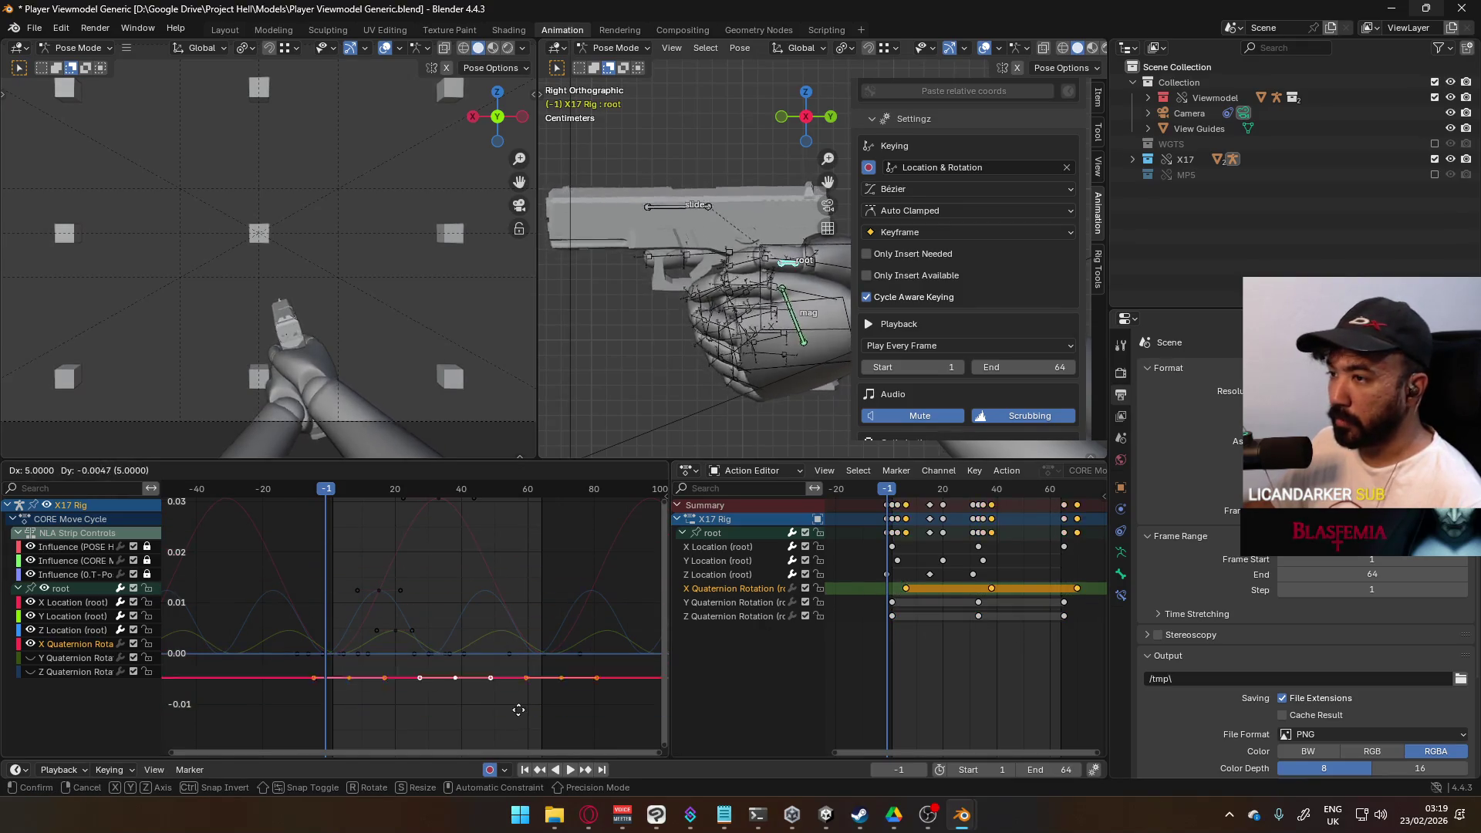
key(Escape)
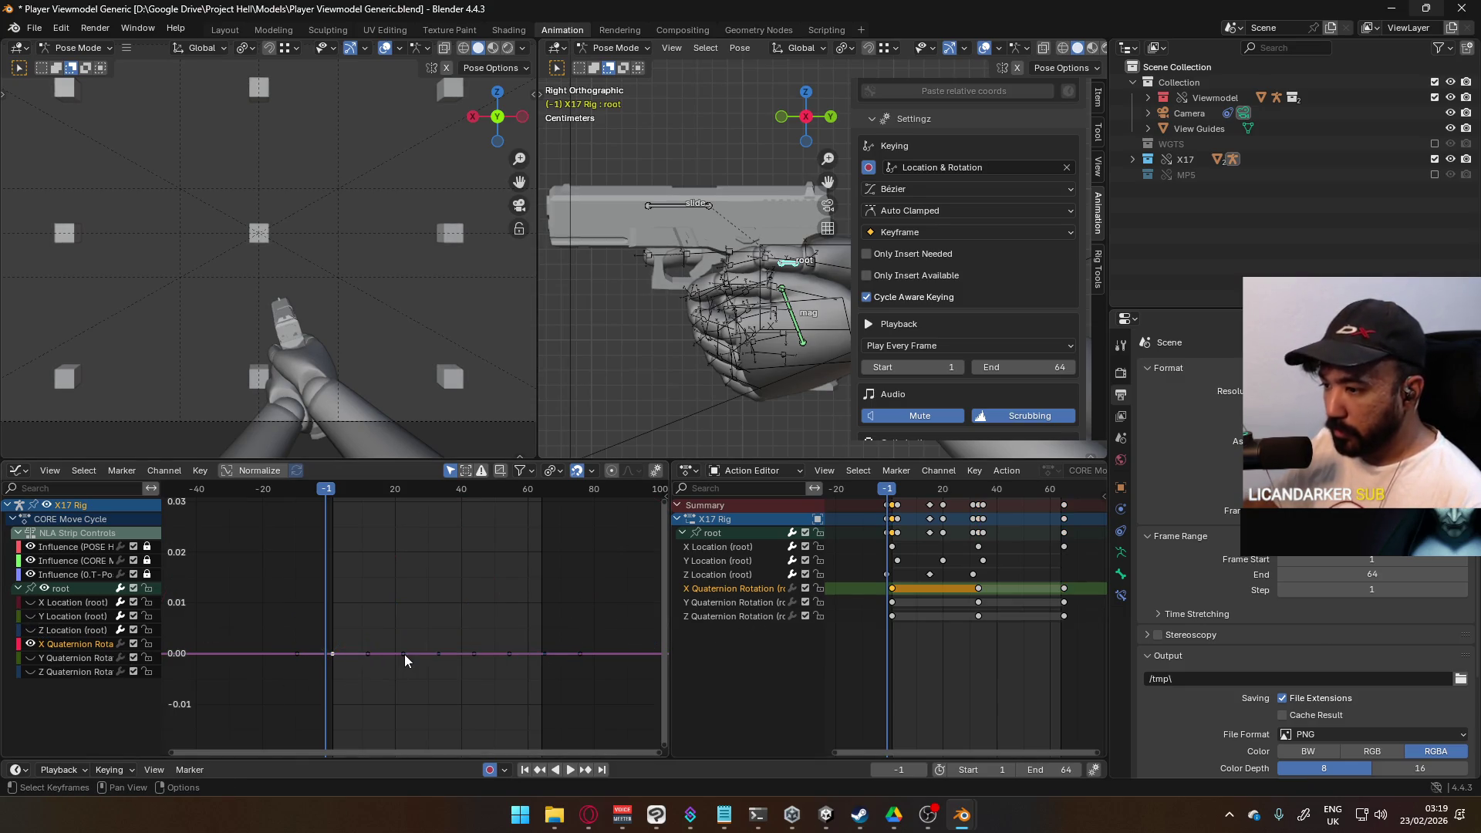
key(g)
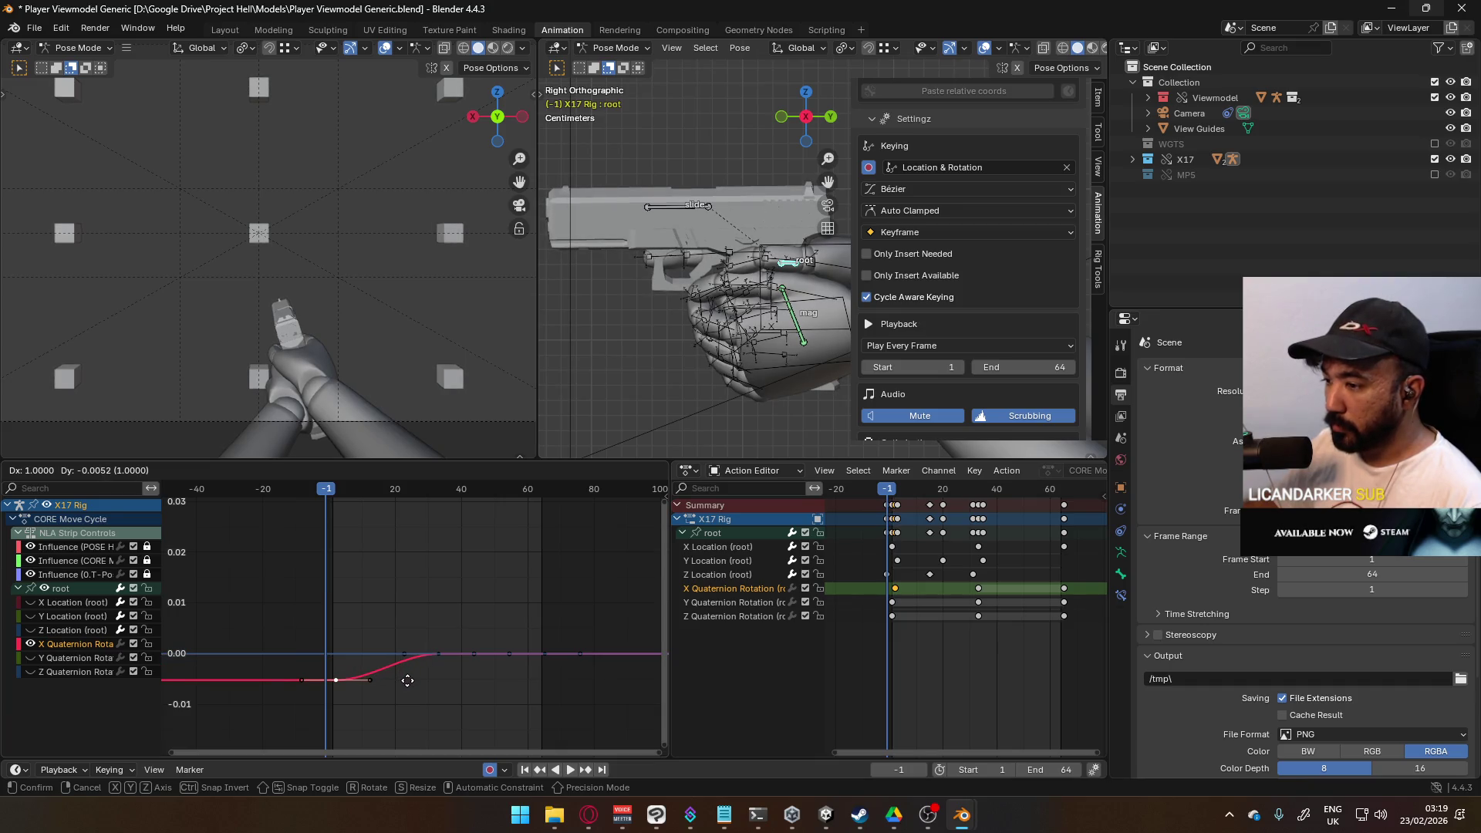
click(408, 681)
click(438, 655)
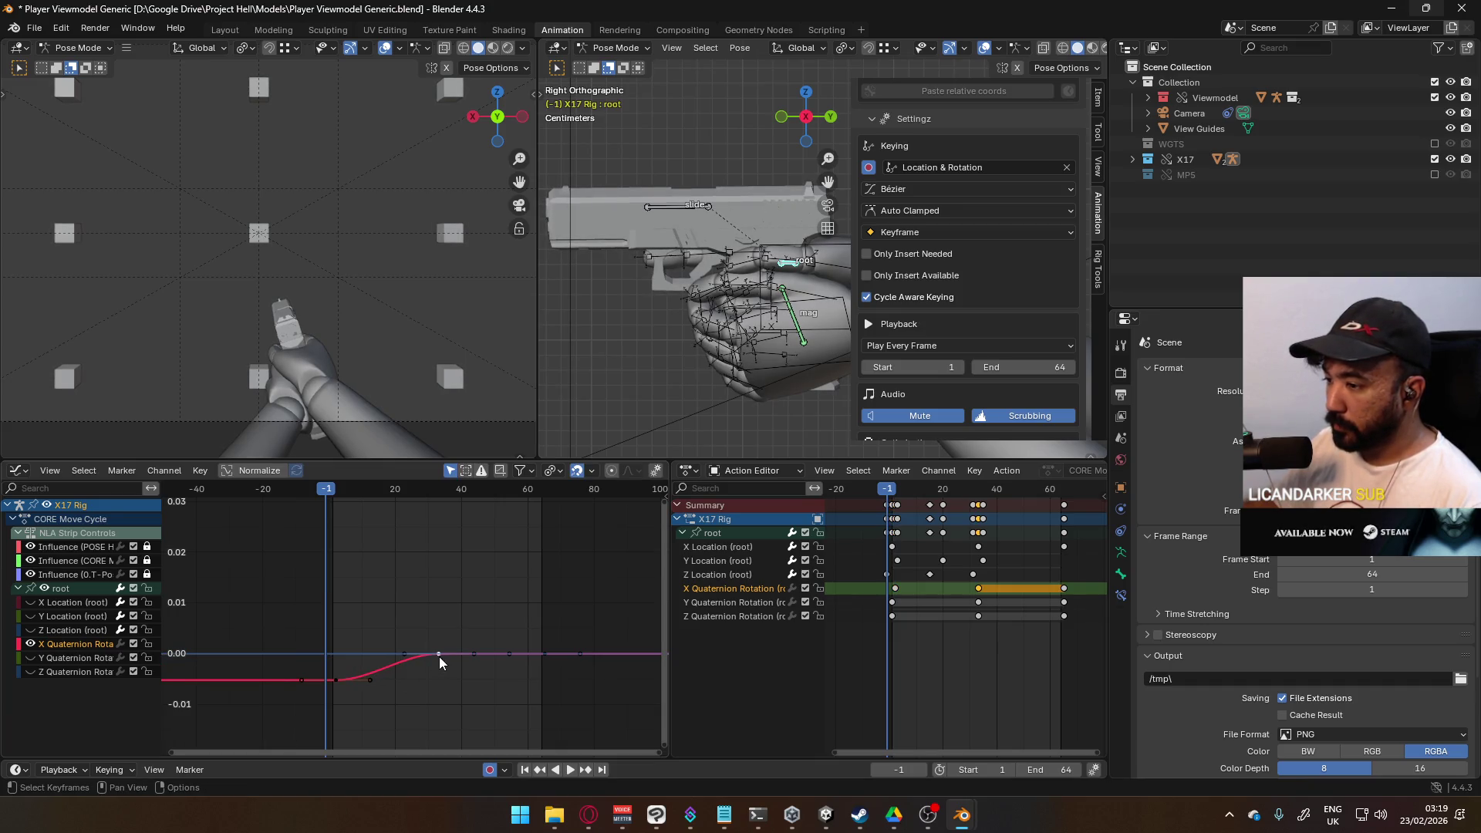
key(g)
click(450, 652)
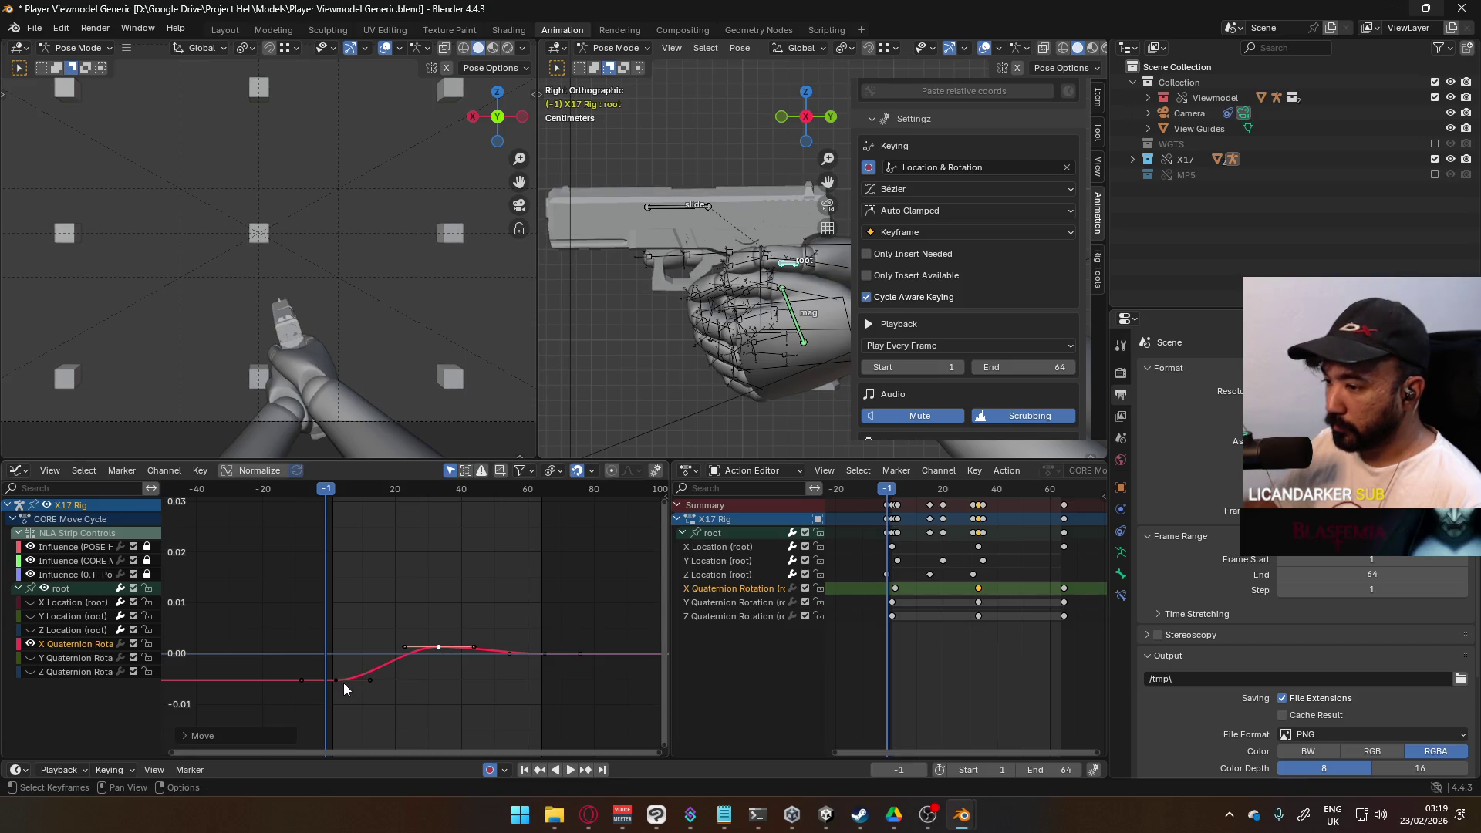
Step: Paste the starting keys at frame 65 and set the curve's extrapolation to Make Cyclic
key(space)
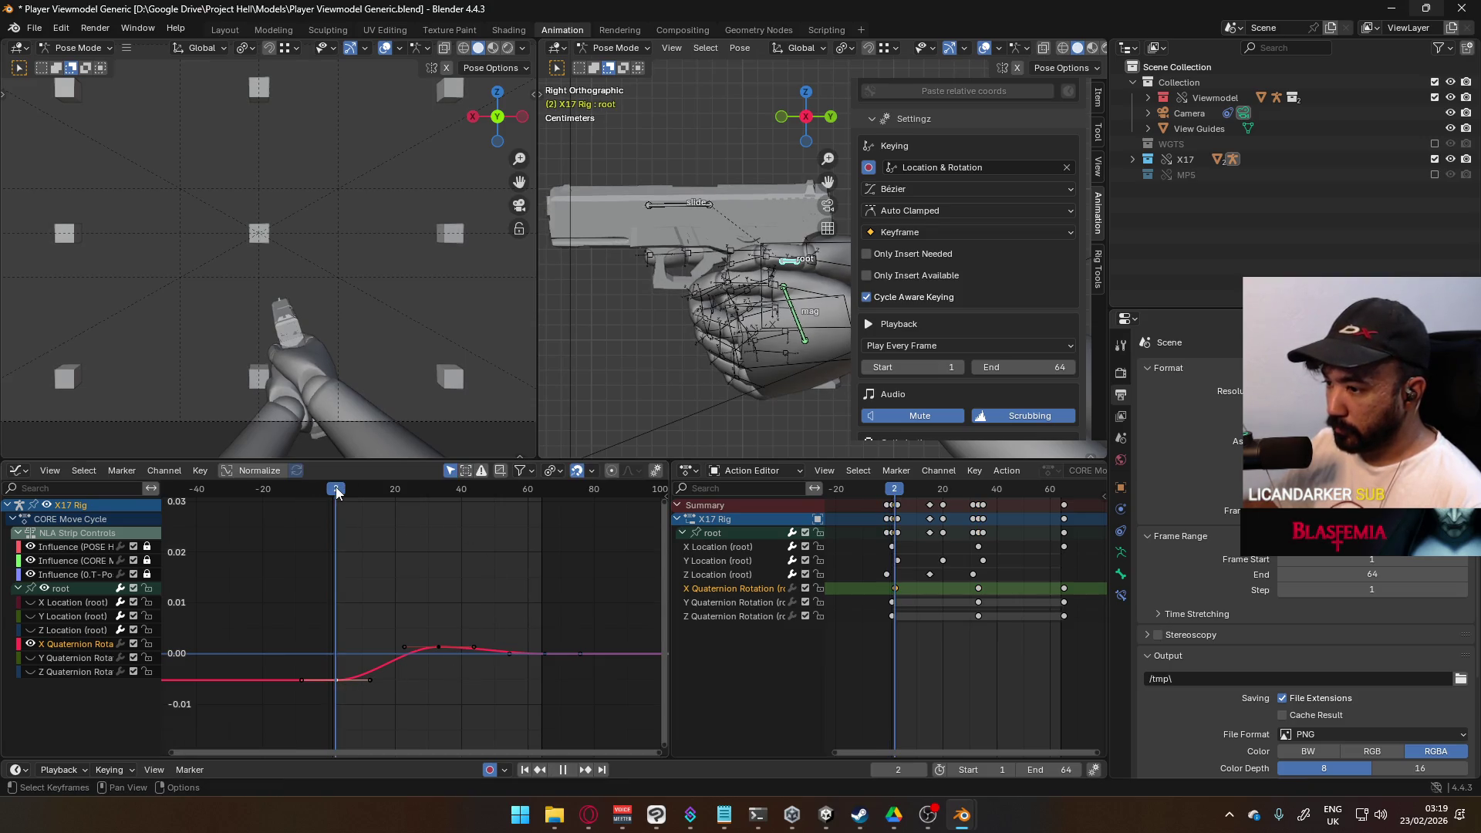
drag(340, 495, 545, 502)
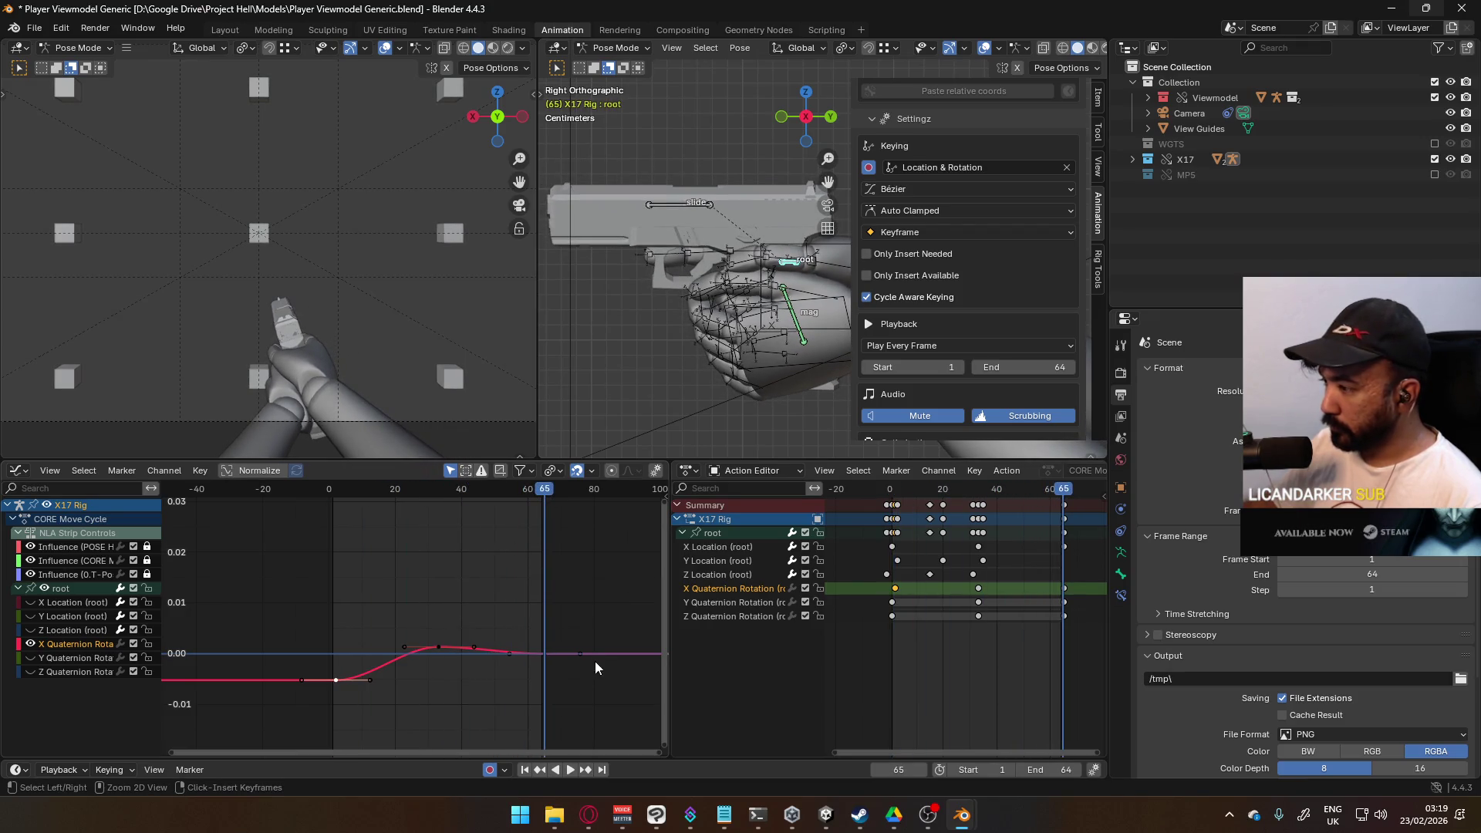
key(ctrl+v)
key(a)
key(shift+e)
click(507, 687)
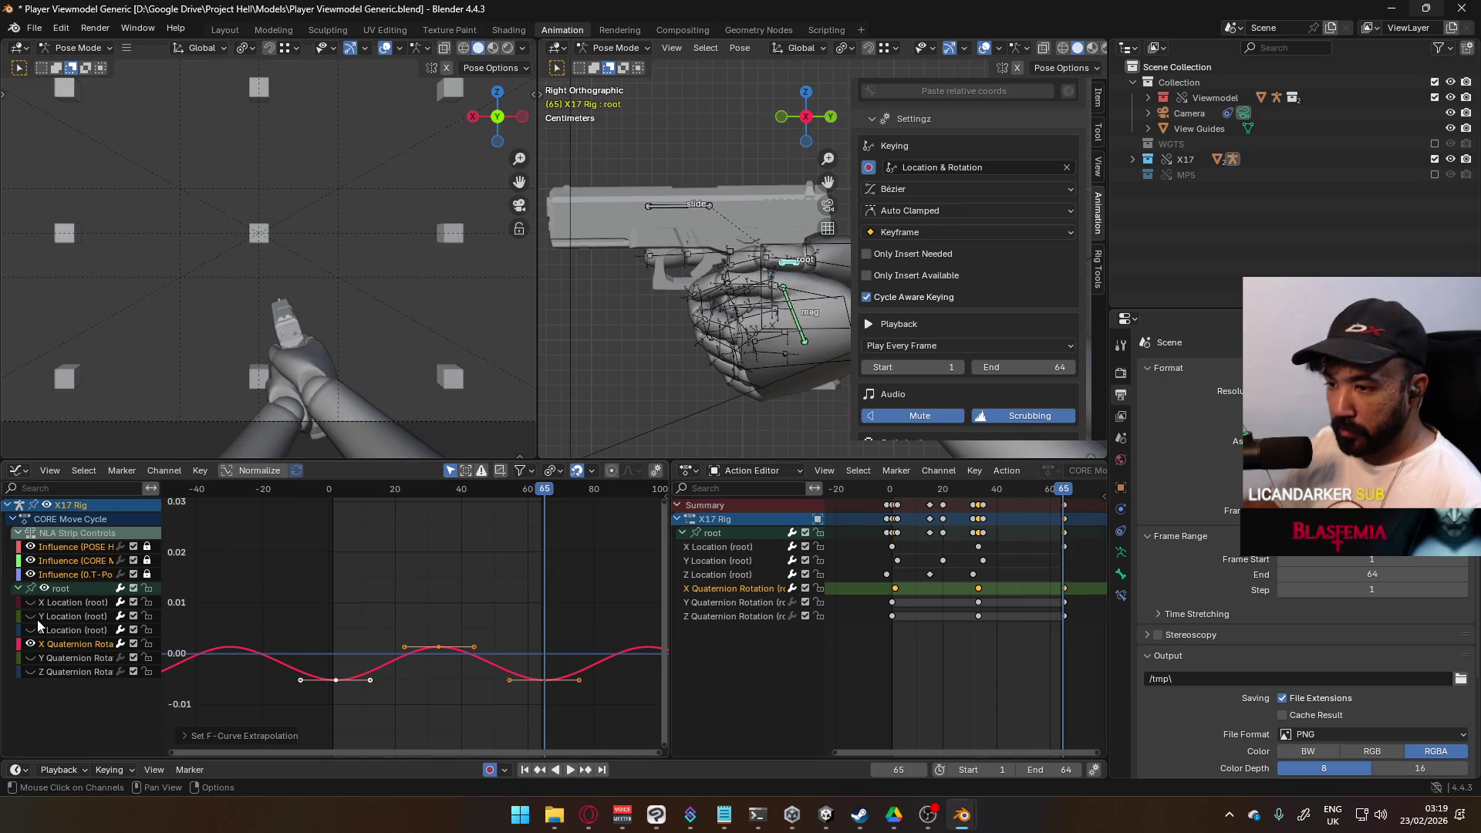
Step: Shift the selected X Quaternion keys earlier in time and return the playhead to frame -1
key(space)
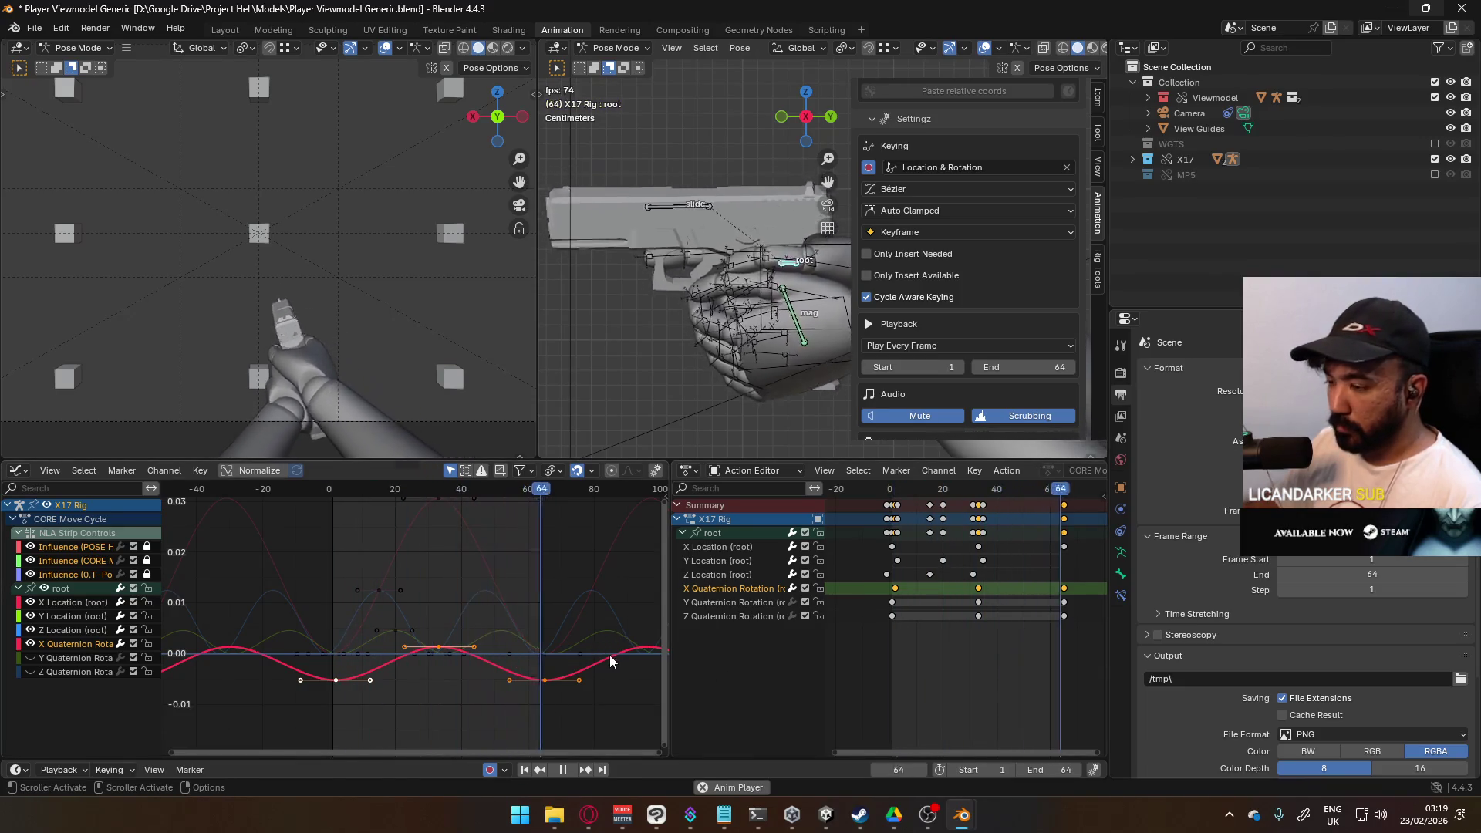
key(g)
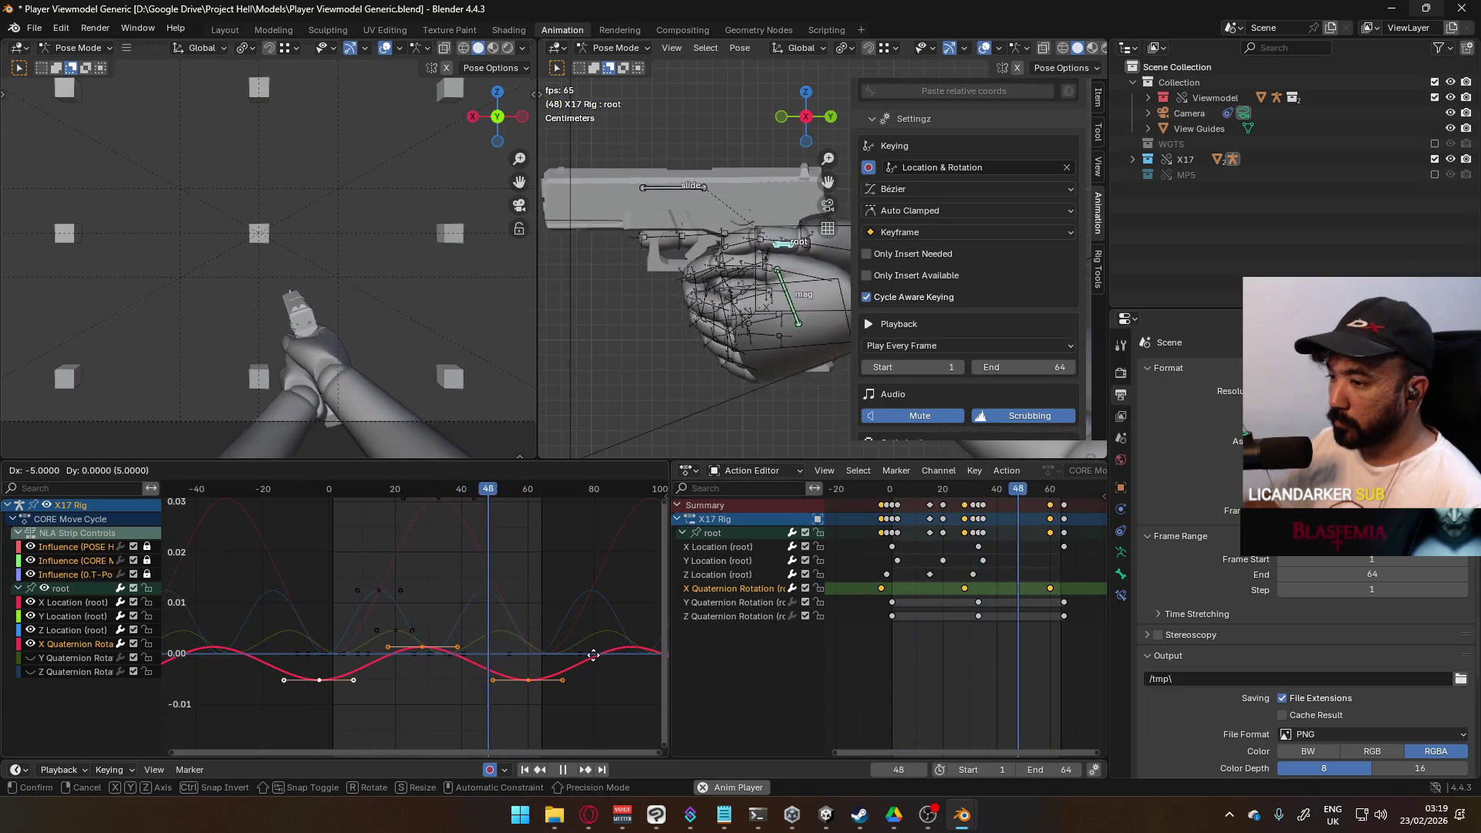
click(582, 654)
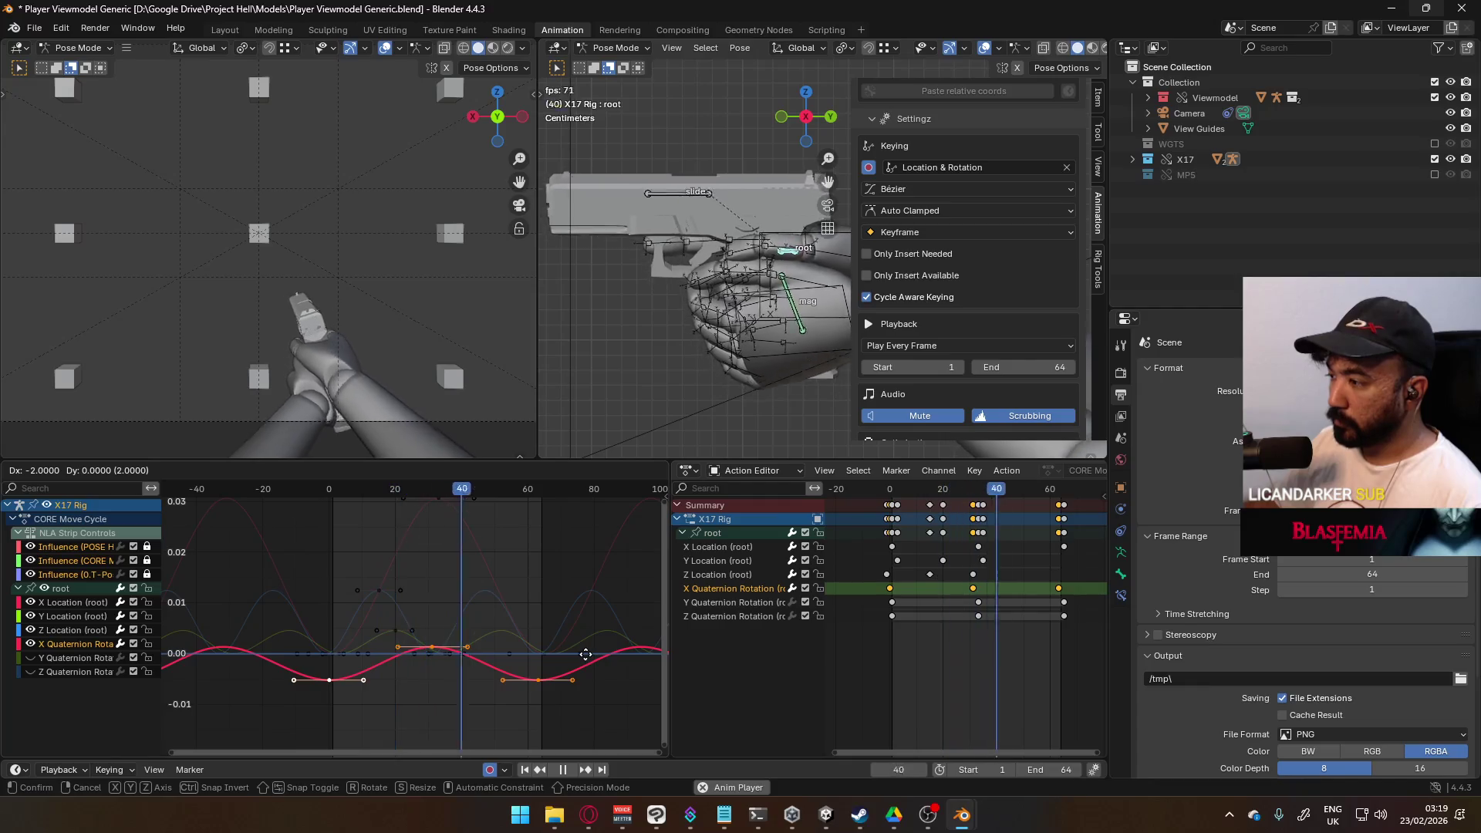
key(space)
drag(418, 486, 325, 524)
Step: Set pivot to Bounding Box Center and scale the X rotation keys vertically about 2.23 times
key(s)
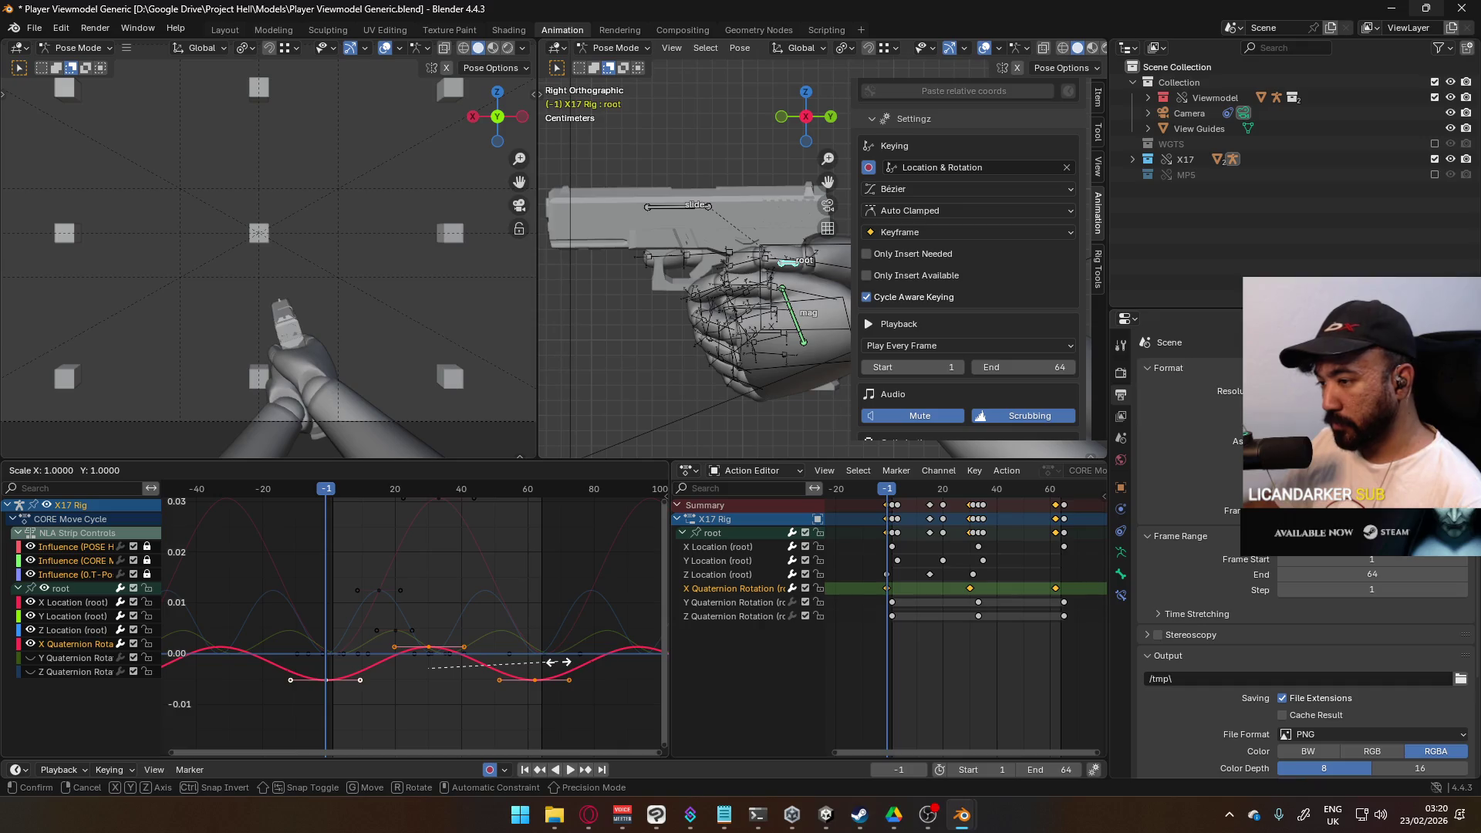
right_click(571, 663)
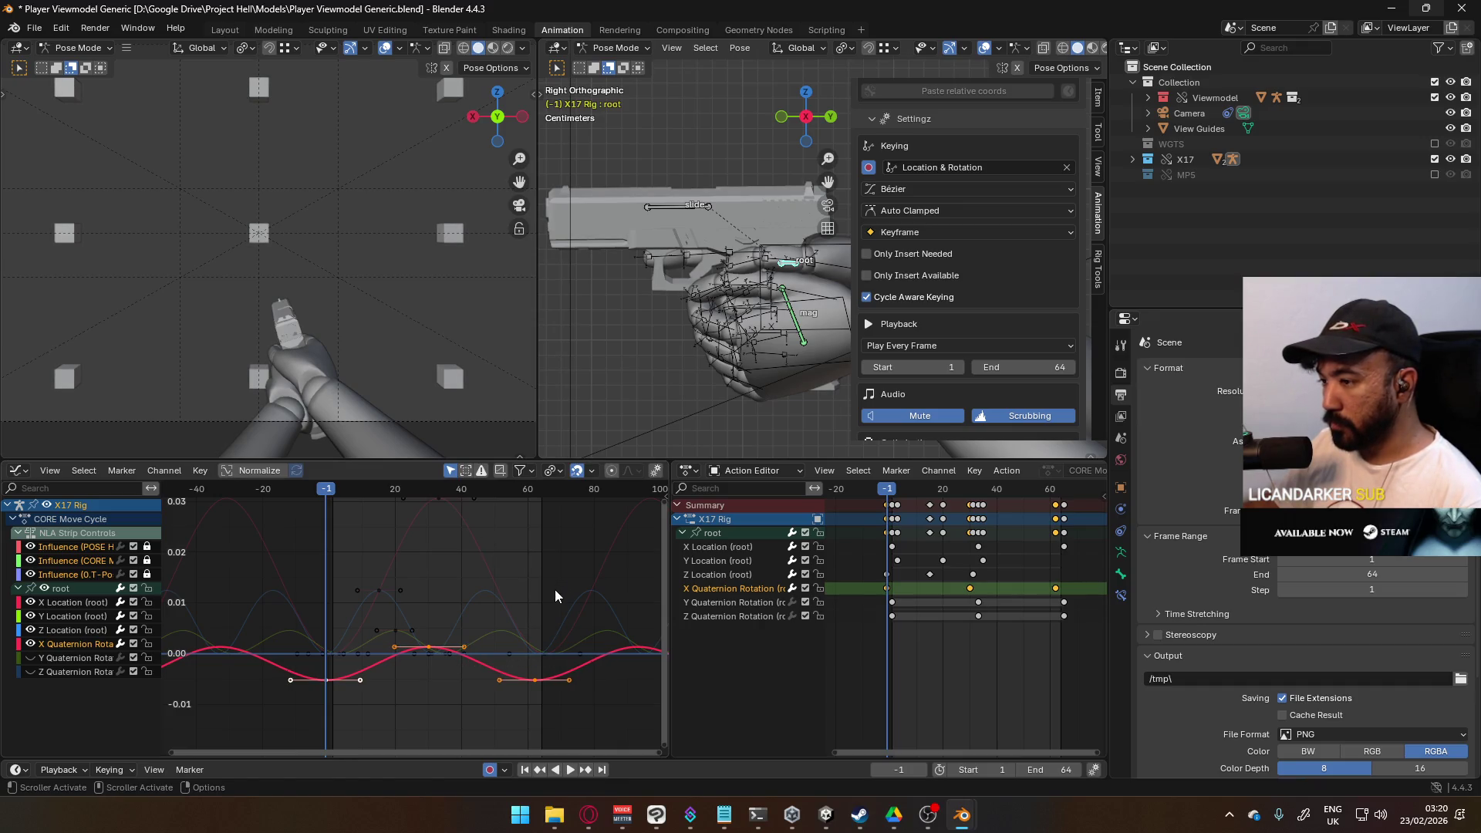
key(s)
key(y)
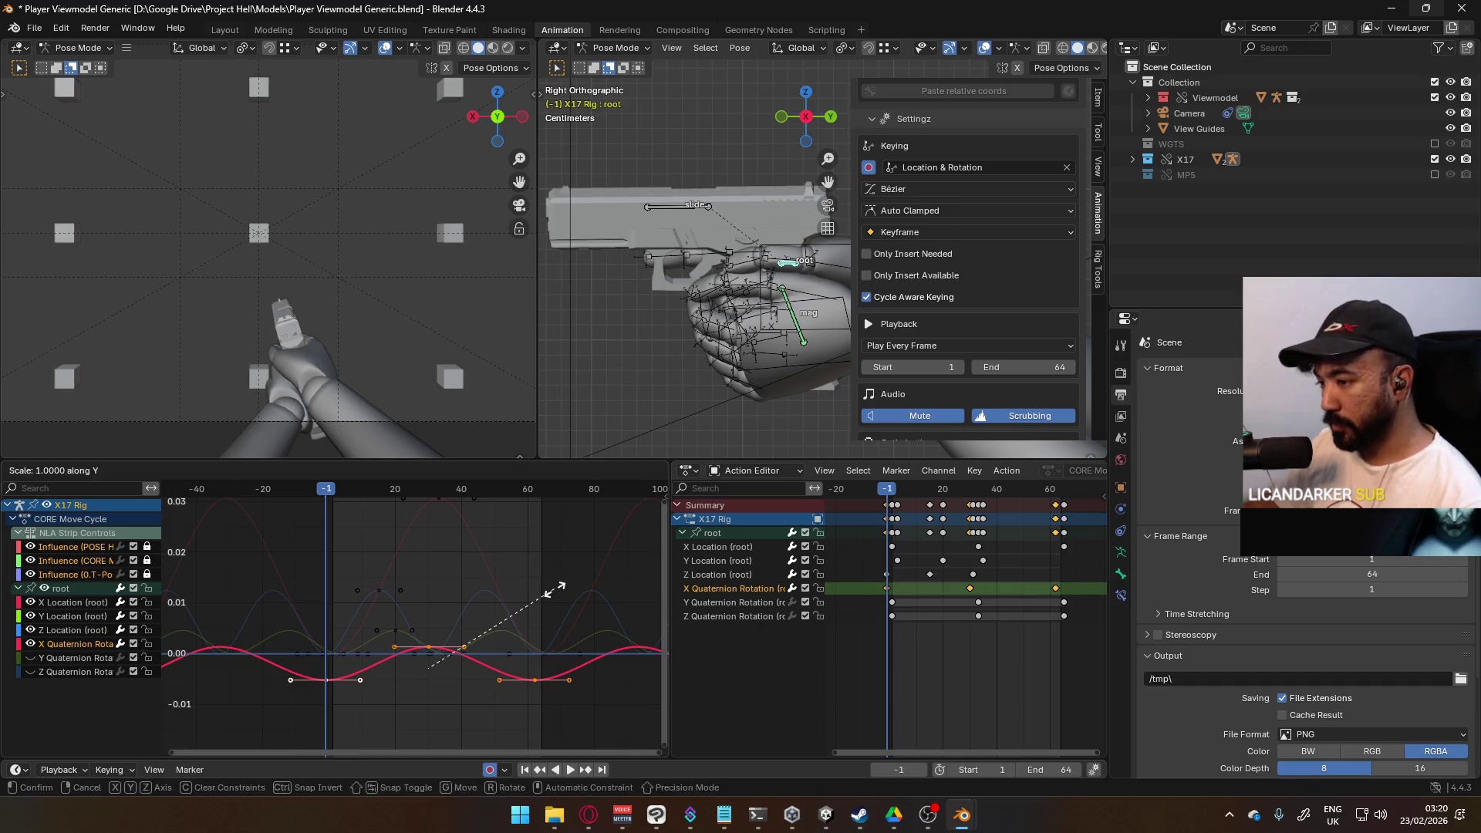
click(602, 583)
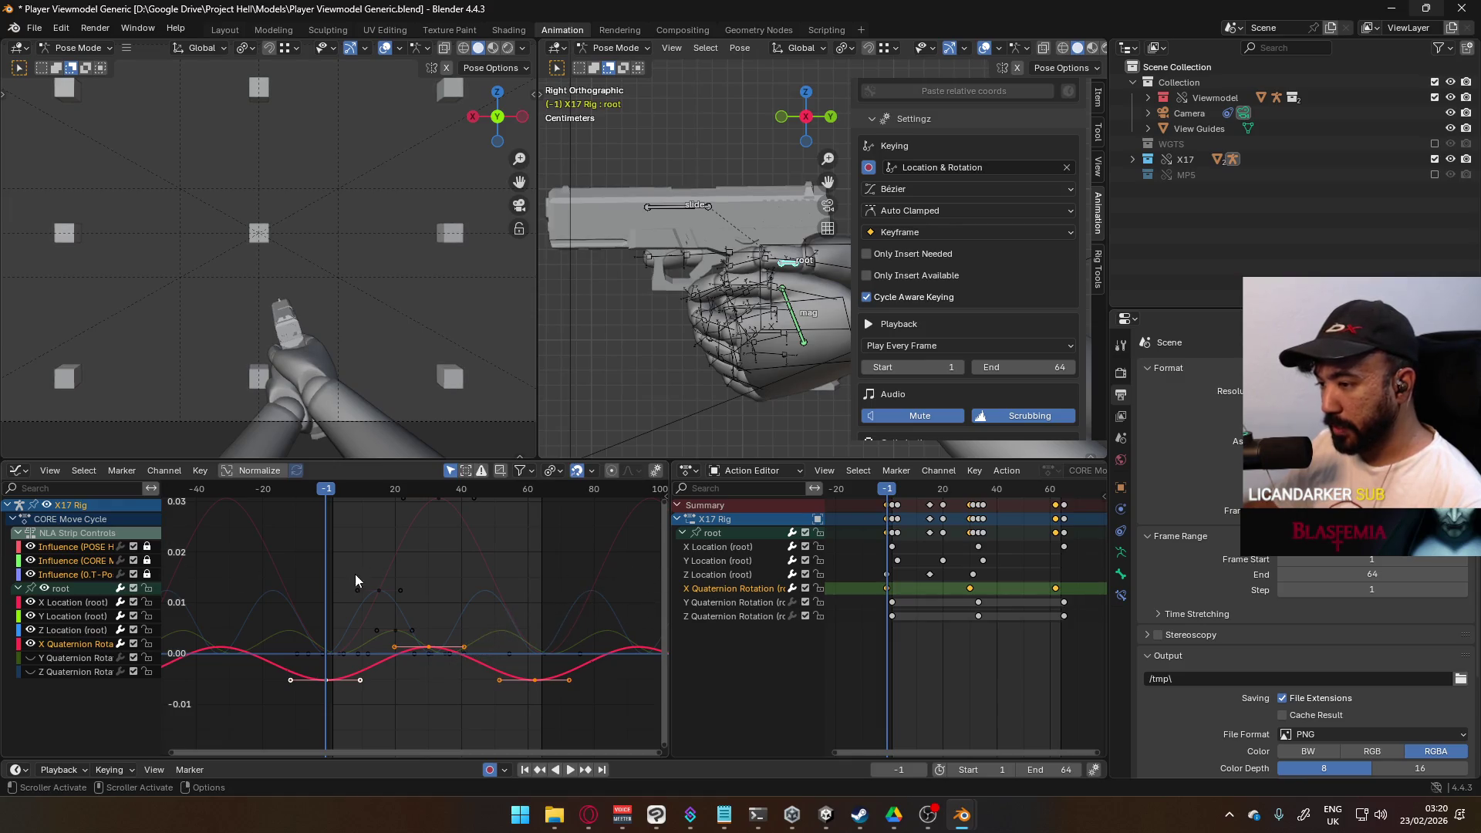
click(553, 472)
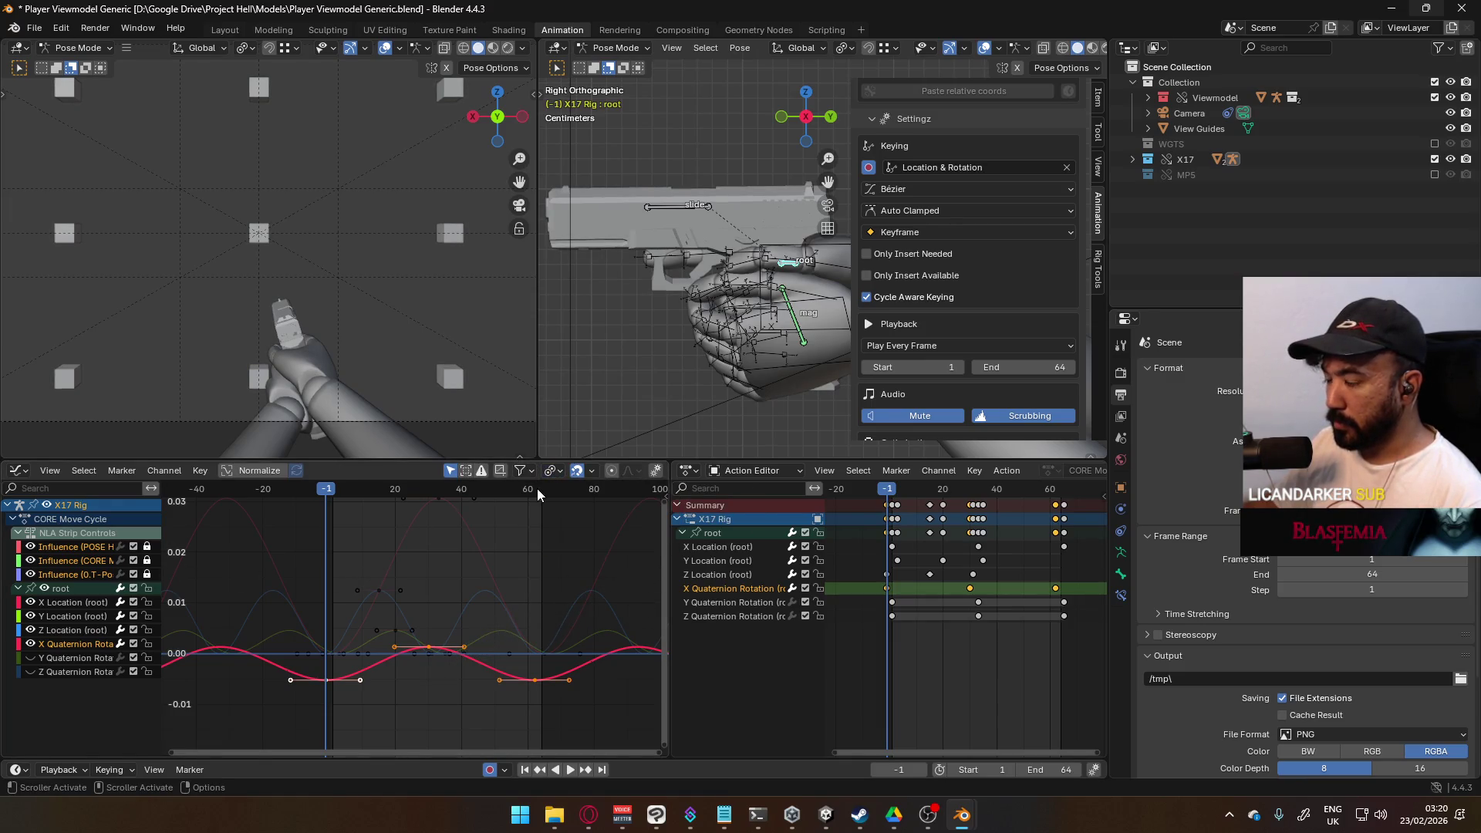
key(s)
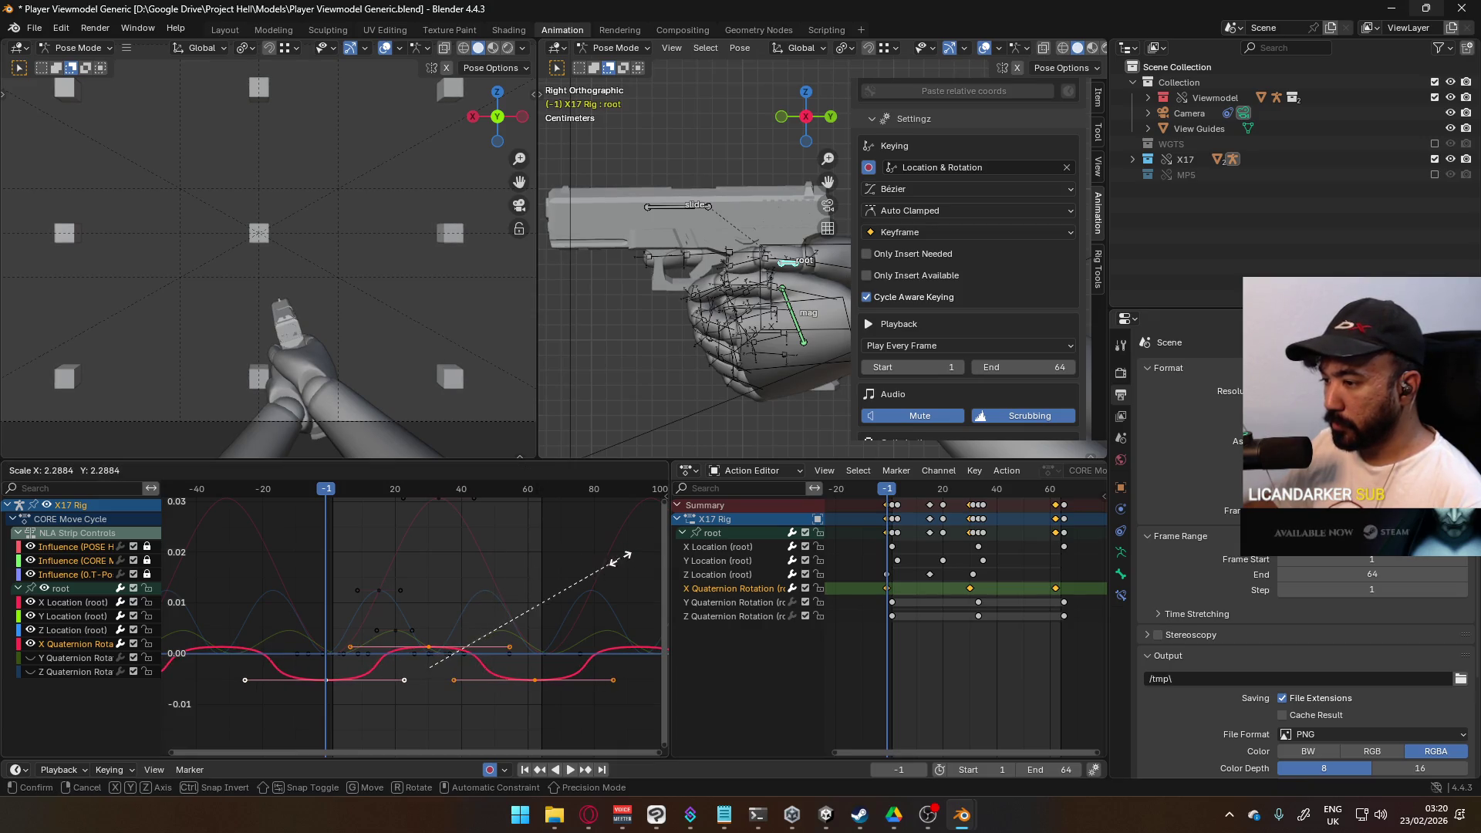
key(Escape)
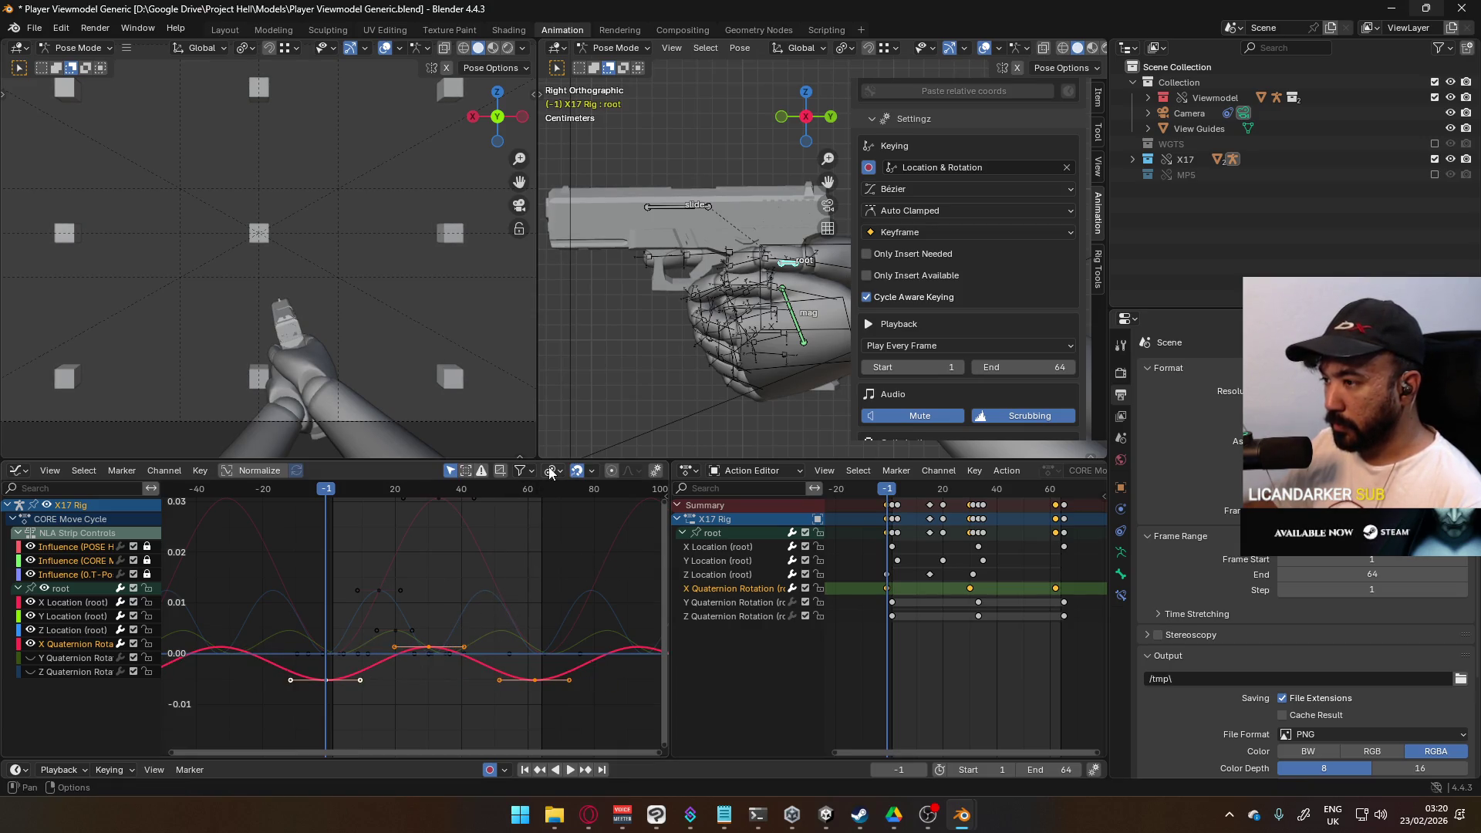
click(551, 472)
click(623, 510)
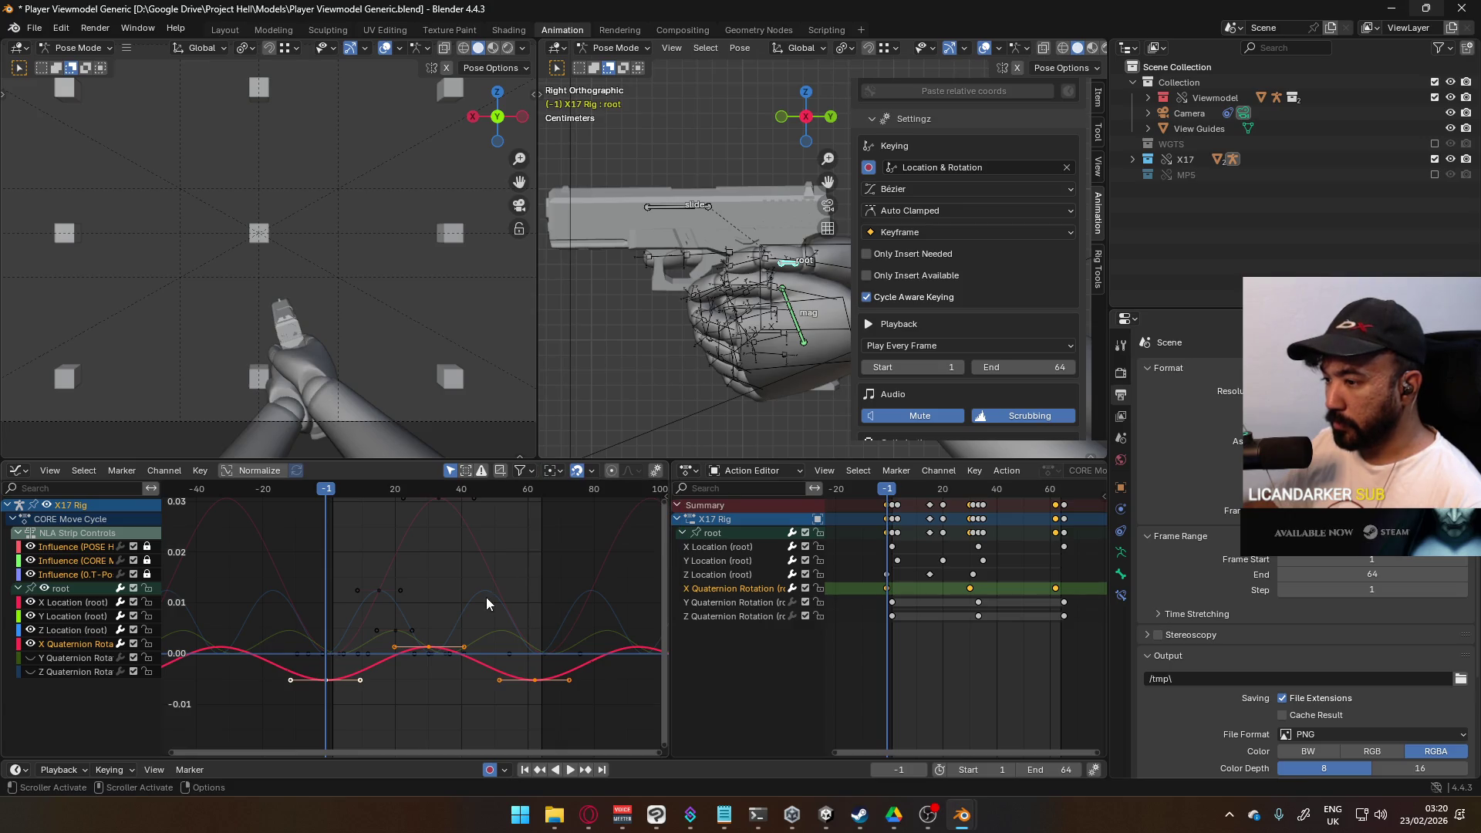
key(s)
key(y)
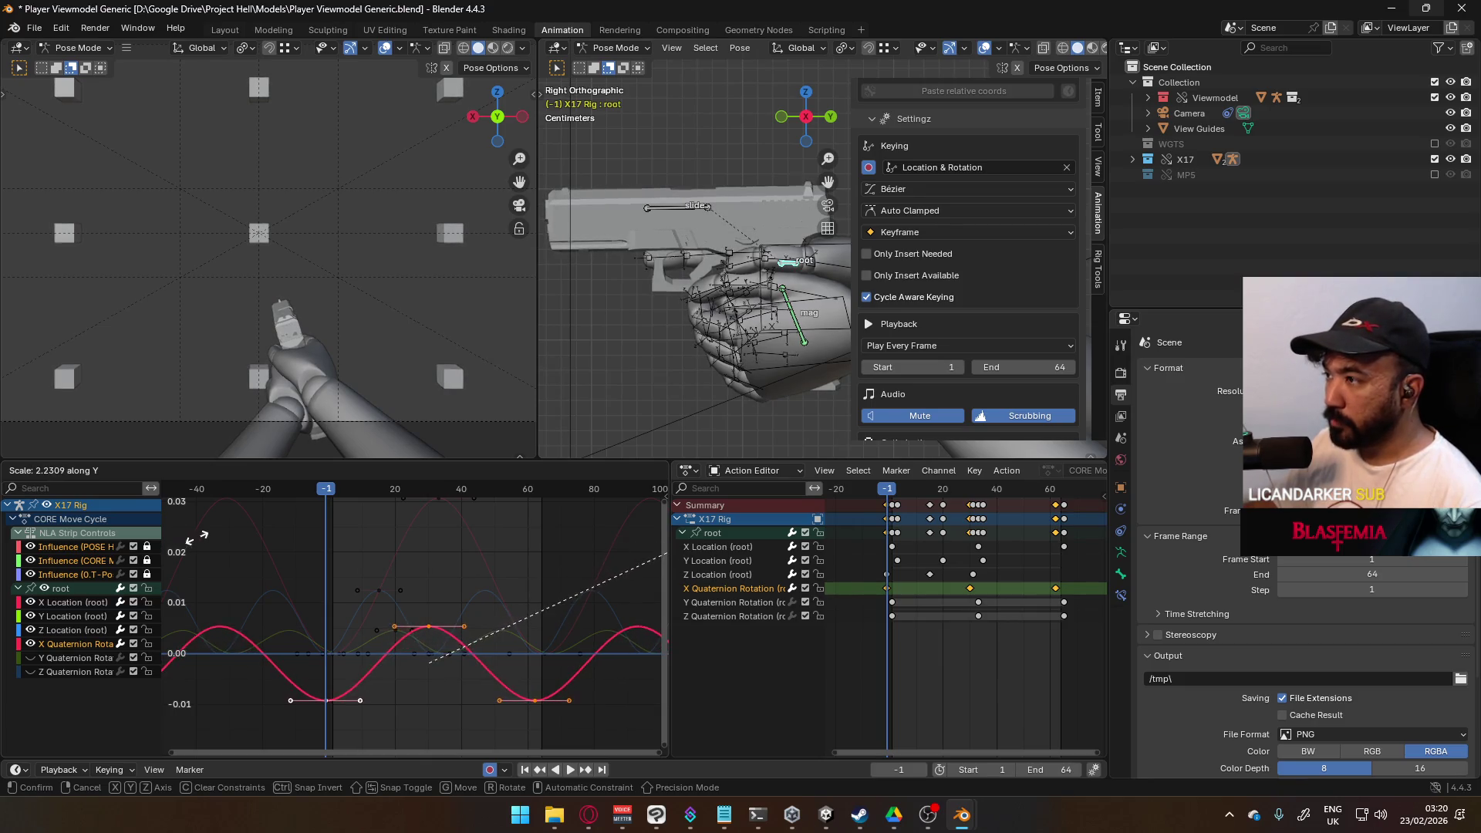
Step: Confirm the taller amplitude and move the curve's top key about 15 frames earlier
click(242, 532)
key(space)
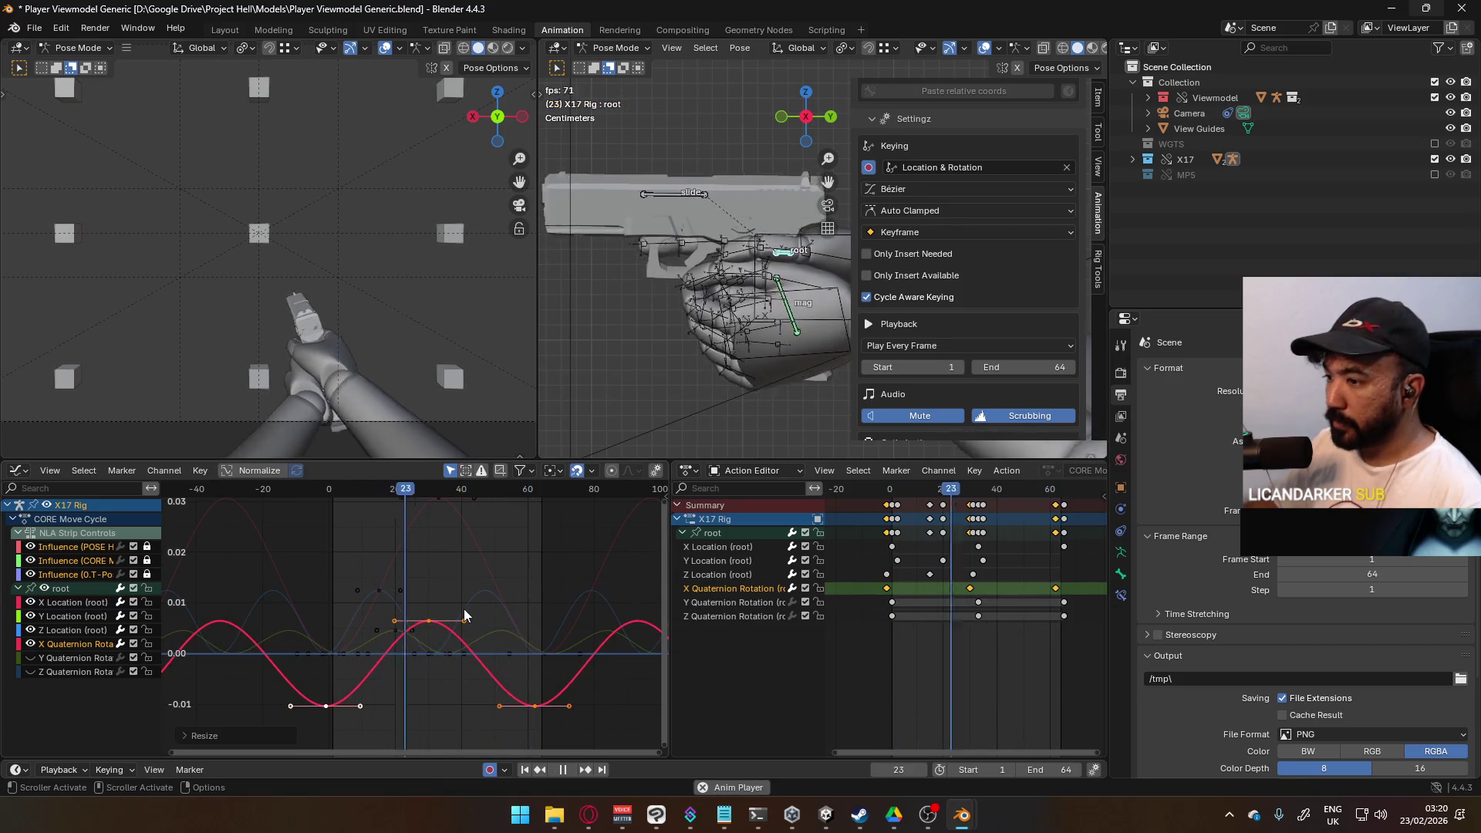
click(429, 621)
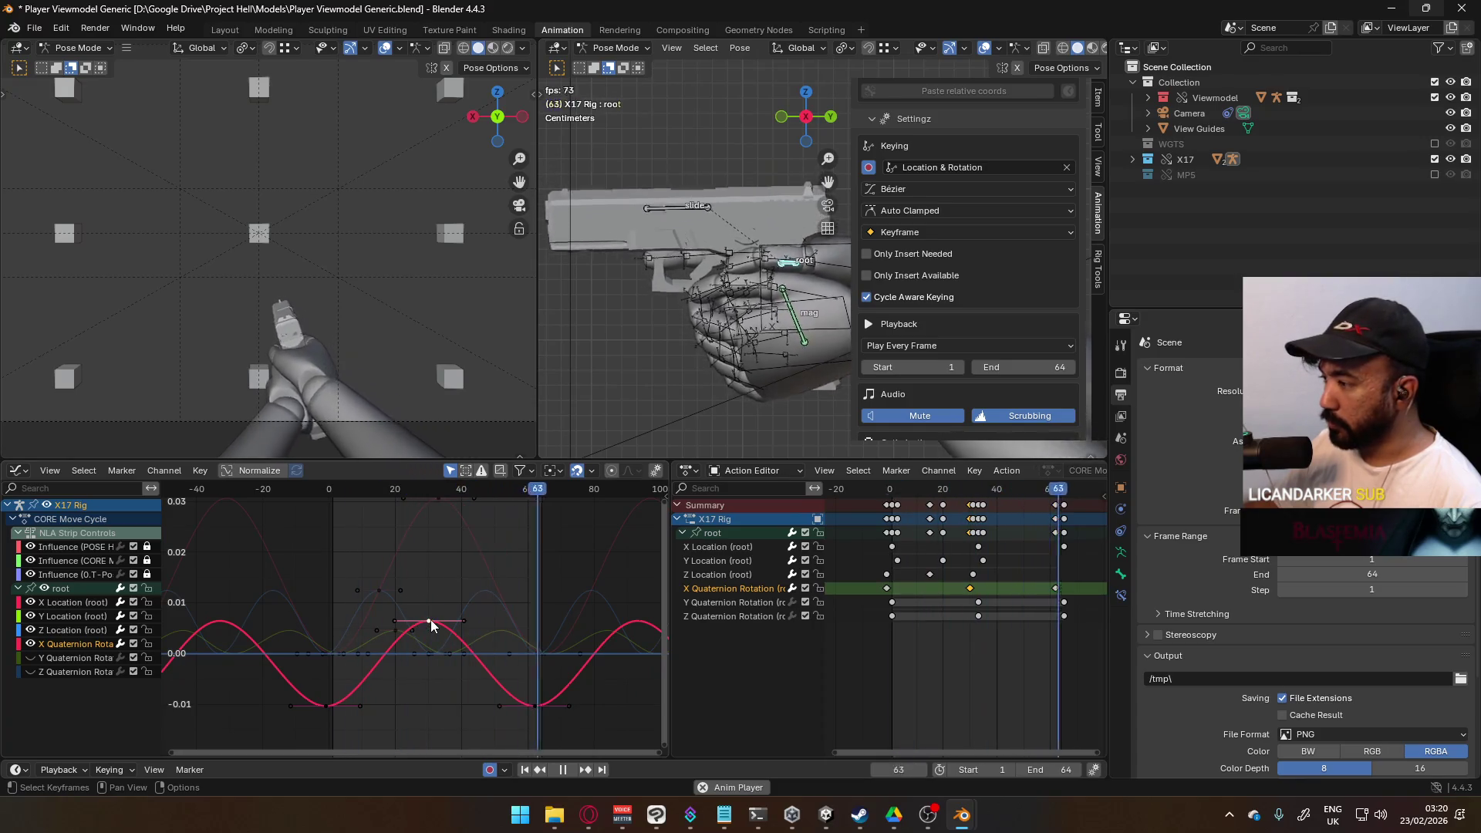
key(g)
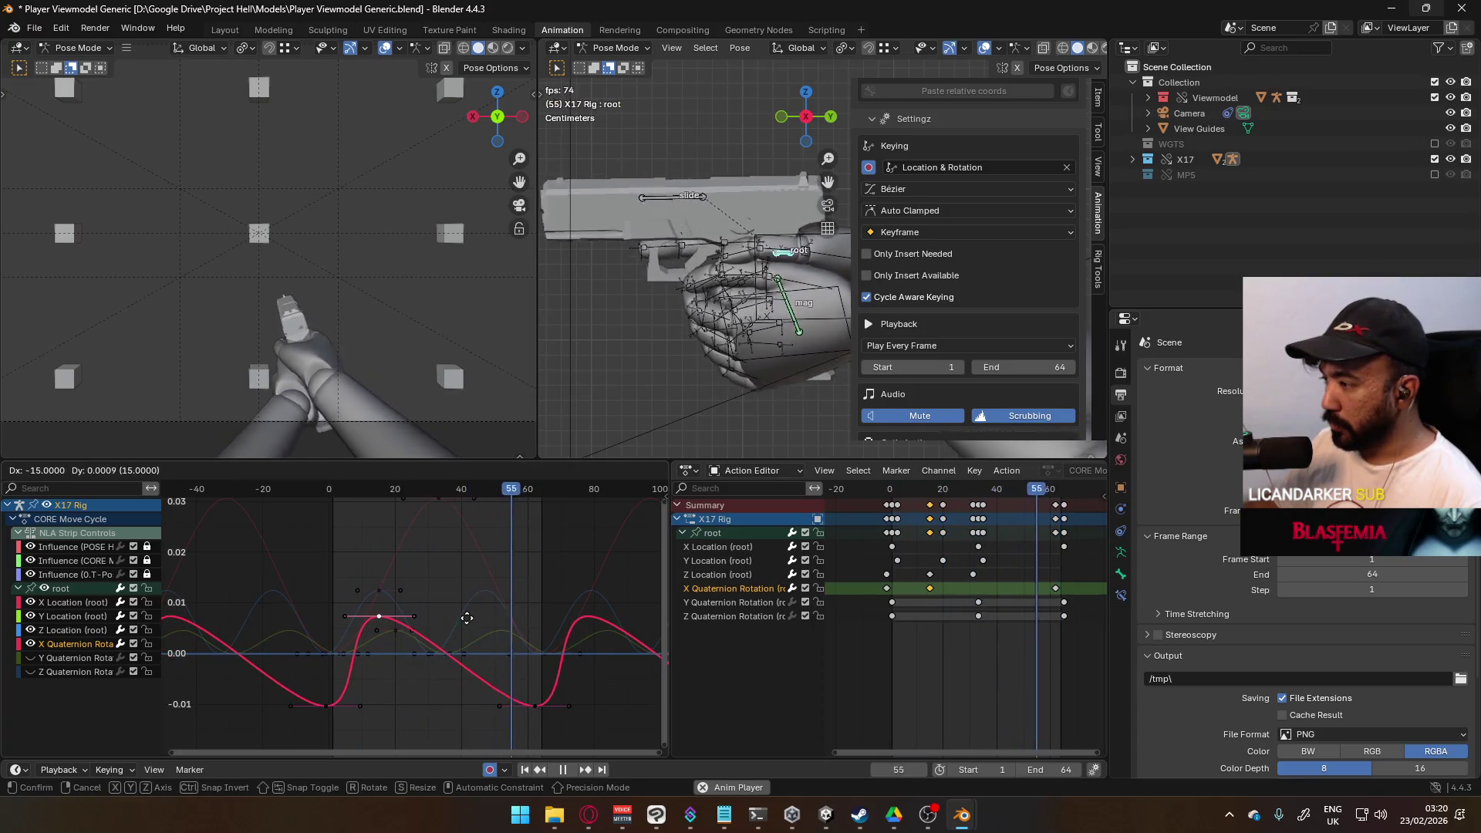
click(466, 618)
Step: Move the lower X Quaternion key about 31 frames earlier for a faster wave
click(534, 705)
key(g)
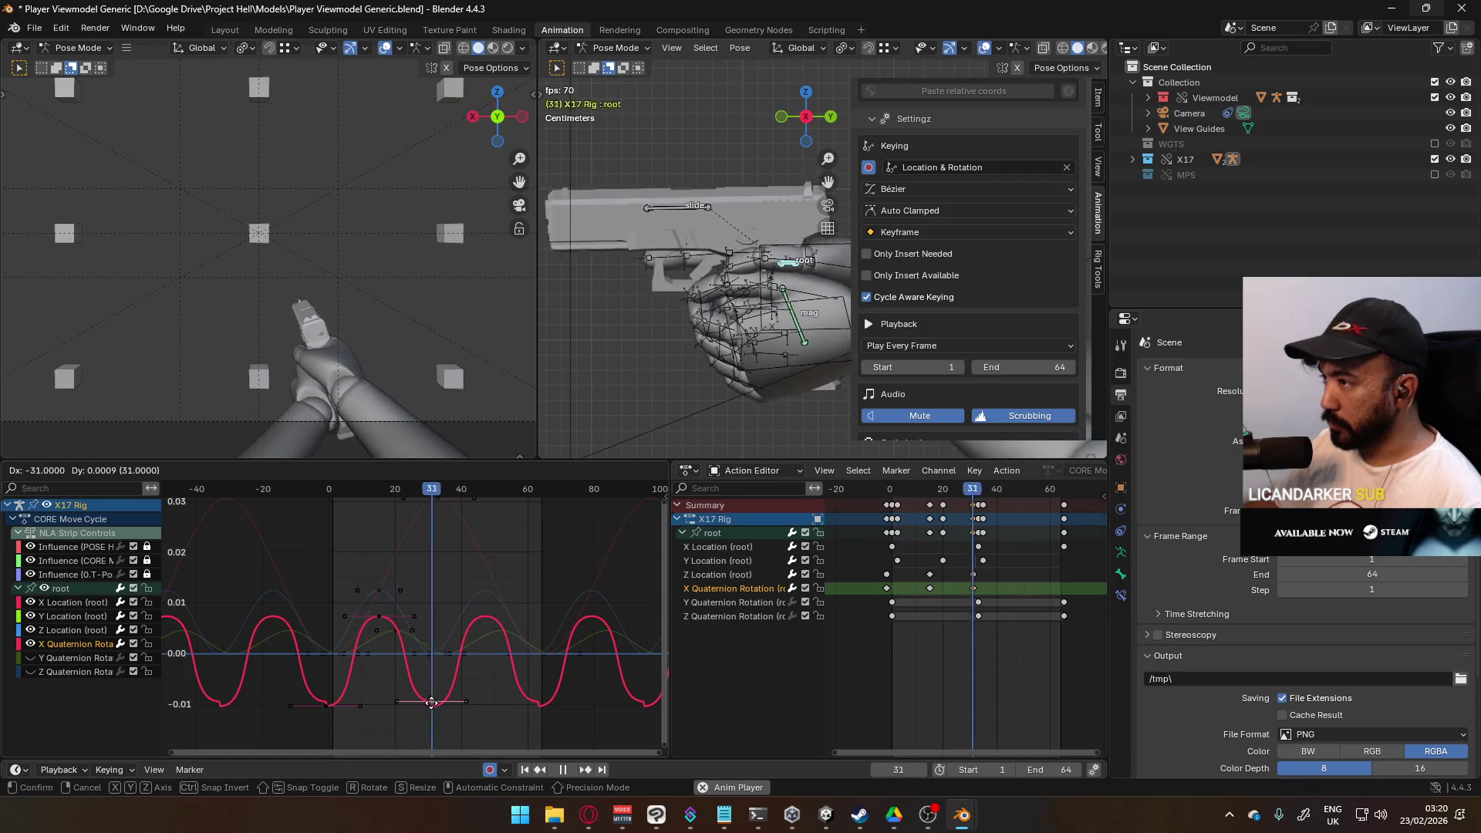
click(432, 704)
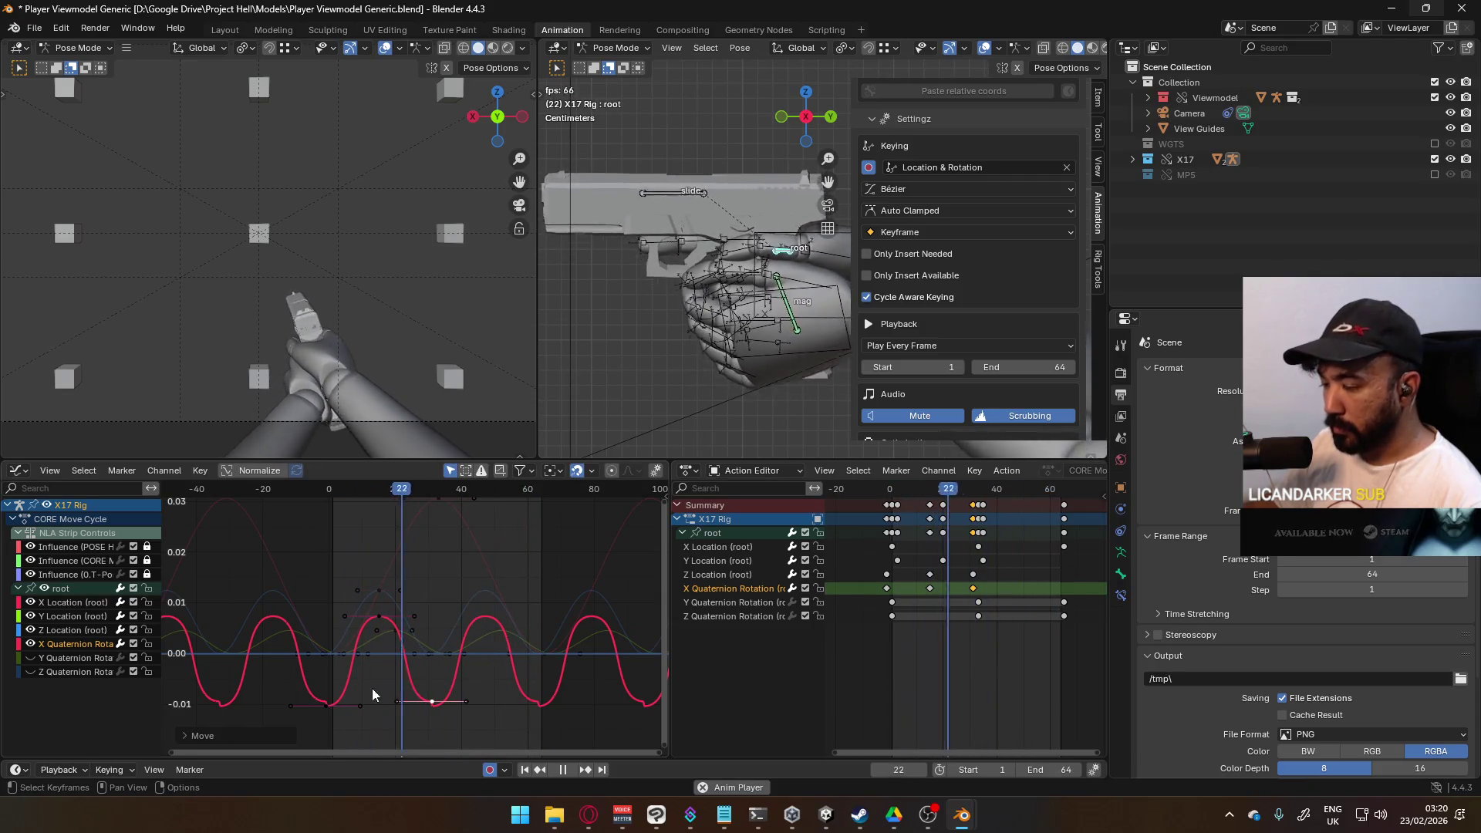
key(ctrl+z)
key(g)
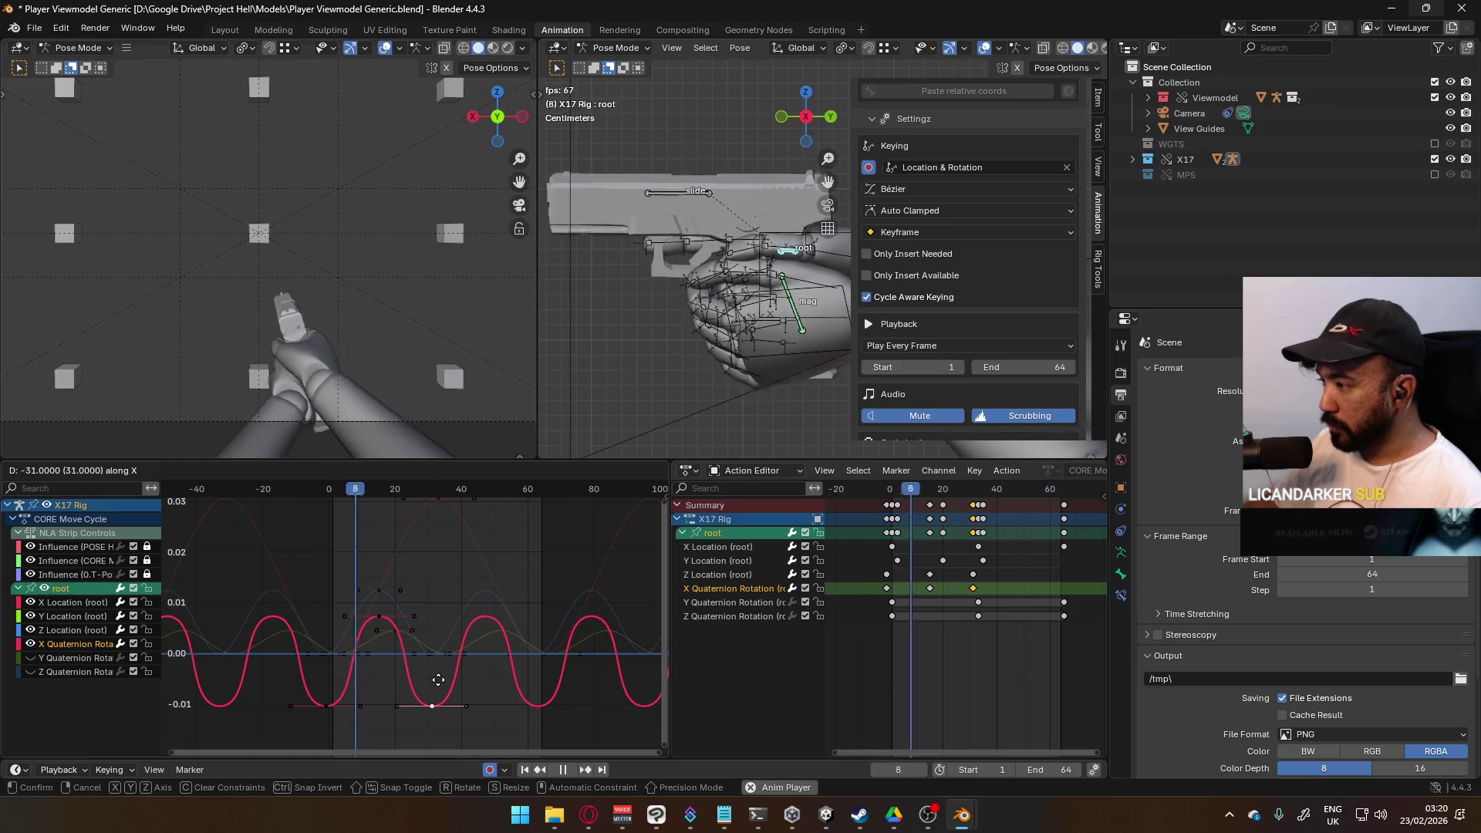
click(434, 678)
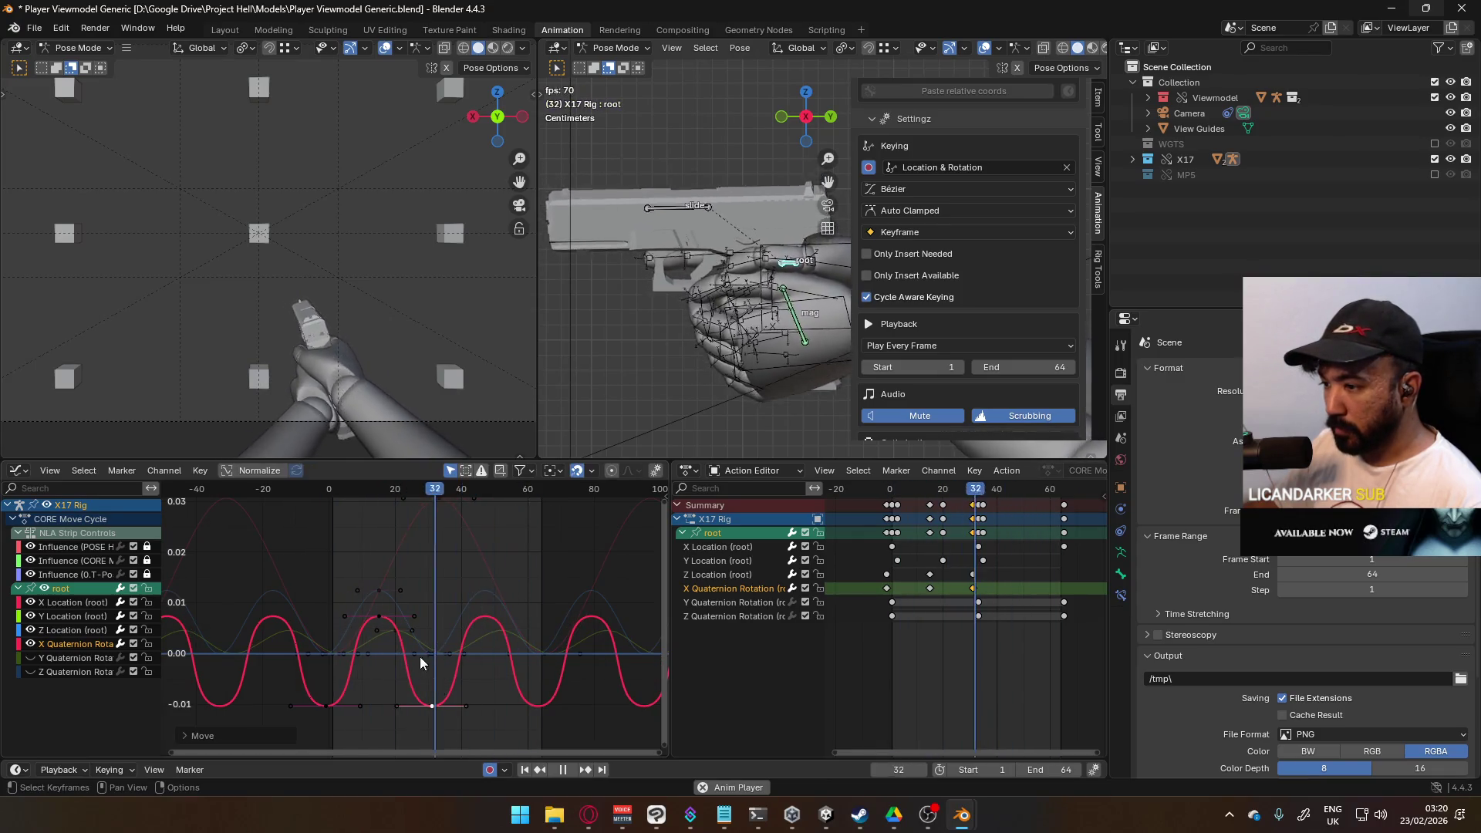
Step: Give the X Quaternion peak and trough keys Auto Clamped handles, then scrub to the cycle start
click(379, 616)
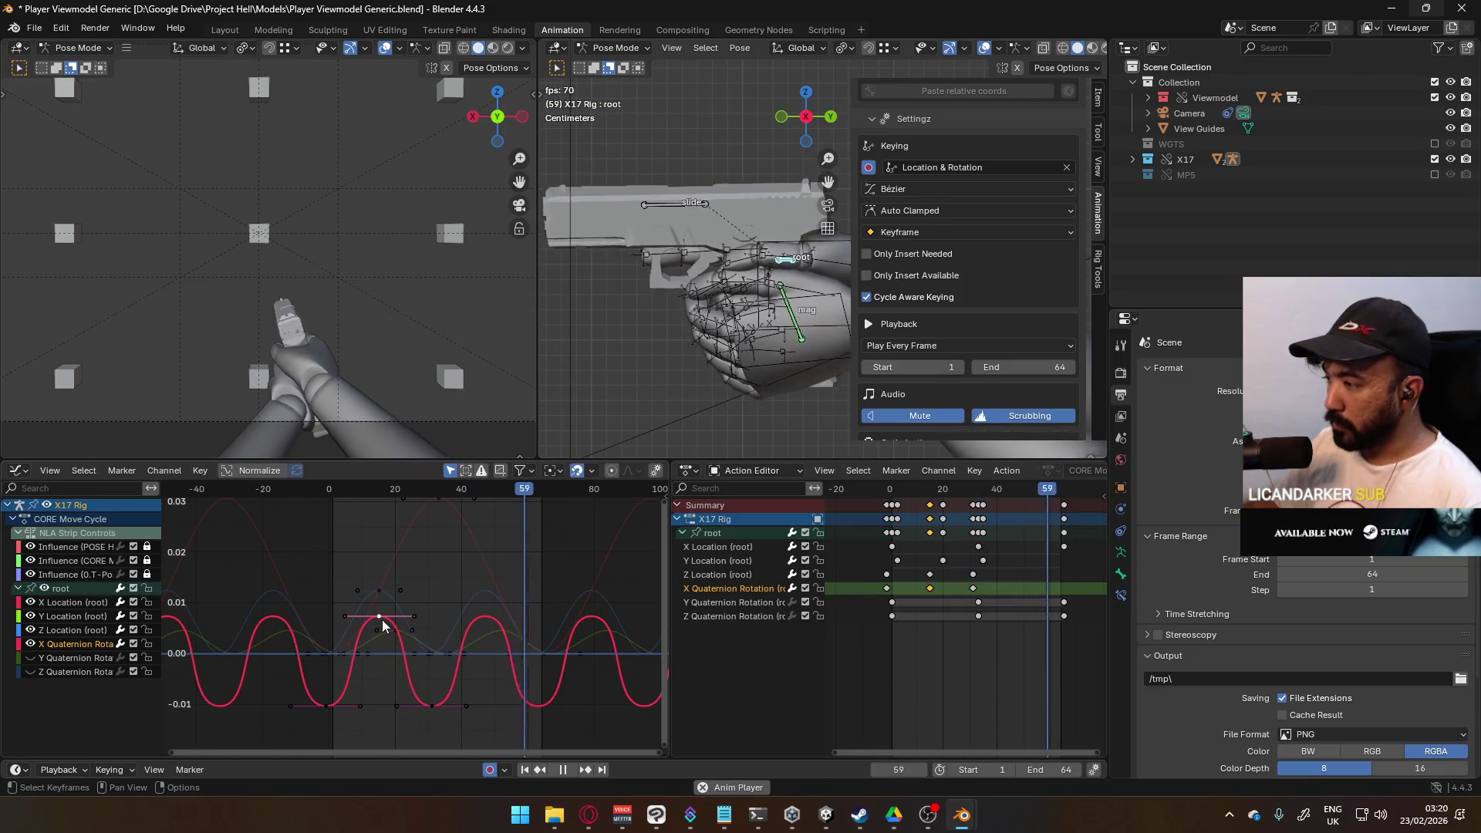
shift+click(432, 705)
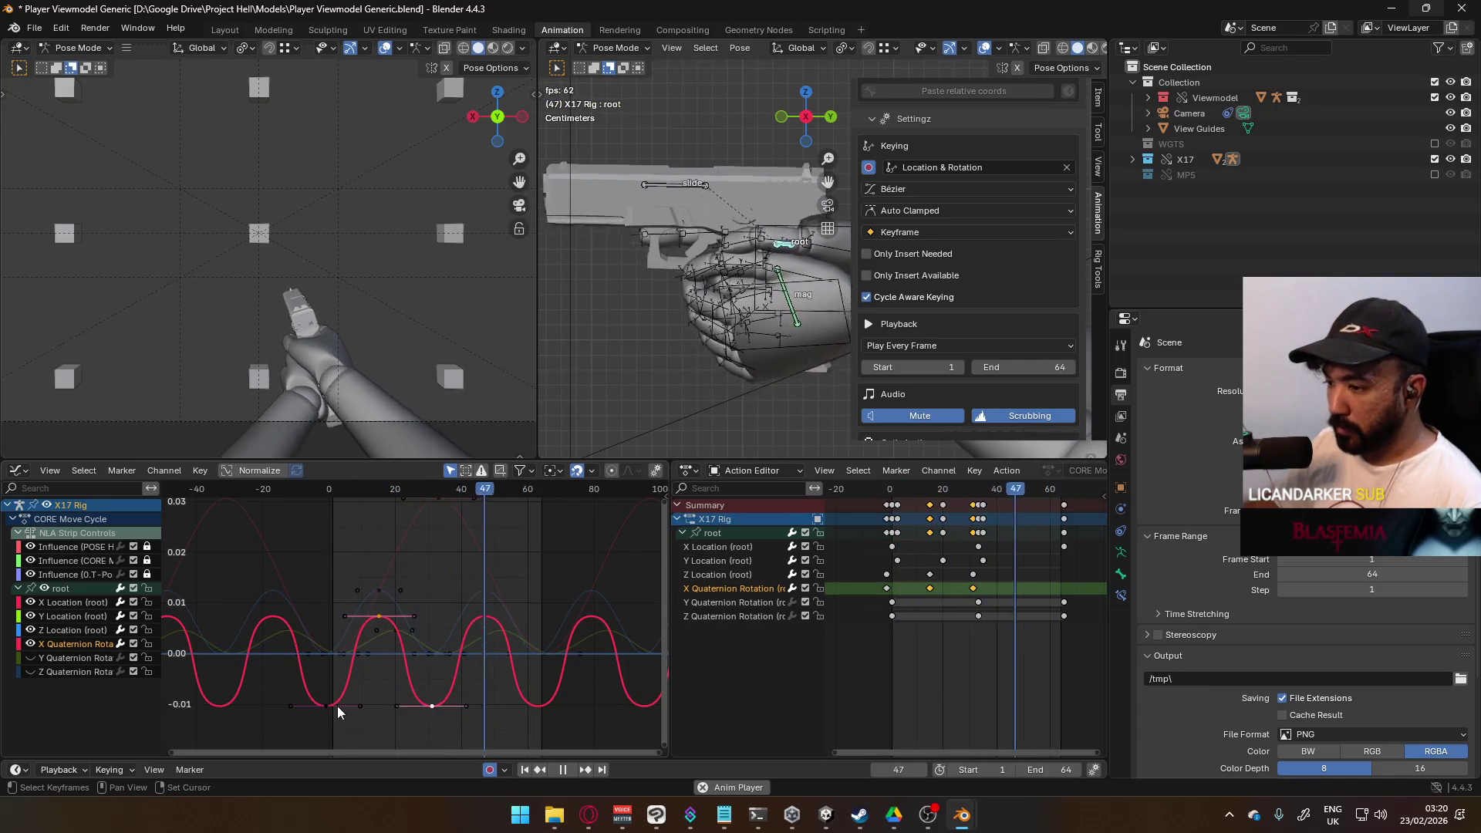
right_click(324, 708)
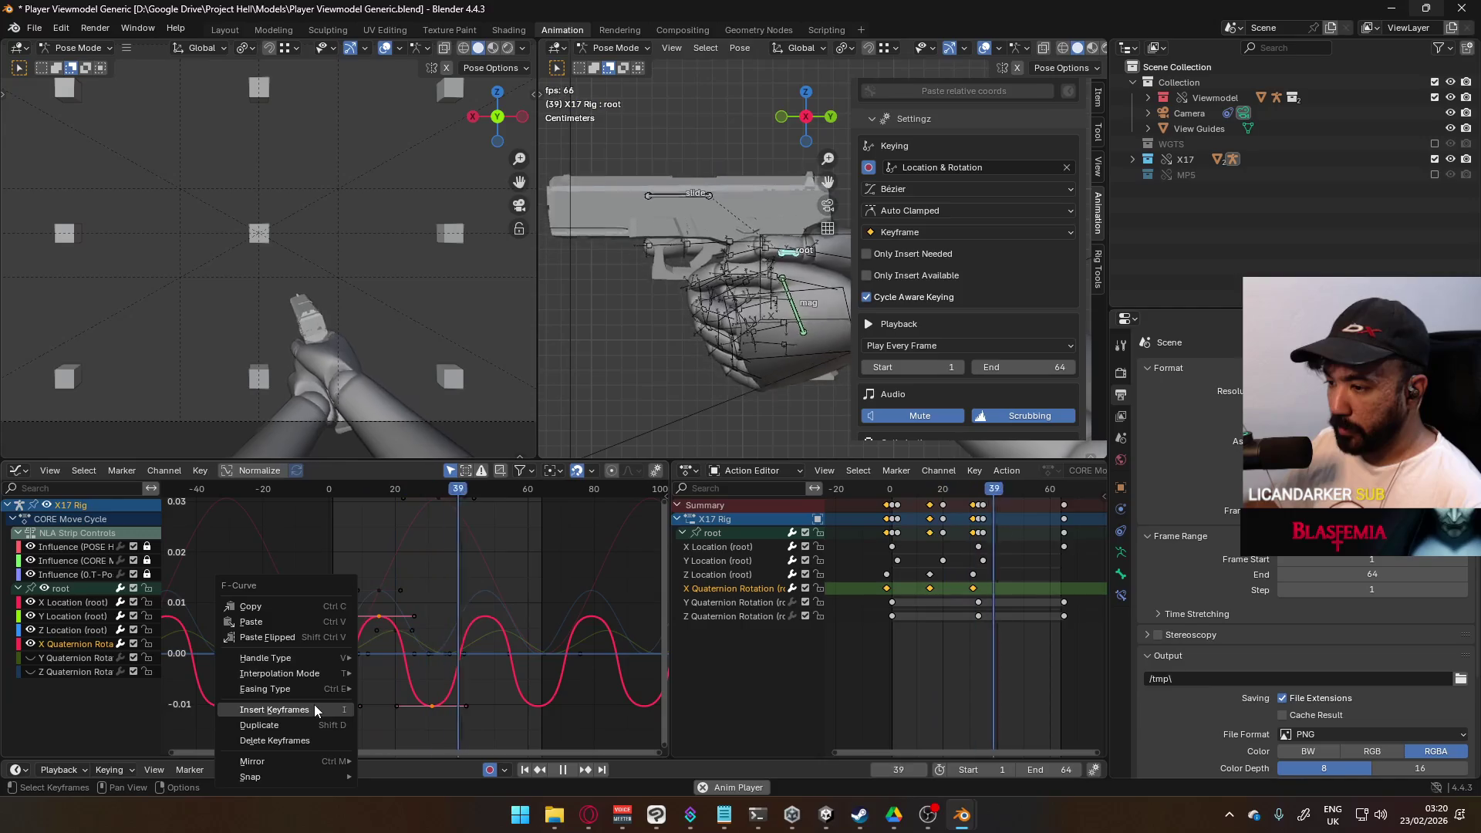
mouse_move(316, 655)
click(436, 724)
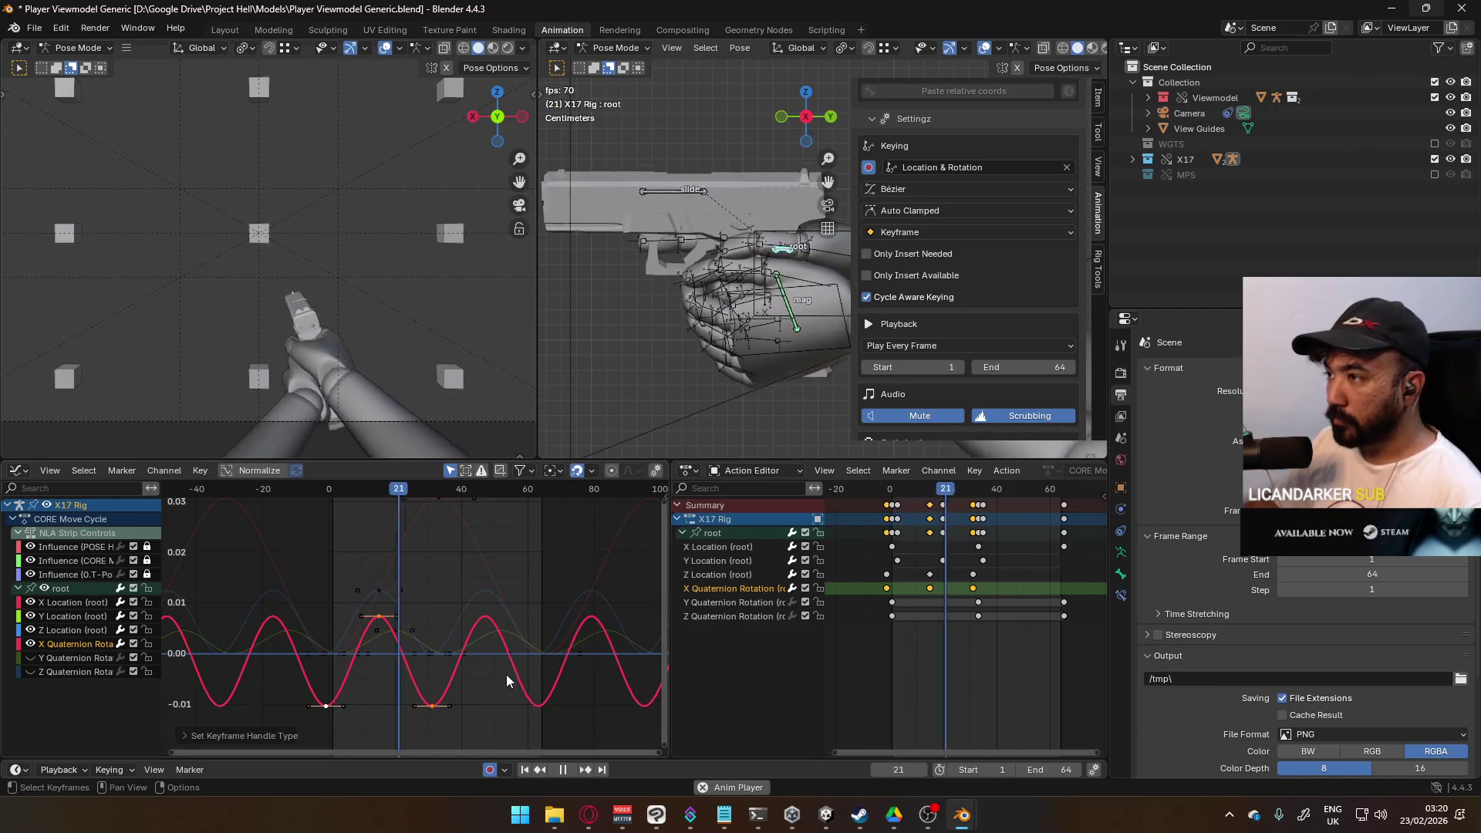
mouse_move(456, 501)
mouse_down()
mouse_move(331, 517)
mouse_move(379, 519)
mouse_up()
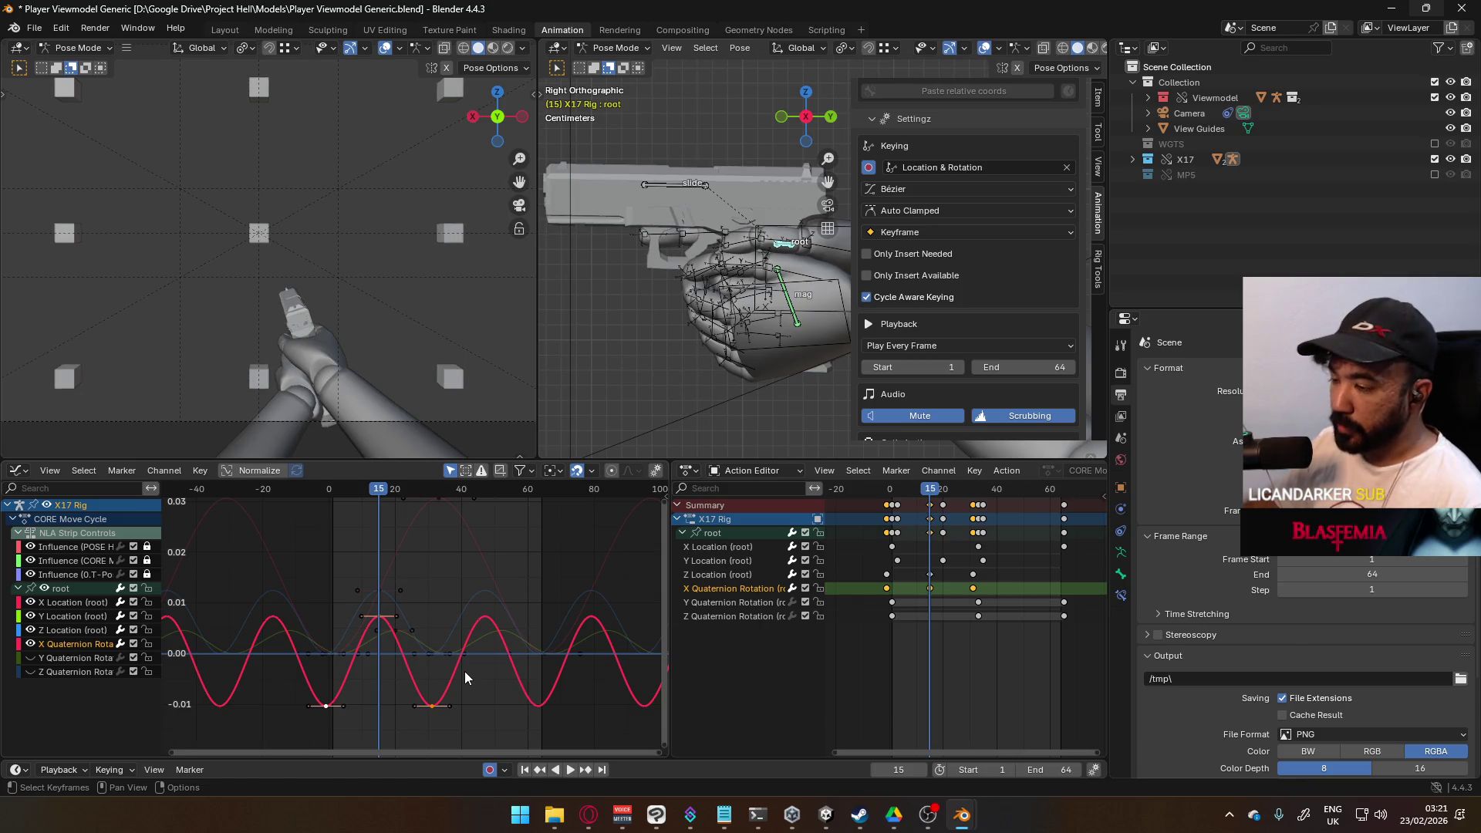
Step: Shift the selected peak and trough keys 16 frames later along X
key(g)
key(x)
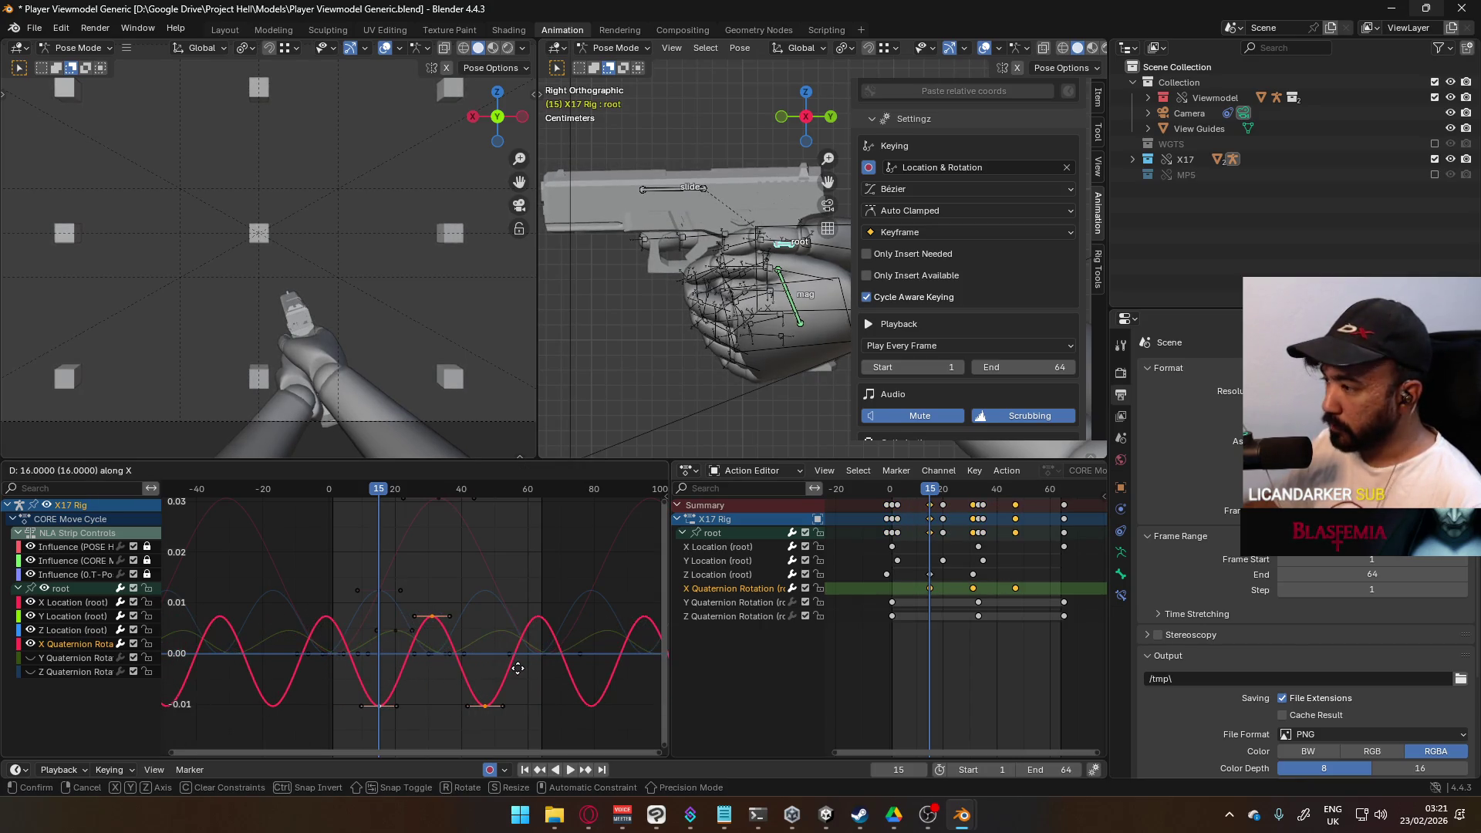
click(517, 668)
mouse_move(408, 492)
mouse_down()
mouse_move(338, 497)
mouse_move(383, 515)
mouse_move(327, 521)
mouse_move(378, 515)
mouse_up()
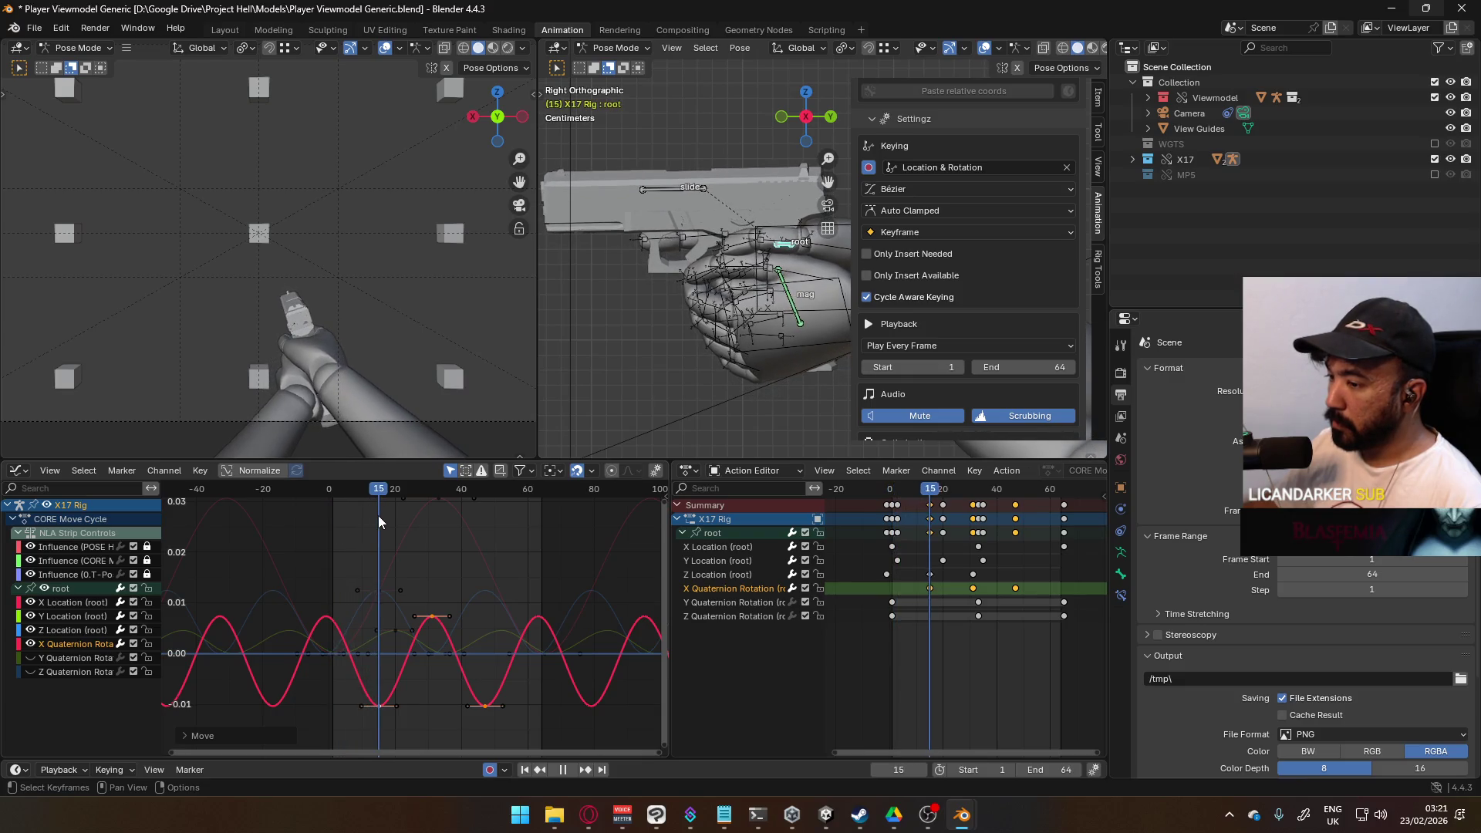
Step: Play the cycle and nudge the peak and trough keys 6 frames earlier
key(space)
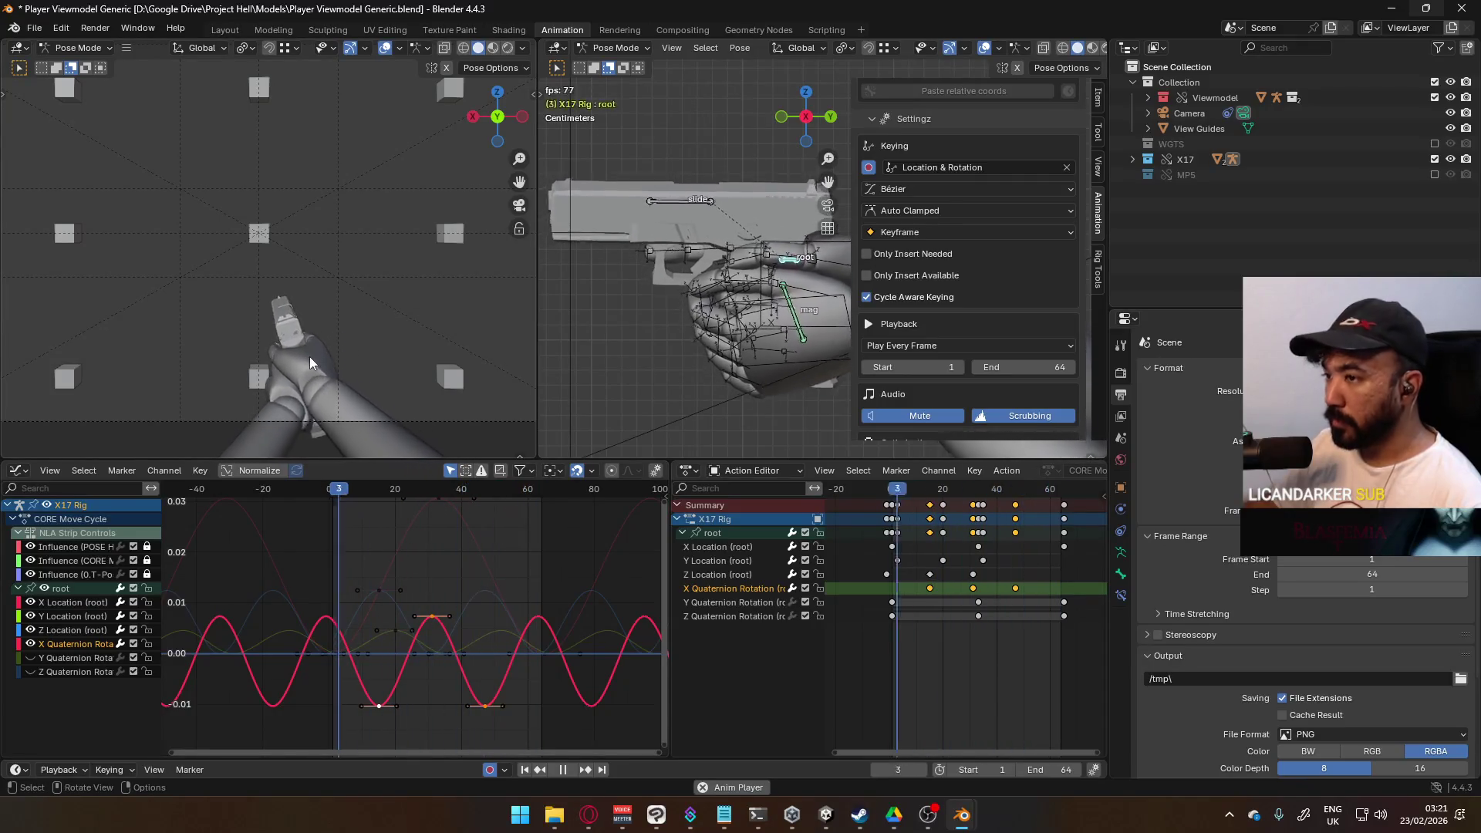
scroll(303, 368, up, 2)
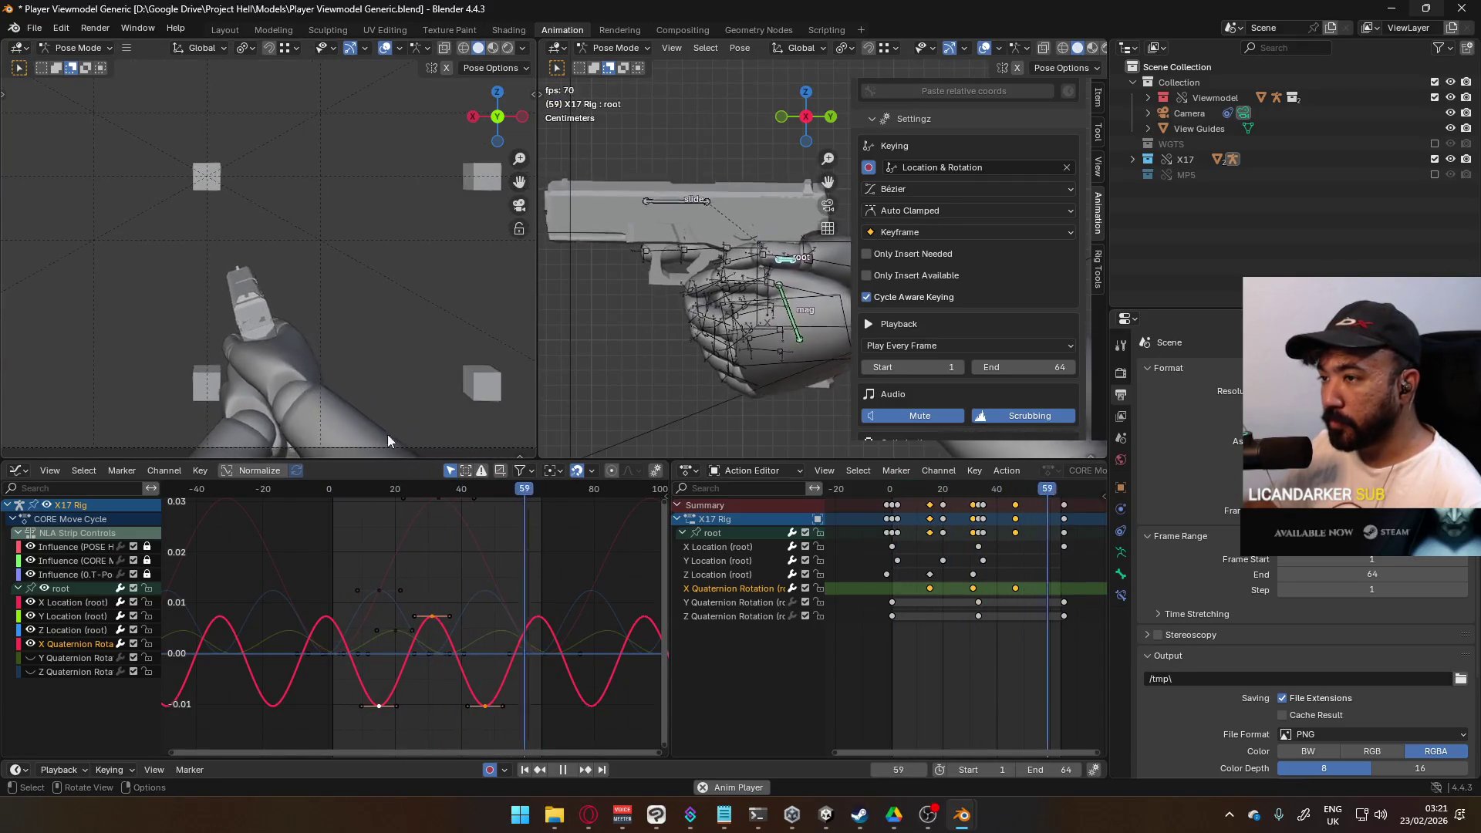
key(g)
key(x)
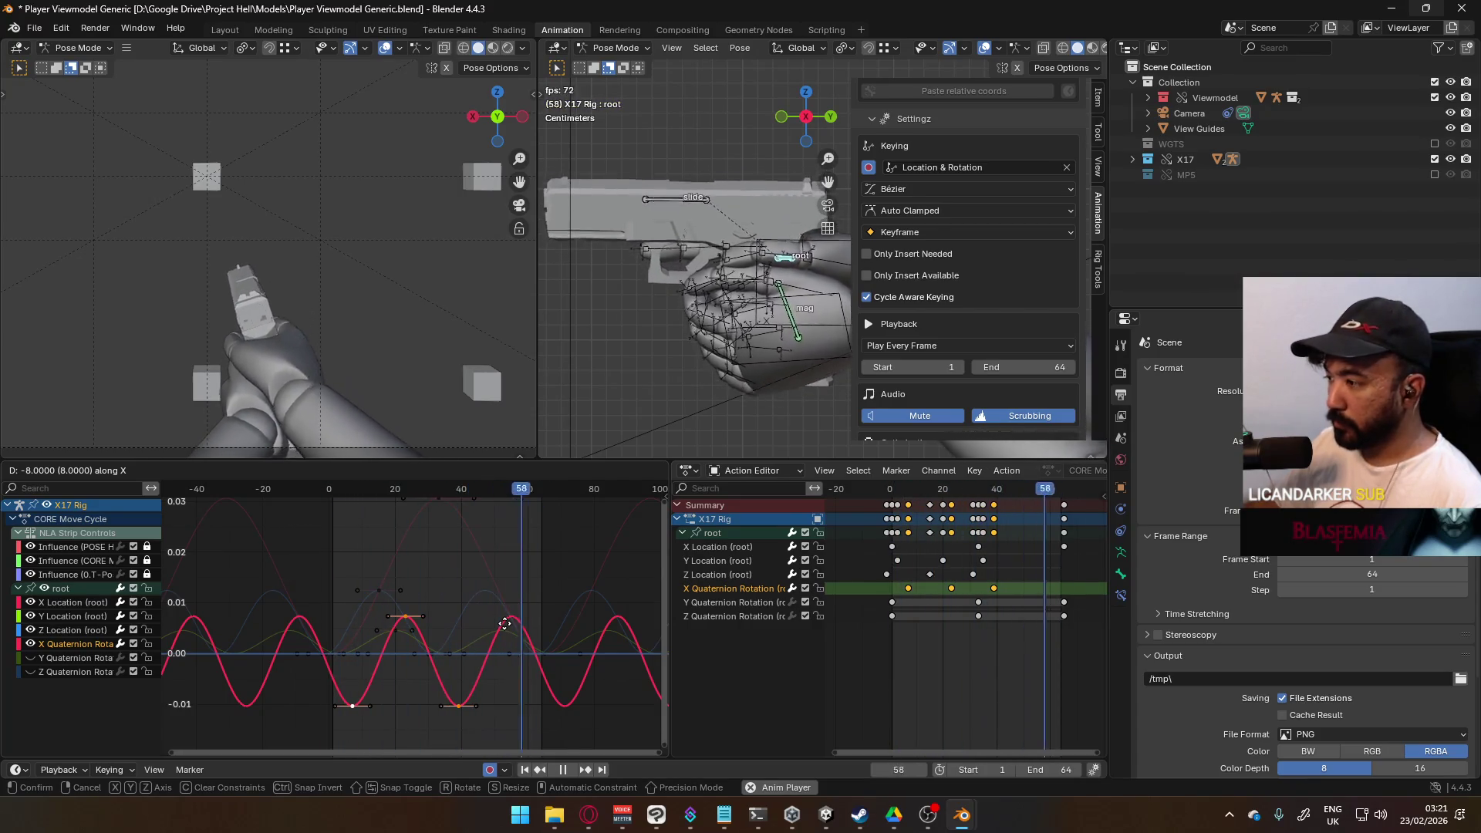
mouse_move(513, 623)
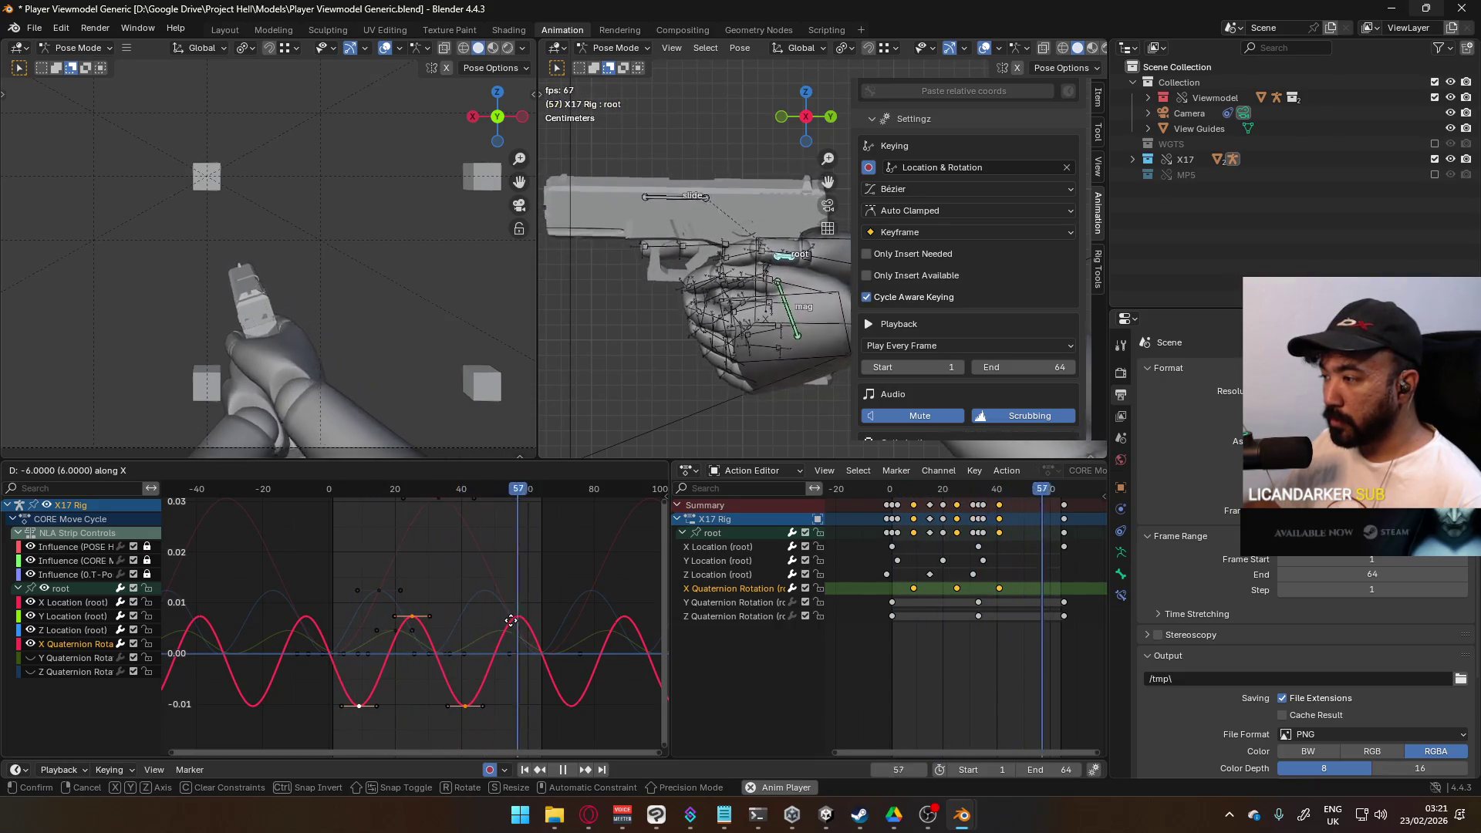
click(505, 619)
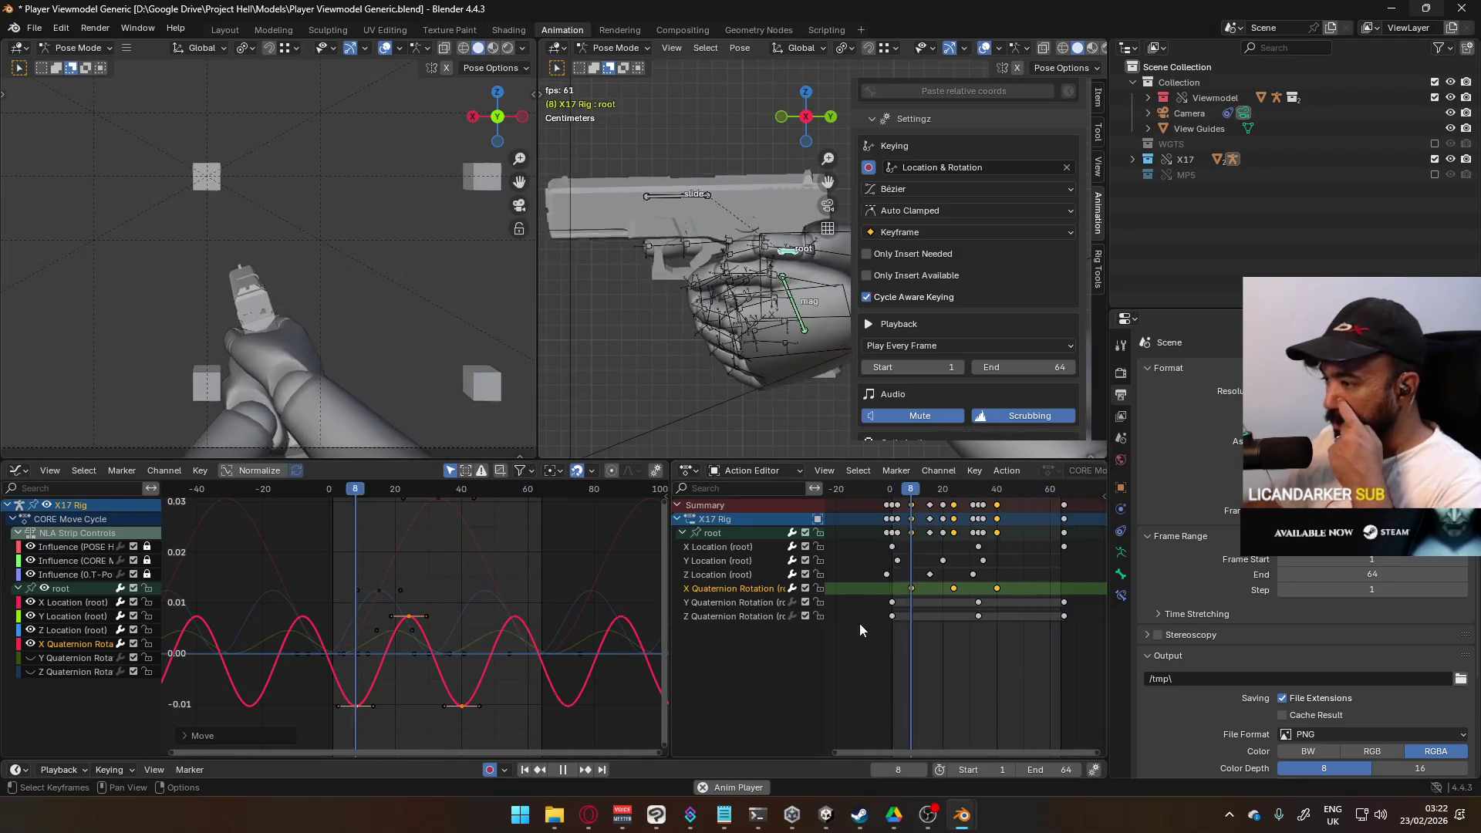
Step: Select the Y Quaternion Rotation keys at frames 0 and 32, then cancel a trial move
click(780, 604)
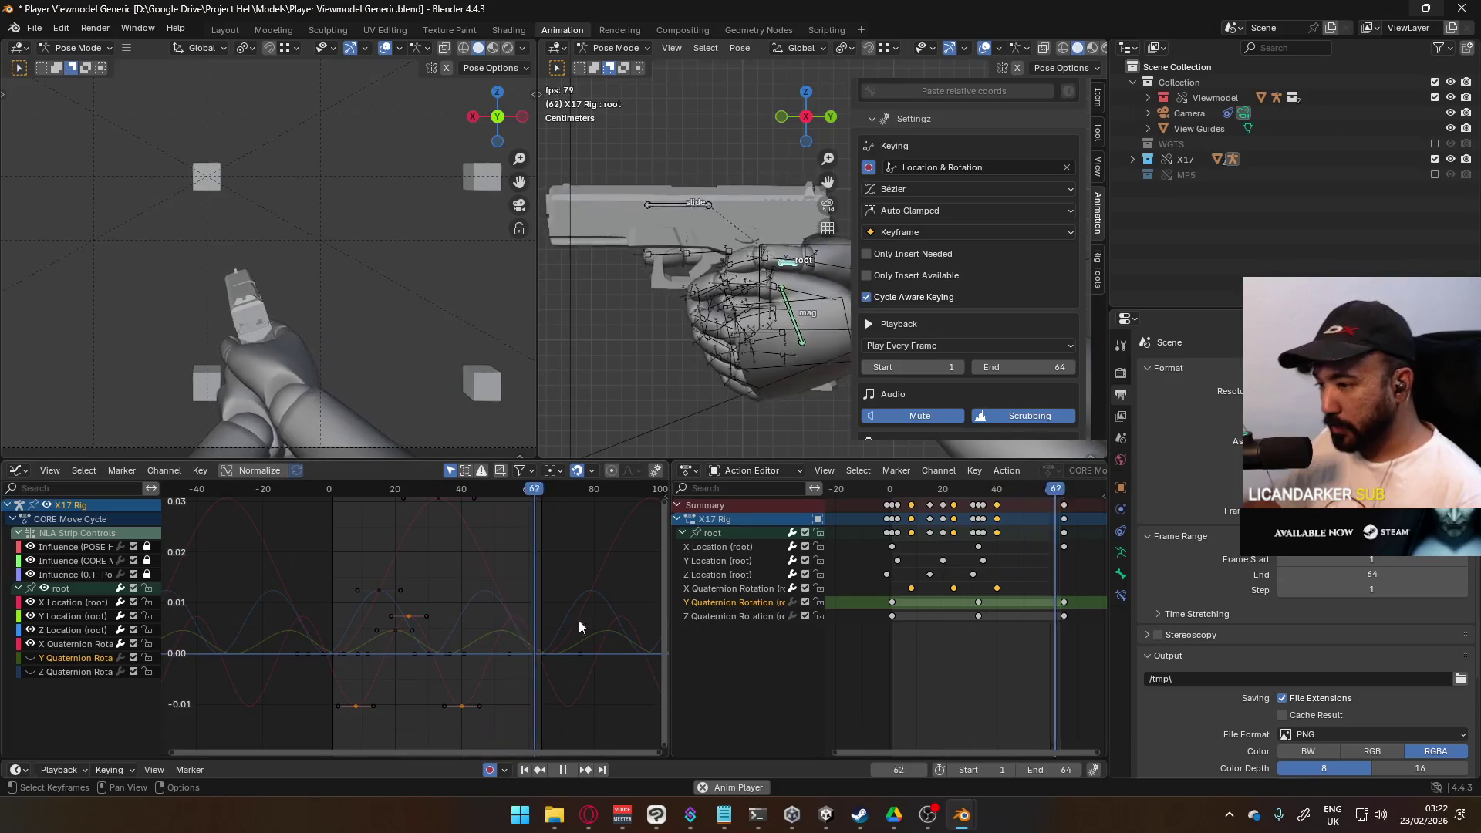
key(space)
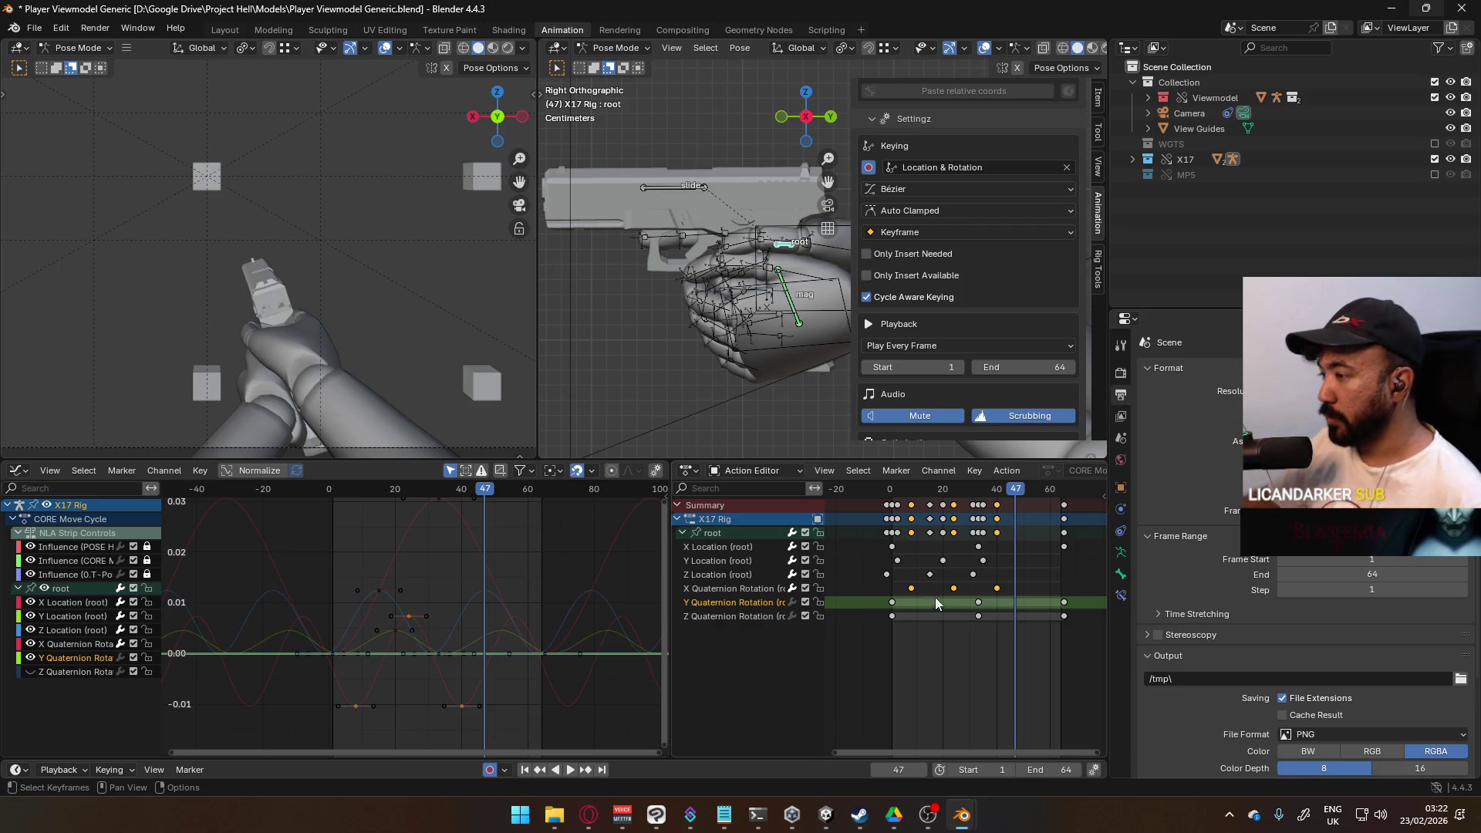
click(892, 601)
shift+click(979, 602)
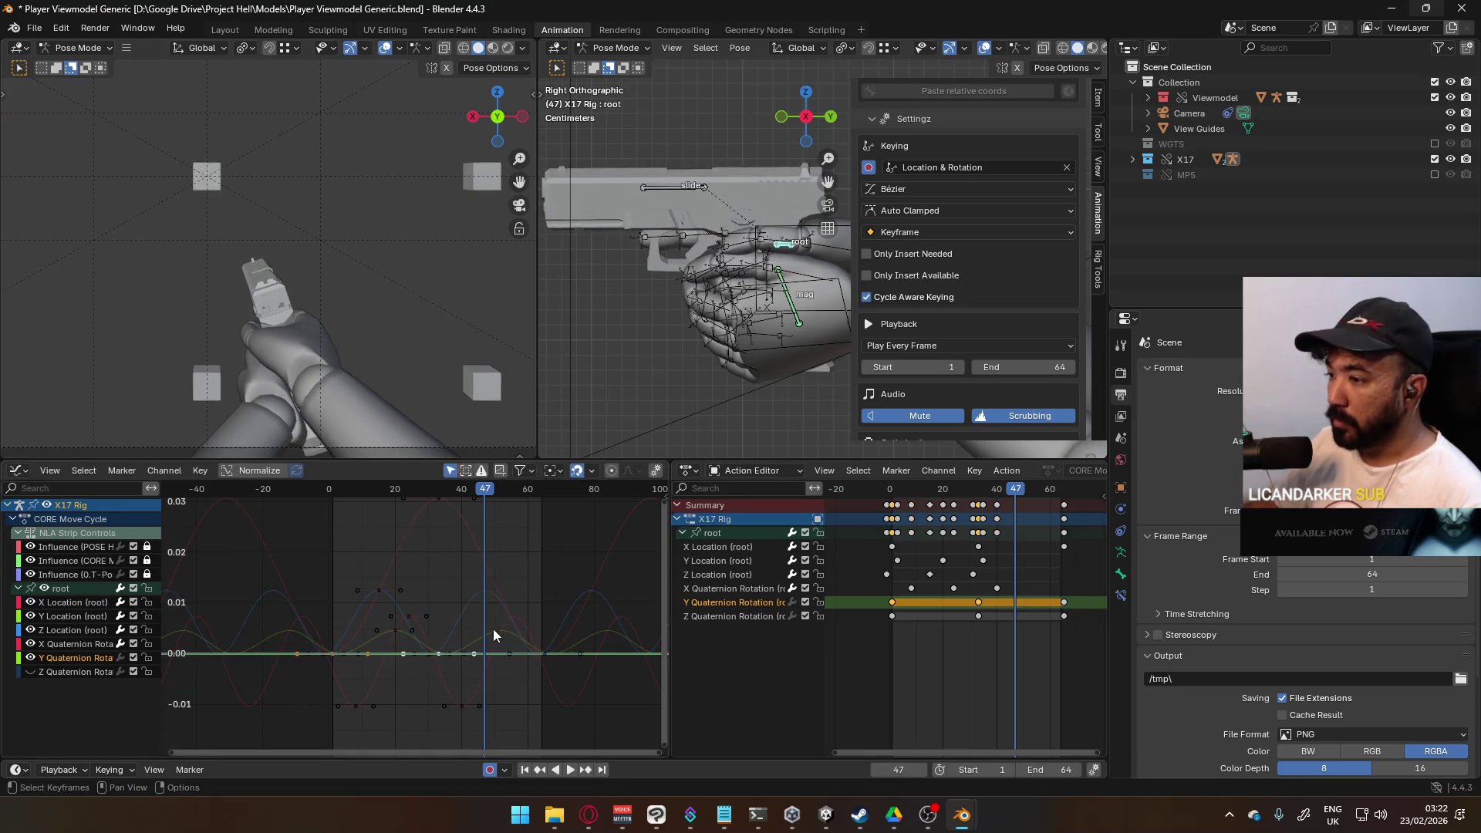
key(Home)
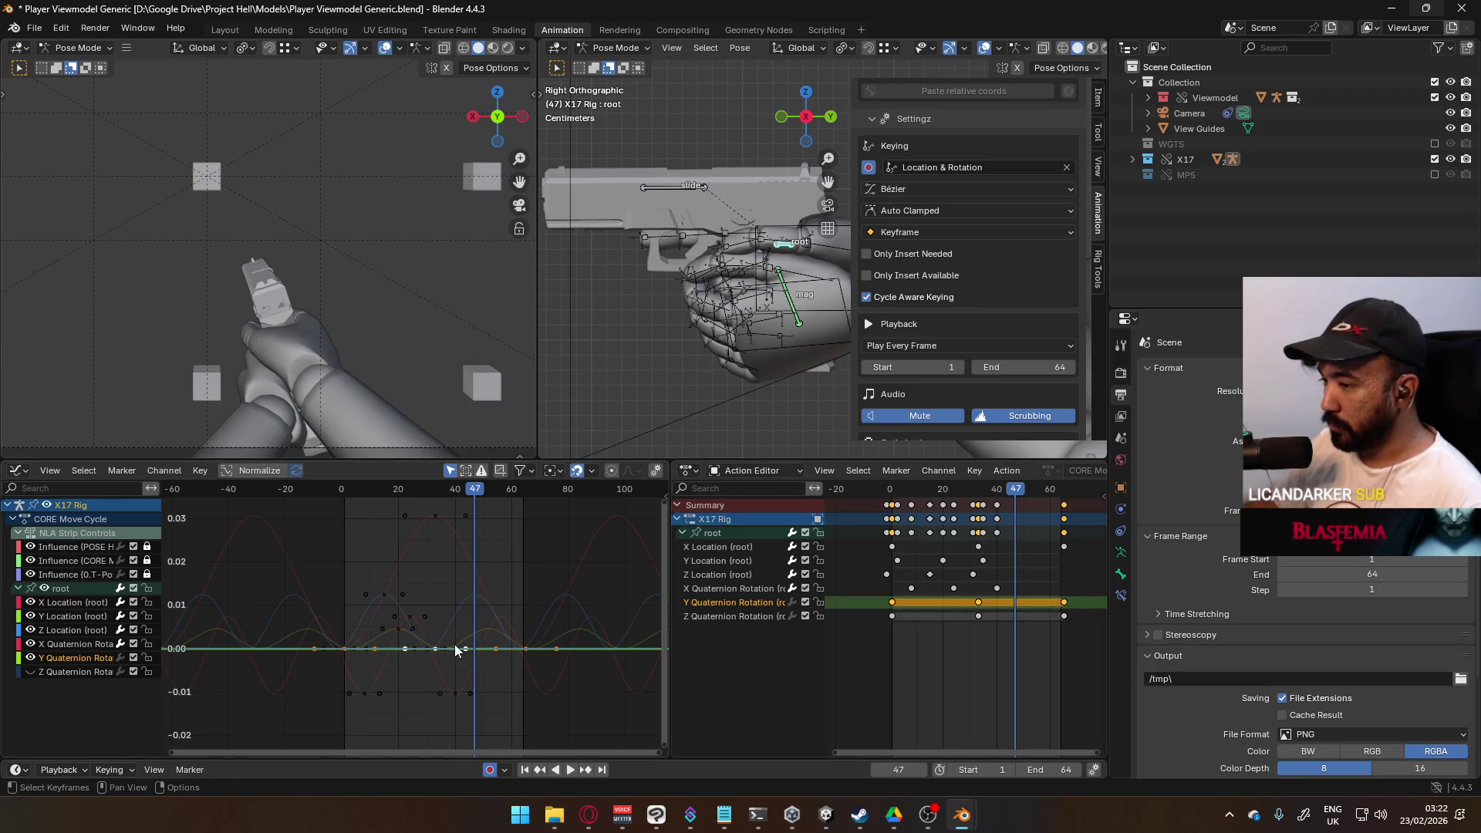
scroll(493, 671, down, 5)
key(g)
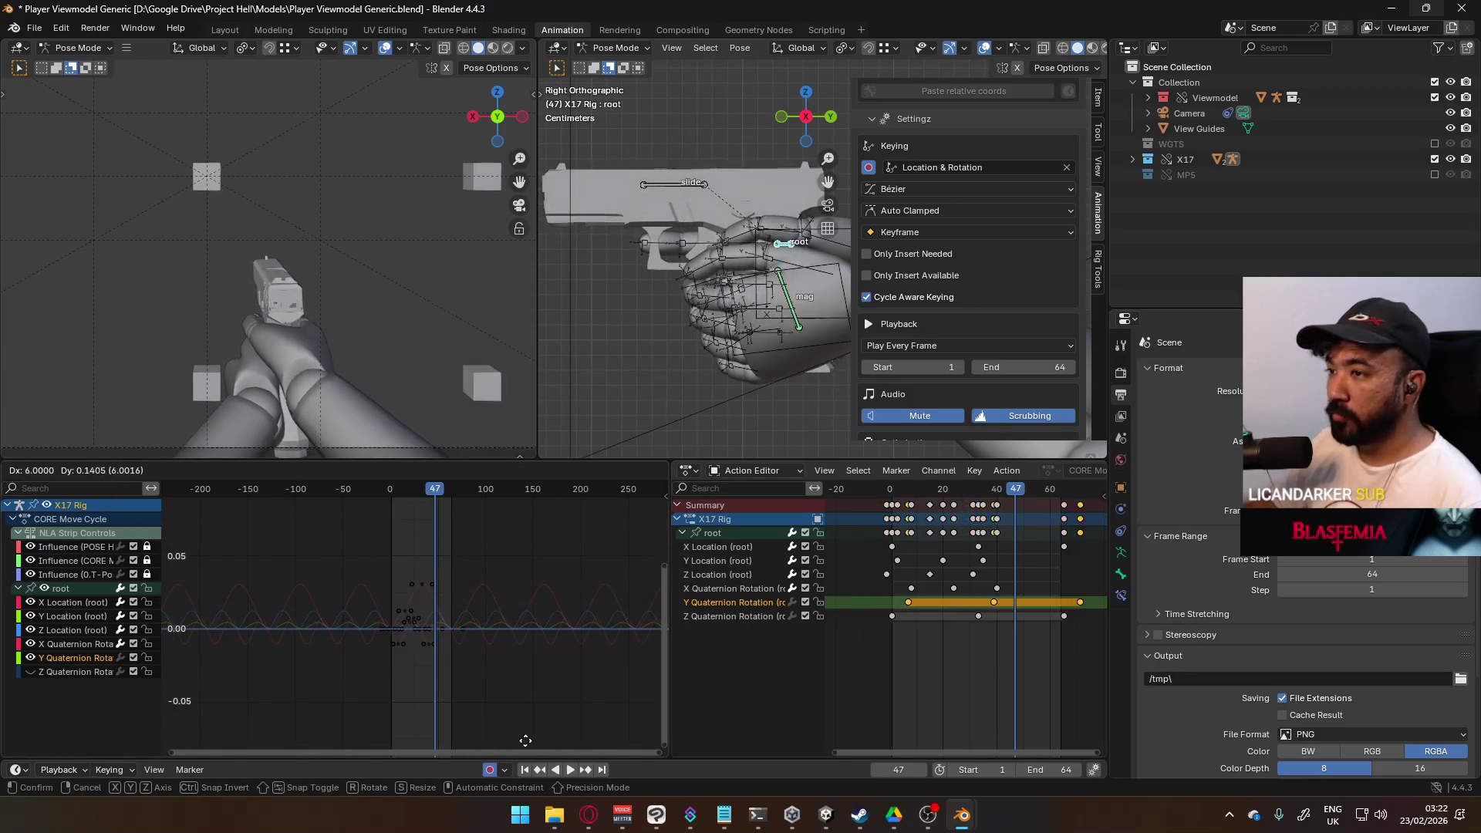
key(Escape)
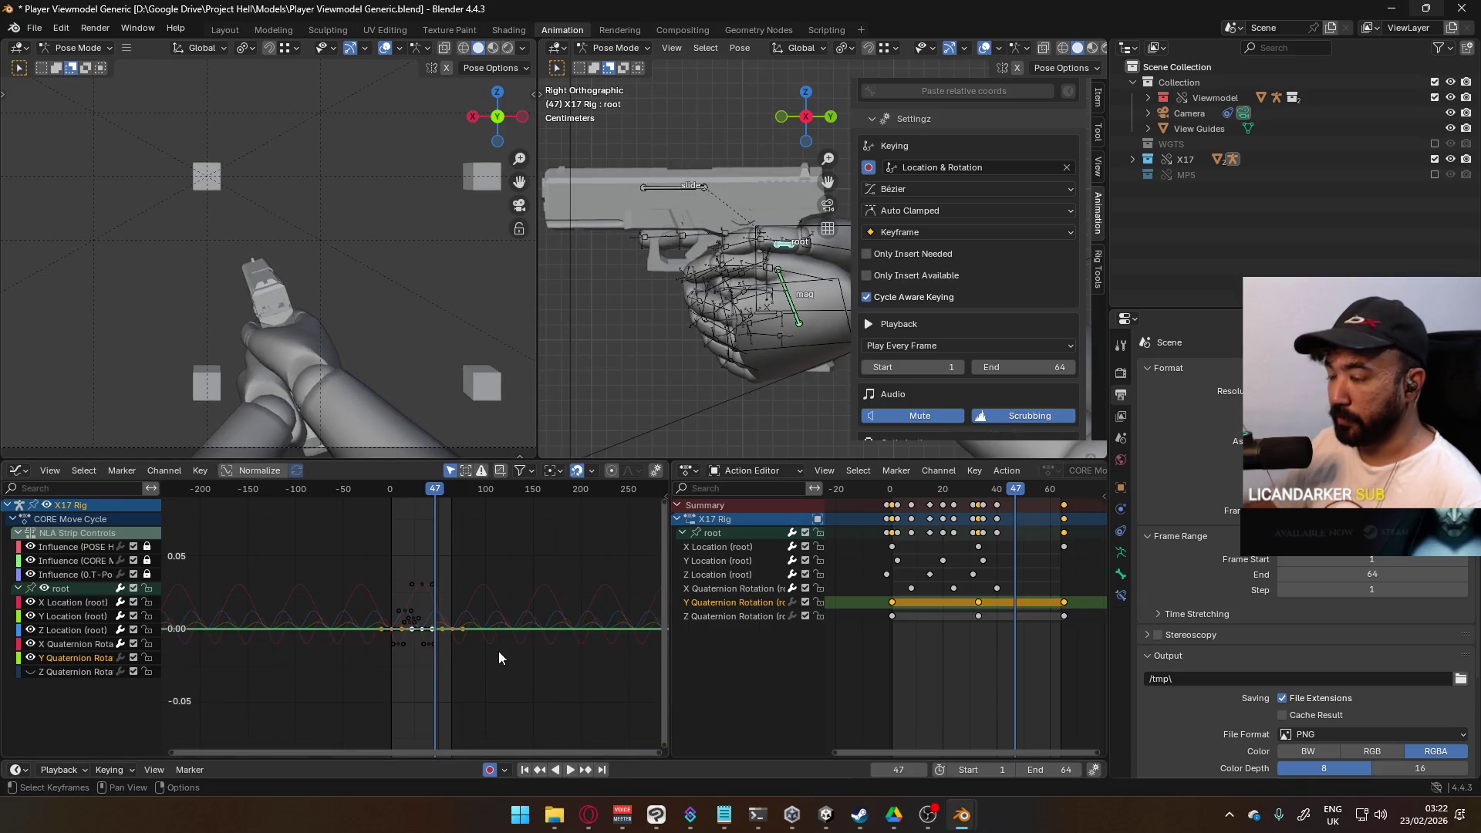
Step: Zoom and pan the Graph Editor to frame the curves near zero
scroll(499, 659, up, 5)
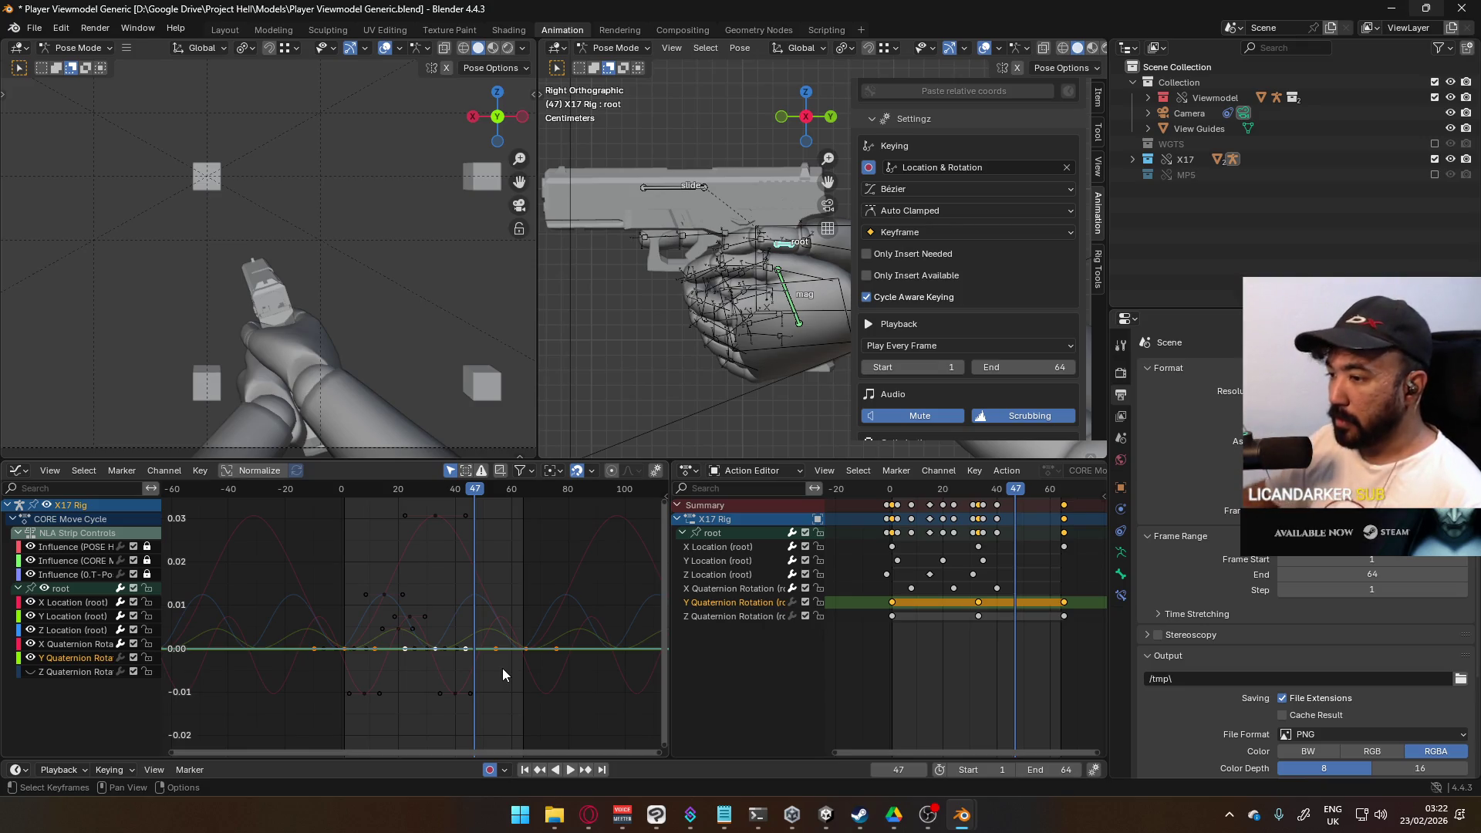
scroll(340, 648, up, 2)
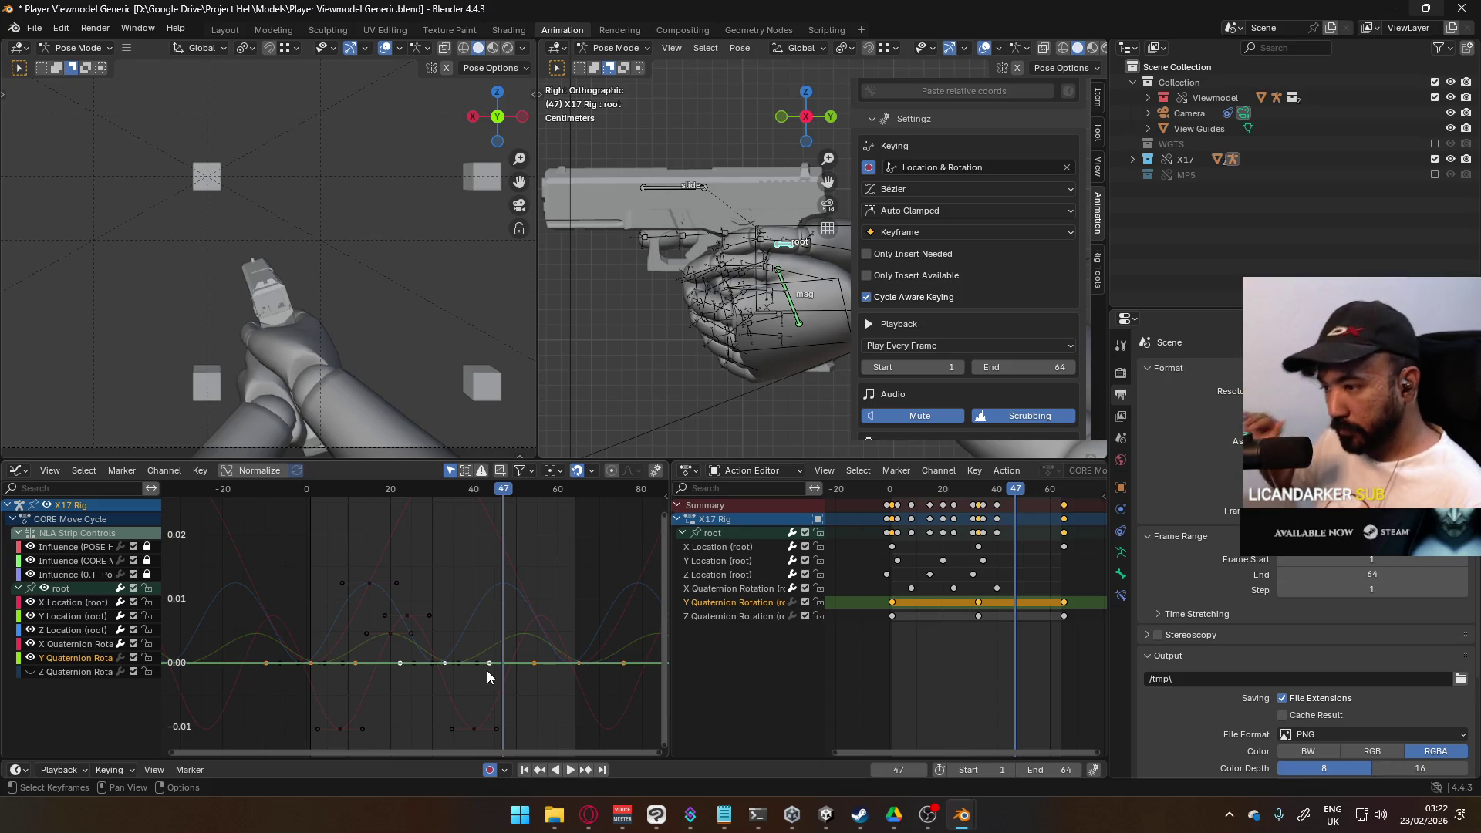
mouse_move(424, 694)
middle_down()
mouse_move(492, 655)
mouse_move(416, 632)
mouse_move(429, 655)
middle_up()
scroll(475, 623, up, 3)
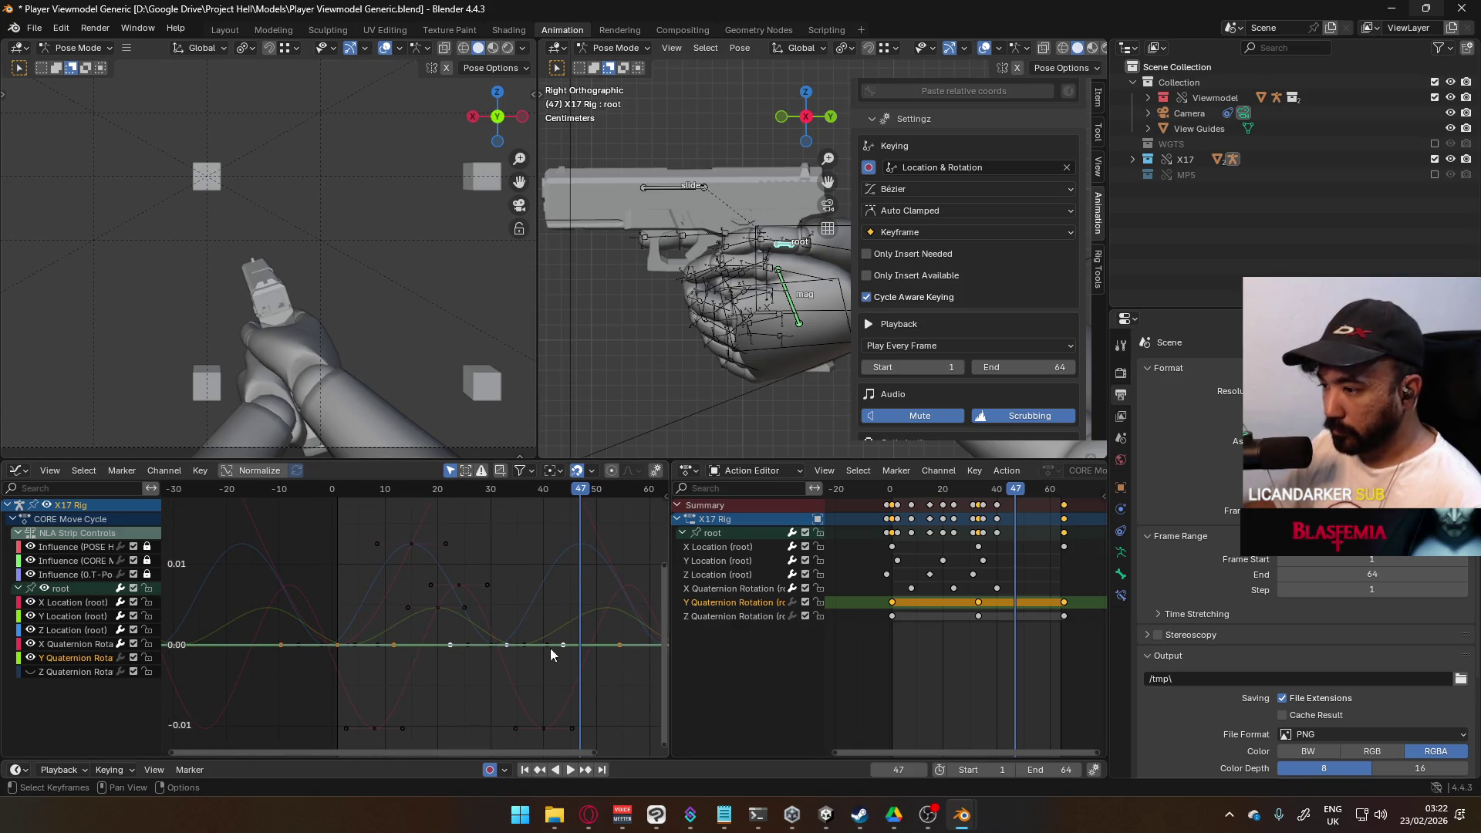
Step: Move the middle Y Quaternion Rotation key to about frame 17 and preview
key(Escape)
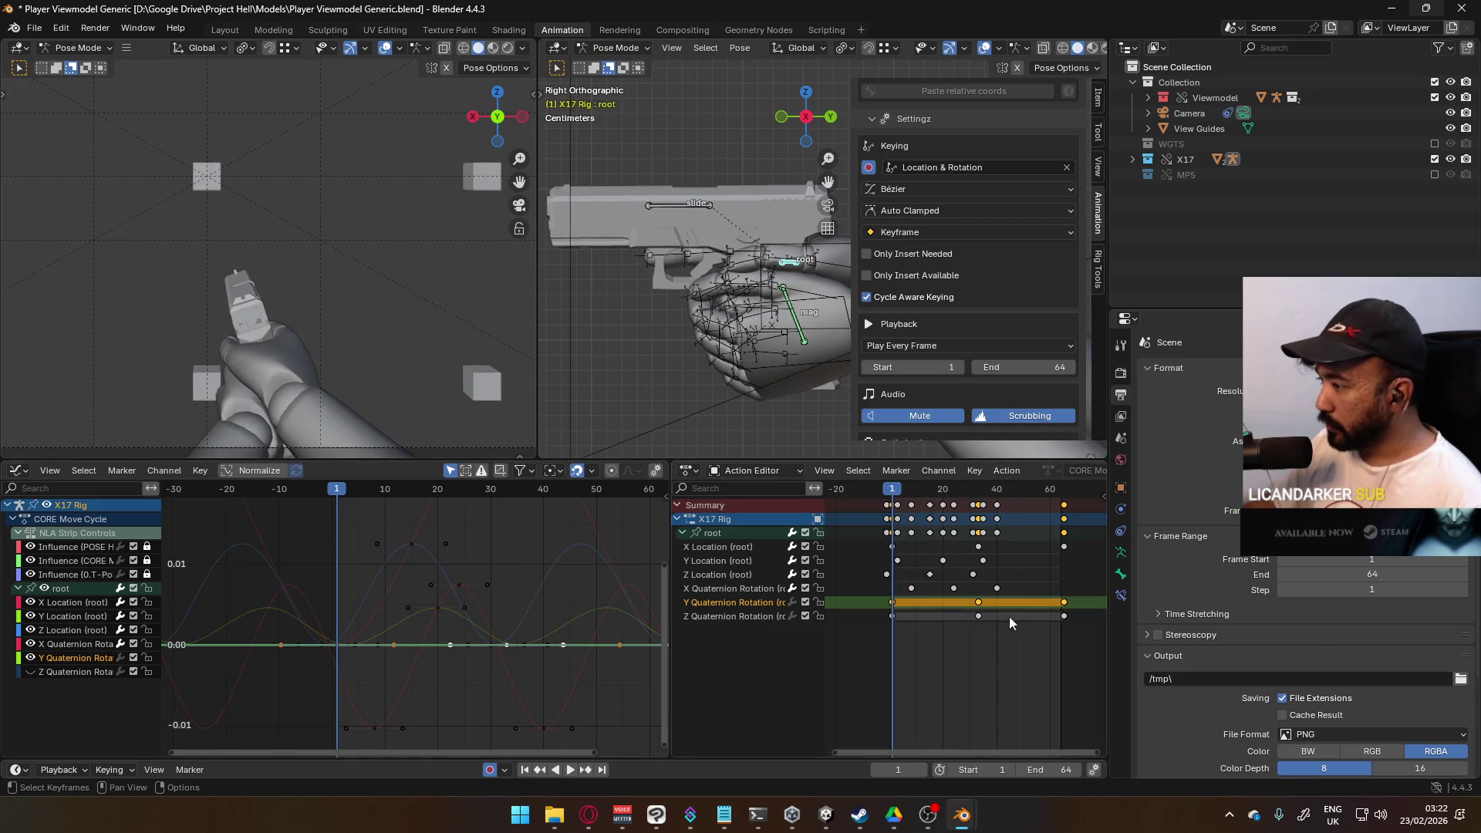
click(983, 600)
double_click(980, 602)
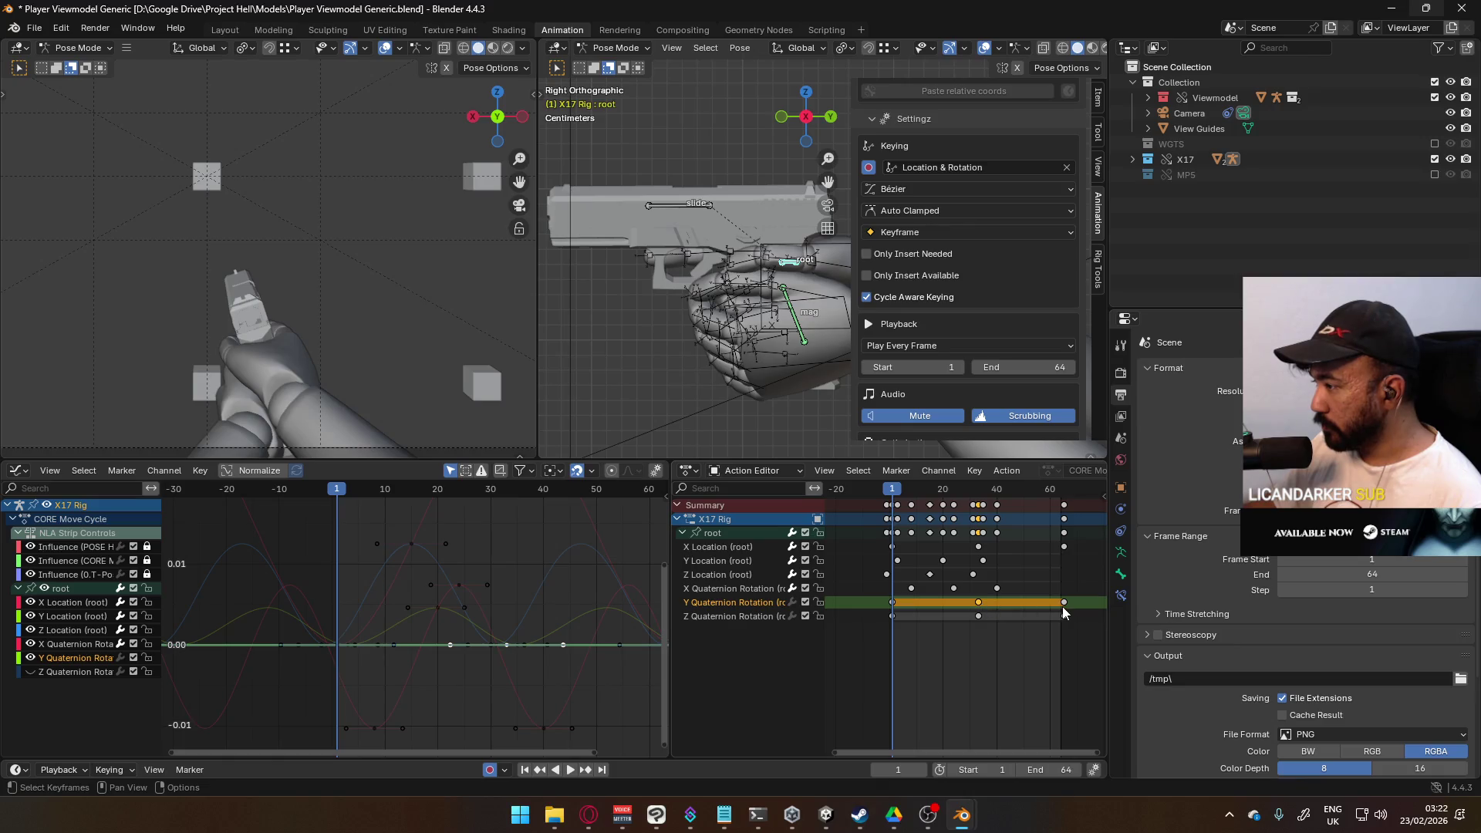
click(979, 603)
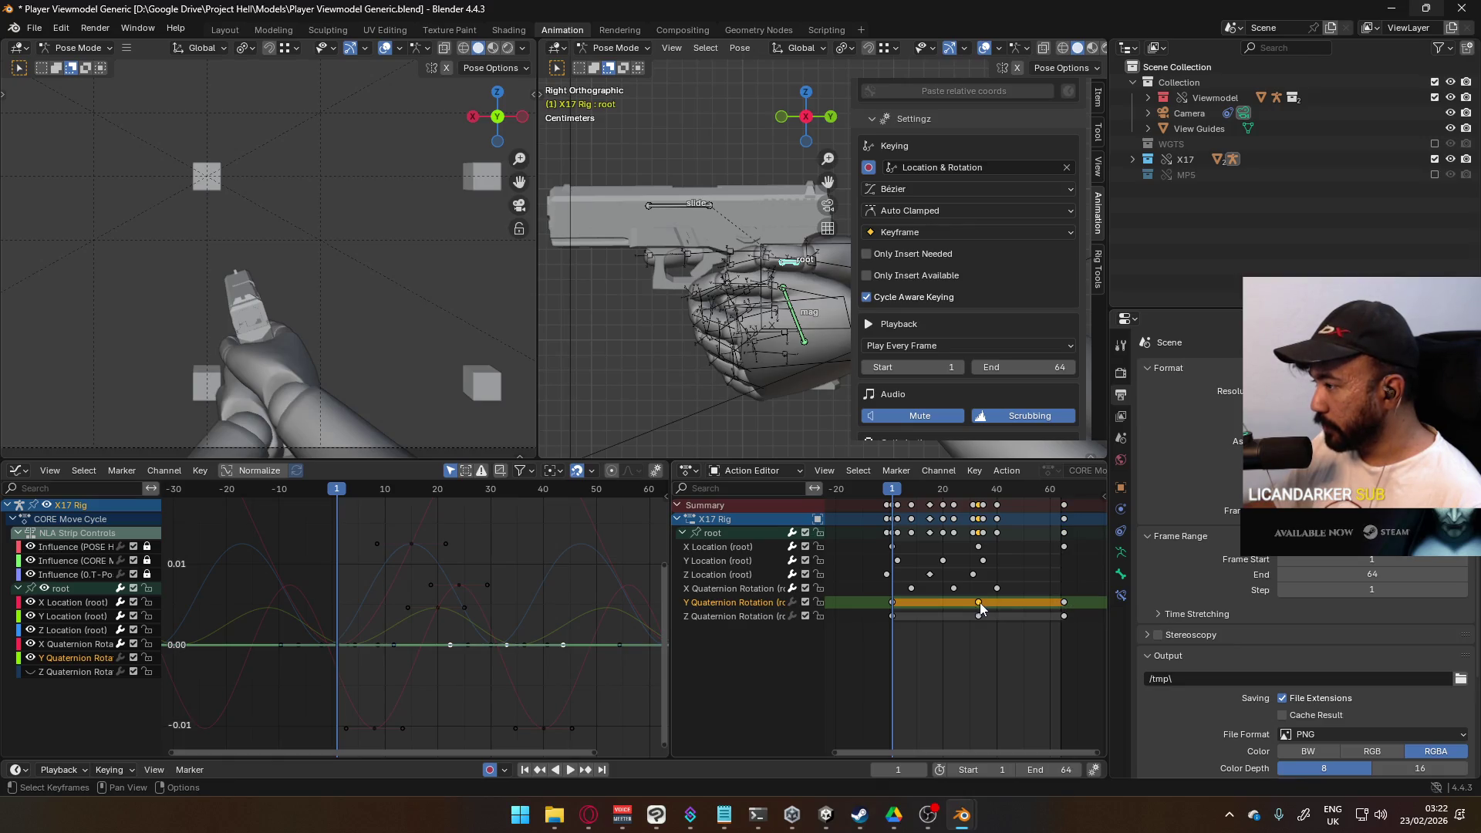
key(g)
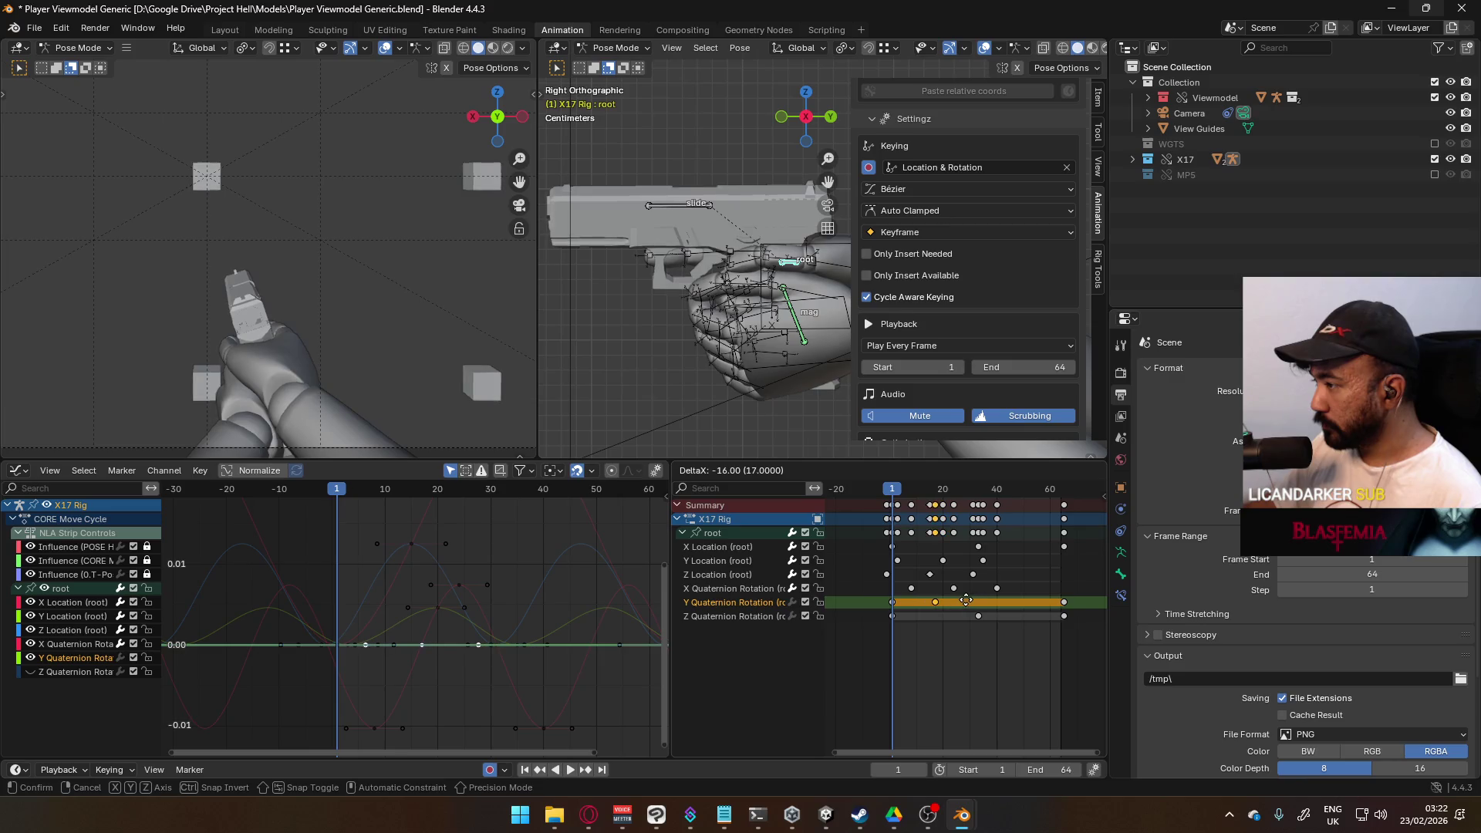
click(961, 600)
key(space)
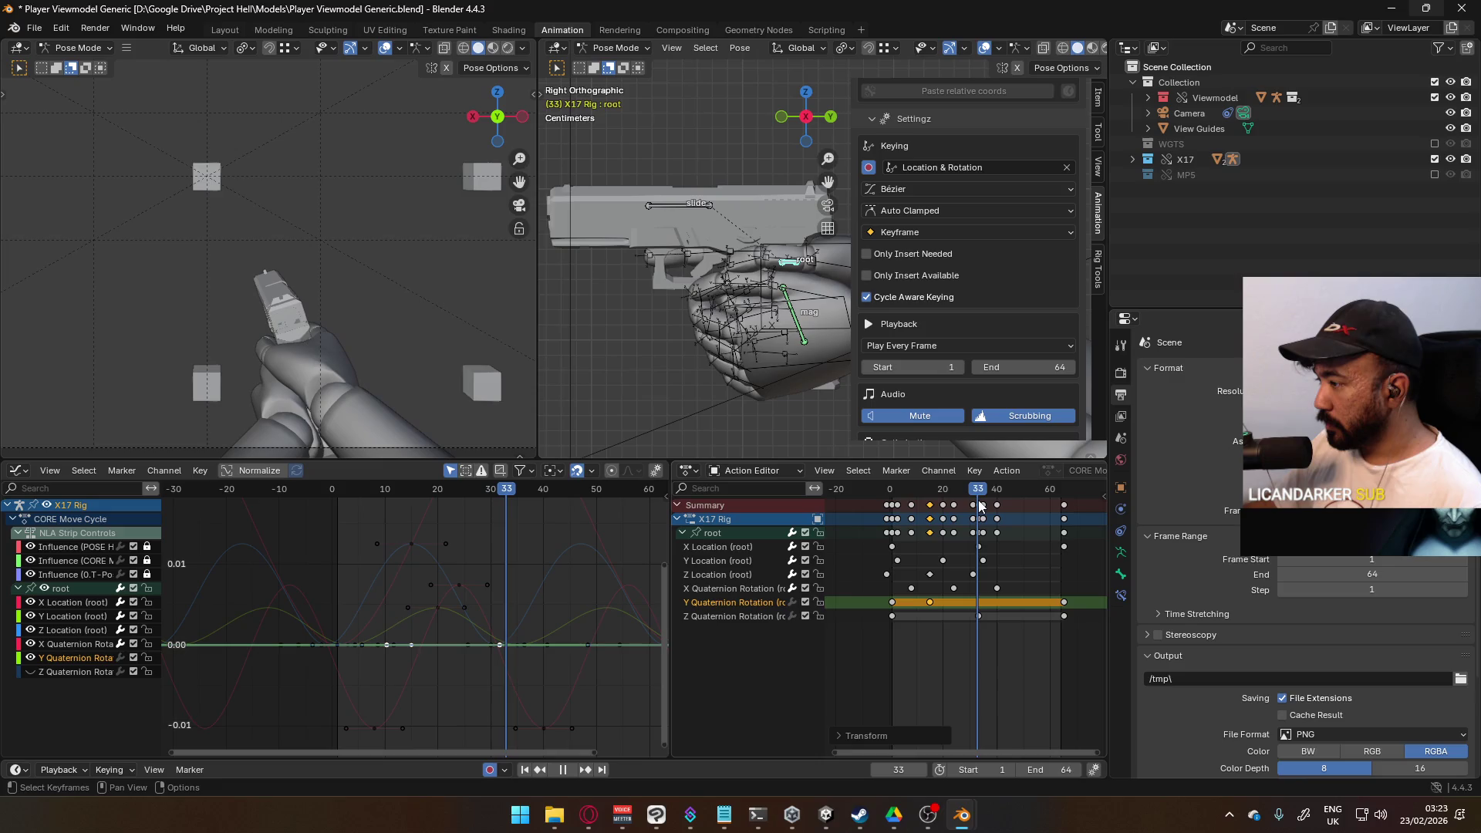
key(space)
Step: Slide the last Y Quaternion Rotation key earlier to frame 33 and play the shortened cycle
click(1065, 601)
key(g)
drag(1066, 600, 985, 603)
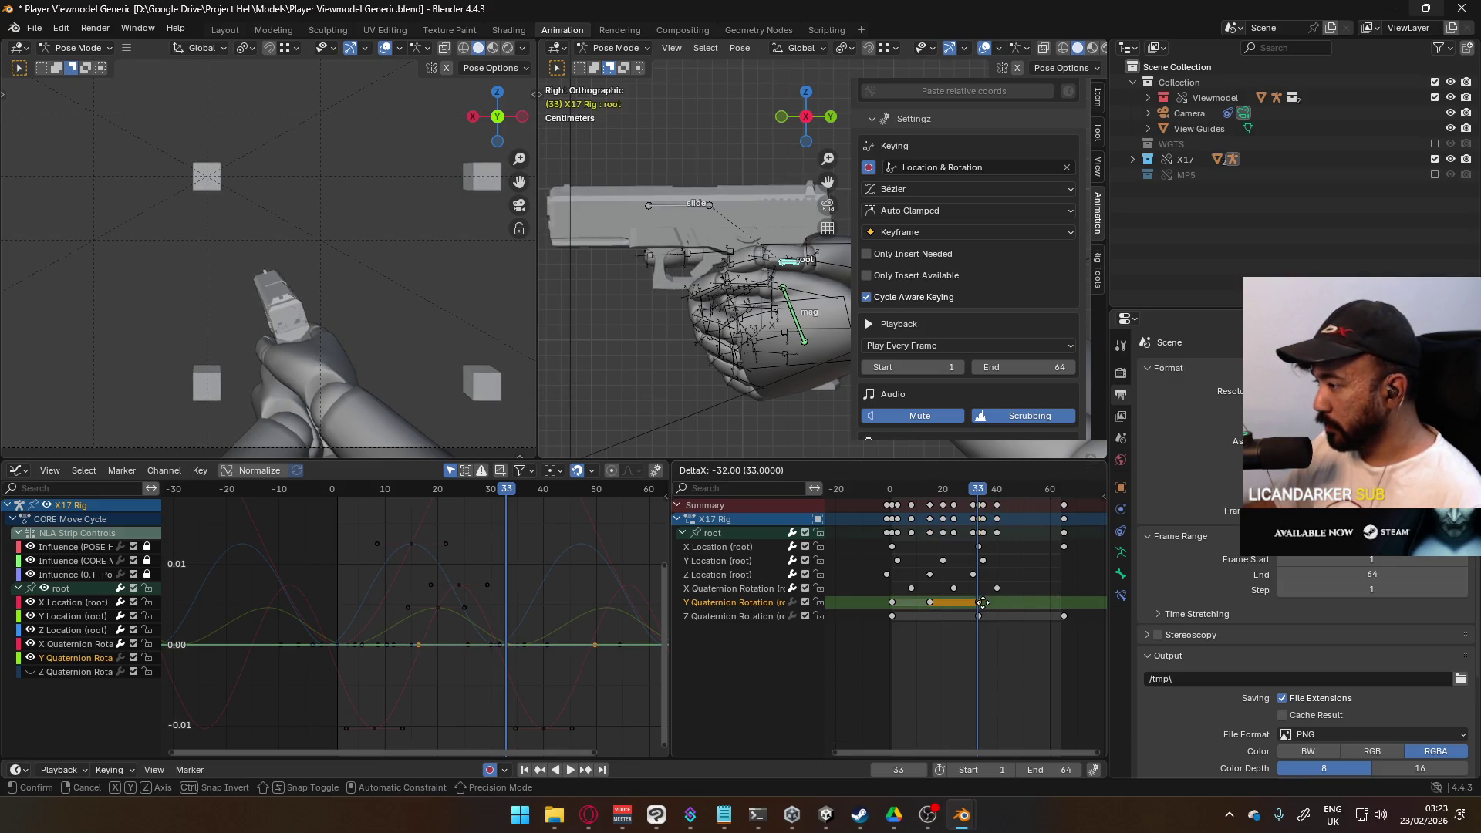
click(980, 603)
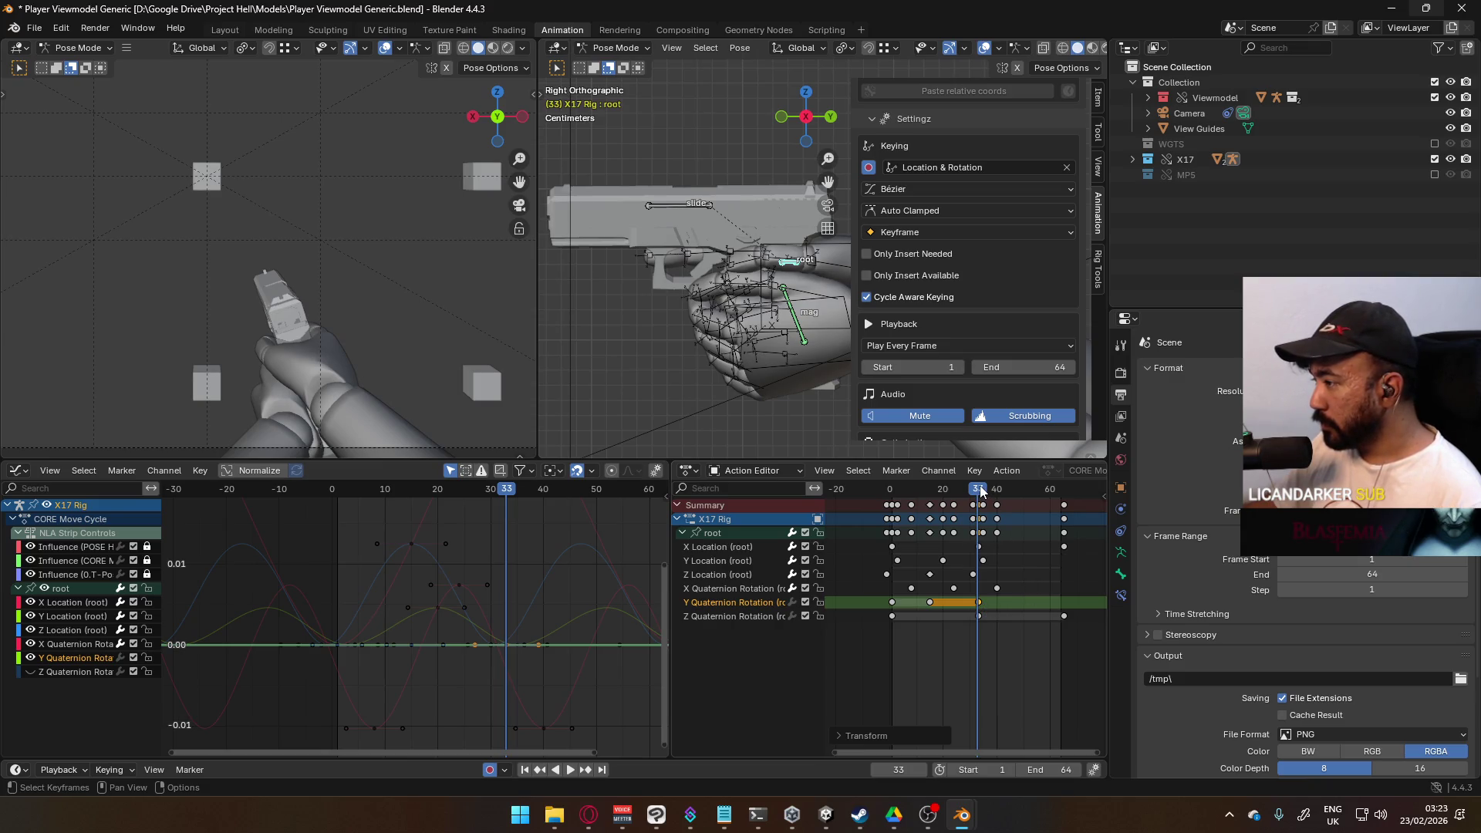
key(space)
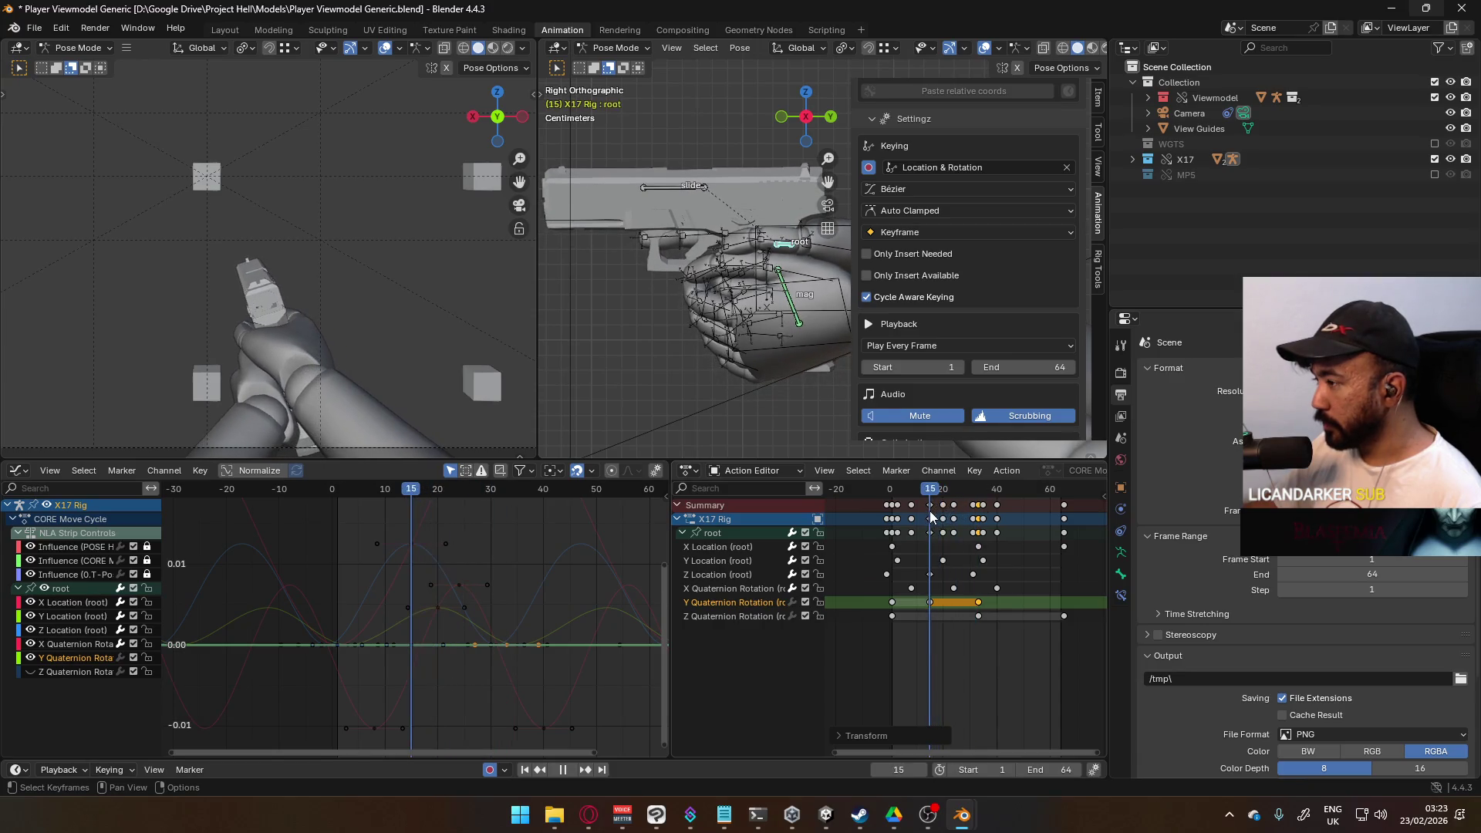
key(space)
Step: Nudge the middle Y Quaternion key slightly, review playback, and frame the curves near frame 0
click(929, 603)
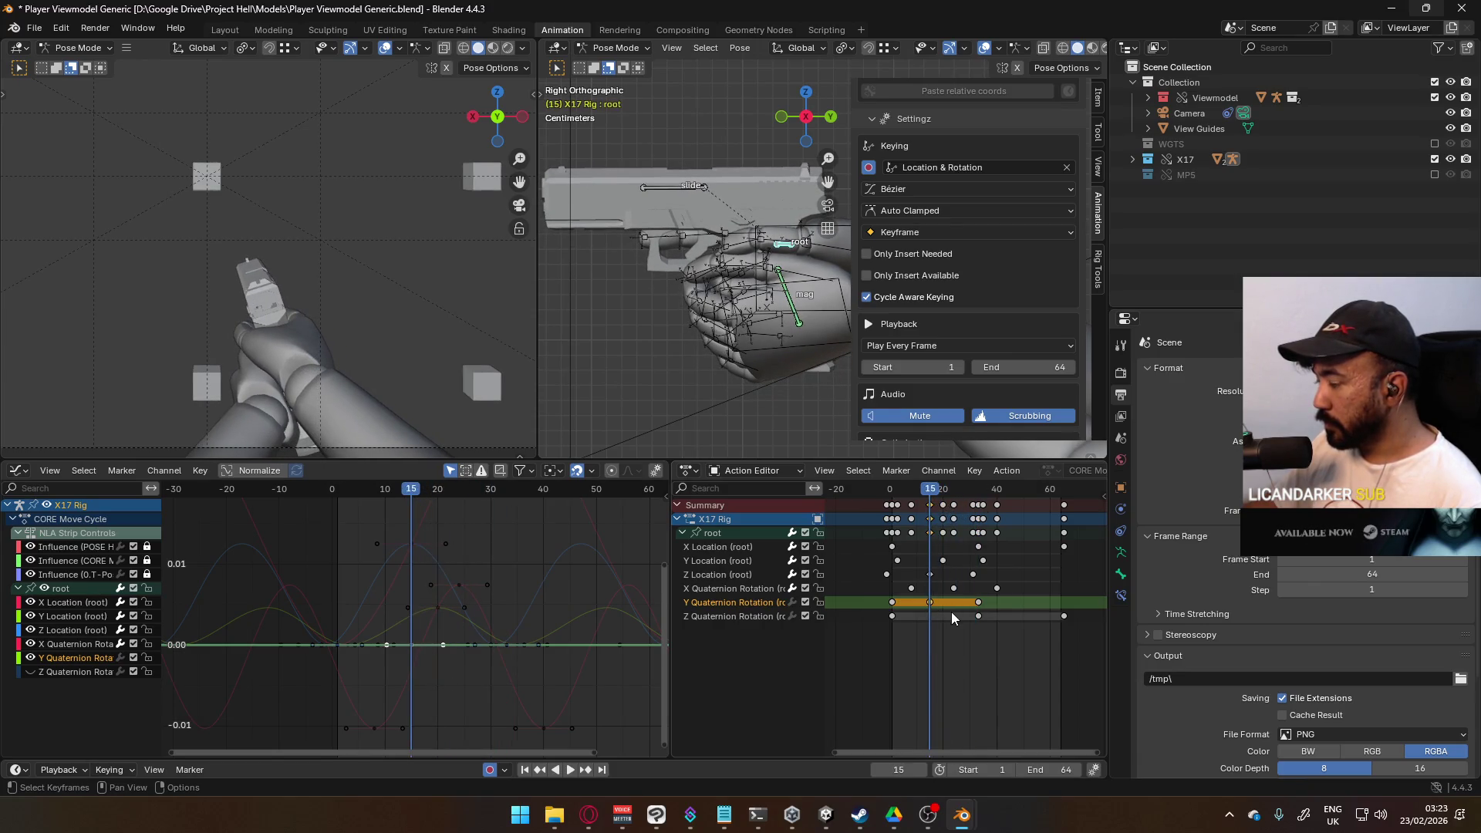
key(g)
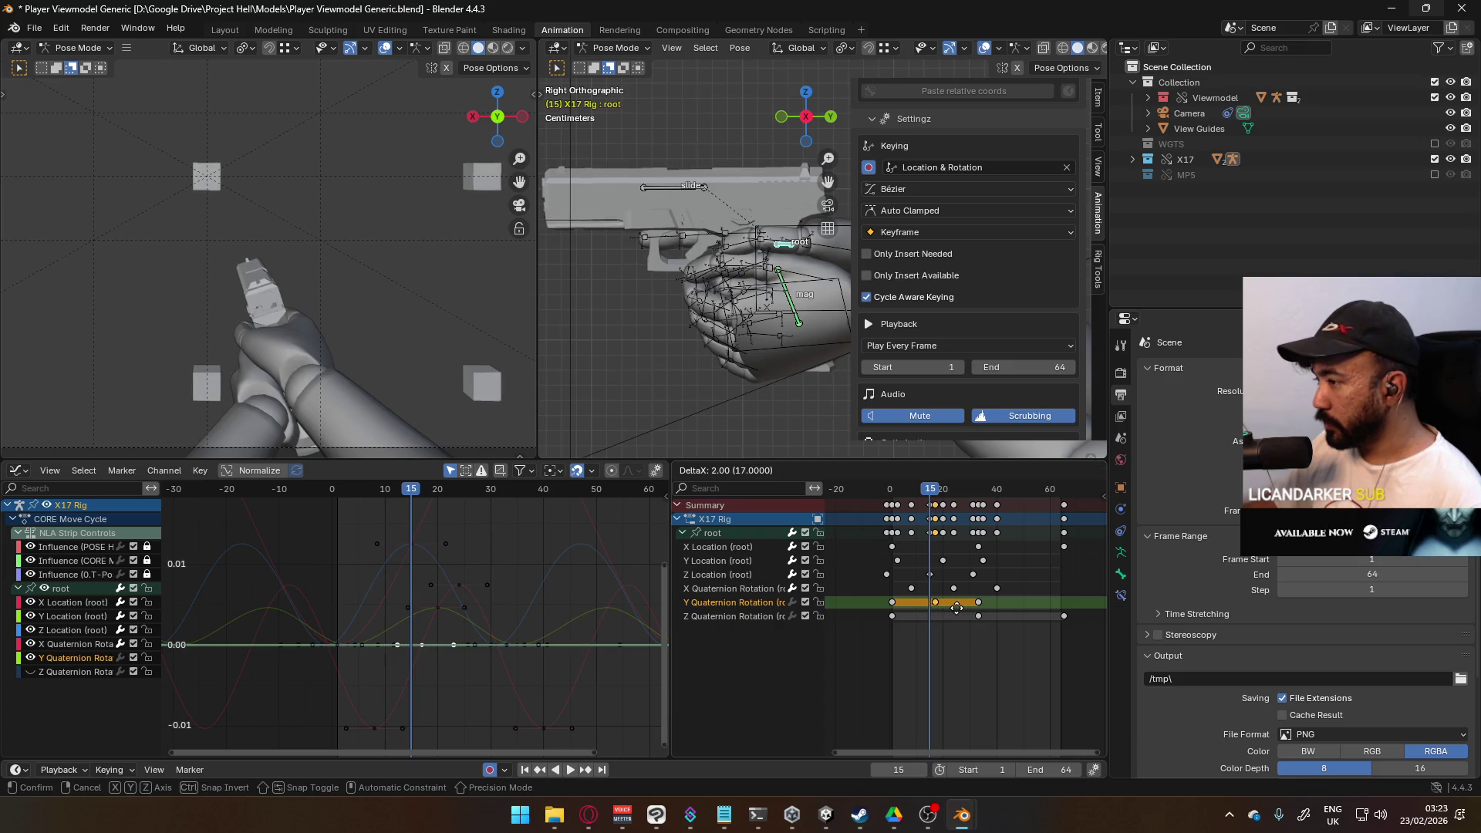
click(932, 494)
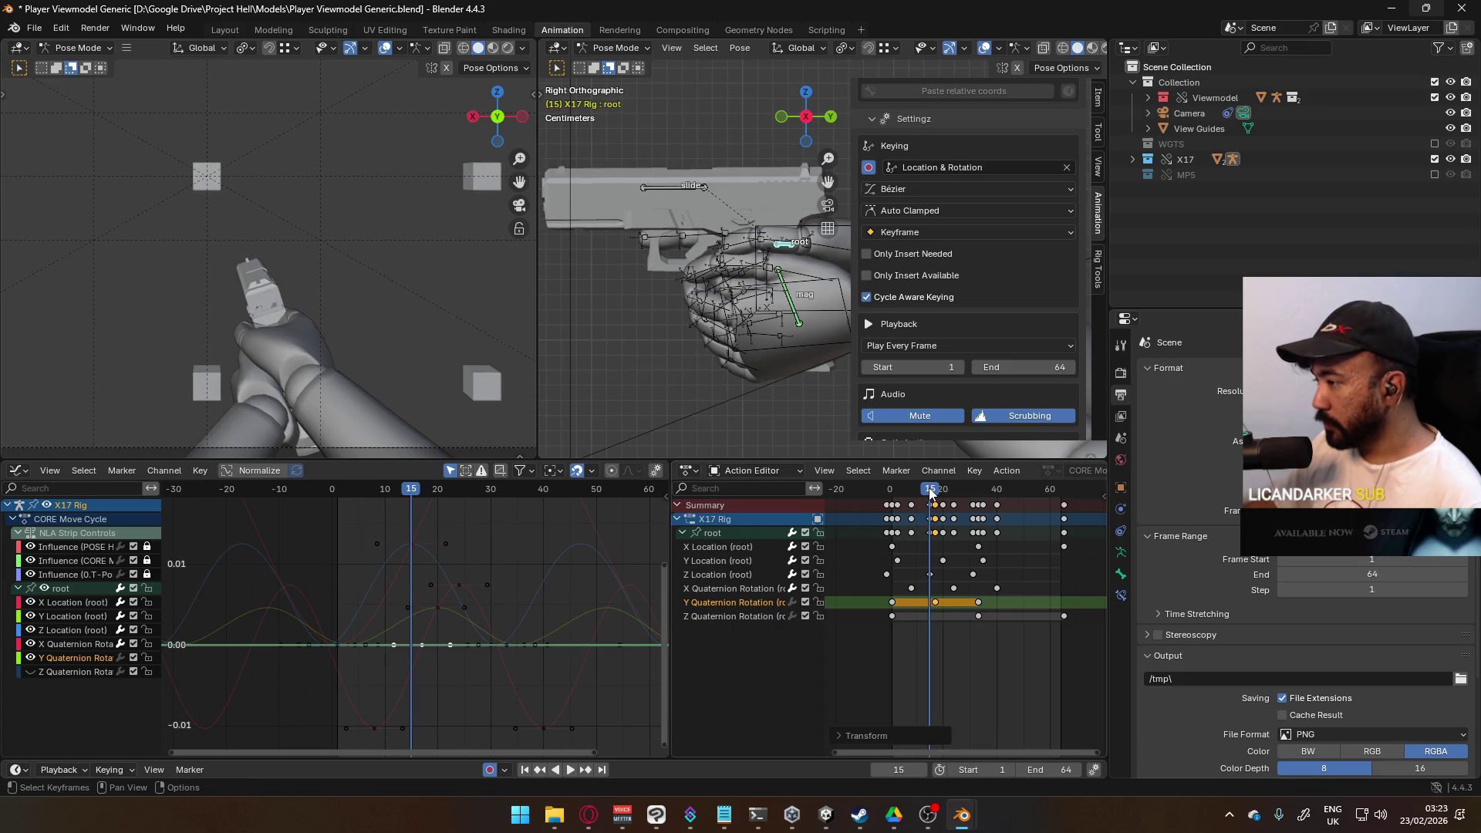
key(space)
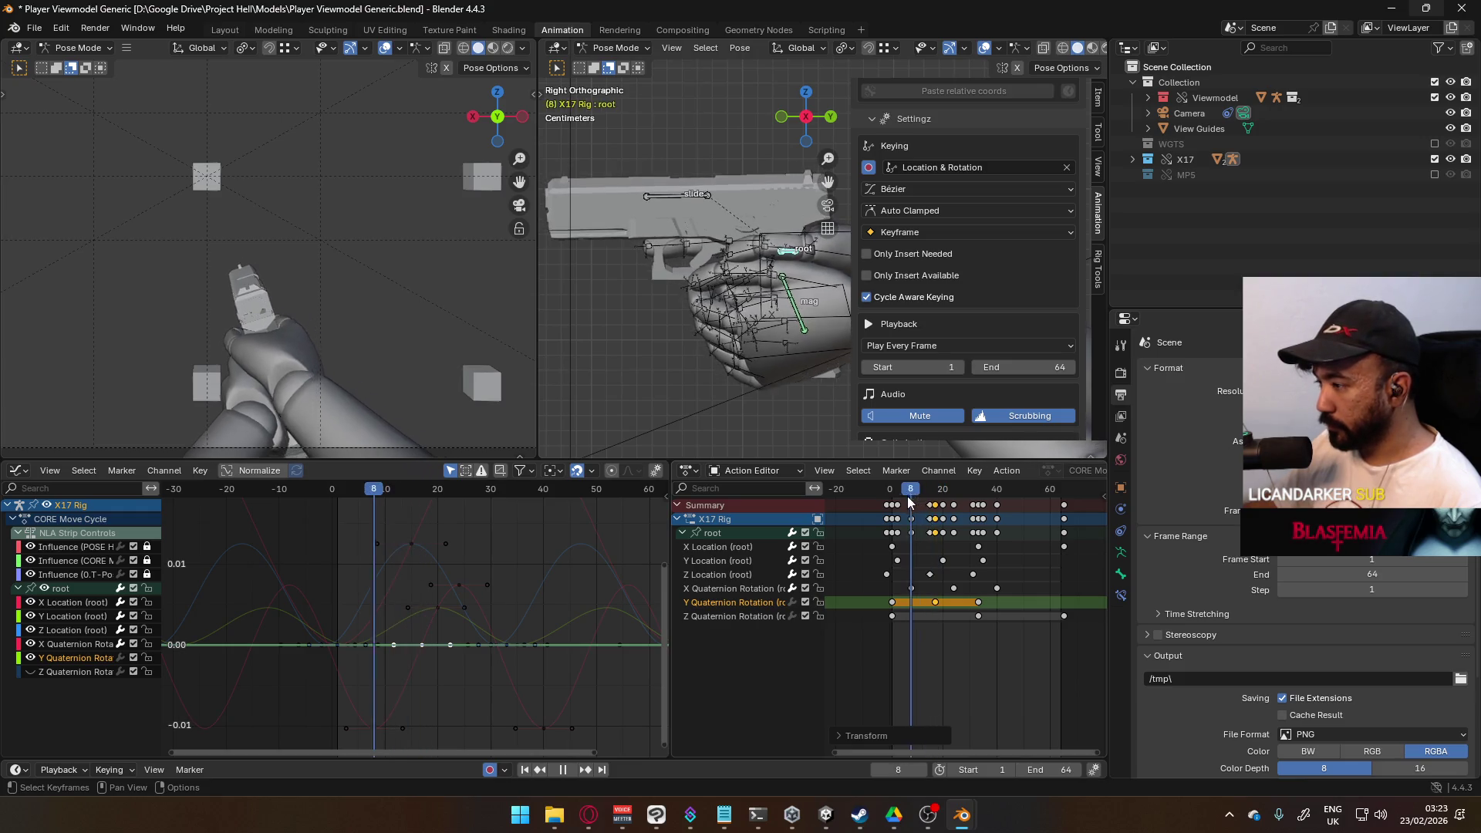
key(Escape)
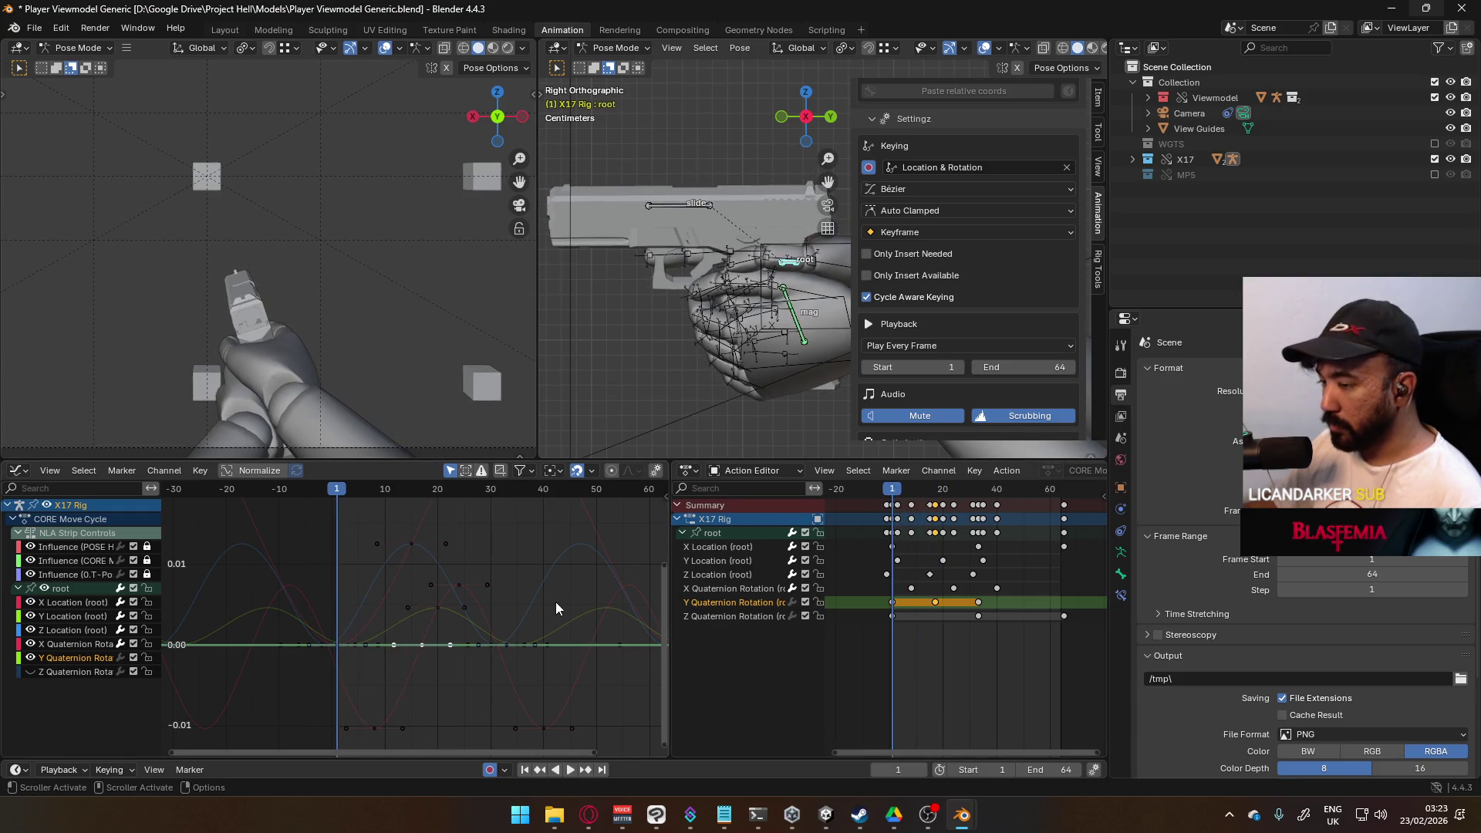
middle_drag(430, 644, 519, 598)
Step: Insert keyframes on the root curves at frame 5
scroll(506, 609, up, 1)
scroll(445, 633, up, 3)
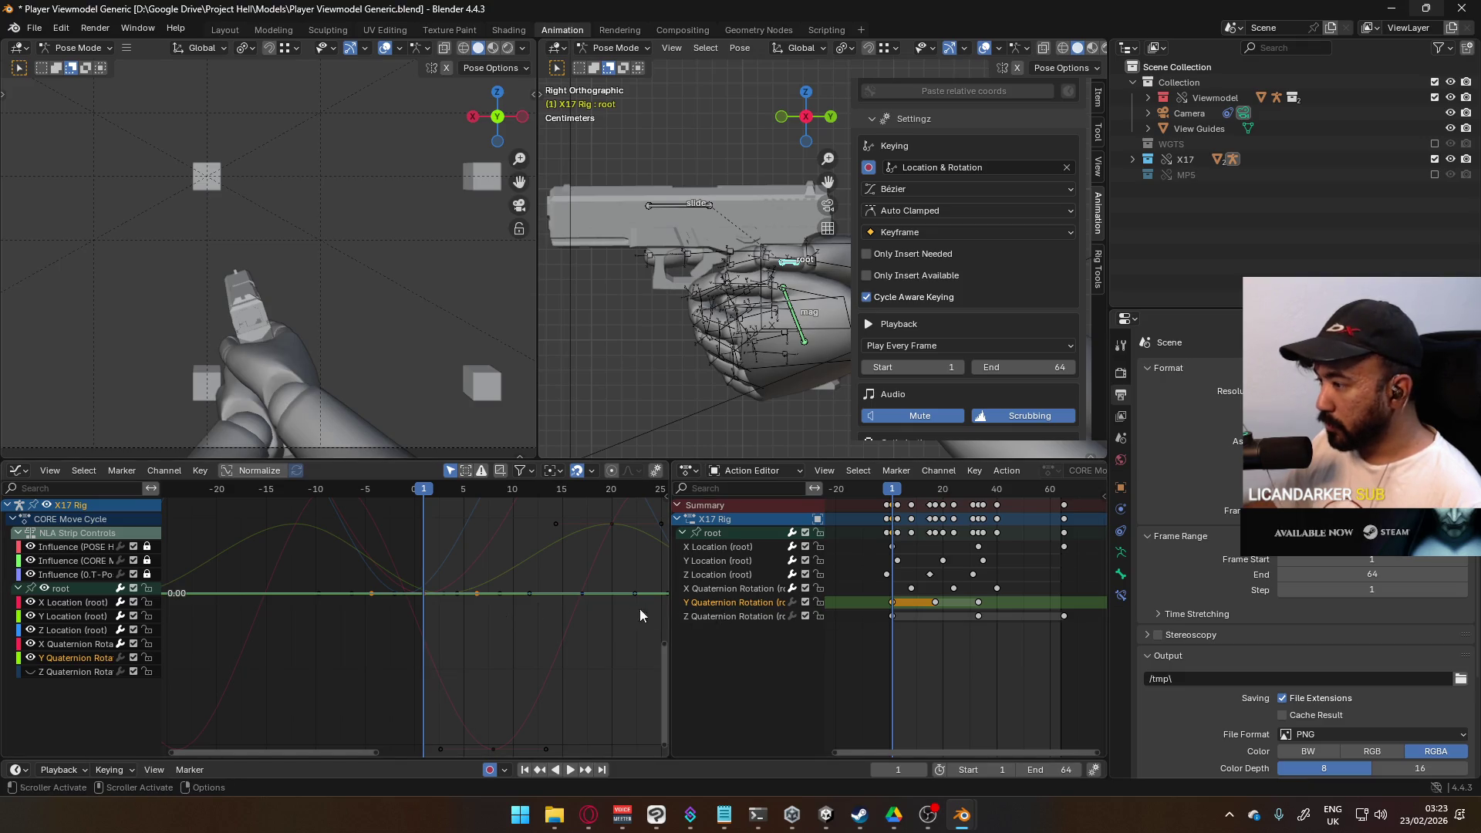
key(space)
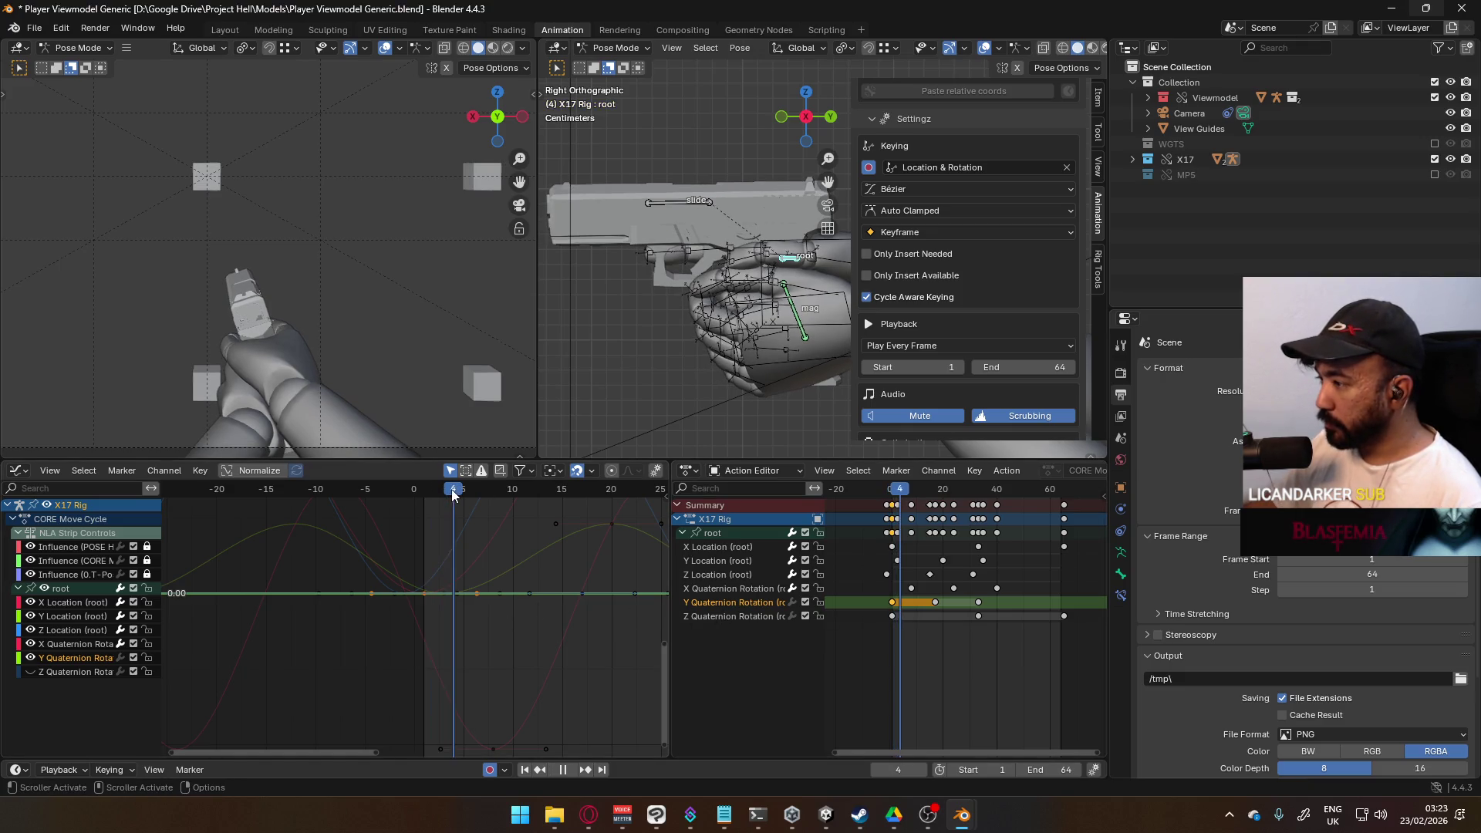
drag(433, 495, 464, 499)
key(space)
right_click(458, 592)
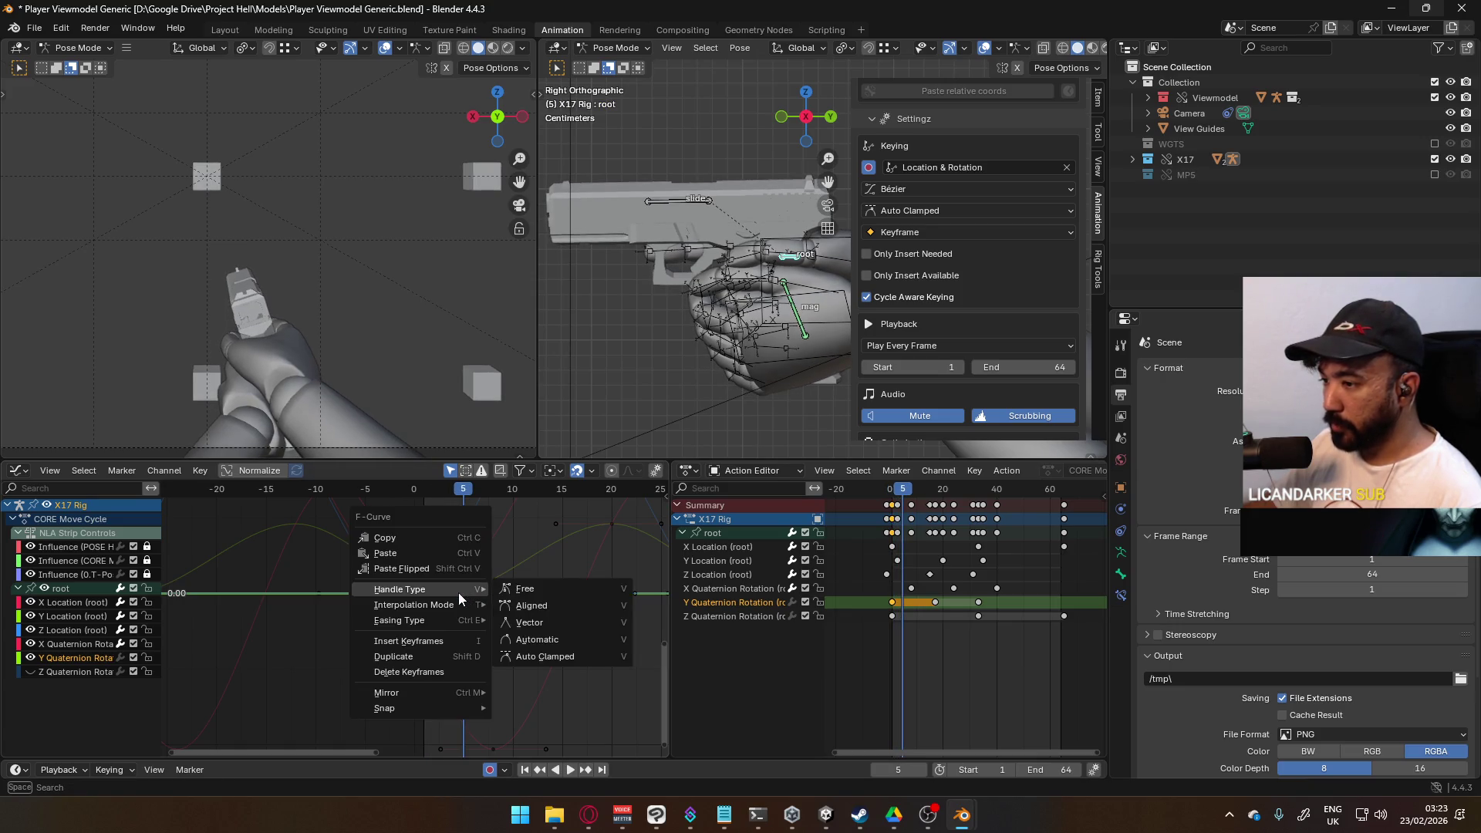
click(389, 641)
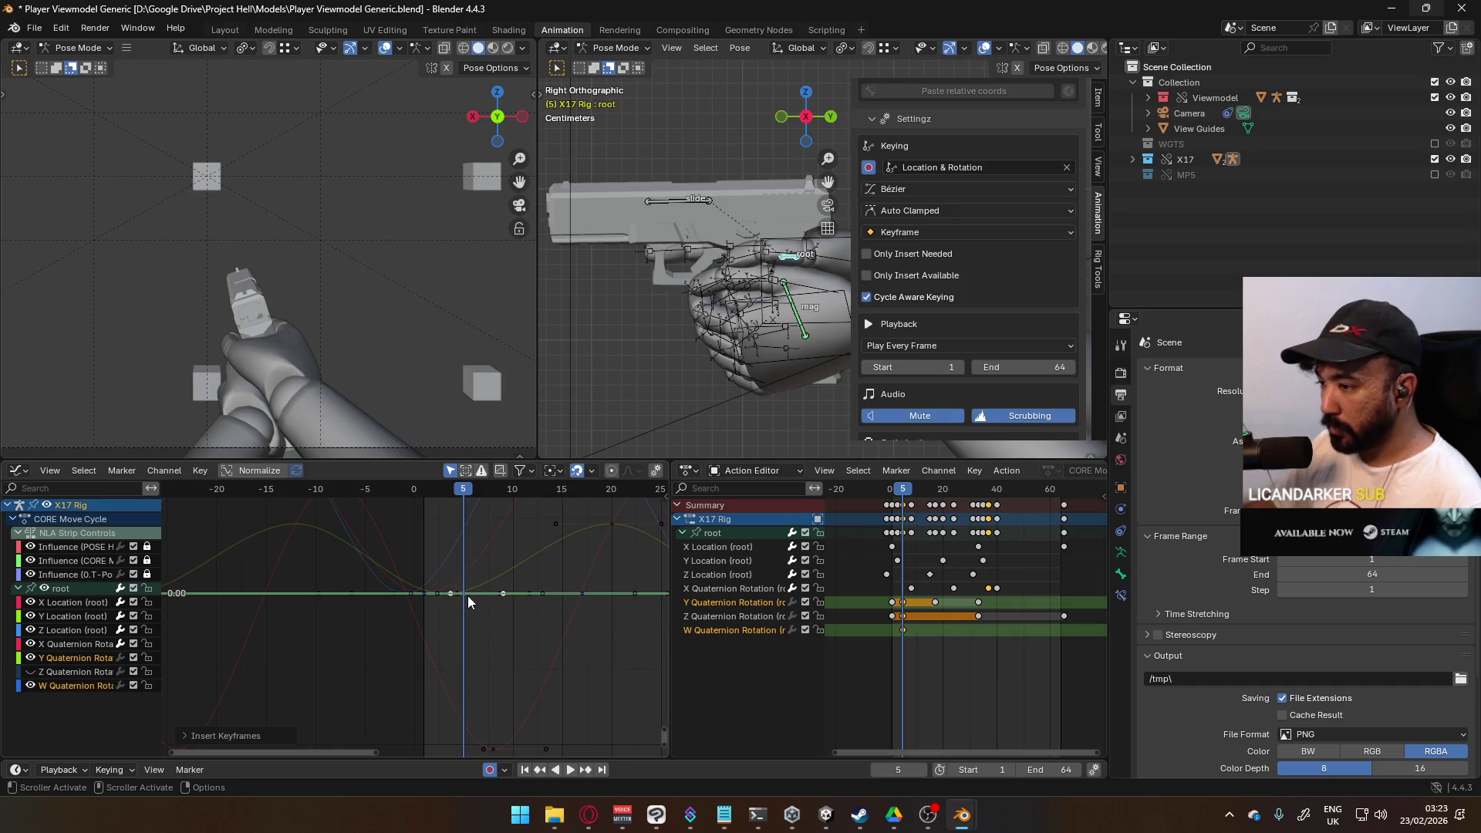
Step: Pull the Y Quaternion Rotation frame-5 key below zero to form a dip
click(901, 632)
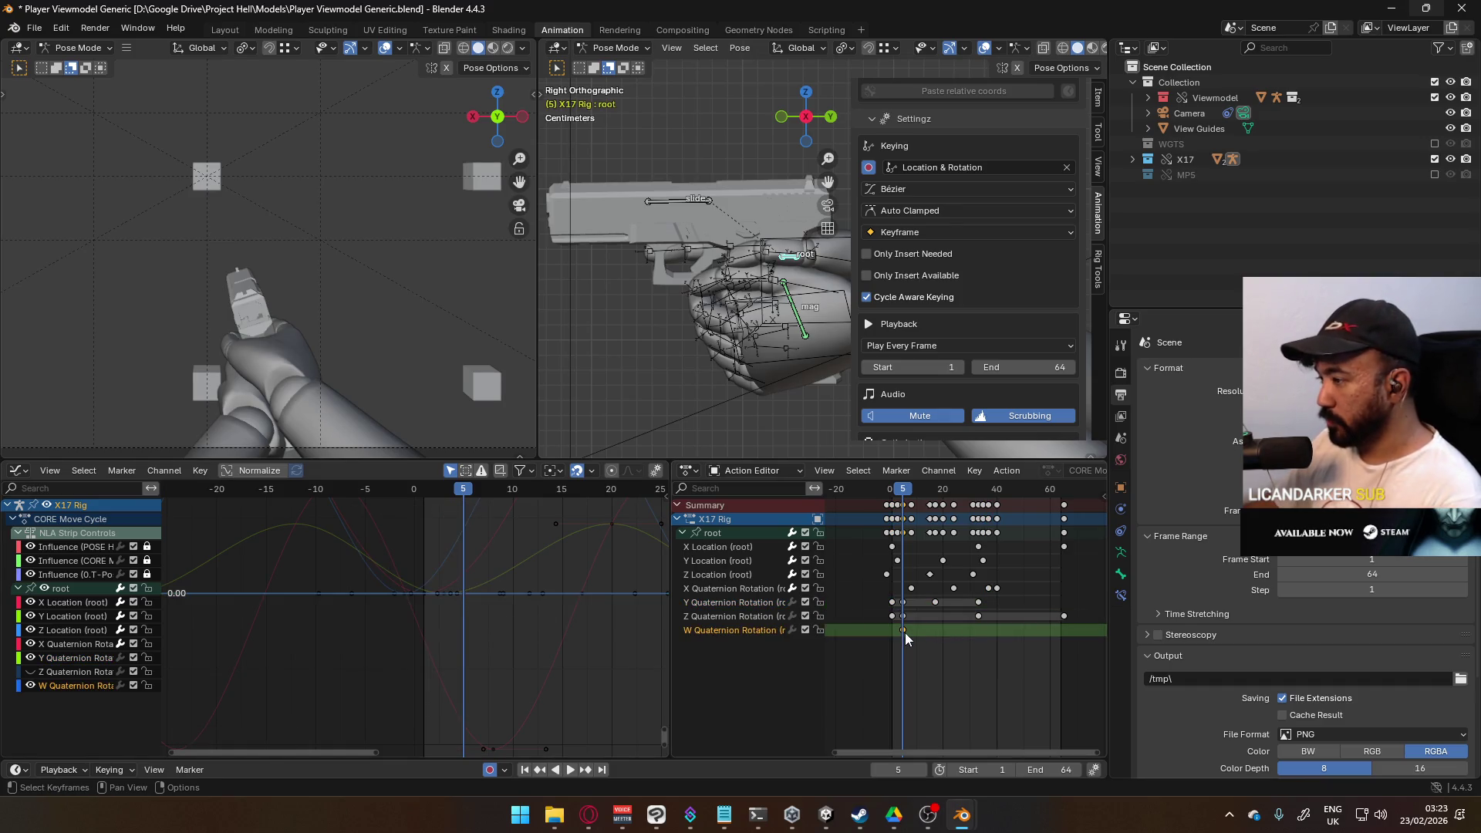
click(905, 602)
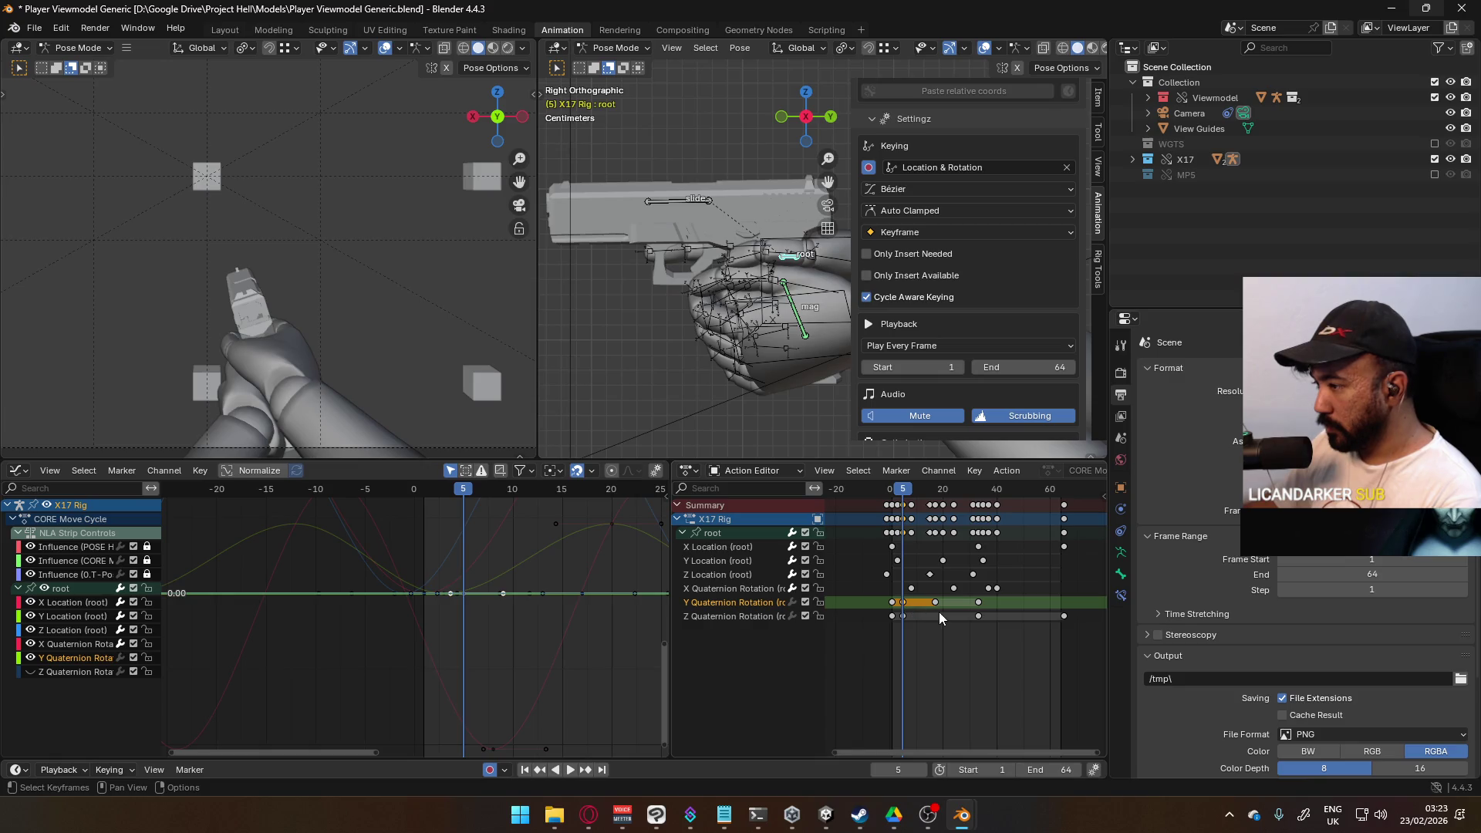
click(938, 613)
click(903, 603)
scroll(449, 618, up, 1)
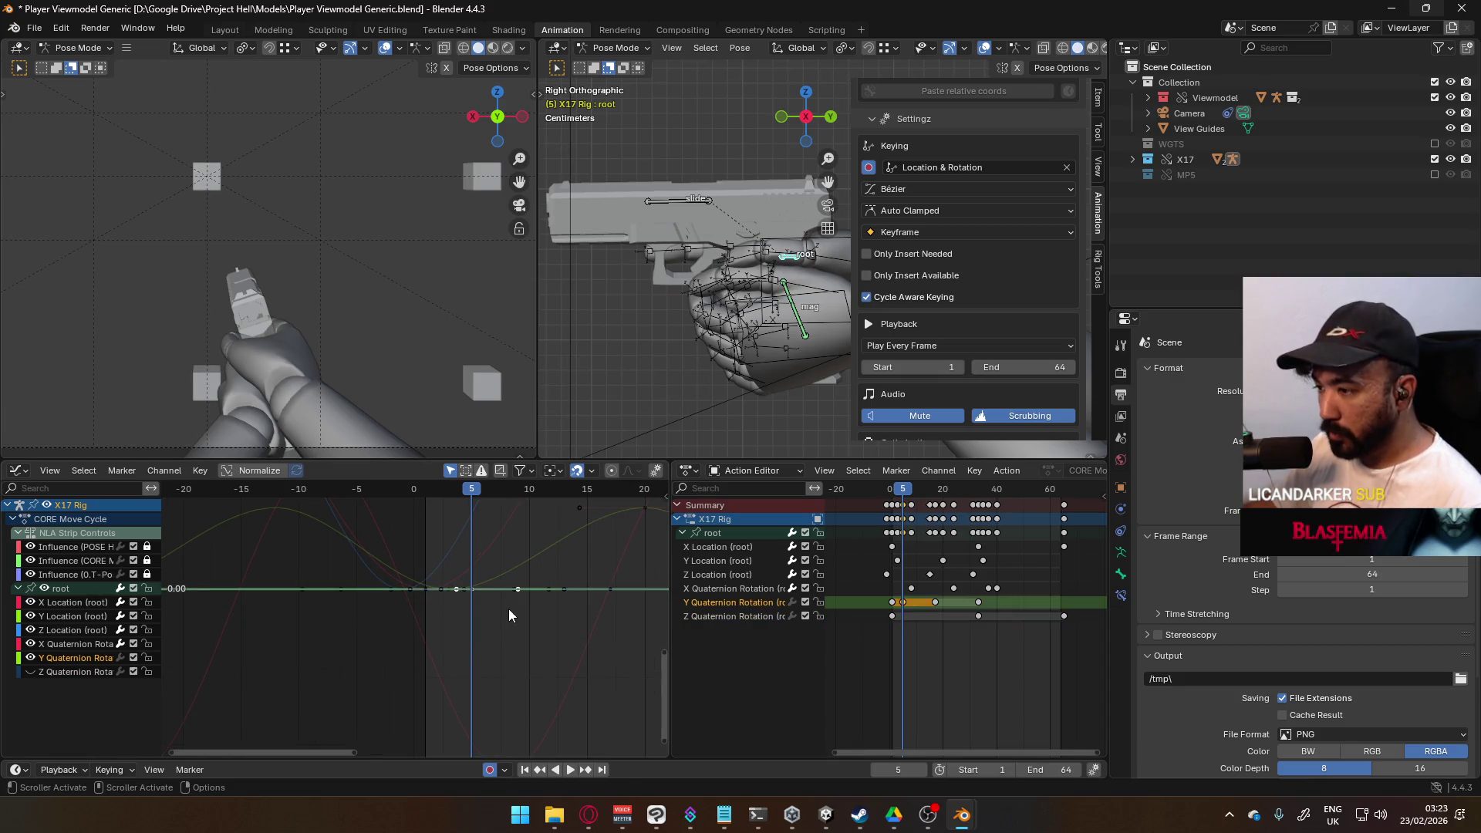
key(g)
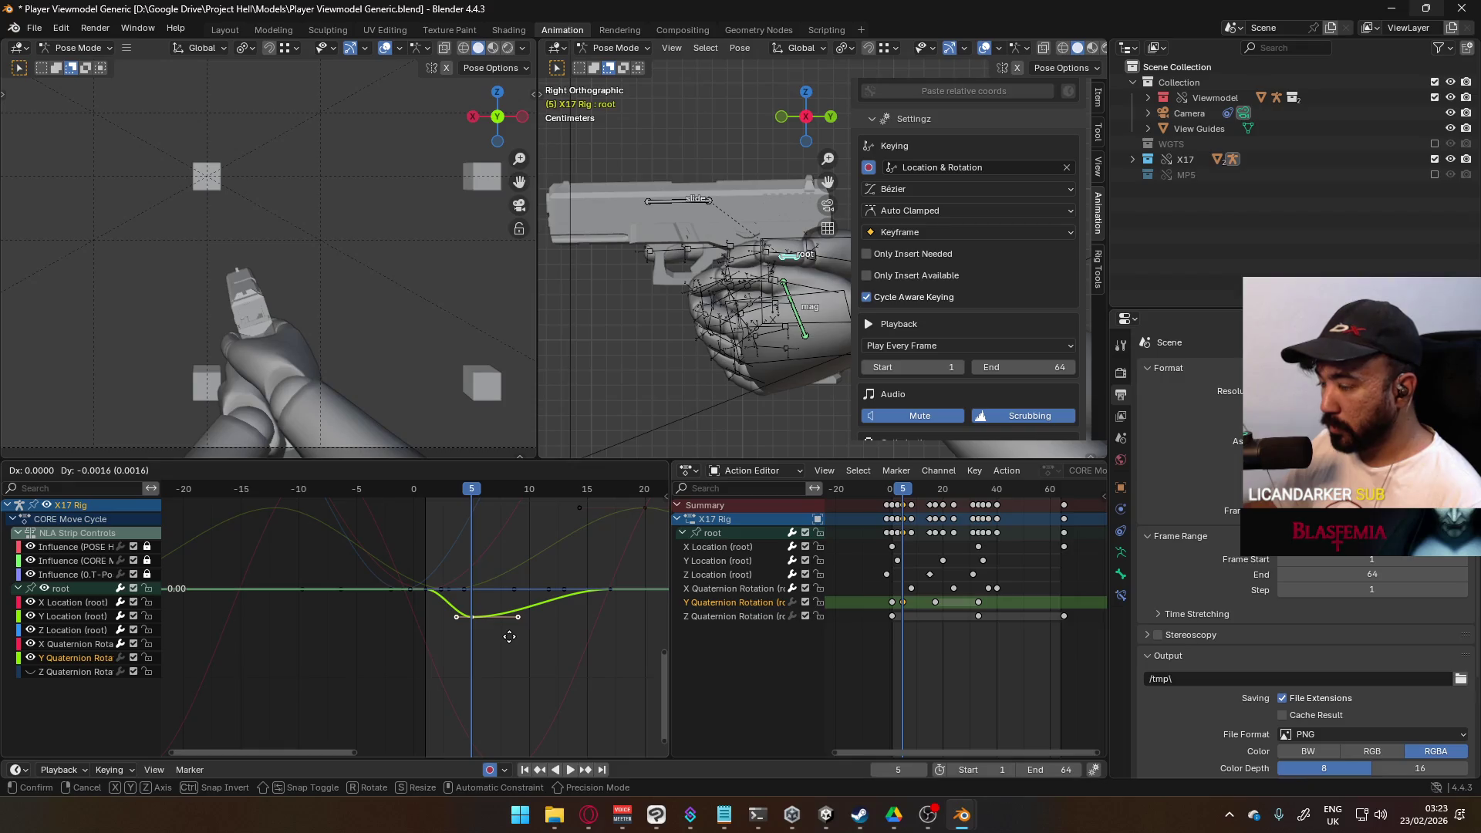
click(505, 663)
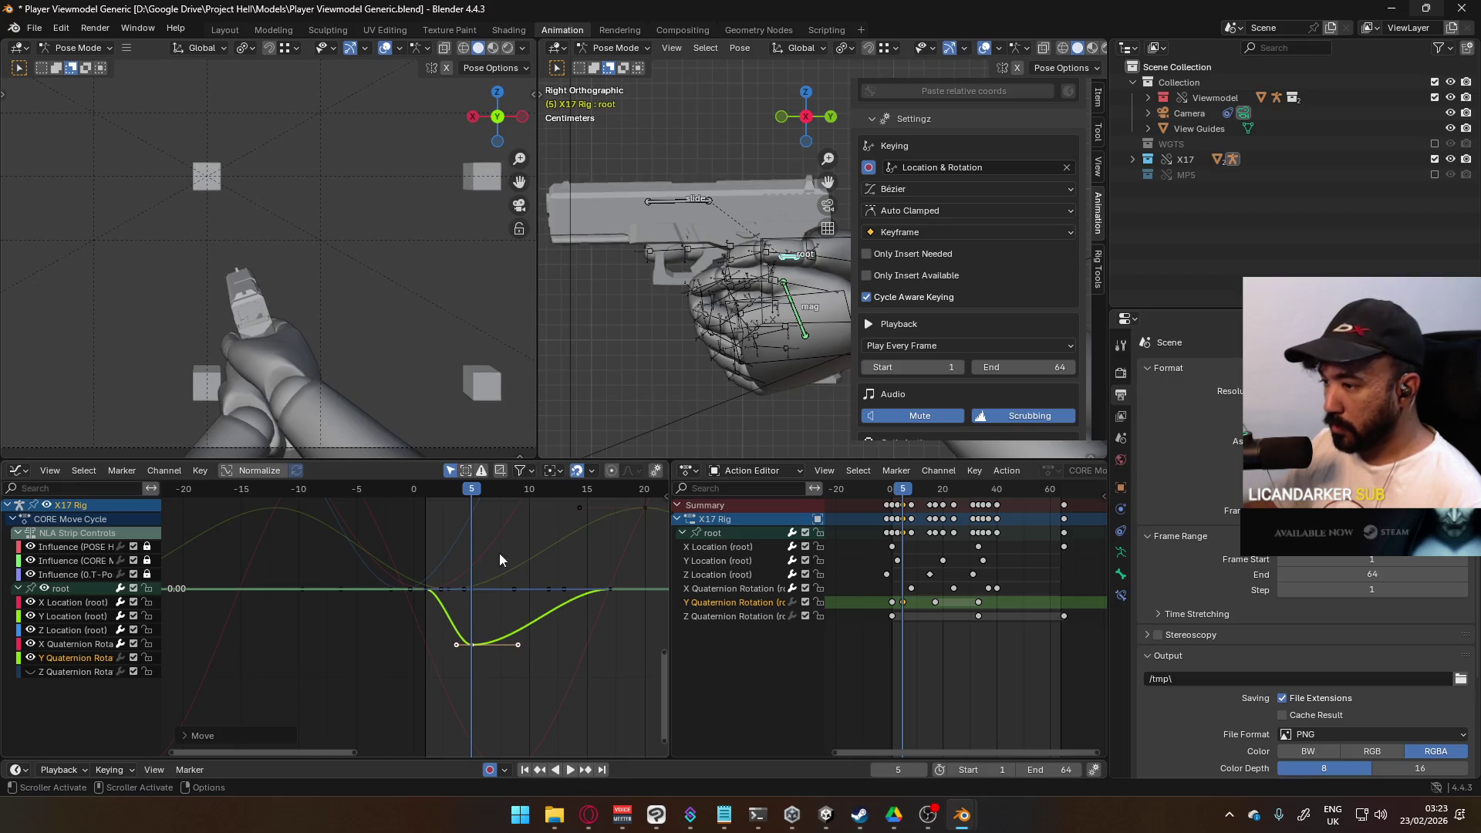
Step: Insert root keyframes at frame 11 from the Dope Sheet and delete the extra W and Z keys
drag(475, 499, 538, 500)
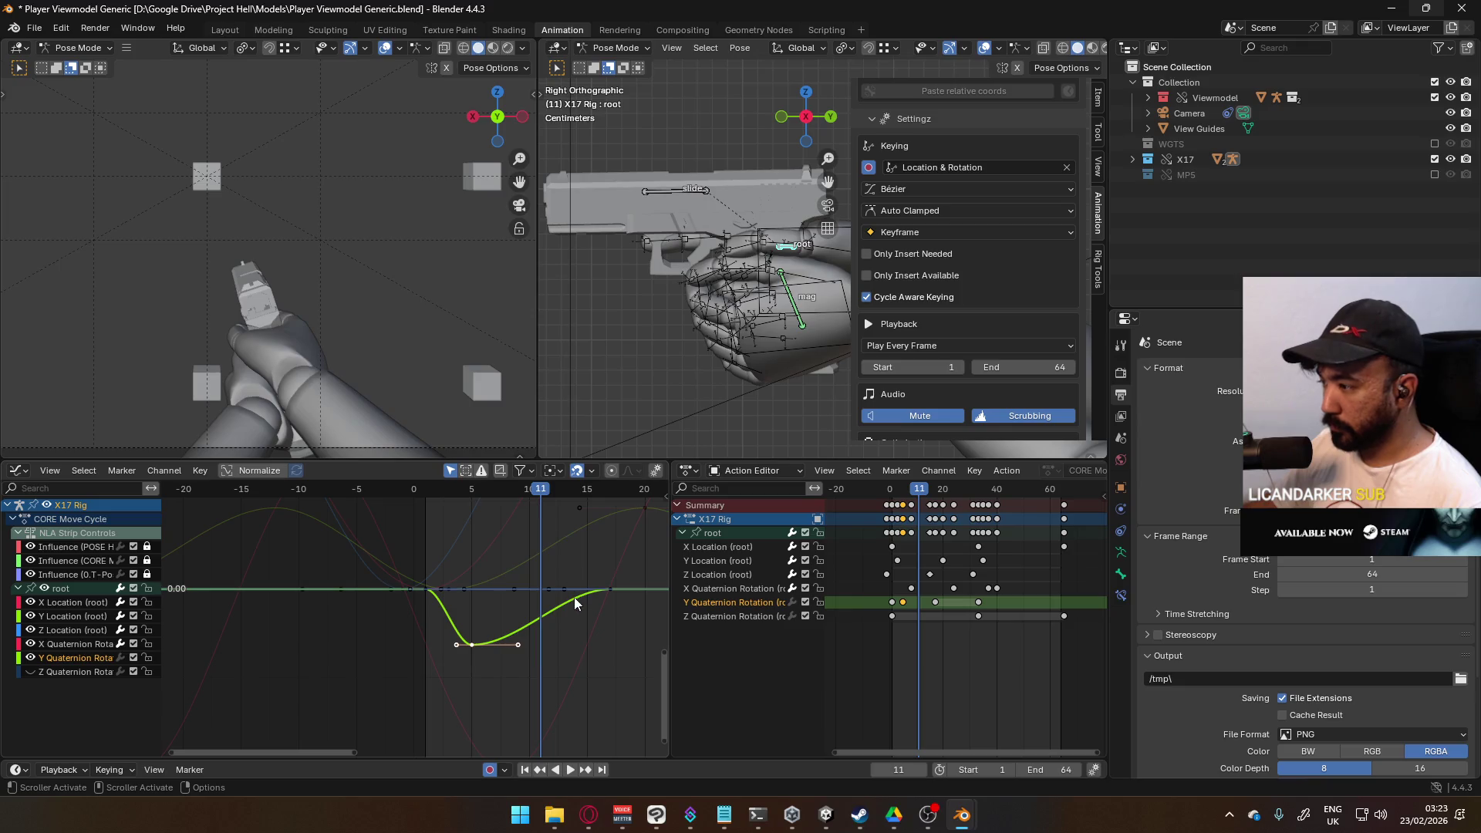
key(i)
click(533, 618)
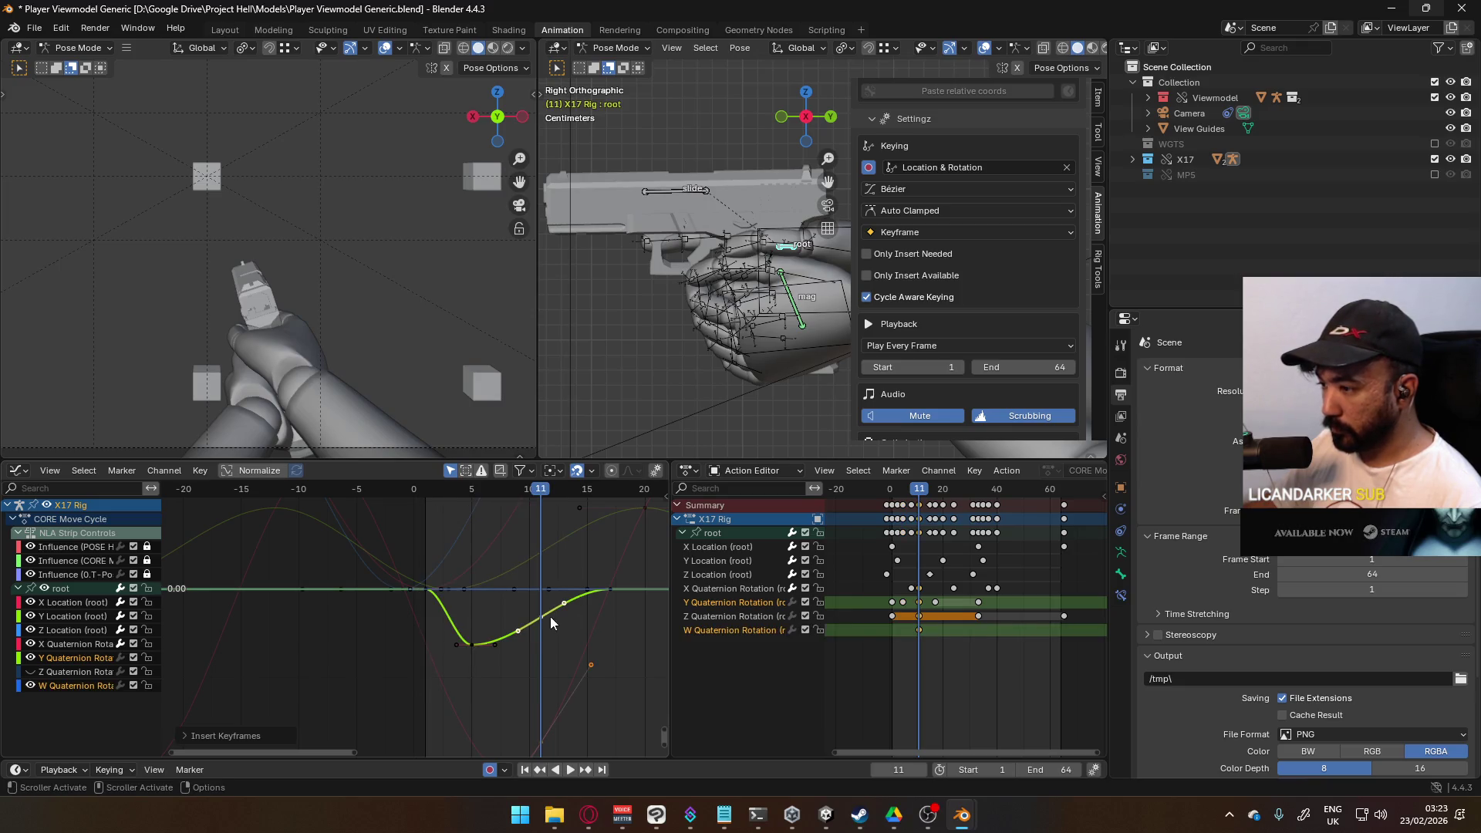
key(ctrl+z)
right_click(541, 619)
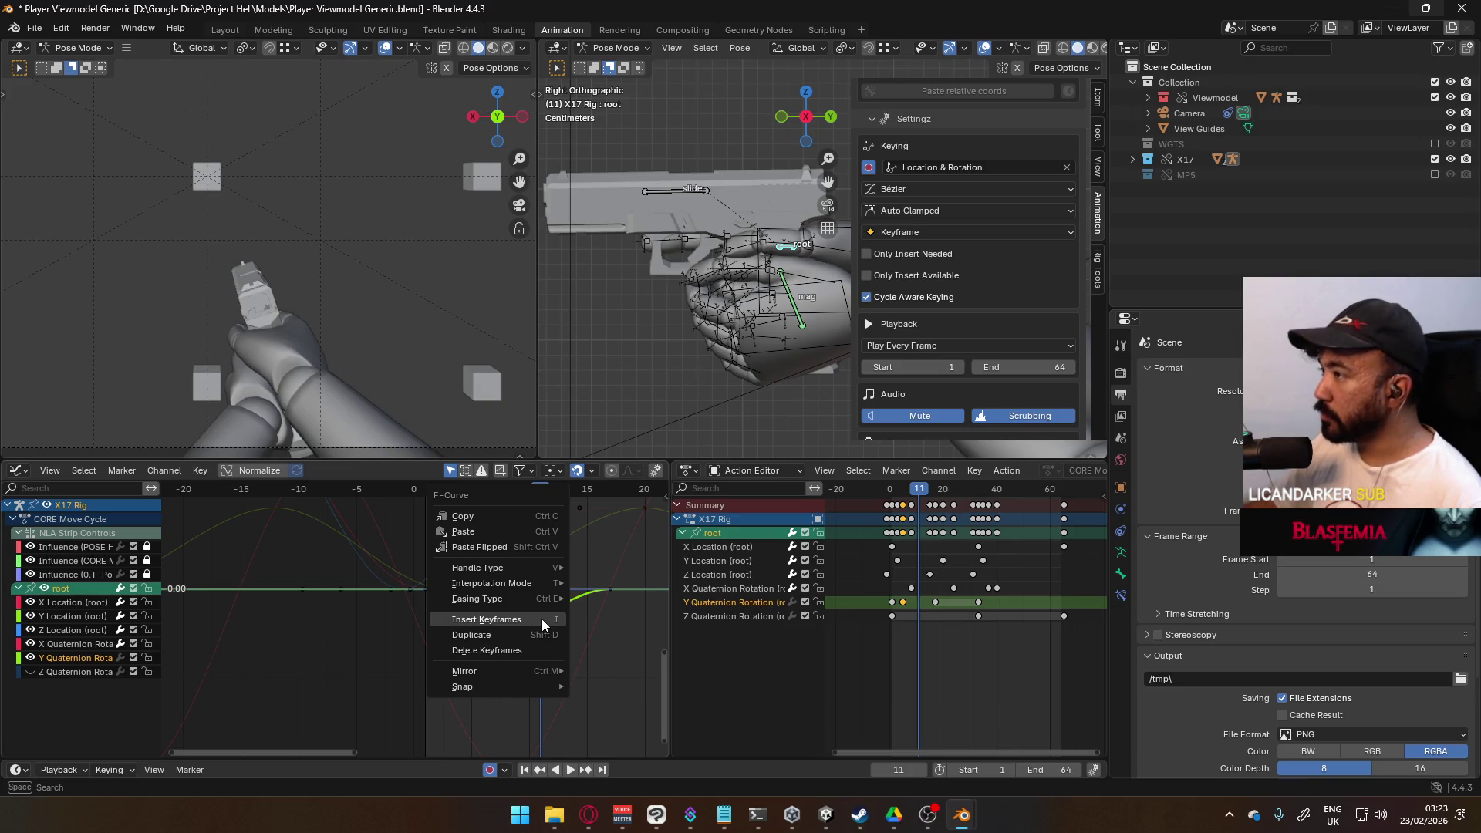
right_click(920, 600)
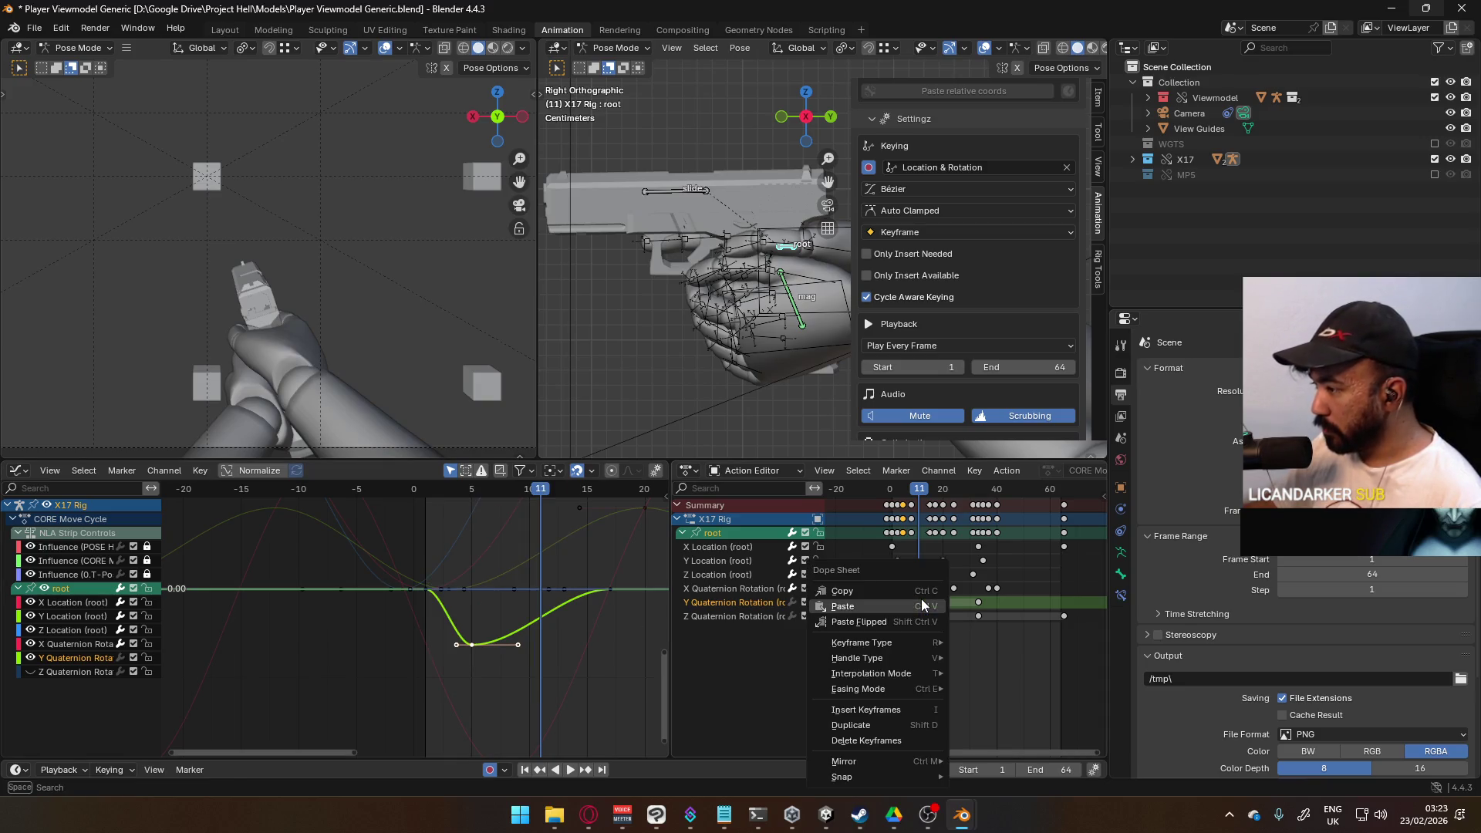
click(909, 708)
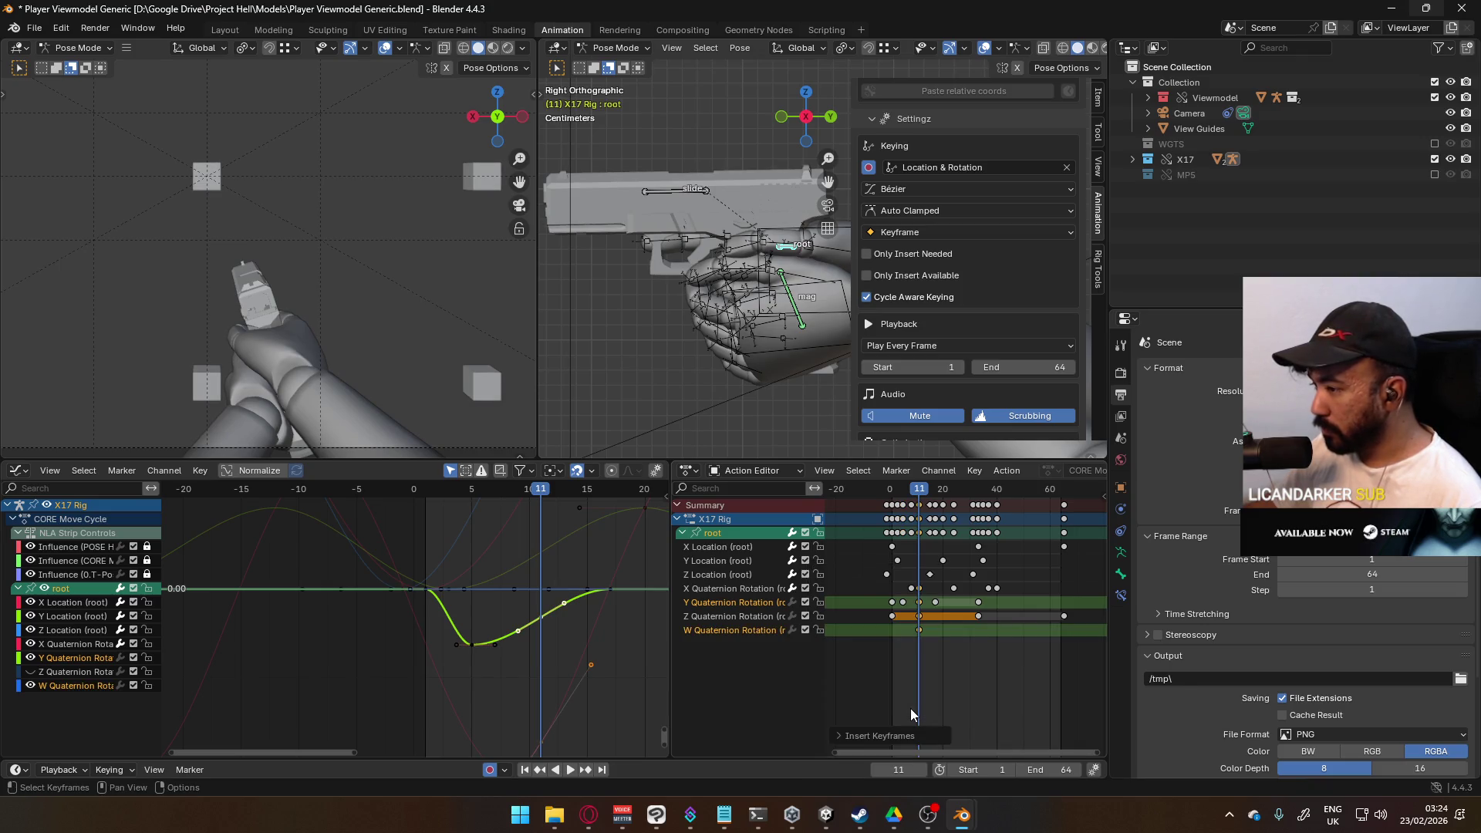
click(919, 615)
key(Delete)
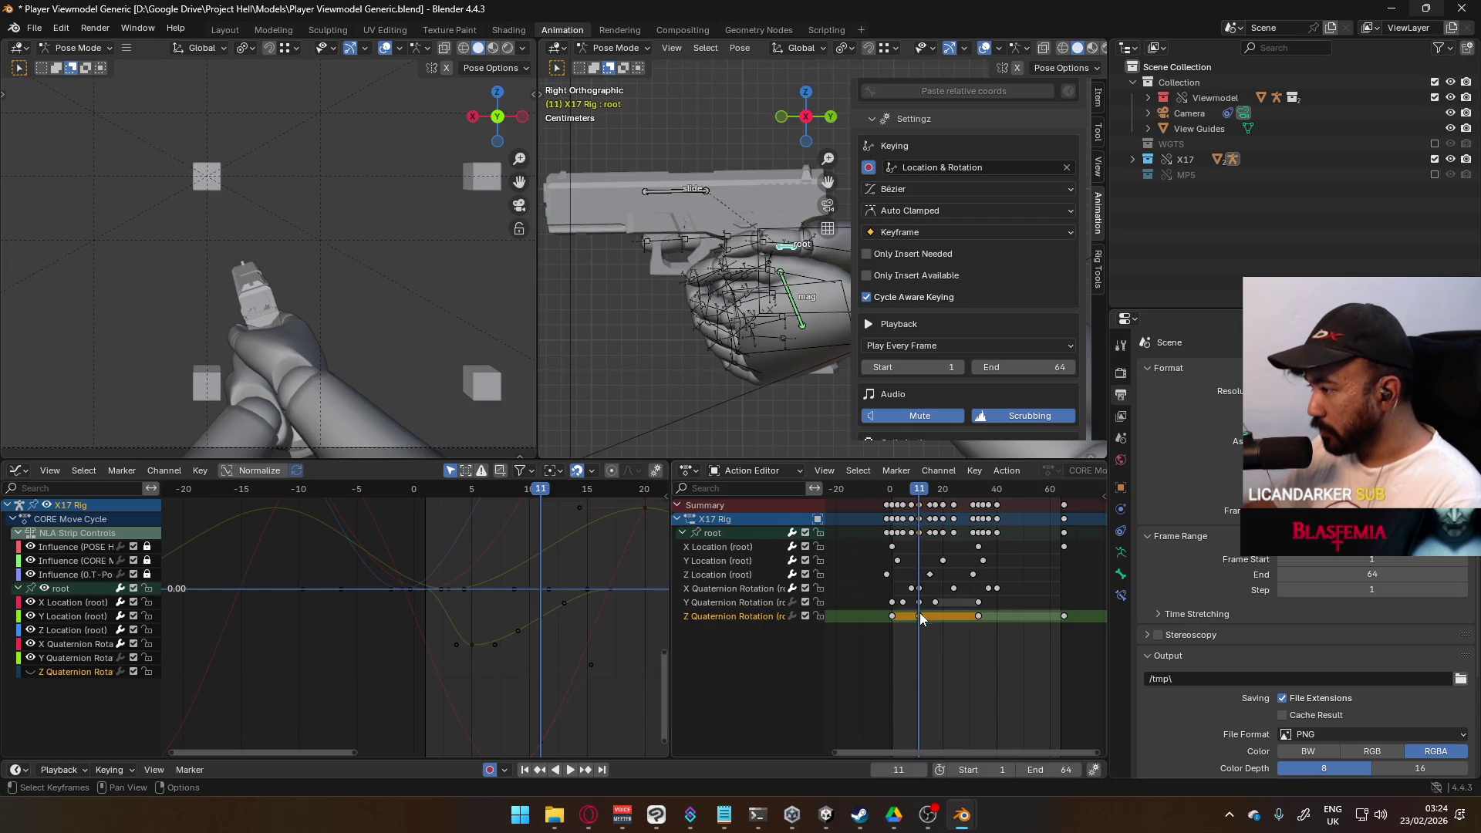
Step: Raise the Y Quaternion key near frame 11 into a small peak and preview from frame 1
click(919, 587)
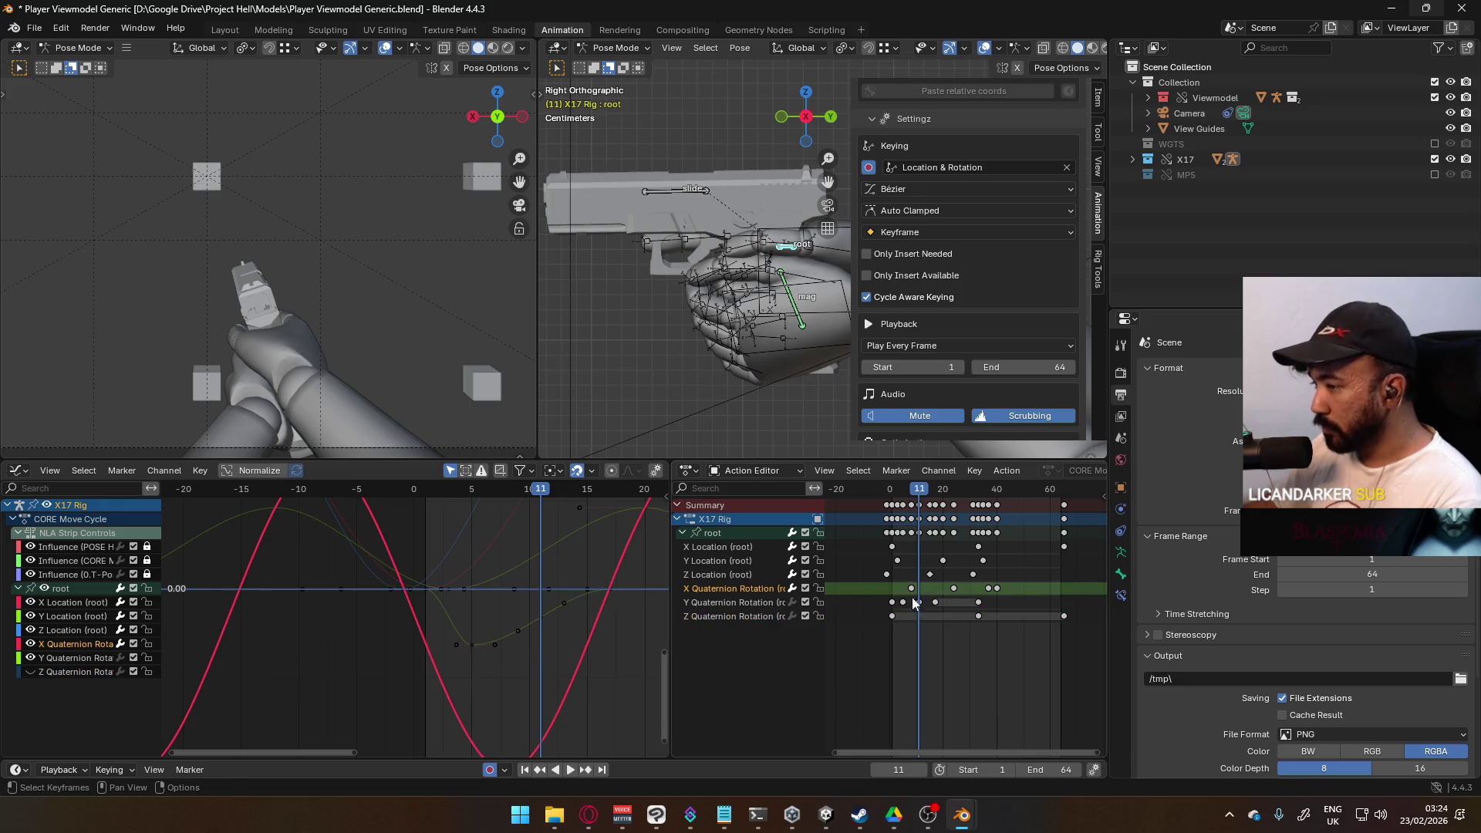
click(920, 602)
mouse_move(521, 634)
mouse_down()
mouse_move(542, 614)
mouse_move(543, 571)
mouse_up()
scroll(925, 603, up, 1)
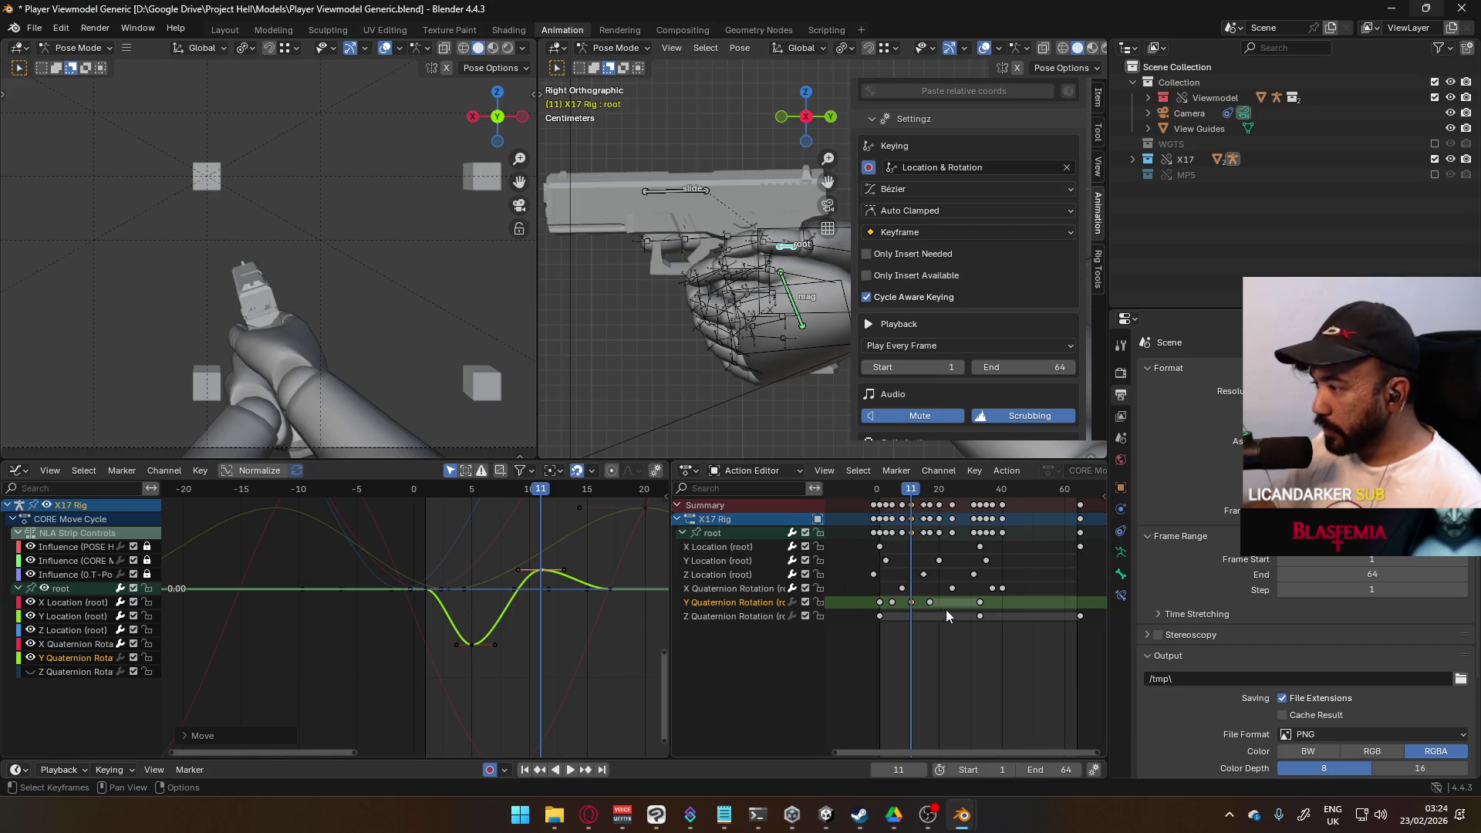
mouse_move(532, 496)
mouse_down()
mouse_move(409, 518)
mouse_move(613, 504)
mouse_up()
scroll(608, 609, down, 4)
scroll(562, 614, up, 4)
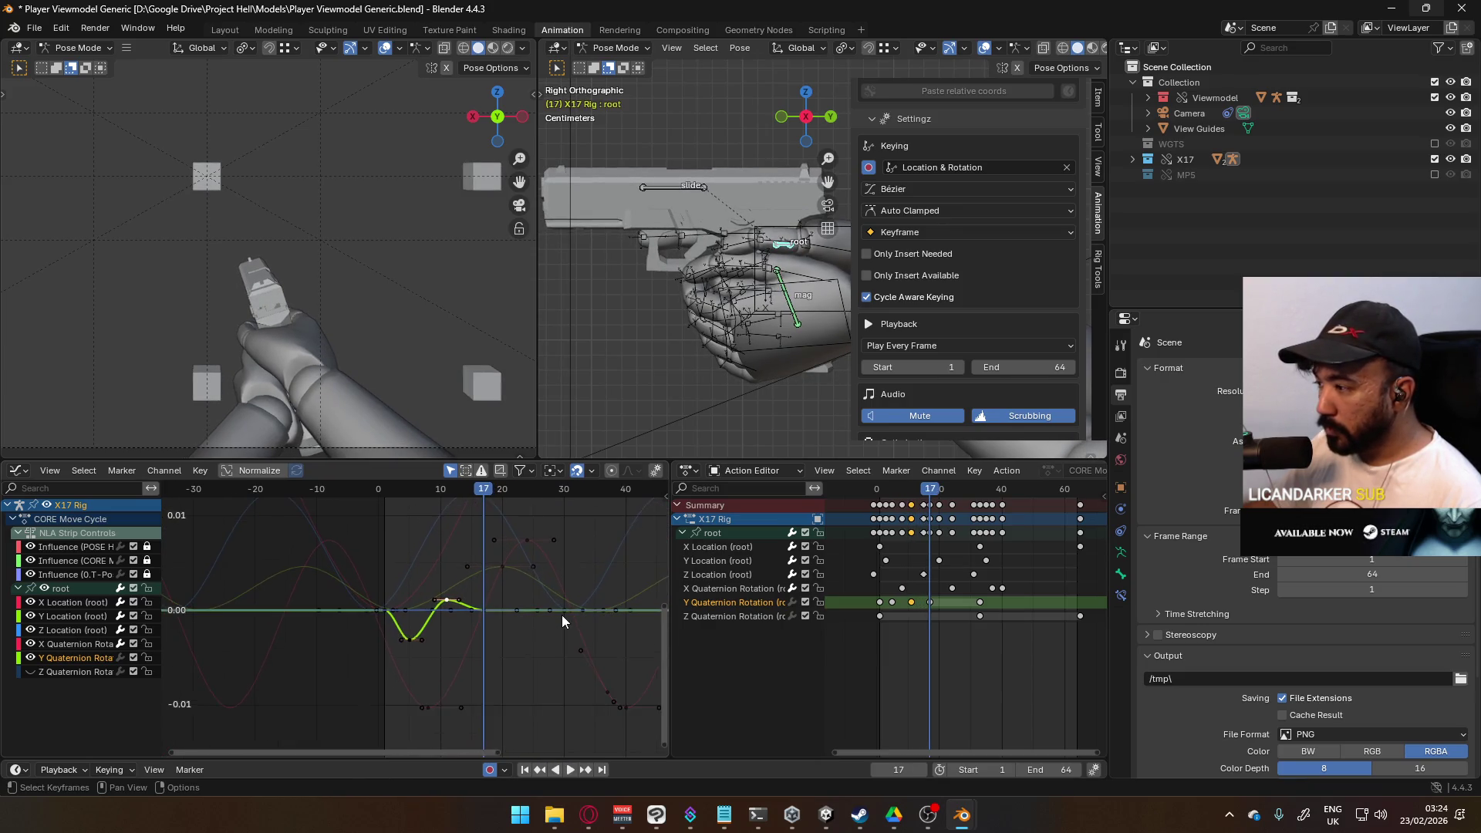
drag(514, 487, 373, 518)
Step: Select all the keyframes on the root's Y Quaternion rotation channel
click(703, 592)
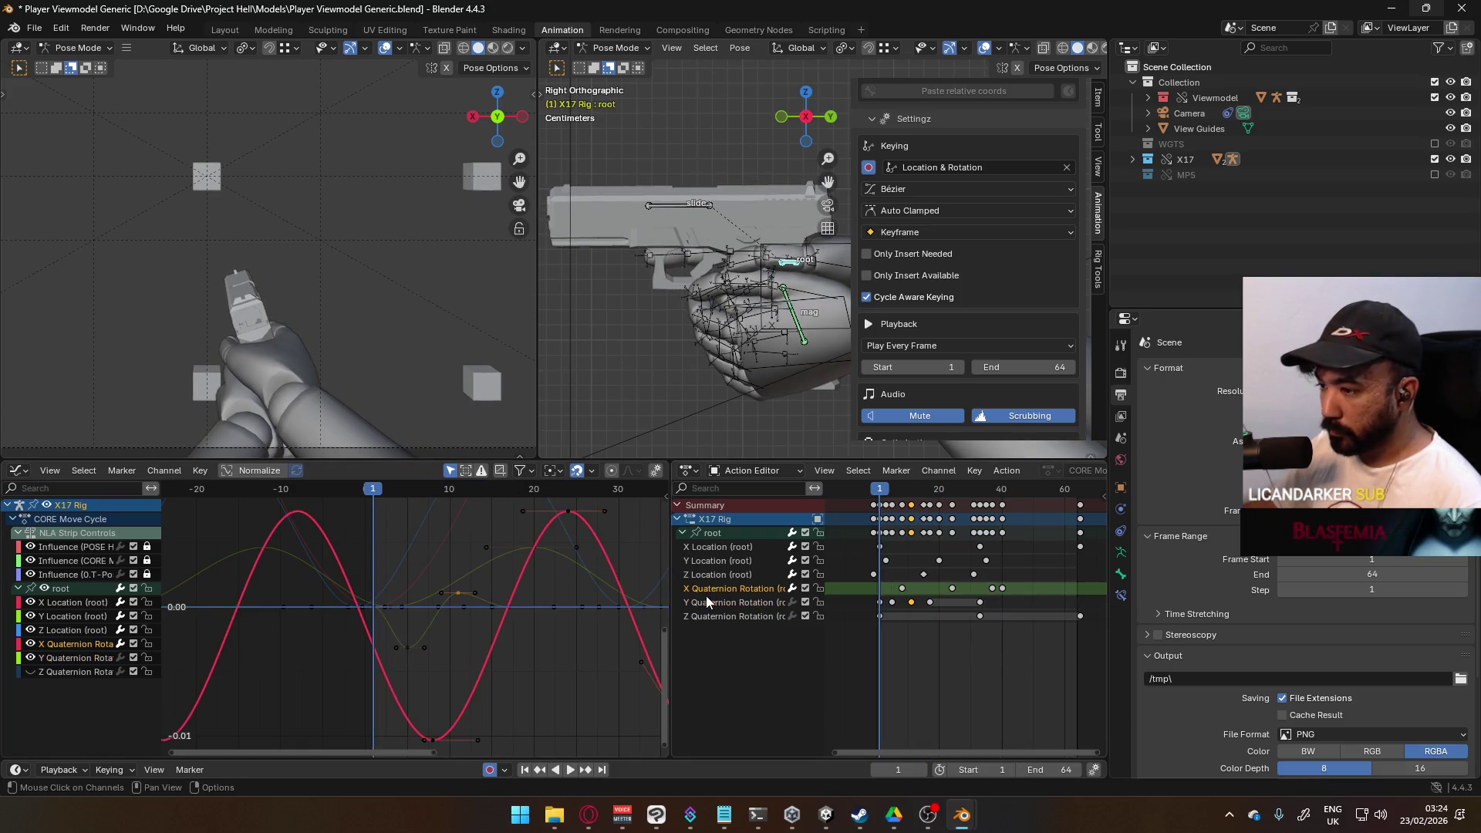
click(719, 598)
key(a)
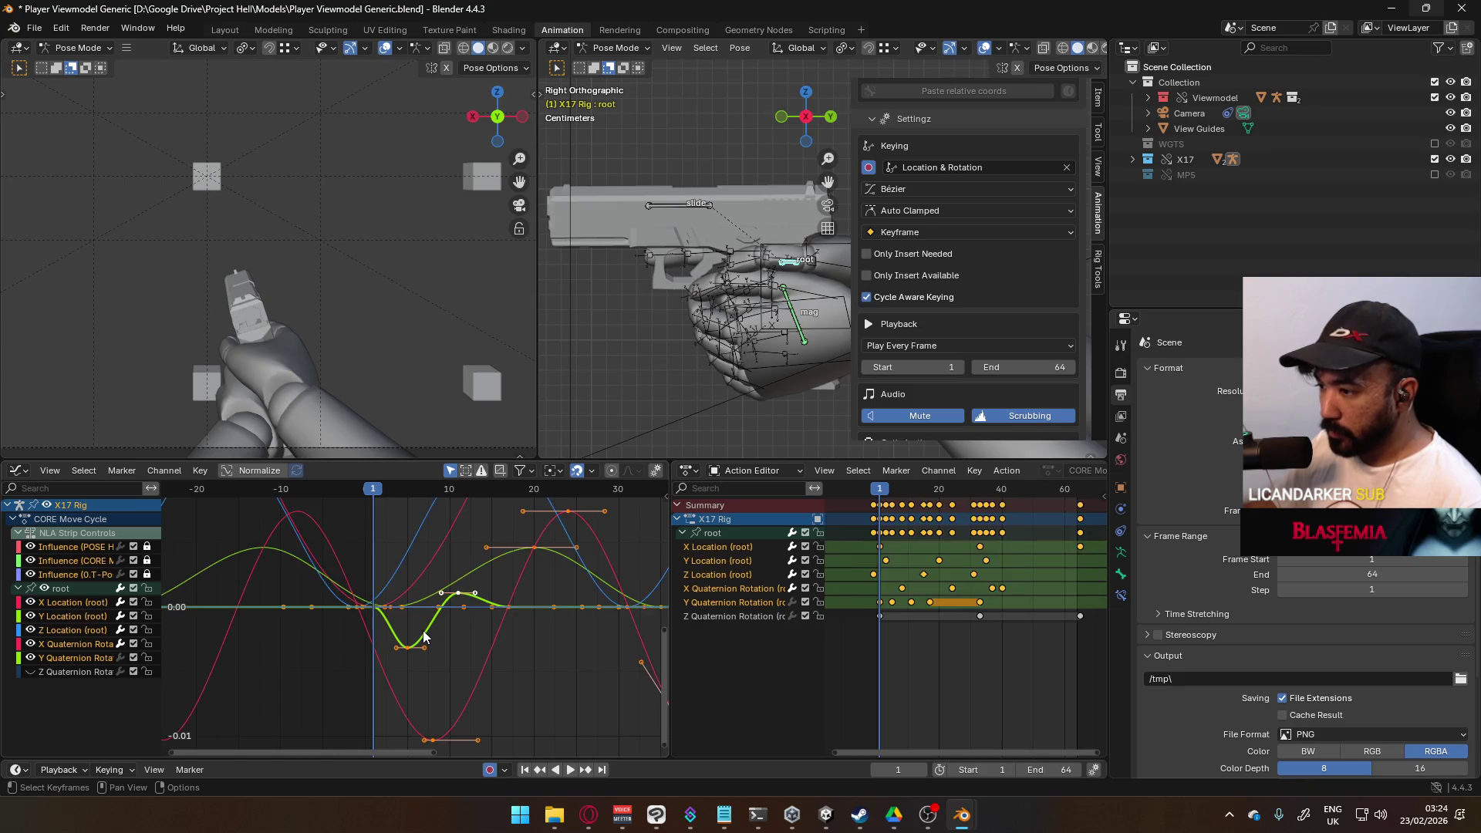
click(728, 604)
drag(1047, 601, 848, 606)
click(851, 615)
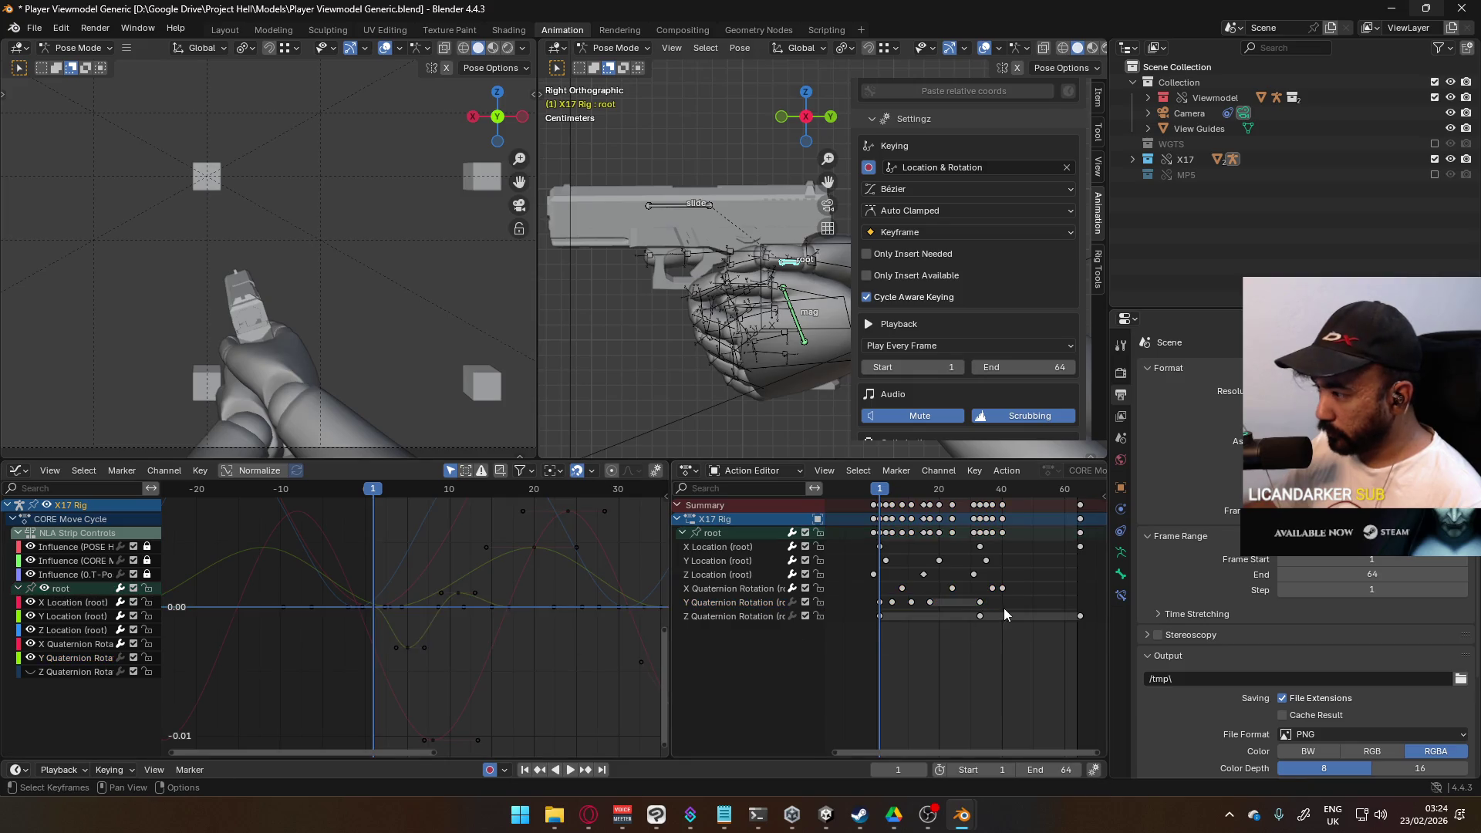
drag(856, 601, 870, 601)
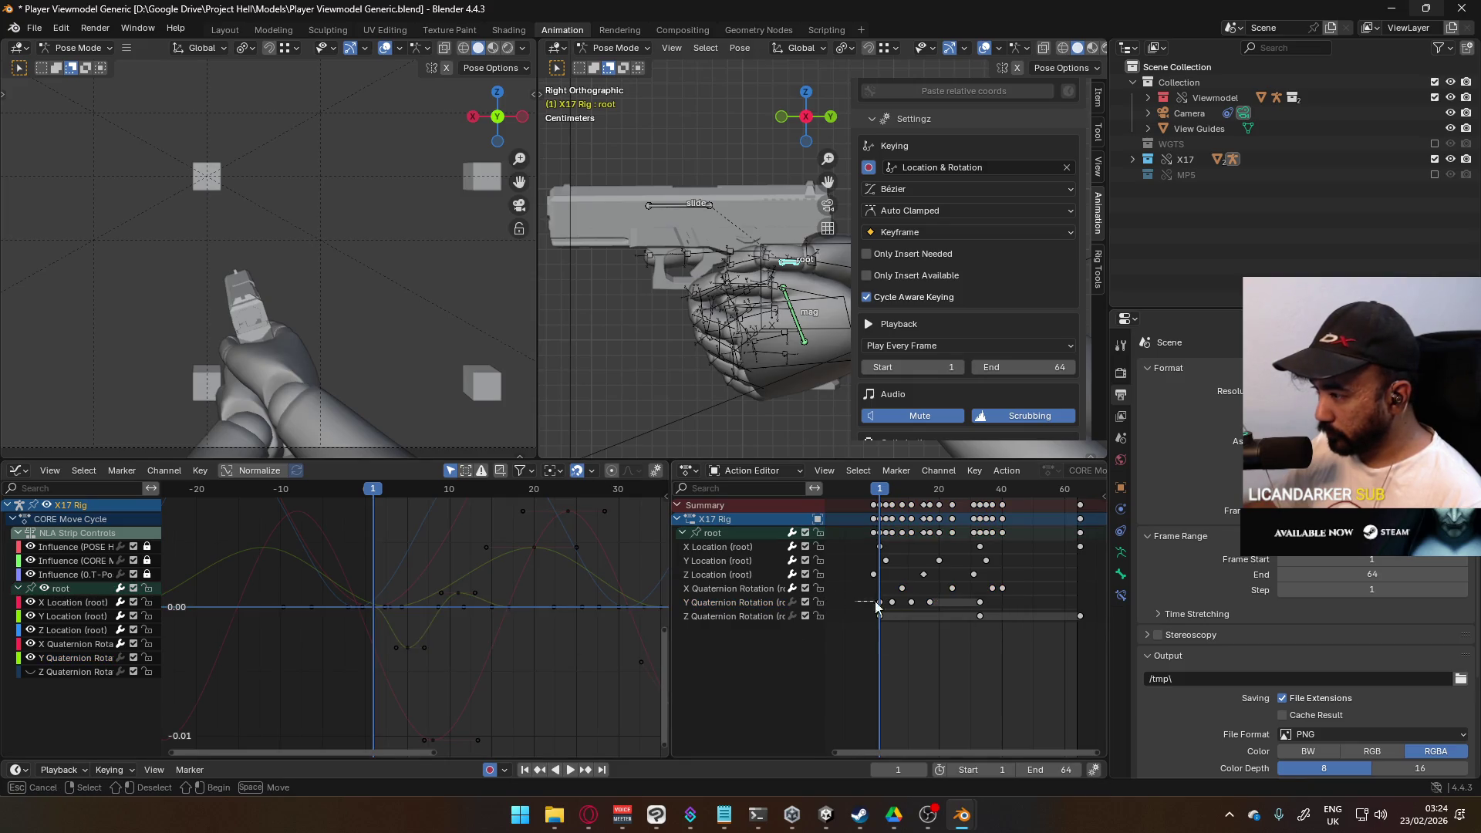
drag(988, 609, 1003, 610)
Step: Make the Y Quaternion curve cyclic with Shift+E and hide the X, Y and Z Location curves
key(shift+e)
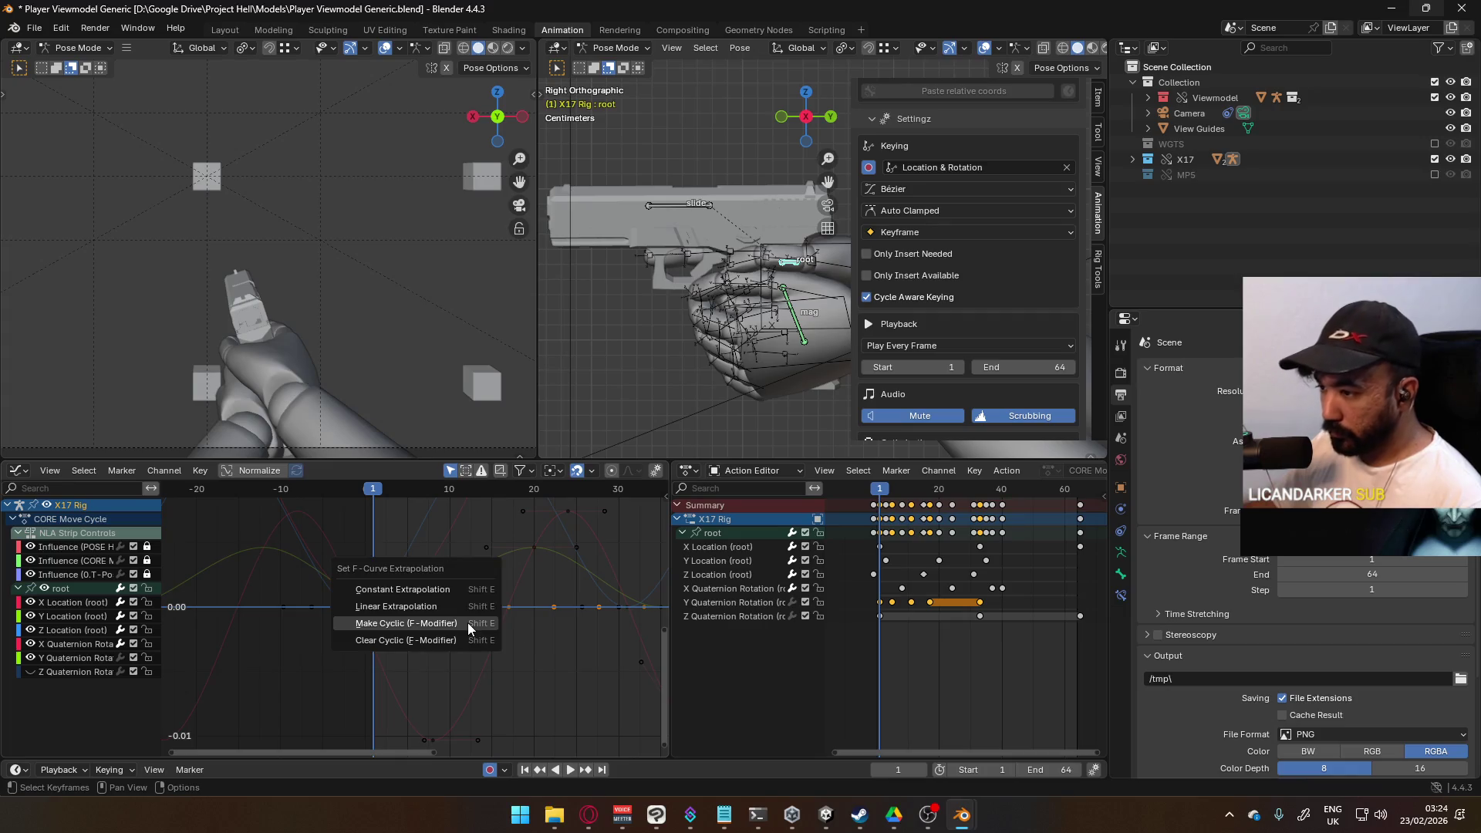
click(467, 622)
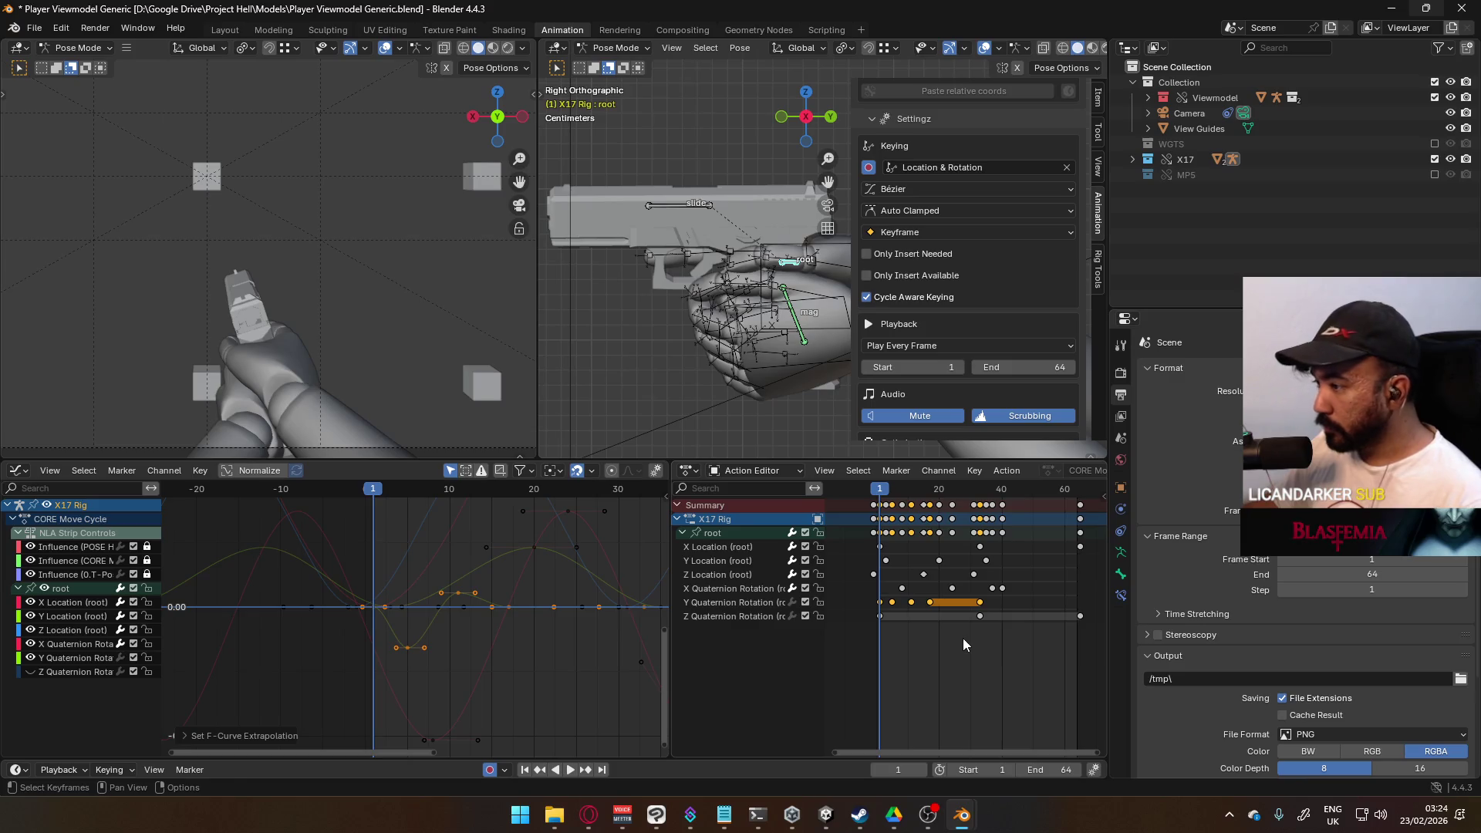
click(723, 604)
click(794, 602)
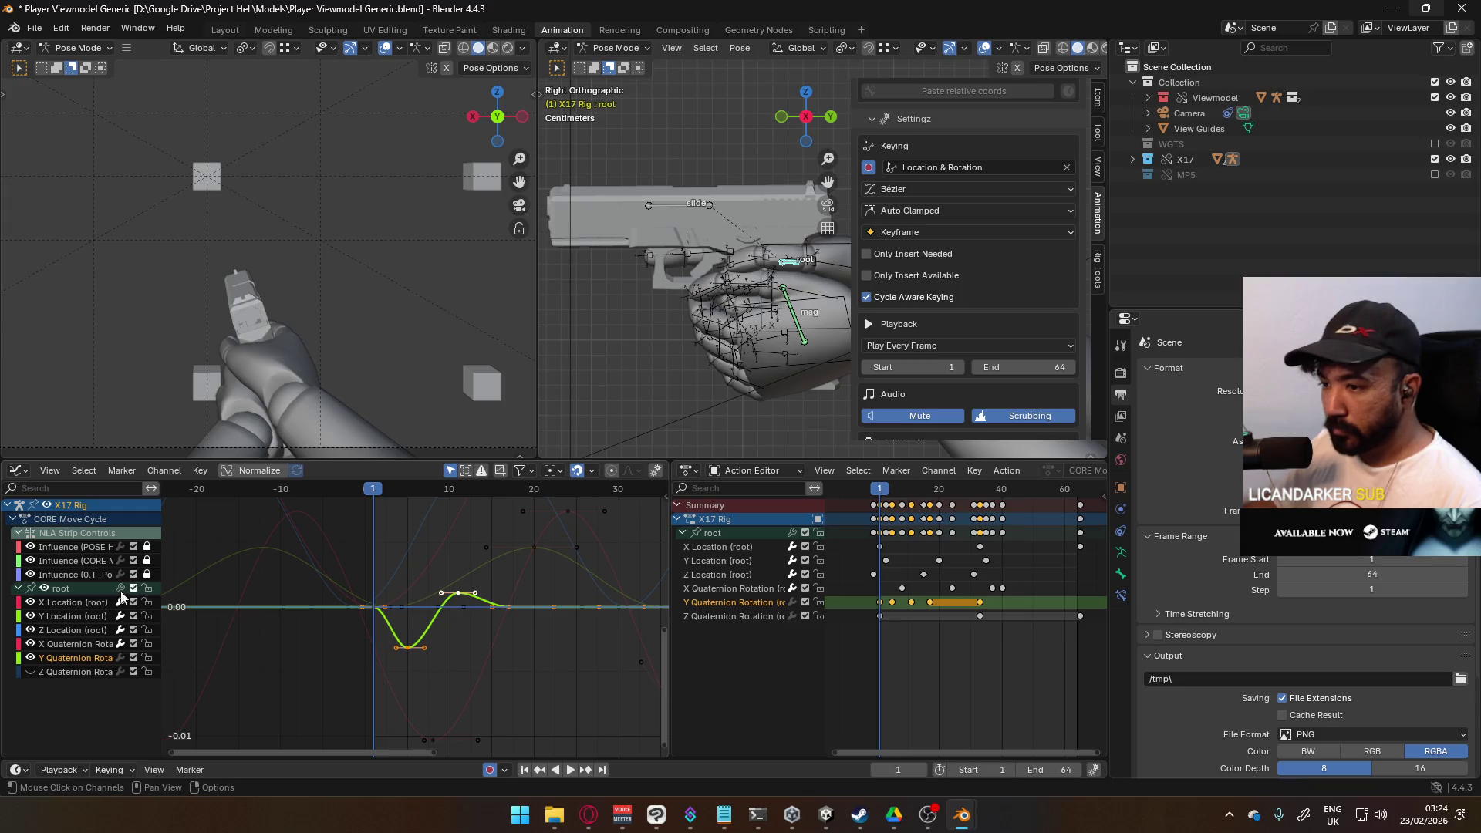
drag(30, 627, 30, 608)
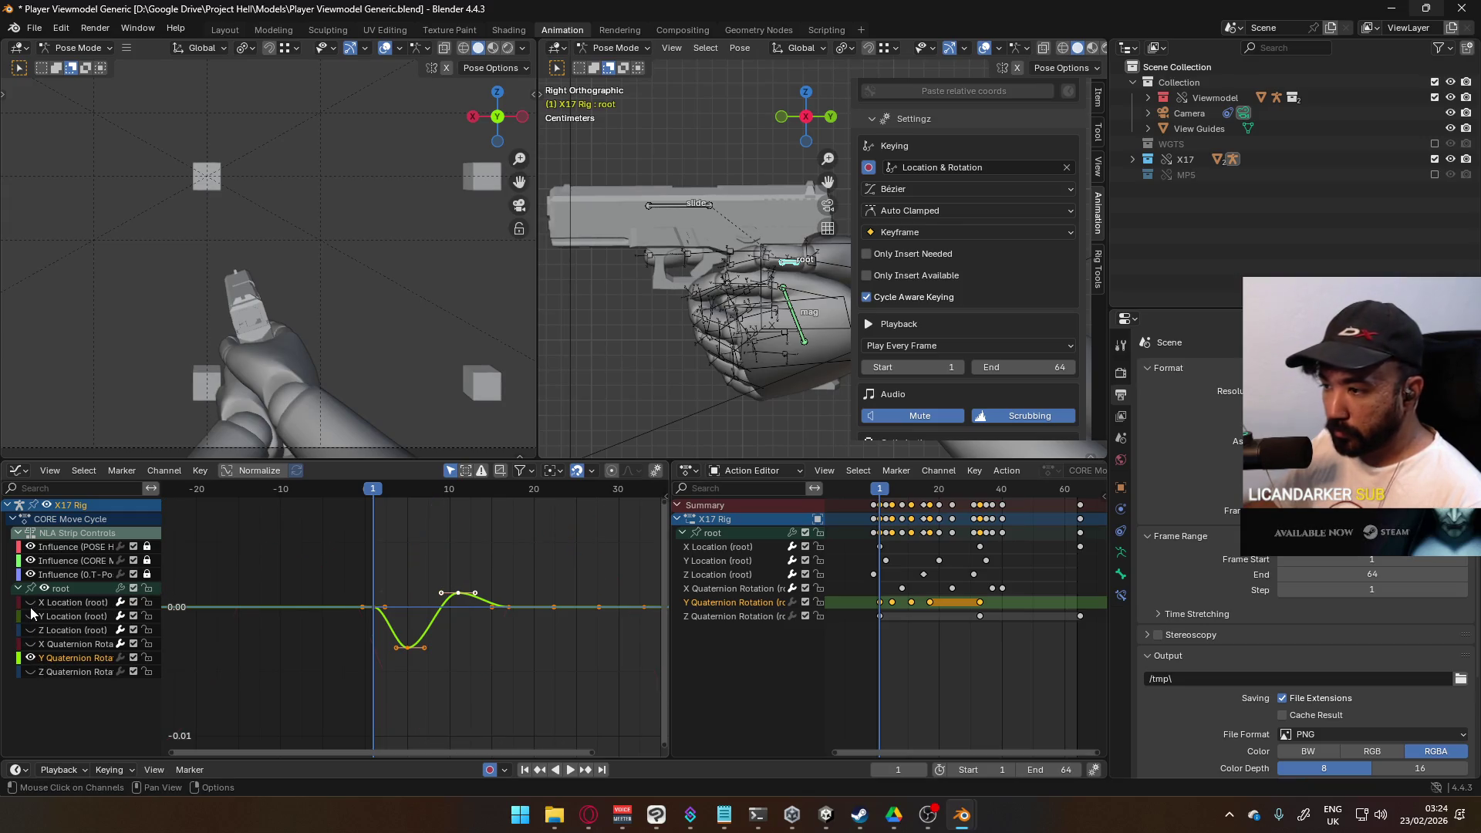
key(shift+e)
click(468, 611)
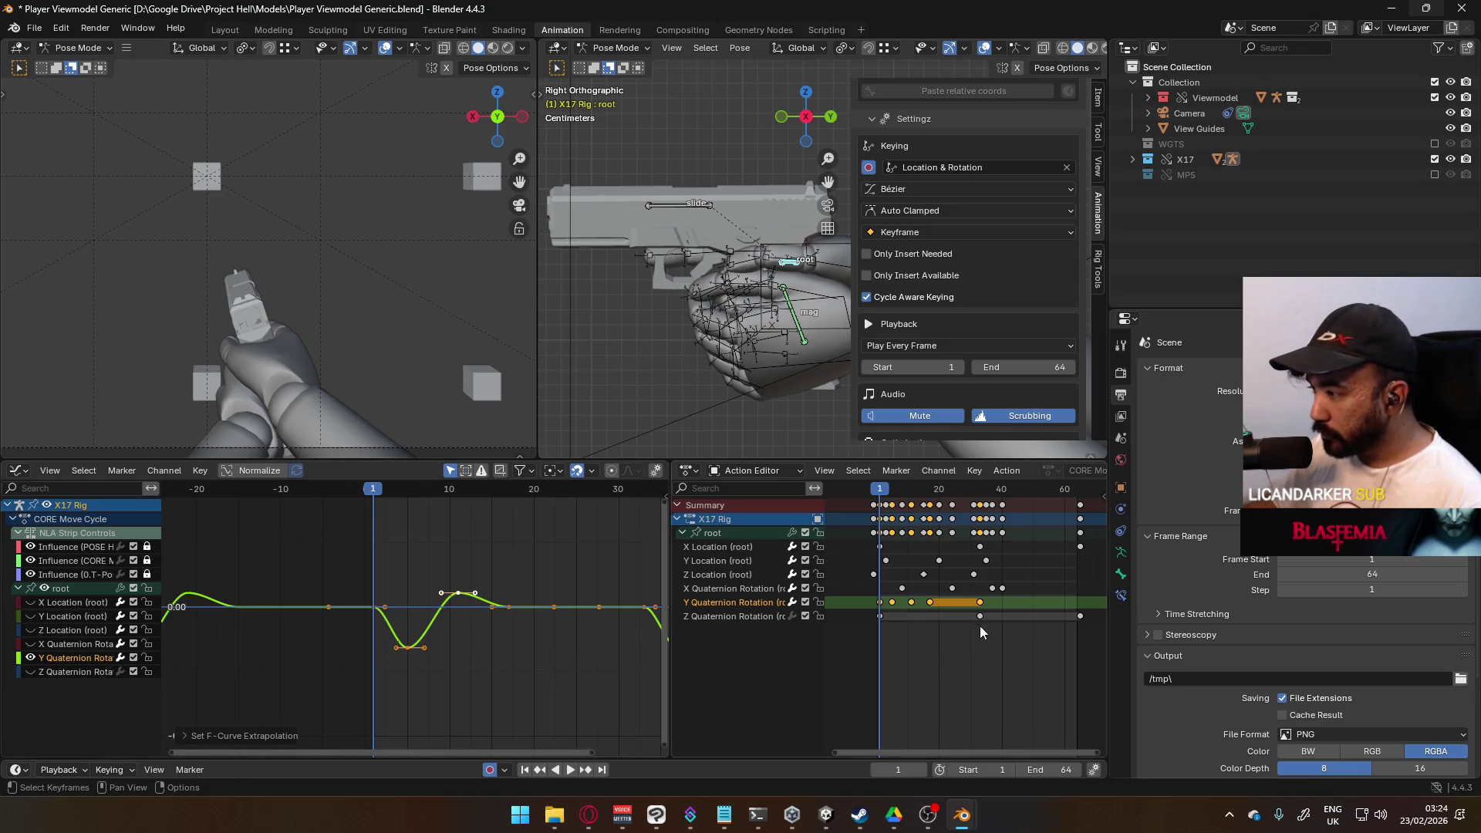
Step: Try deleting a Y Quaternion keyframe, undo it, then select earlier keys and play back
click(981, 603)
key(Delete)
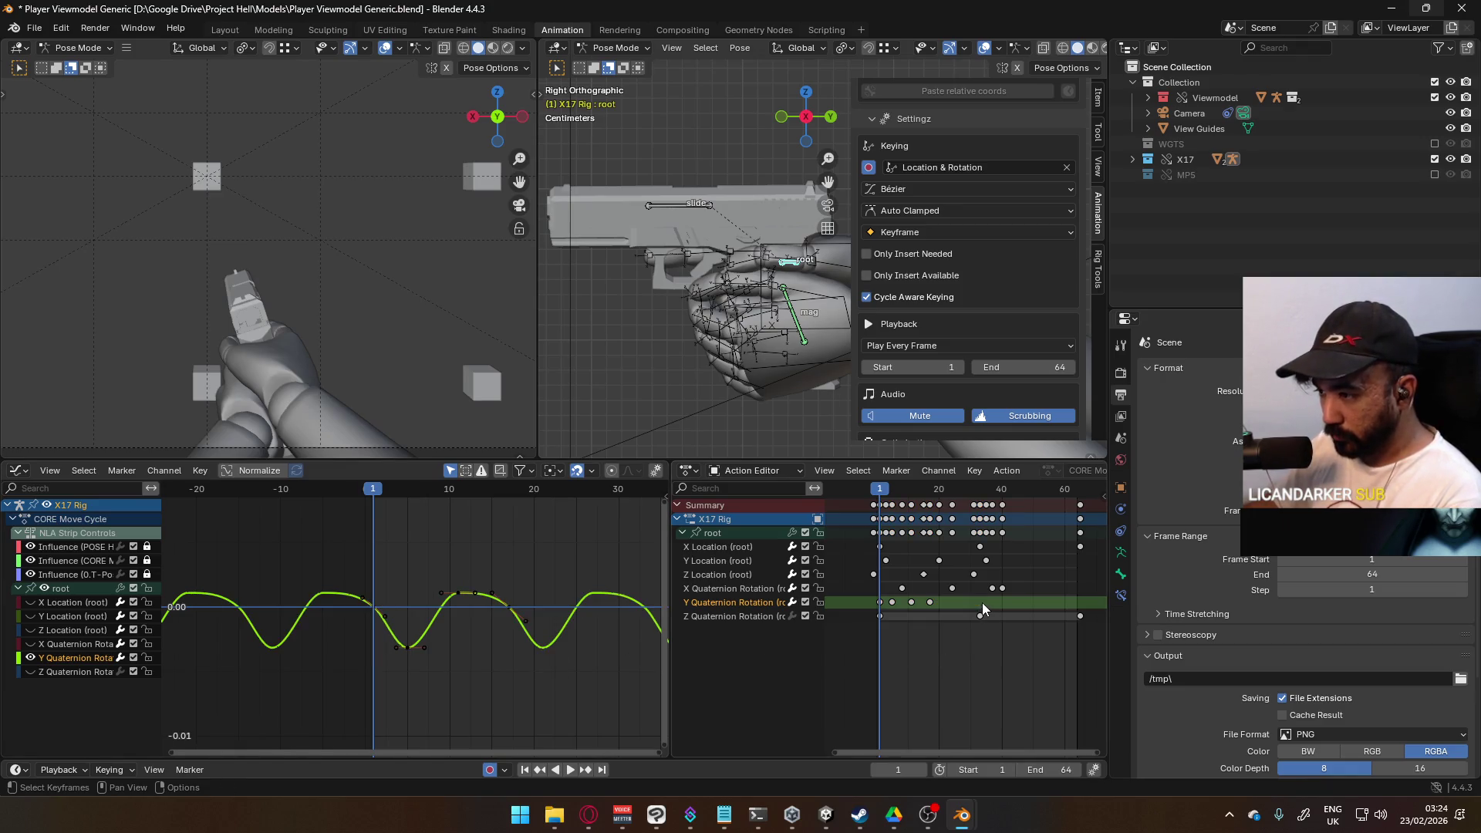
key(ctrl+z)
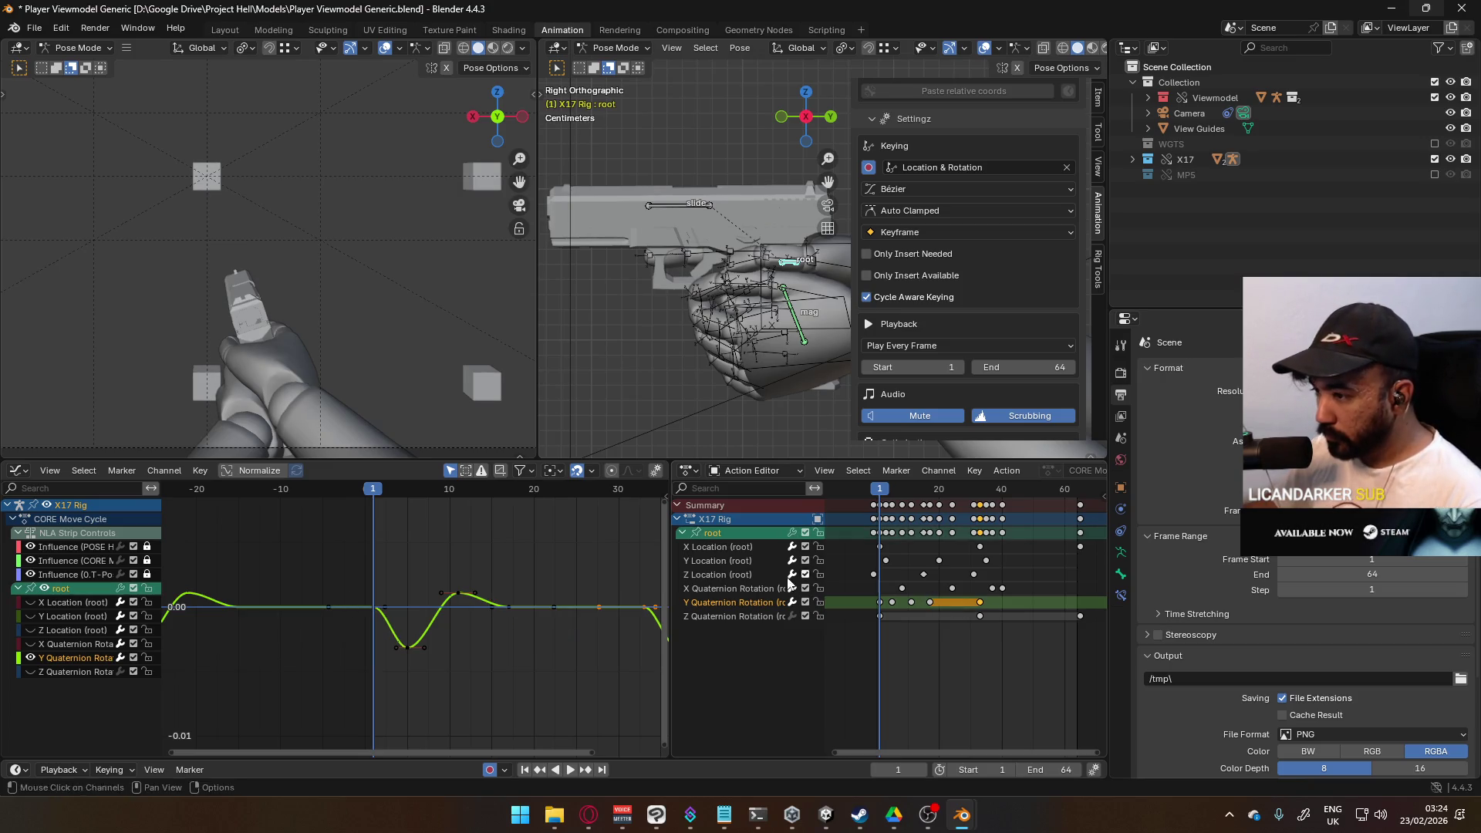
click(373, 611)
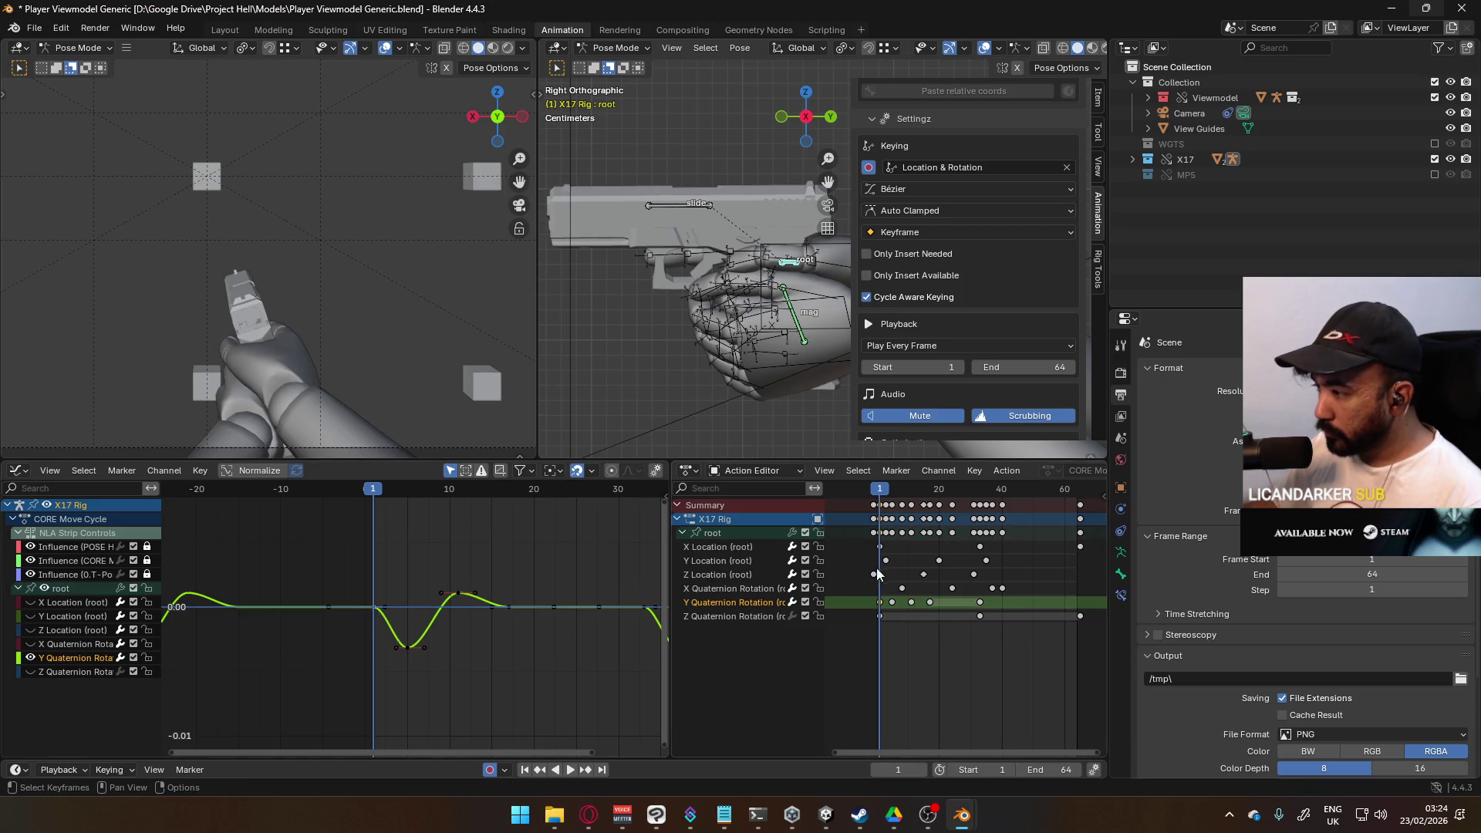
ctrl+click(895, 527)
key(space)
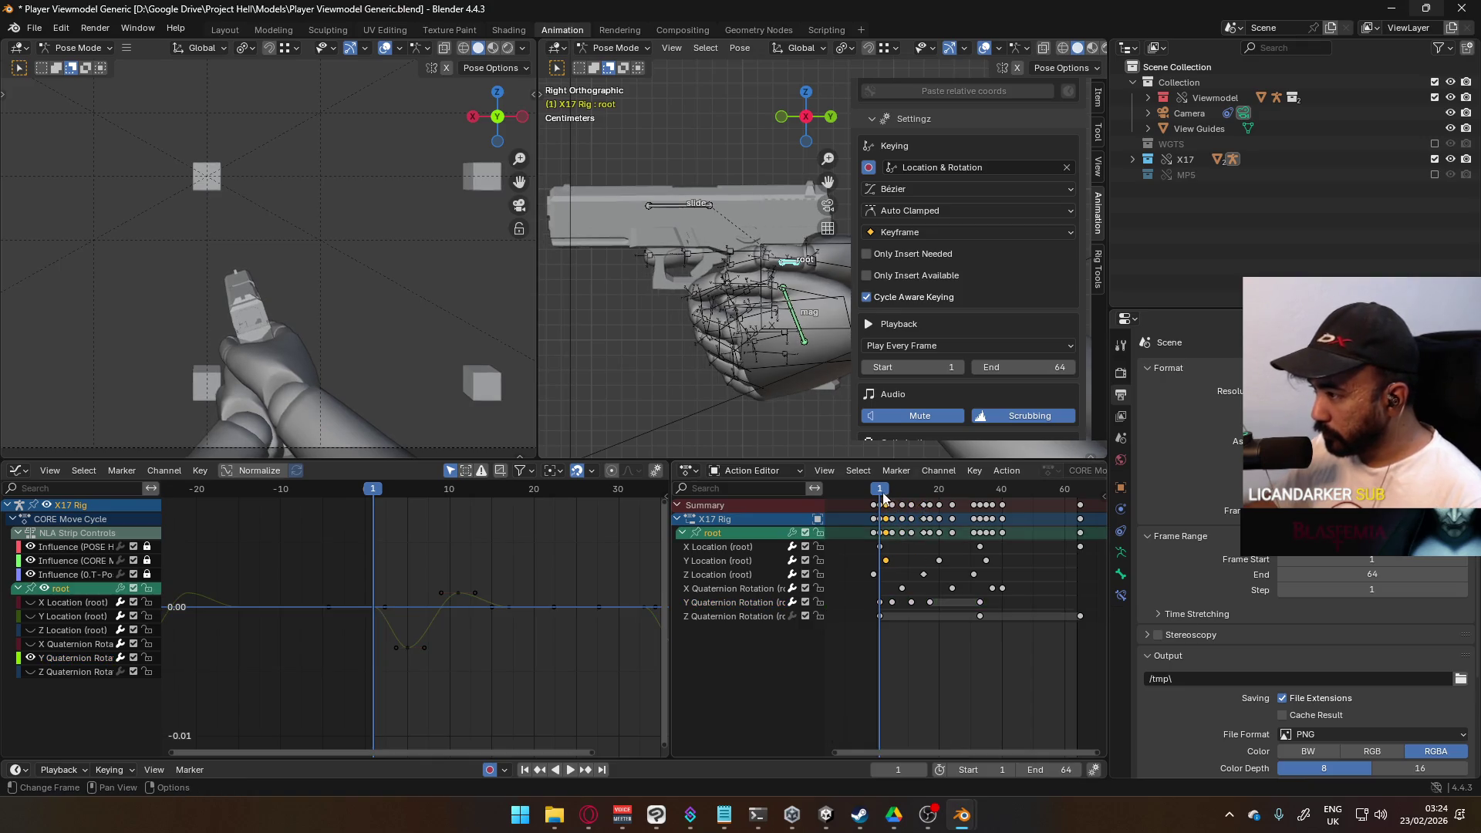
Step: Stop playback at frame 17 and paste the copied root keys there, keeping the frame-33 key
key(space)
key(ctrl+v)
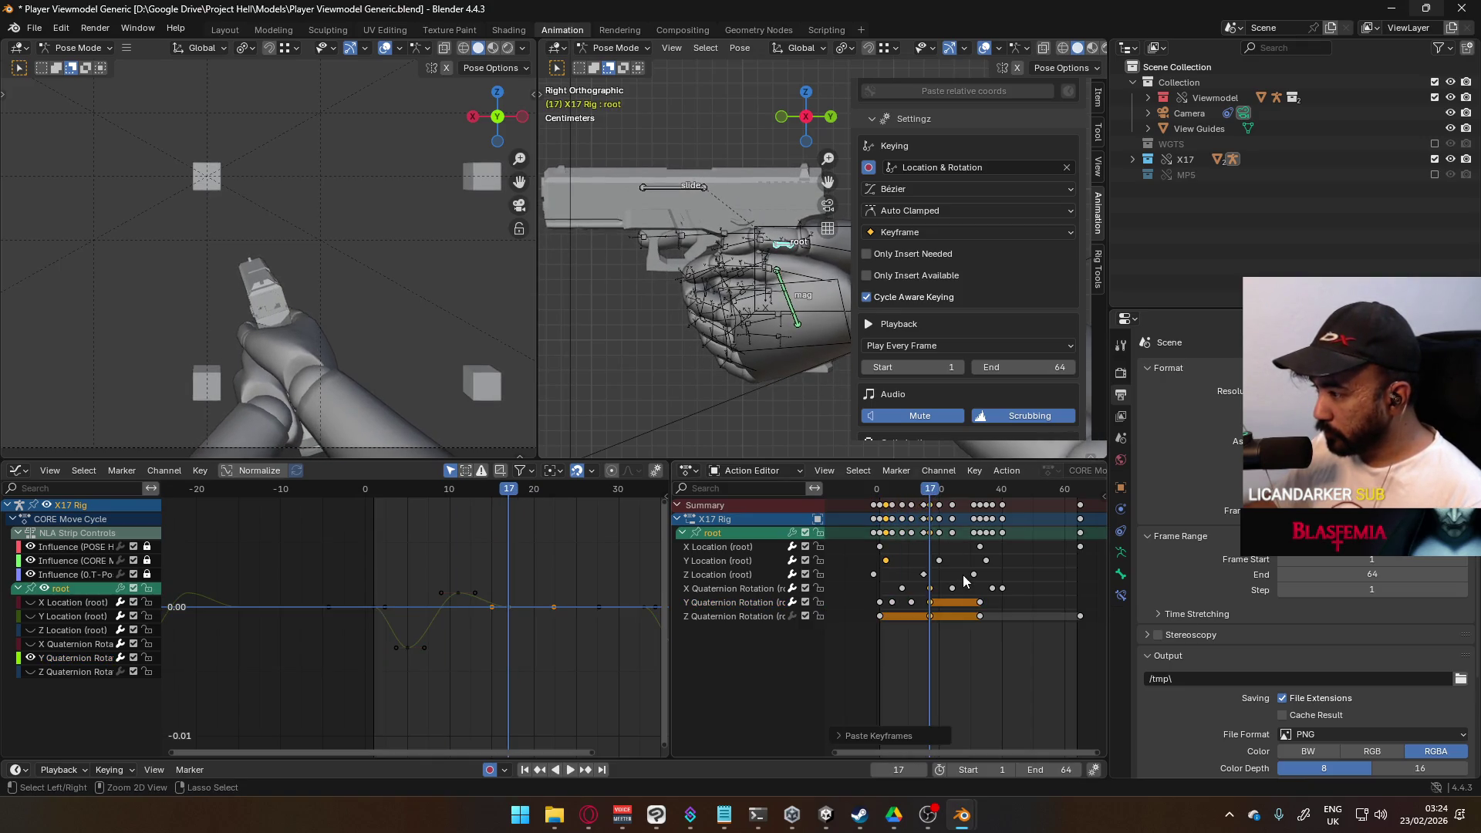
click(958, 613)
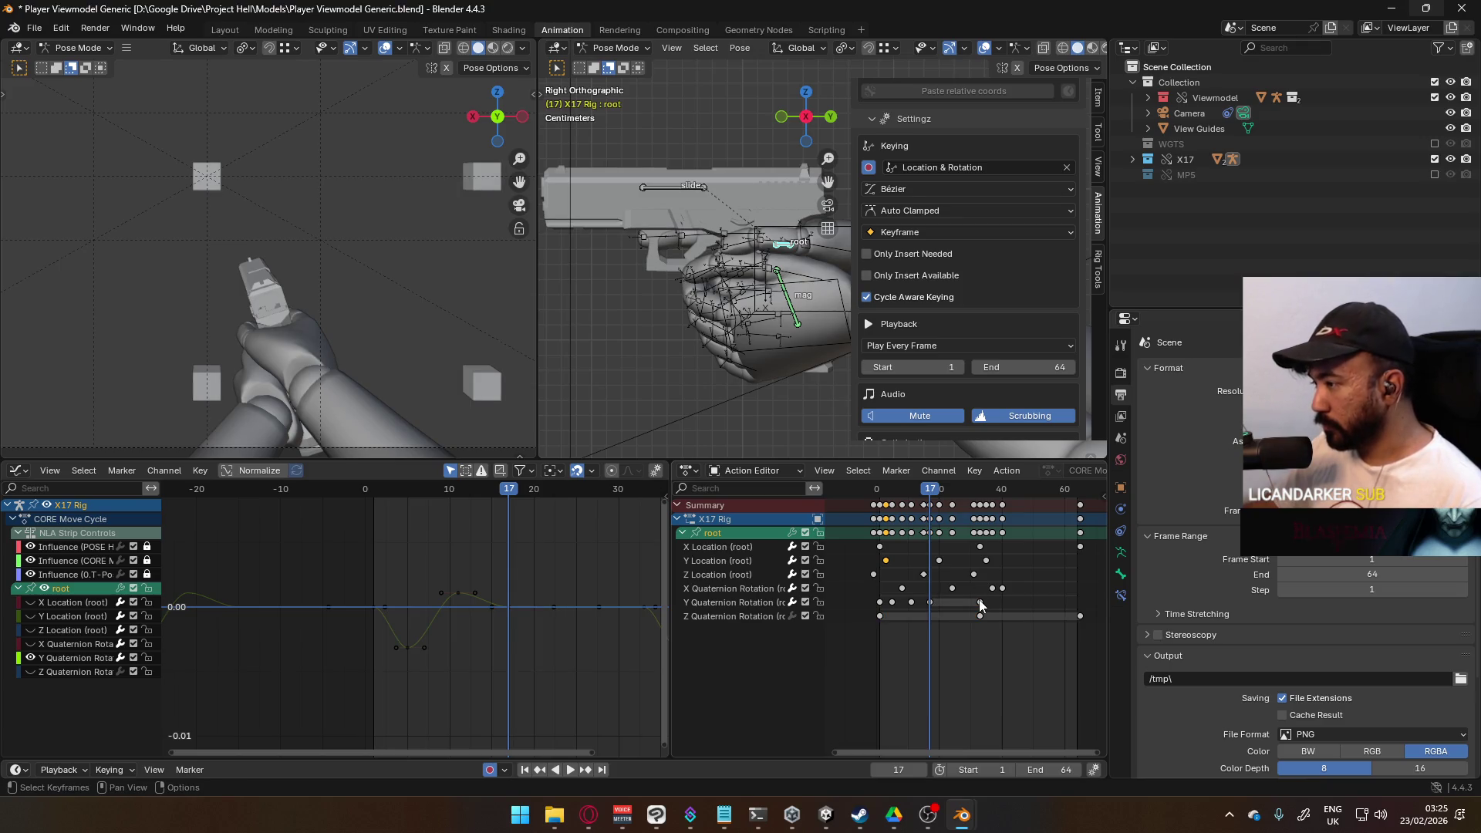
click(979, 601)
key(Delete)
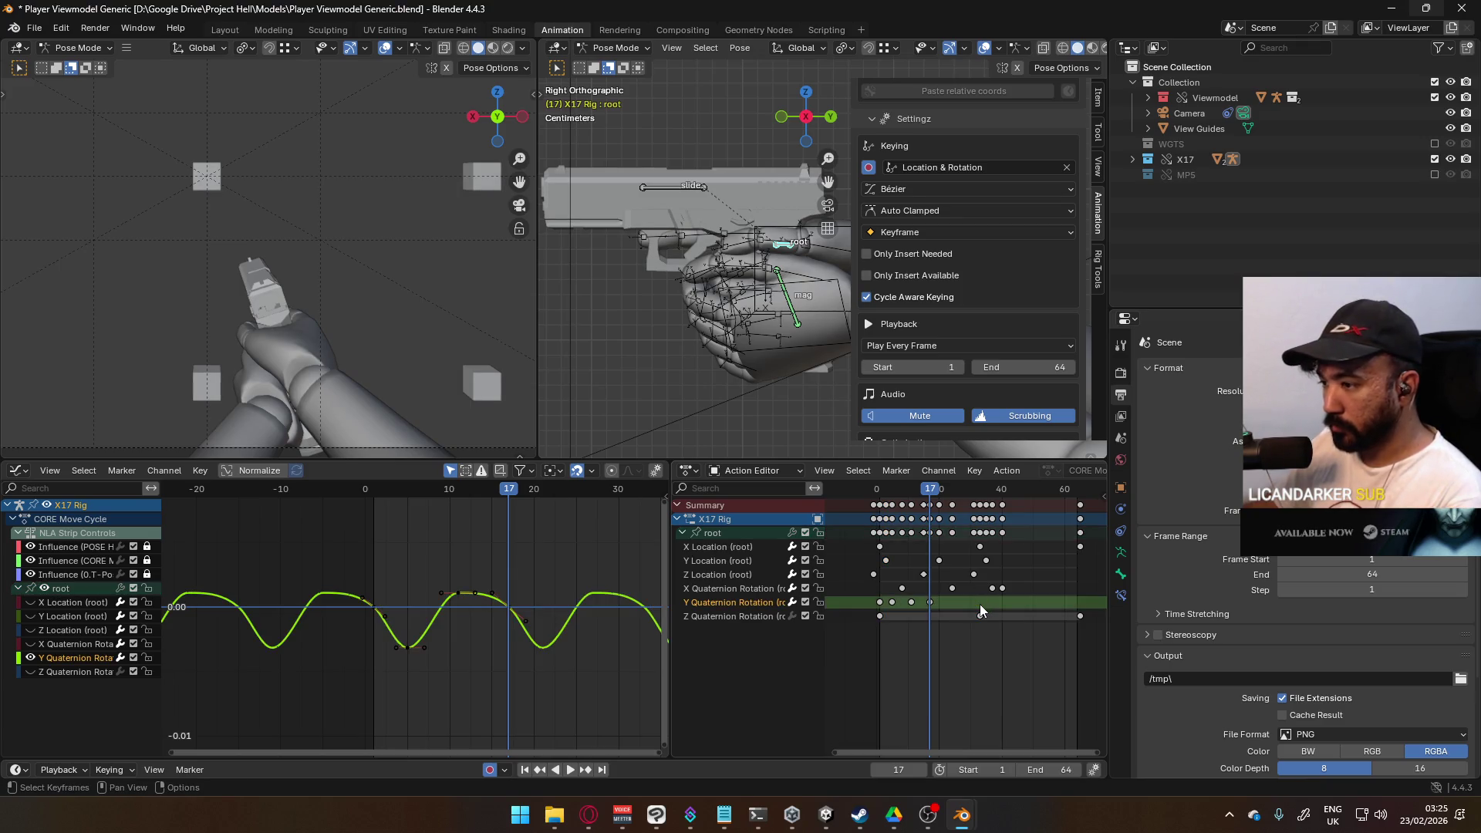
scroll(488, 618, up, 4)
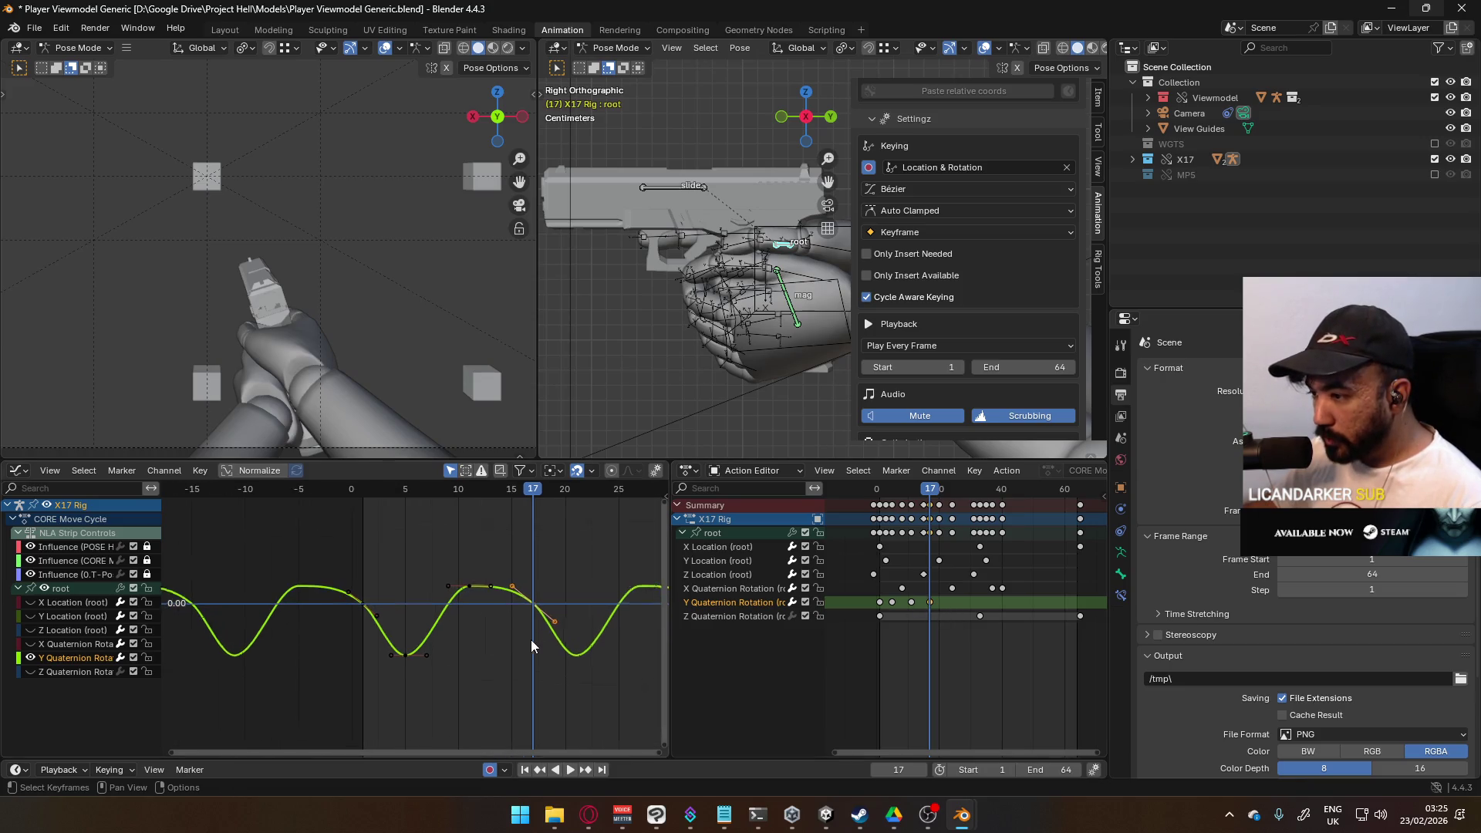
key(ctrl+z)
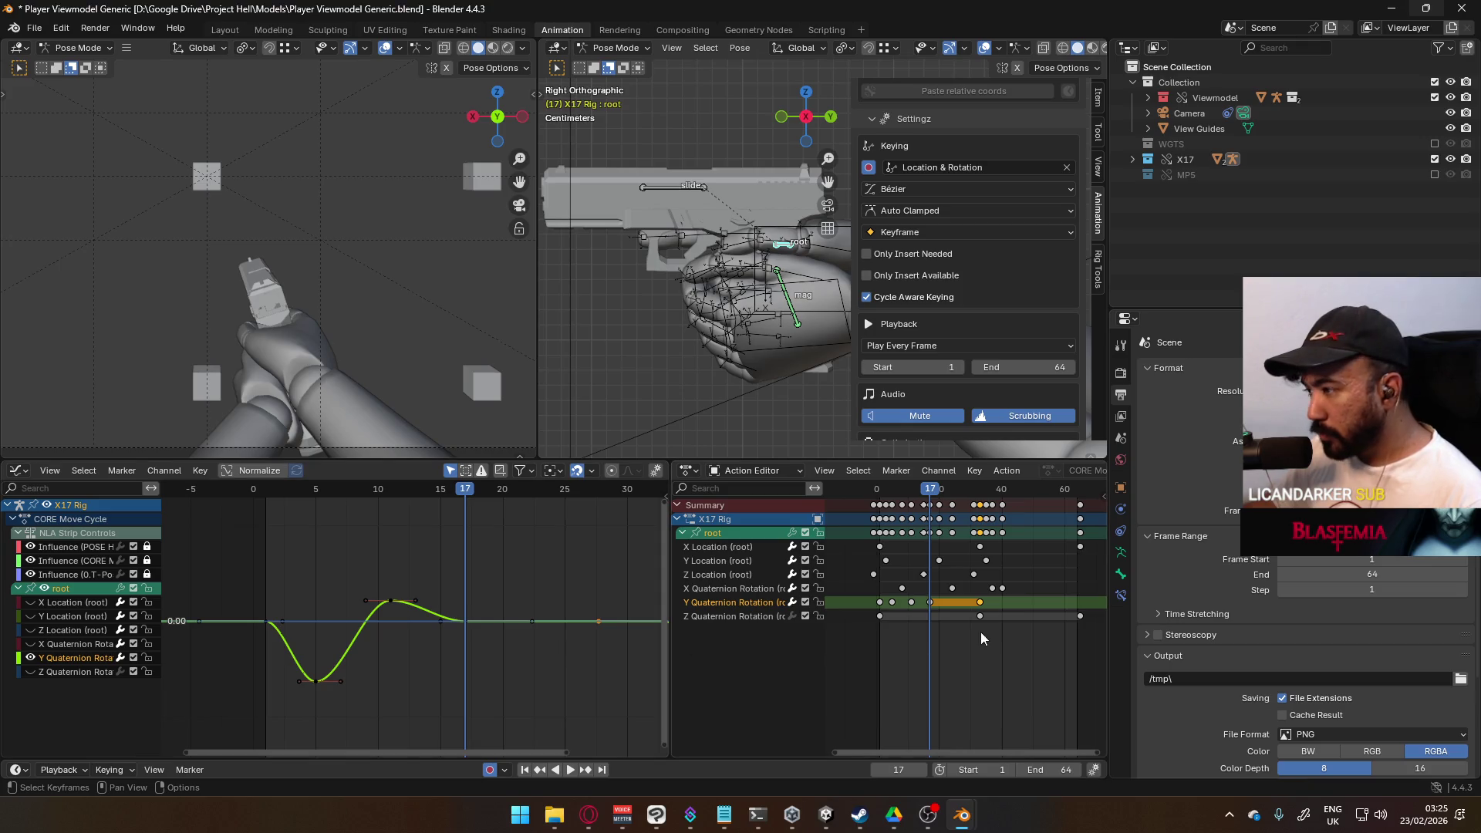
Step: Try shifting the frame-17 keys earlier, cancel, then play and scrub to frame 15 to review
click(931, 600)
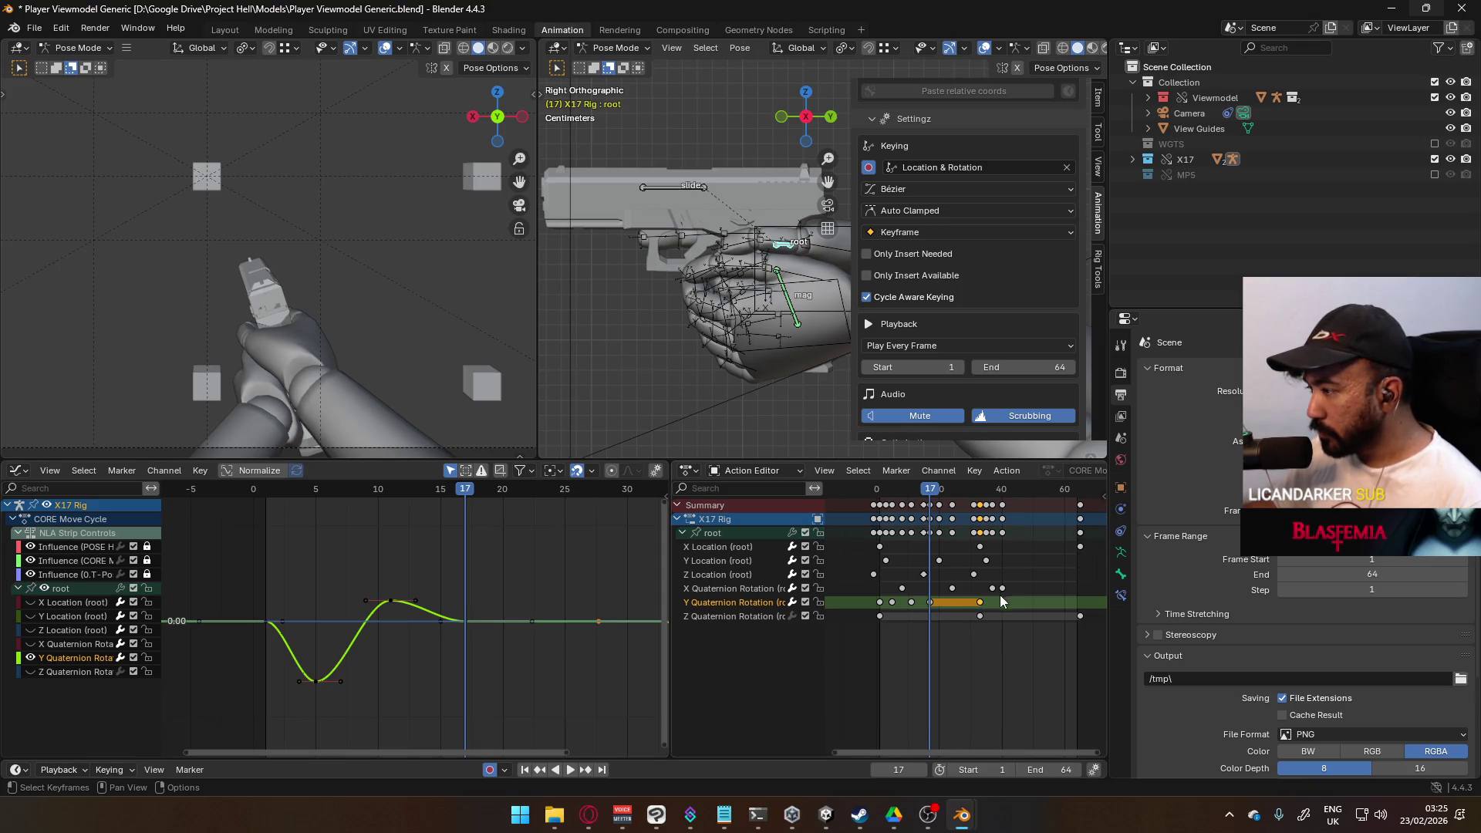
drag(981, 604, 919, 609)
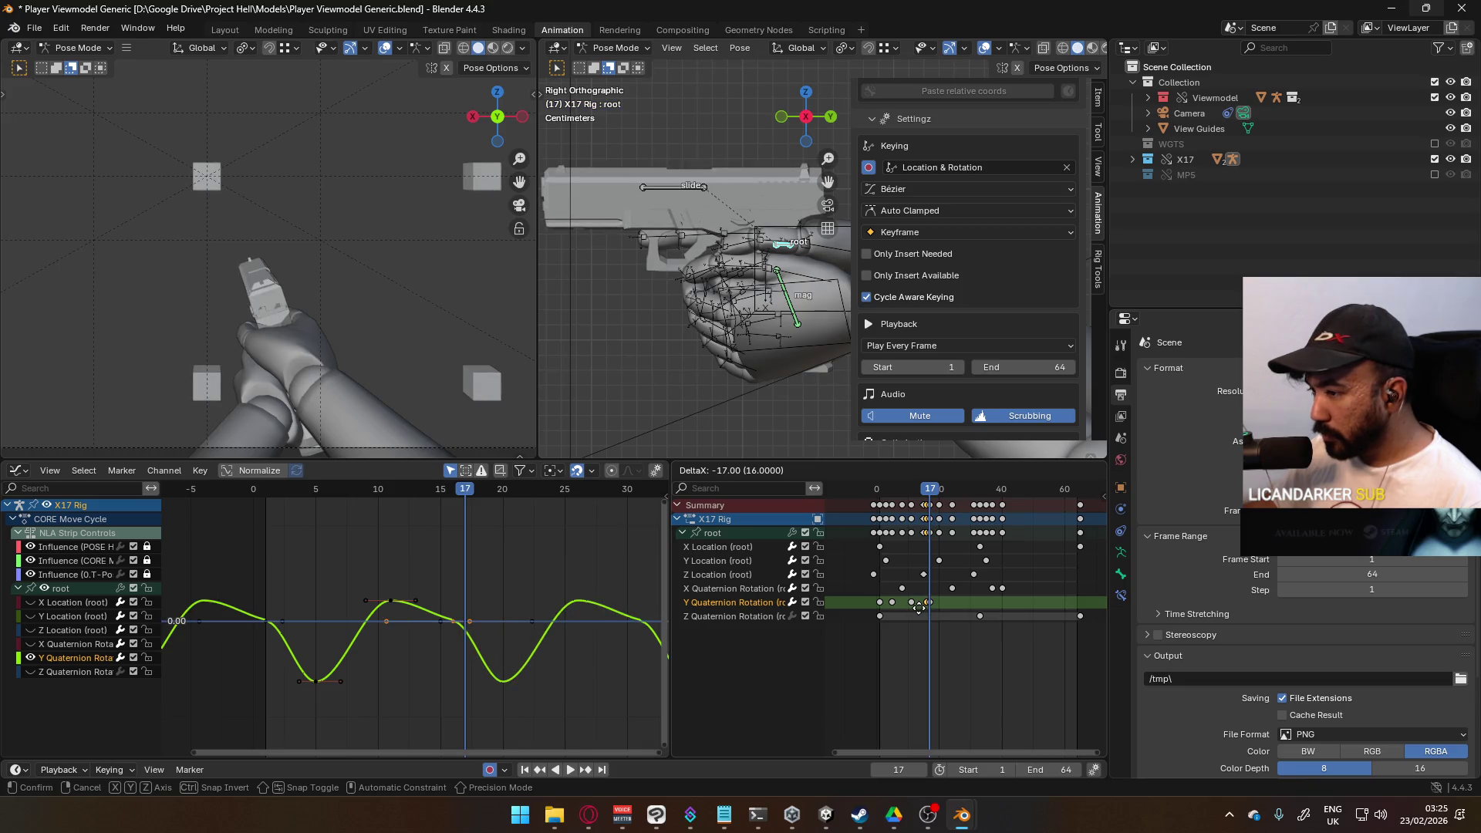
right_click(919, 609)
click(958, 605)
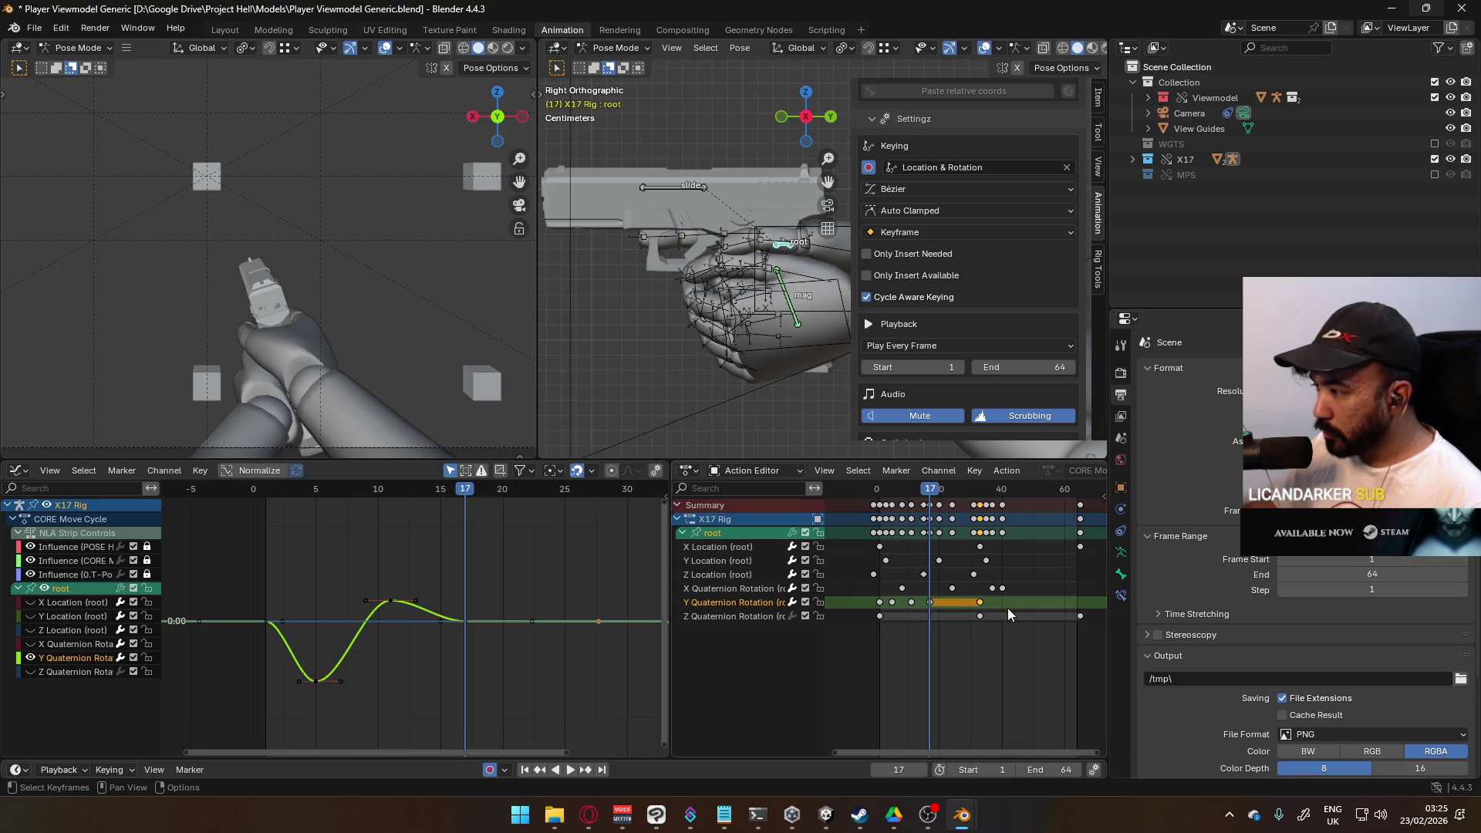
key(space)
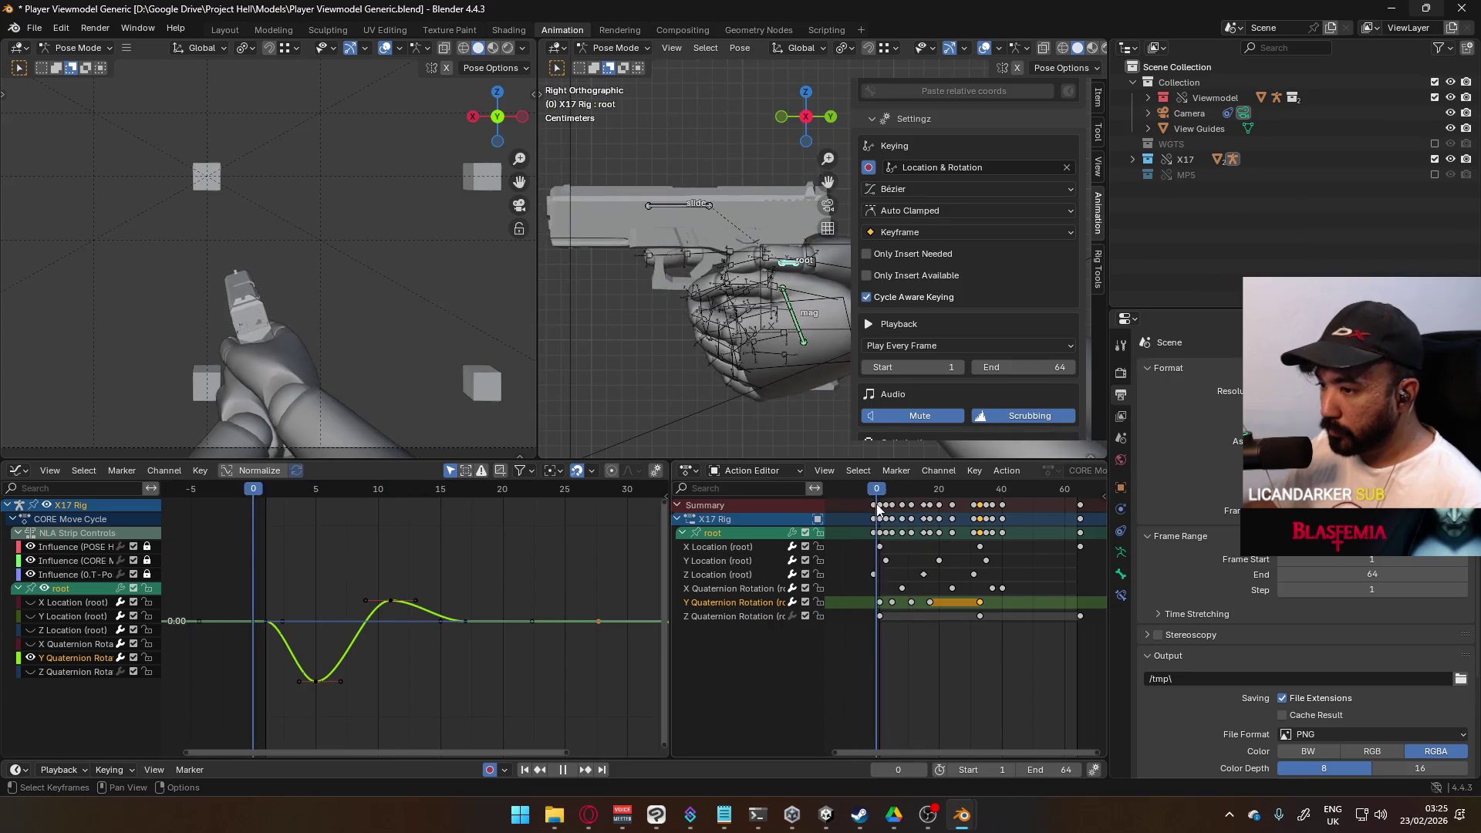
drag(883, 508, 979, 503)
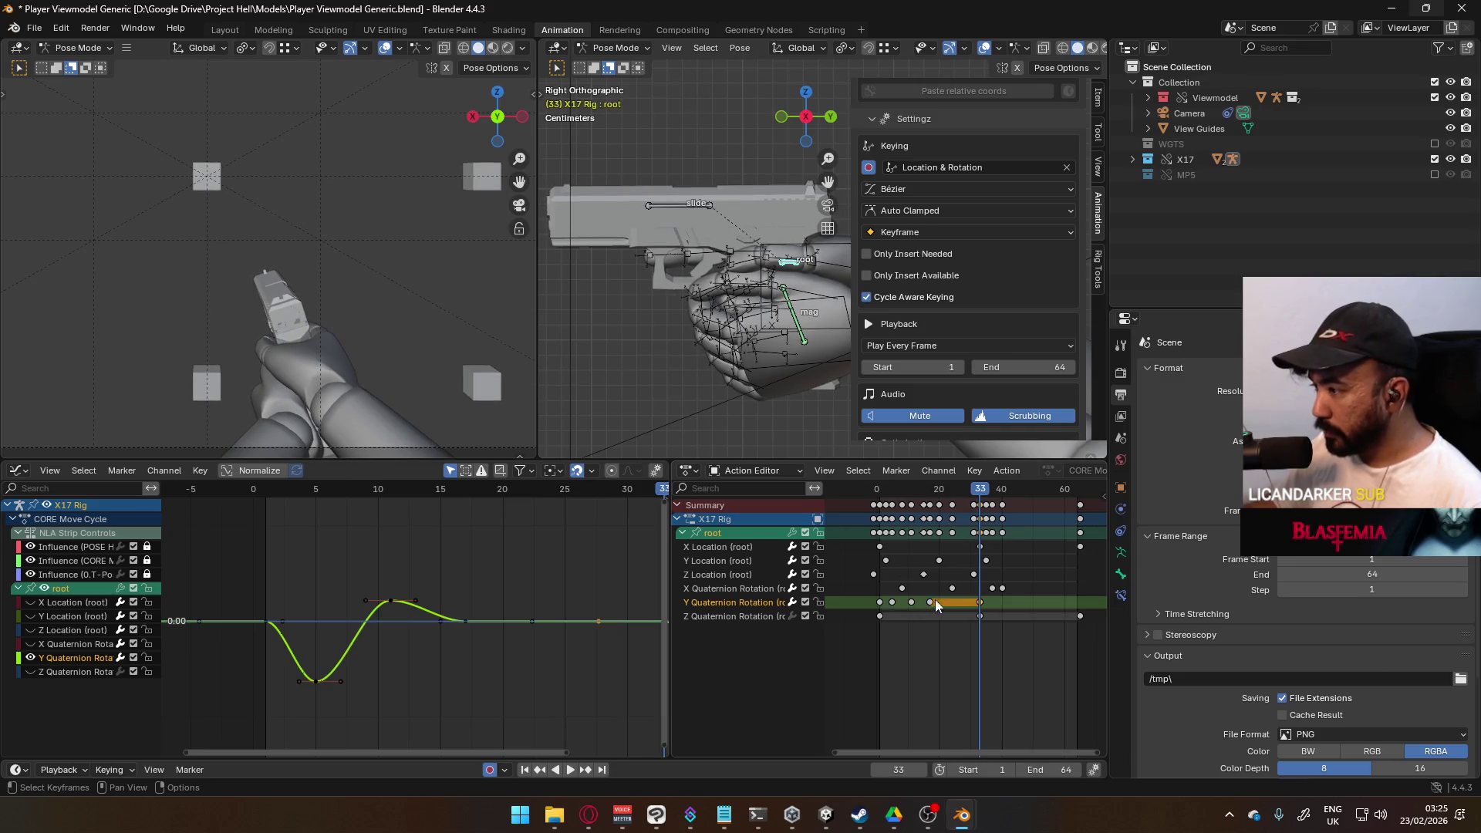
Step: Select the early Y Quaternion keys and stop the playhead at frame 33
click(952, 588)
drag(942, 607, 868, 600)
key(space)
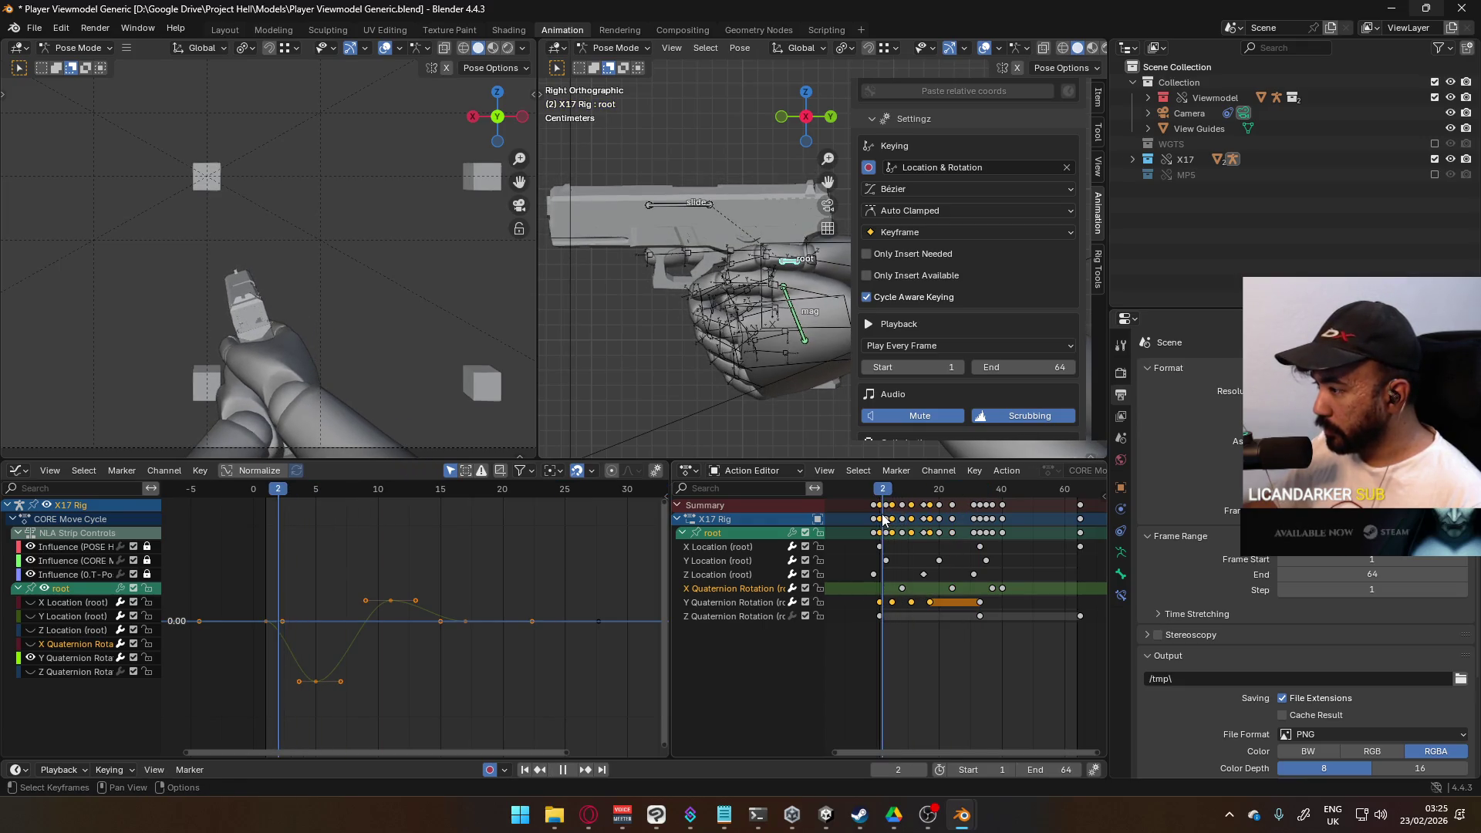
drag(950, 496, 980, 498)
key(space)
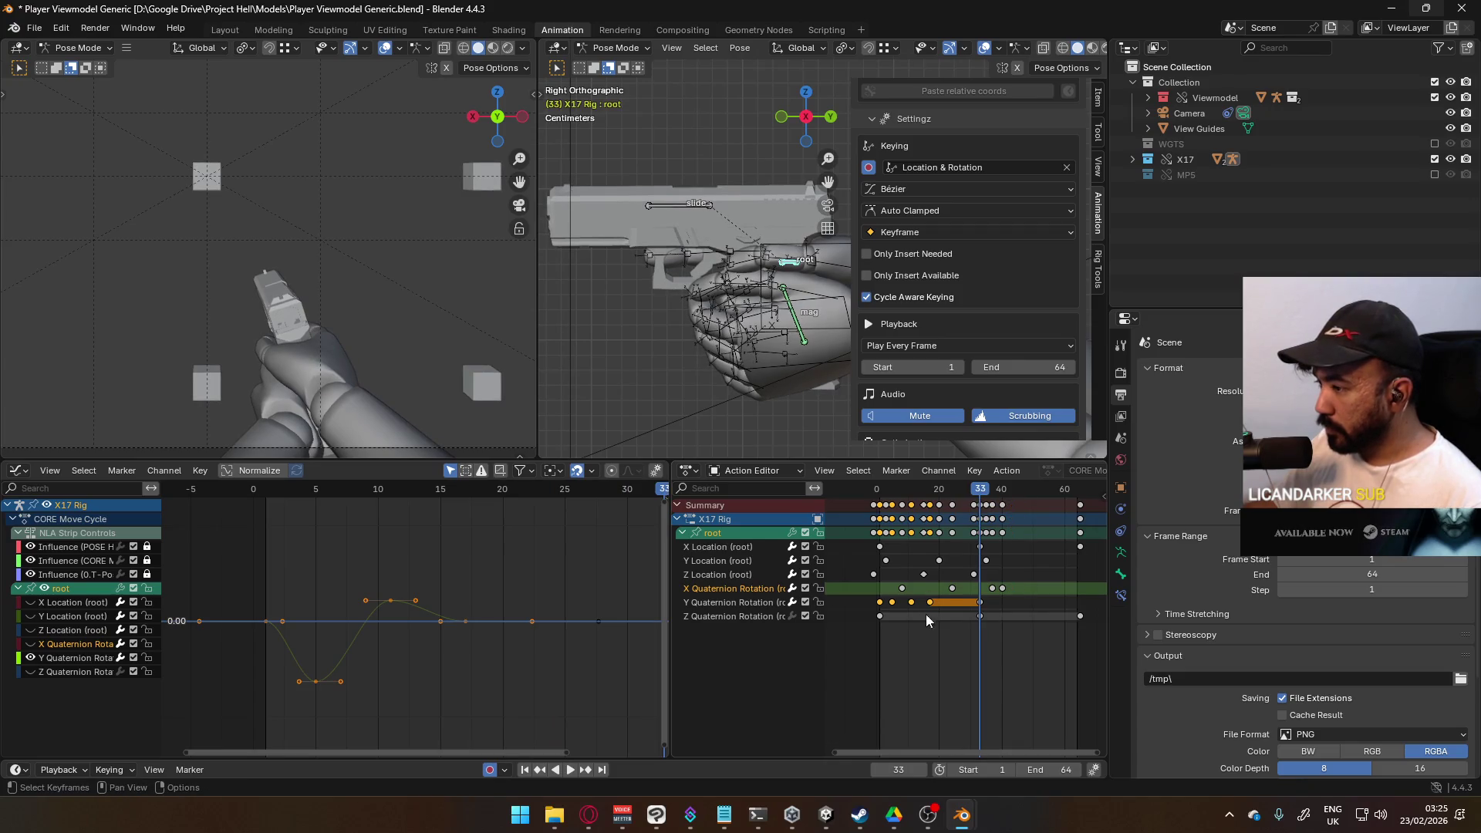
Step: Paste the copied keys into the Y Quaternion Rotation row at frame 33 and delete the extras
click(757, 601)
key(ctrl+v)
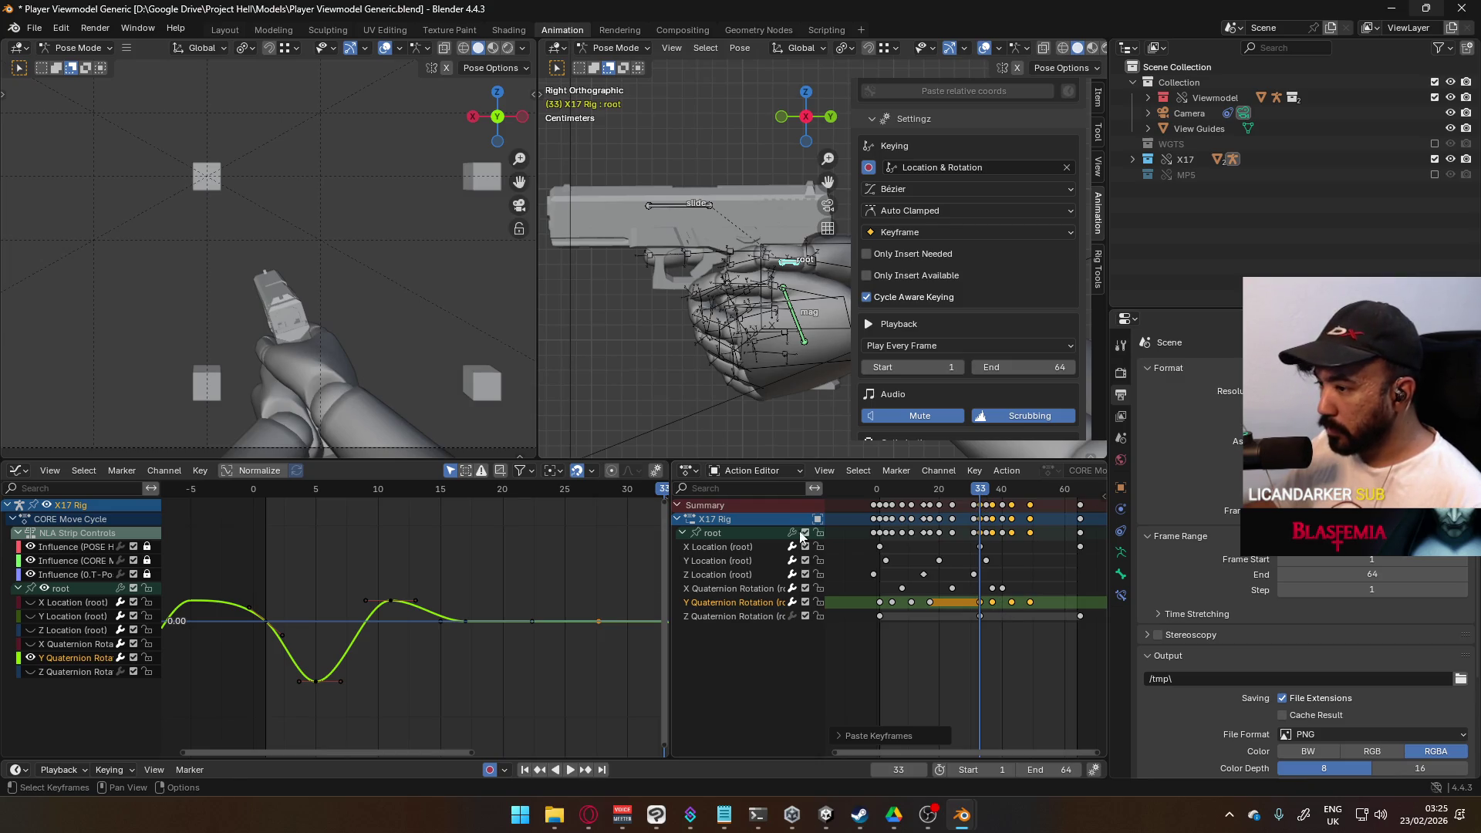
scroll(553, 614, down, 4)
mouse_move(553, 614)
middle_down()
mouse_move(493, 605)
mouse_move(543, 619)
middle_up()
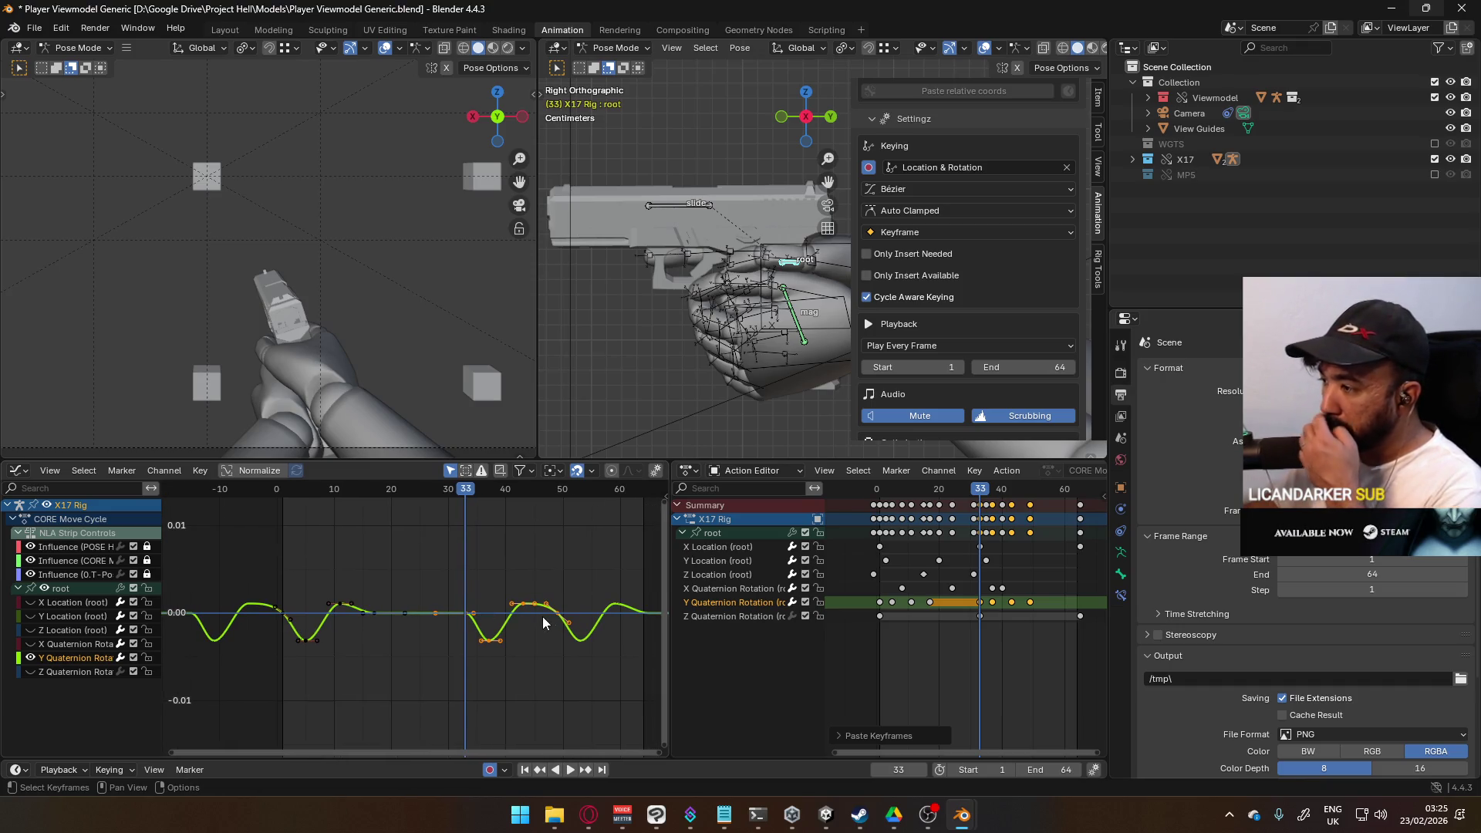
key(Delete)
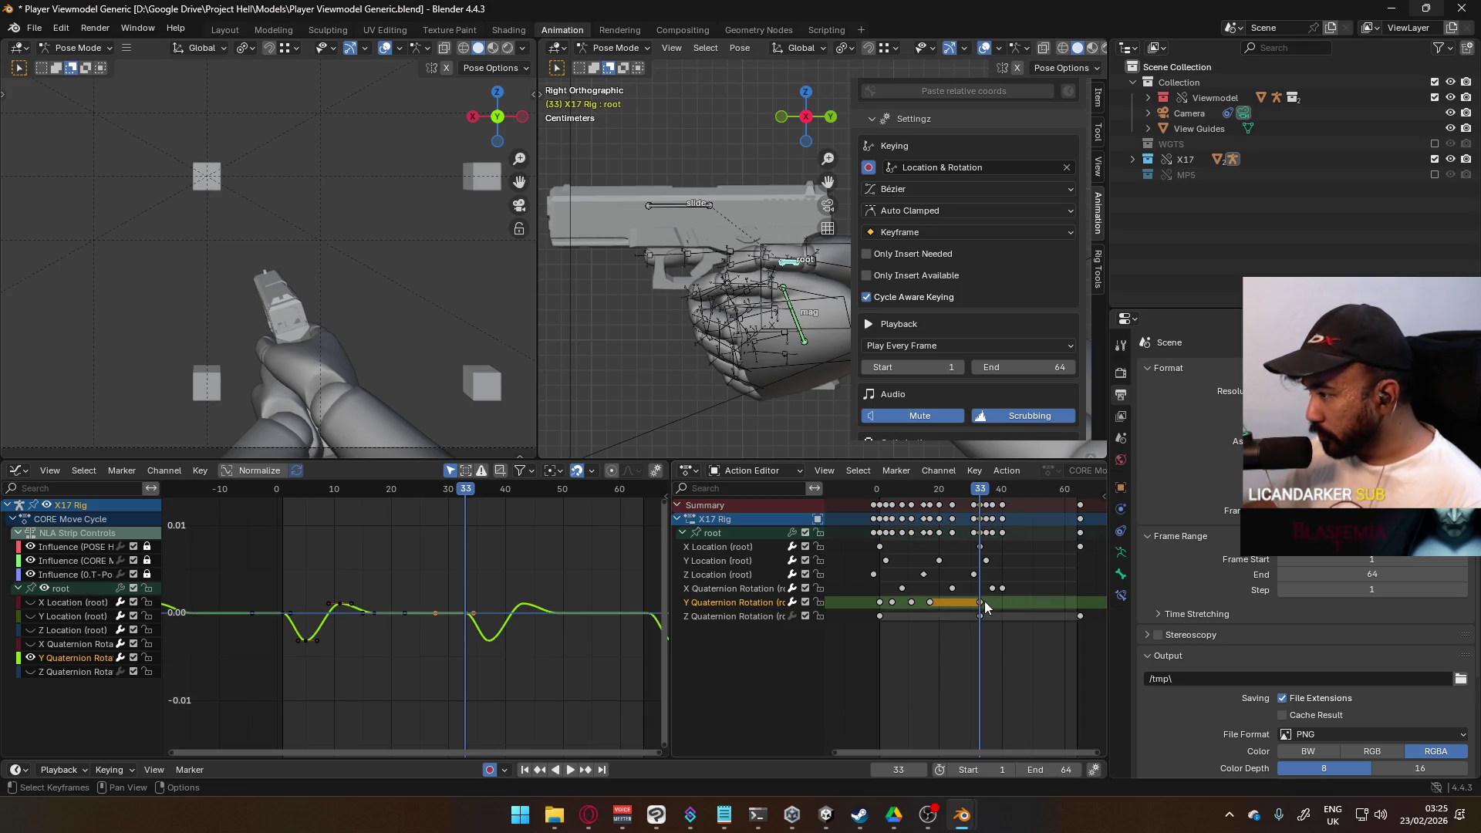
ctrl+alt+click(1003, 601)
Step: Paste the keys after frame 33 from the context menu, play back, and undo the extra keys
scroll(446, 625, up, 1)
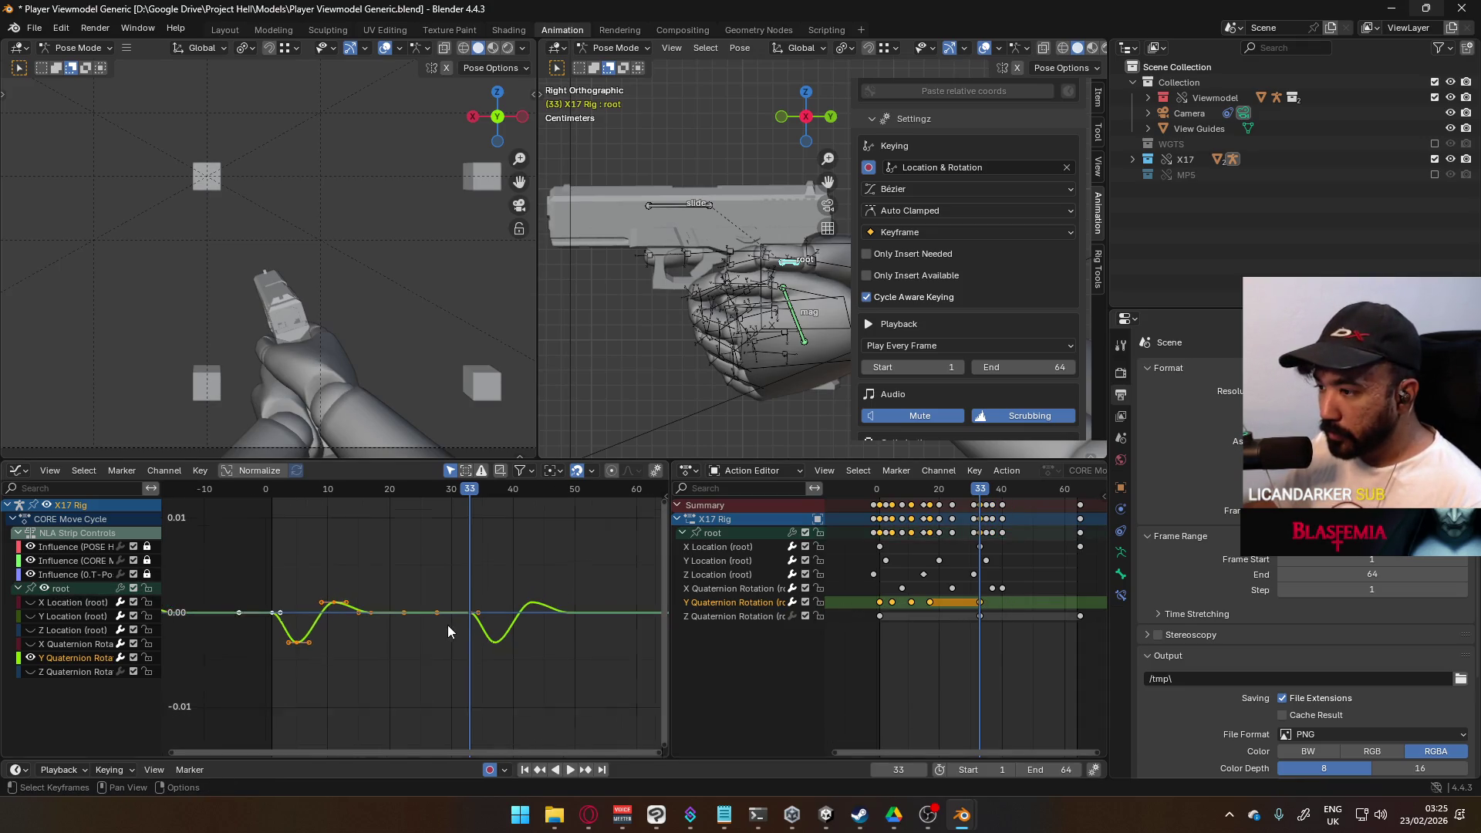
scroll(451, 630, up, 1)
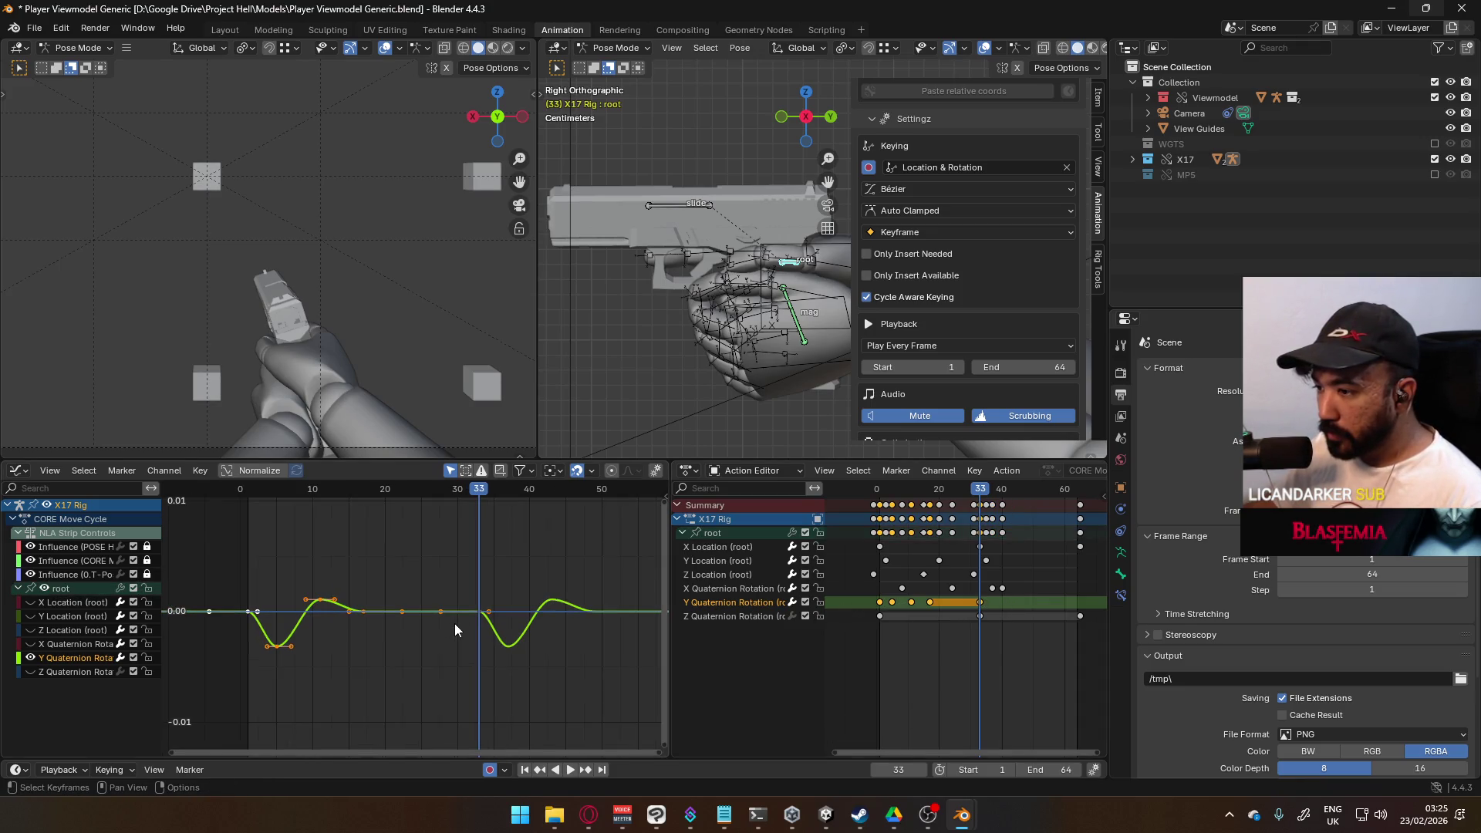
right_click(920, 610)
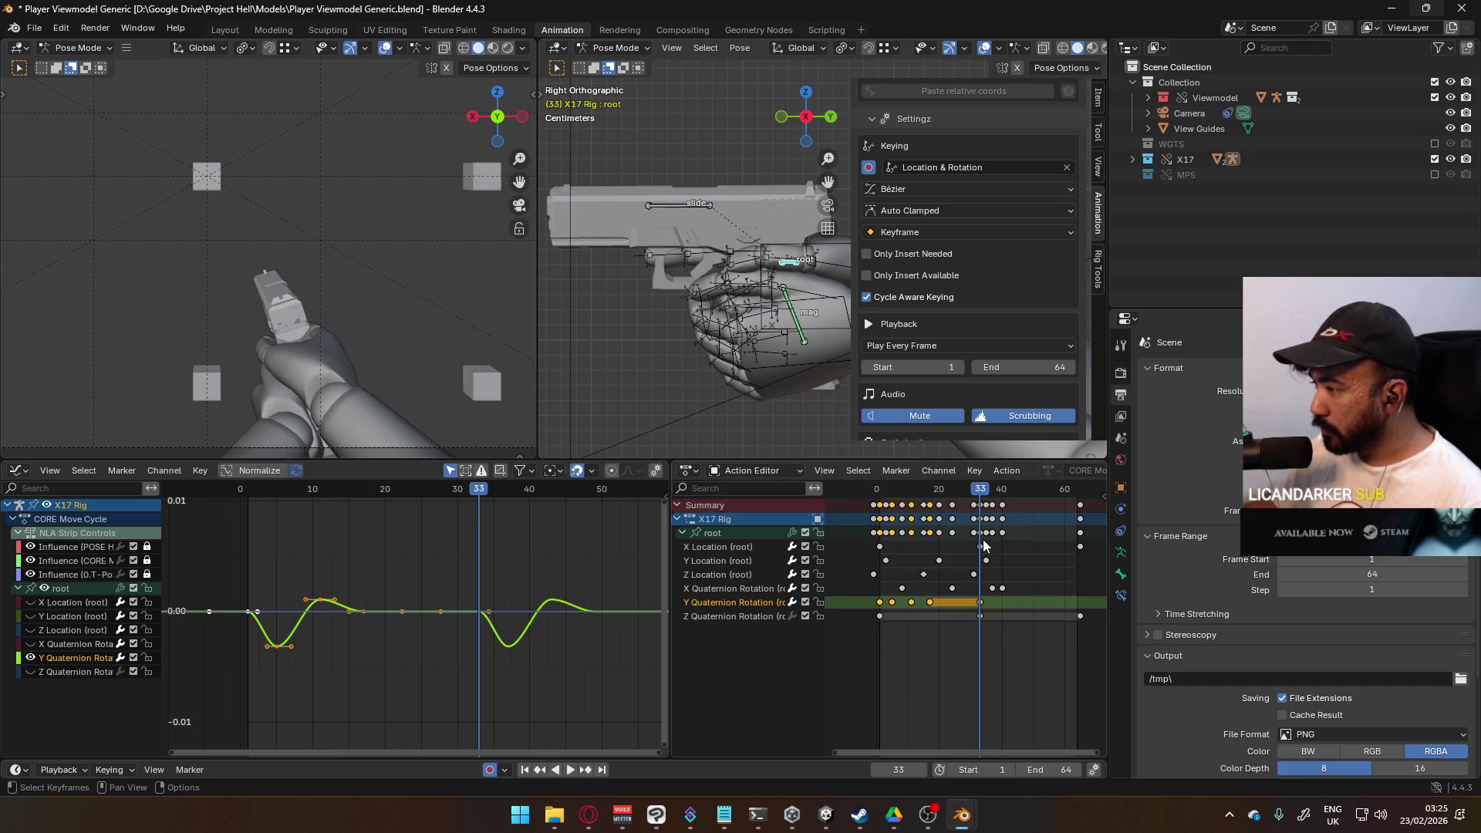
right_click(984, 593)
click(979, 606)
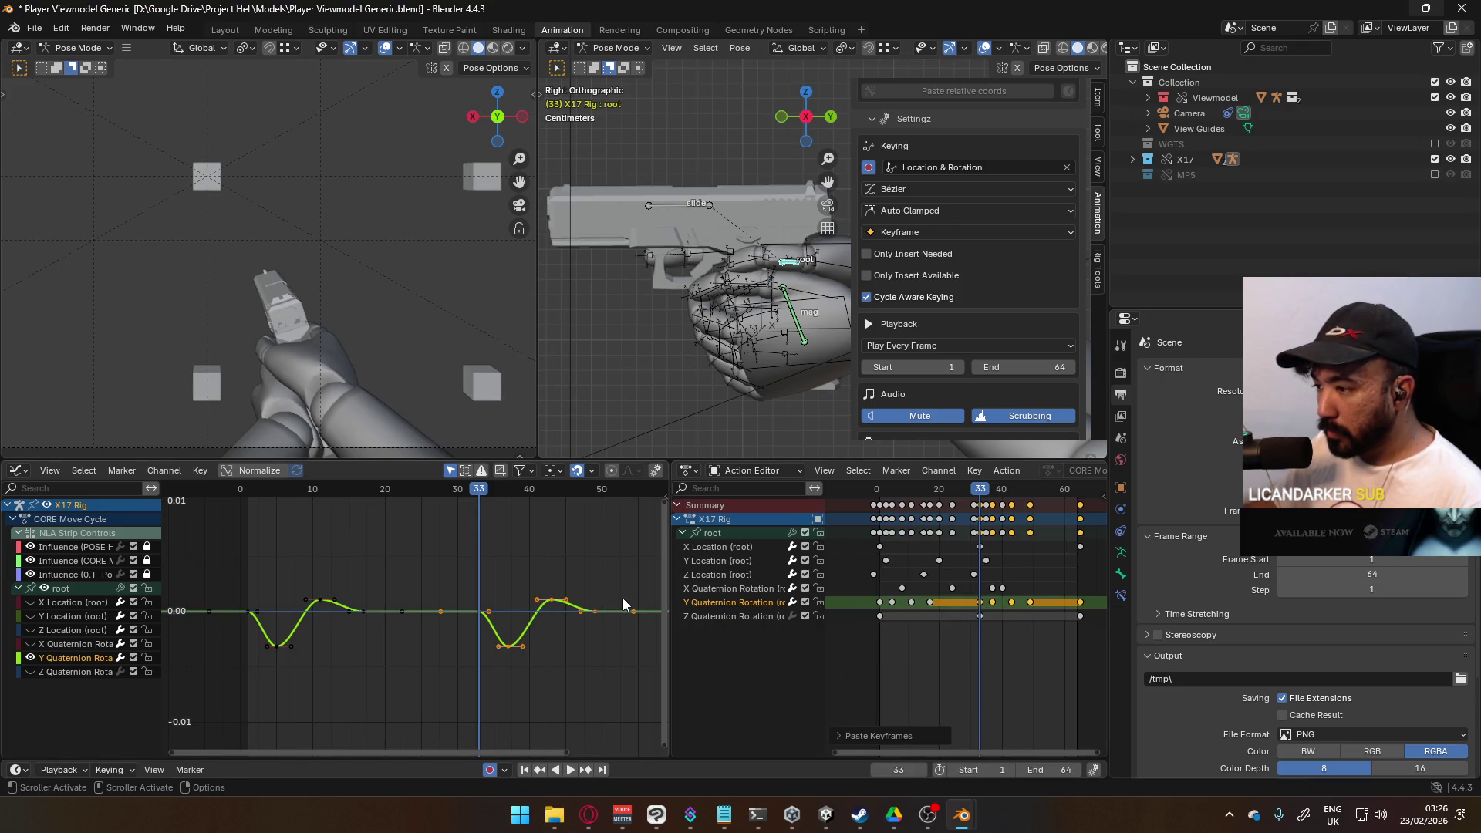
key(space)
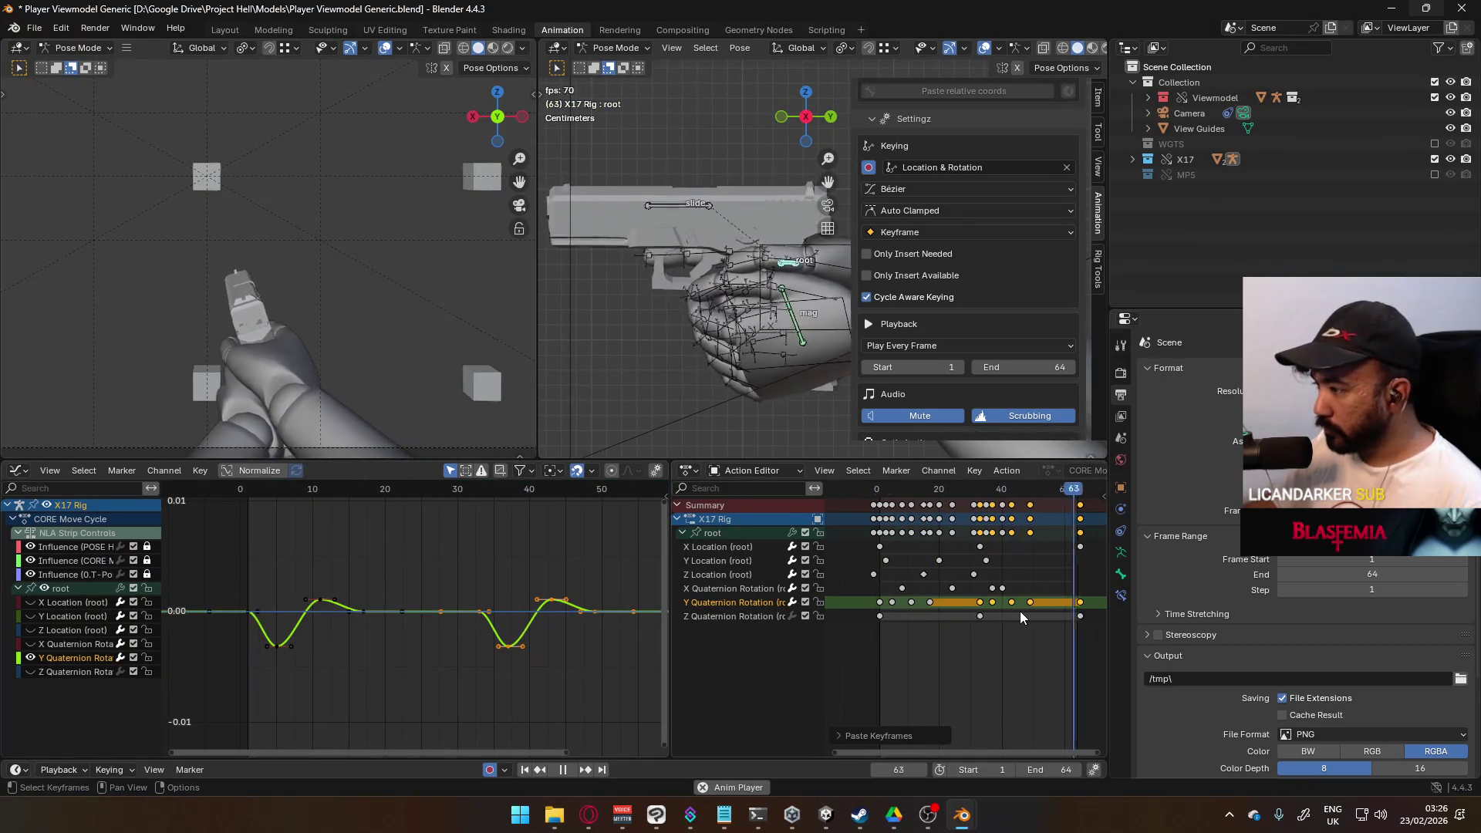
key(ctrl+z)
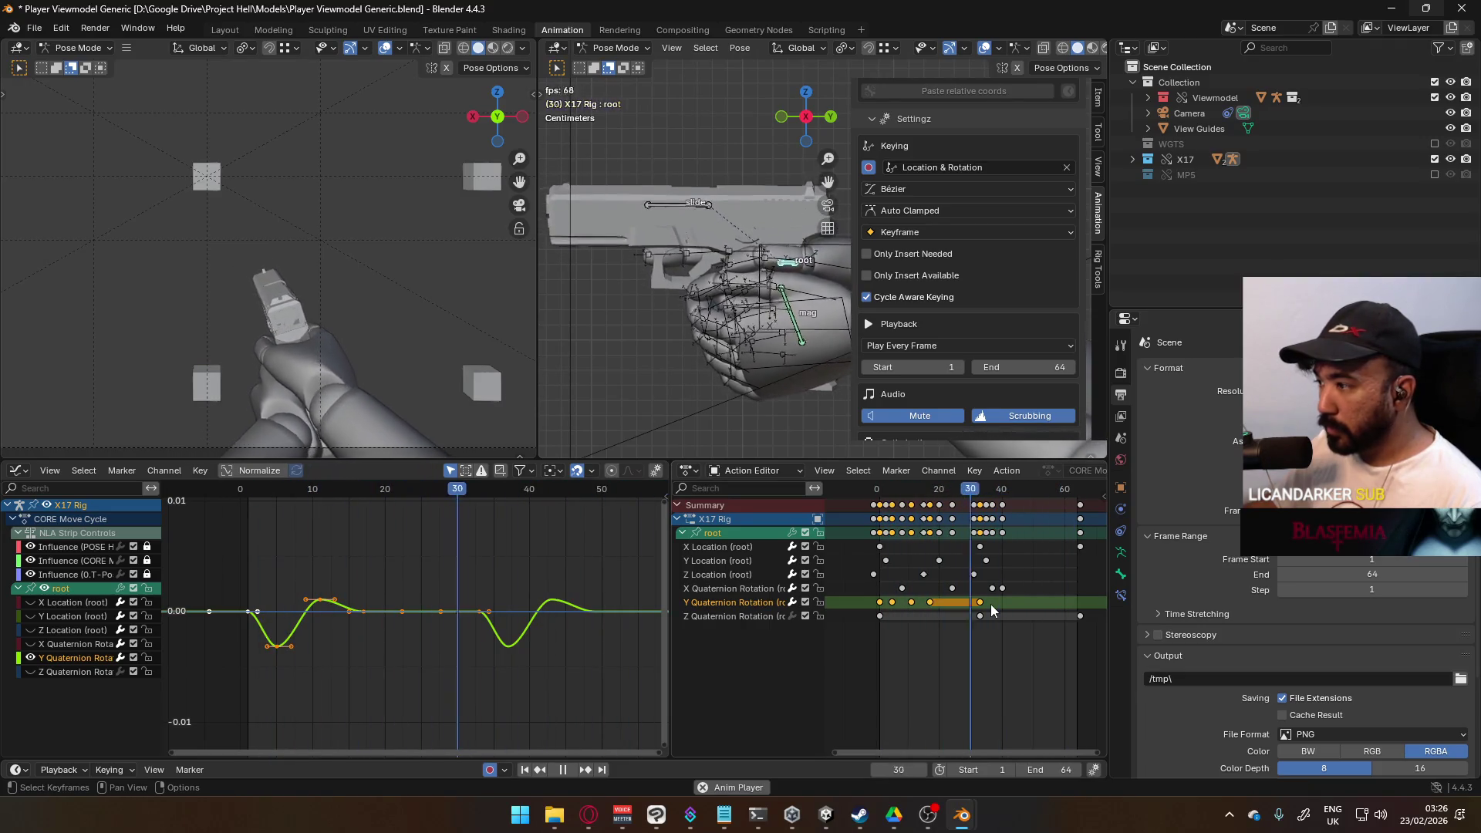
key(space)
Step: Select keys on the Z Location and Y rotation curves, play, and cancel a trial scale
click(938, 560)
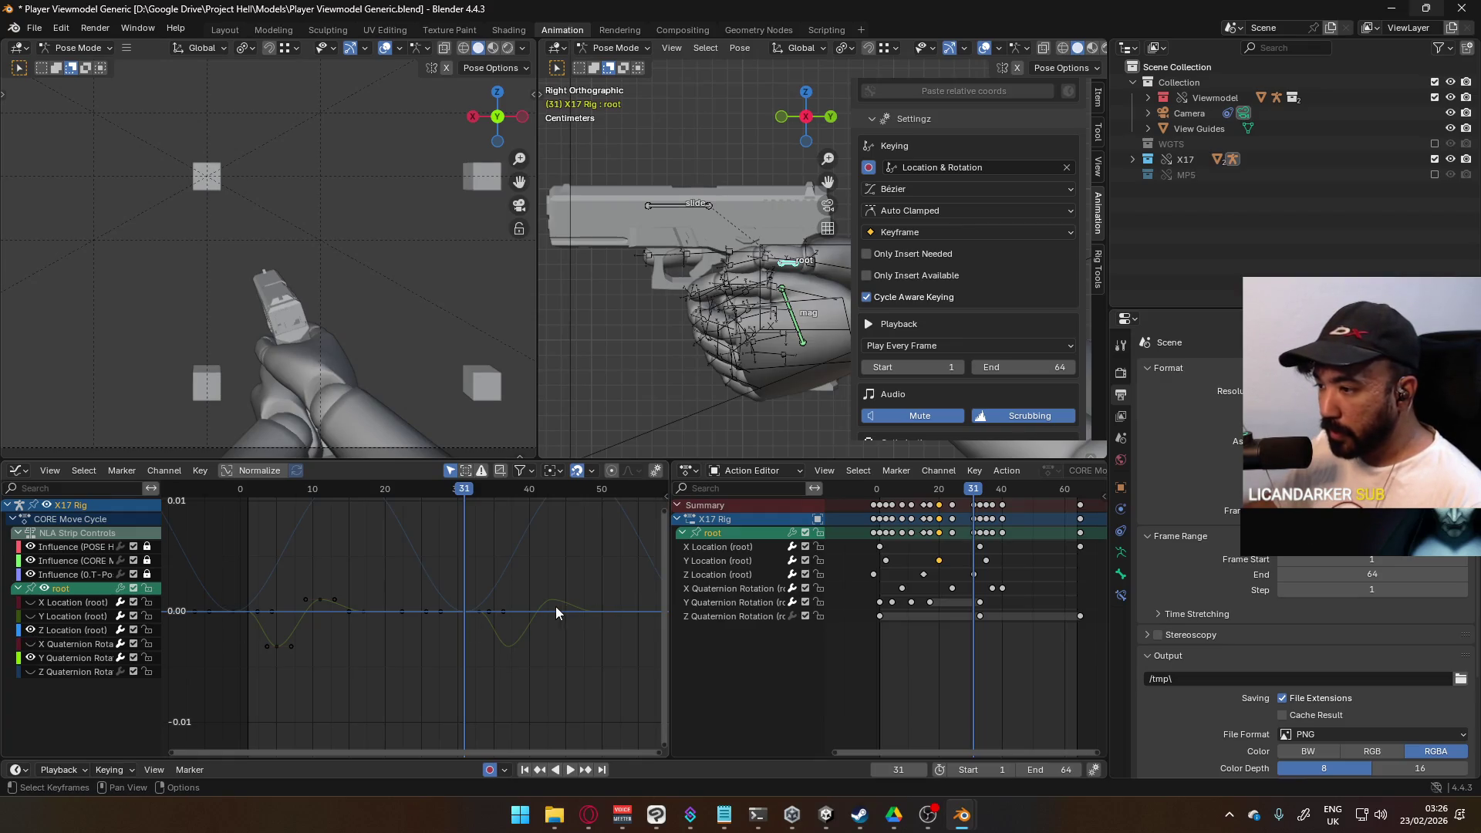
scroll(557, 606, down, 2)
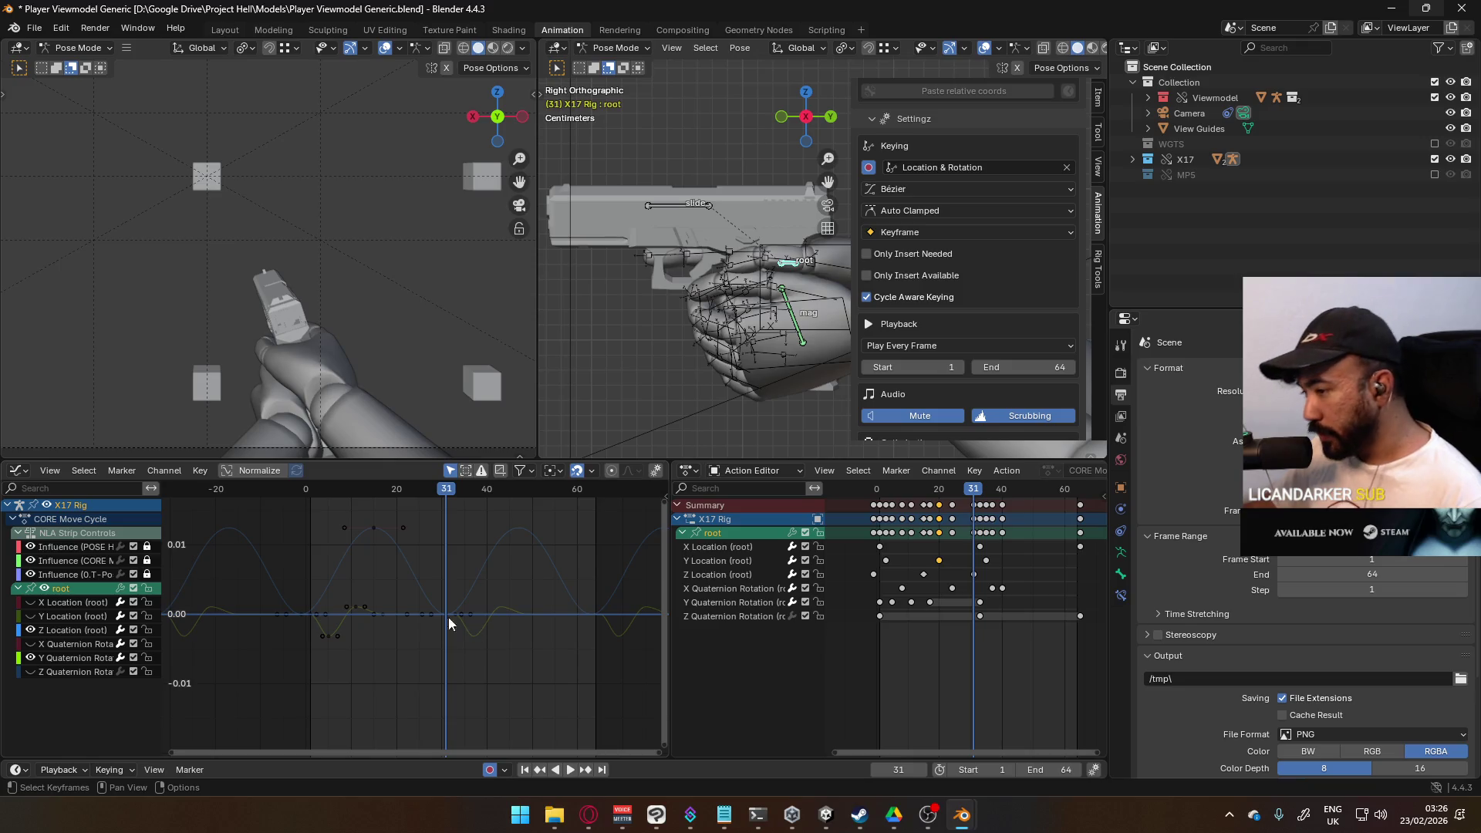
scroll(336, 630, up, 2)
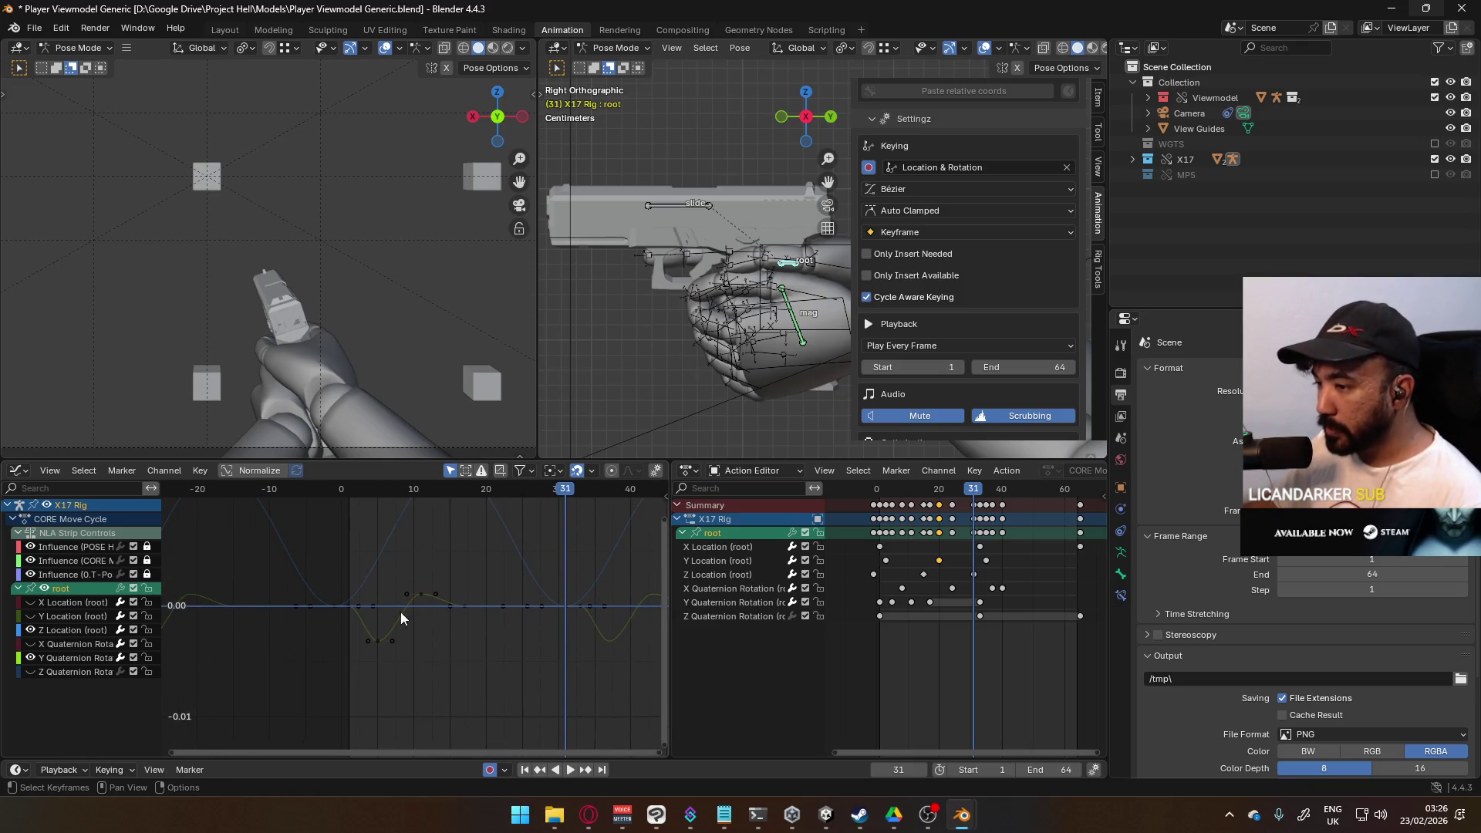
drag(311, 585, 487, 688)
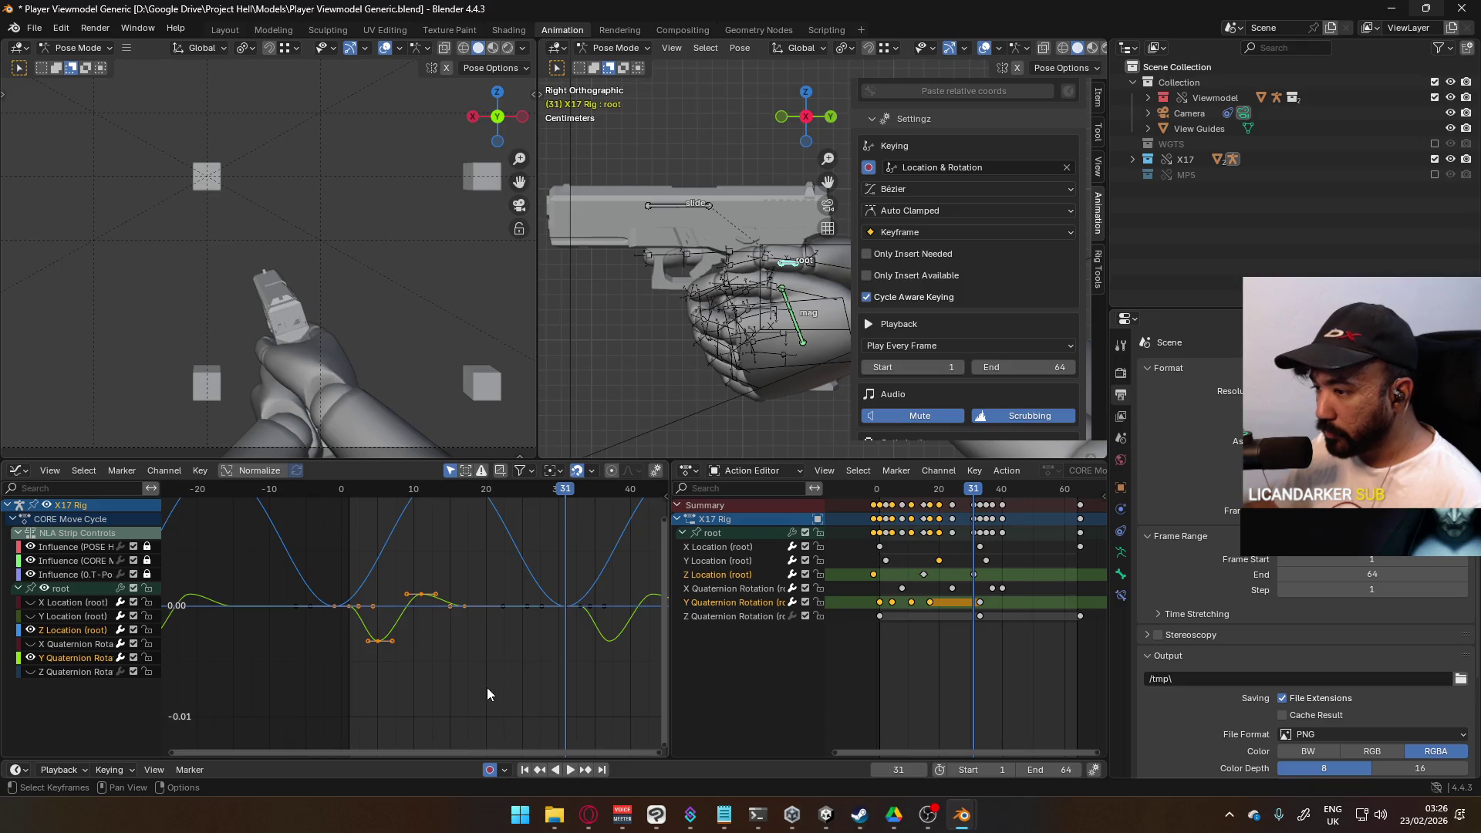
middle_drag(535, 645, 498, 653)
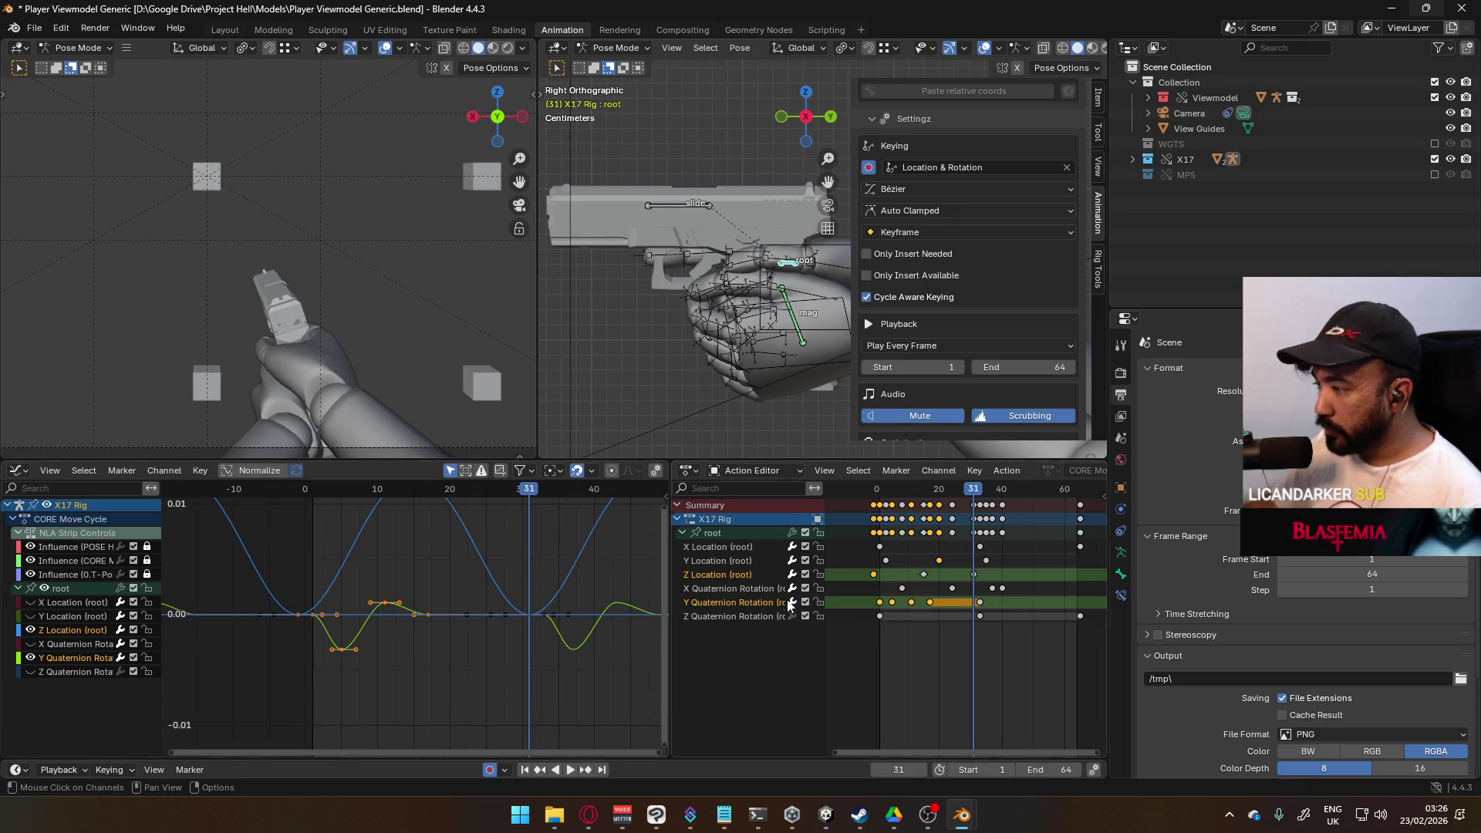
scroll(284, 595, down, 1)
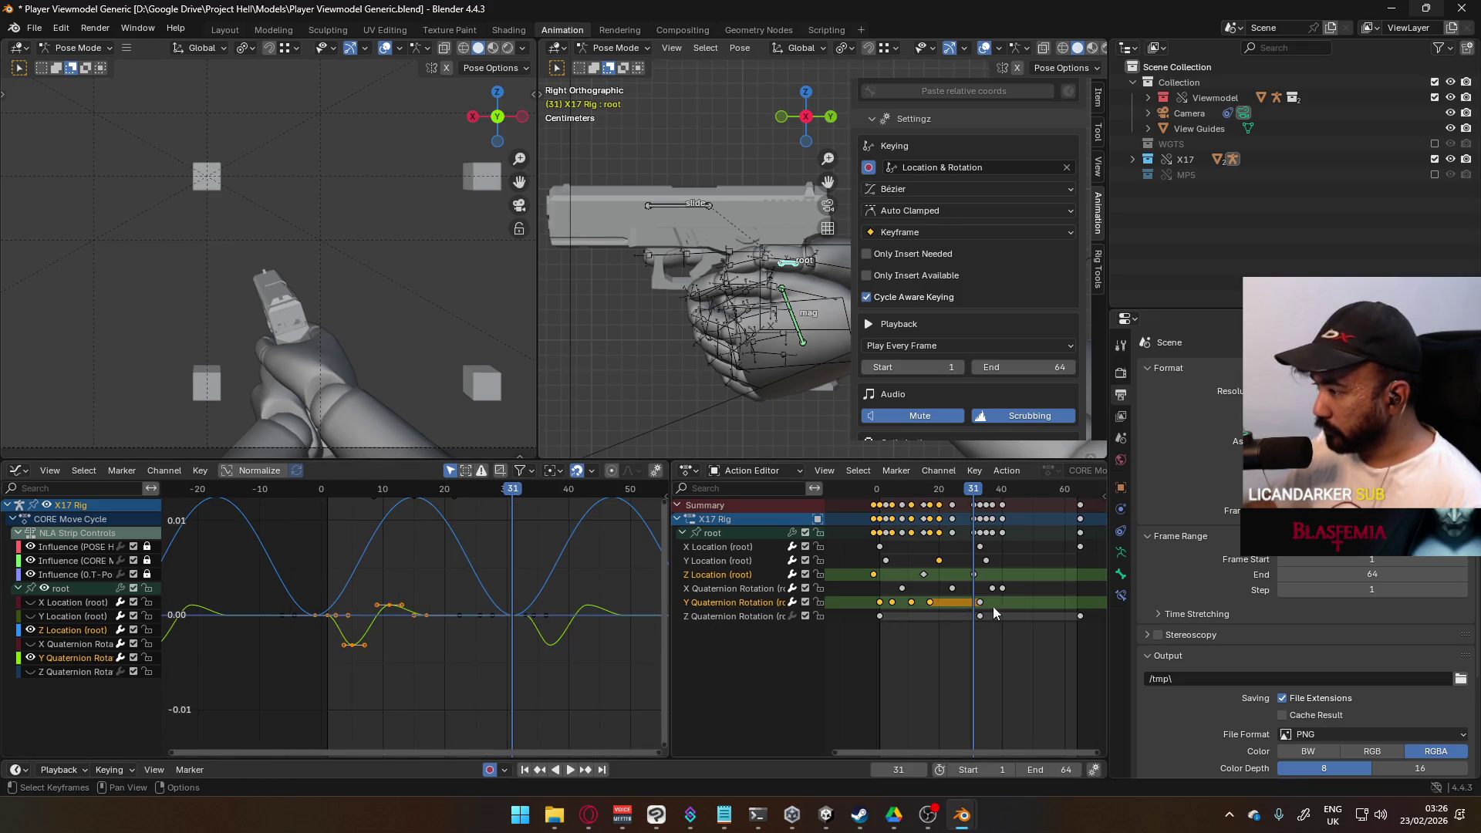
key(space)
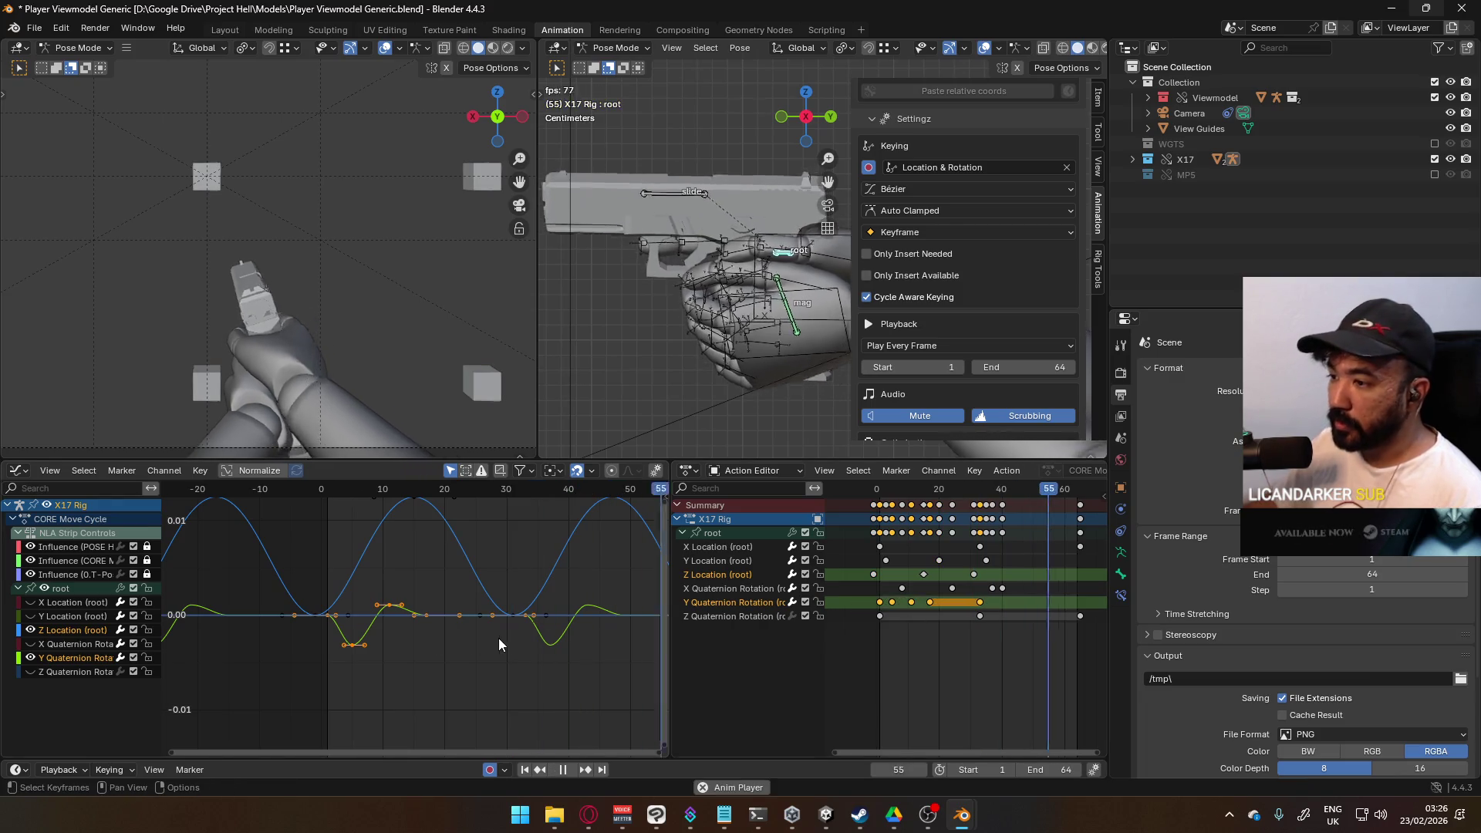
key(s)
key(Escape)
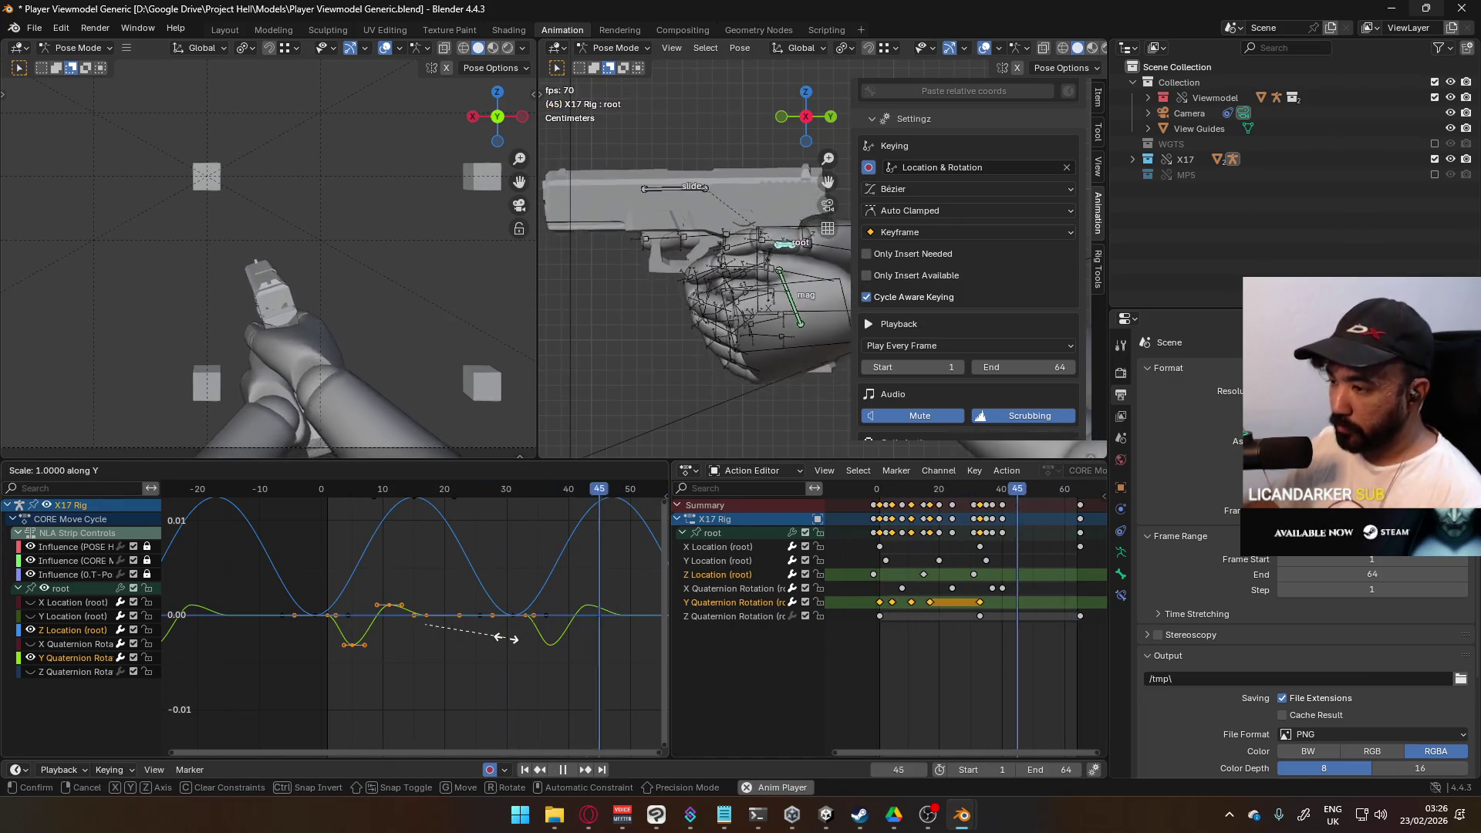
click(328, 617)
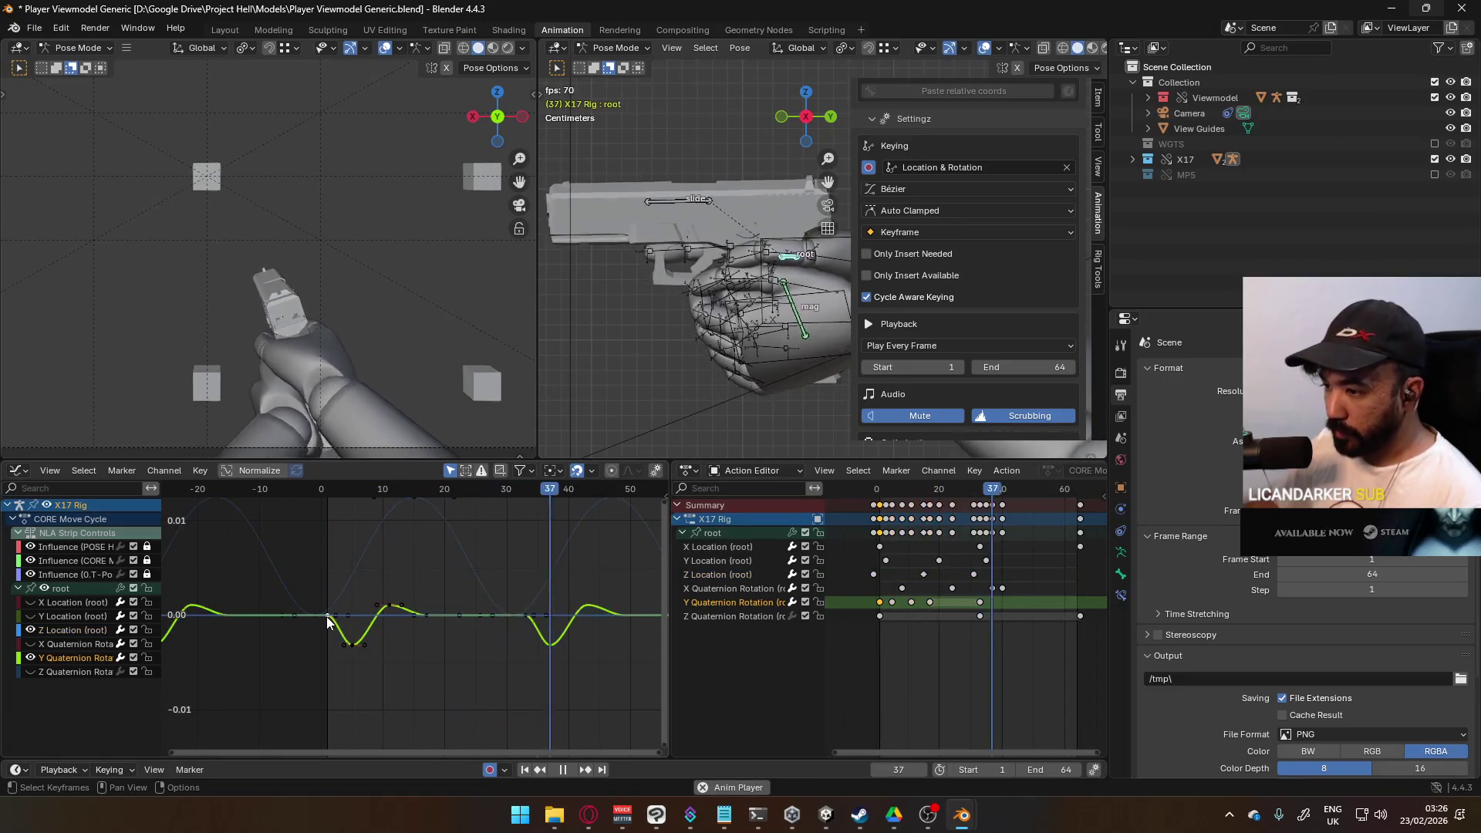
right_click(325, 614)
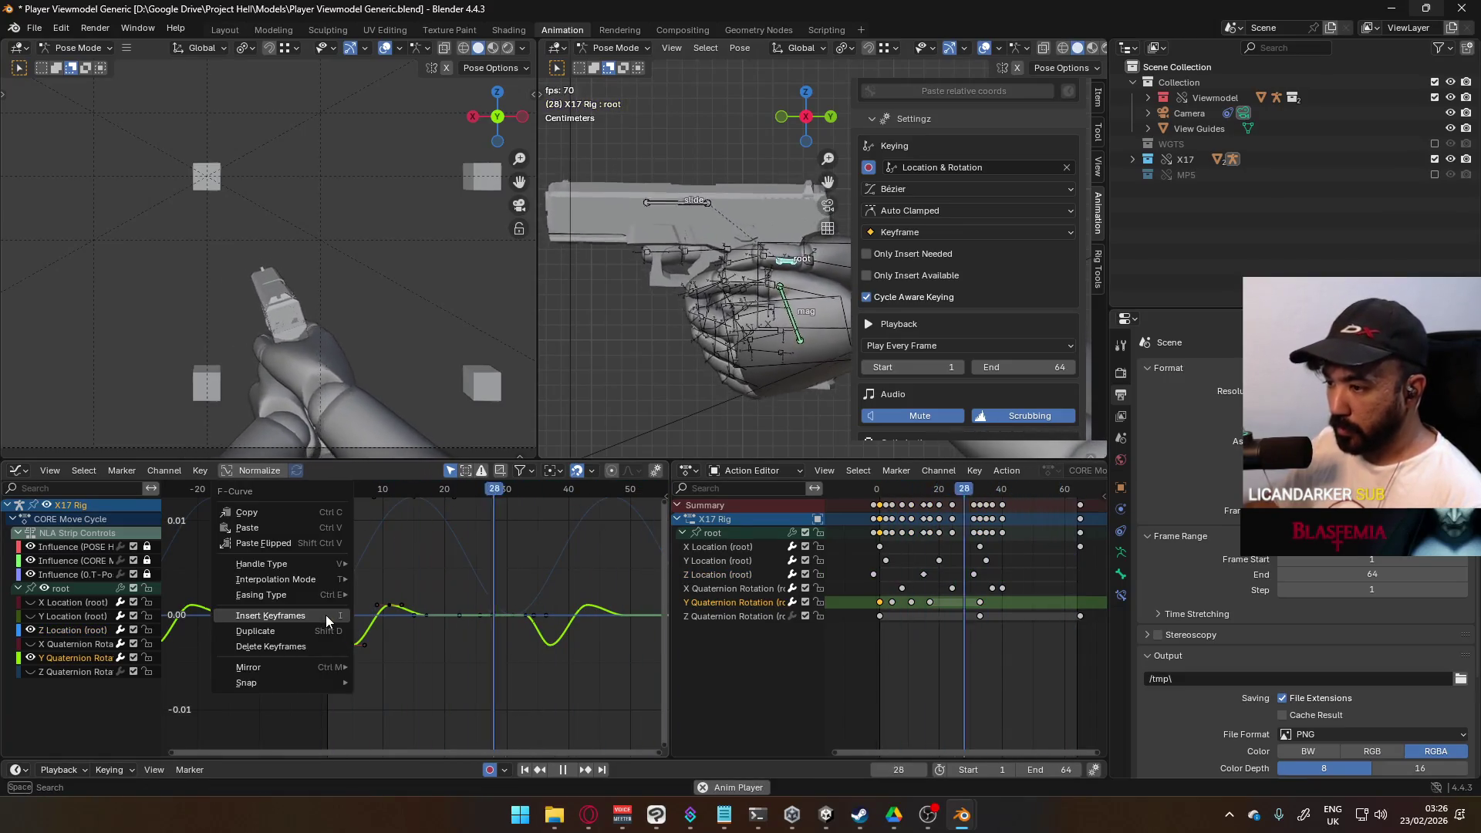
Step: Run Cursor to Selection via F3 search and return playback to frame 1
key(F3)
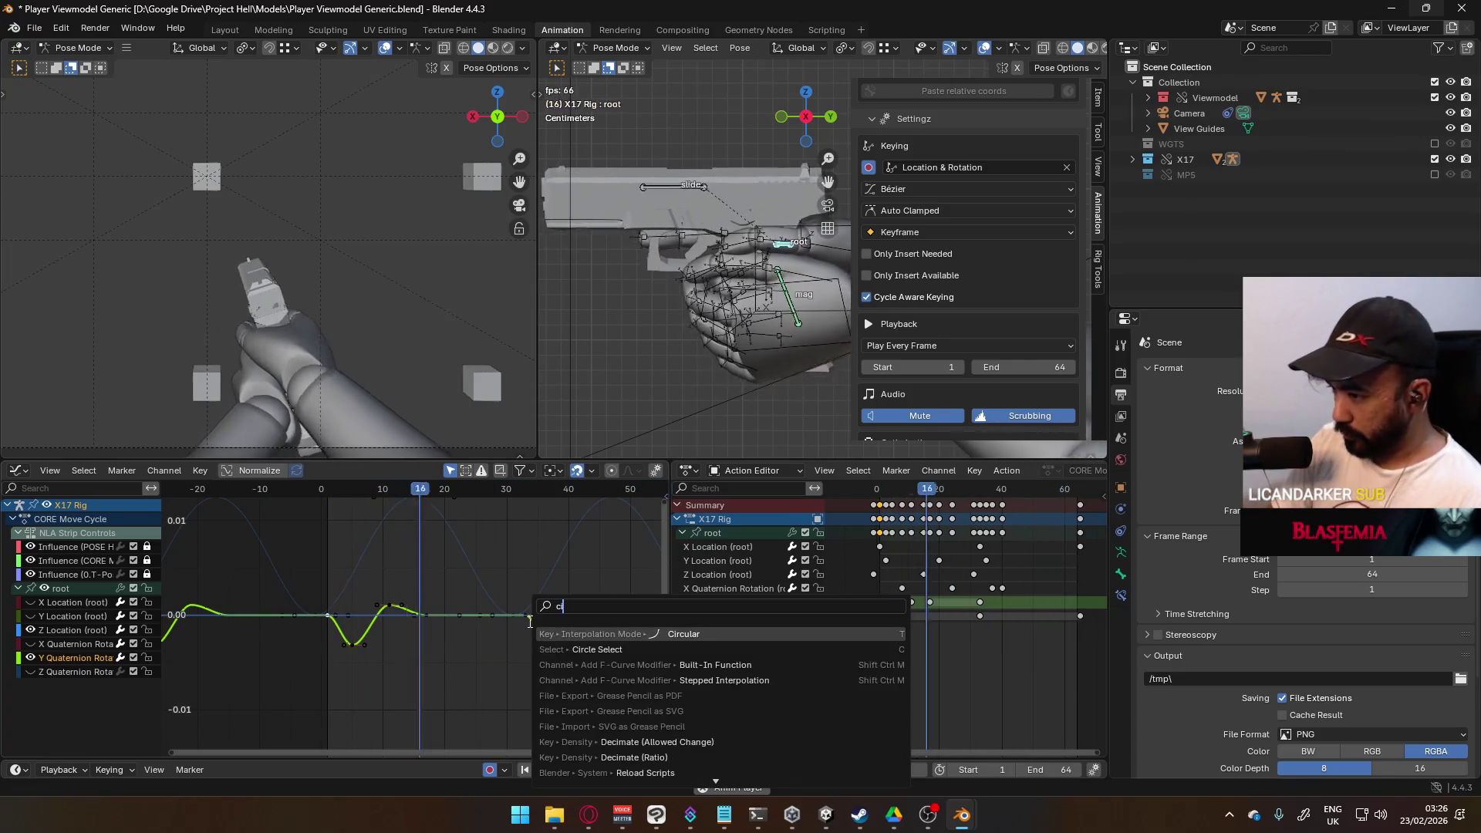
text(cursor to)
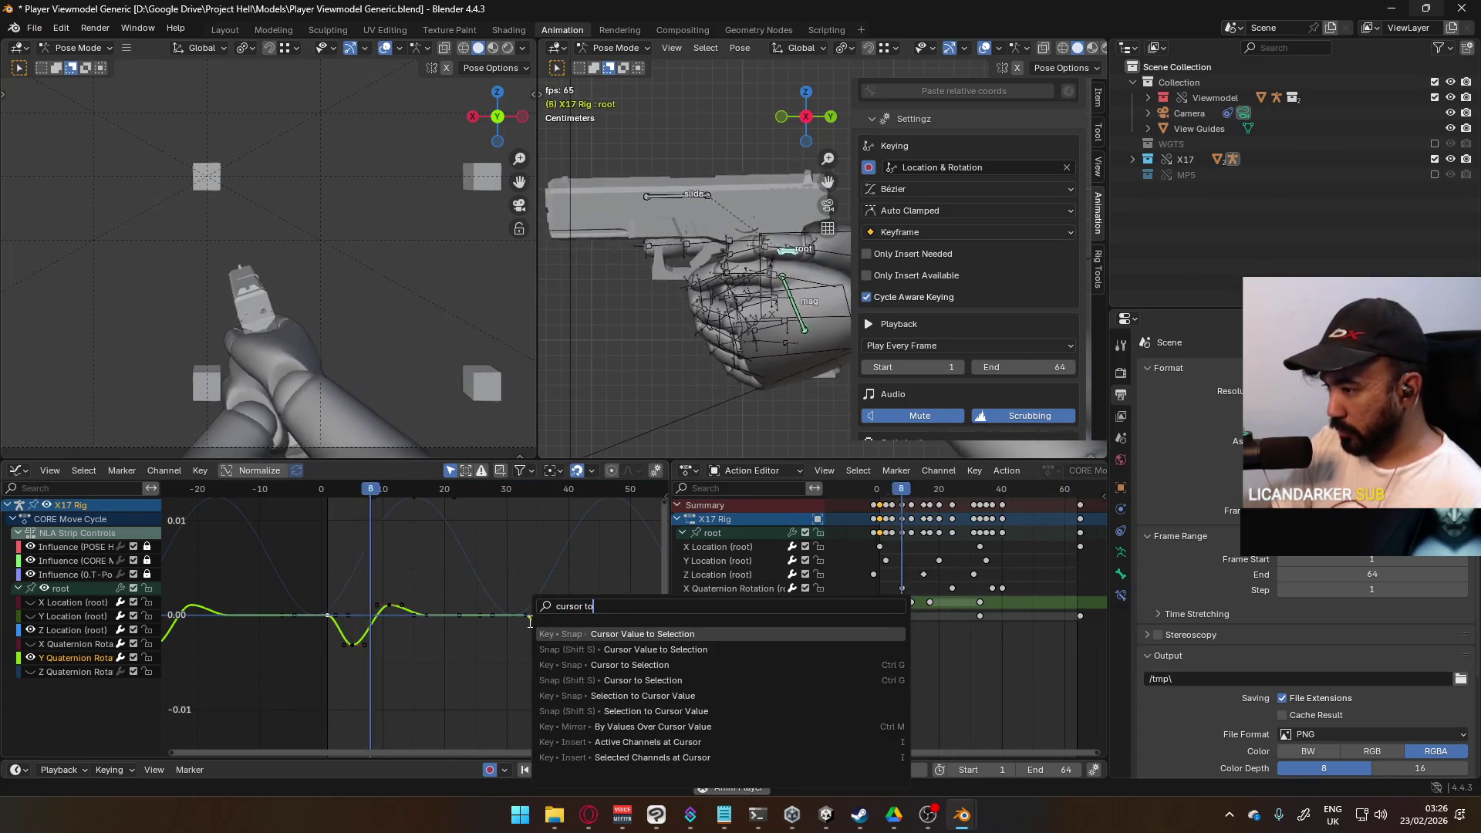
click(604, 666)
key(shift+s)
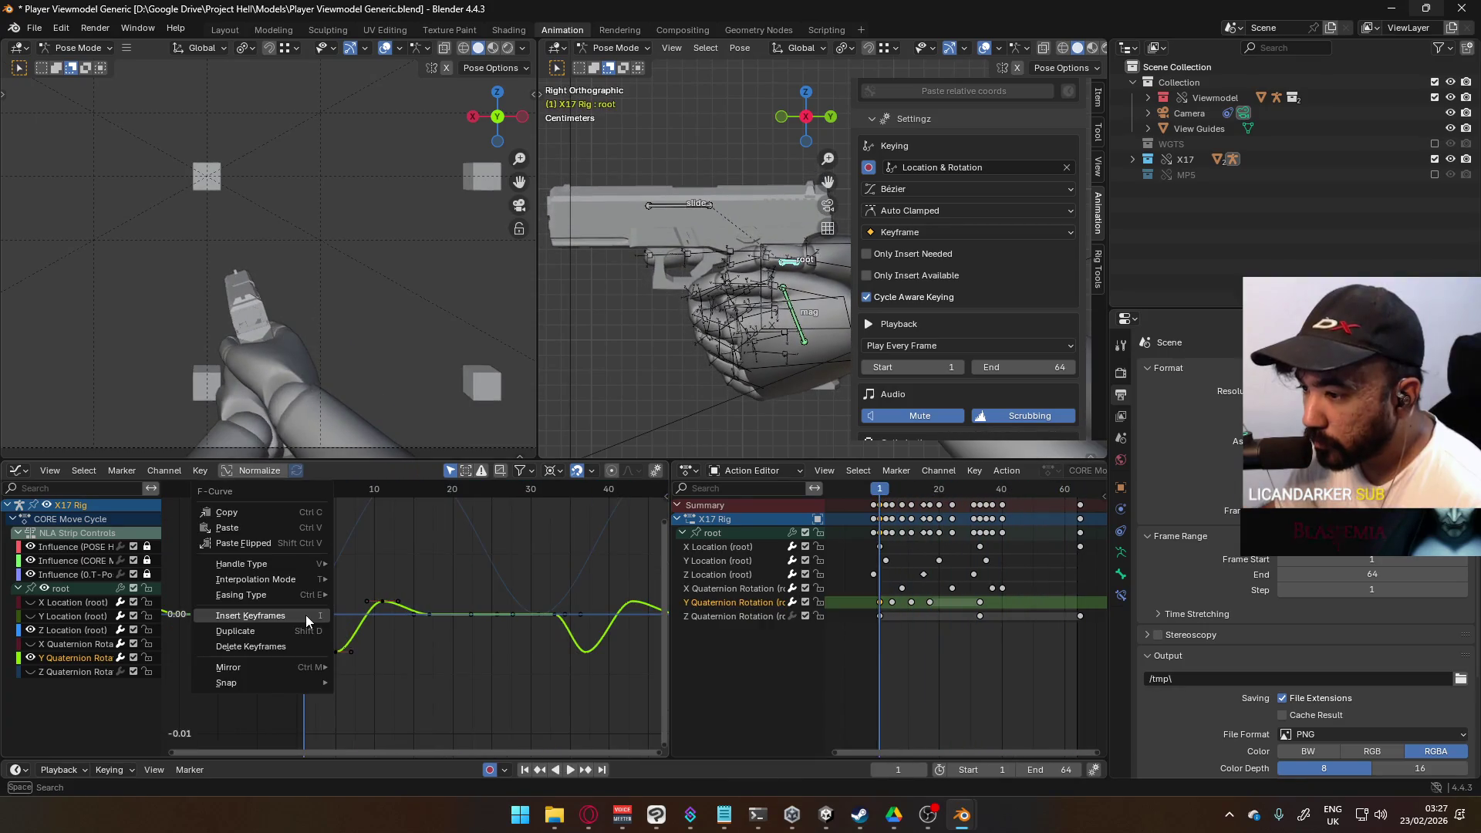
click(327, 621)
Step: Check the graph selection and curve context options, then select and deselect all keys
key(F3)
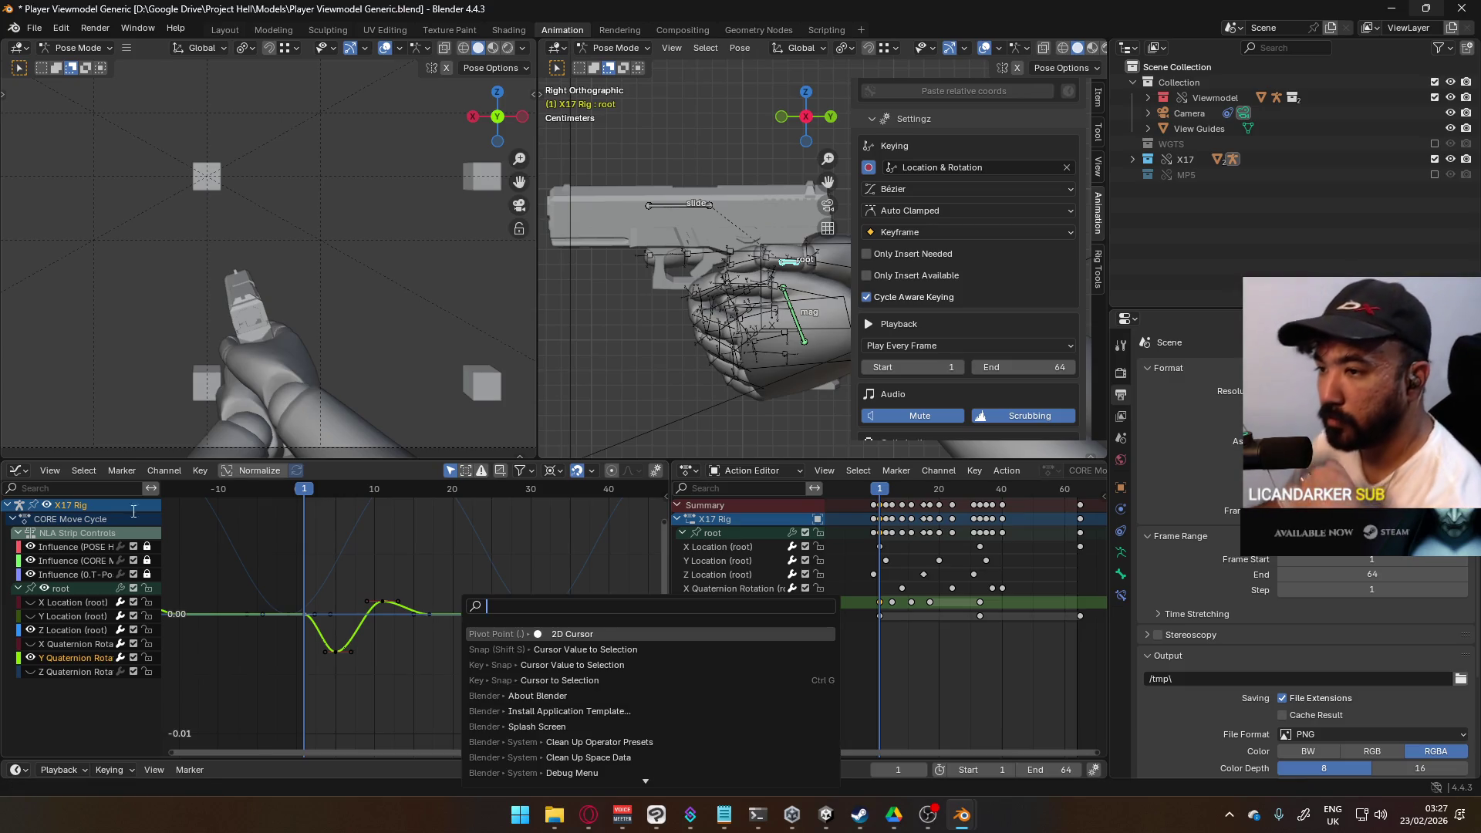
key(Escape)
click(85, 471)
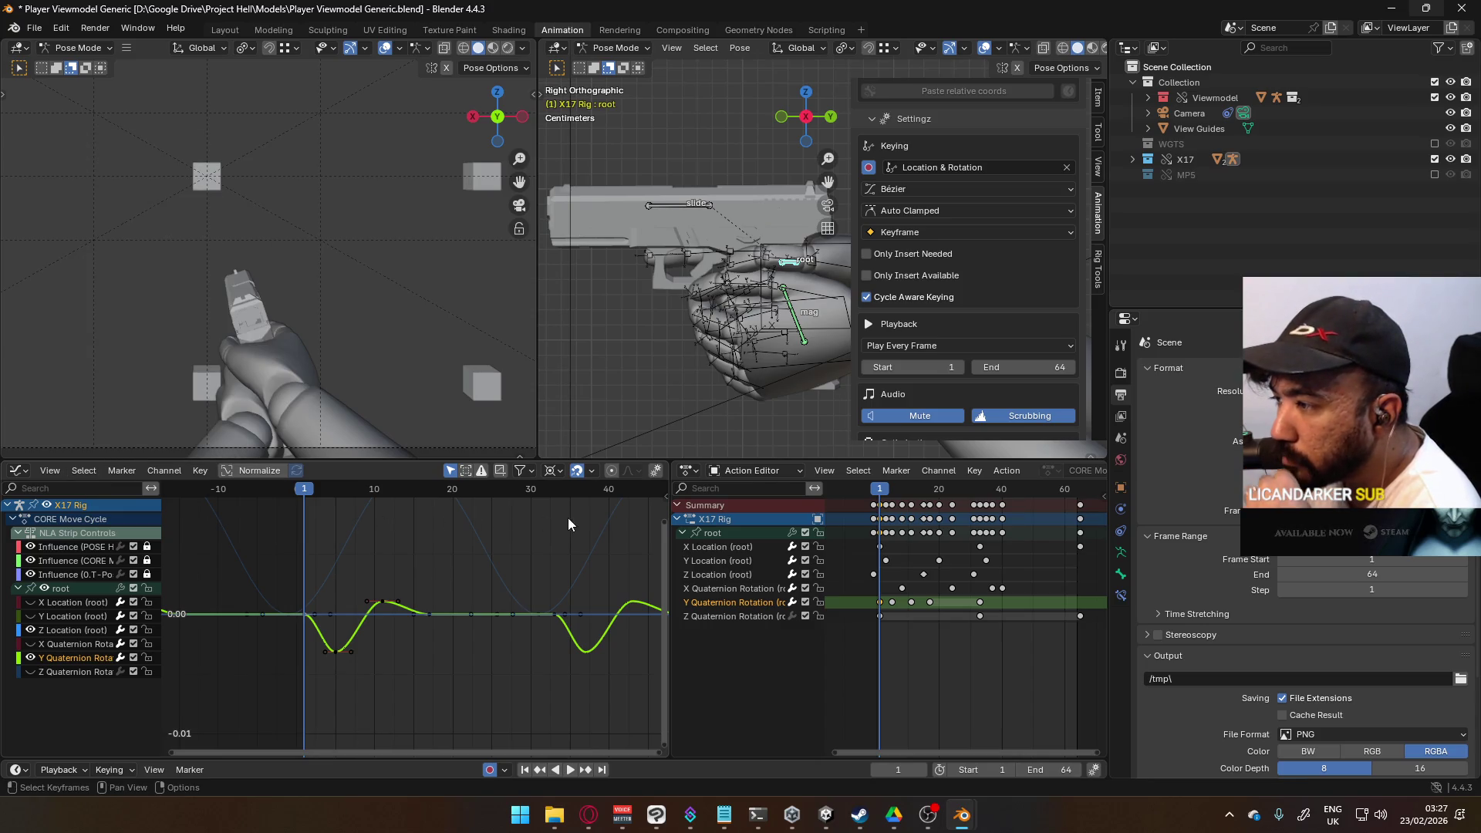
right_click(309, 618)
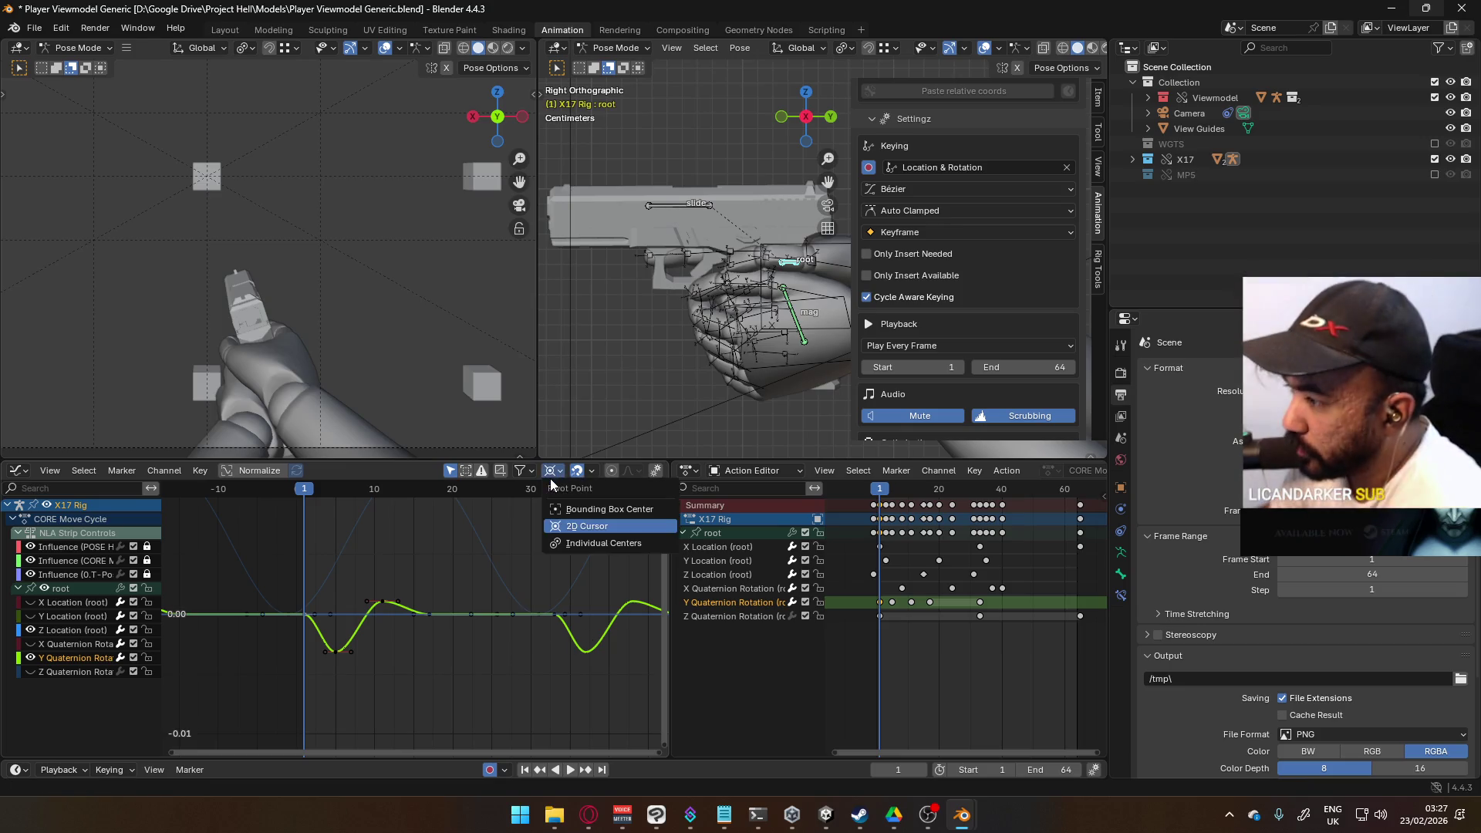
key(a)
click(442, 654)
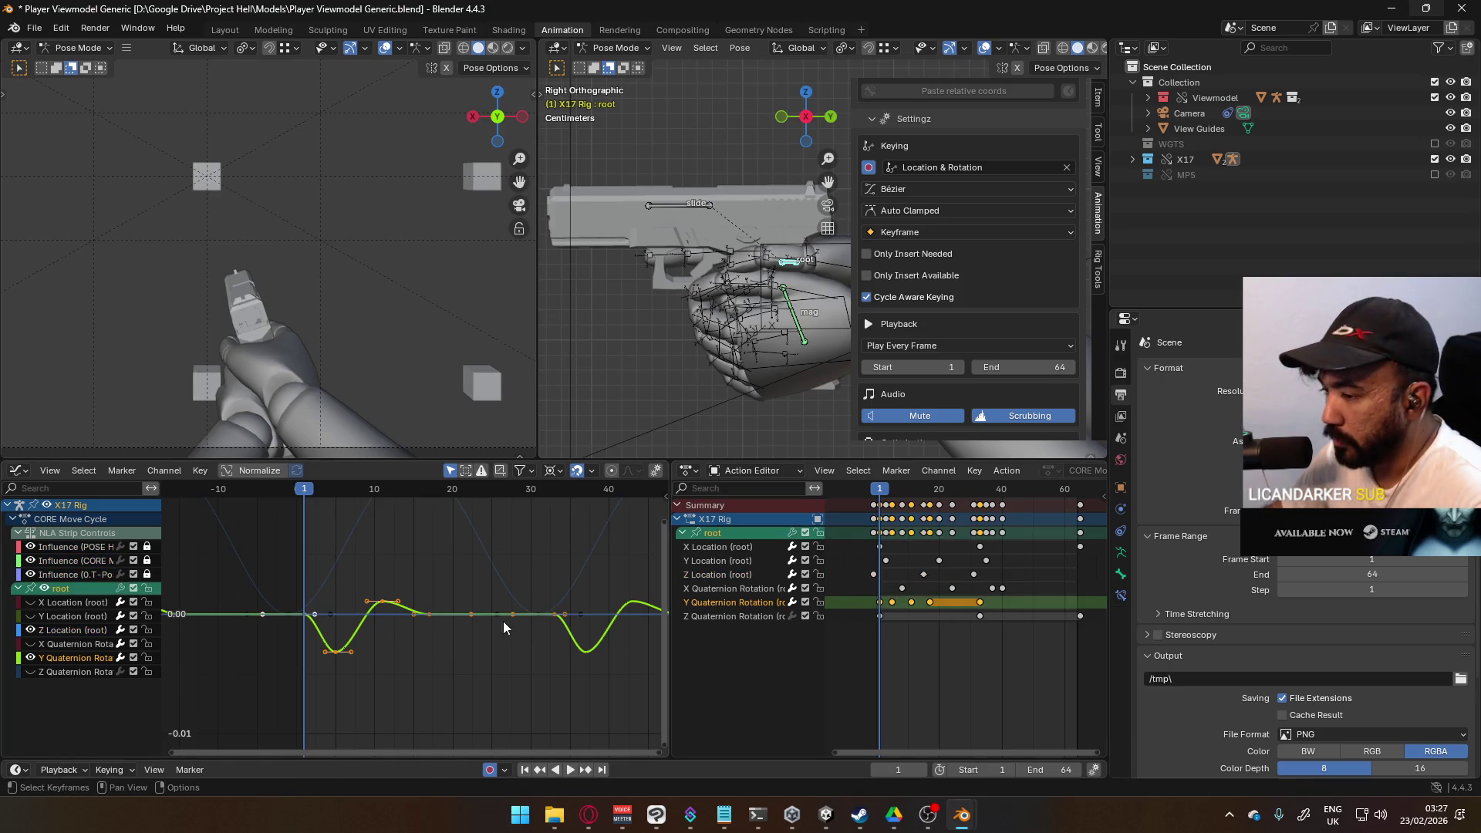
Step: Scale the Y Quaternion keys vertically so the dip reaches roughly -0.006
key(s)
key(y)
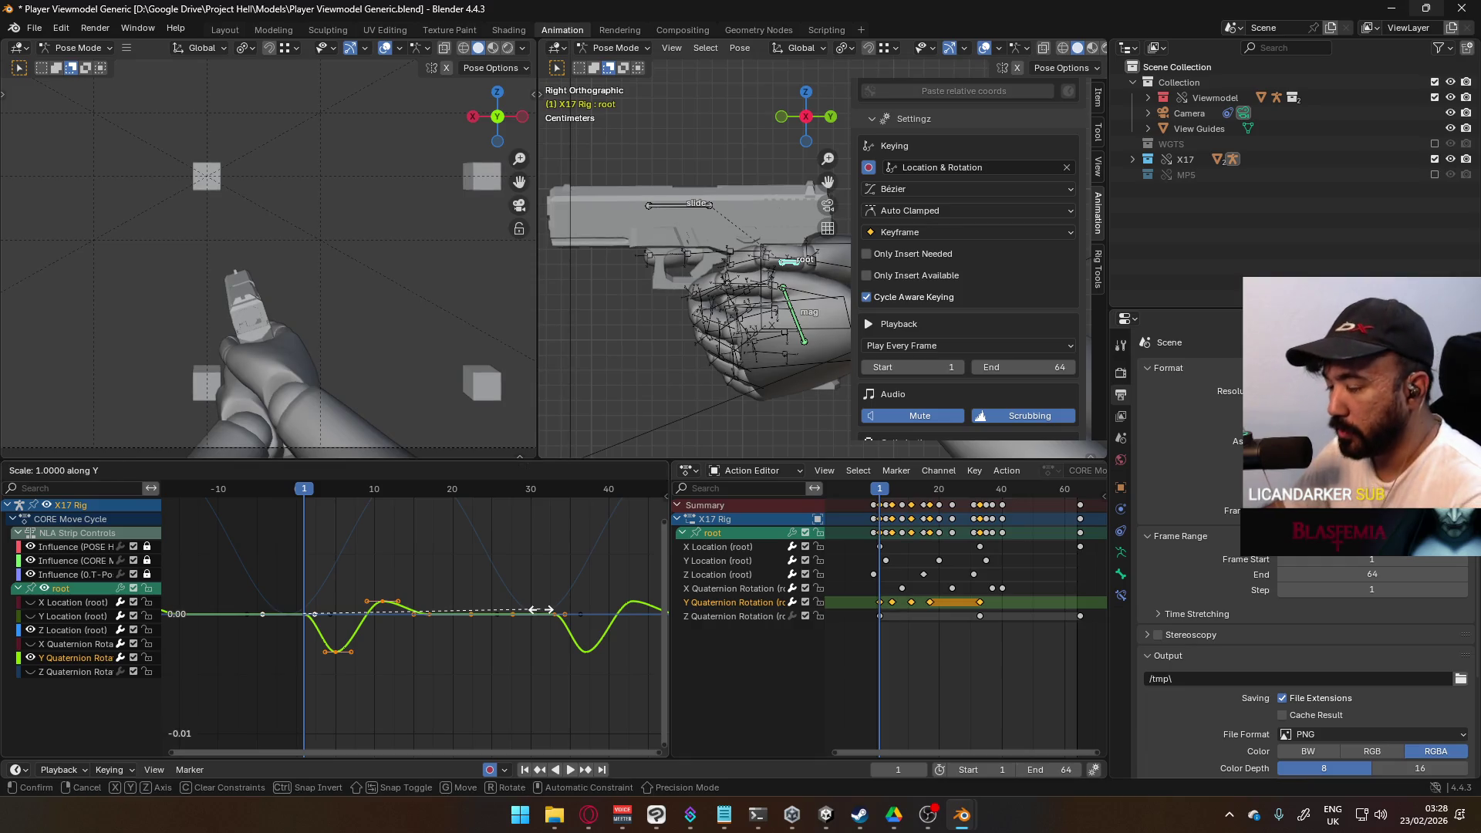
click(386, 588)
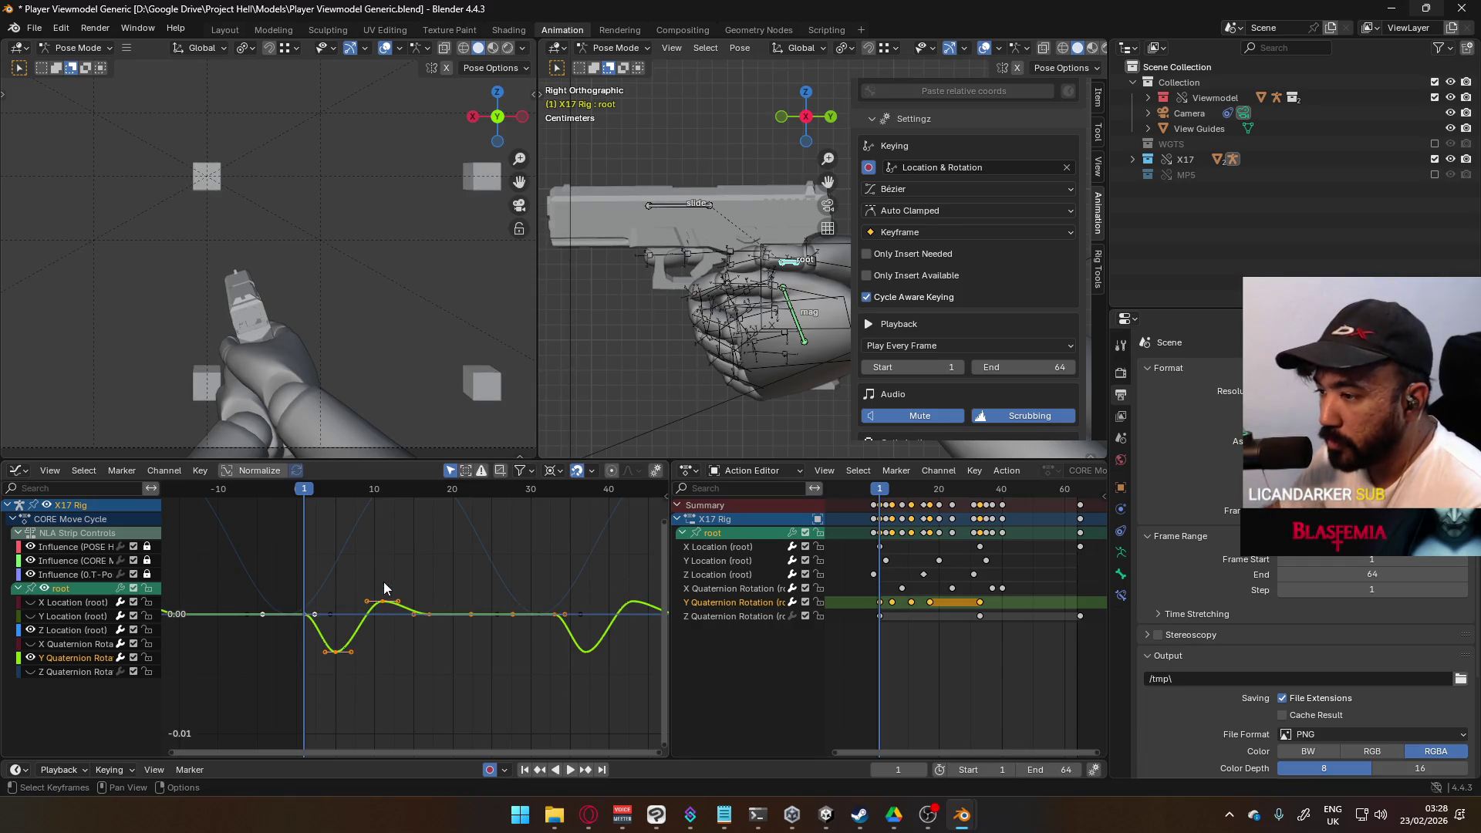
key(s)
key(y)
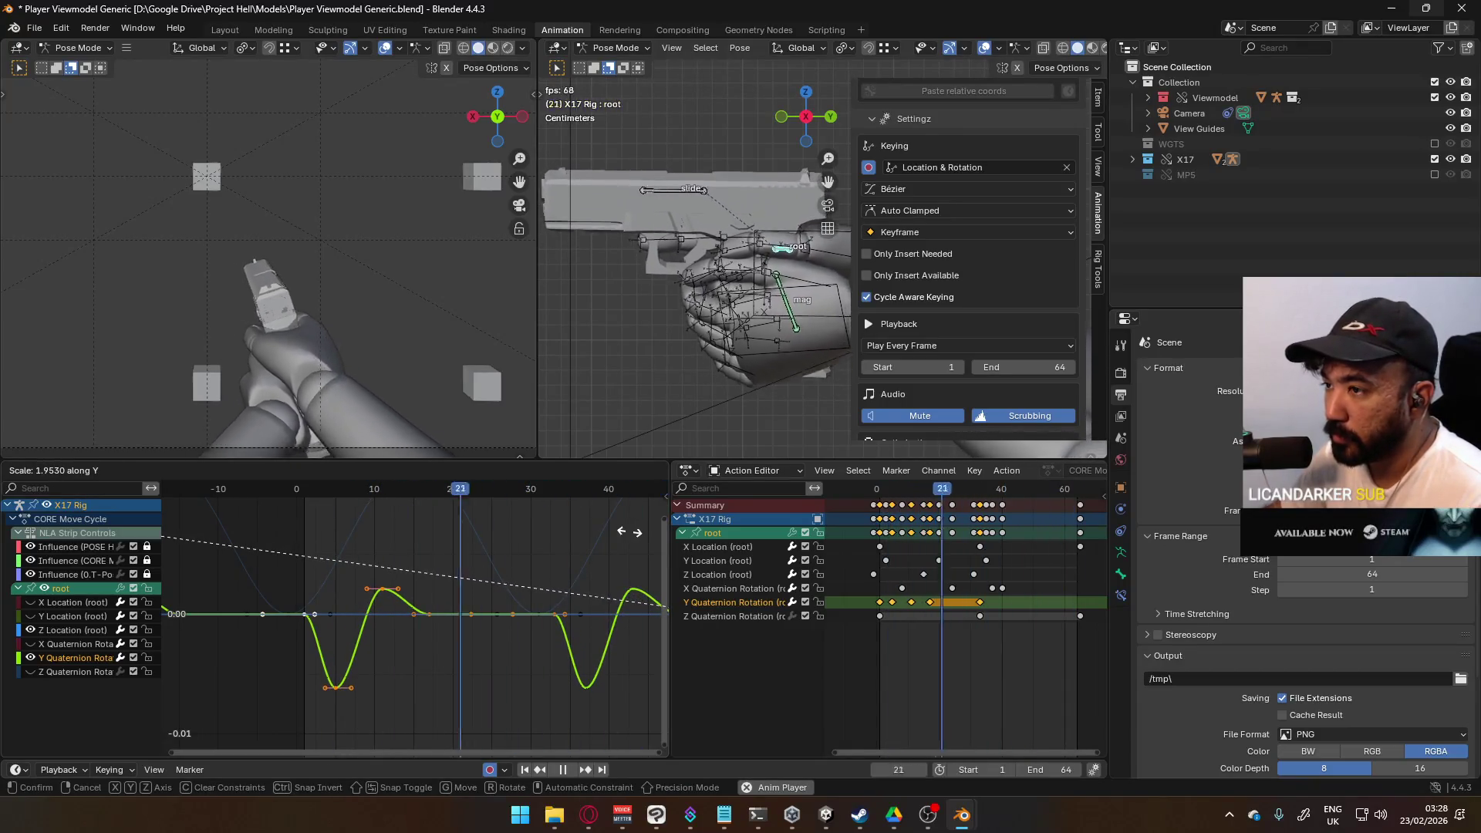
click(218, 504)
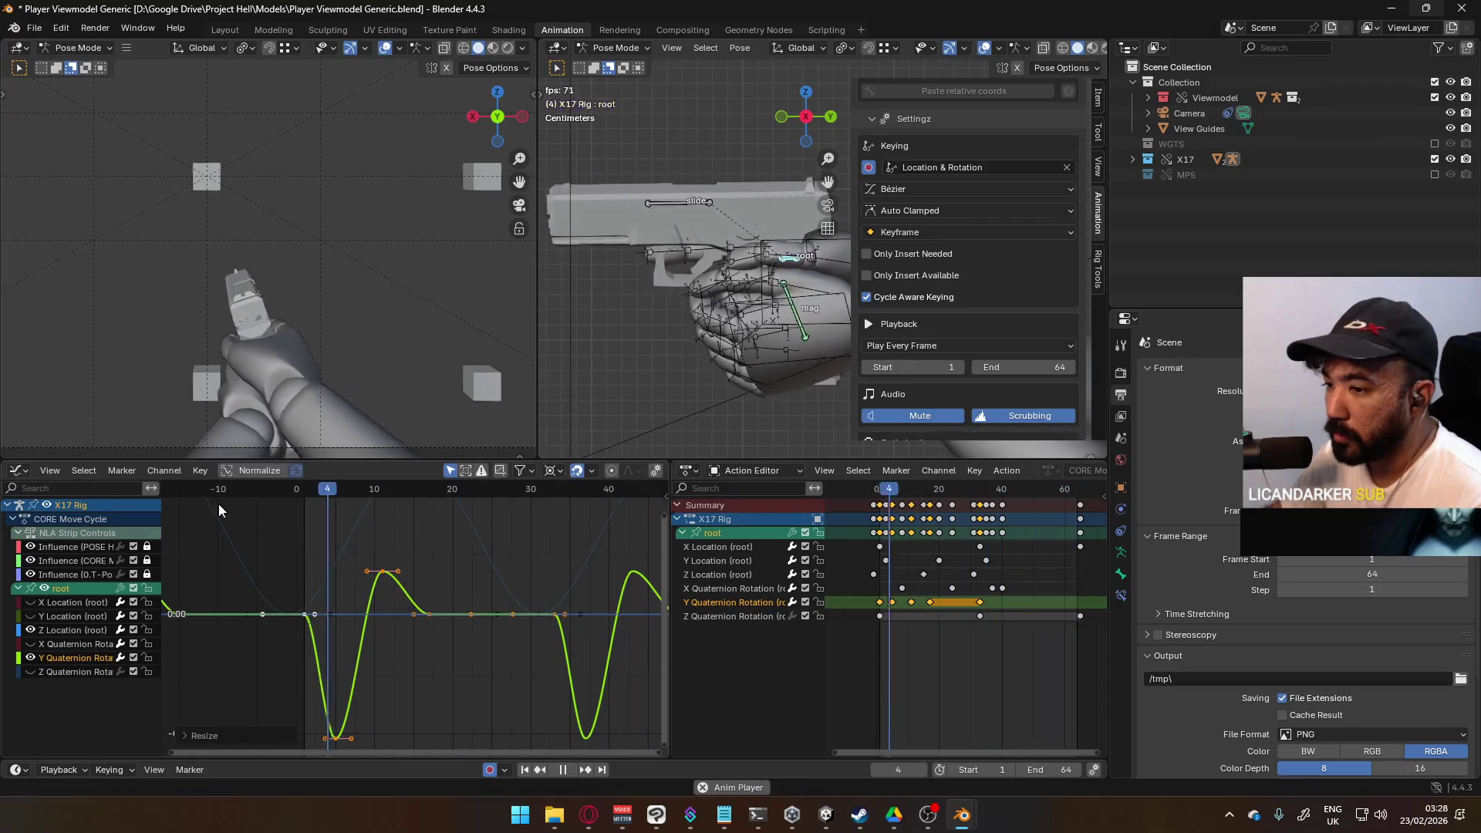
scroll(532, 609, down, 5)
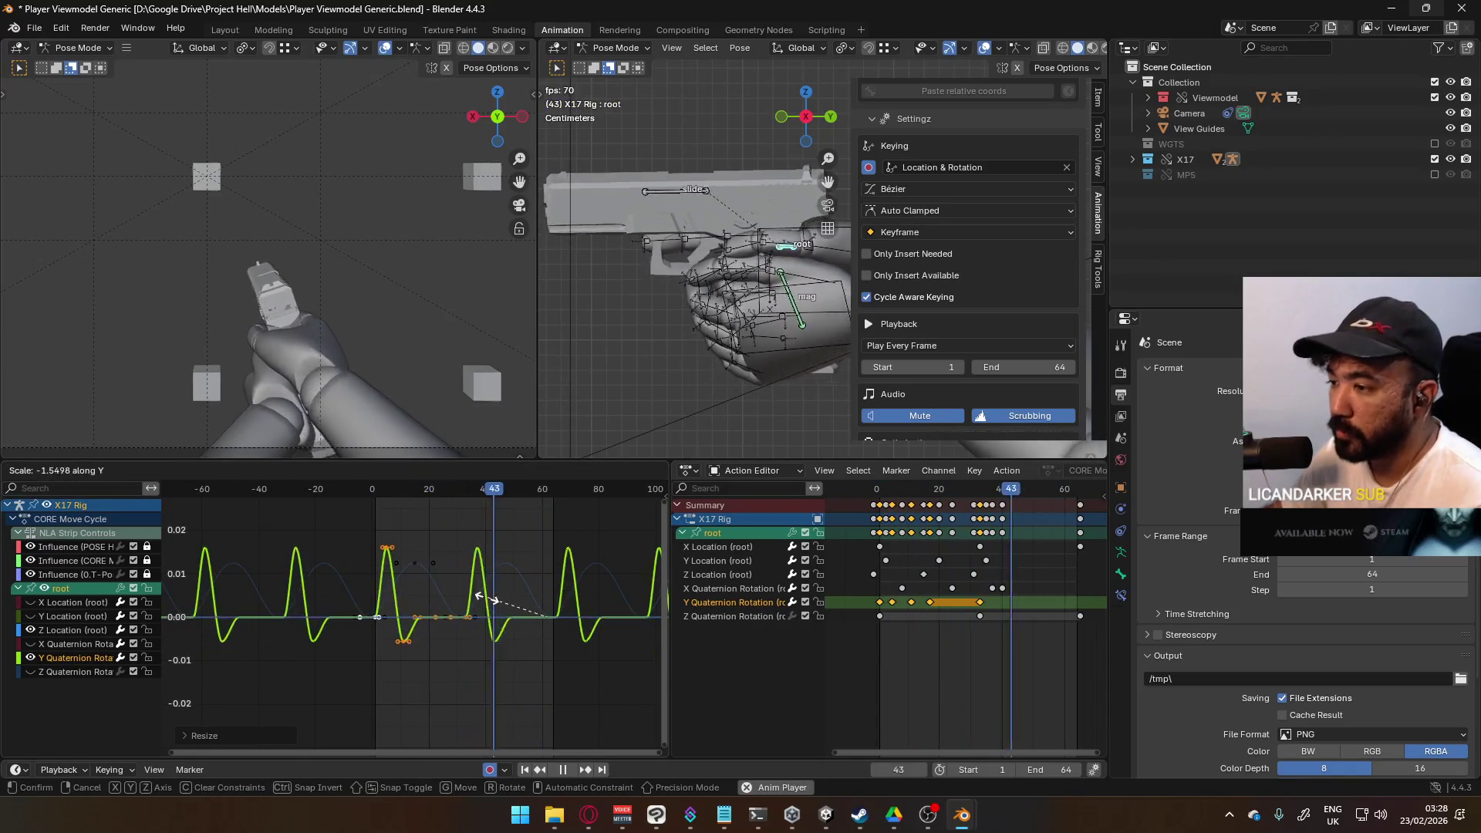
key(s)
key(y)
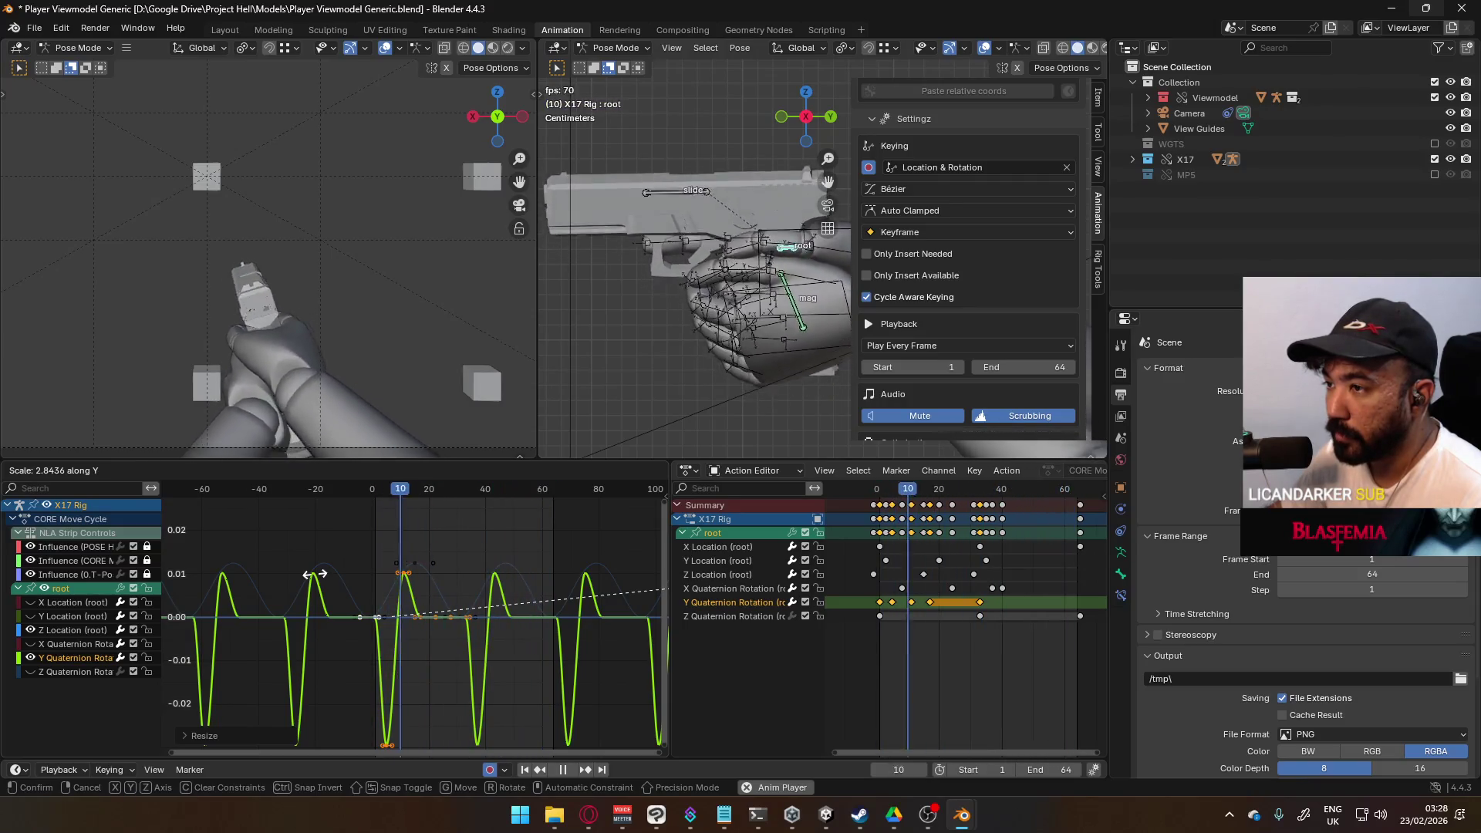
key(Escape)
Step: Select the keyframe at the curve's dip and move it to a new position
click(422, 688)
scroll(433, 661, up, 3)
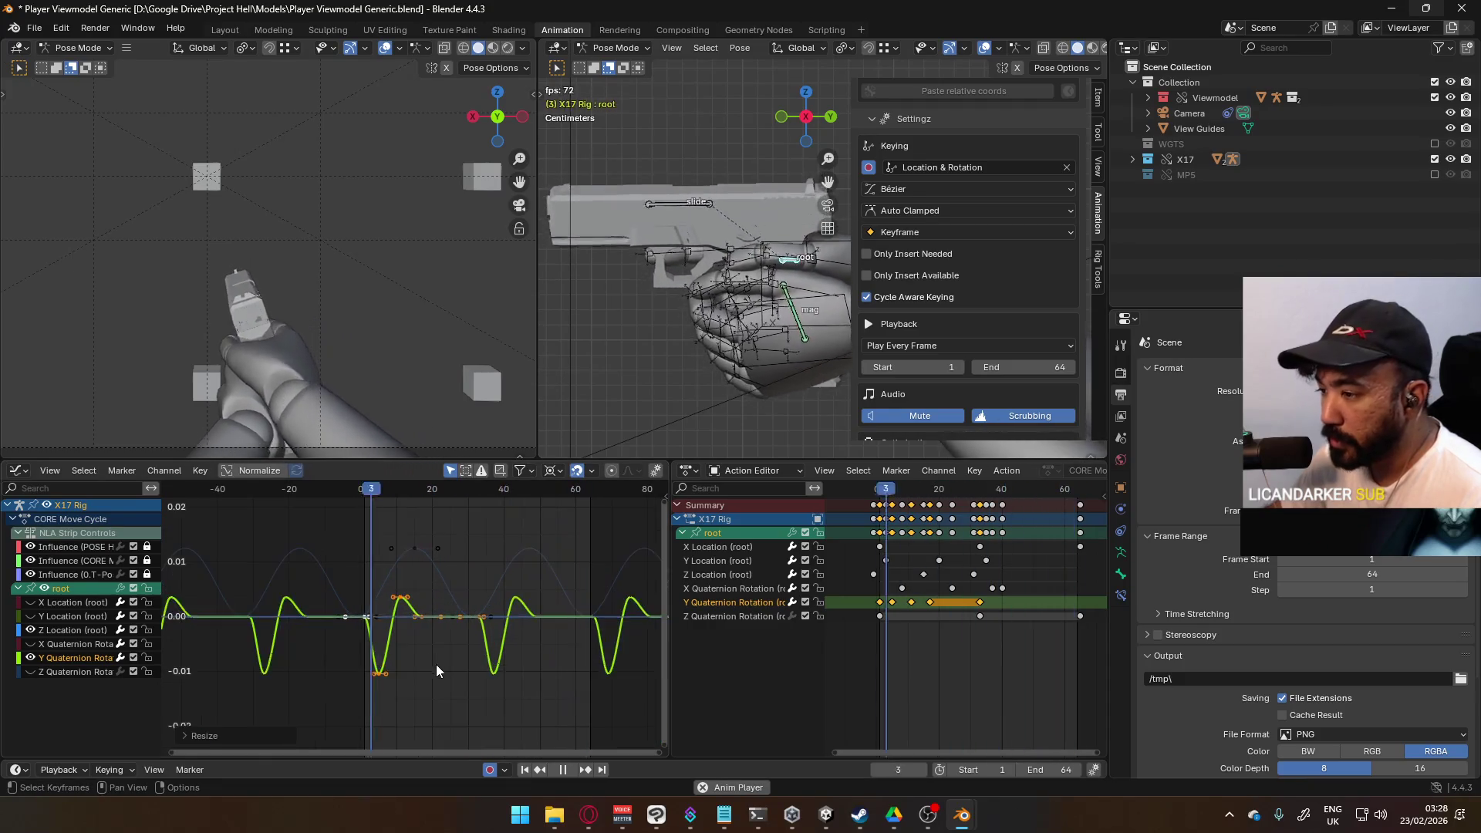
scroll(420, 668, up, 1)
click(367, 693)
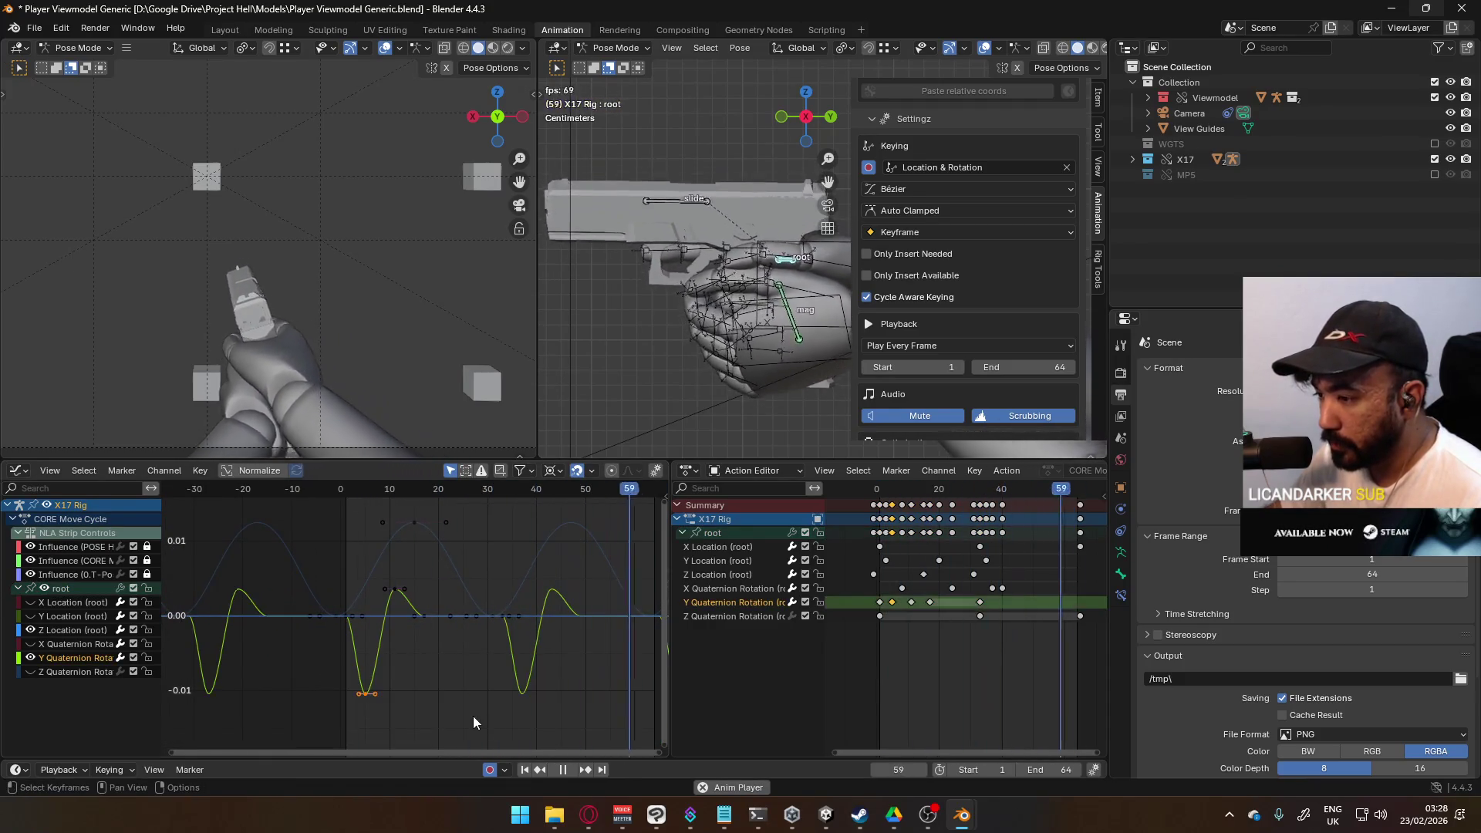
key(g)
click(470, 694)
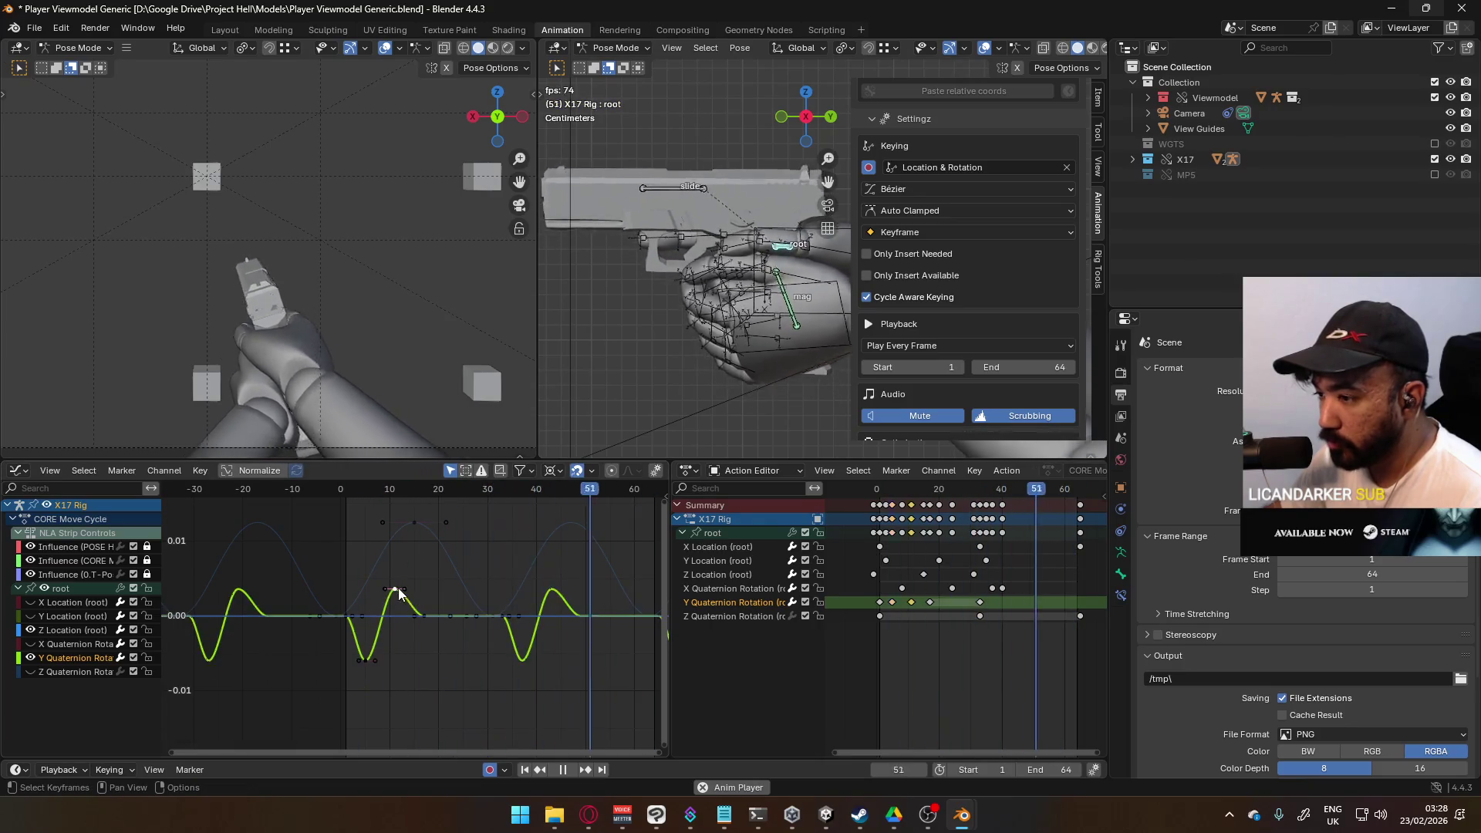
scroll(418, 617, up, 1)
scroll(418, 617, up, 1)
key(g)
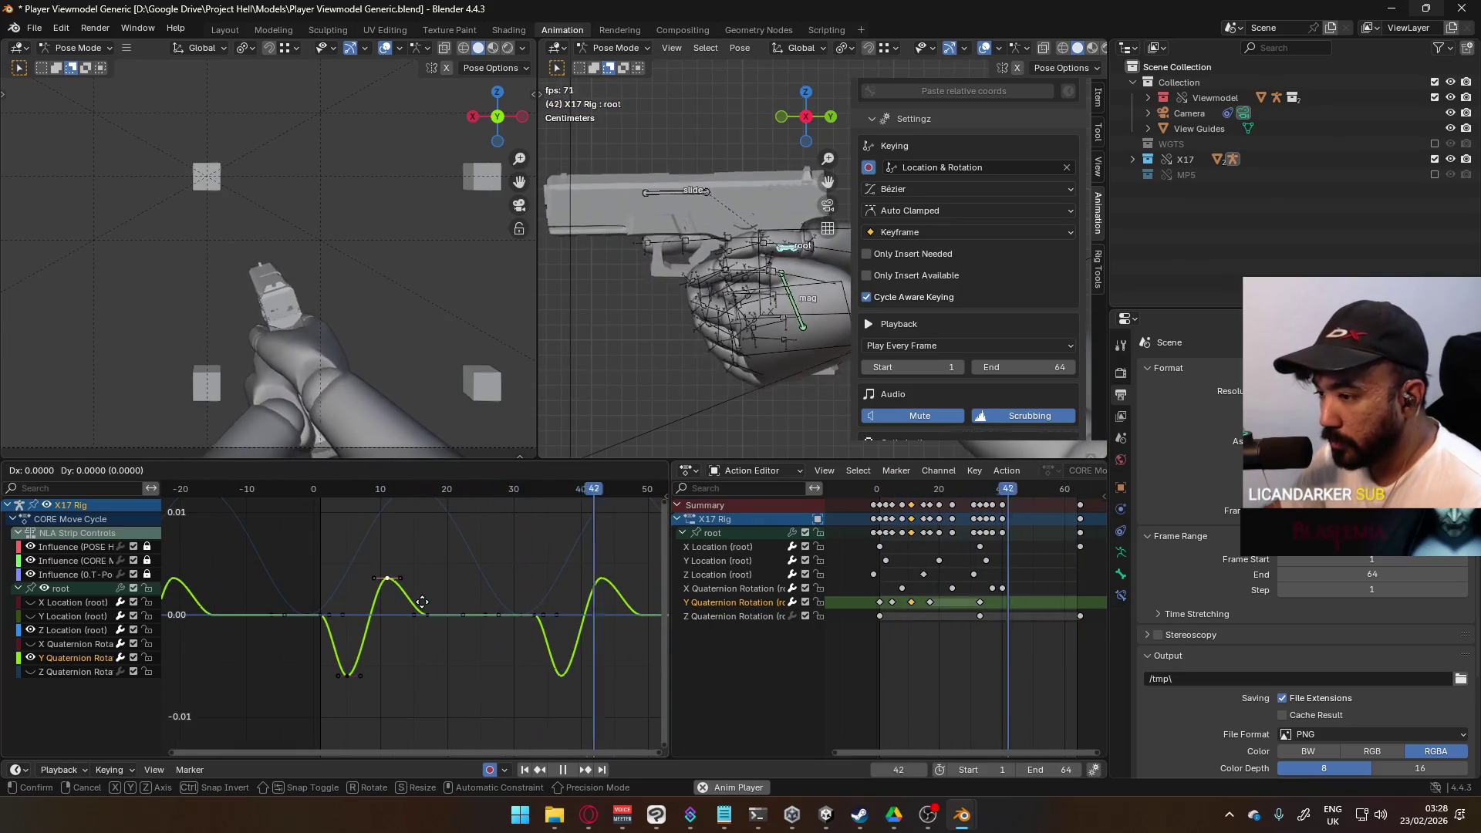
Step: Cancel the pending move and slide the peak keyframe along the time axis only
right_click(455, 642)
scroll(454, 641, up, 1)
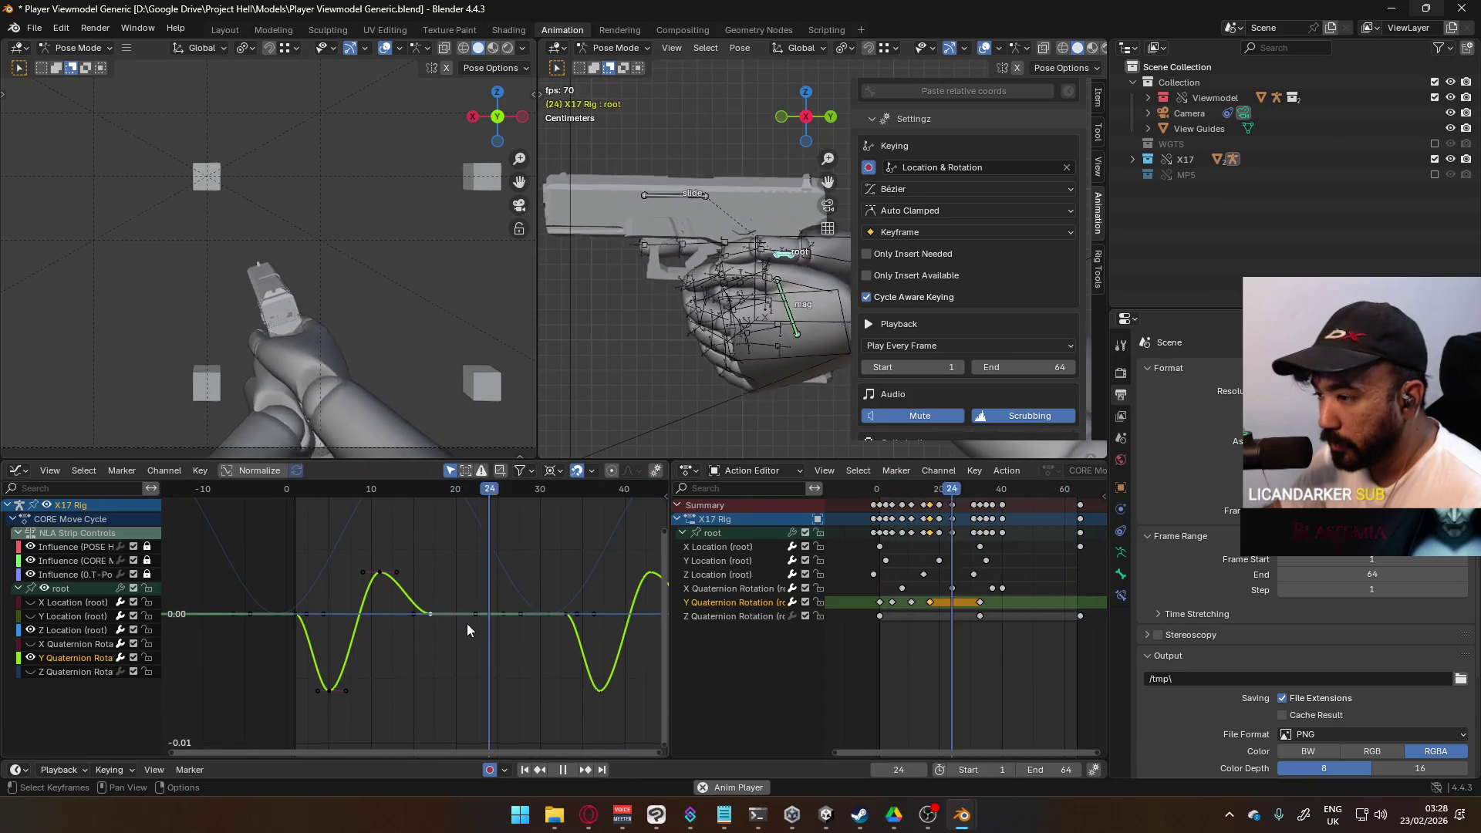
key(Escape)
mouse_move(933, 492)
mouse_down()
mouse_move(892, 495)
mouse_move(947, 502)
mouse_up()
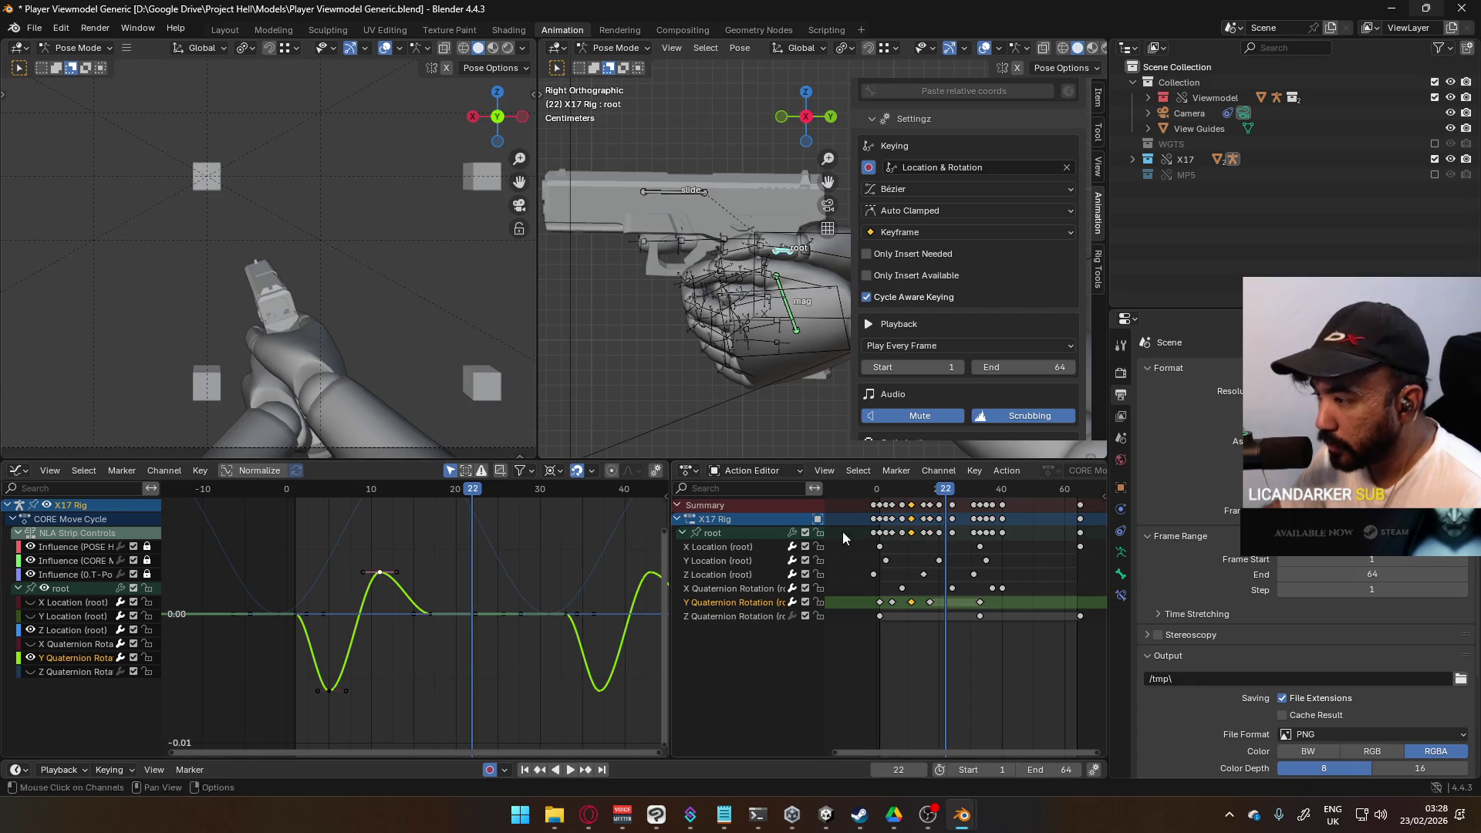
drag(938, 492, 911, 492)
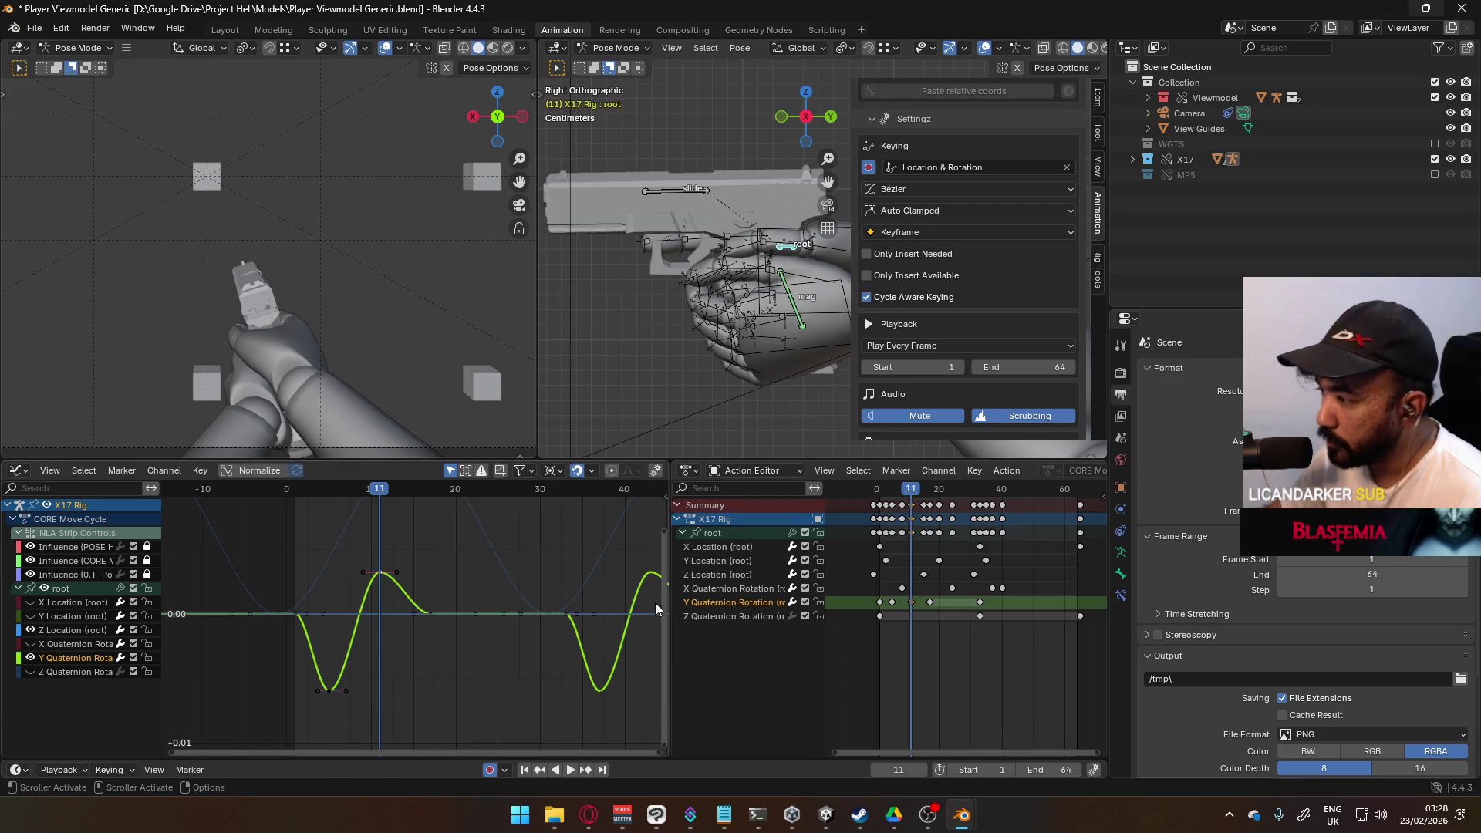
key(g)
key(x)
click(414, 602)
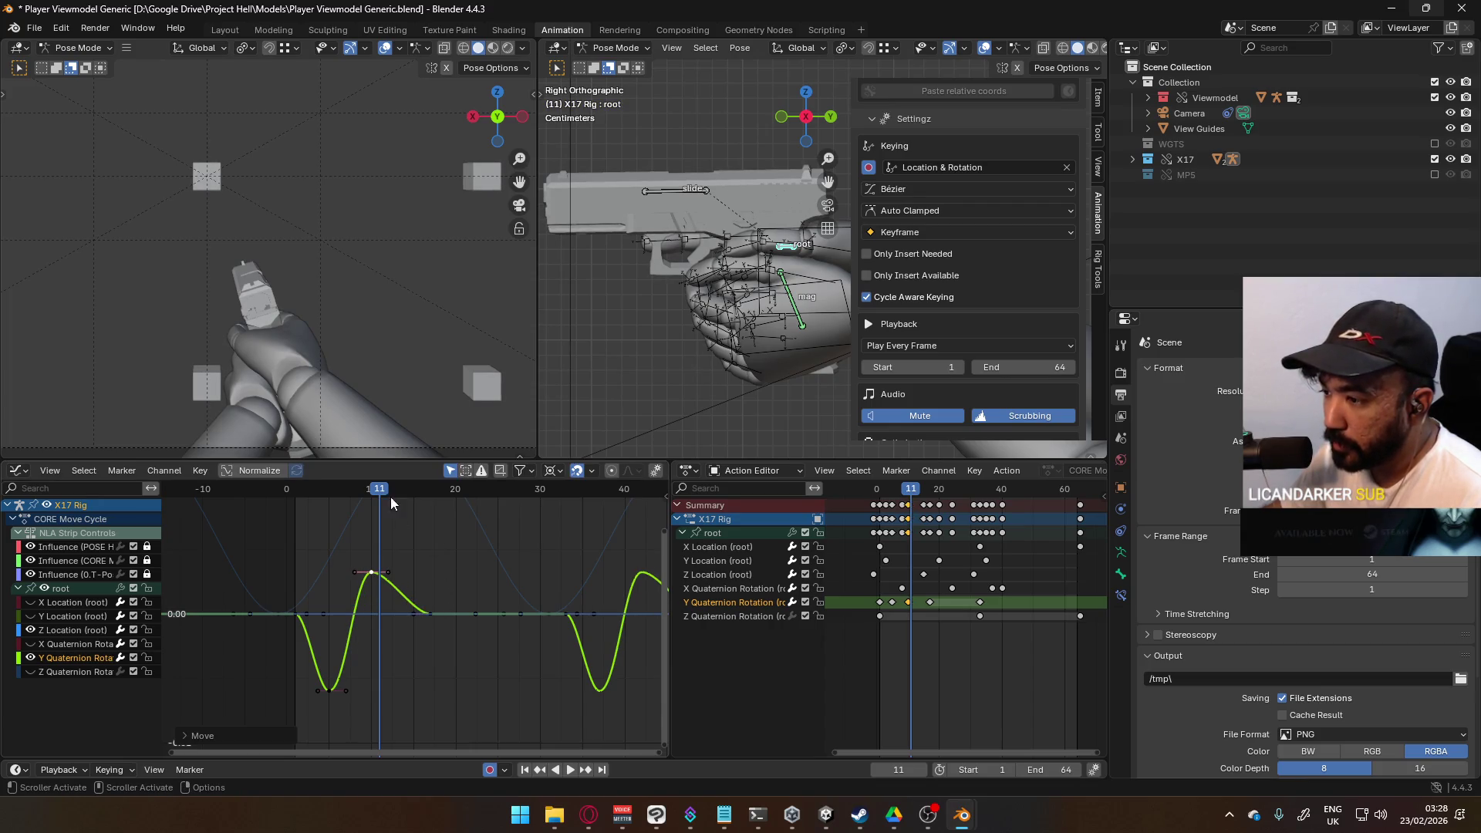
Step: Insert keyframes at frame 24 and delete the extra W, X and Z rotation keys
drag(383, 490, 430, 494)
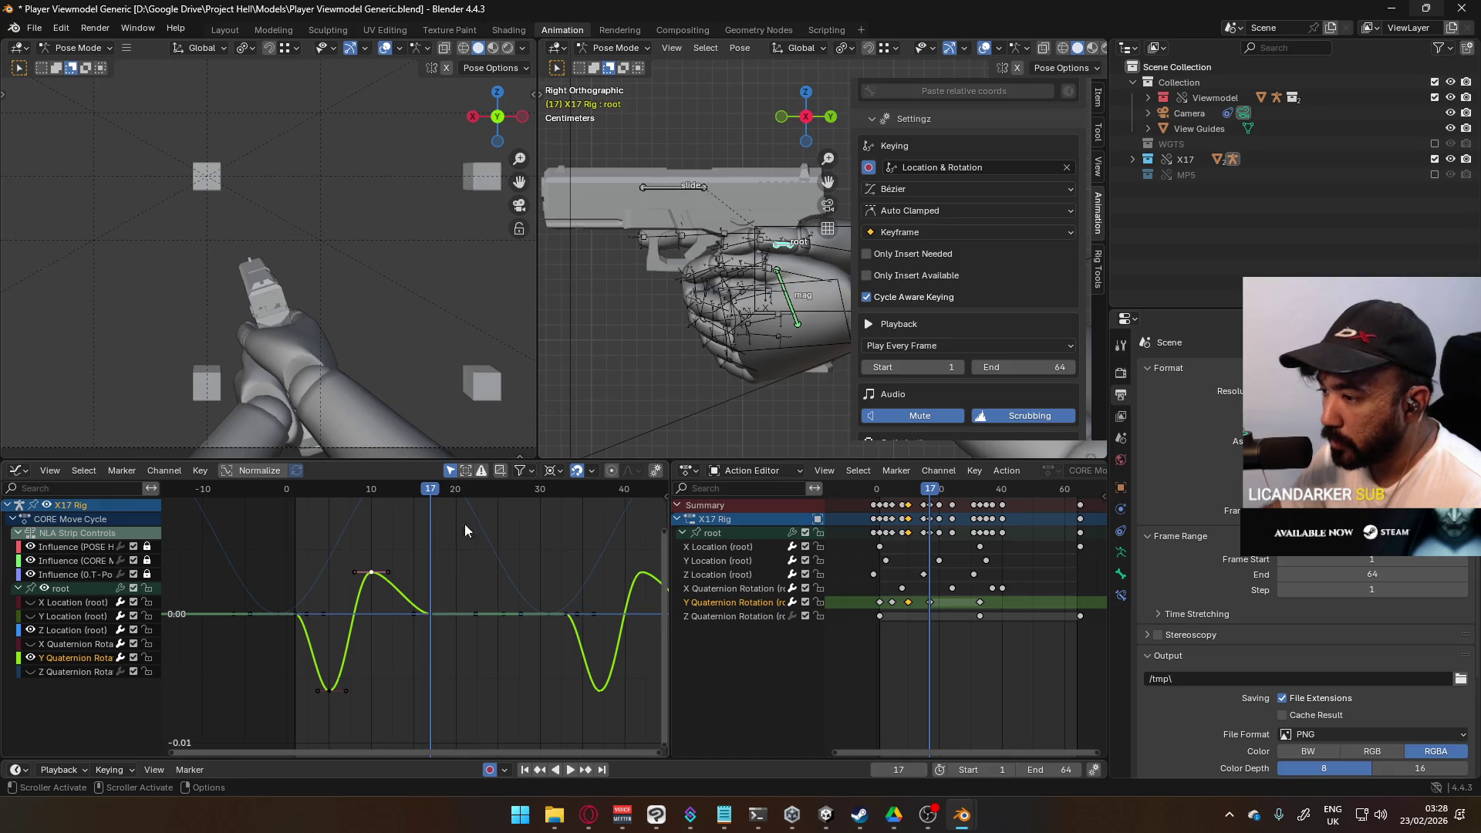
drag(939, 491, 950, 489)
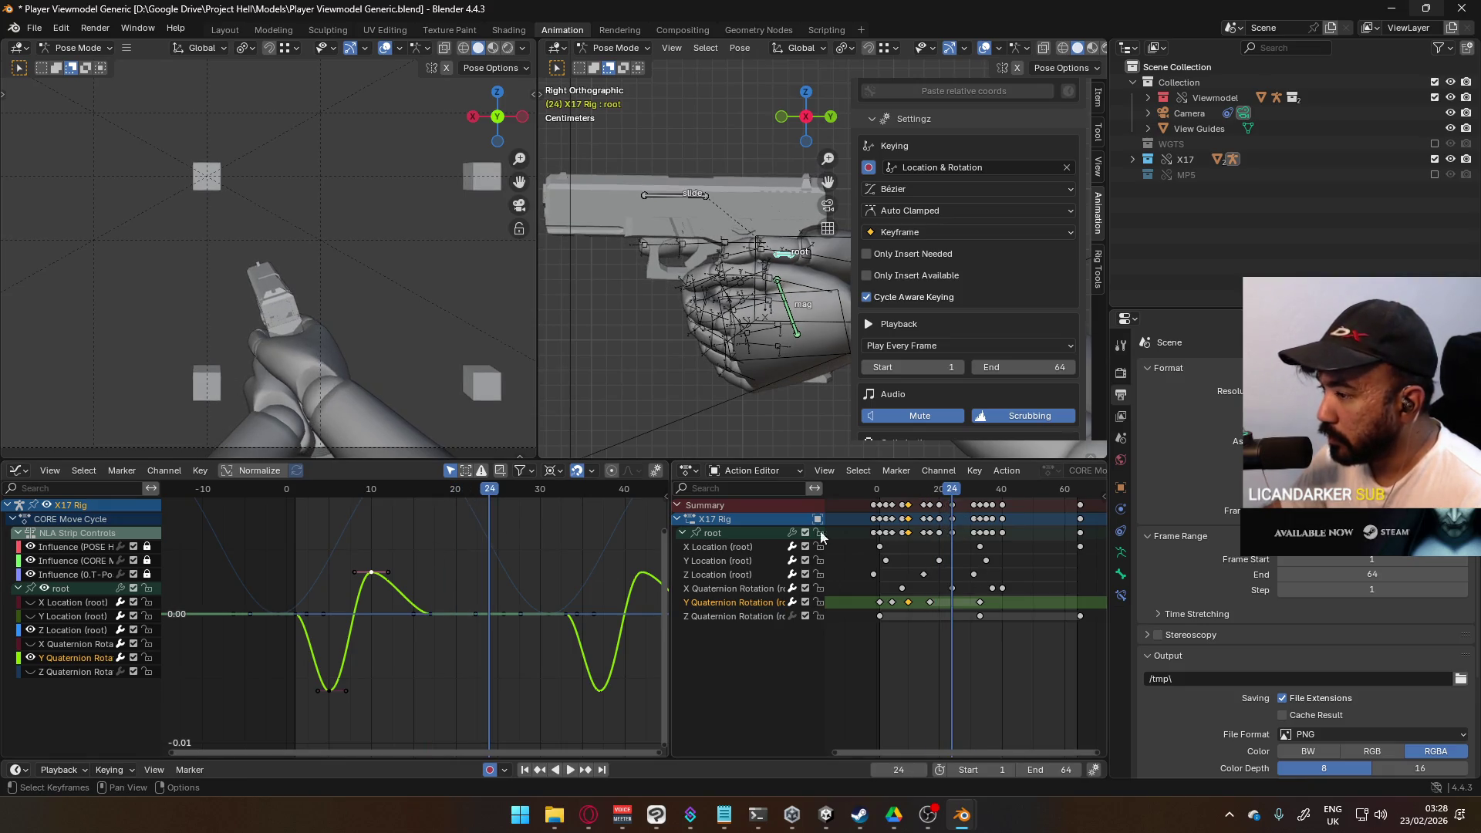
right_click(484, 609)
click(434, 609)
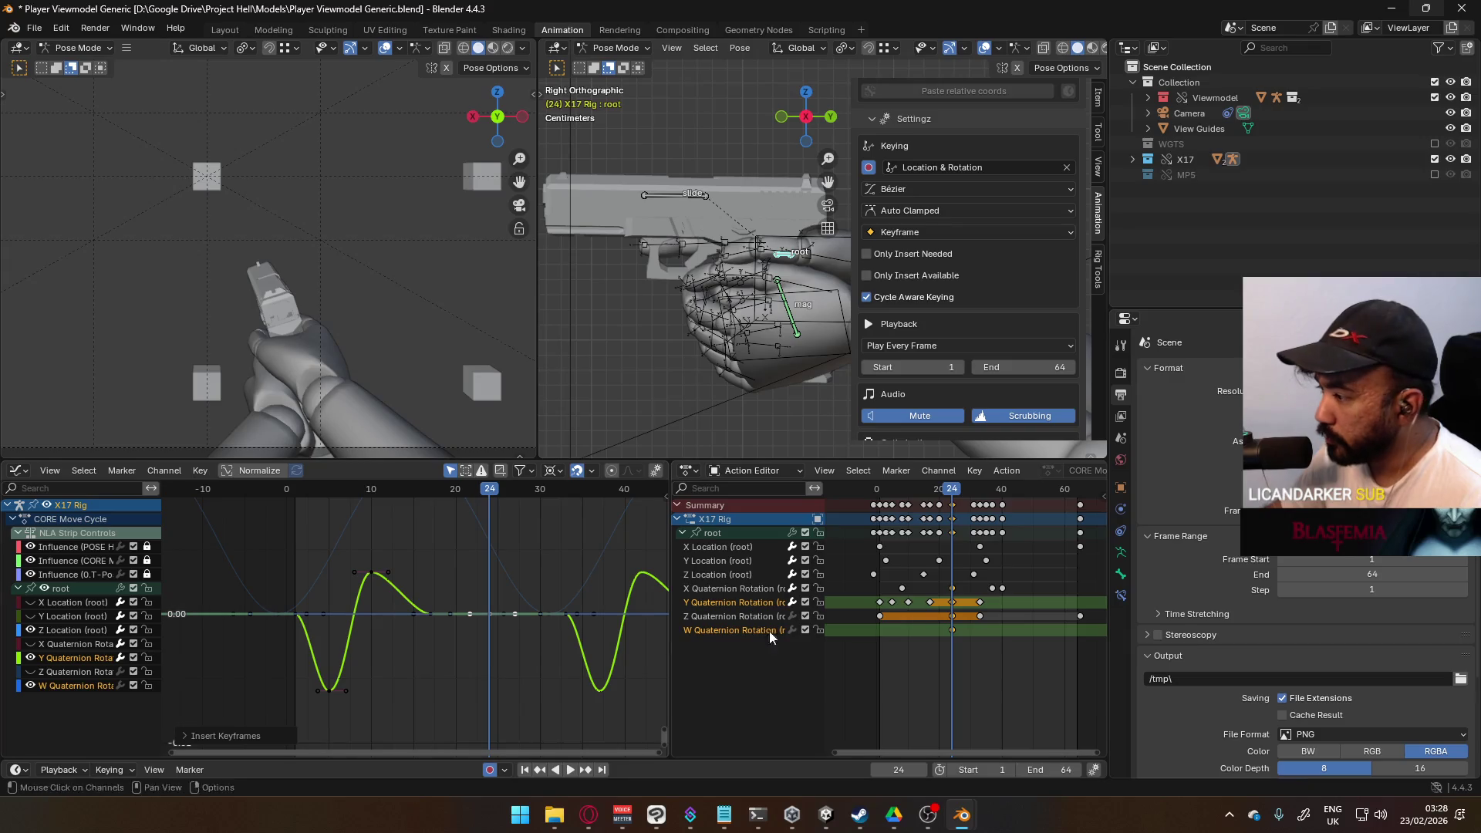
click(956, 628)
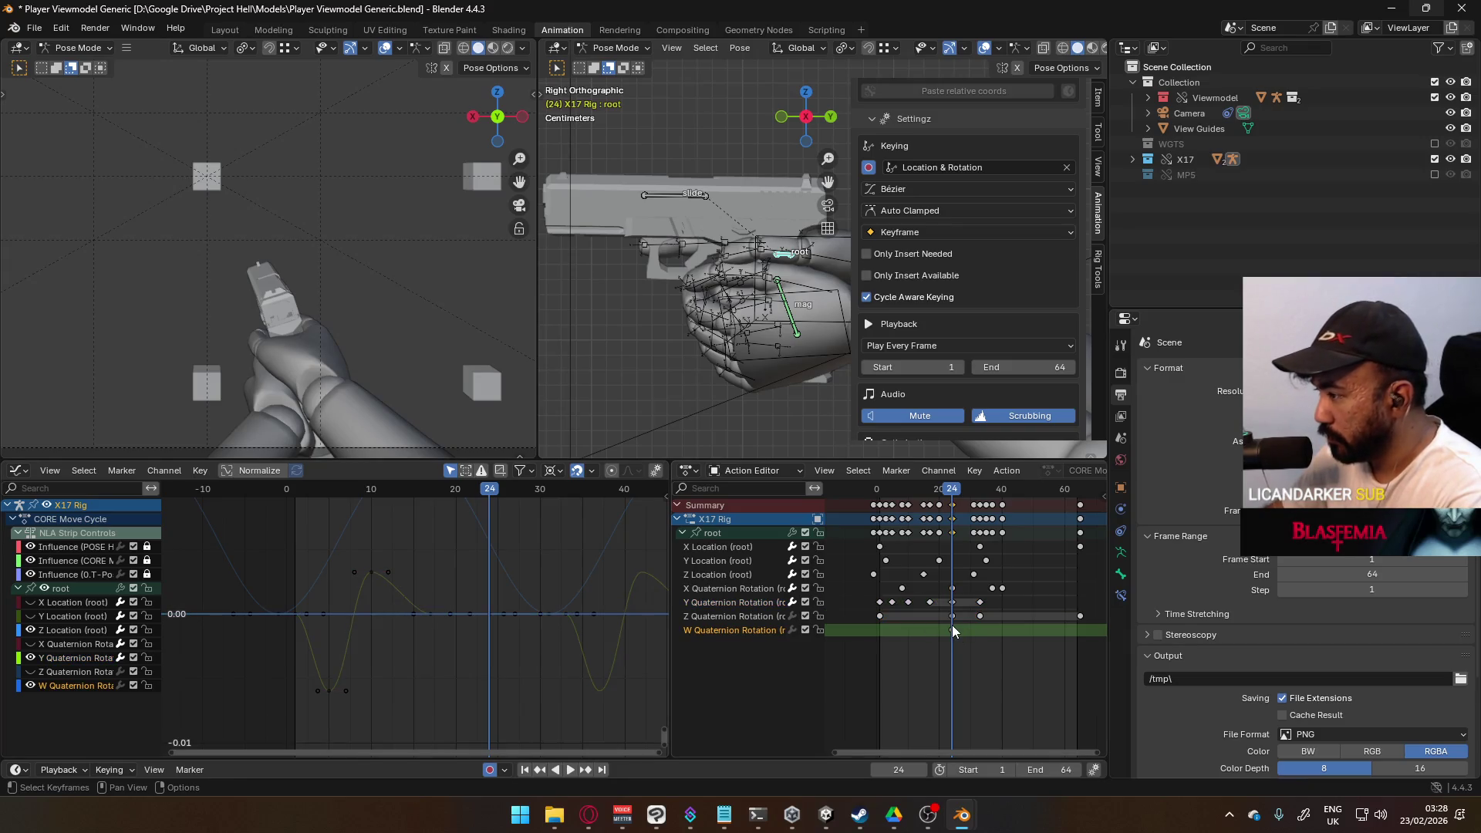
key(Delete)
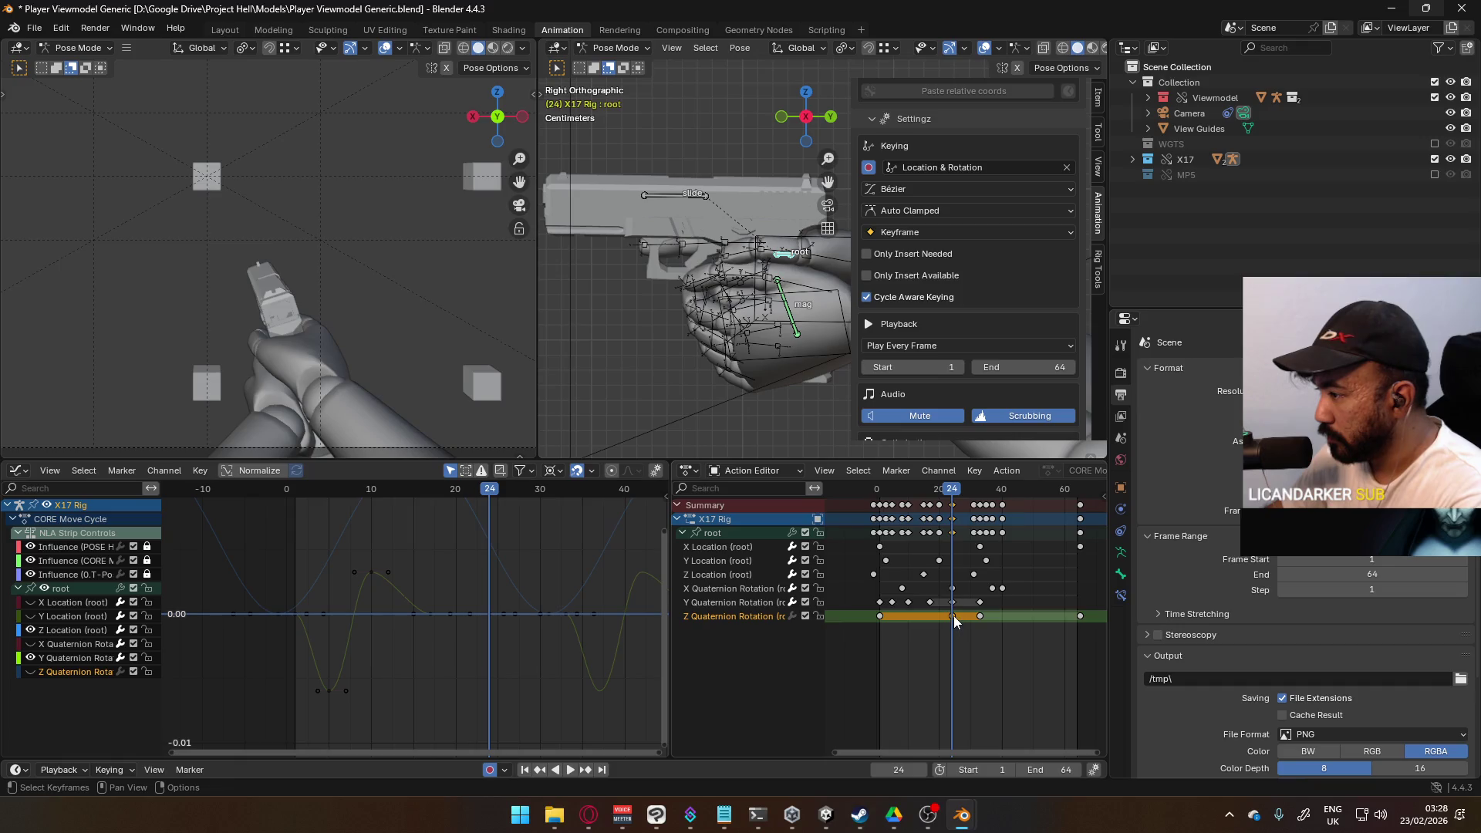
key(Delete)
click(953, 590)
key(Delete)
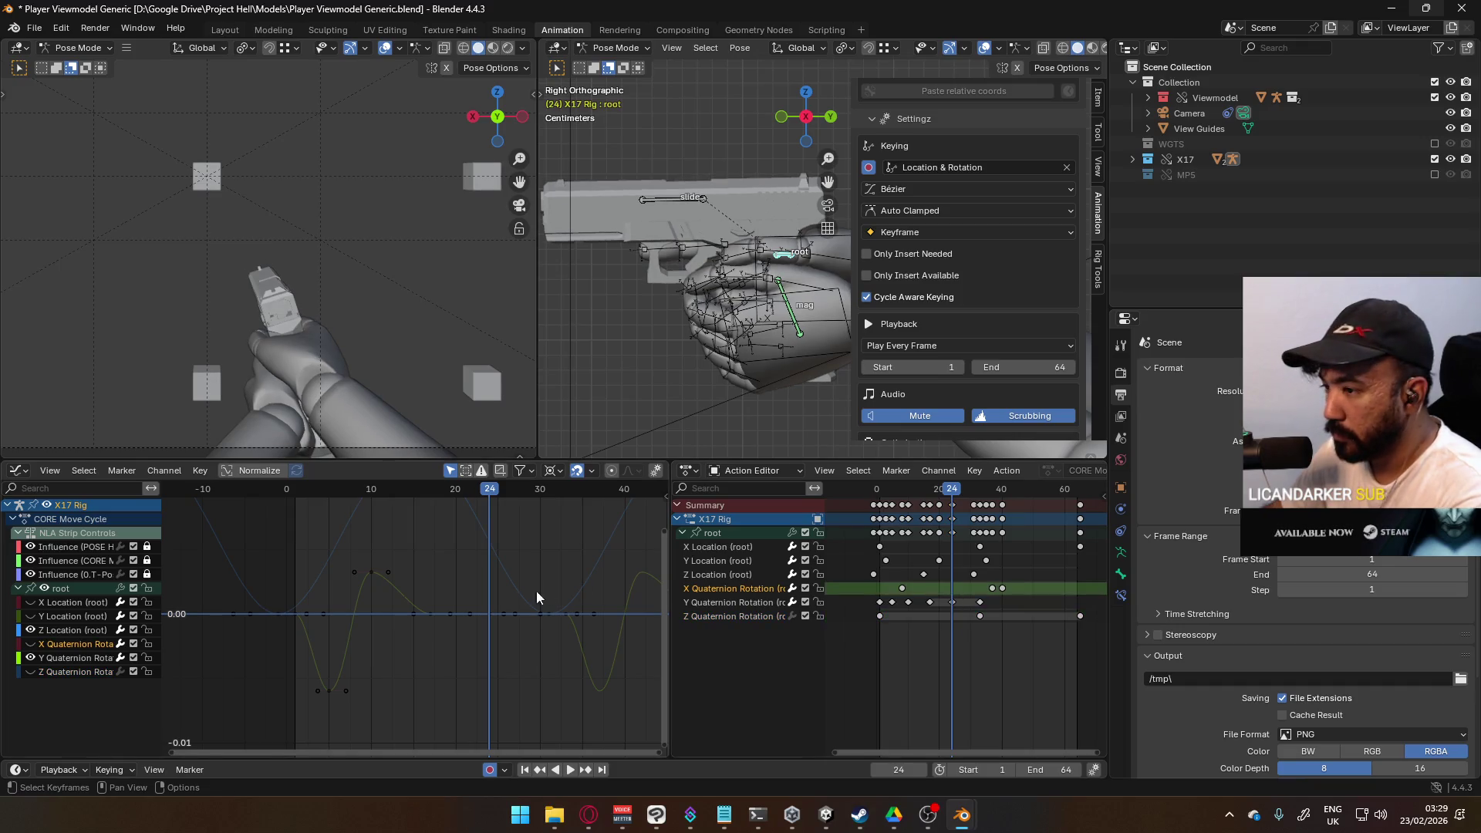
scroll(475, 640, up, 1)
Step: Lower the frame-24 Y Quaternion key below zero and delete the key near frame 17.5
click(502, 612)
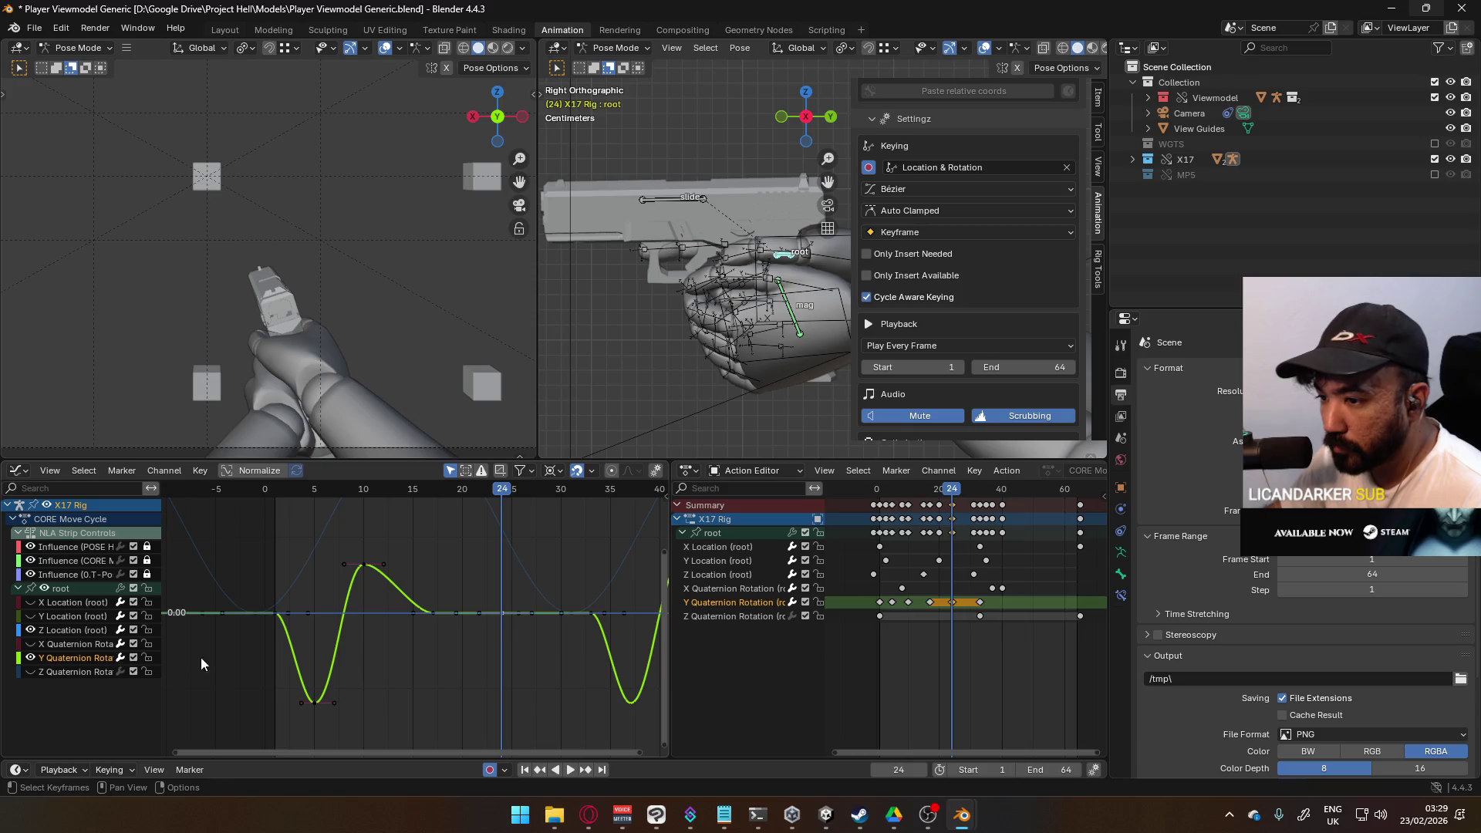
key(g)
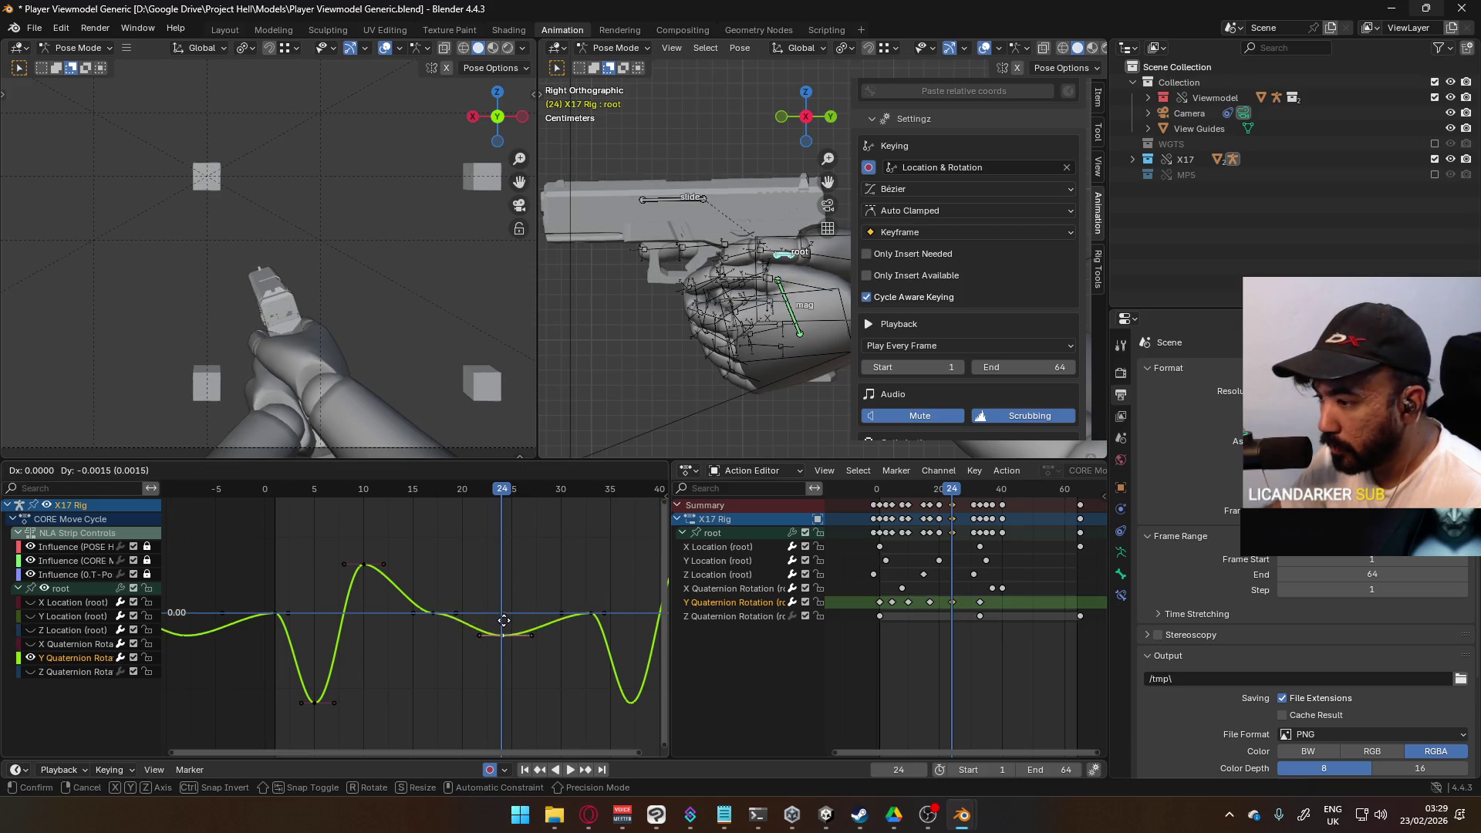
click(506, 657)
click(433, 613)
key(Delete)
key(g)
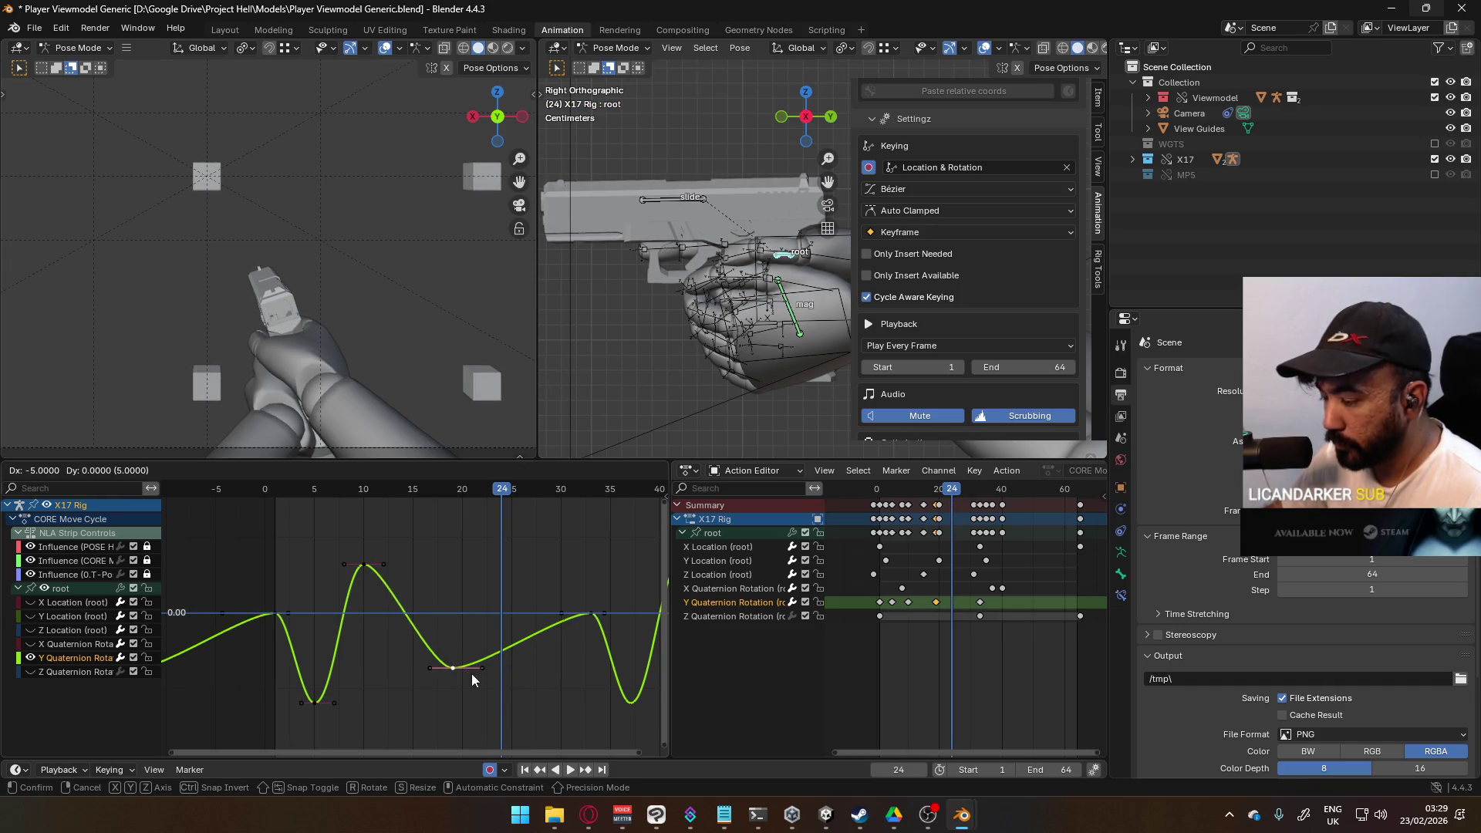
key(Escape)
click(503, 667)
click(504, 667)
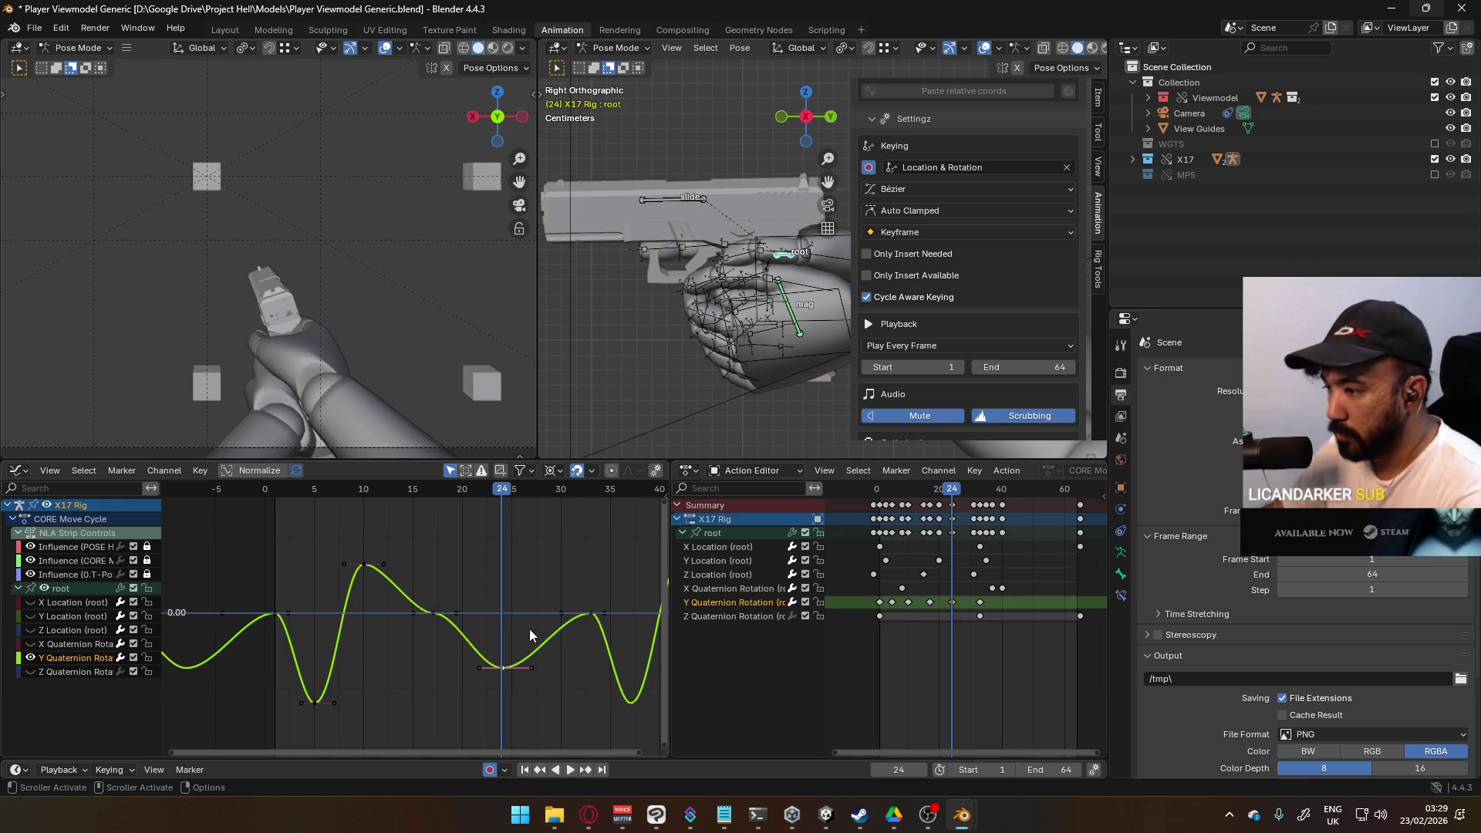
key(g)
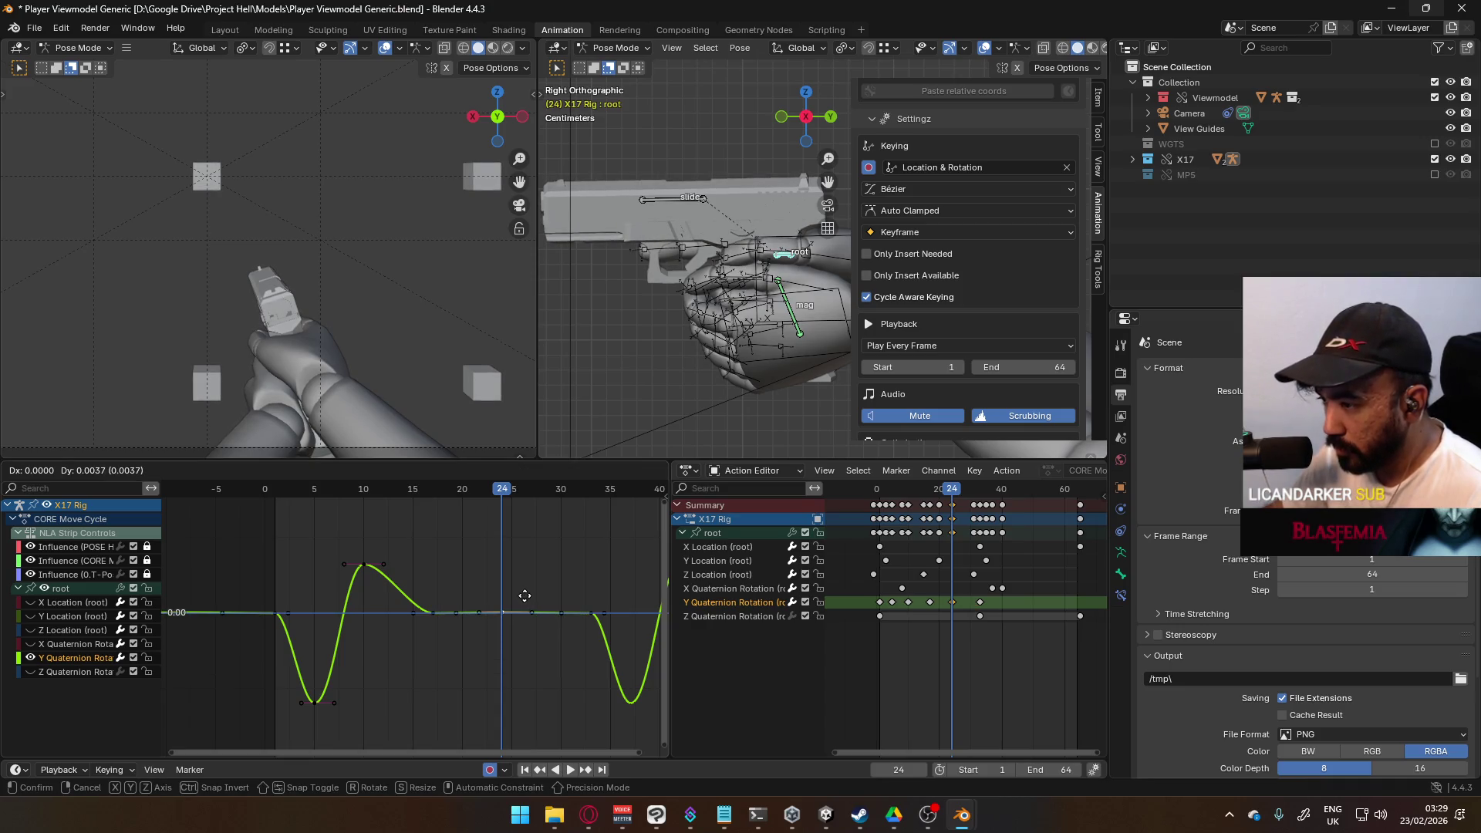
click(525, 597)
key(ctrl+z)
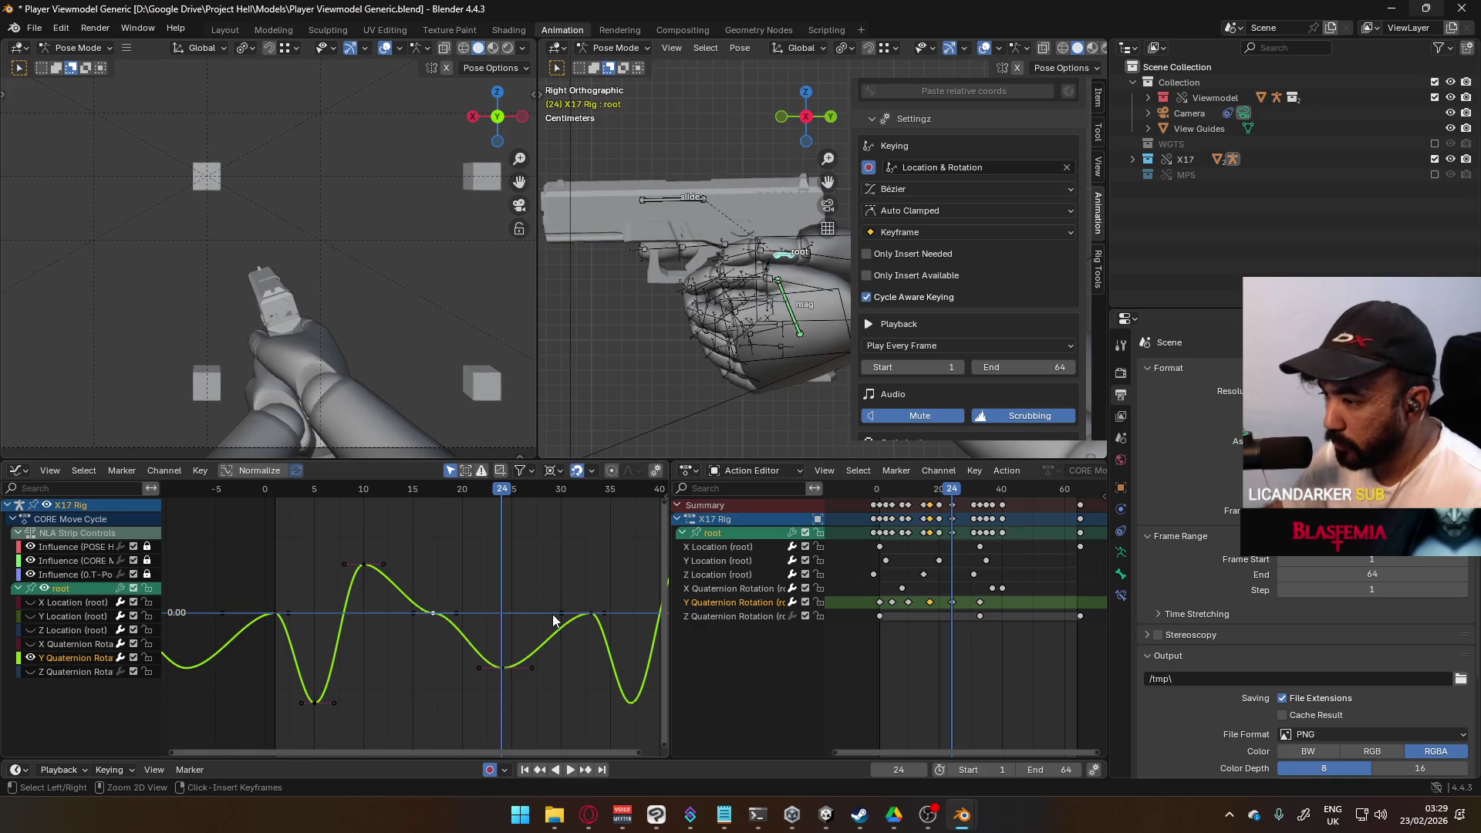
Step: Retime the secondary dip key four frames earlier, nudge the peak one frame later, and play back
scroll(520, 626, up, 1)
key(g)
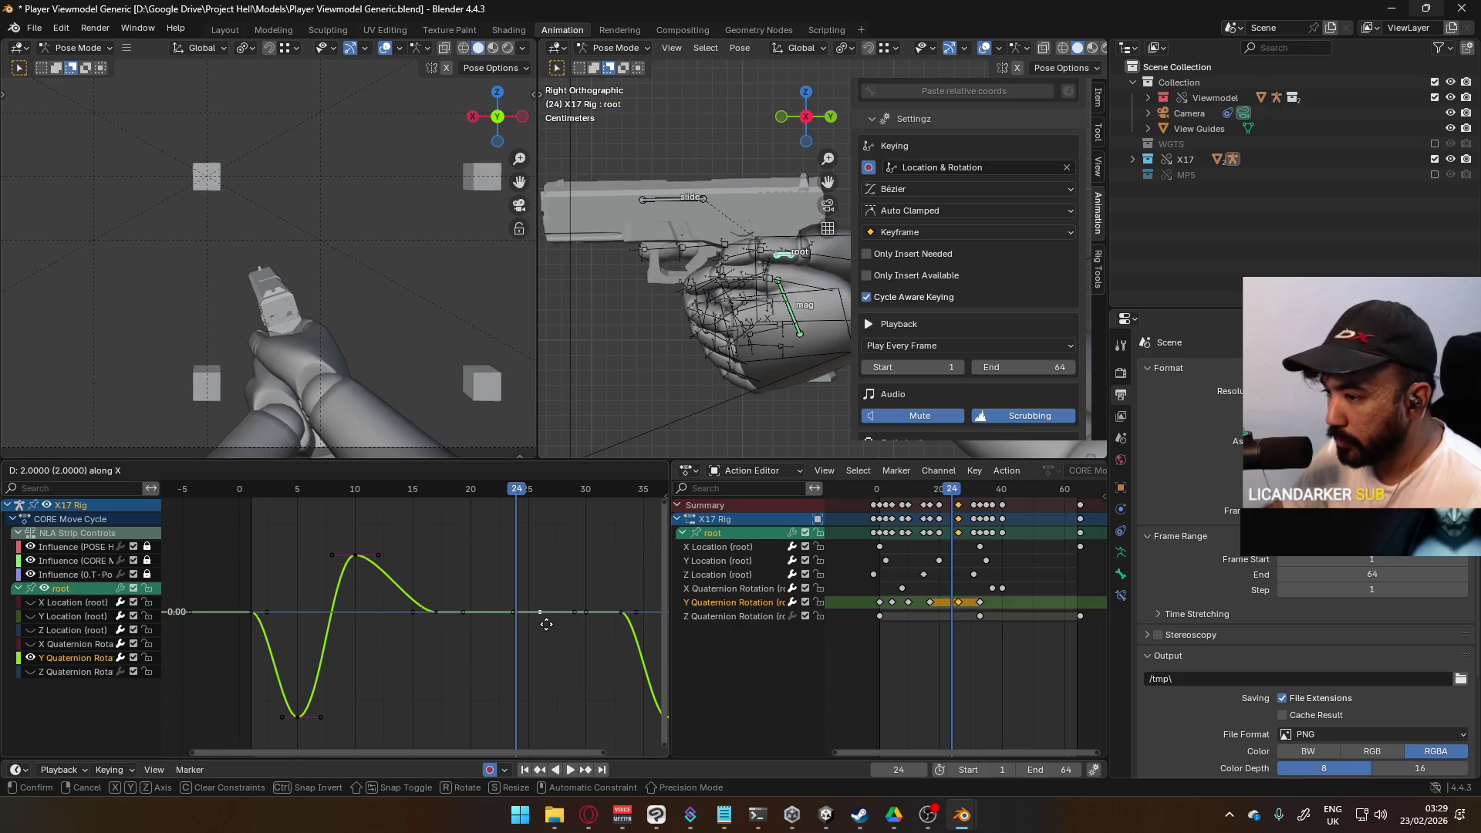
click(569, 620)
drag(431, 619, 446, 663)
drag(569, 623, 506, 619)
key(x)
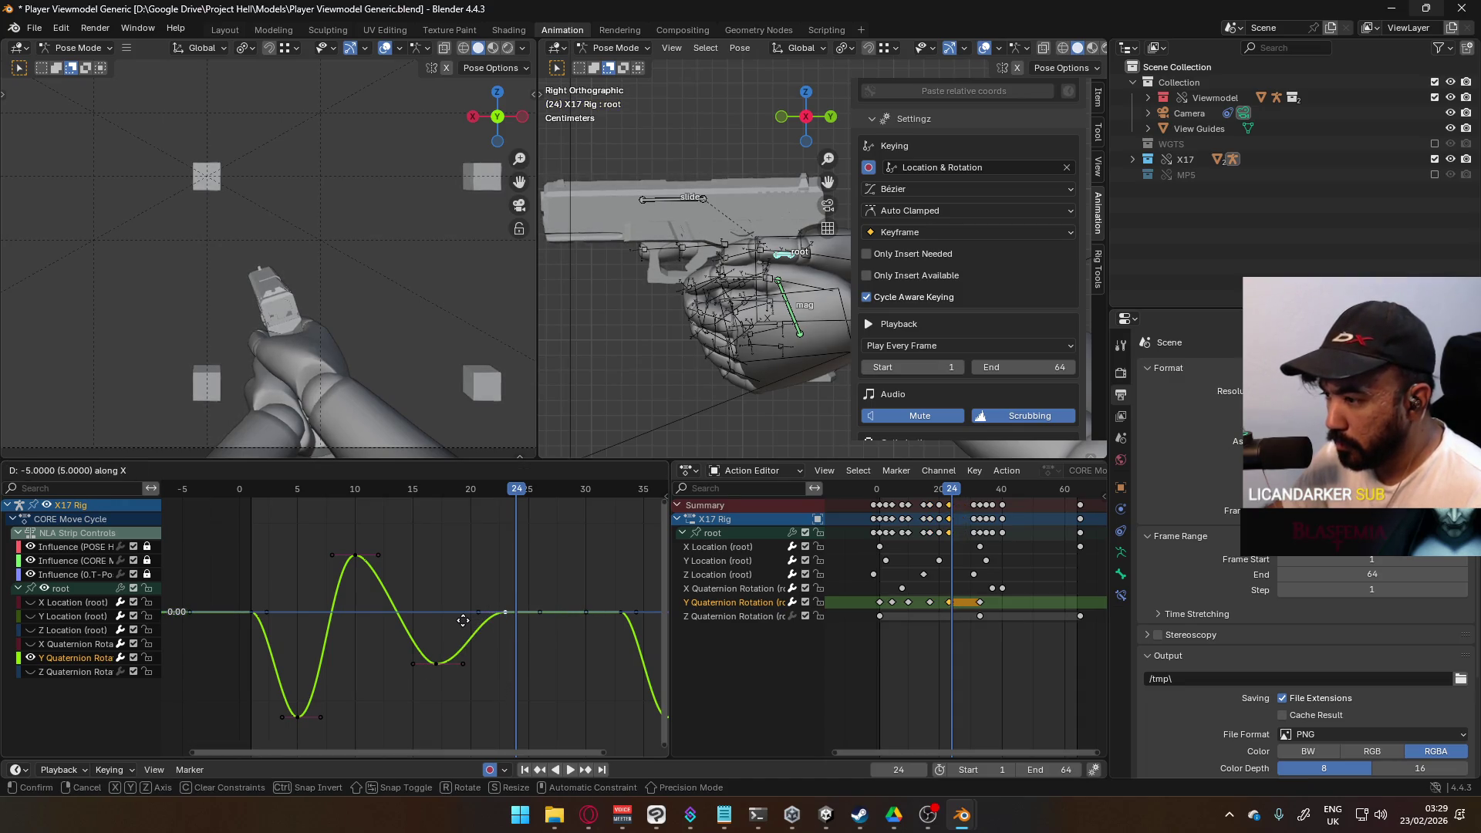
click(473, 621)
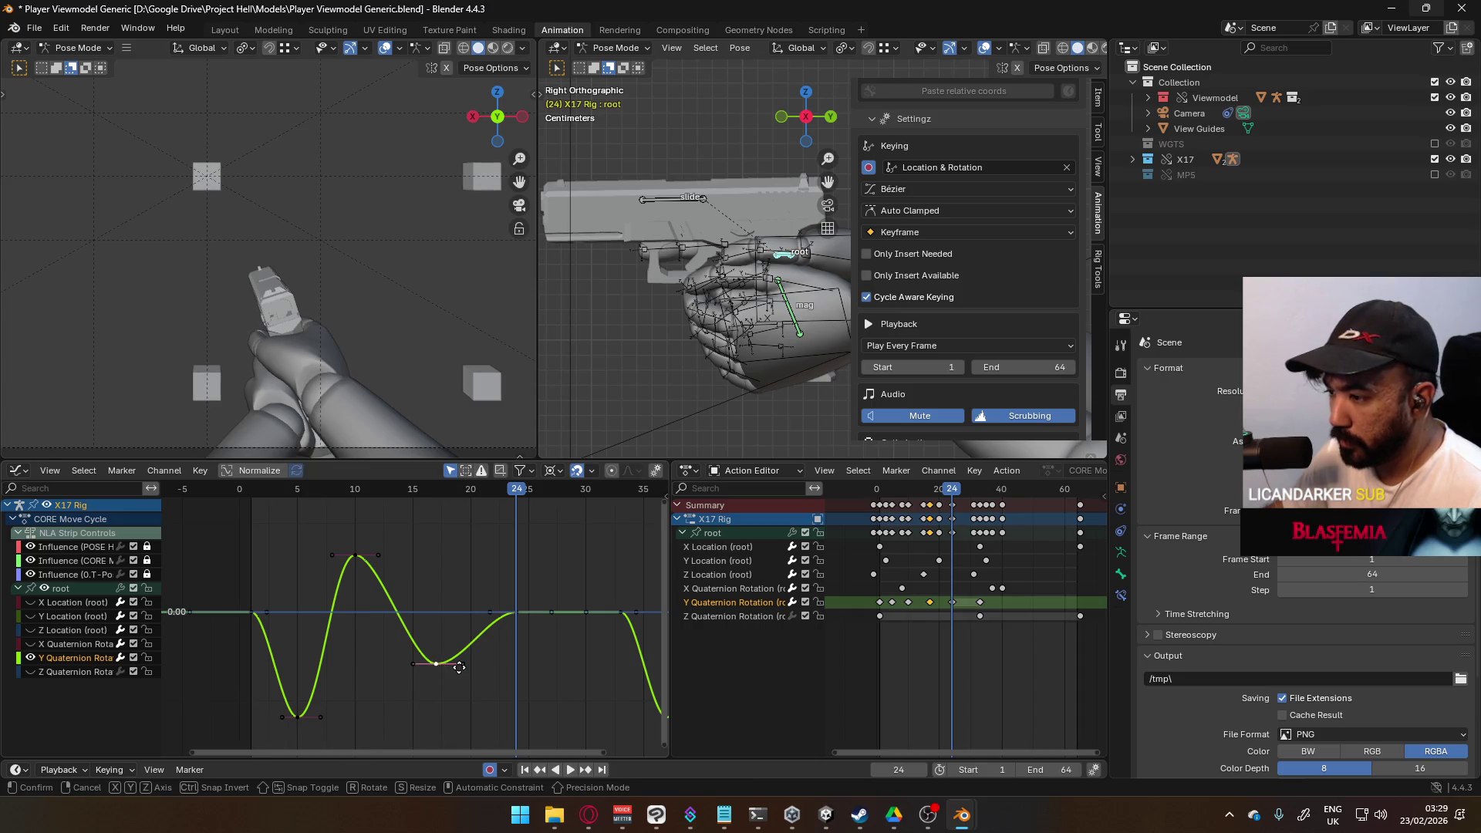
right_click(511, 628)
key(Home)
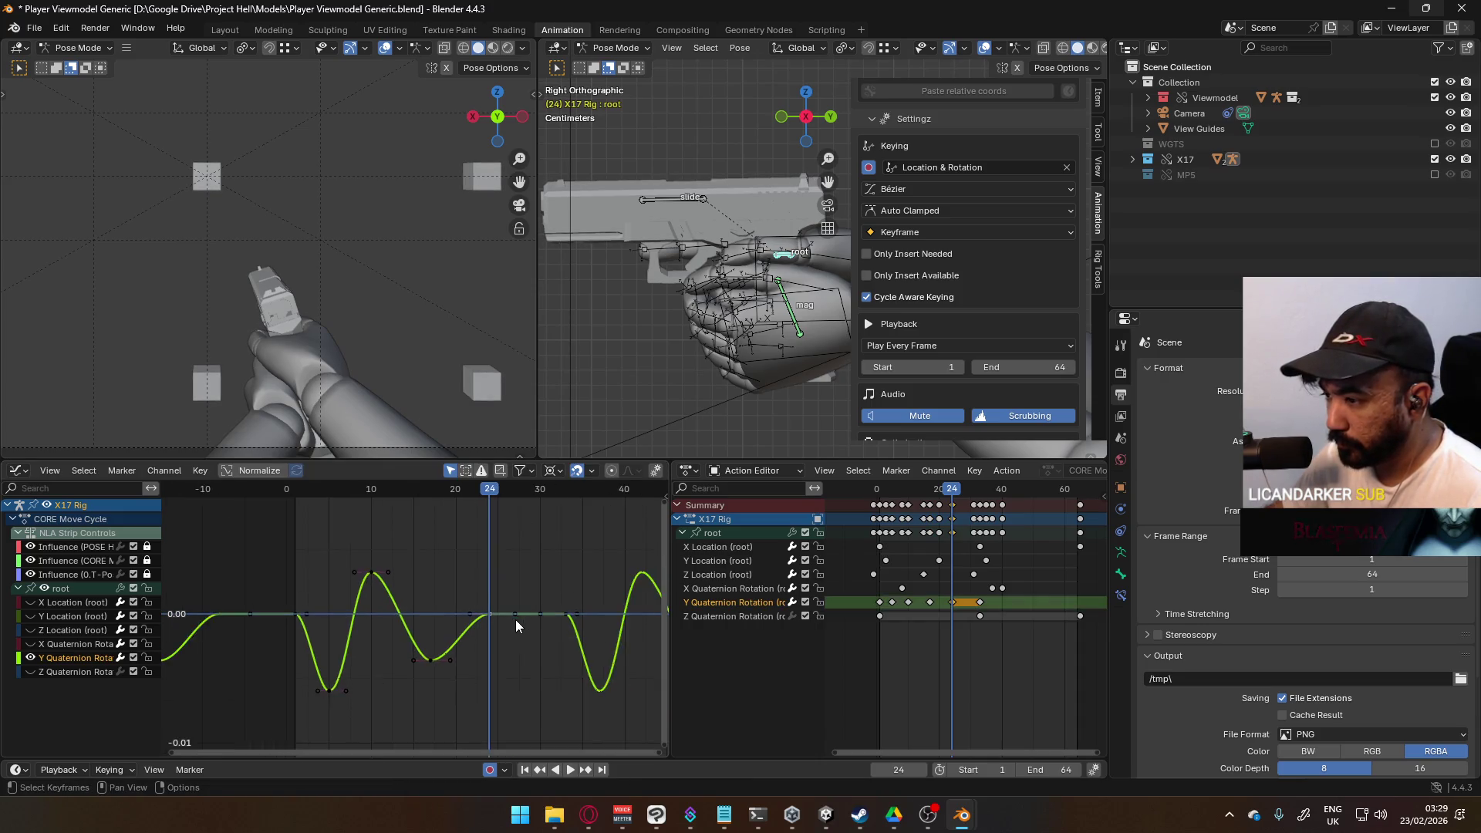
scroll(512, 624, down, 3)
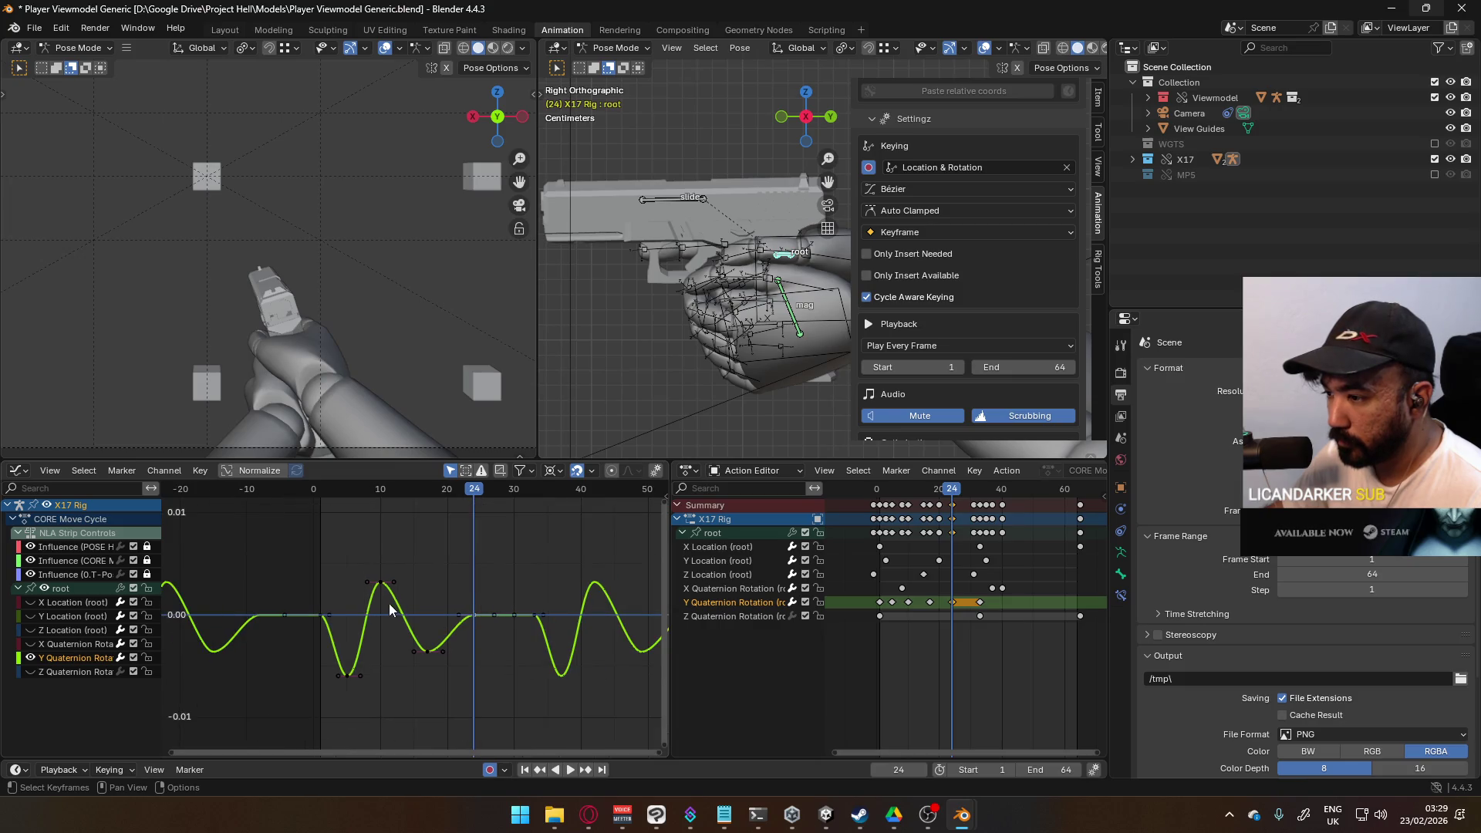
drag(382, 585, 389, 583)
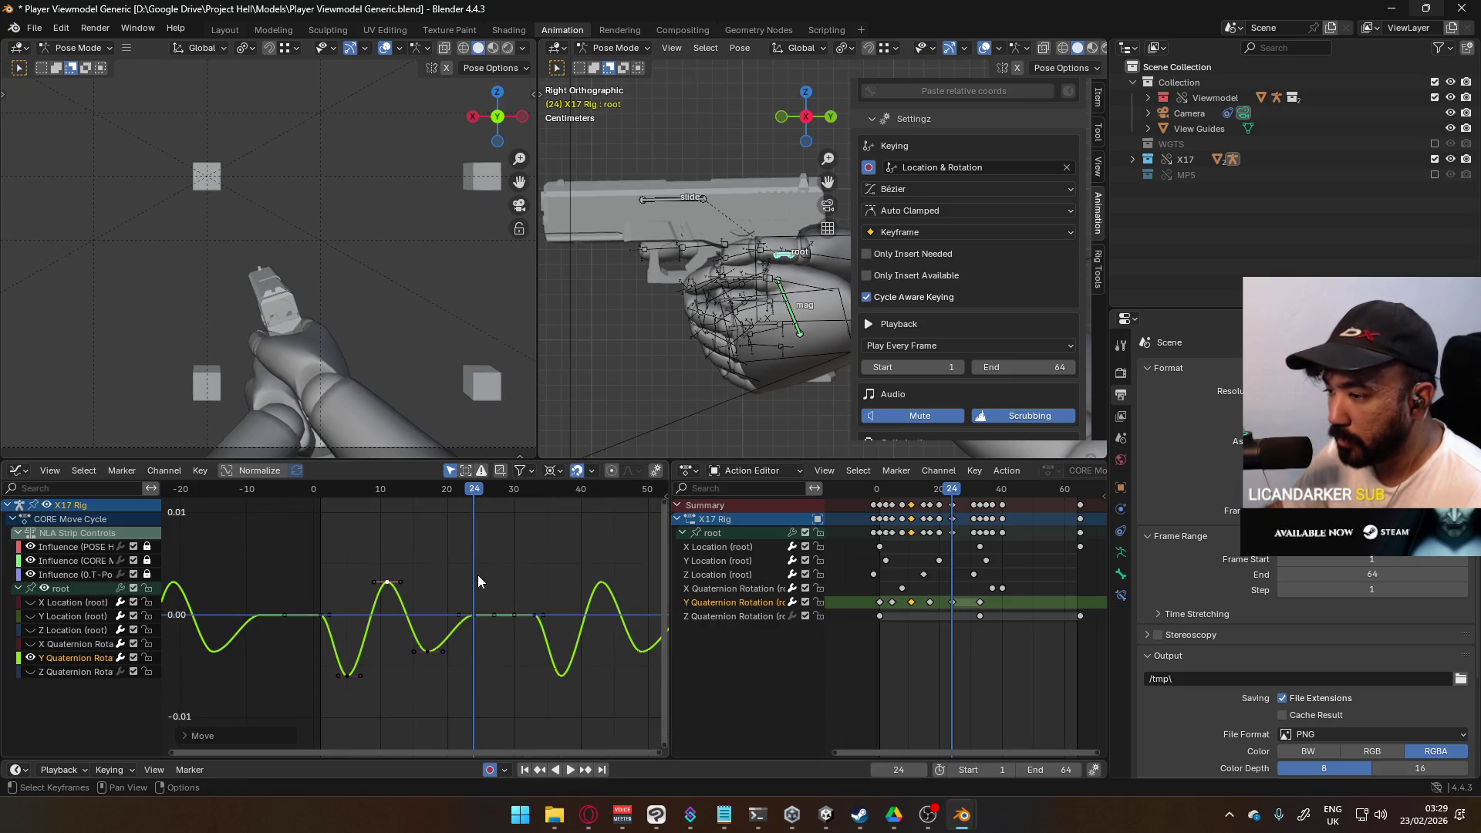
key(space)
key(Home)
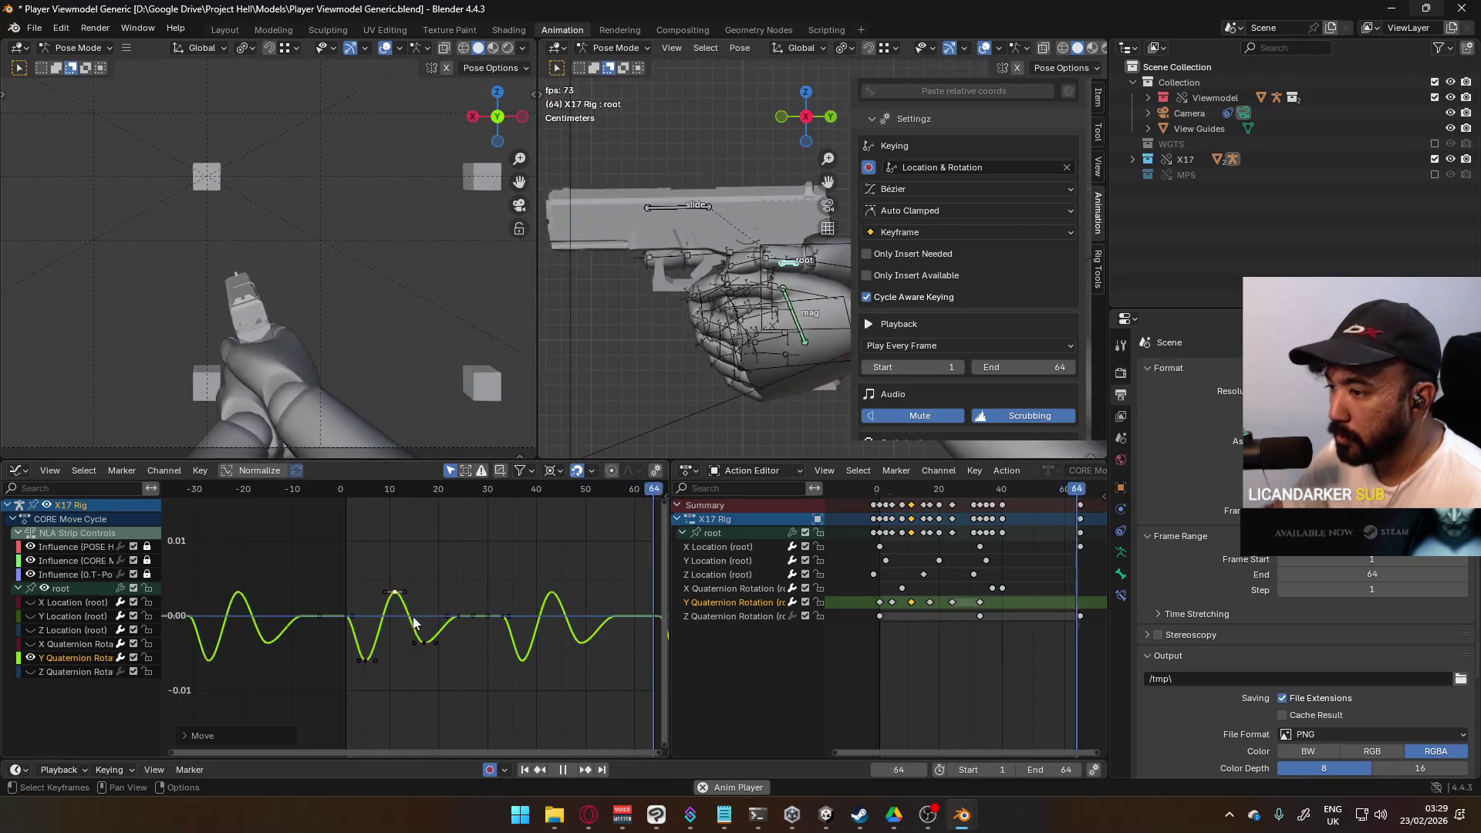
Step: Select all root Y Quaternion Rotation keys and scale their values to about 0.61 of their height
key(a)
scroll(413, 620, up, 2)
key(s)
key(y)
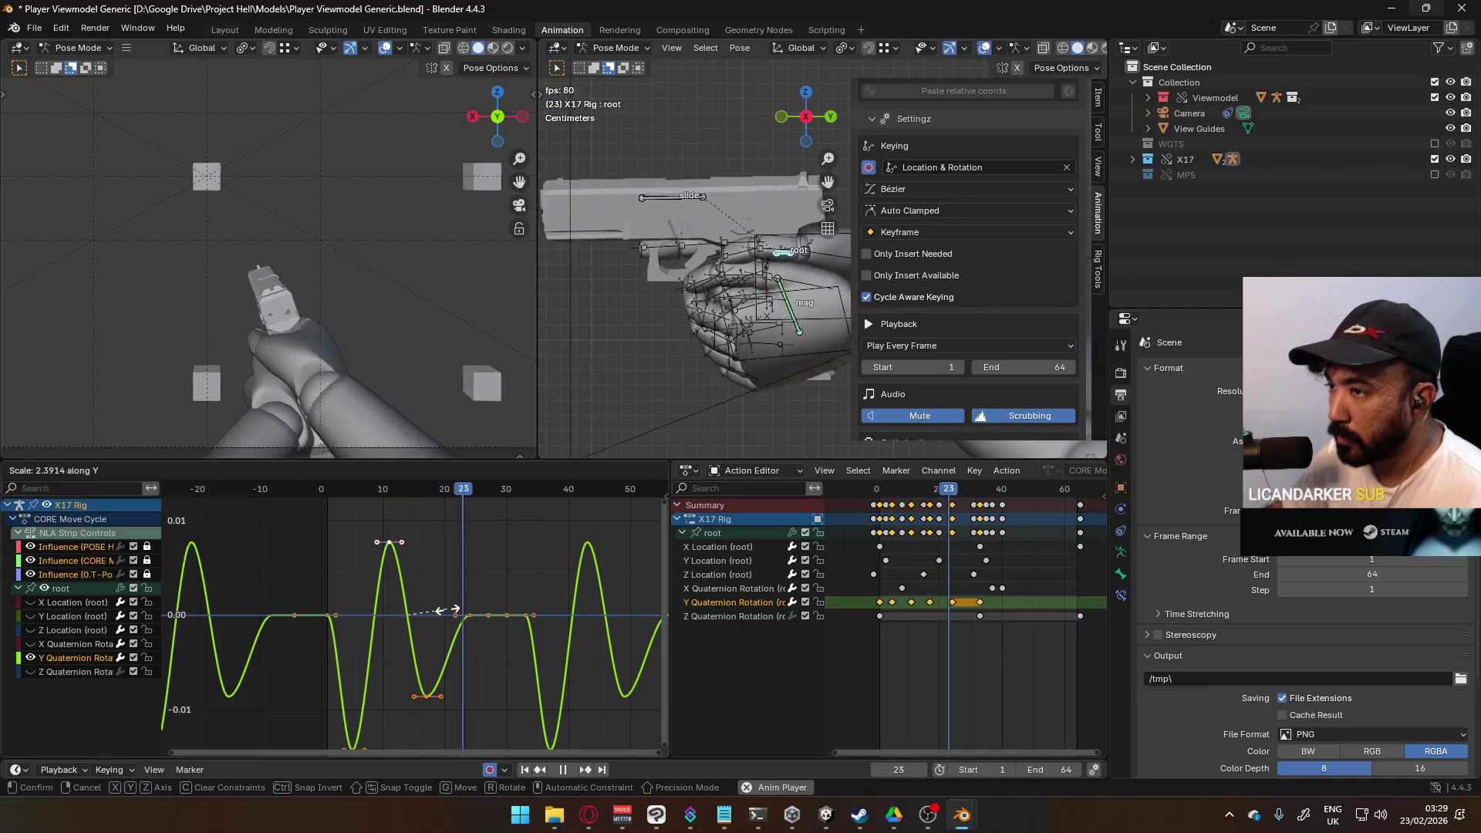
scroll(485, 620, down, 2)
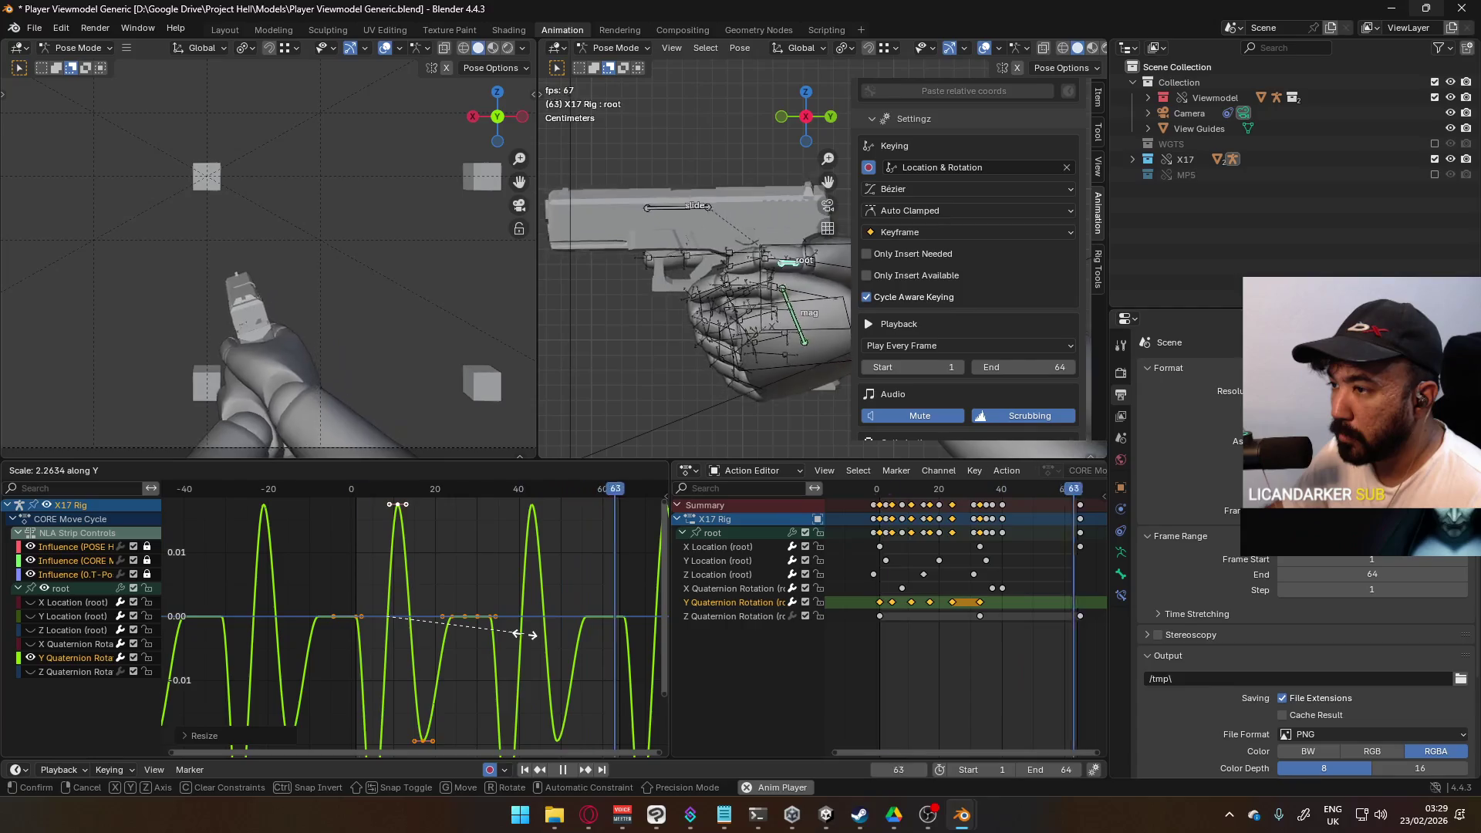
click(478, 620)
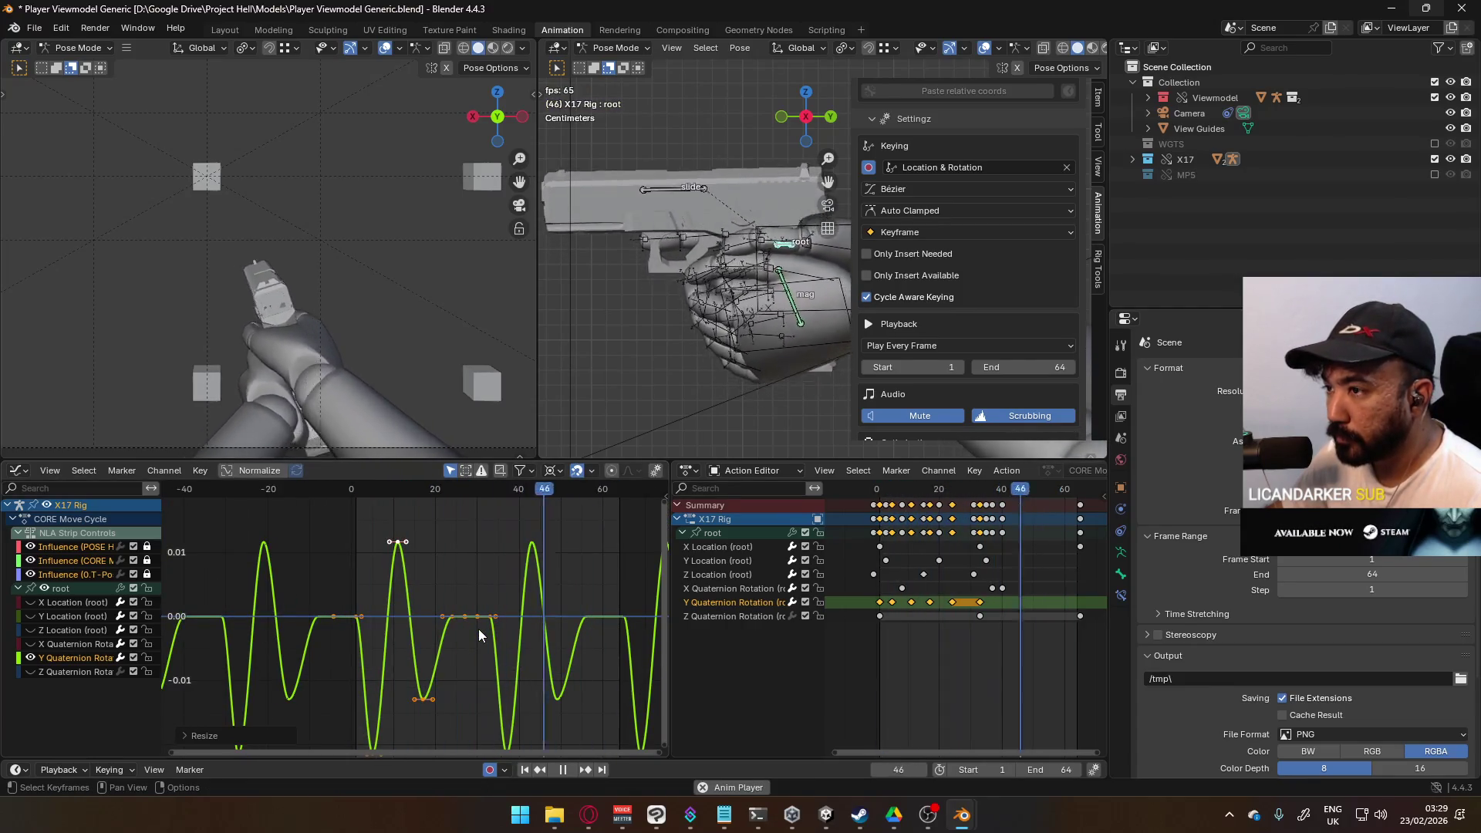
scroll(476, 632, down, 1)
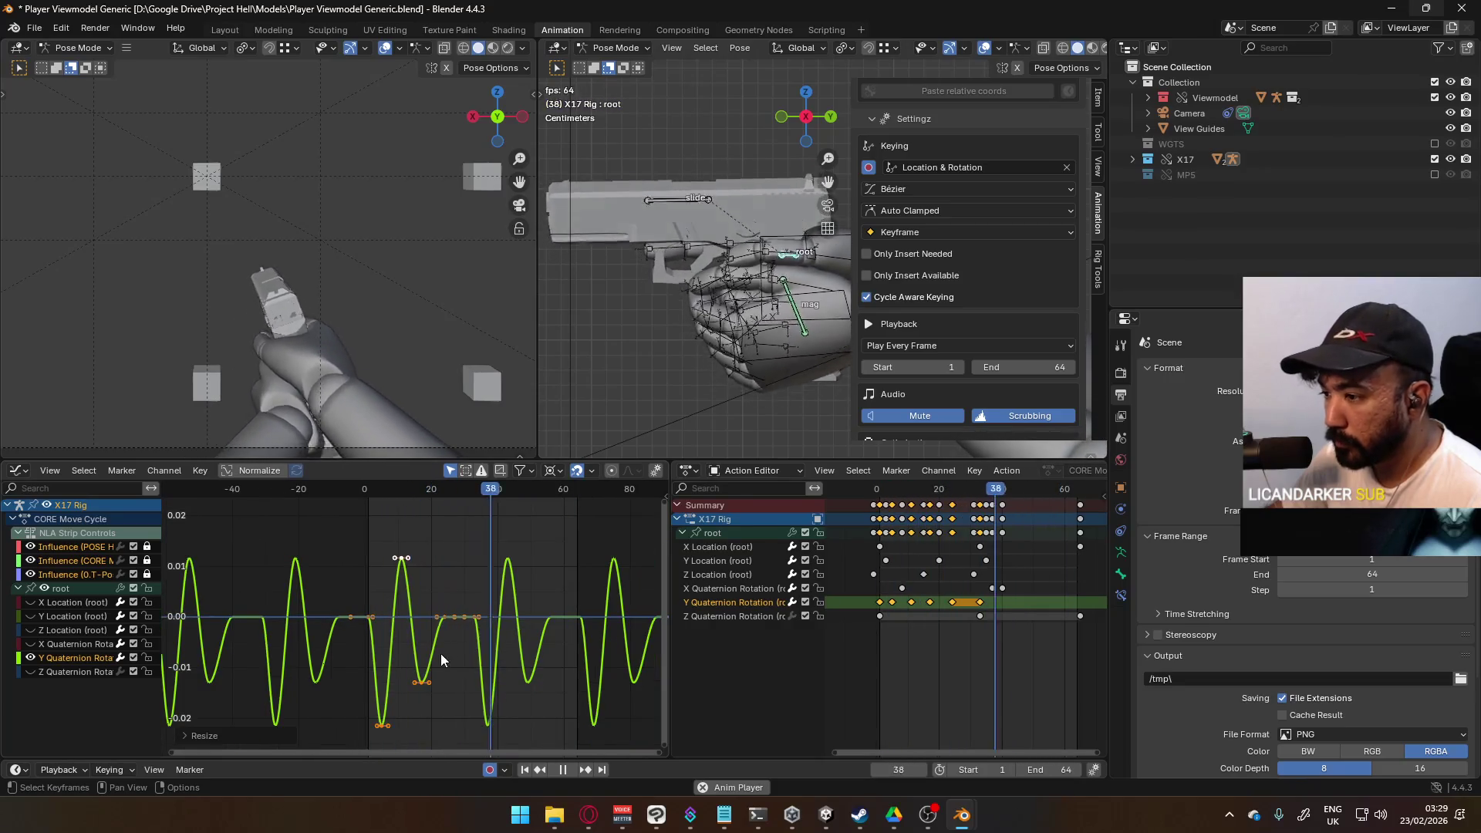
key(s)
key(y)
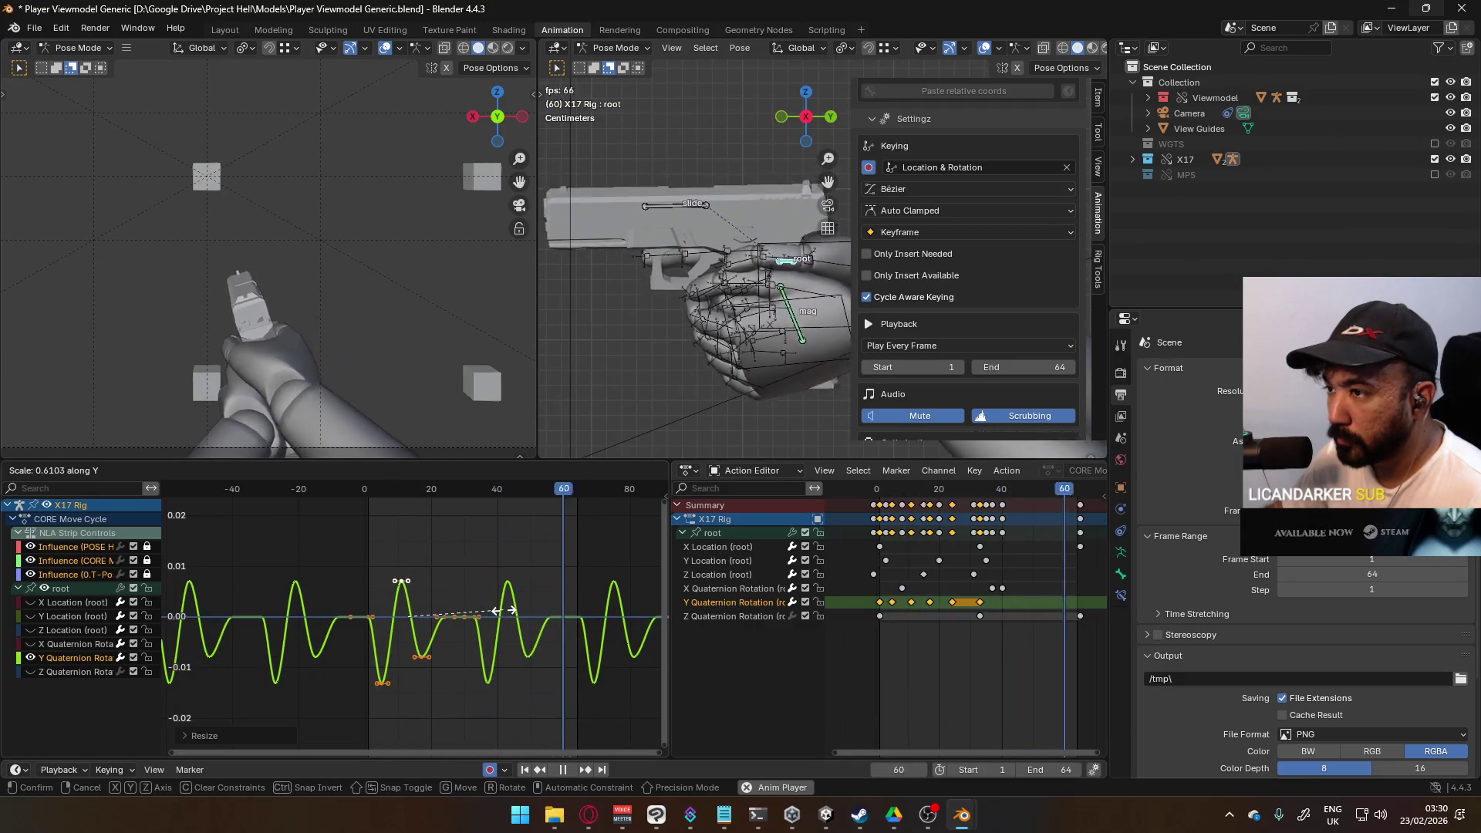
click(475, 715)
click(475, 715)
scroll(452, 678, up, 2)
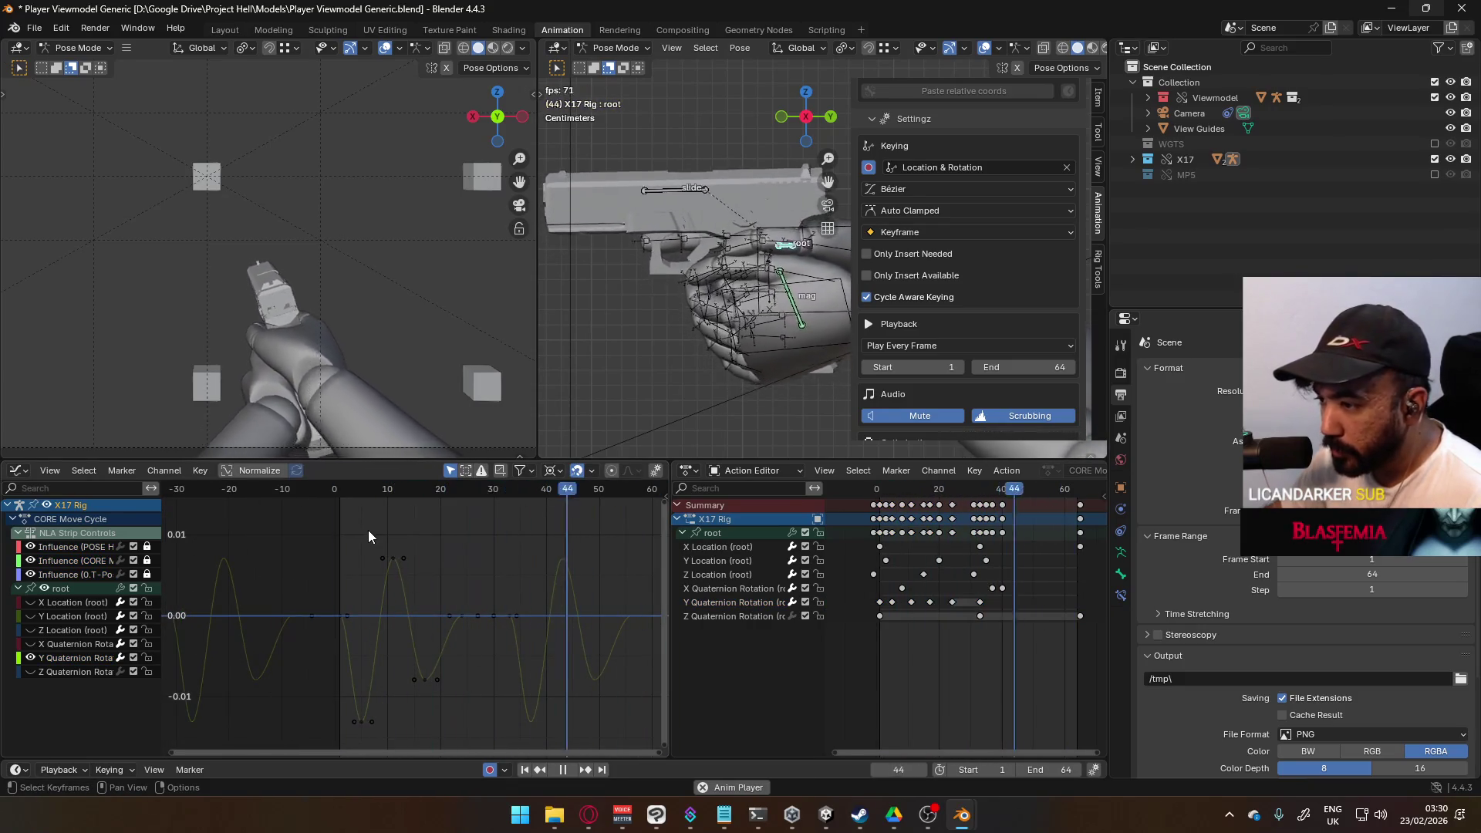
Step: Select the peak and neighbouring Y Quaternion Rotation keys, backing out of two trial moves
click(393, 557)
shift+drag(395, 684, 355, 742)
shift+drag(455, 698, 416, 670)
key(g)
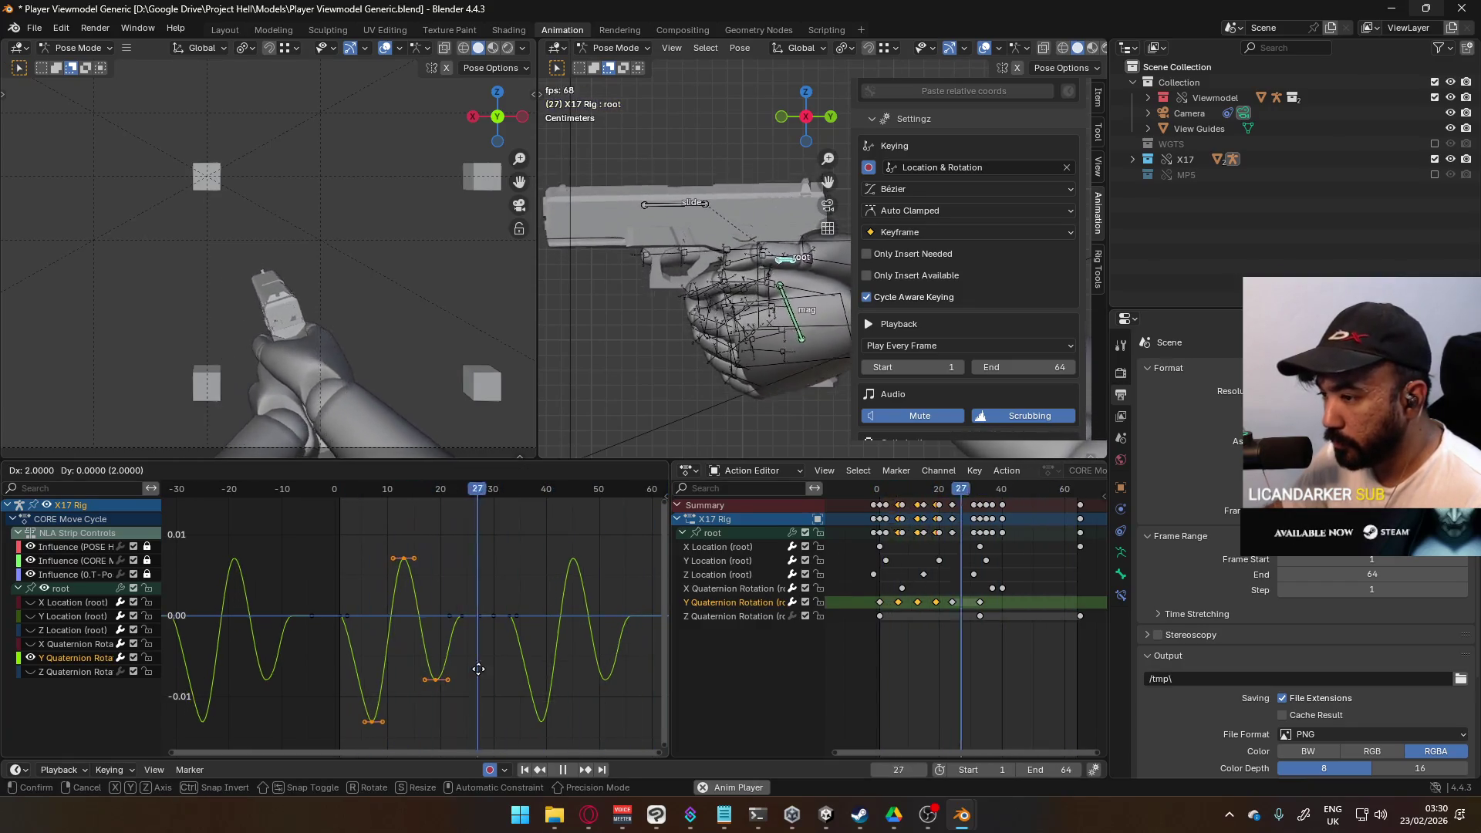
key(Escape)
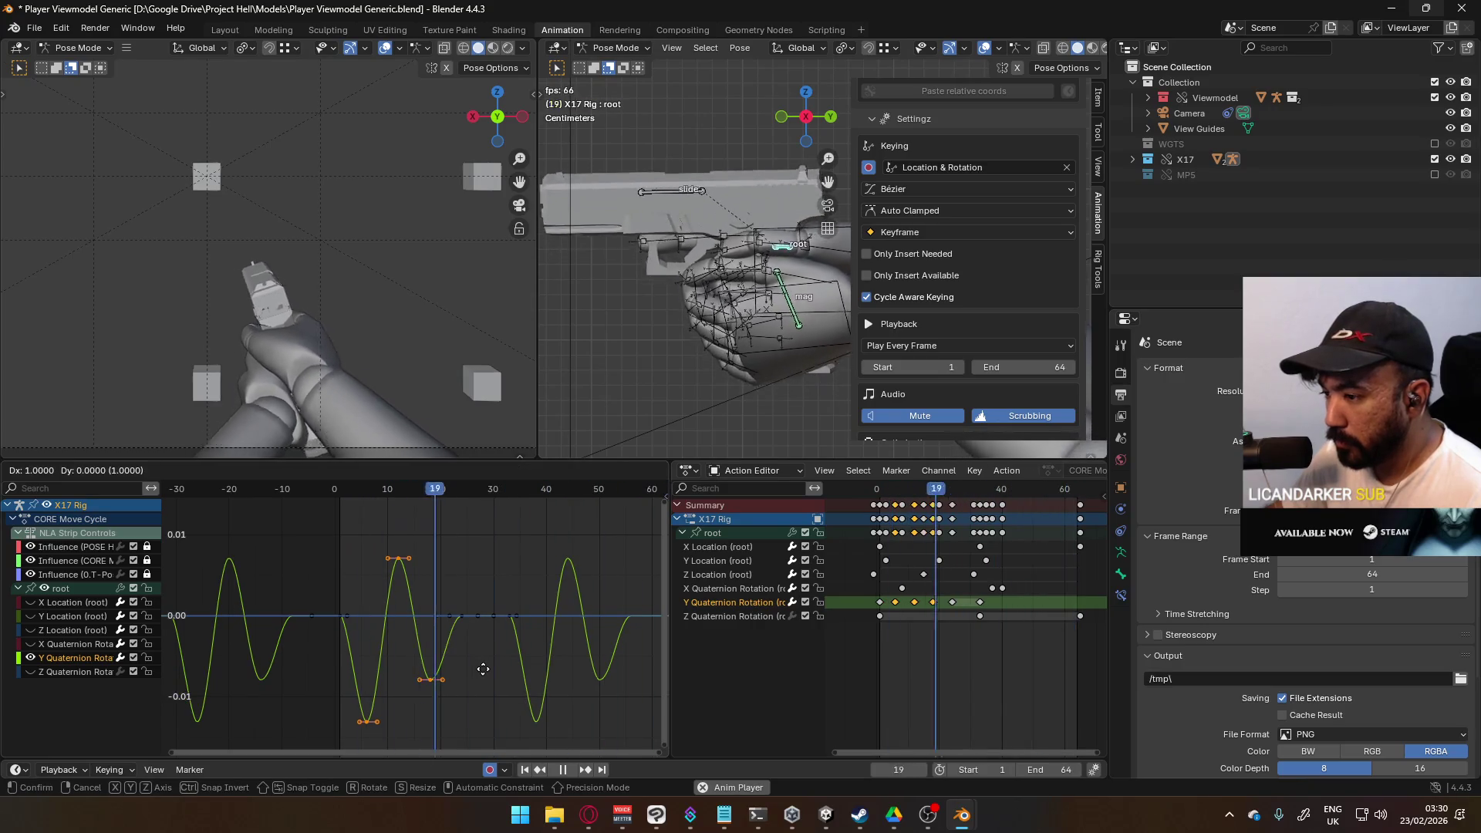
drag(378, 529, 472, 698)
key(g)
key(Escape)
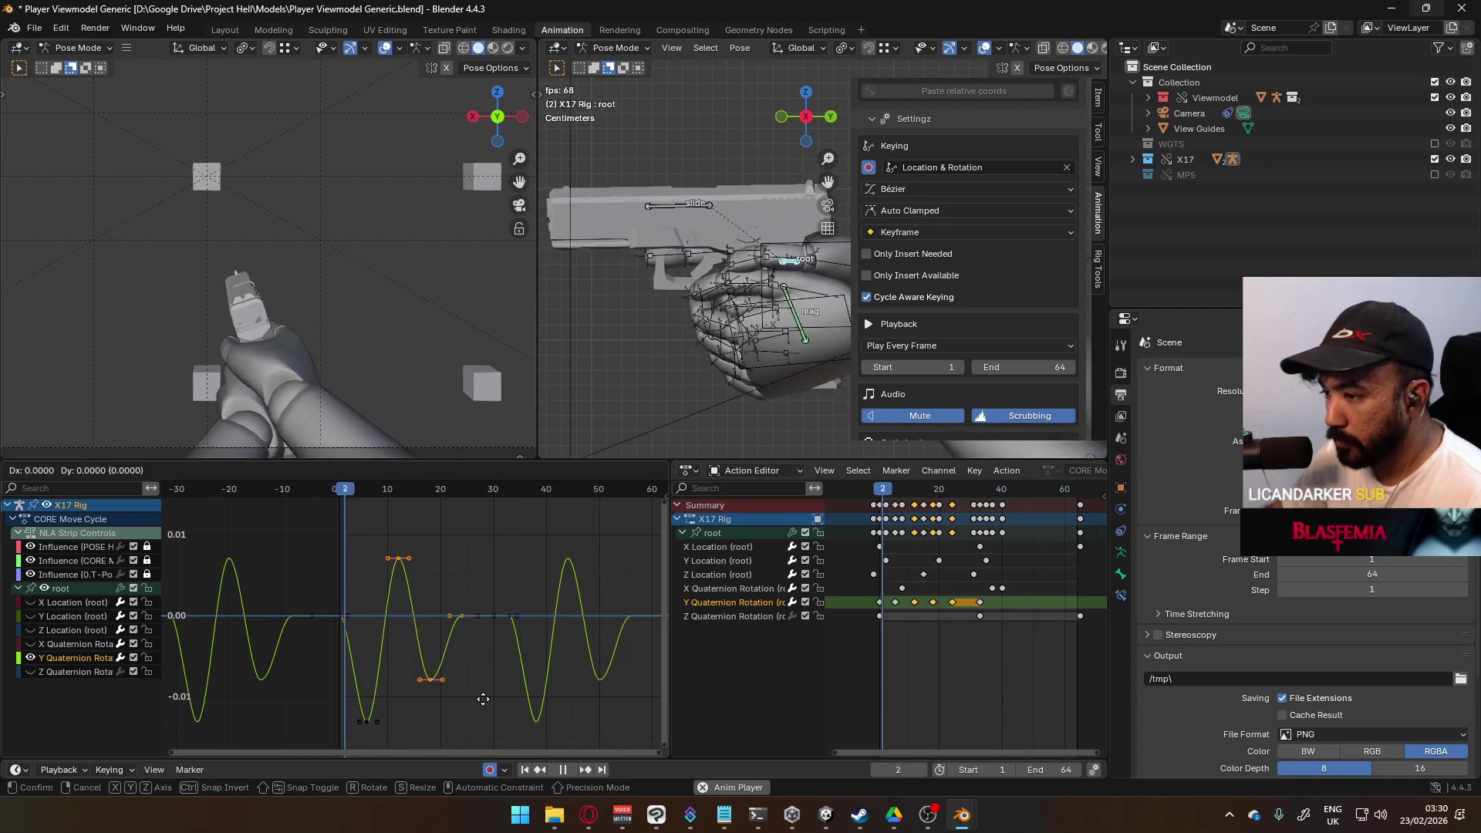
Step: Box-select the keys near frame 18 and shift them later in time, then 2 frames further
click(447, 722)
drag(418, 620, 475, 706)
key(g)
key(x)
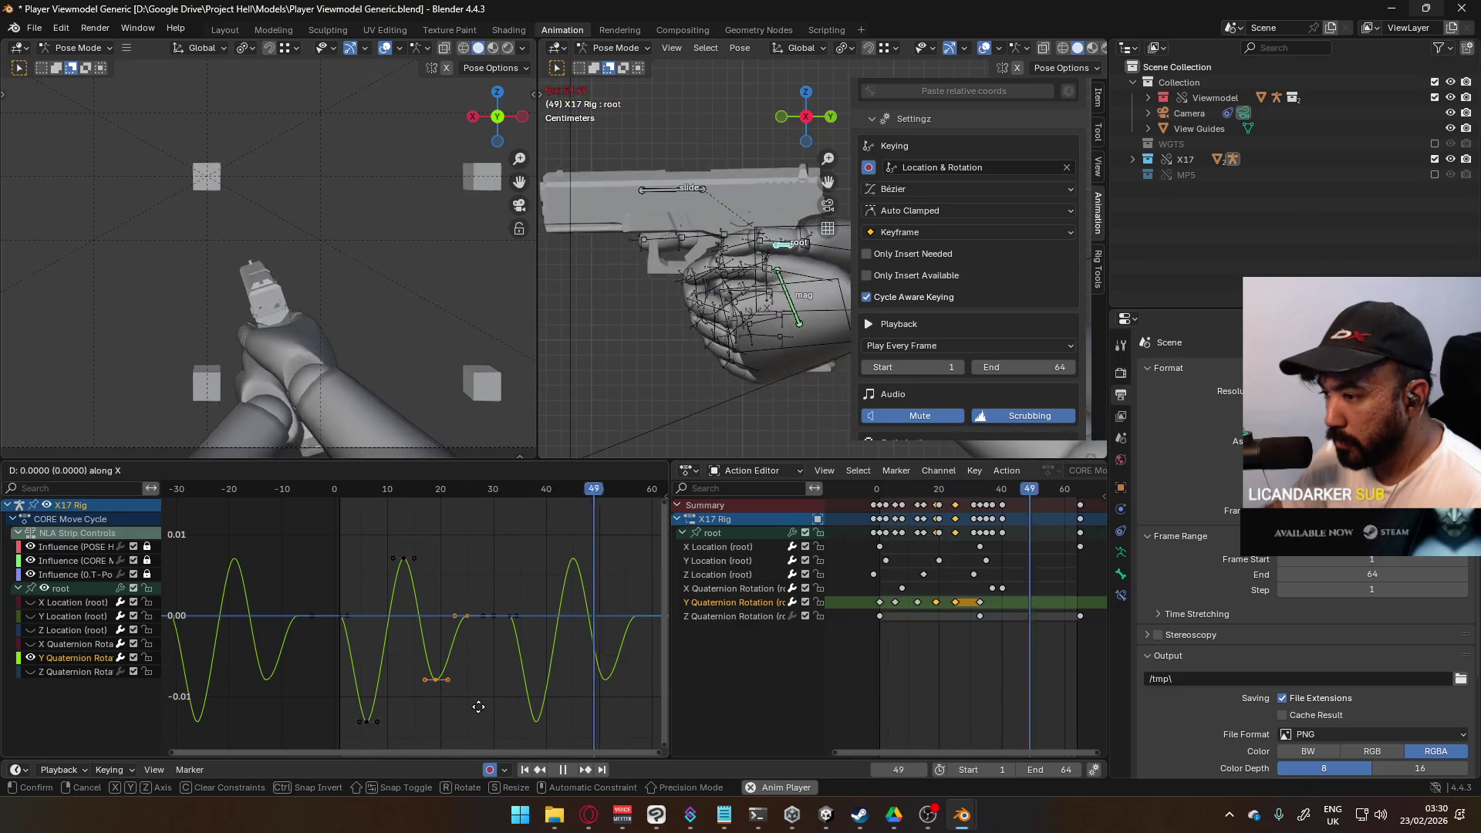
click(493, 686)
click(473, 628)
key(g)
key(x)
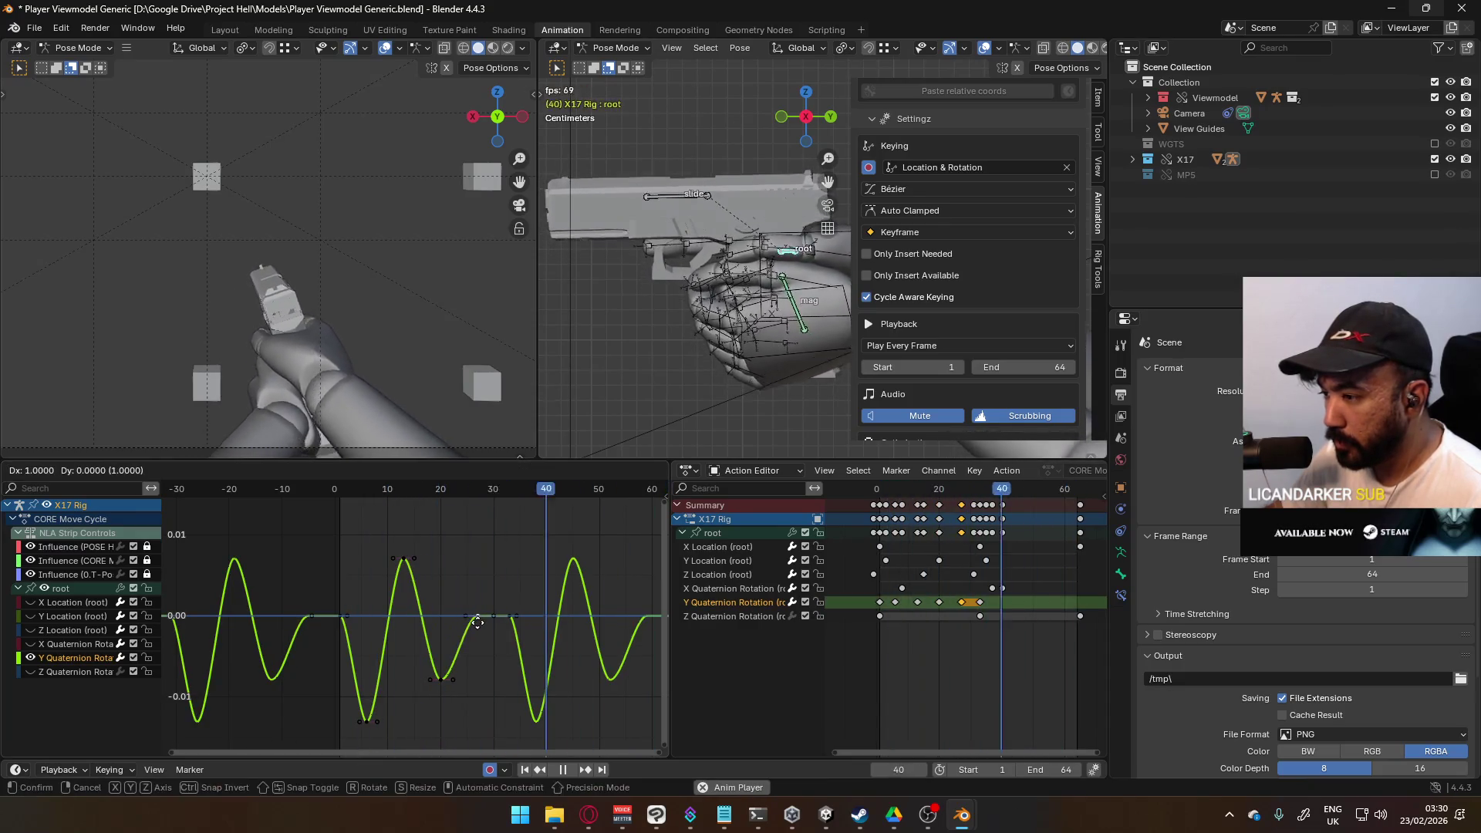
click(488, 623)
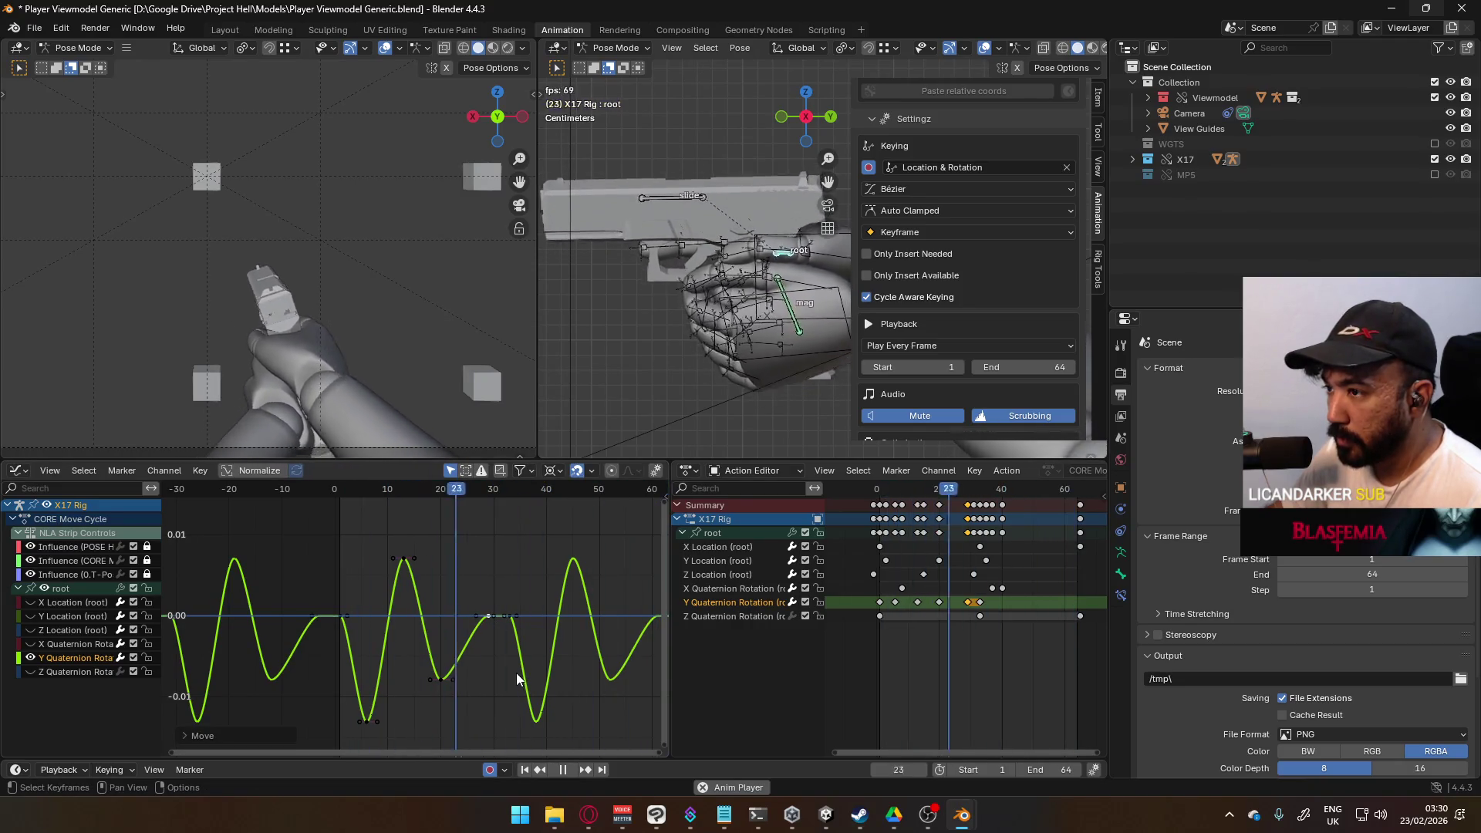
Step: Box-select a wider group of rotation keys and slide them 7 frames earlier
mouse_move(321, 515)
mouse_down()
mouse_move(501, 733)
mouse_move(502, 759)
mouse_up()
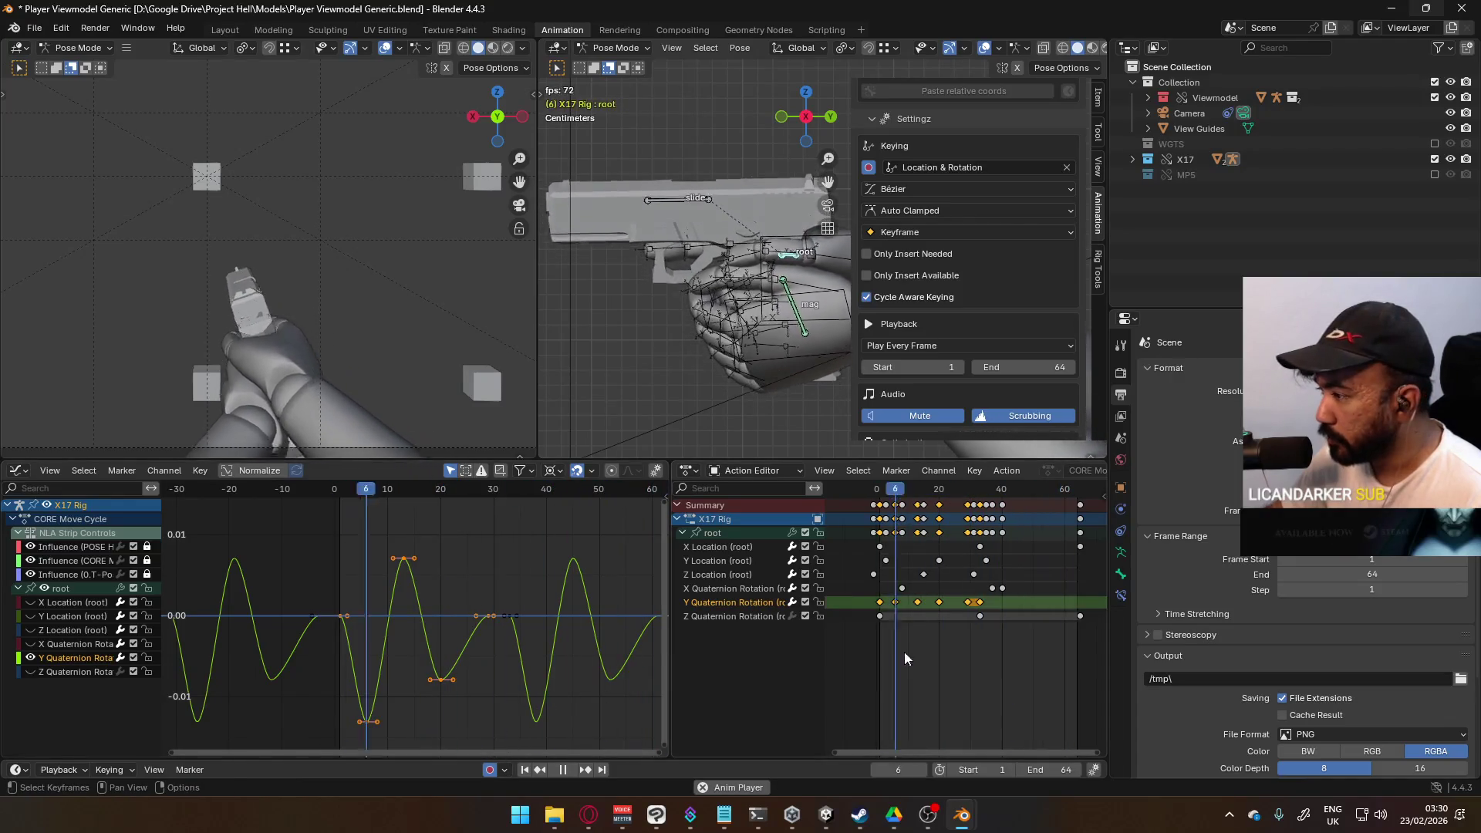
key(g)
key(x)
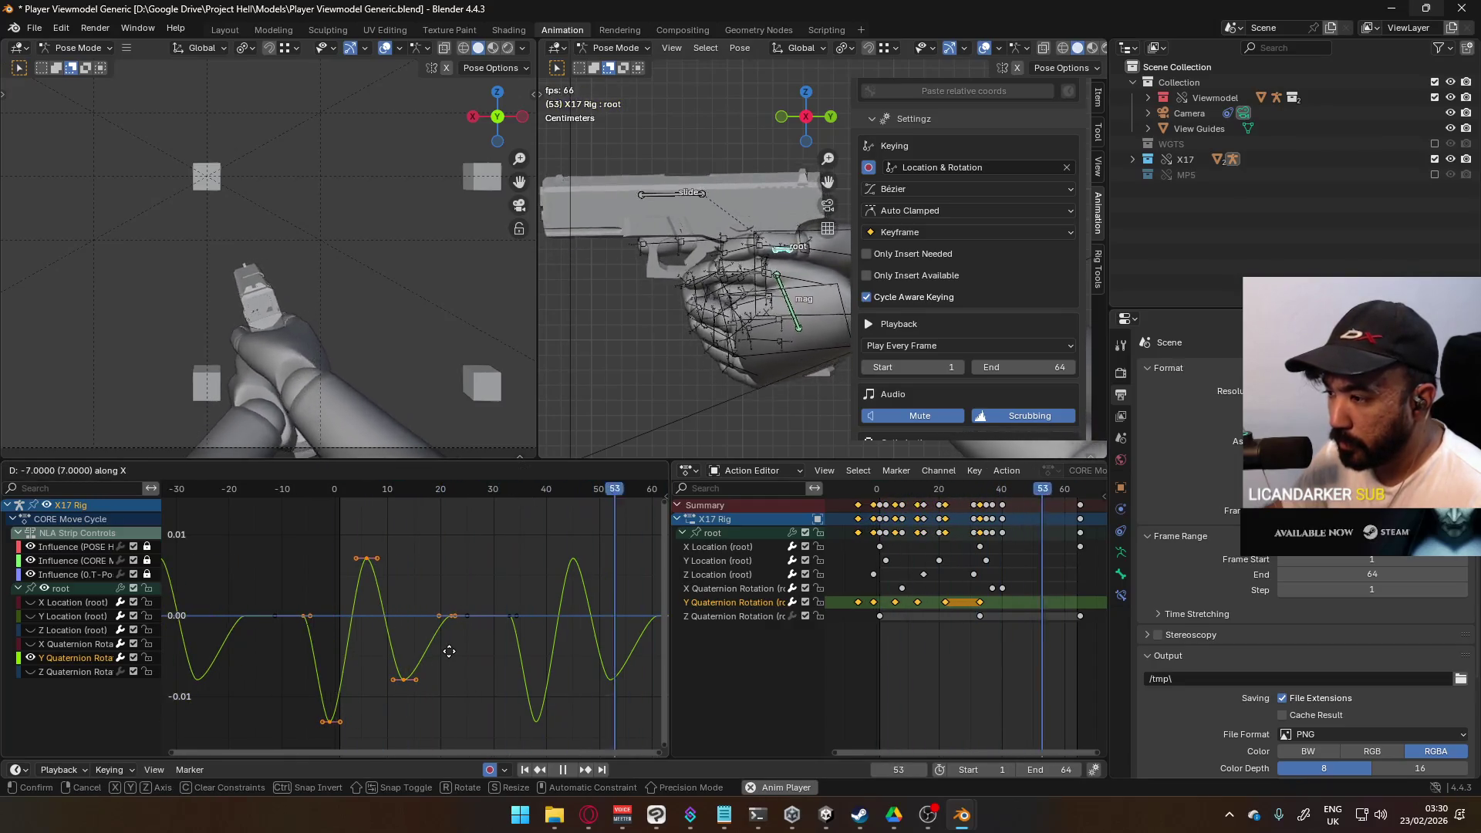
click(463, 659)
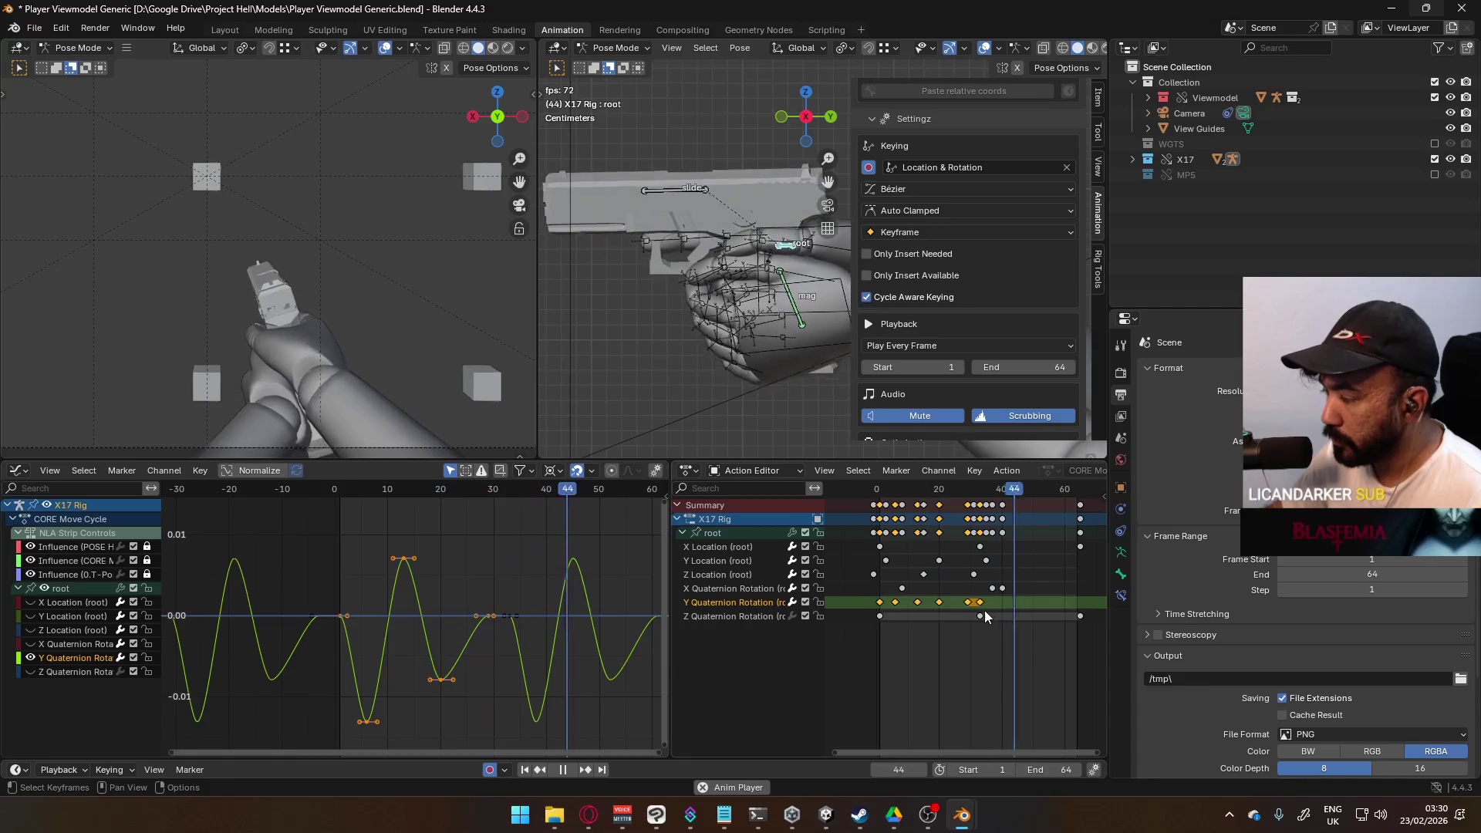
Step: Shift another selection of keys 2 frames earlier in time, undoing an accidental keyframe delete
mouse_move(333, 529)
mouse_down()
mouse_move(347, 555)
mouse_move(463, 621)
mouse_move(544, 760)
mouse_up()
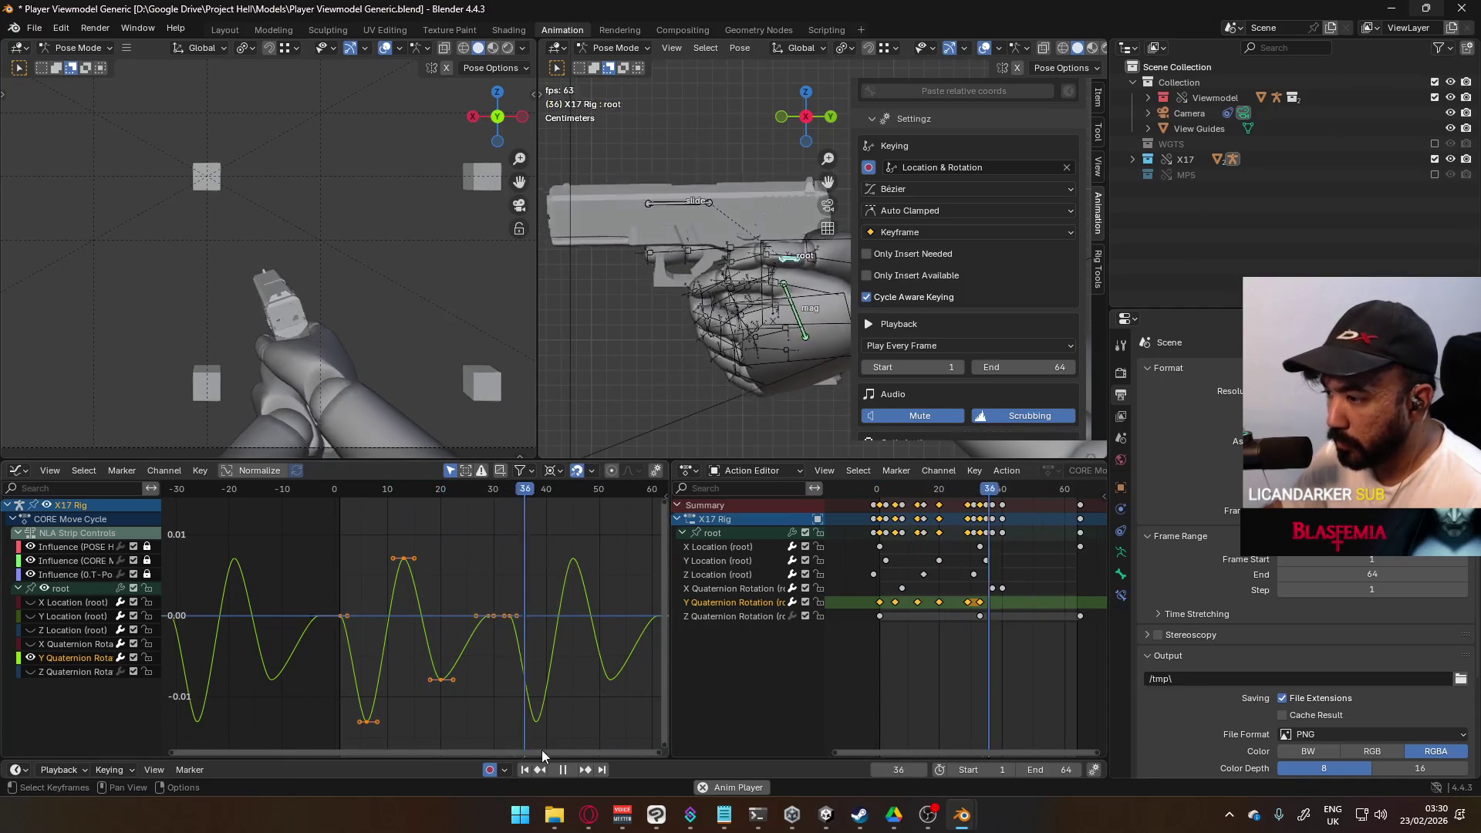
key(g)
click(579, 660)
key(x)
click(573, 660)
key(ctrl+z)
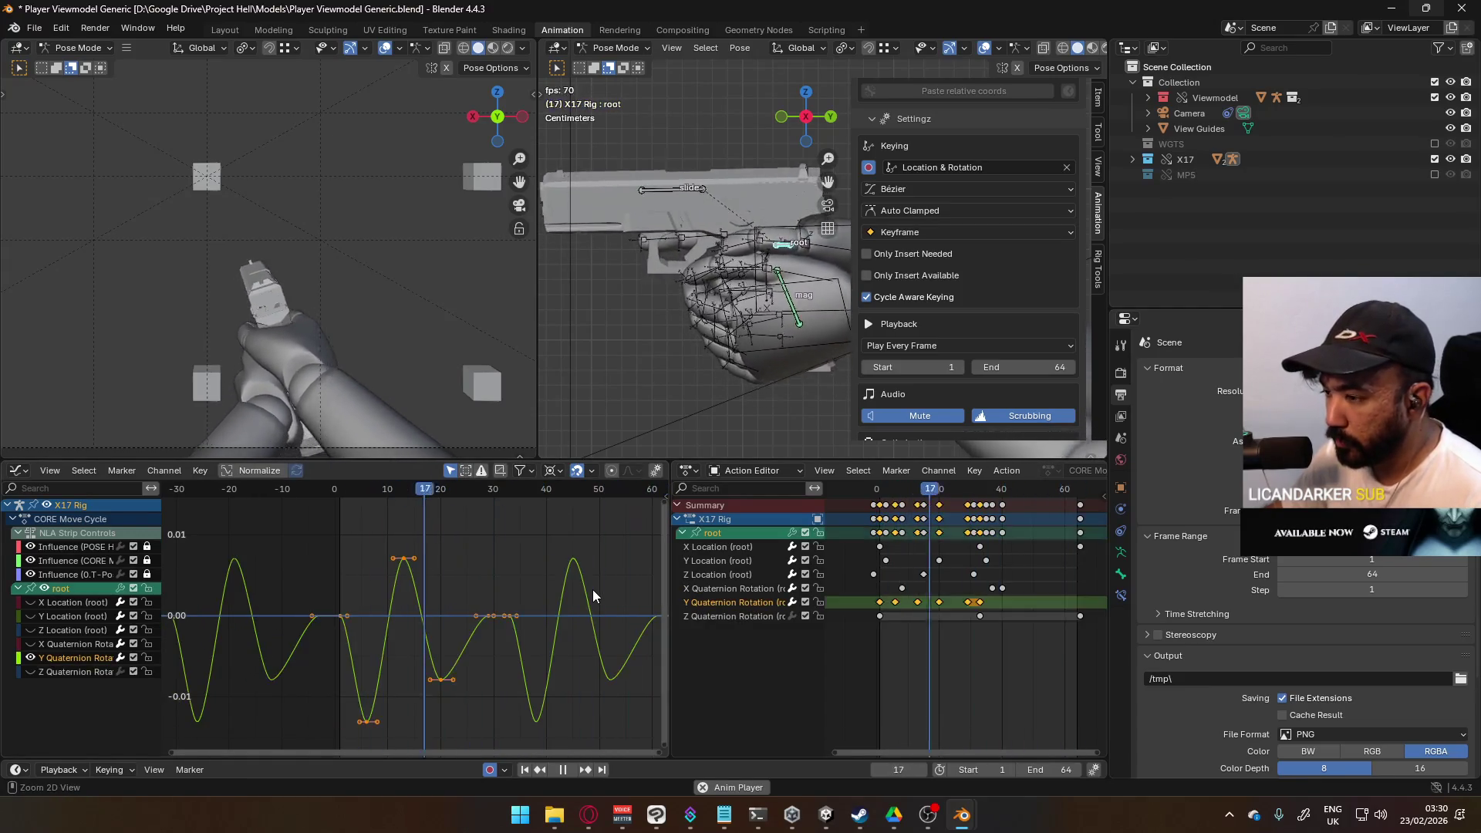
key(g)
key(x)
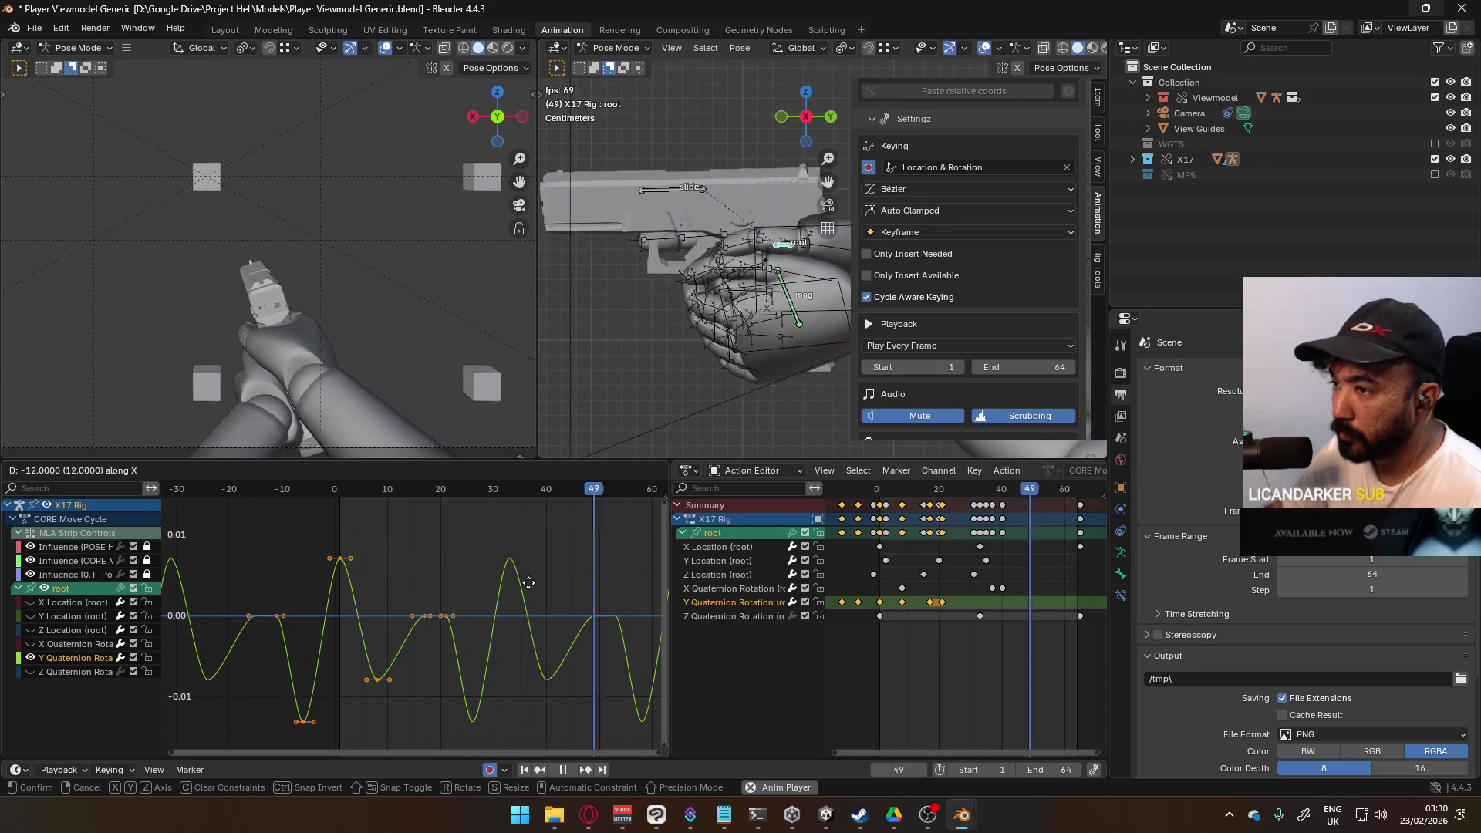
click(528, 582)
Step: Scale the selected rotation keys' swings taller and move them 9 frames later
scroll(513, 588, down, 2)
key(s)
key(y)
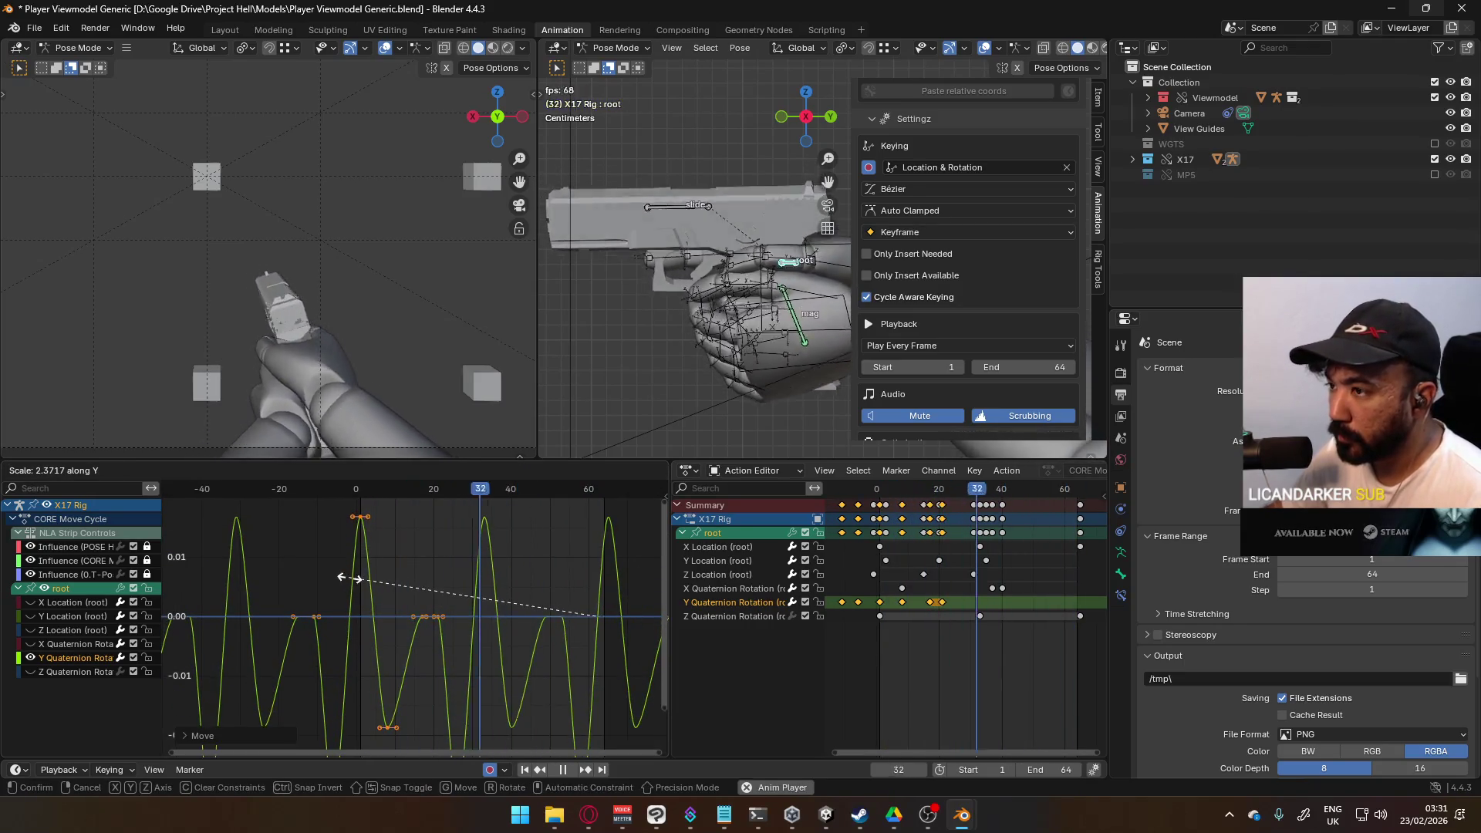
click(356, 578)
key(g)
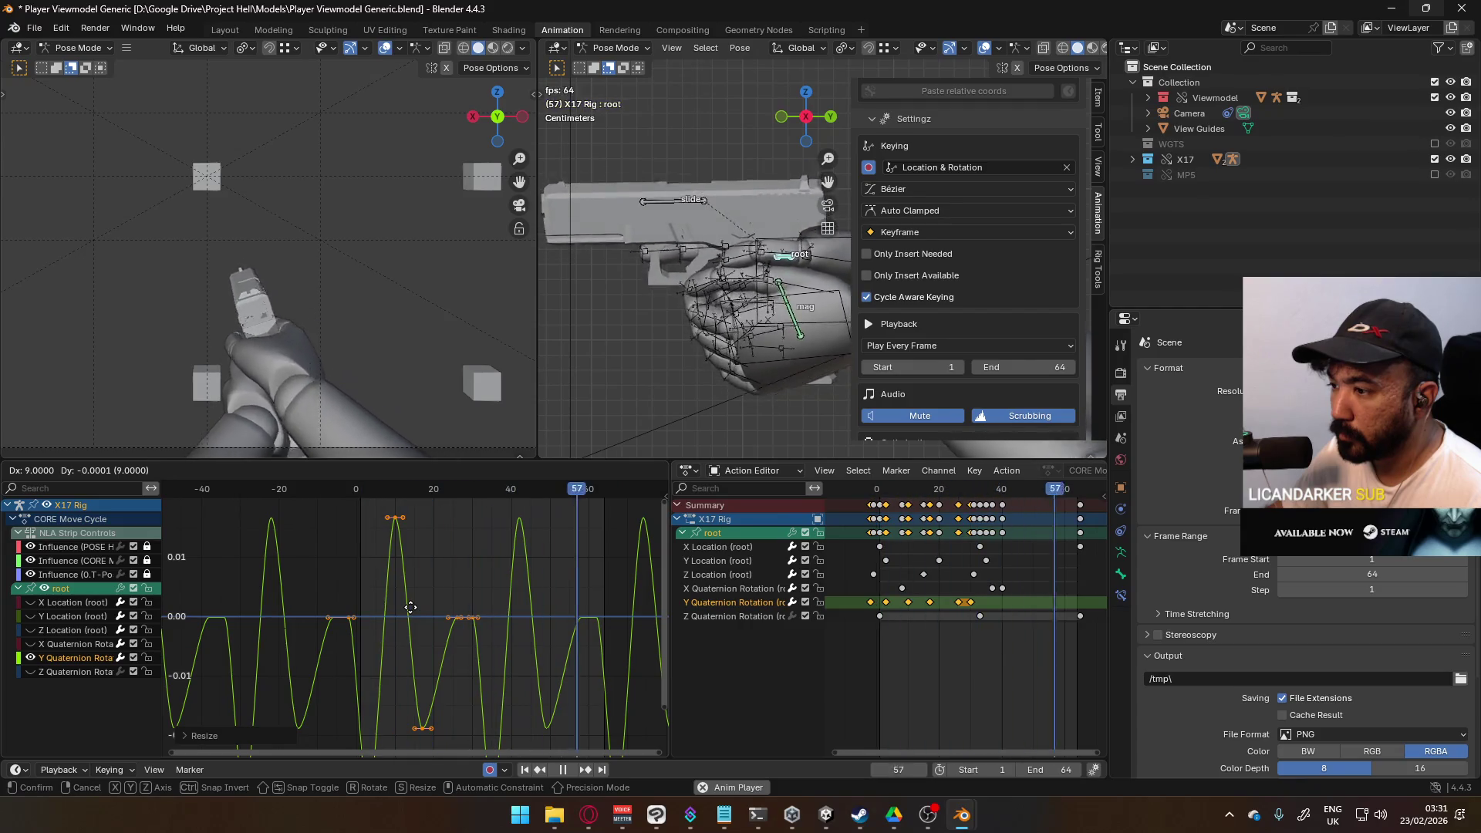
click(411, 607)
key(g)
click(414, 608)
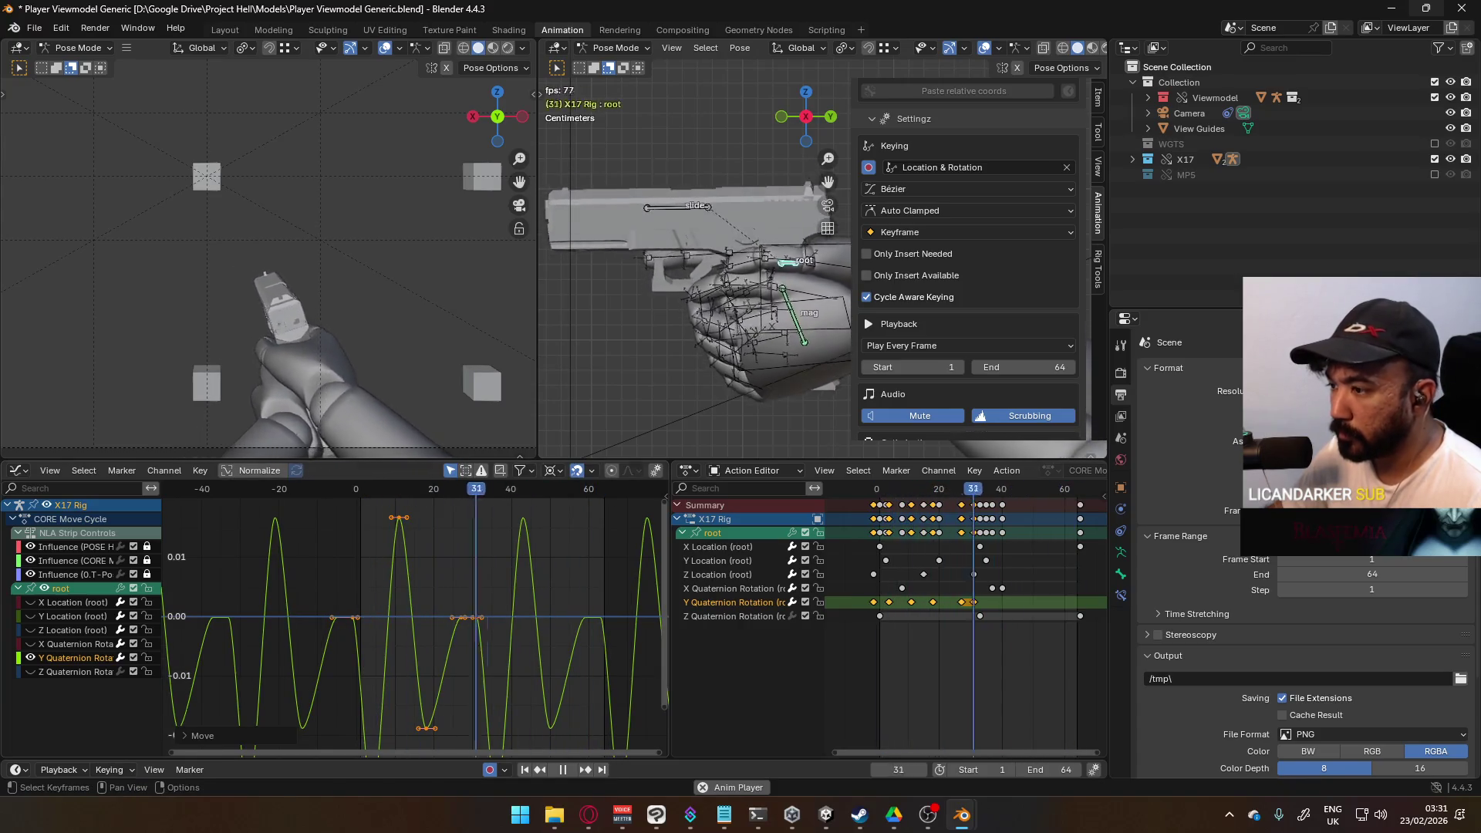
Step: Flatten the rotation swings by scaling their values down to about 0.36
key(s)
key(y)
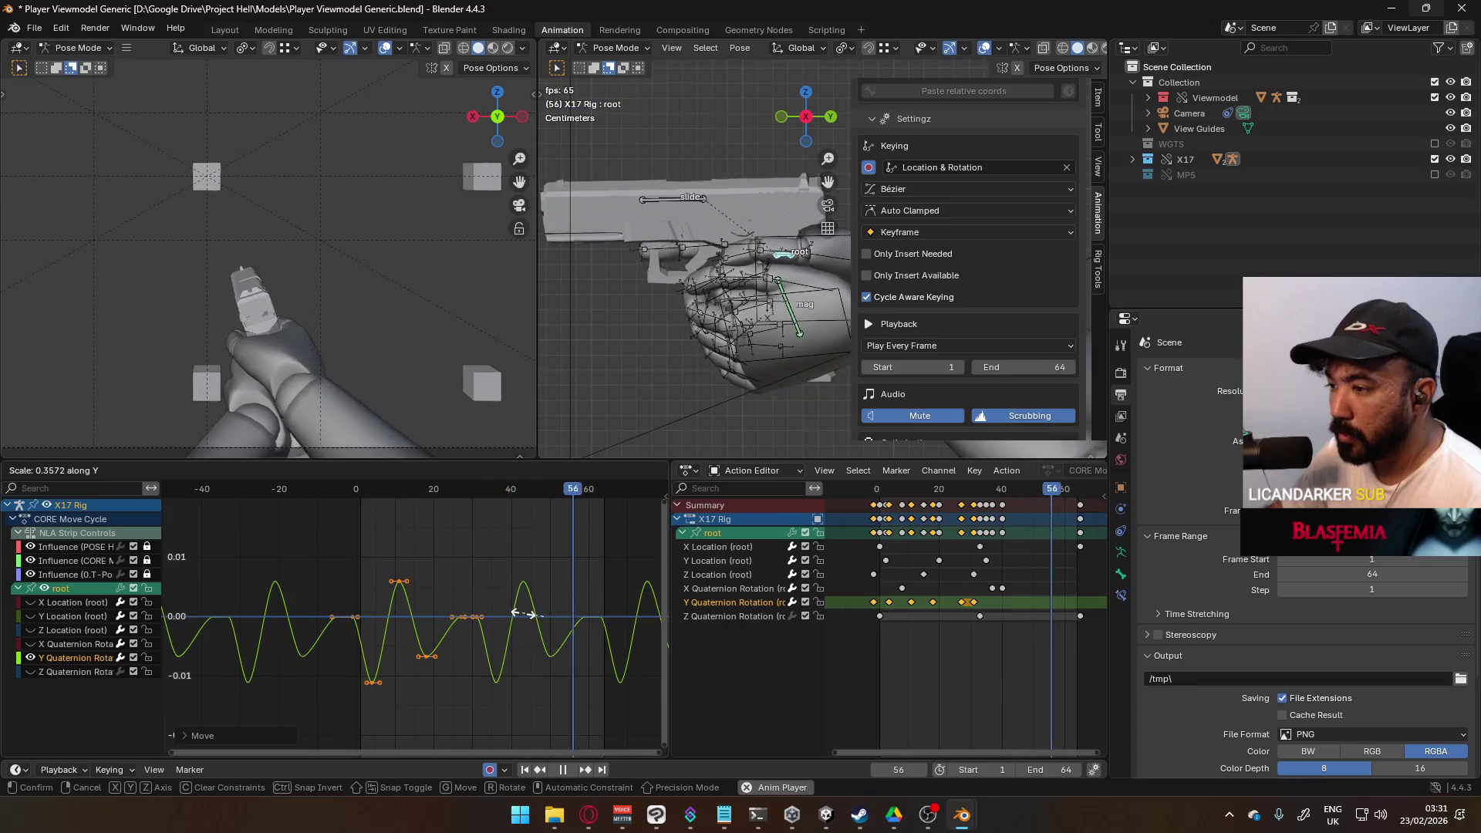
click(523, 614)
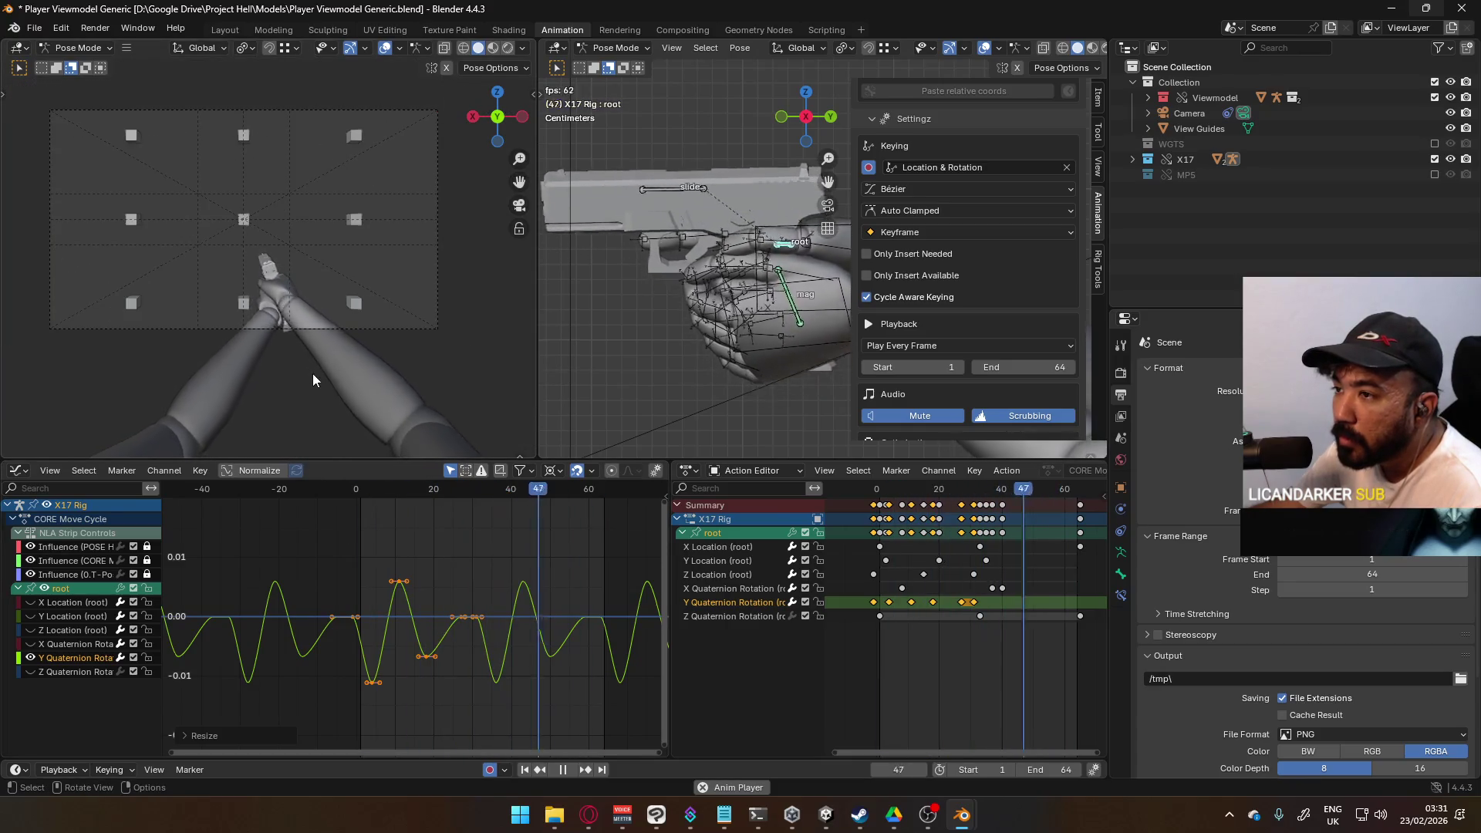
Step: Nudge a low key slightly earlier and a near-zero key 2 frames earlier
scroll(446, 602, down, 1)
scroll(482, 622, up, 2)
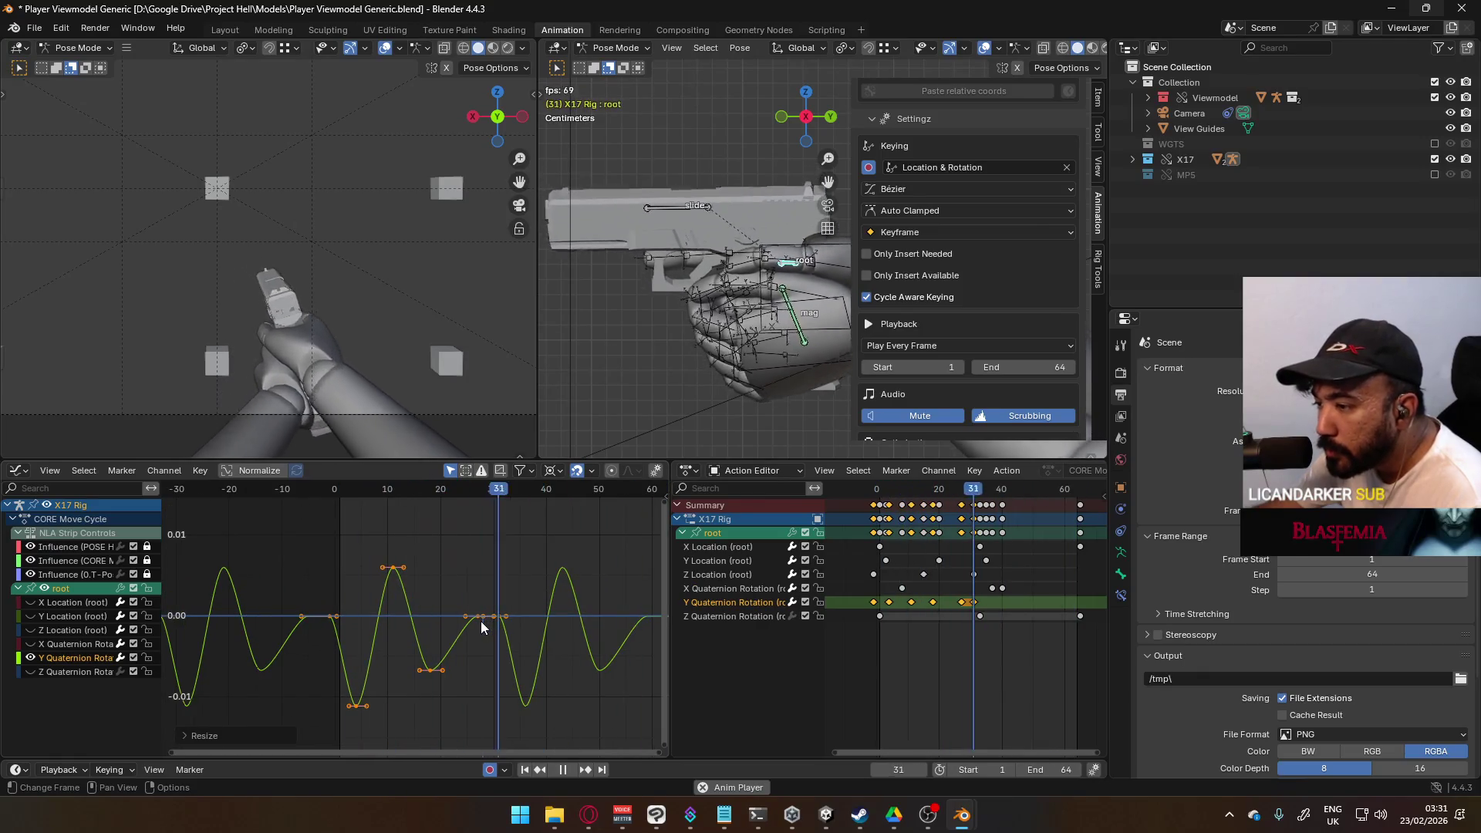
click(432, 671)
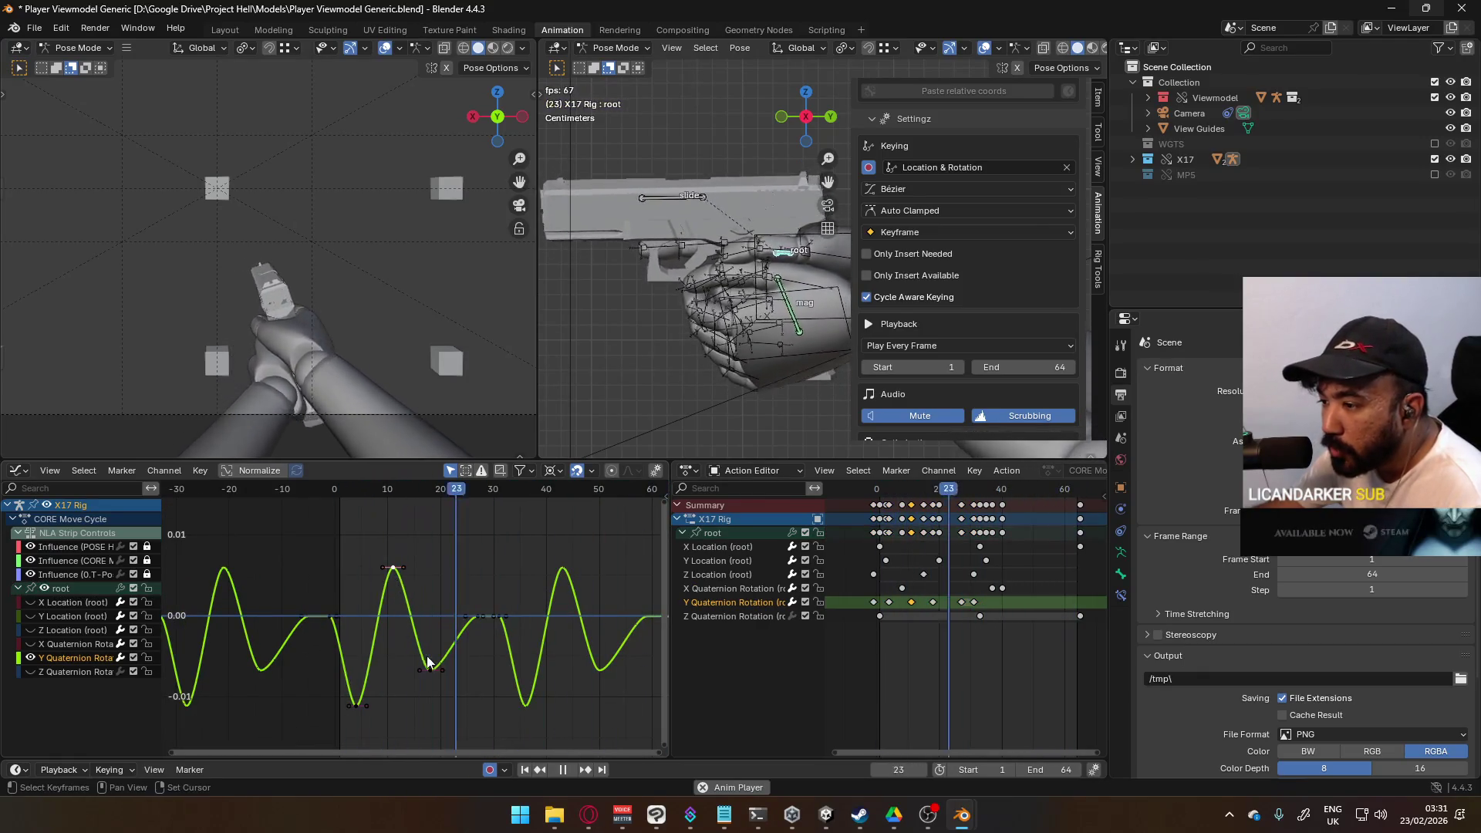
drag(435, 677, 430, 677)
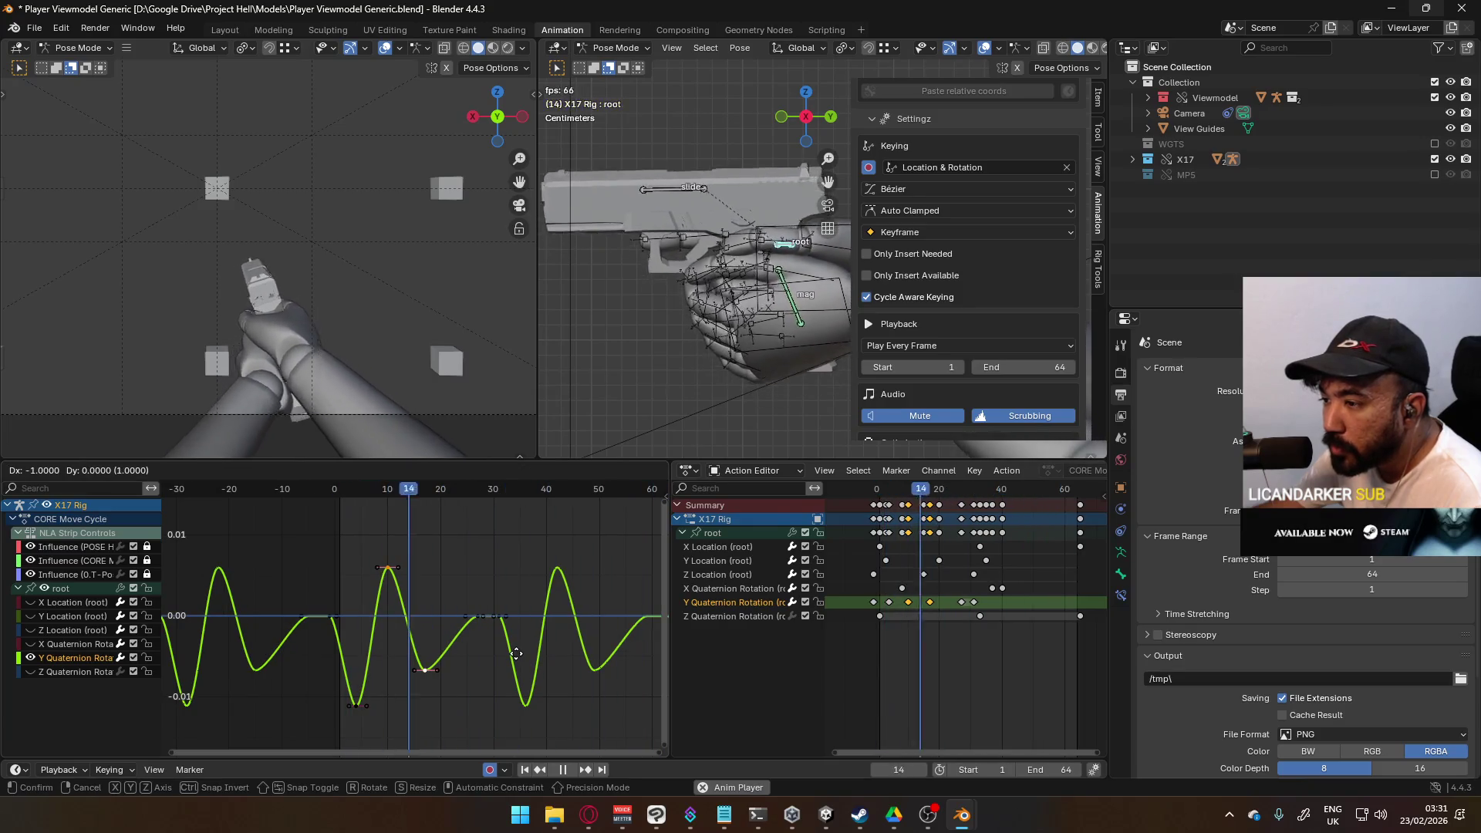
drag(501, 616, 490, 625)
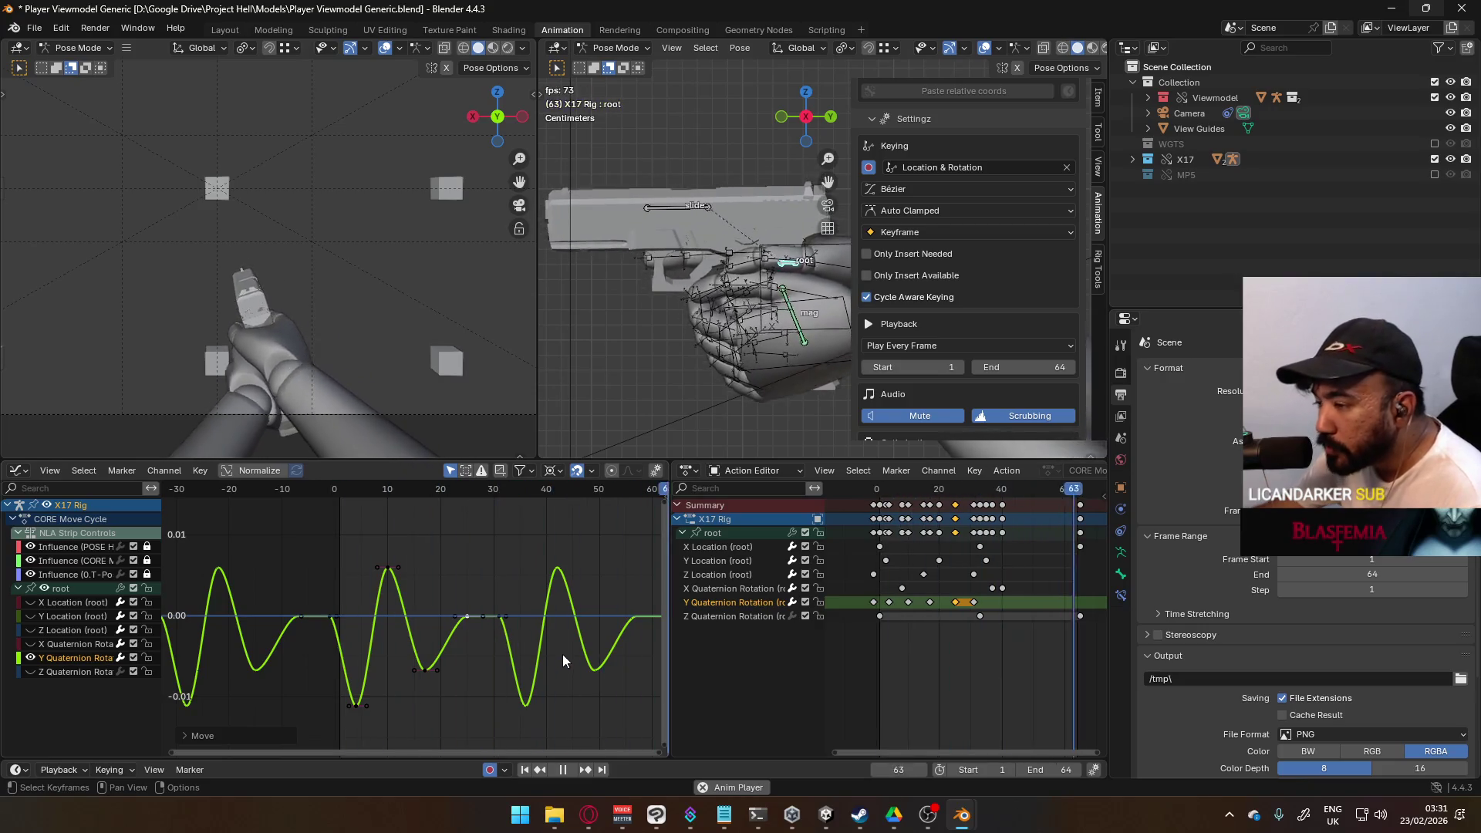
scroll(558, 655, down, 3)
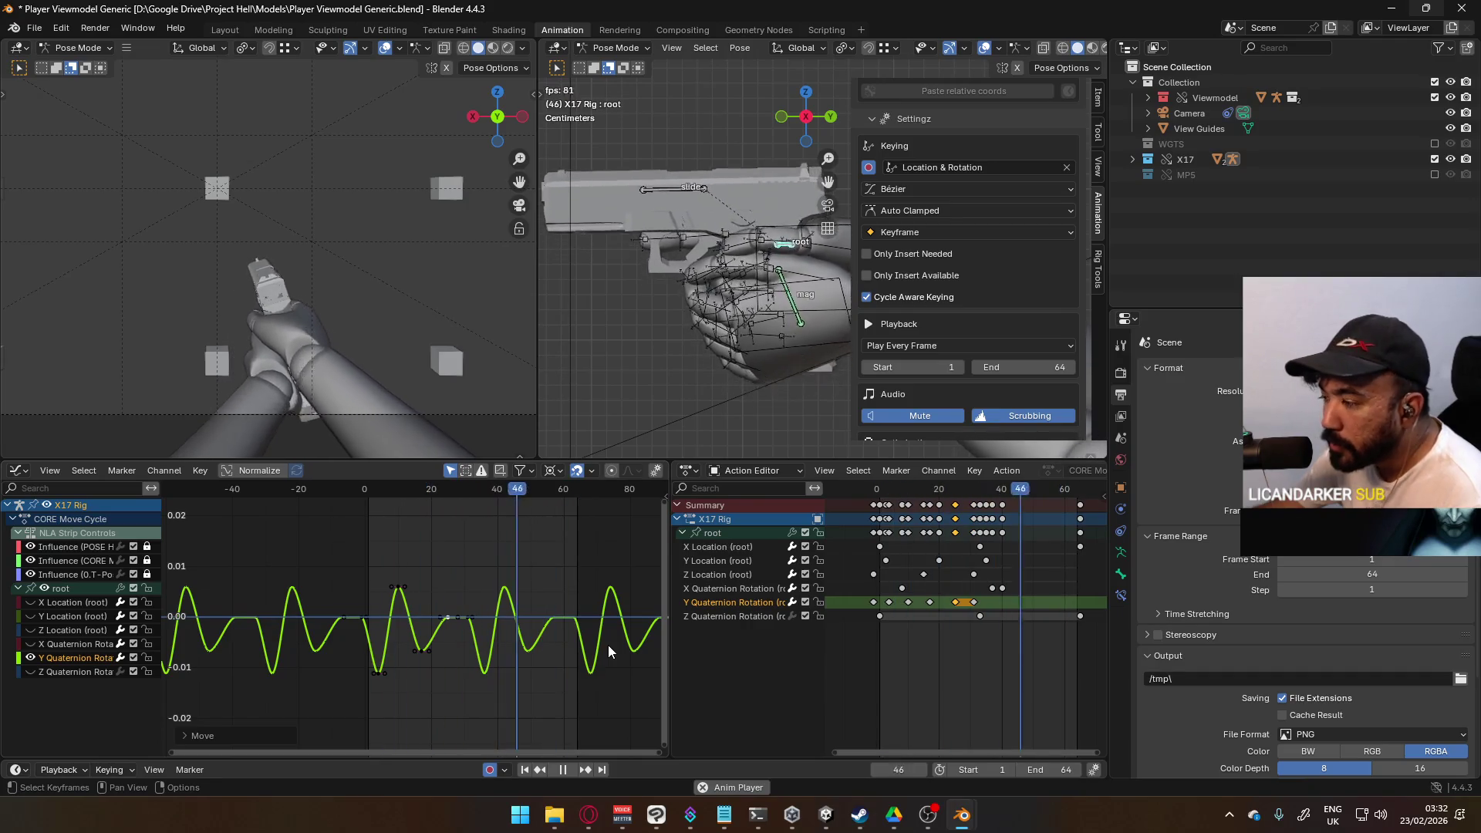
Step: At frame 1, set the selected root keyframes to Breakdown via Key > Keyframe Type
click(881, 491)
click(881, 503)
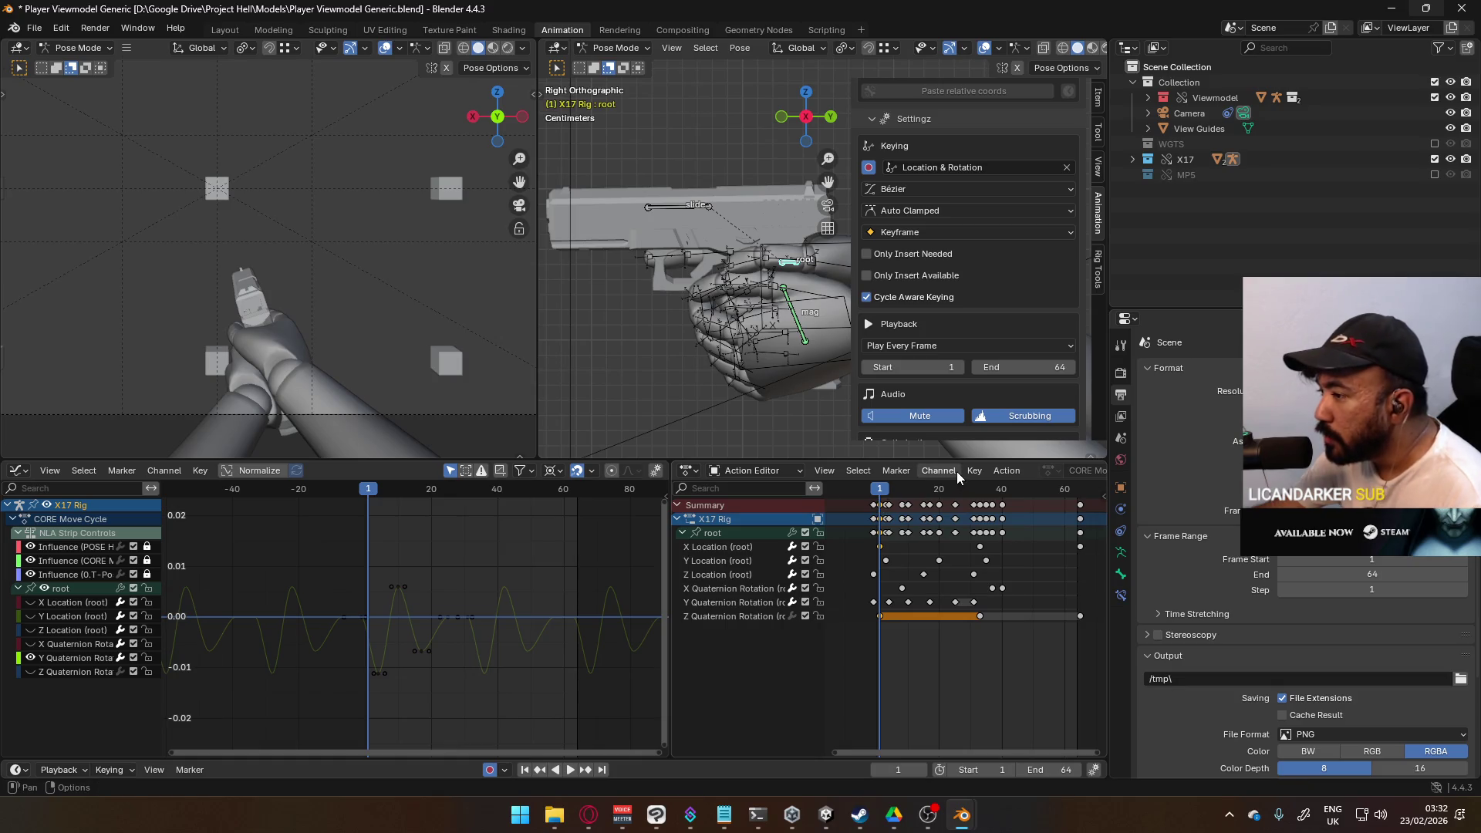
right_click(881, 506)
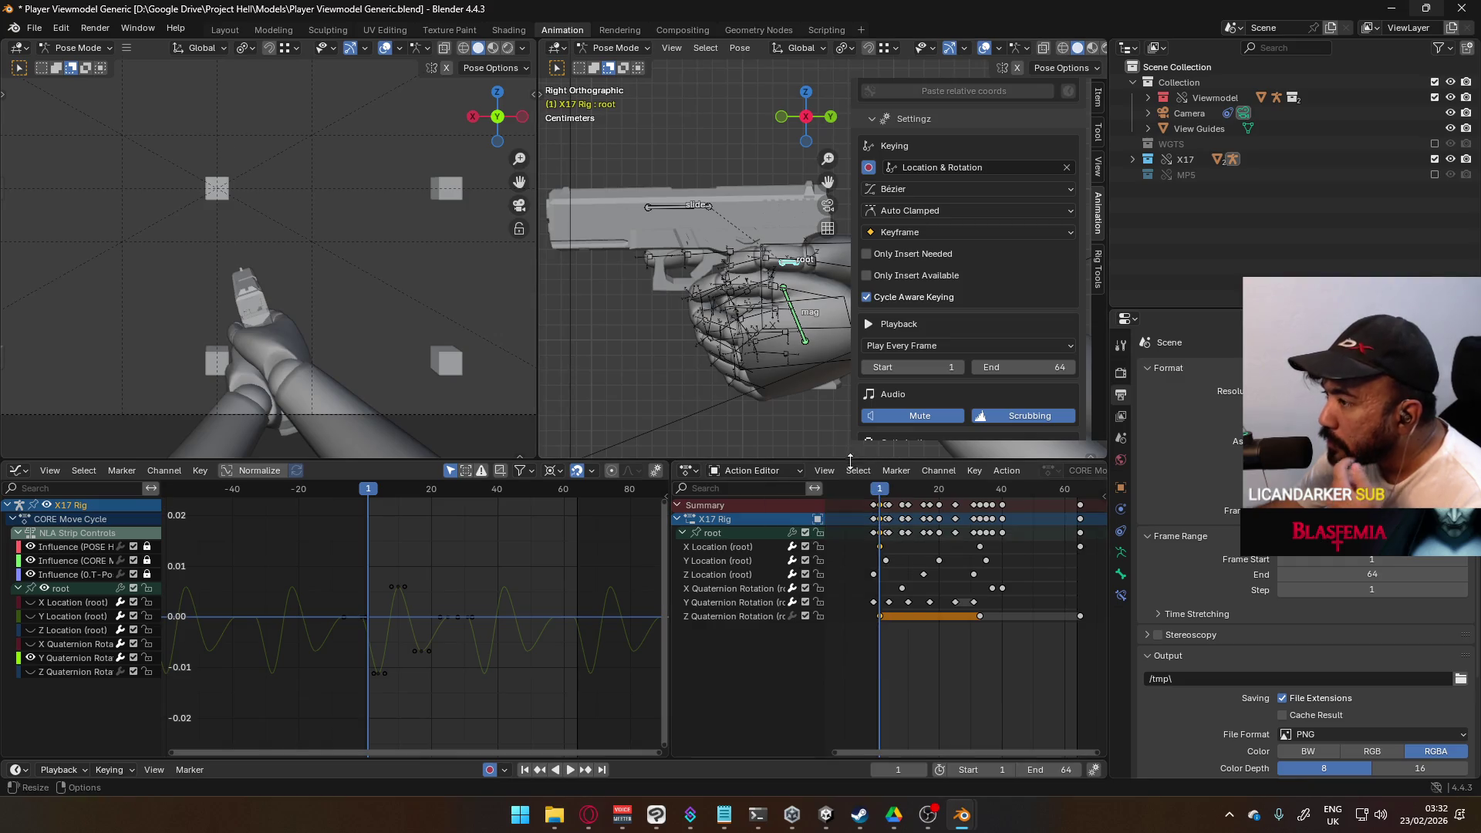
click(891, 472)
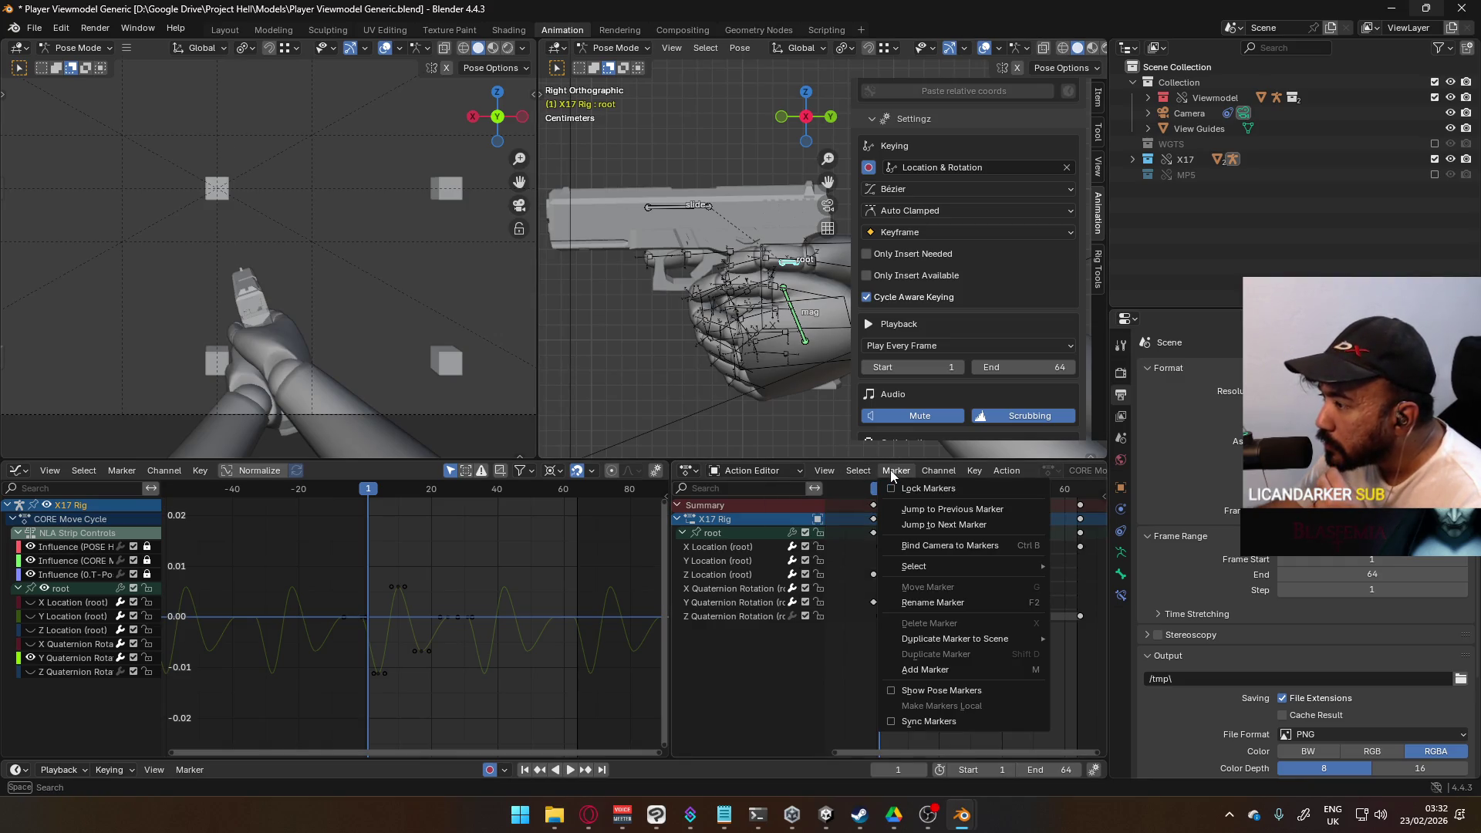
click(939, 546)
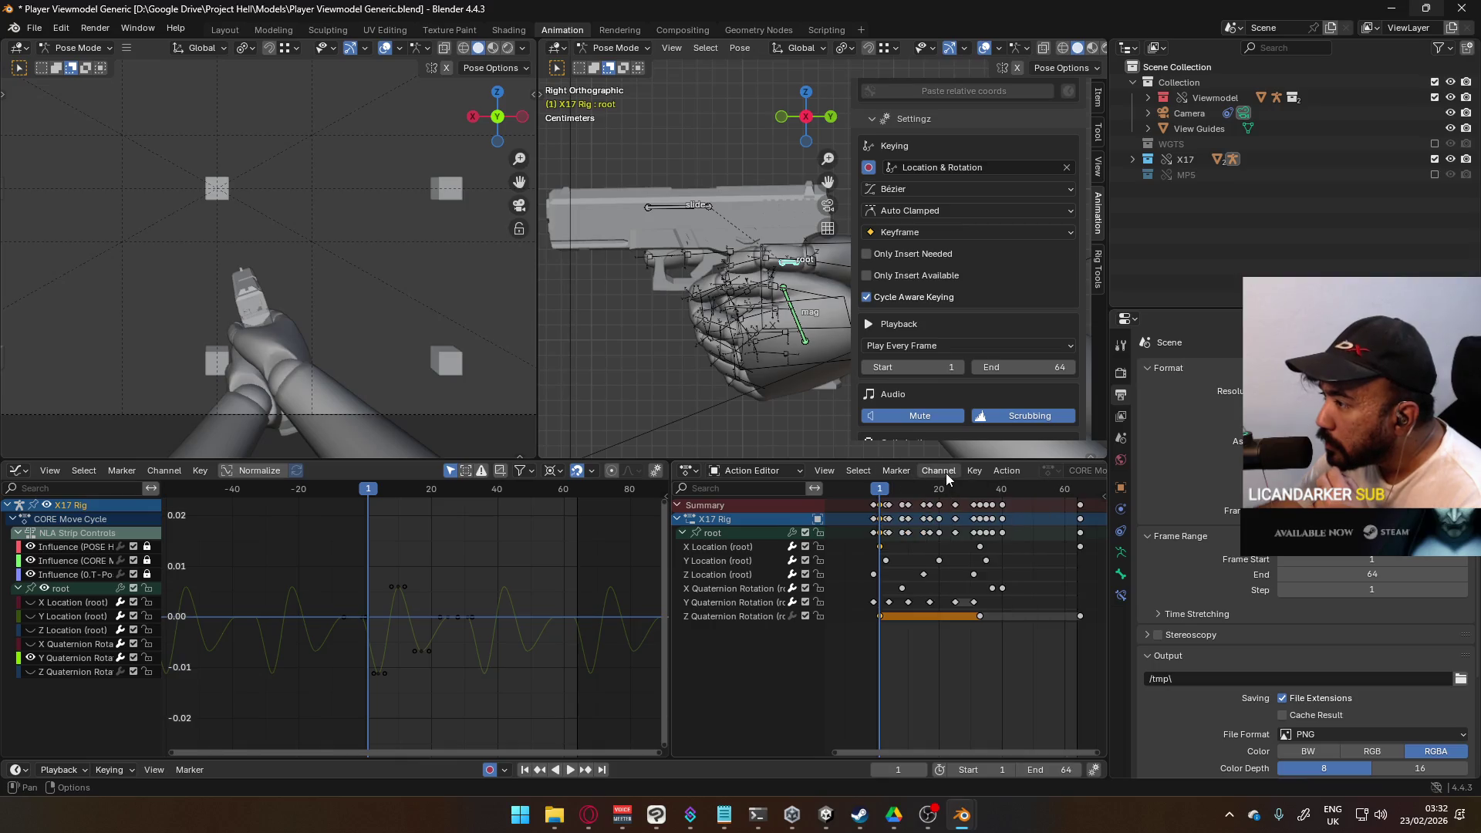
click(975, 472)
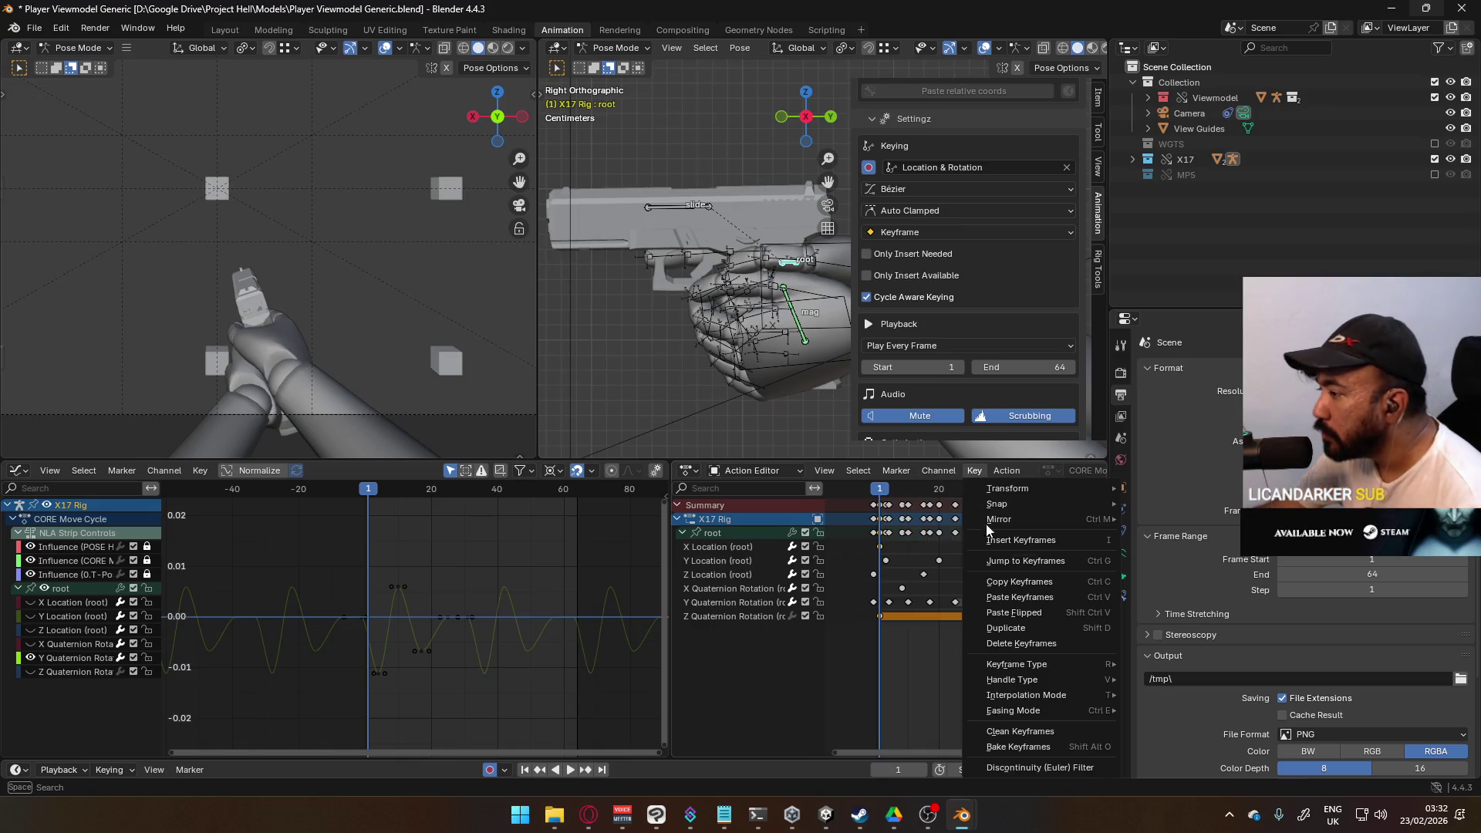
mouse_move(1068, 663)
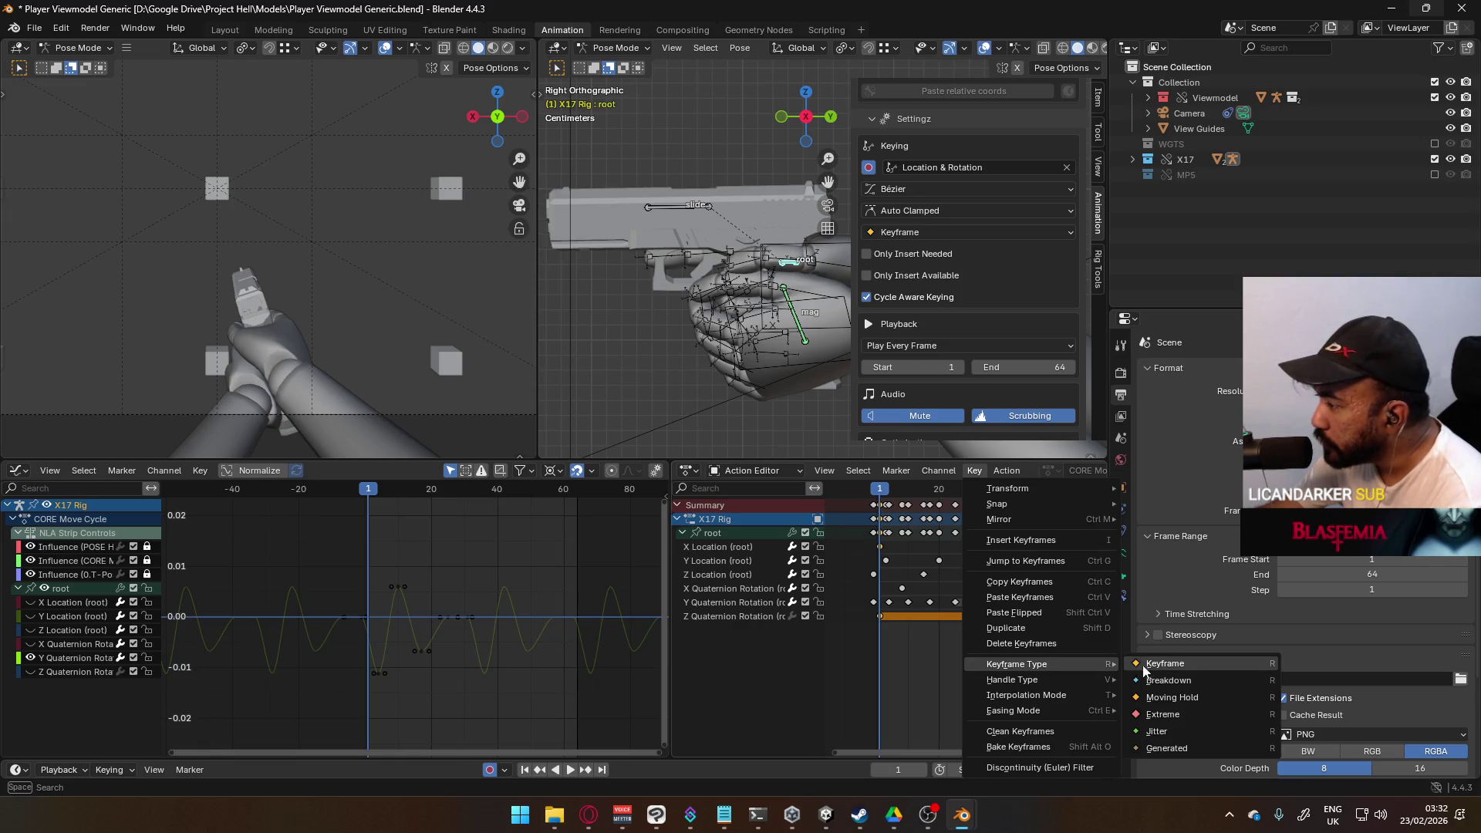
click(1185, 689)
Step: Scrub frames 1 to 65, then mark the selected keyframes as Breakdown again
middle_drag(949, 596, 923, 596)
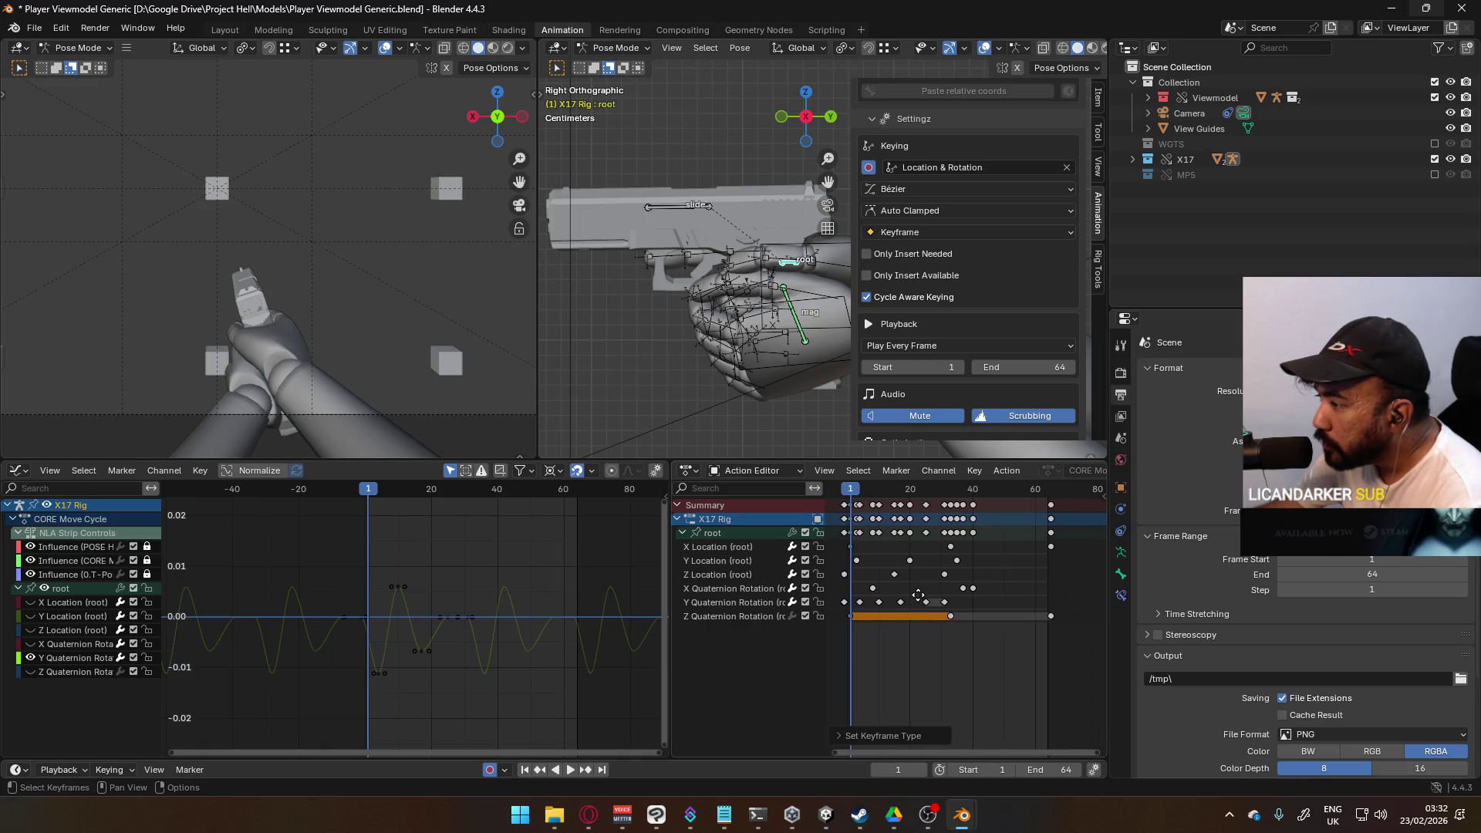
drag(854, 495, 1057, 499)
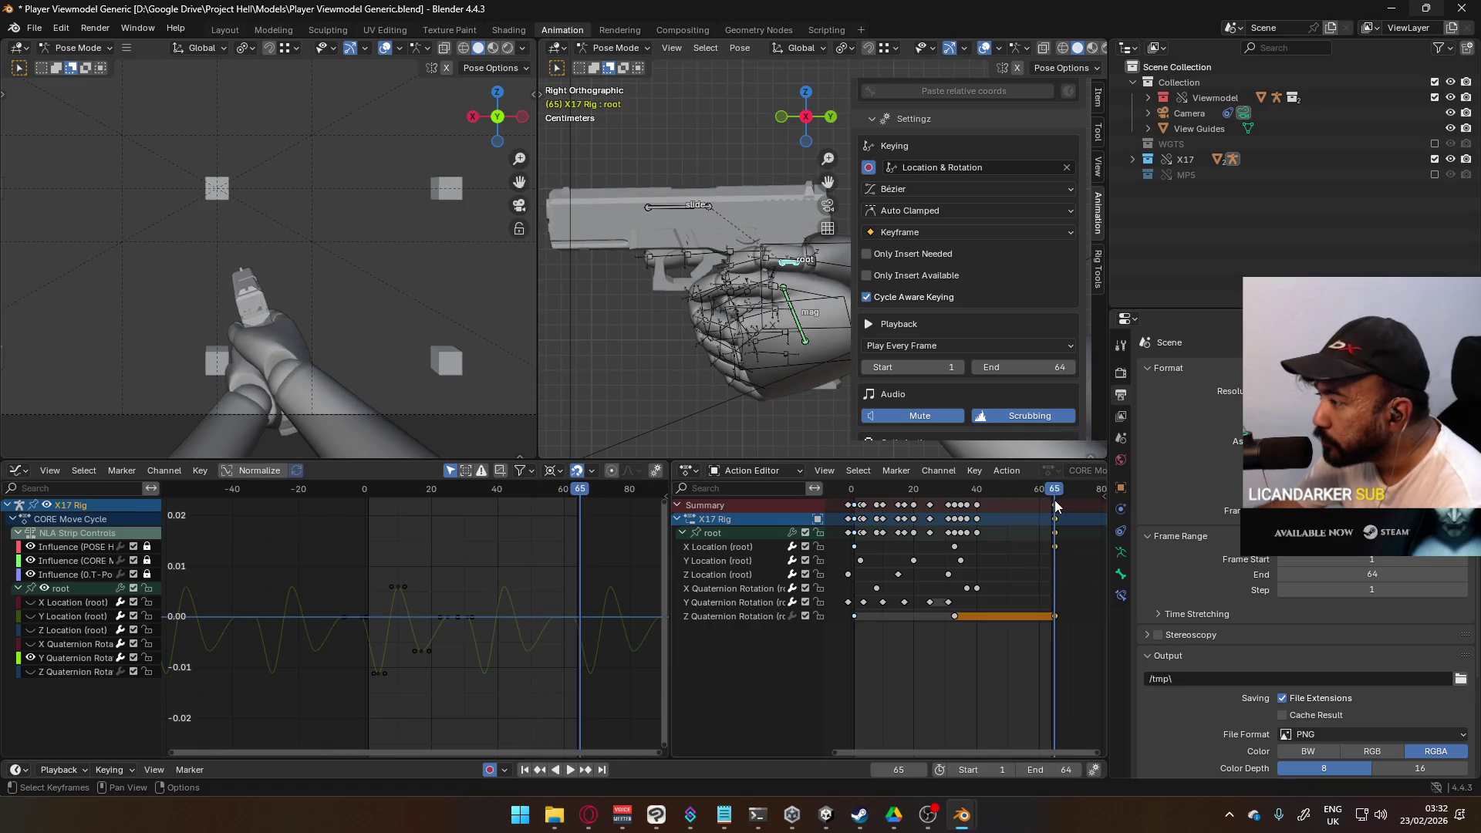
click(894, 469)
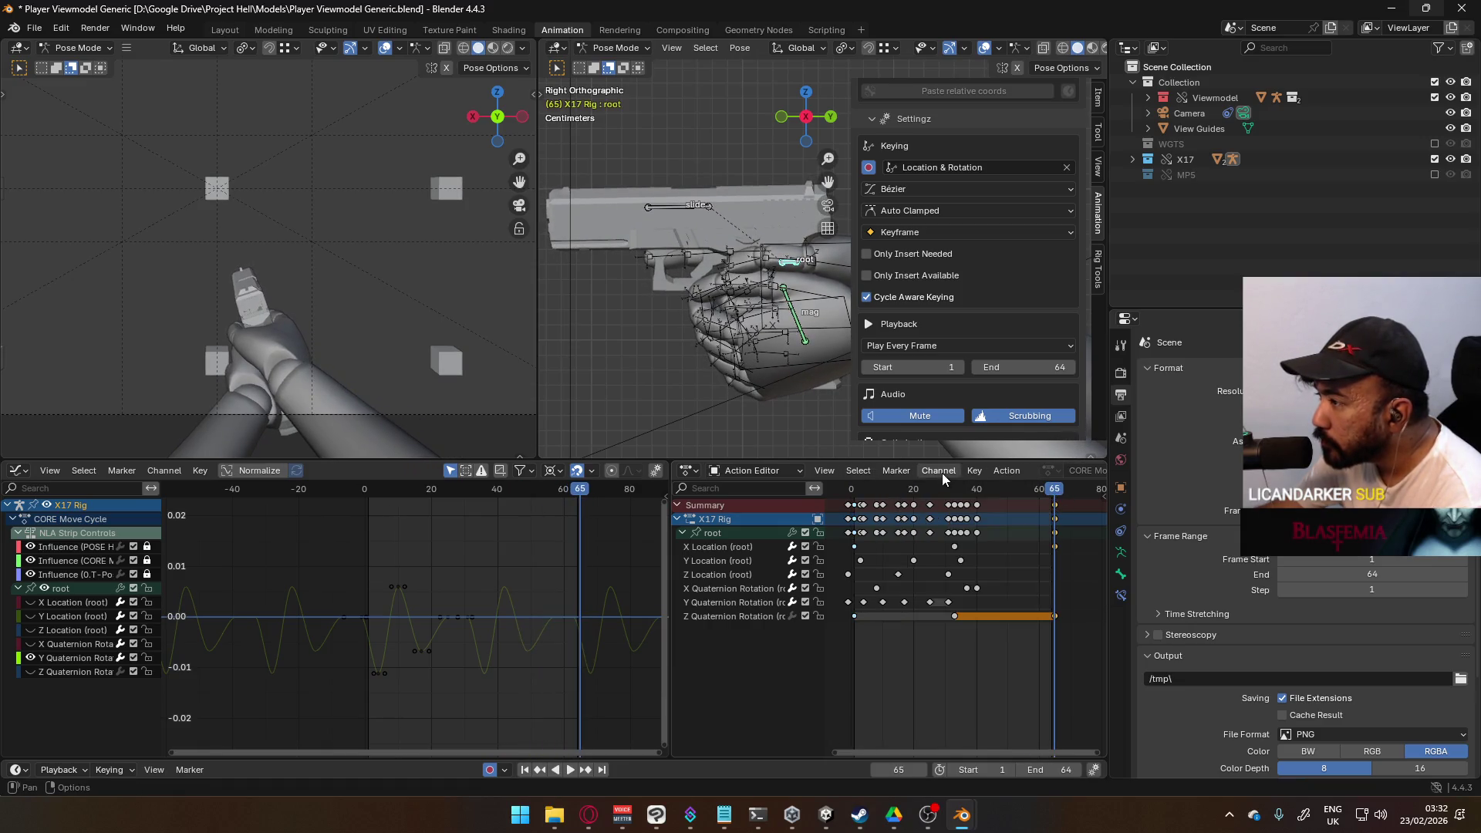
click(895, 470)
mouse_move(969, 640)
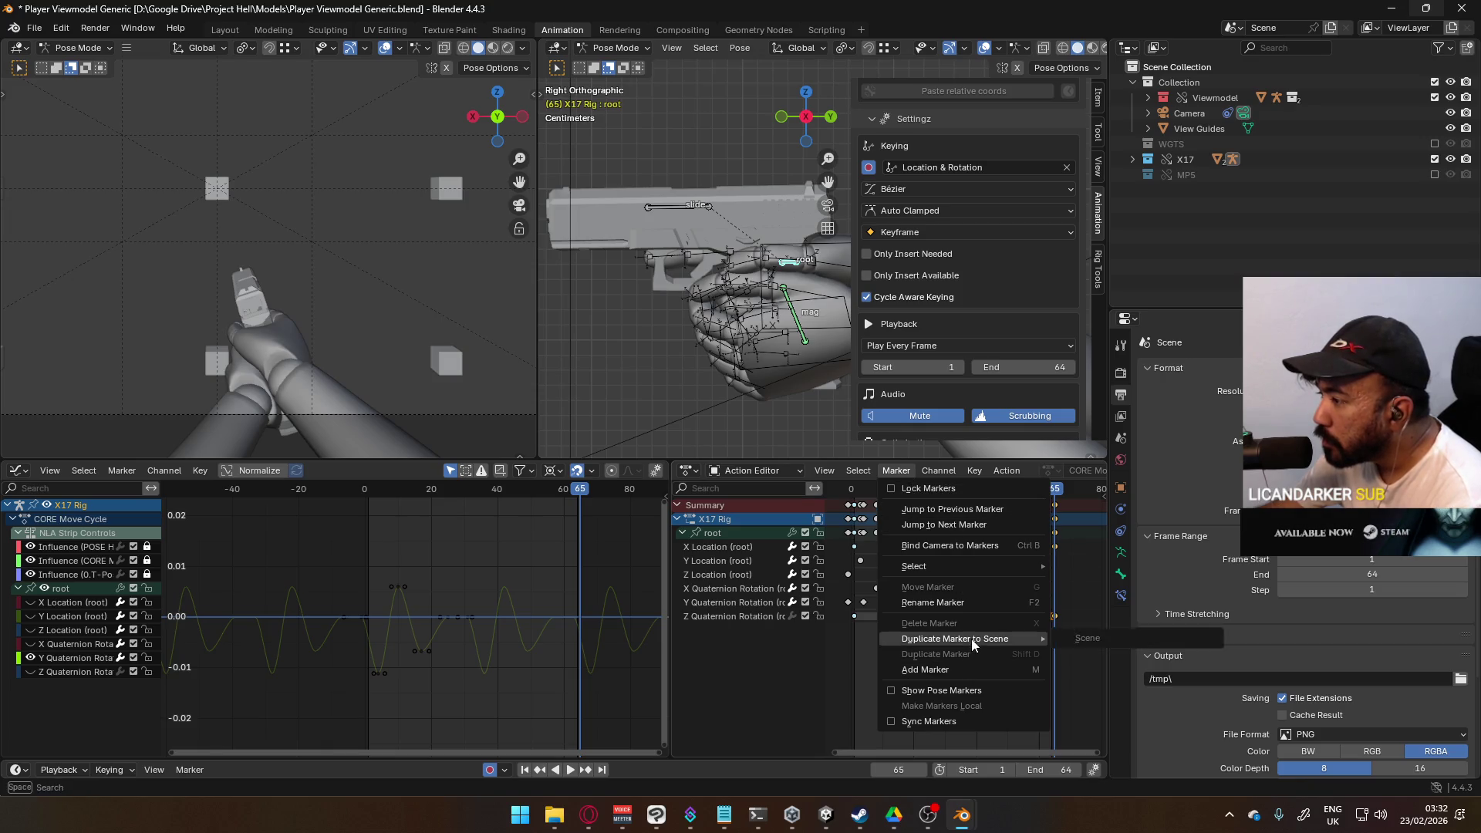
click(862, 473)
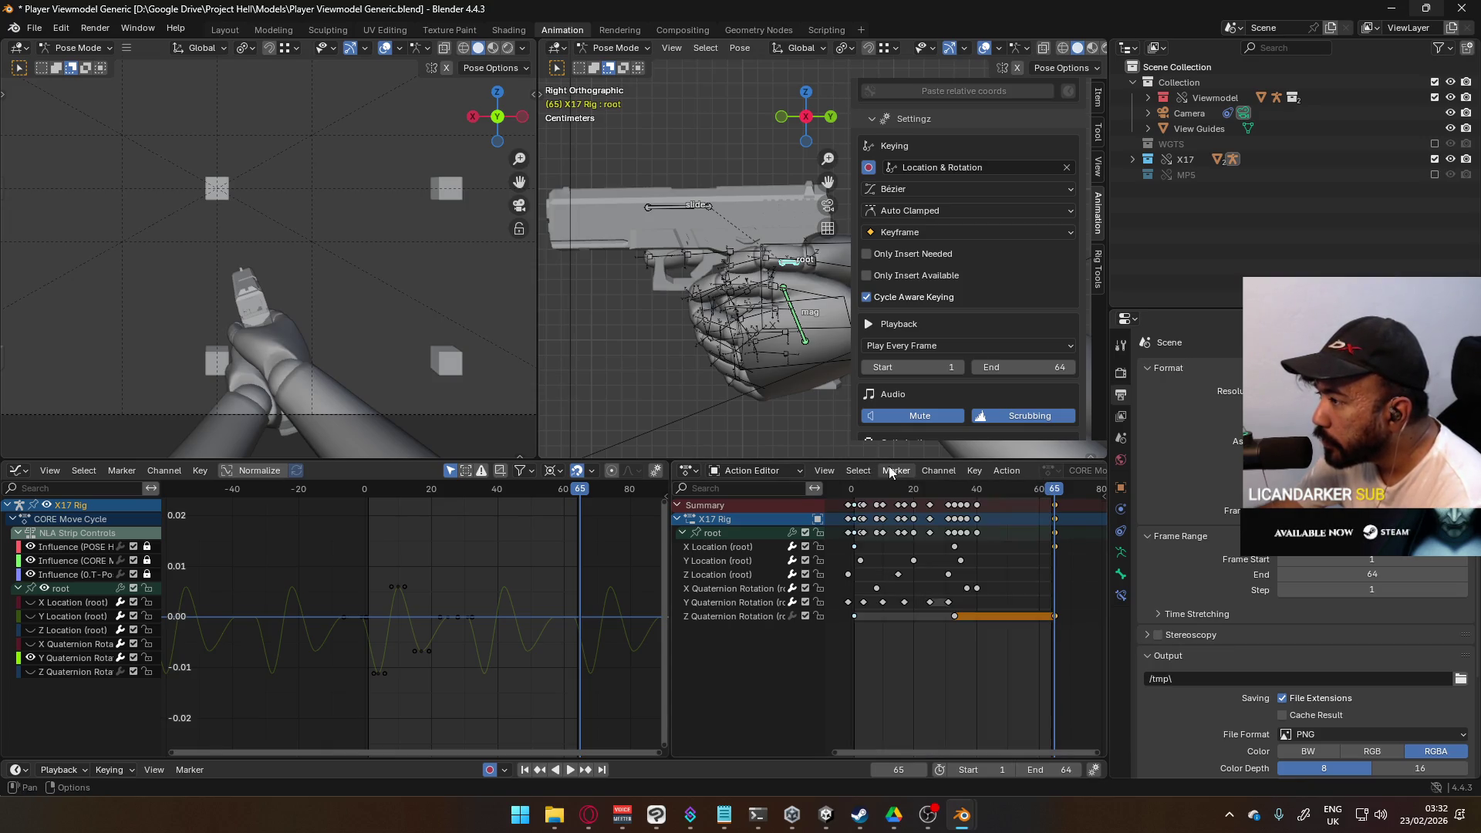
click(975, 471)
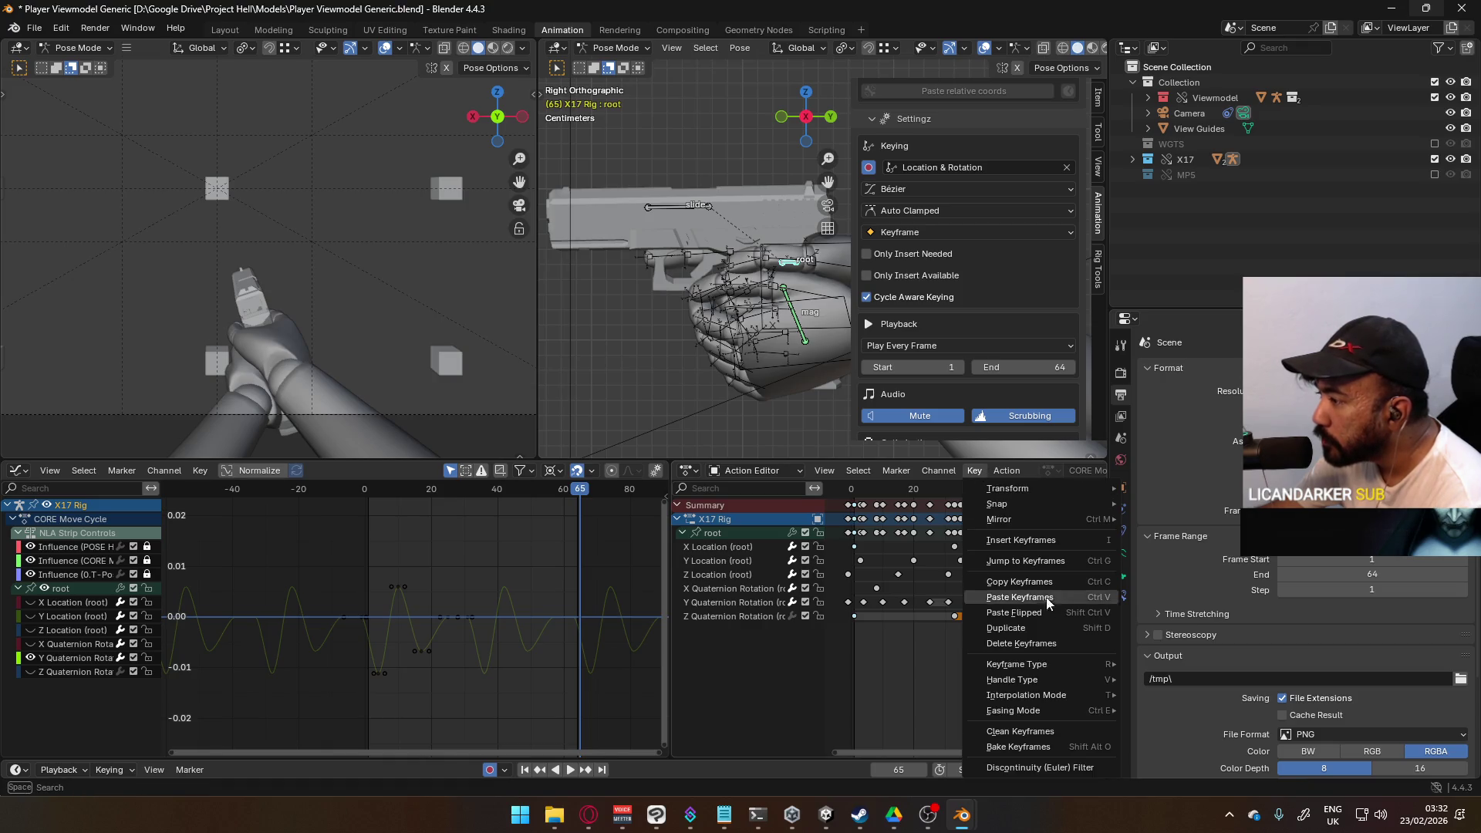
mouse_move(1061, 662)
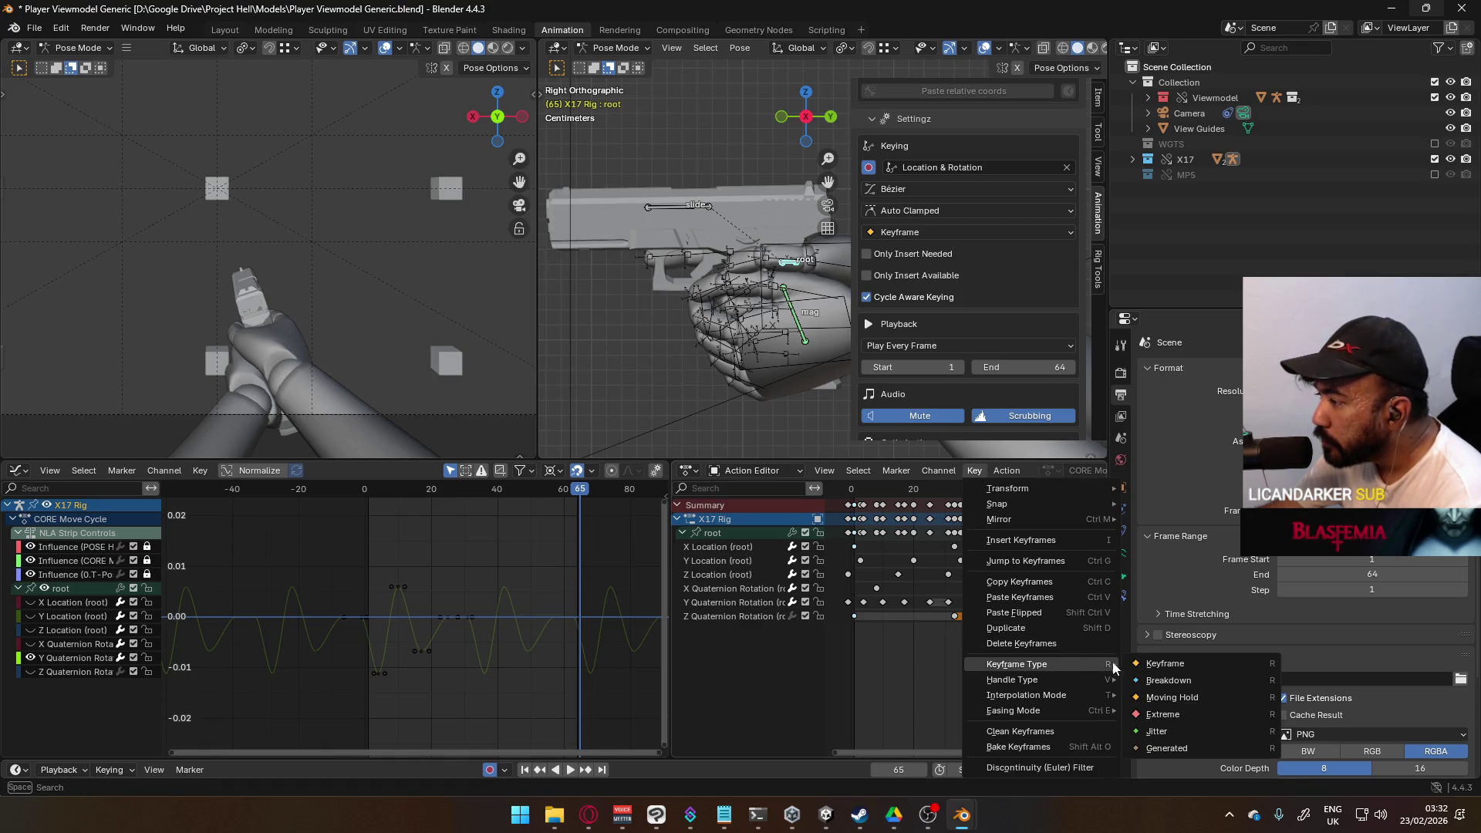
click(1182, 685)
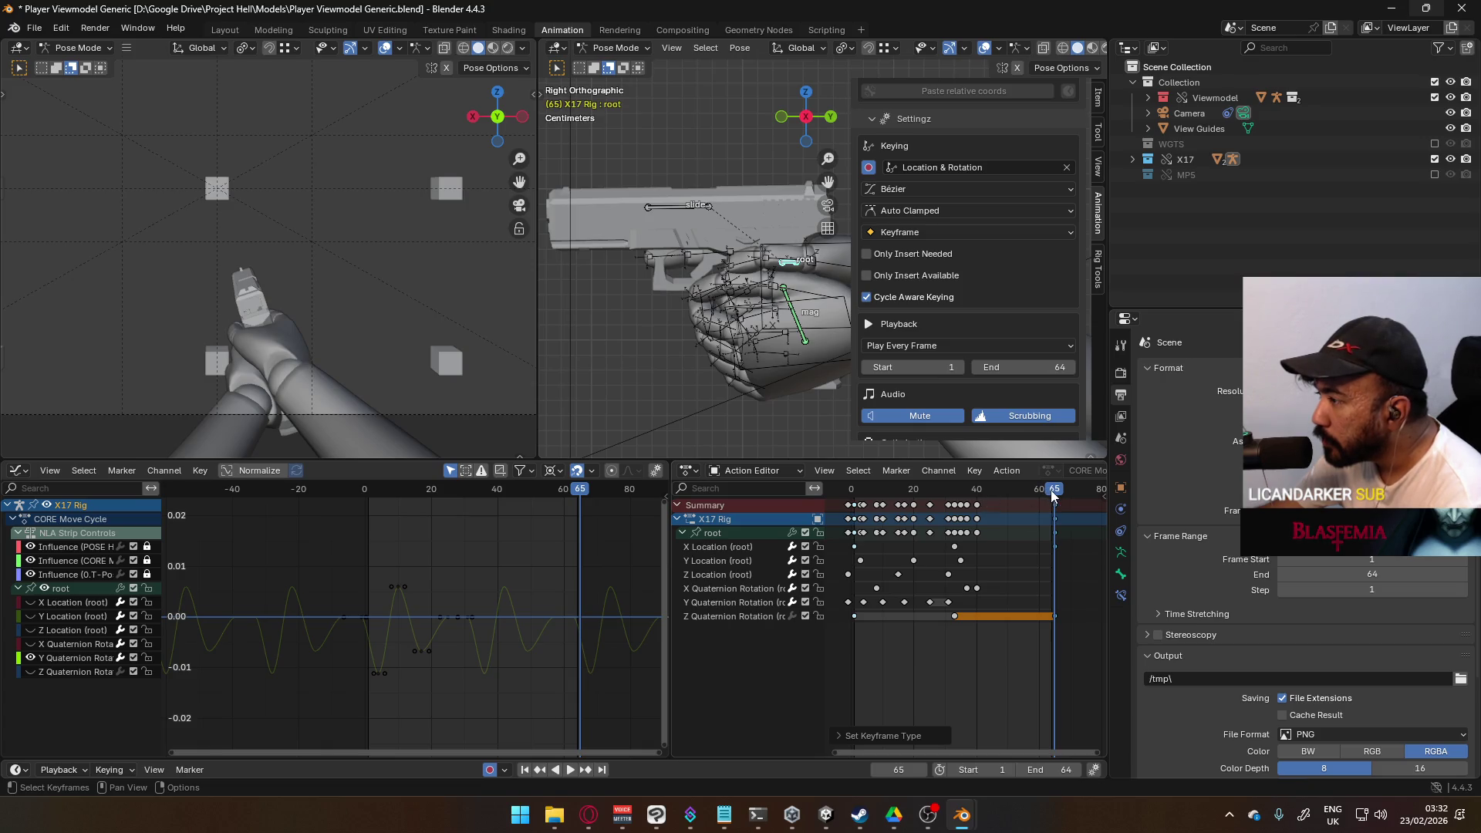
Step: Play back the cycle and change the selected keyframes' type from the right-click Keyframe Type submenu
key(space)
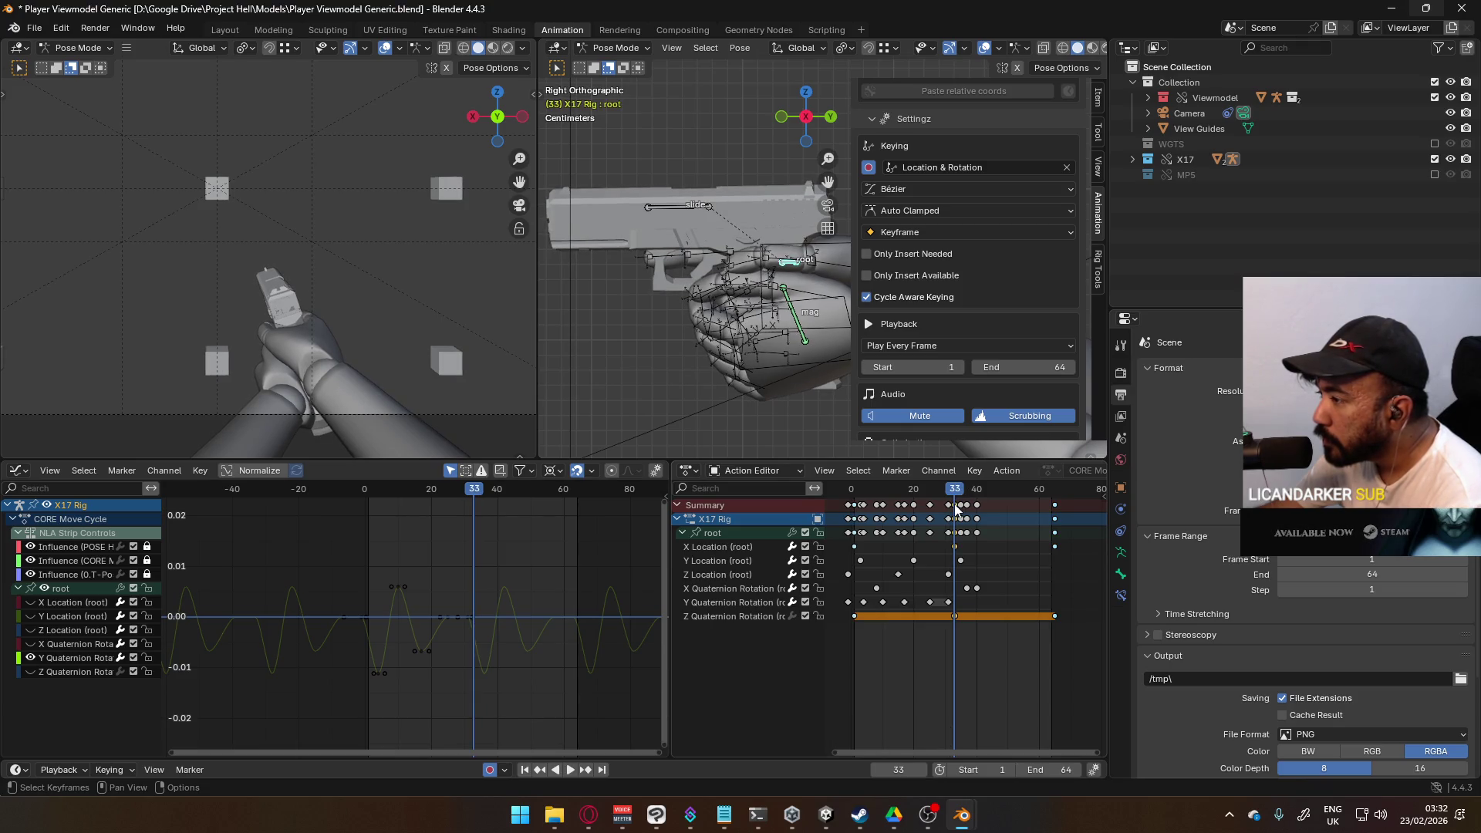
right_click(955, 506)
mouse_move(934, 542)
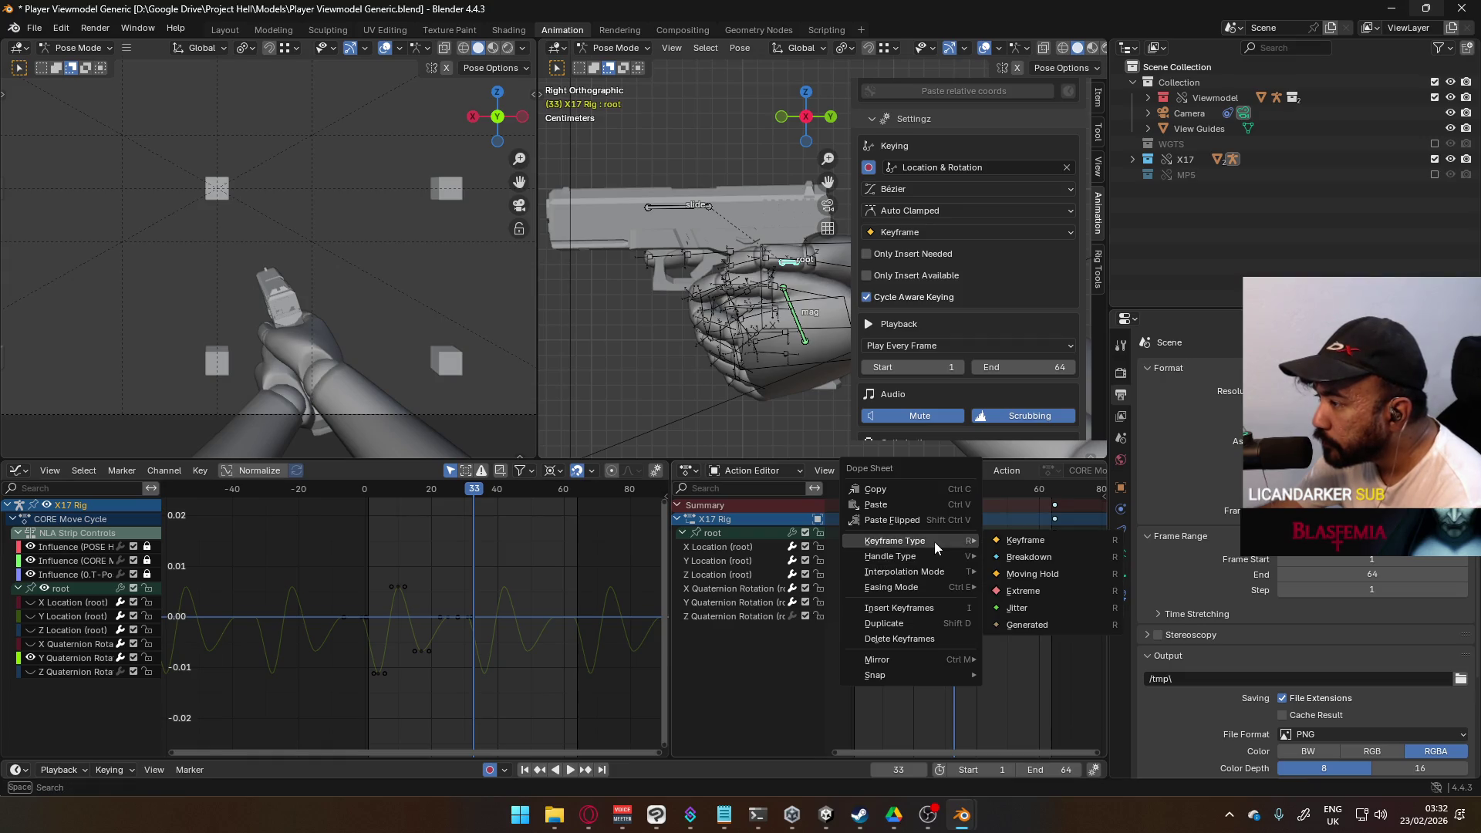
click(1038, 557)
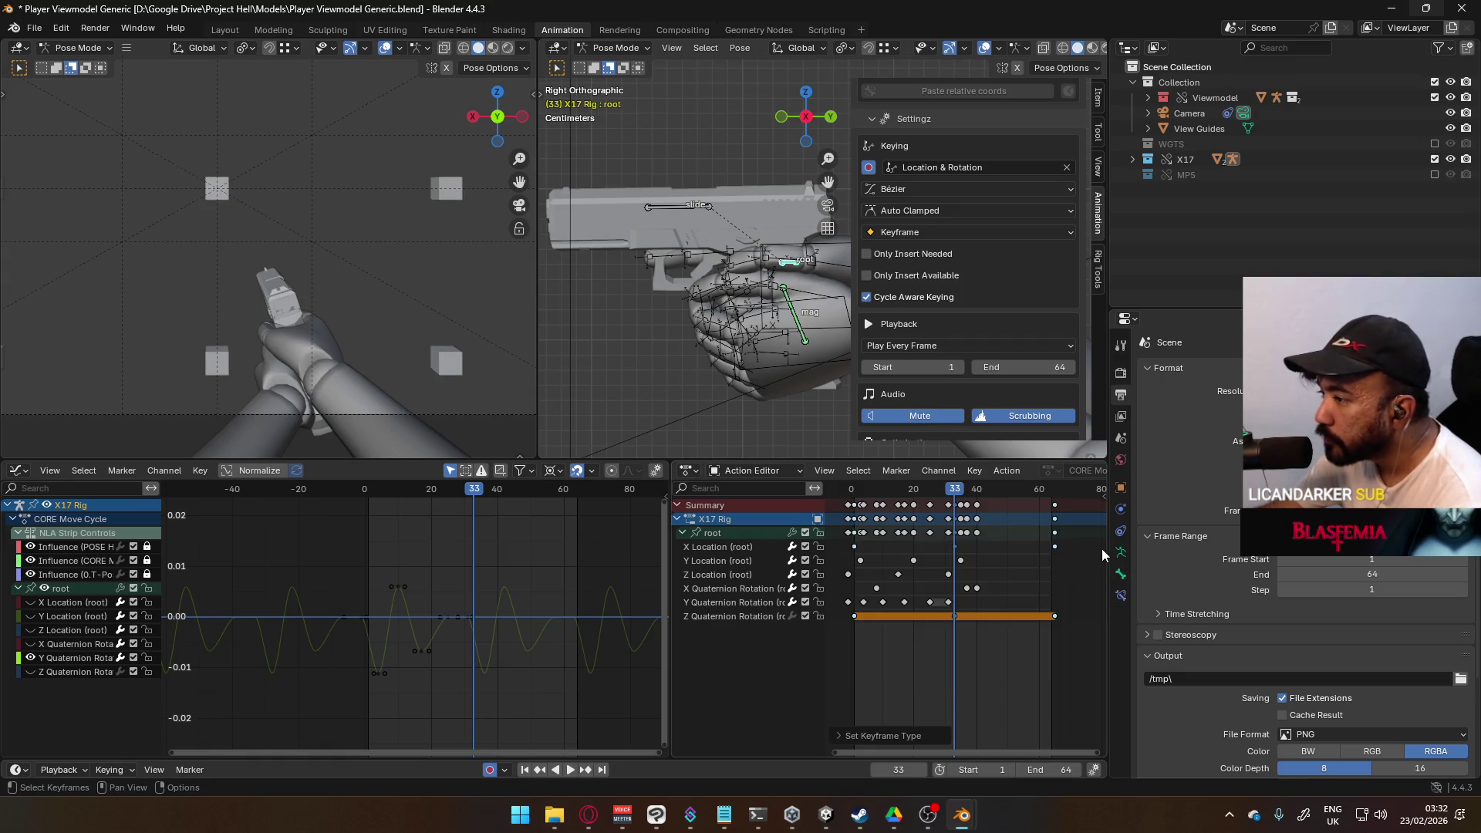
scroll(1025, 602, down, 2)
ctrl+scroll(1047, 651, down, 3)
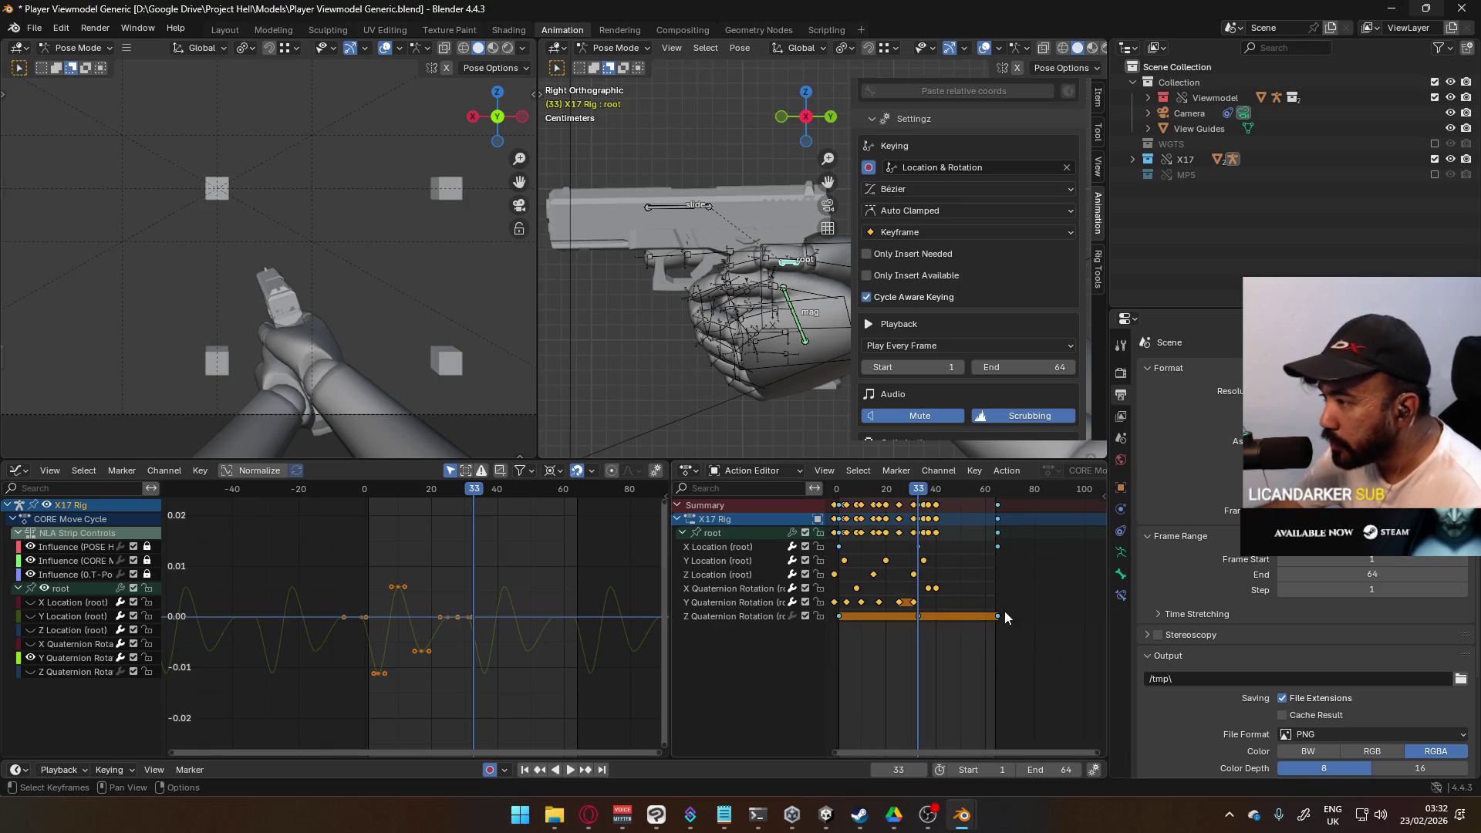
key(space)
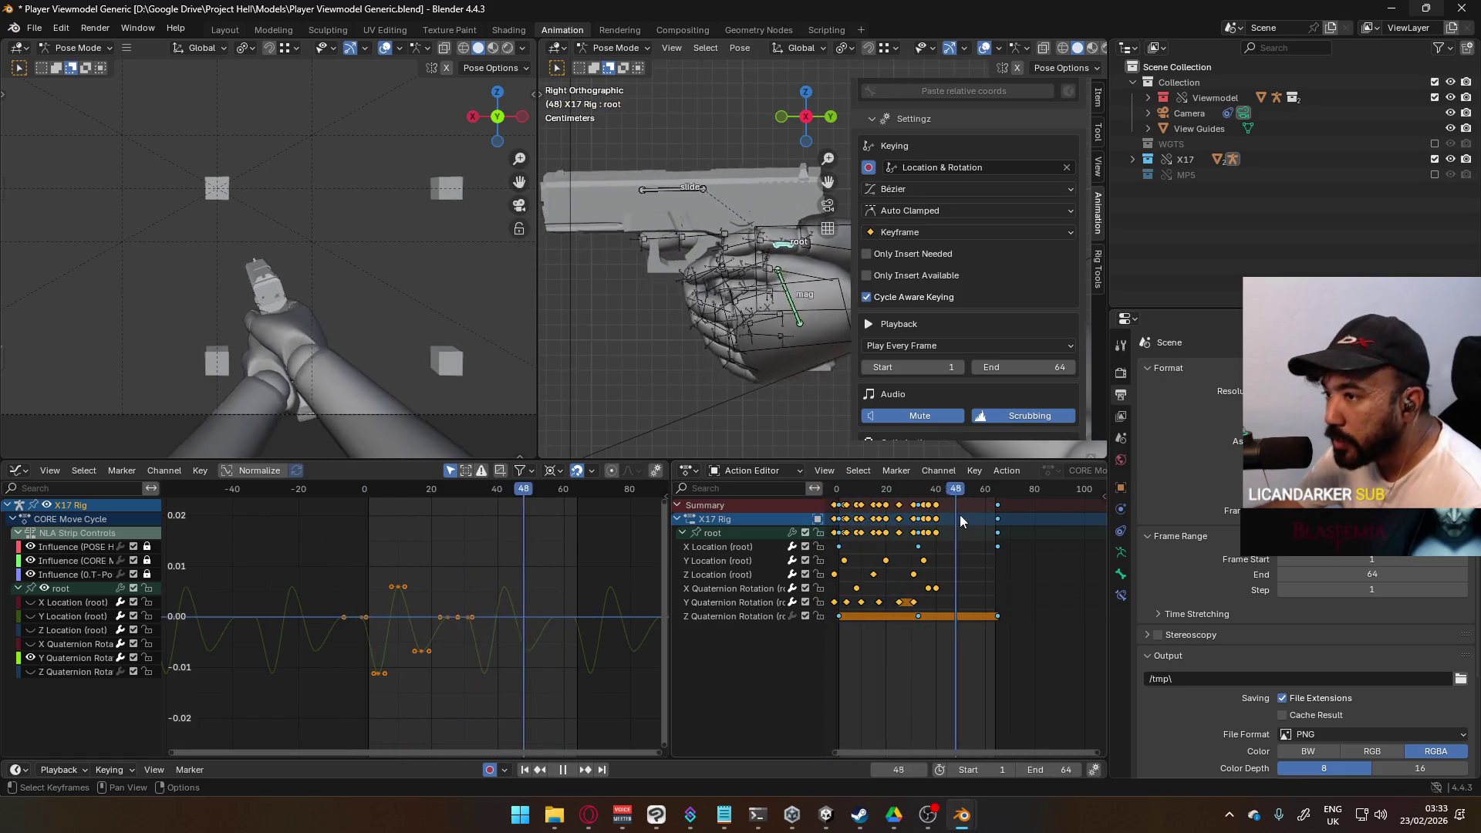
key(shift+Left)
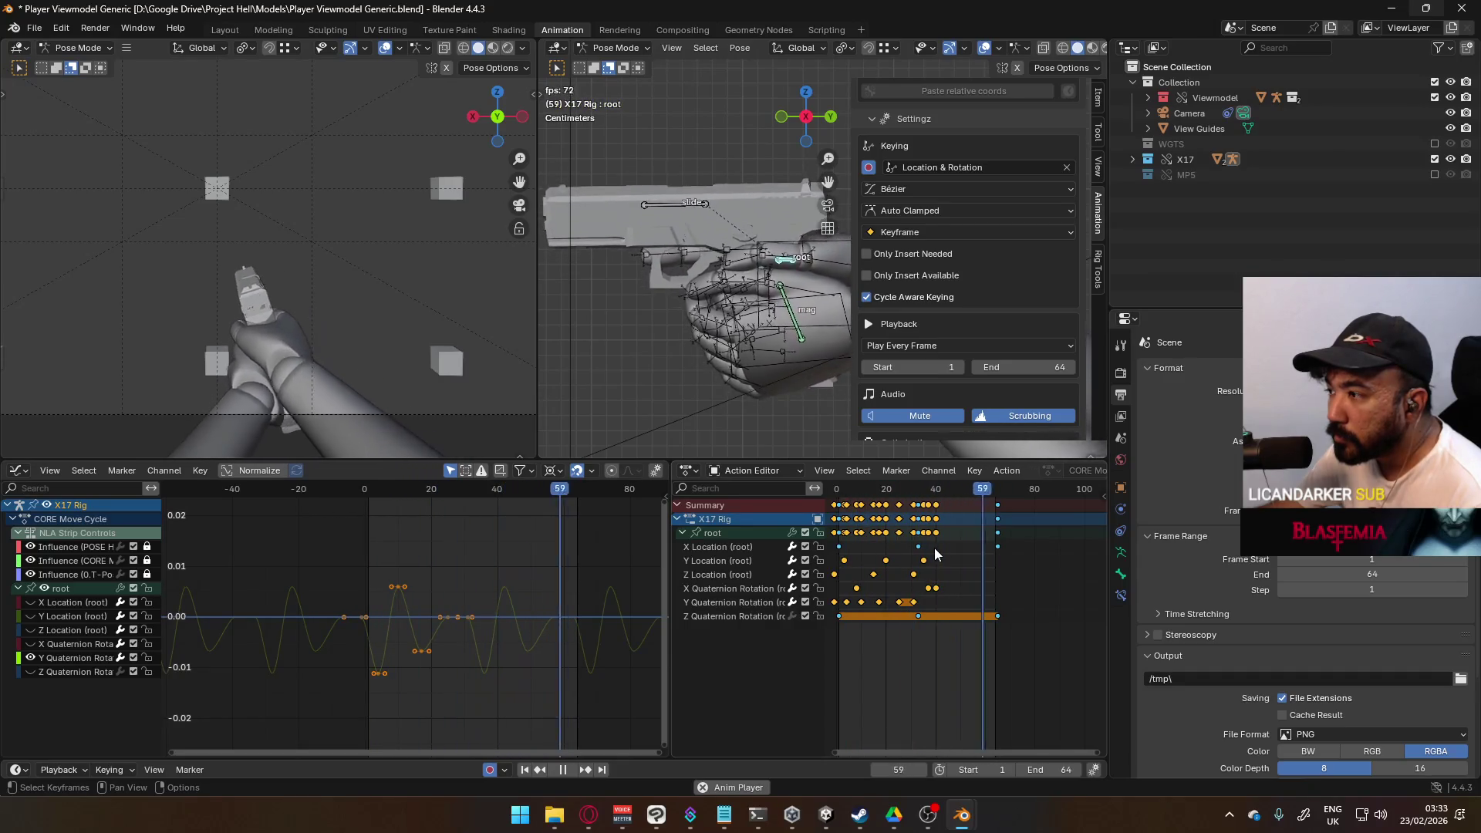
scroll(913, 555, down, 2)
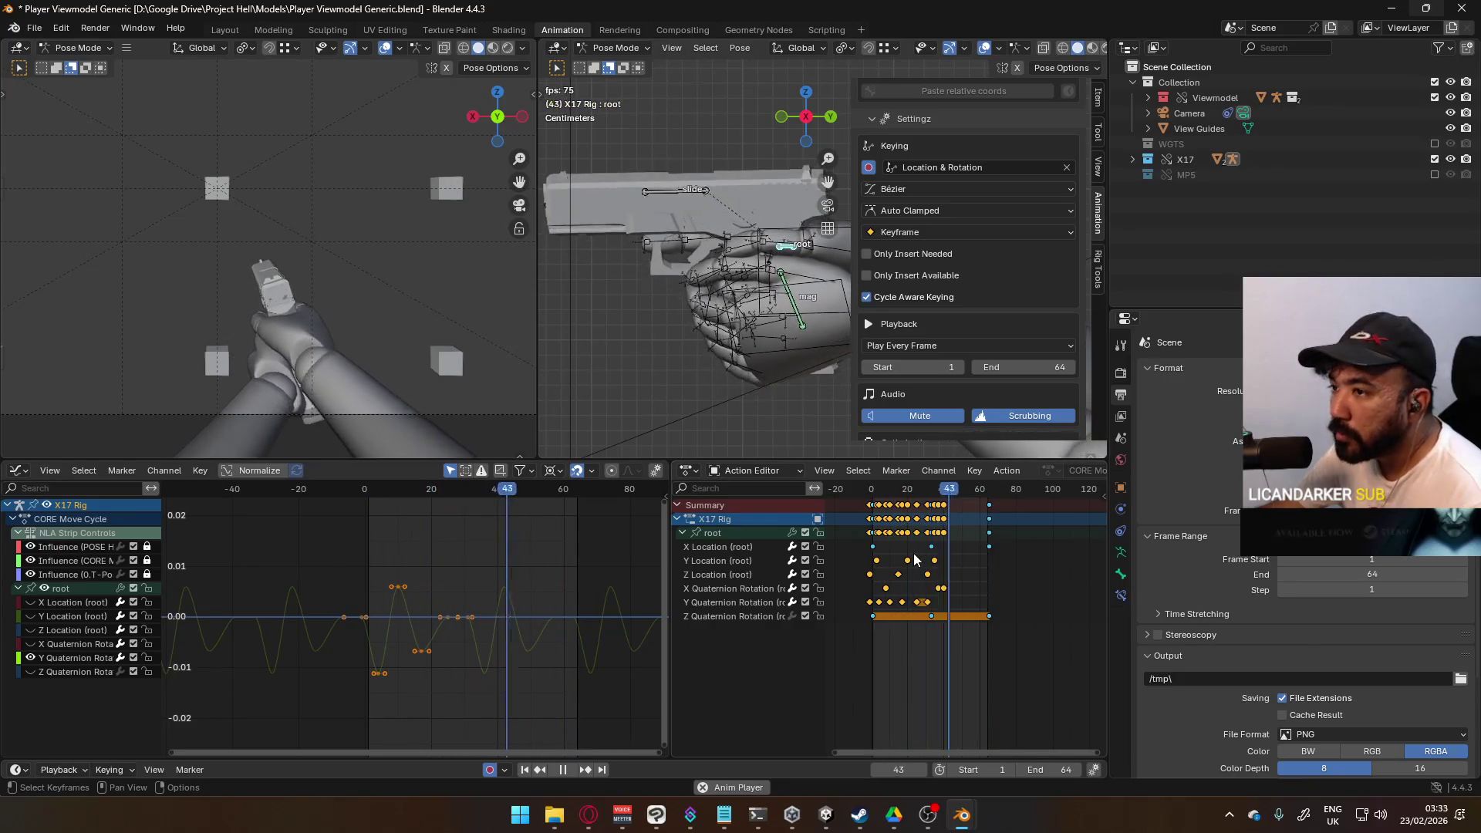
scroll(1025, 248, up, 5)
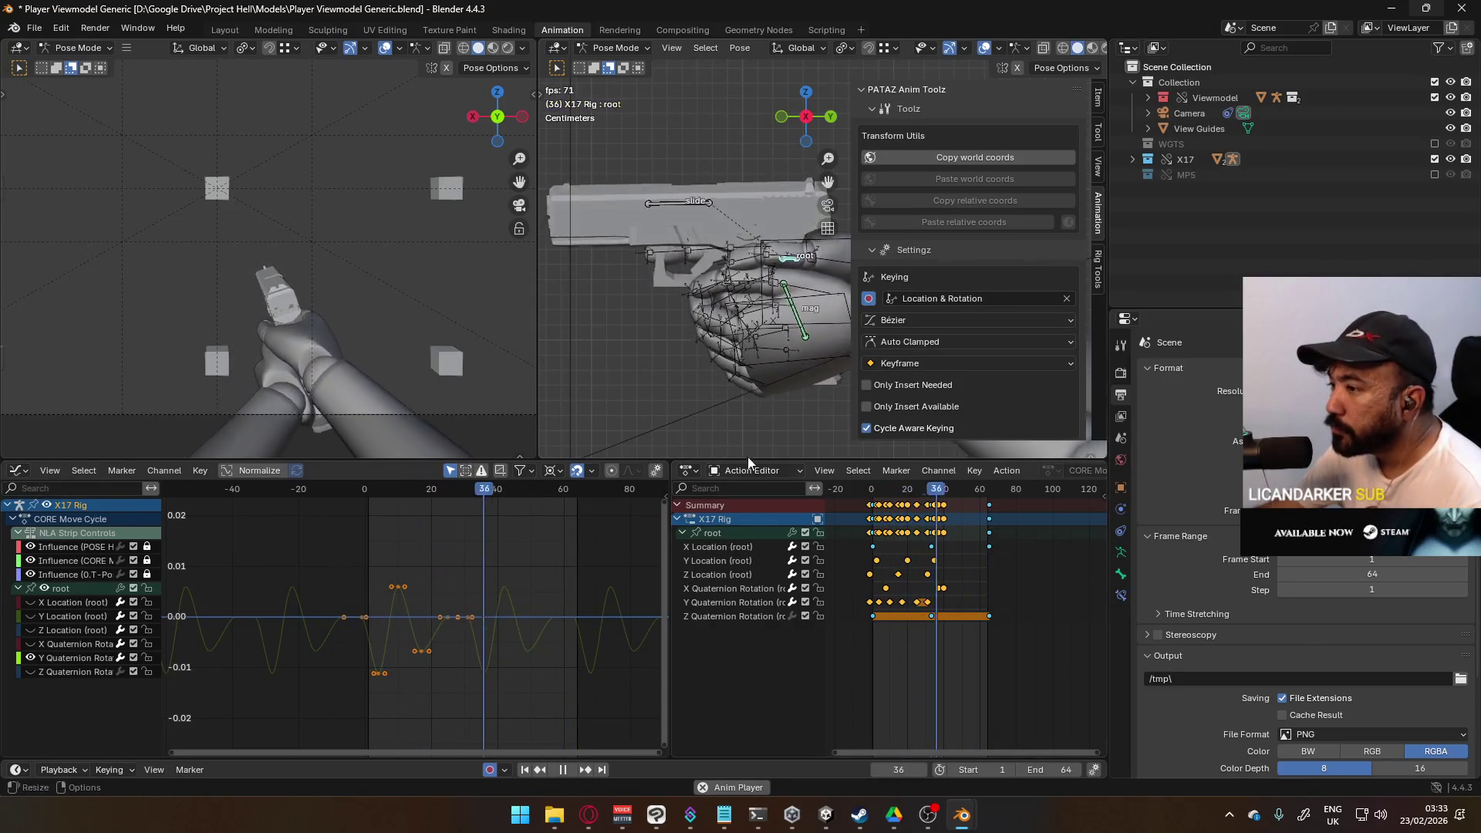
key(Escape)
click(871, 490)
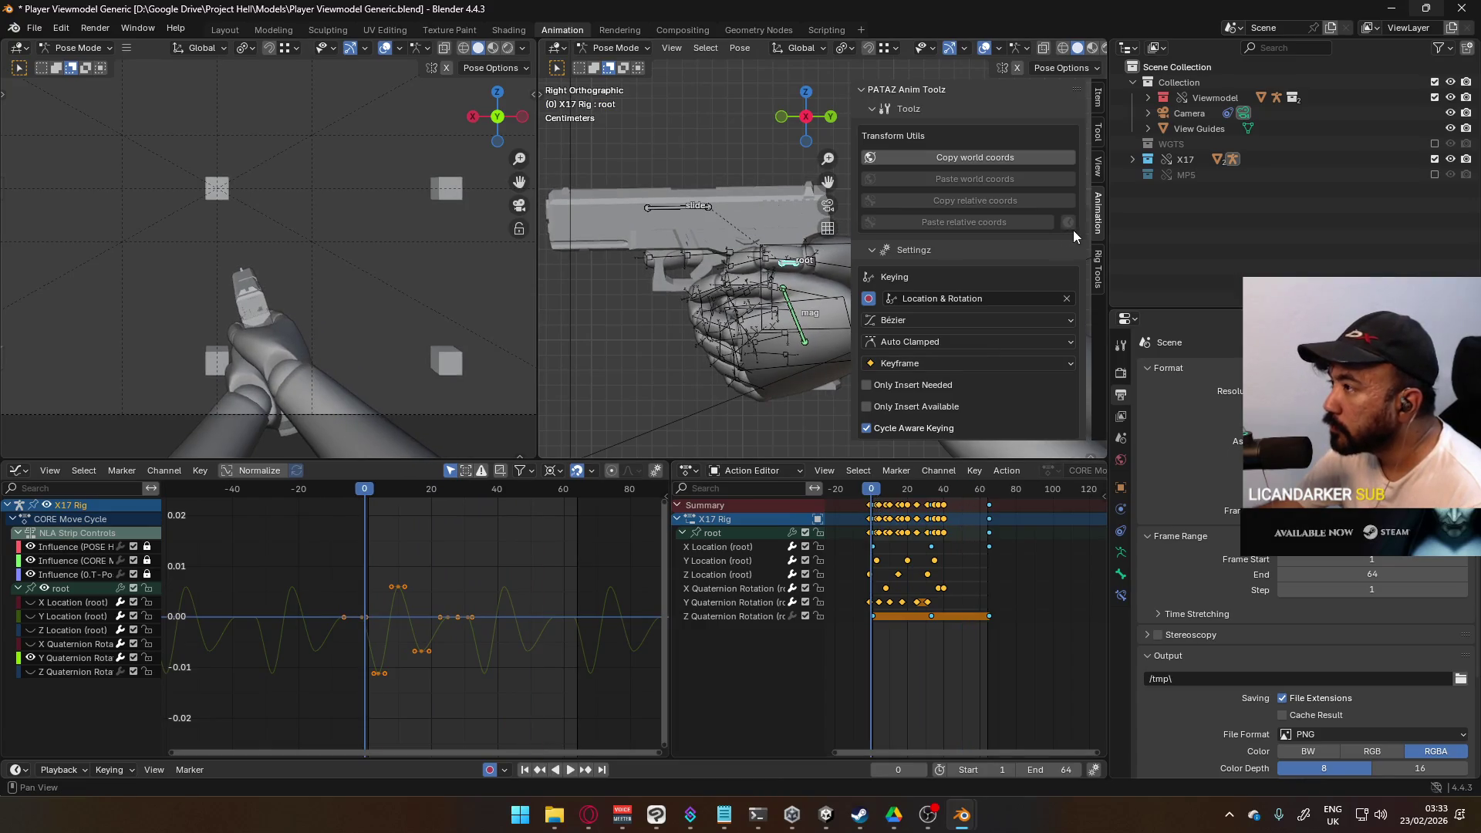
Step: Add the ADD Move R layer above CORE Move Cycle from the sidebar's Animation Layers panel
scroll(1034, 275, down, 10)
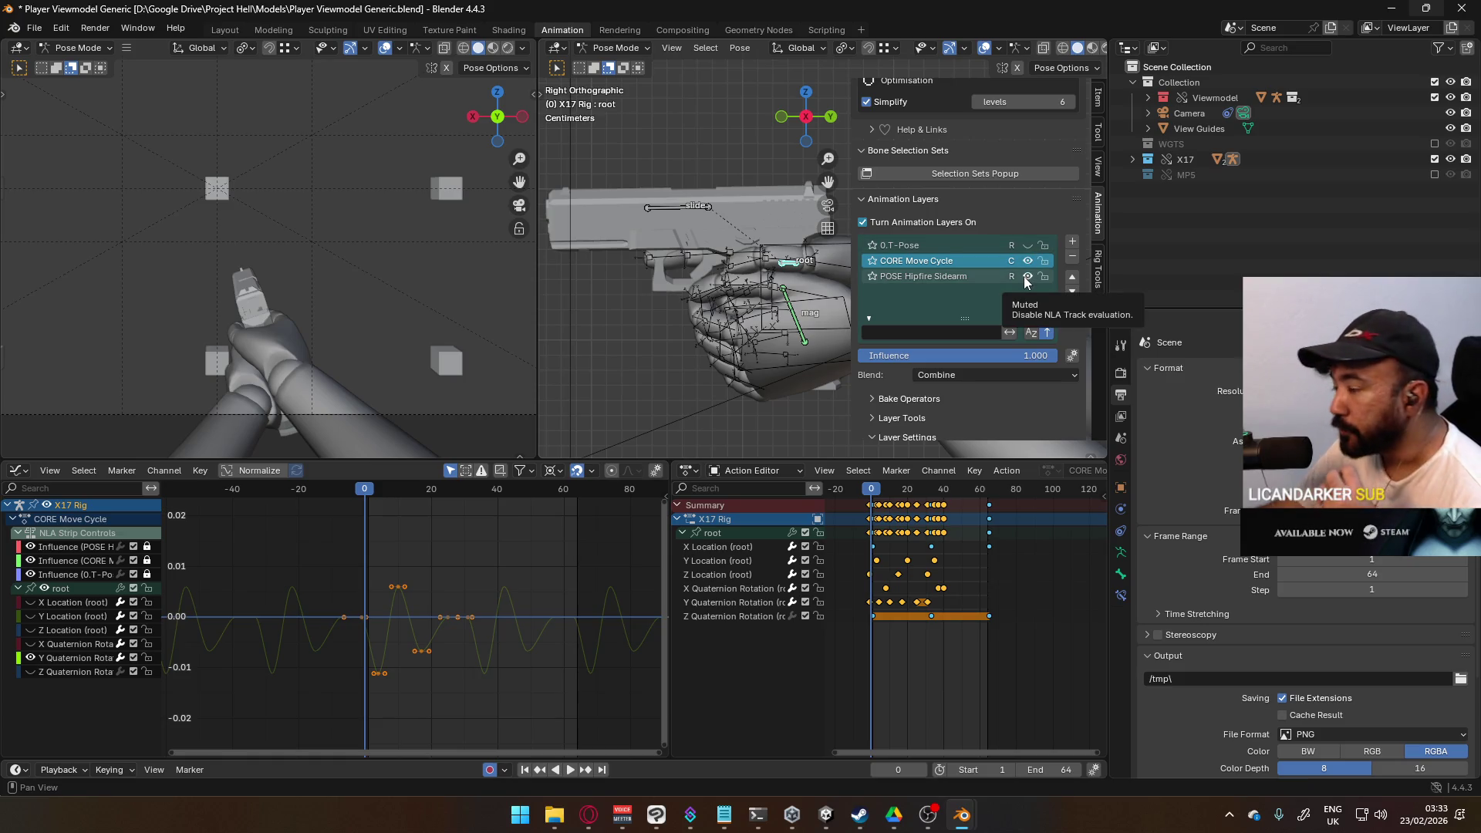
click(1071, 243)
text(ADD Move R)
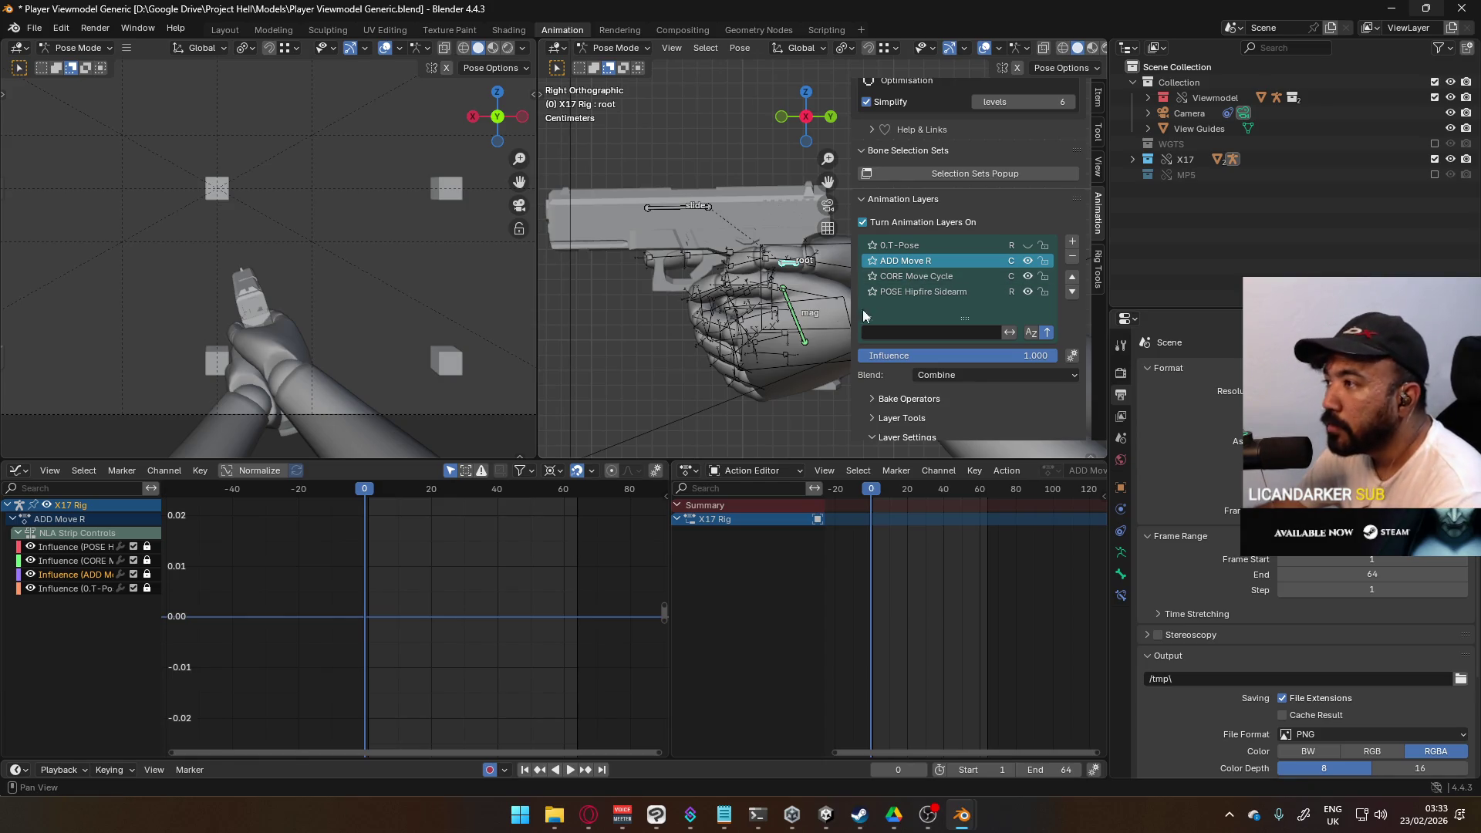
scroll(924, 330, down, 2)
scroll(918, 344, down, 3)
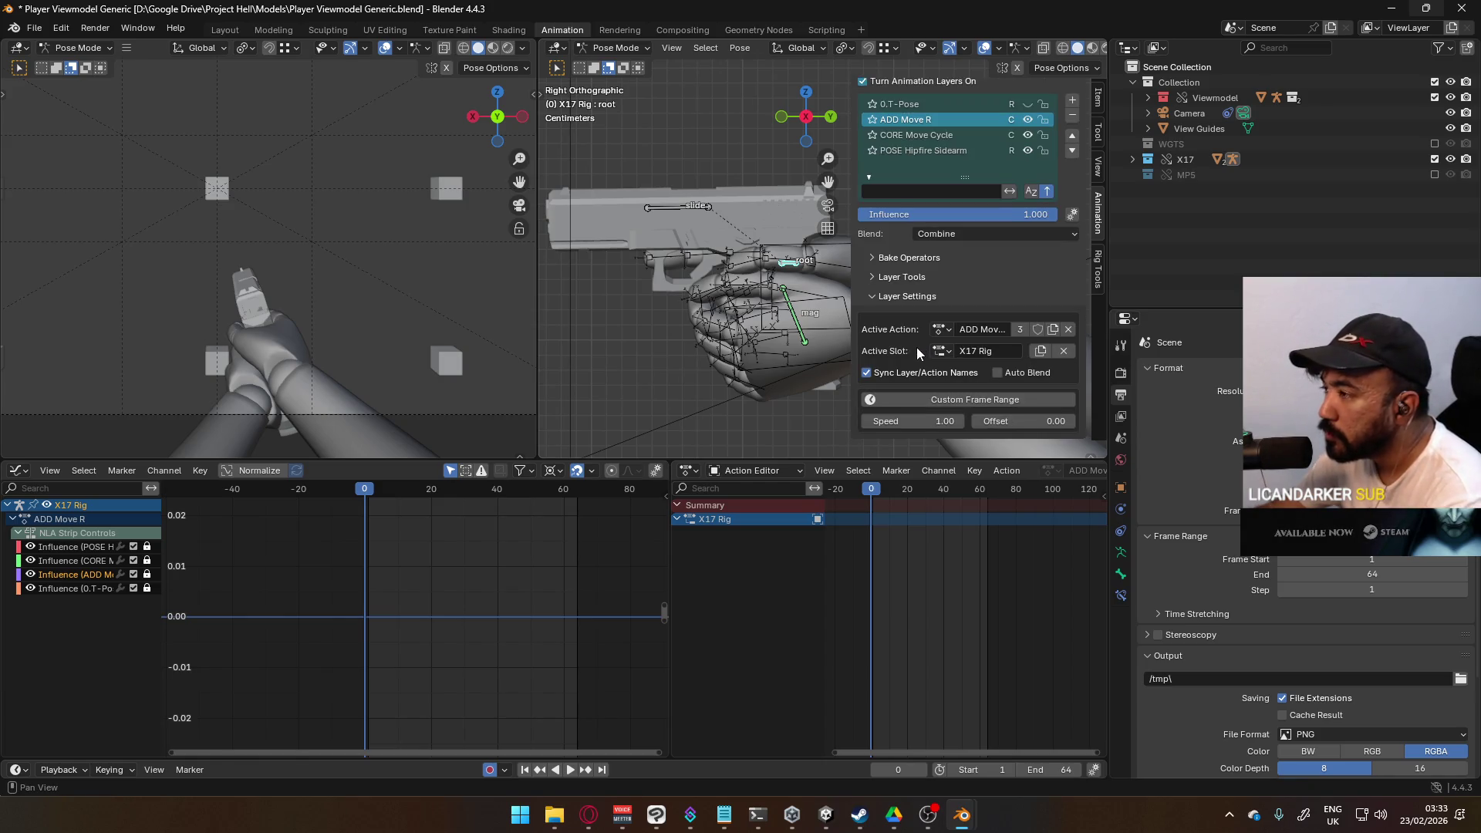
scroll(960, 269, up, 3)
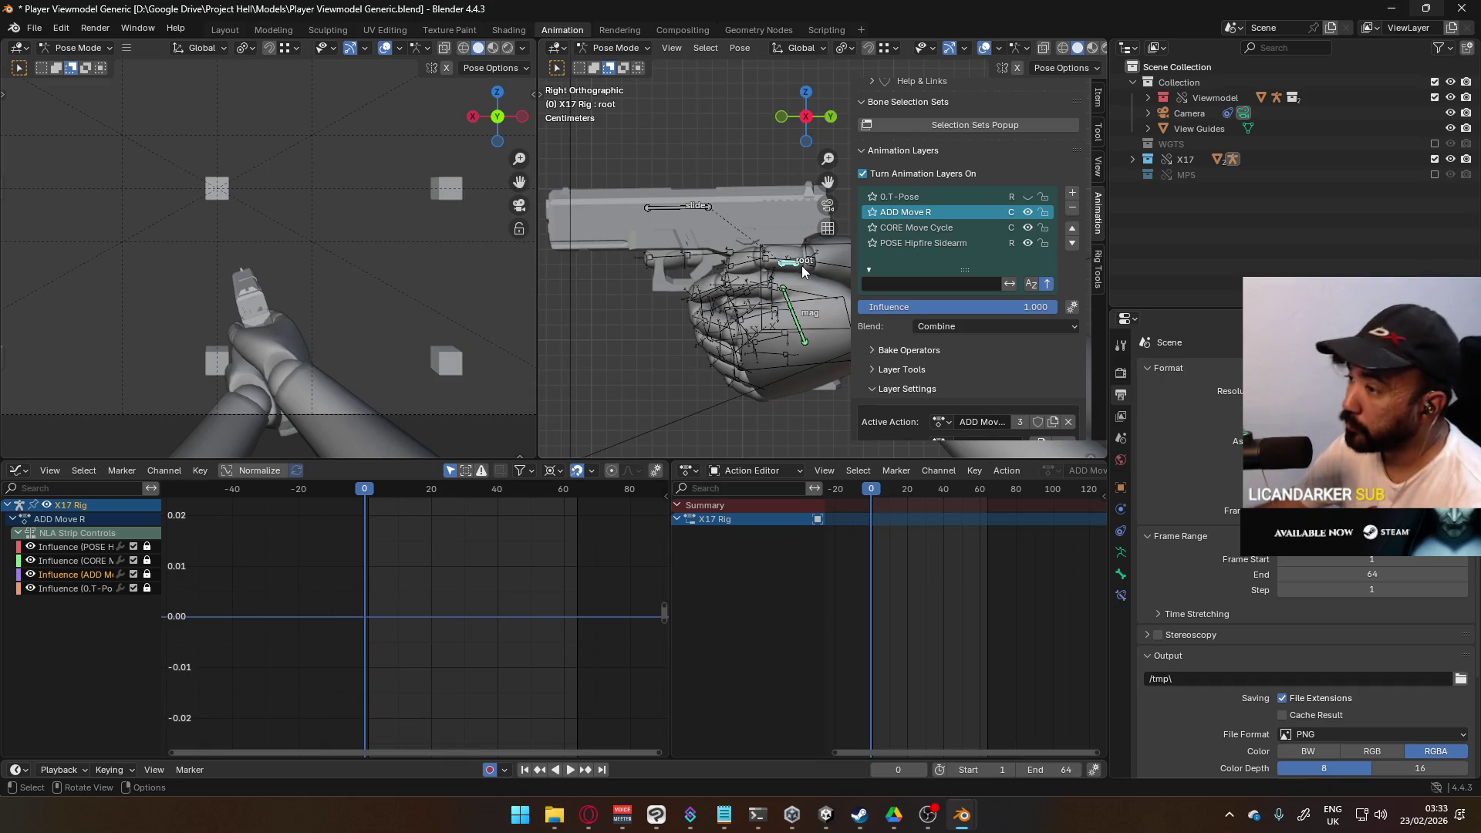
Step: Insert a root bone keyframe at frame 0 and frame the hands in front view
key(k)
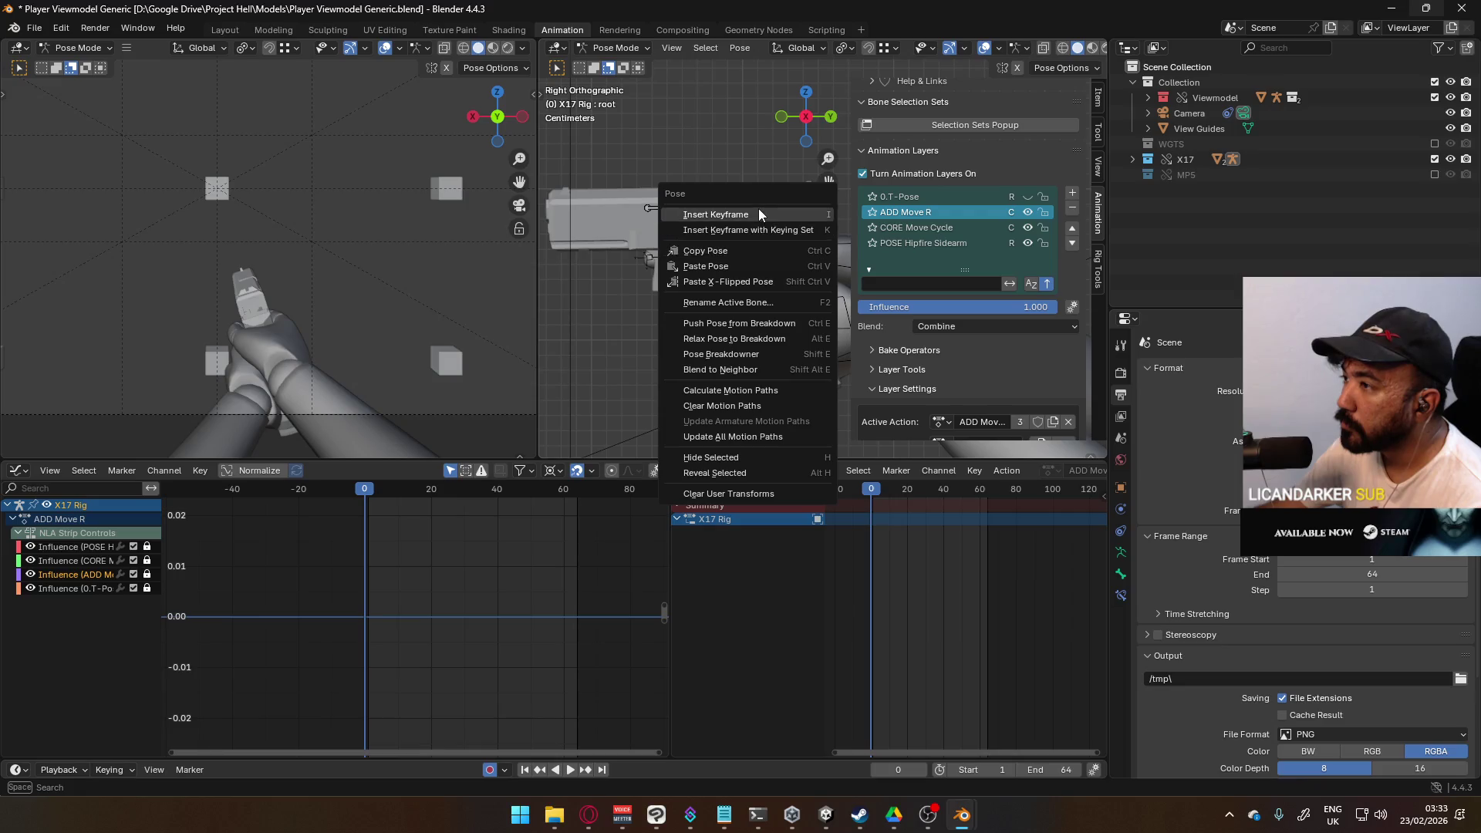
click(758, 208)
shift+middle_drag(725, 325, 640, 376)
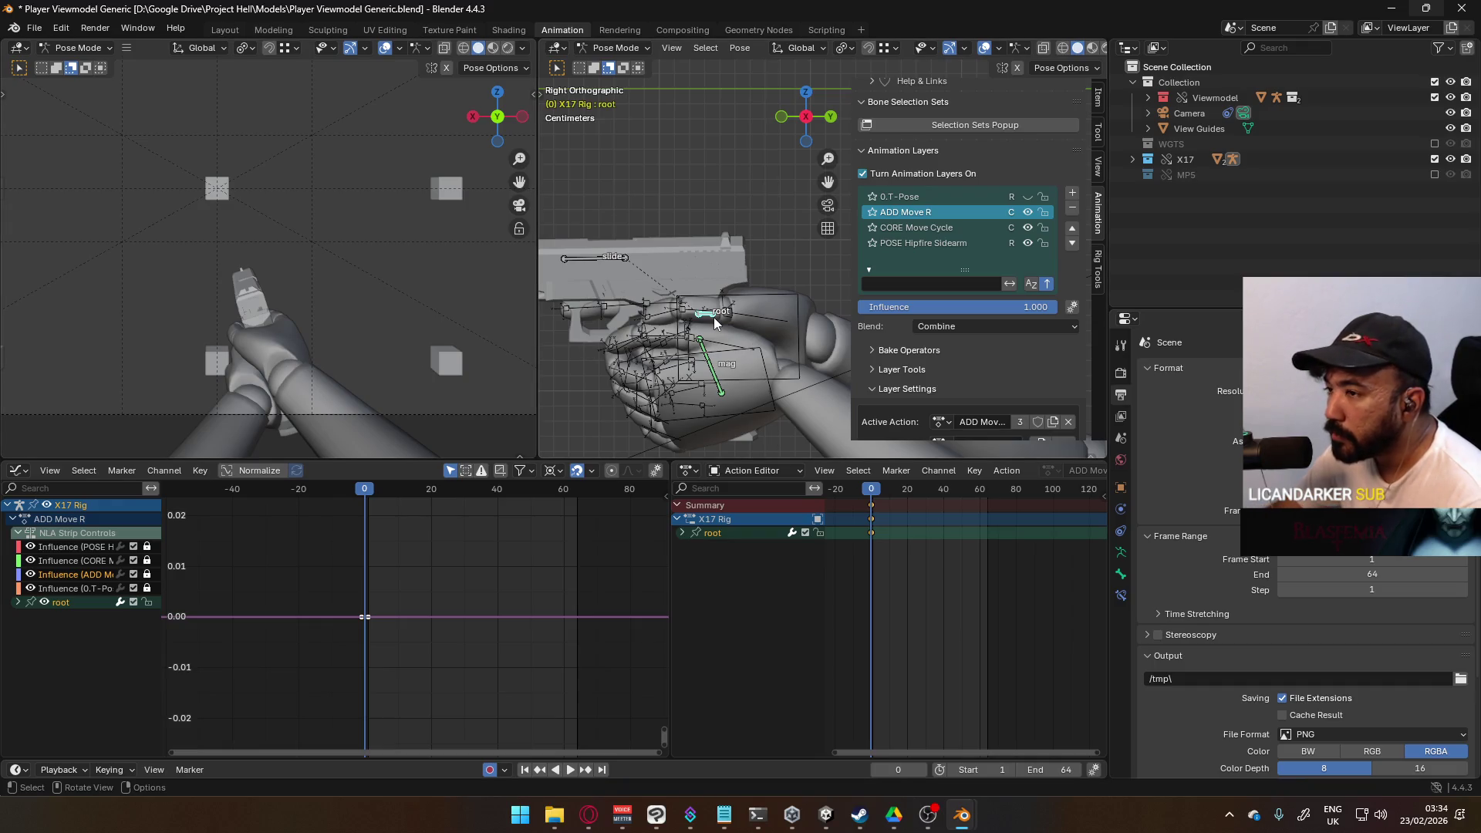
key(KP_1)
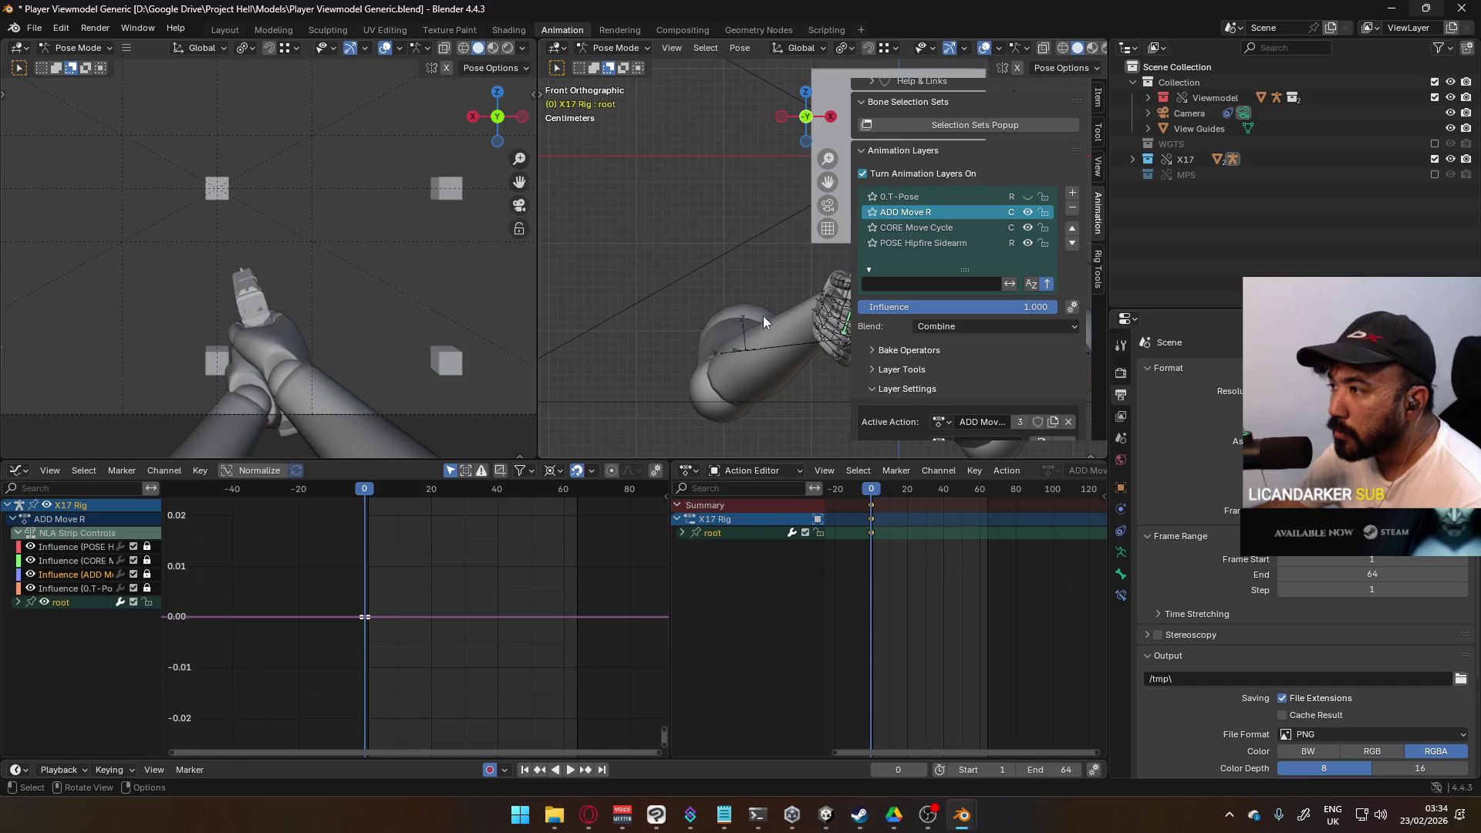
ctrl+middle_drag(759, 324, 684, 326)
Step: Move the root bone along global X, then switch over to Unity
key(g)
key(x)
click(782, 311)
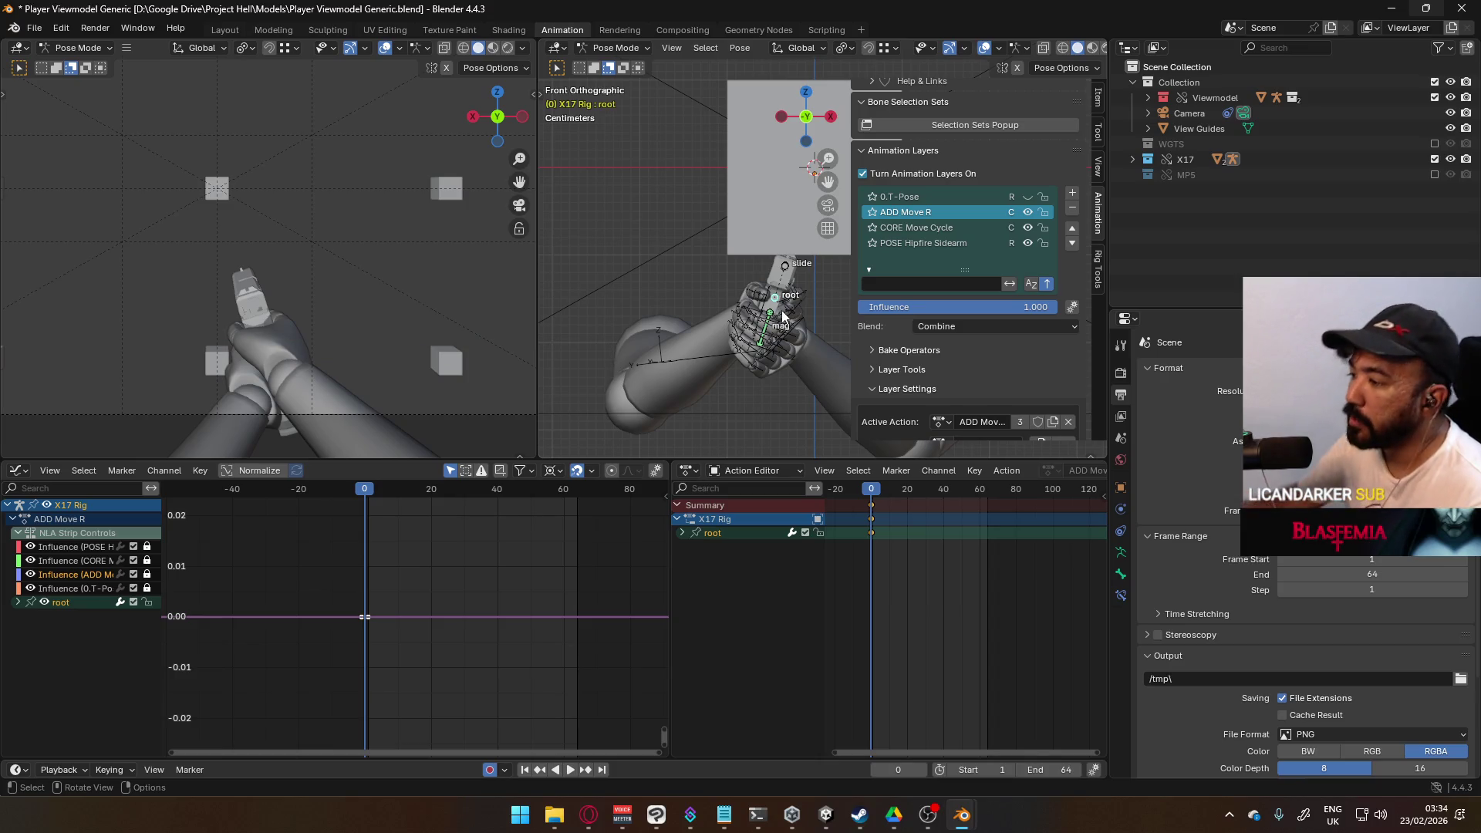
key(alt+Tab)
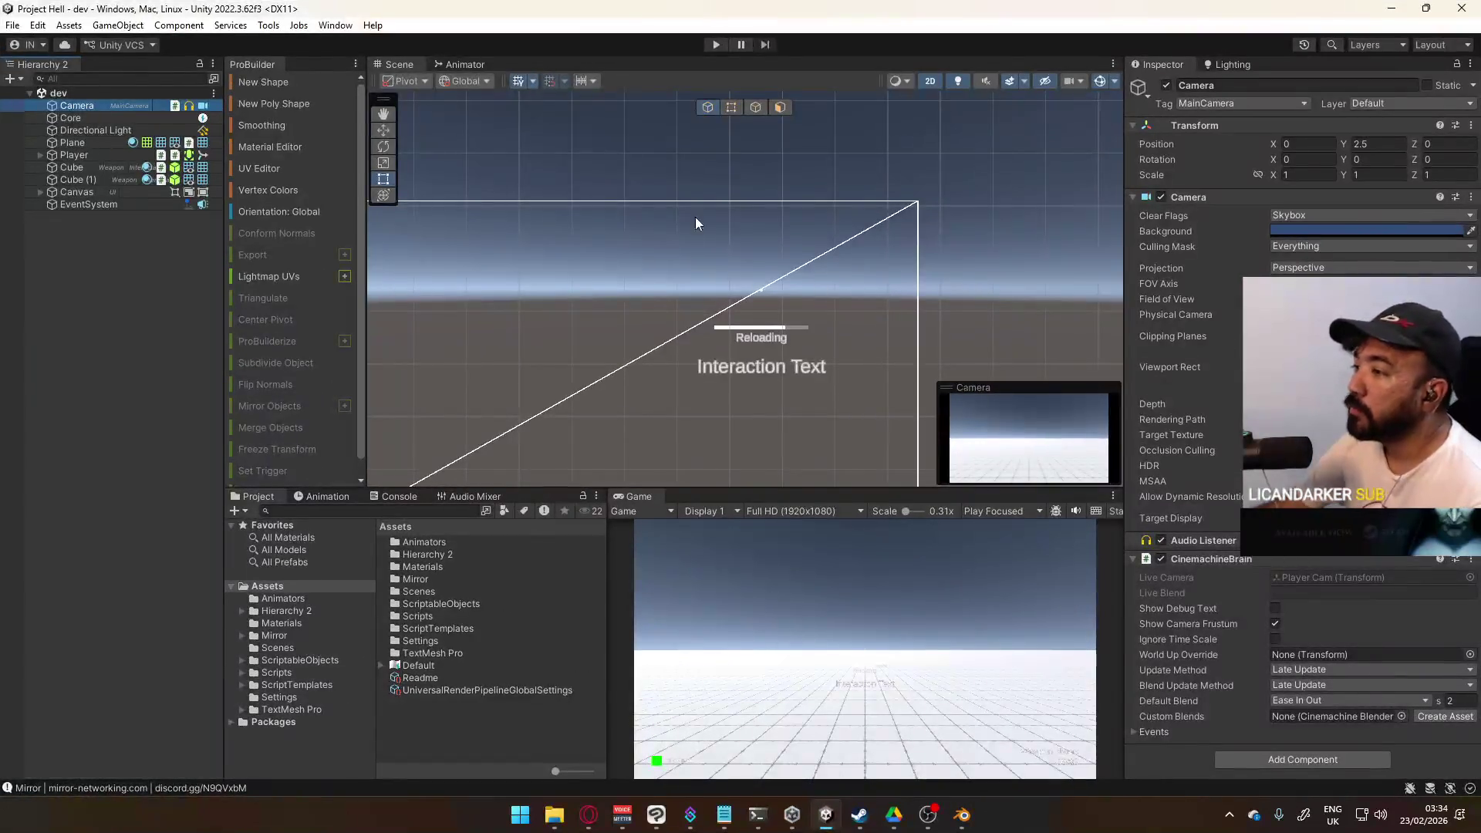
Step: Open Project FPS from Unity Hub's Projects list
click(792, 814)
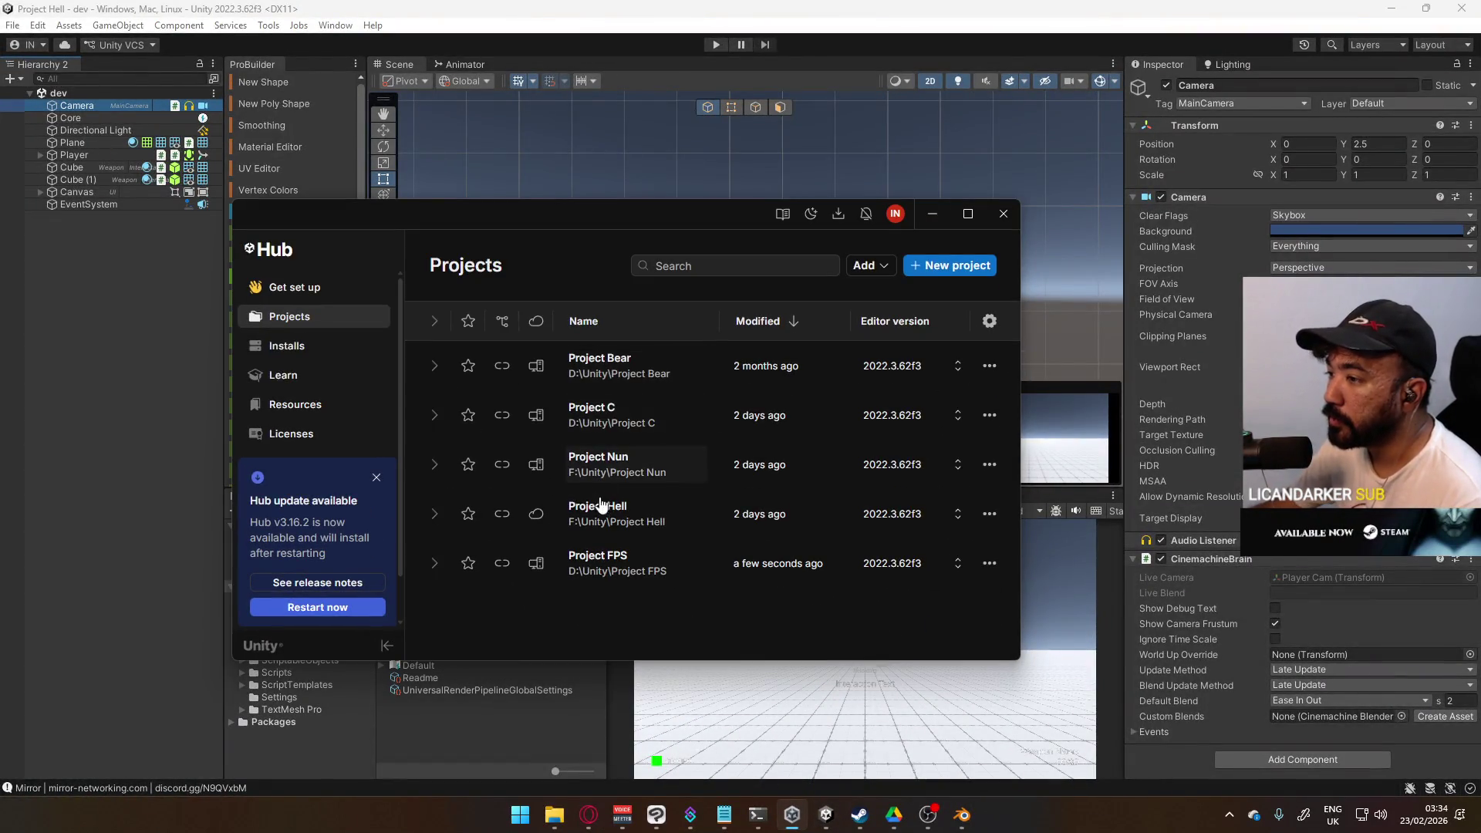
click(593, 574)
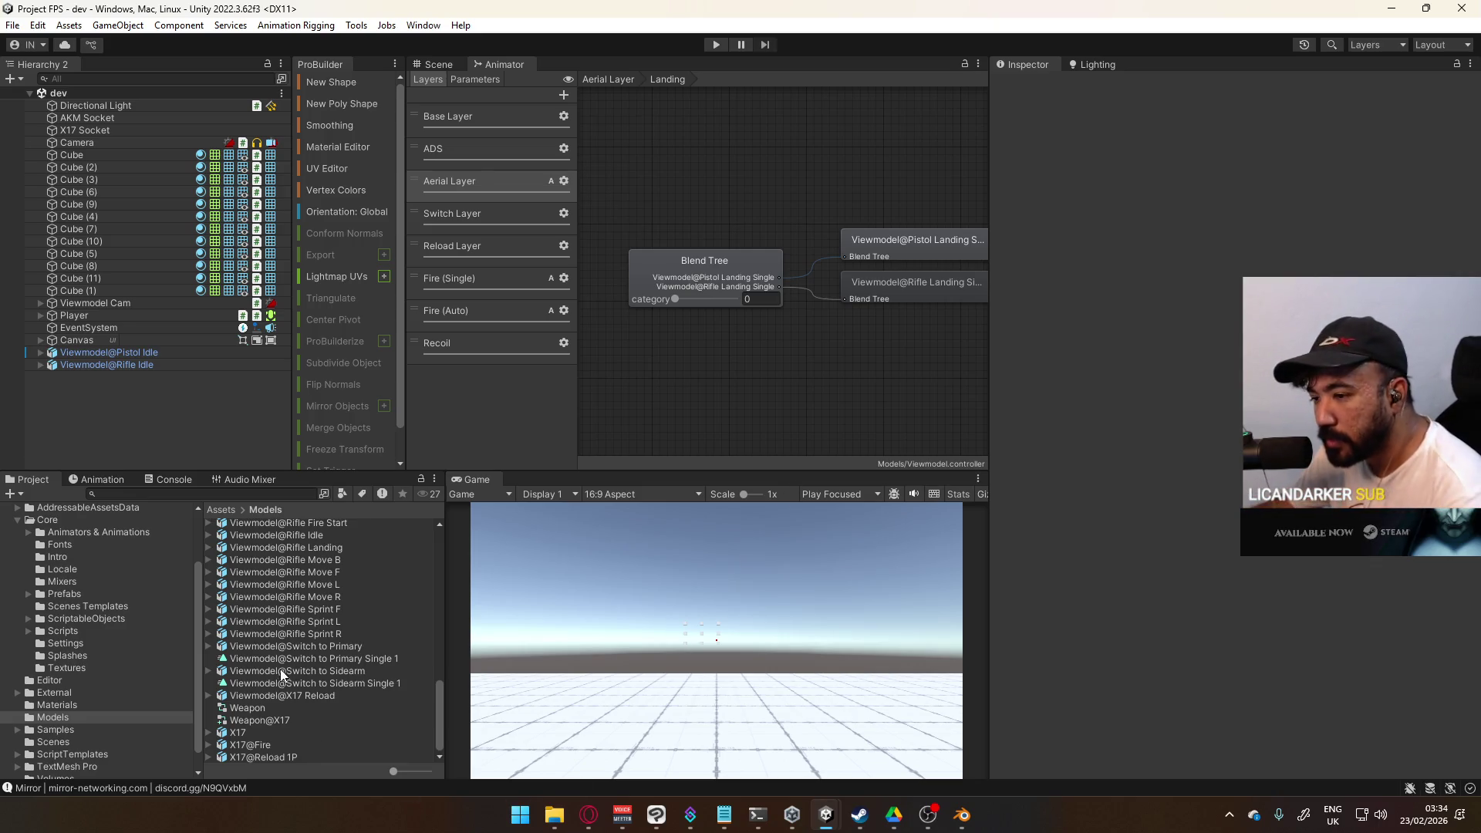
Step: Show the Scene view, play the game with the pistol equipped while walking around, then stop Play mode
scroll(344, 669, up, 15)
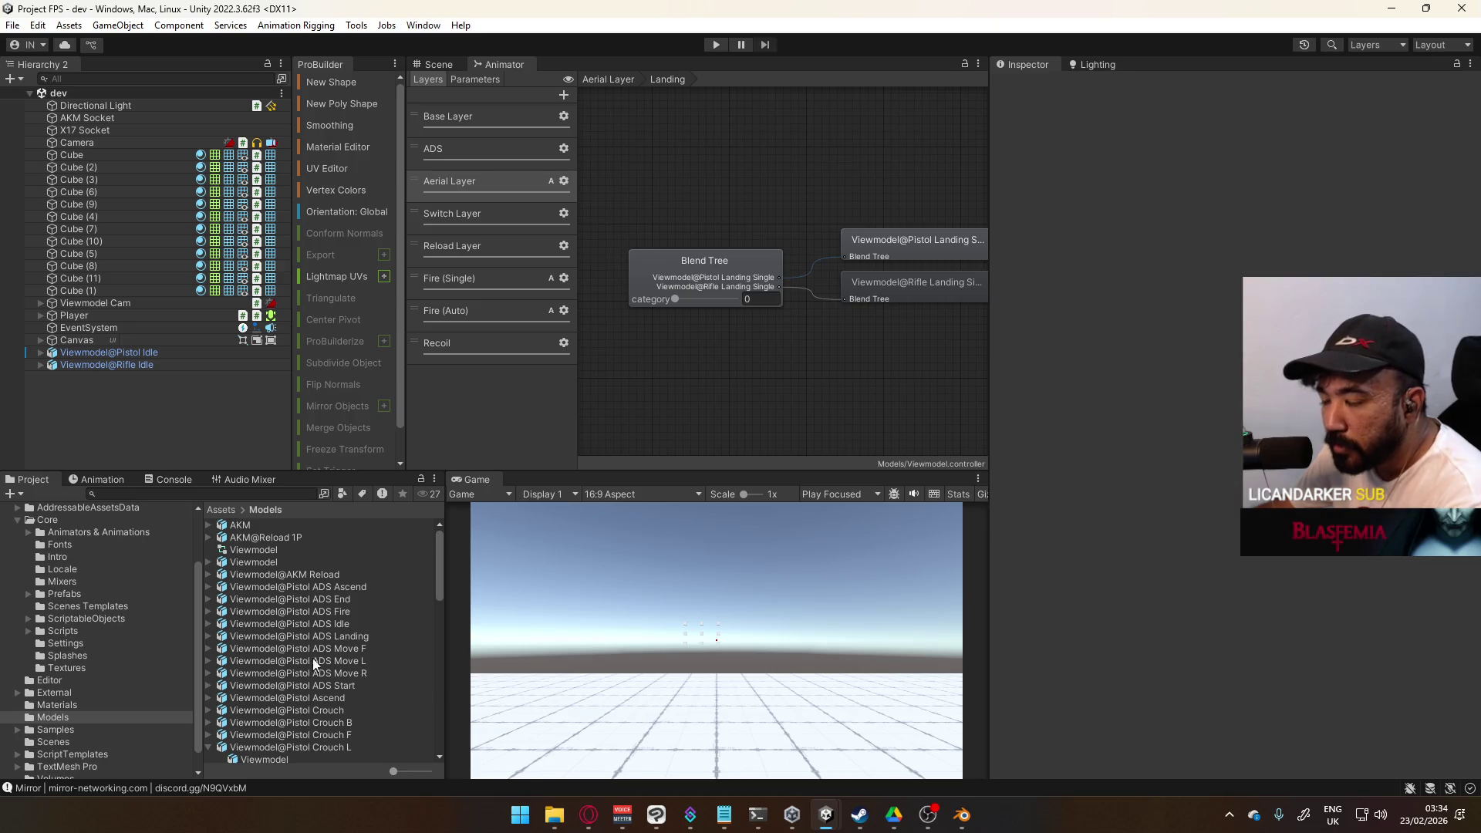
click(441, 63)
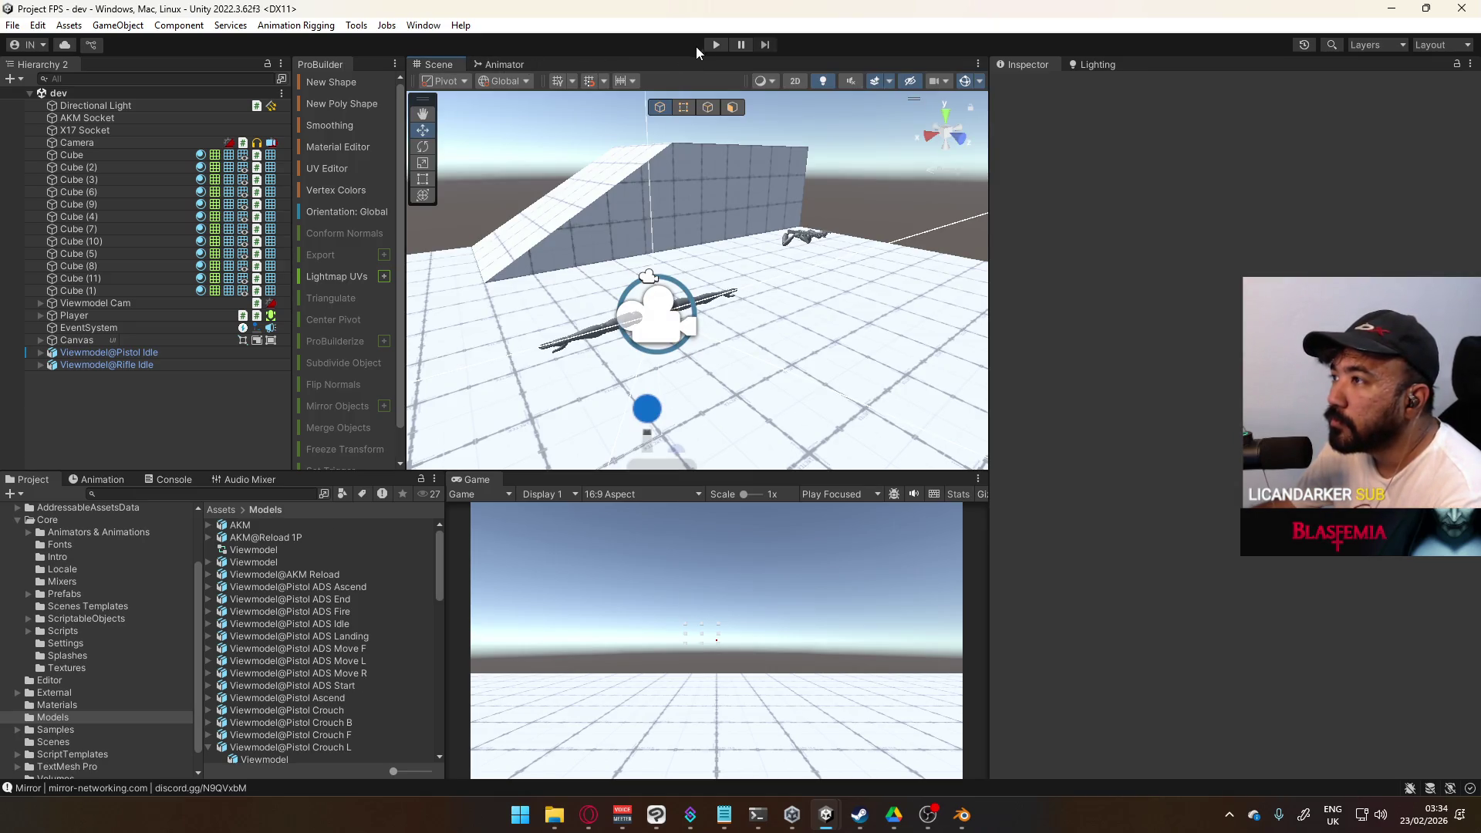
click(716, 45)
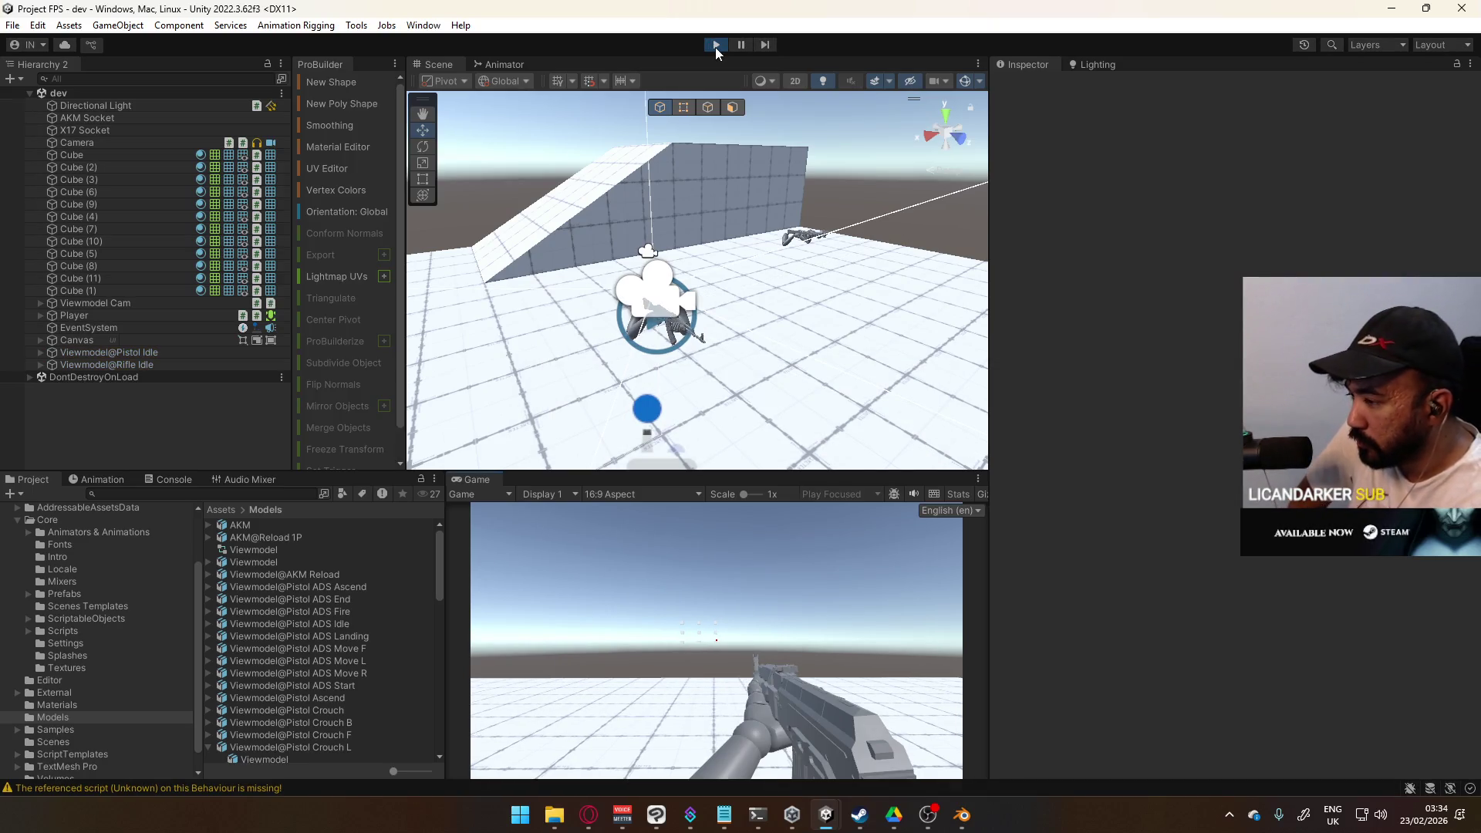
key(2)
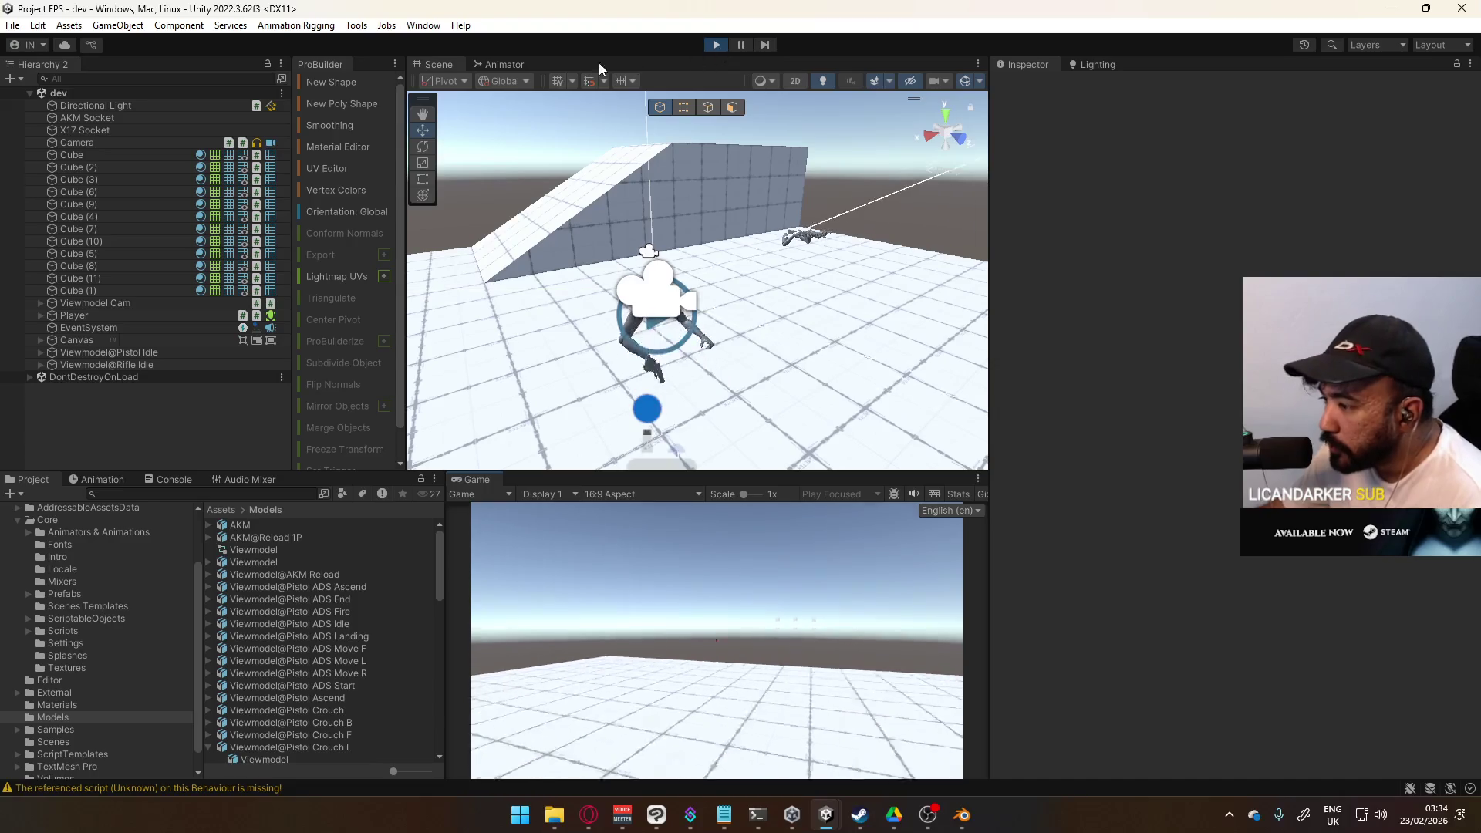
key(s)
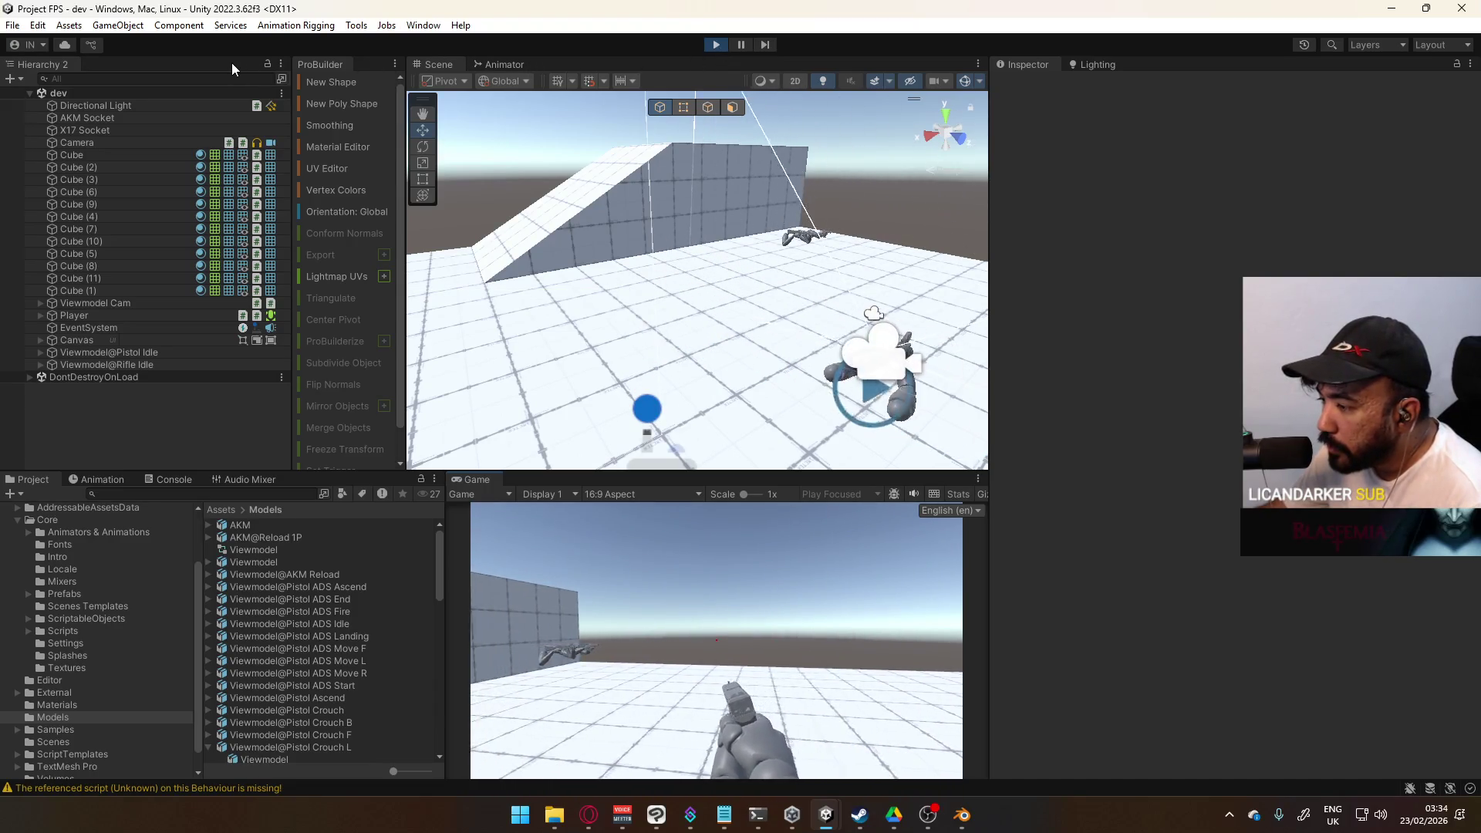
key(d)
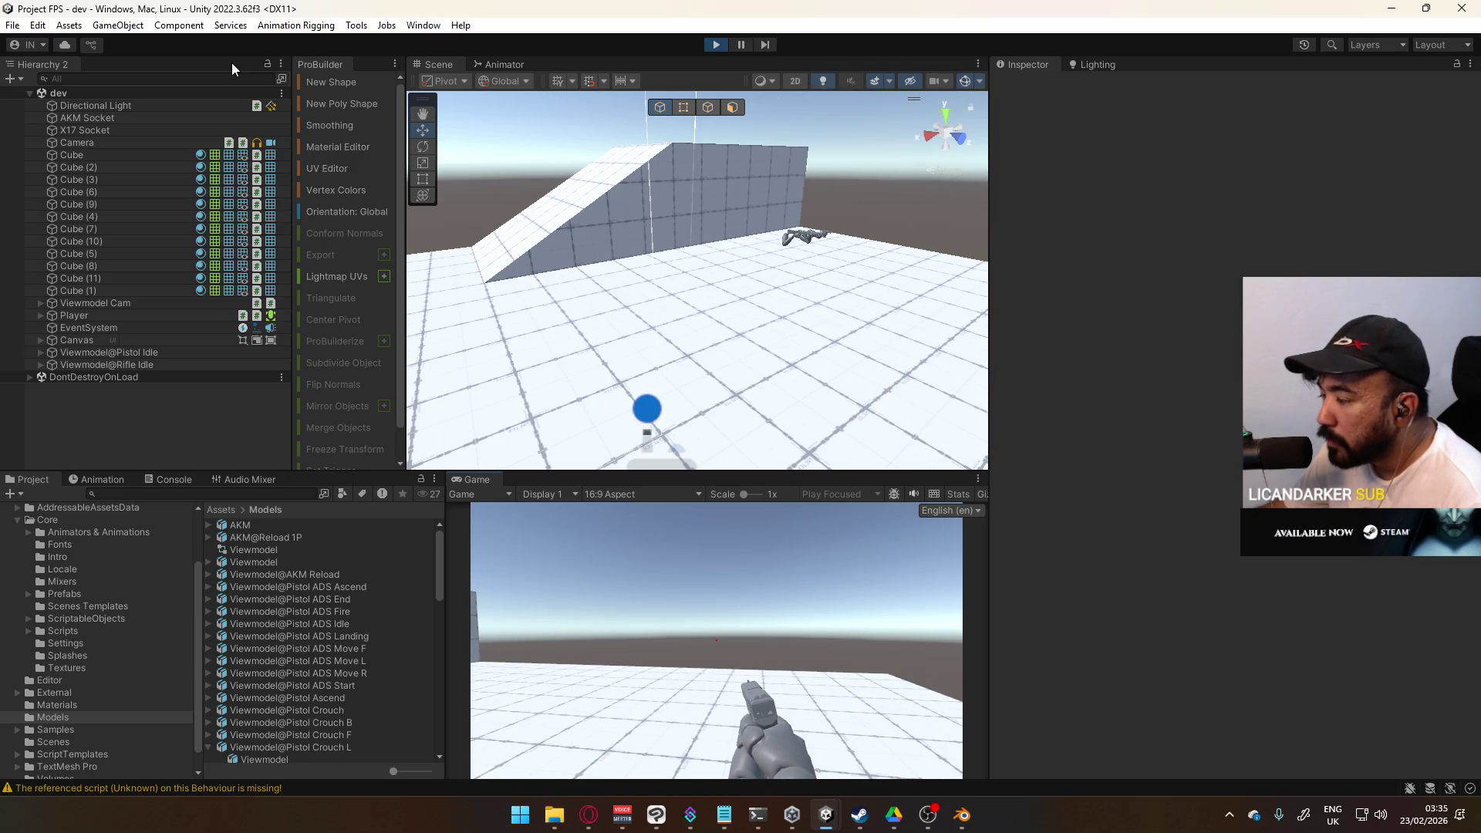
key(super)
key(super)
click(717, 46)
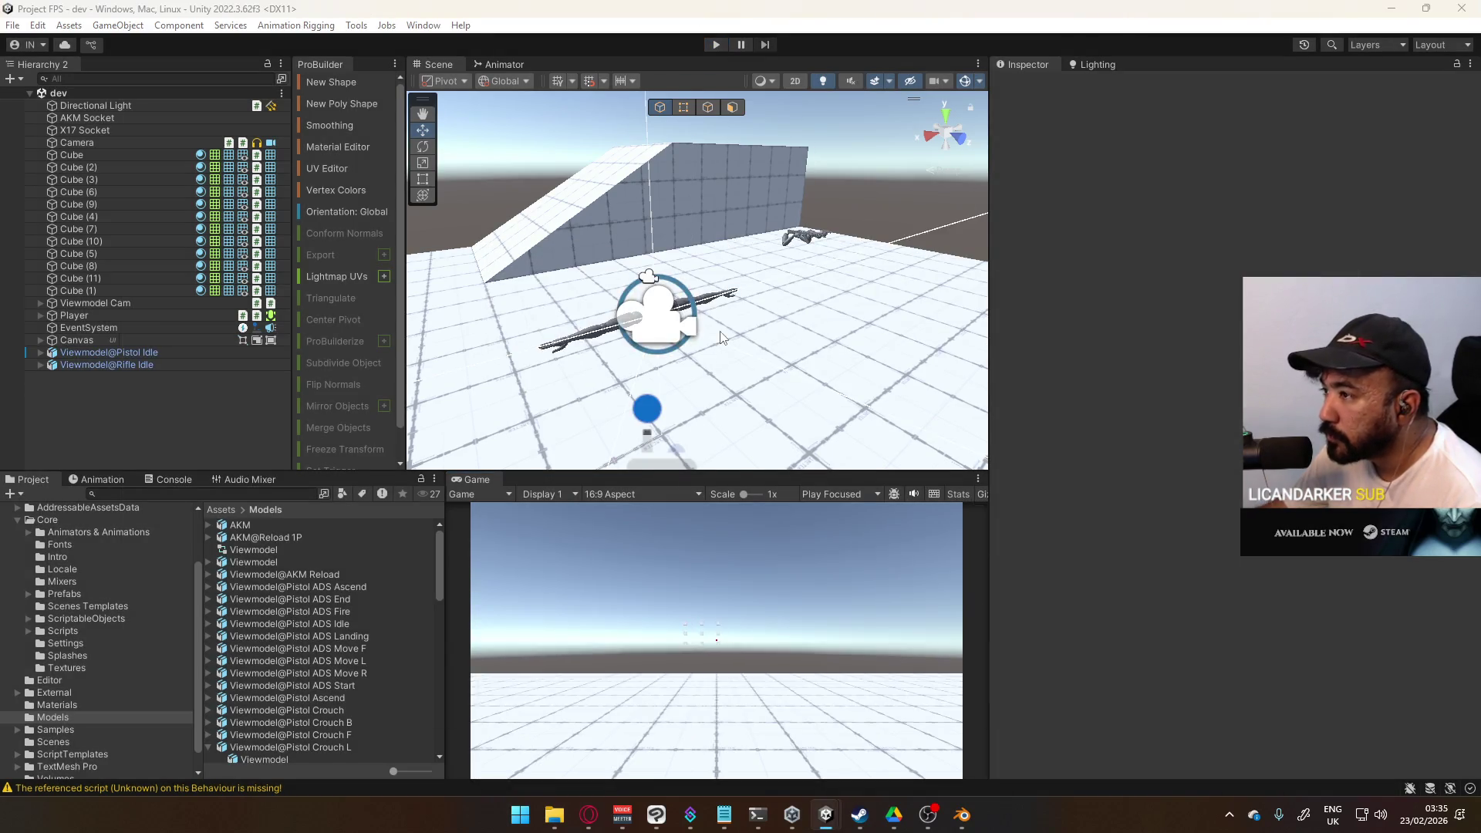
Step: Return to Blender's Player Viewmodel Generic window and orbit the left view around the hands
key(alt+Tab)
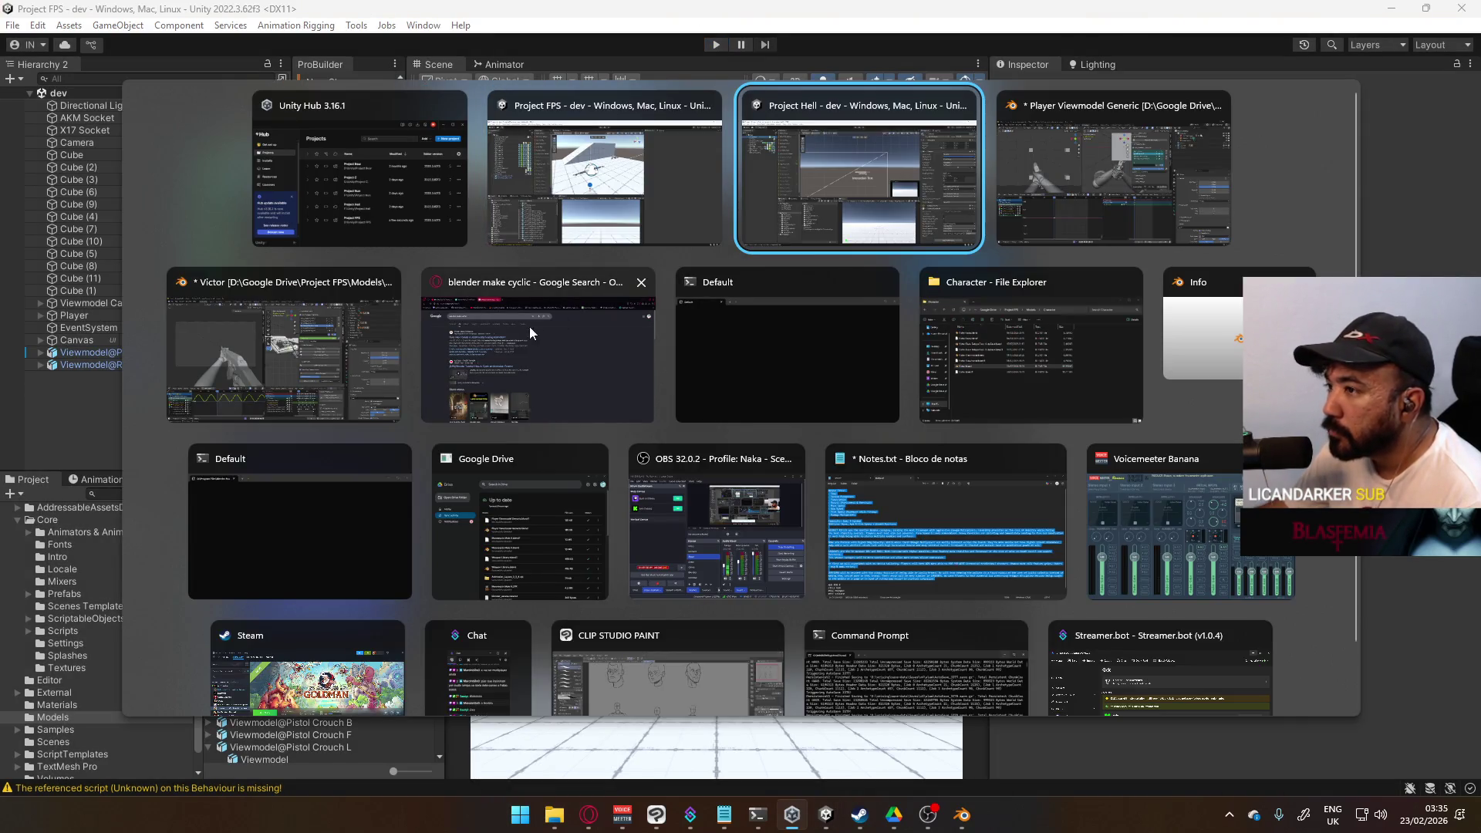
click(270, 353)
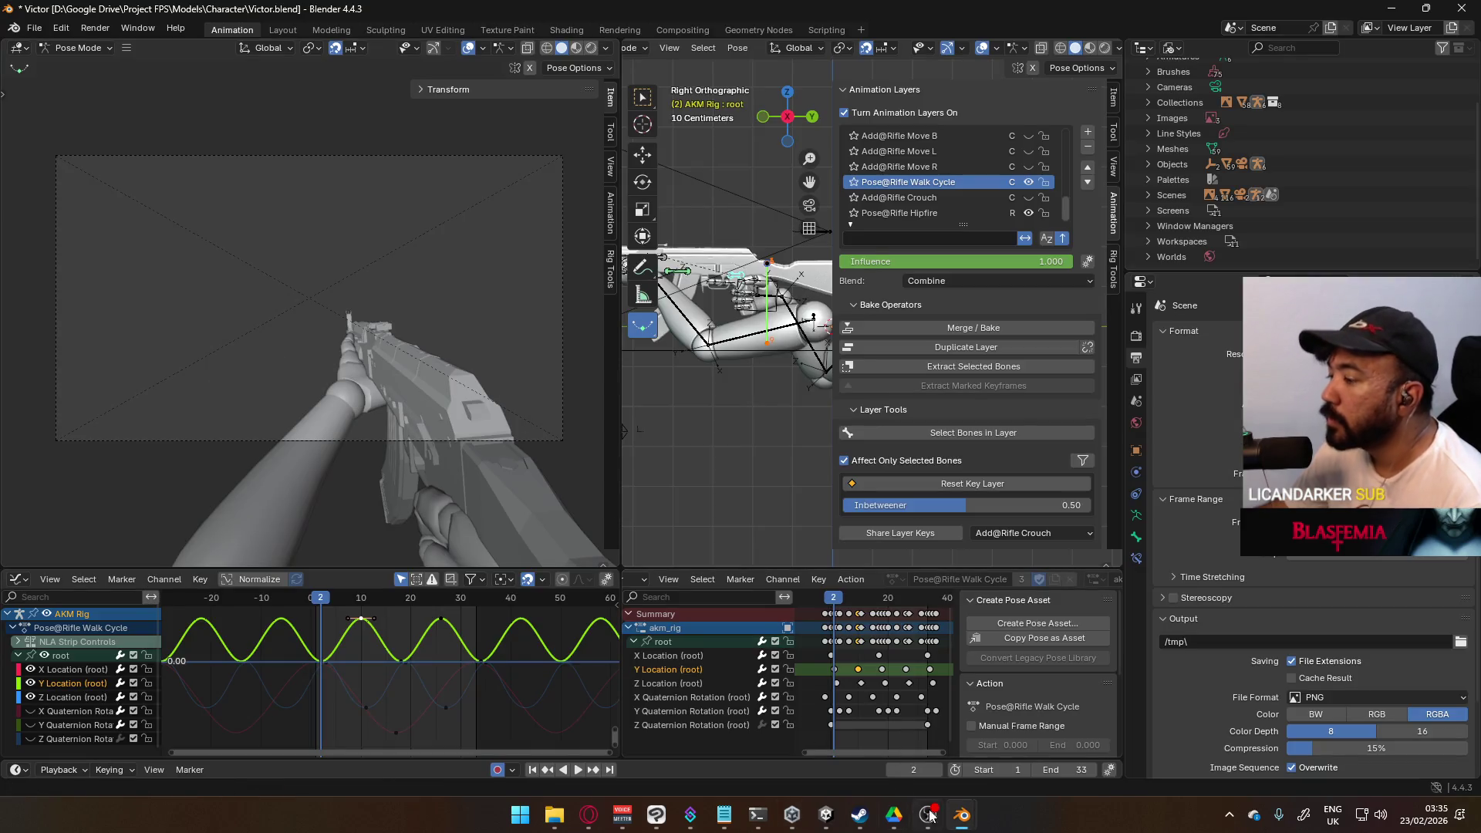
mouse_move(961, 815)
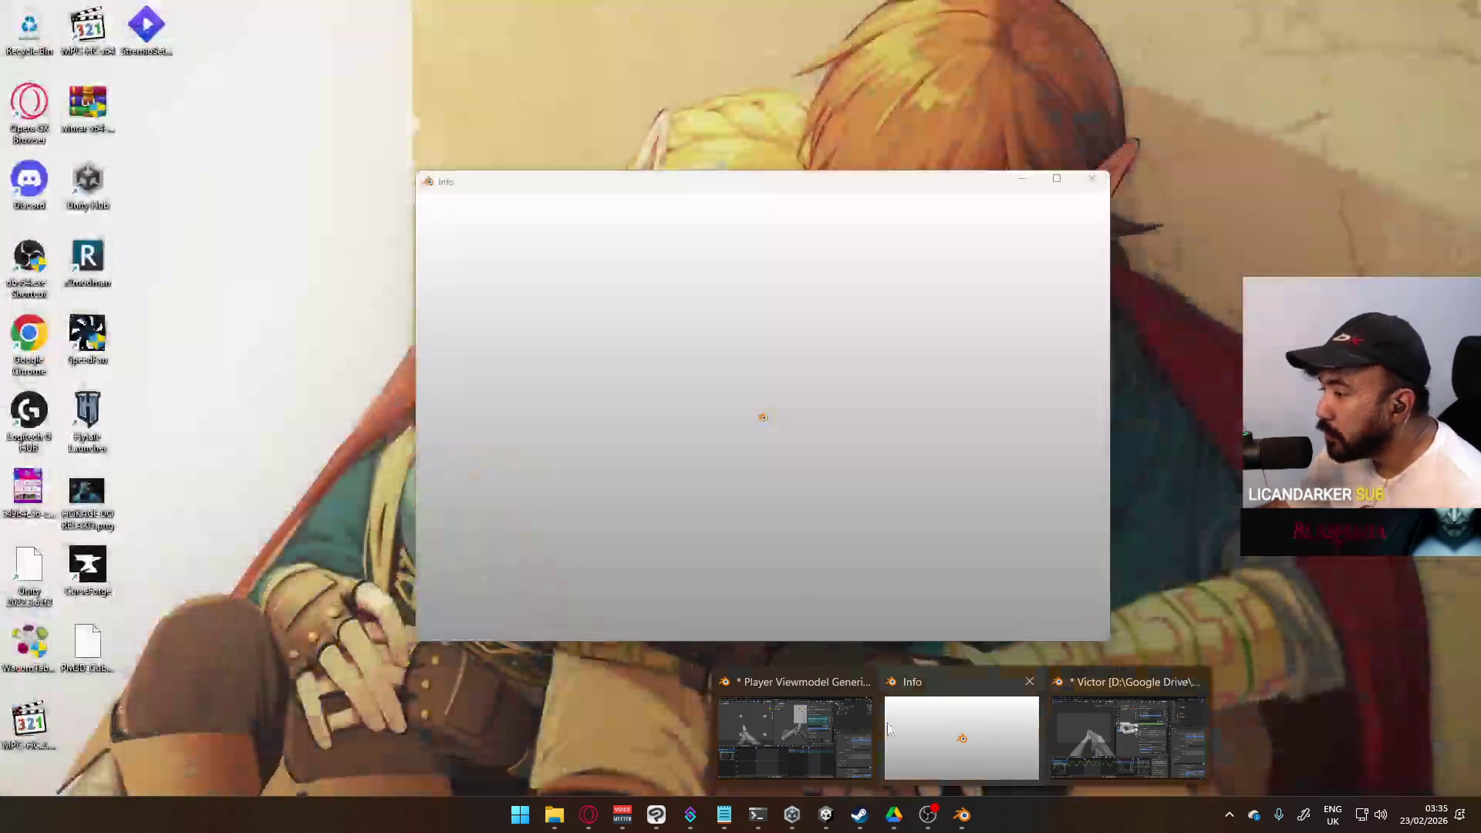
click(798, 725)
scroll(786, 429, up, 1)
middle_drag(460, 357, 537, 414)
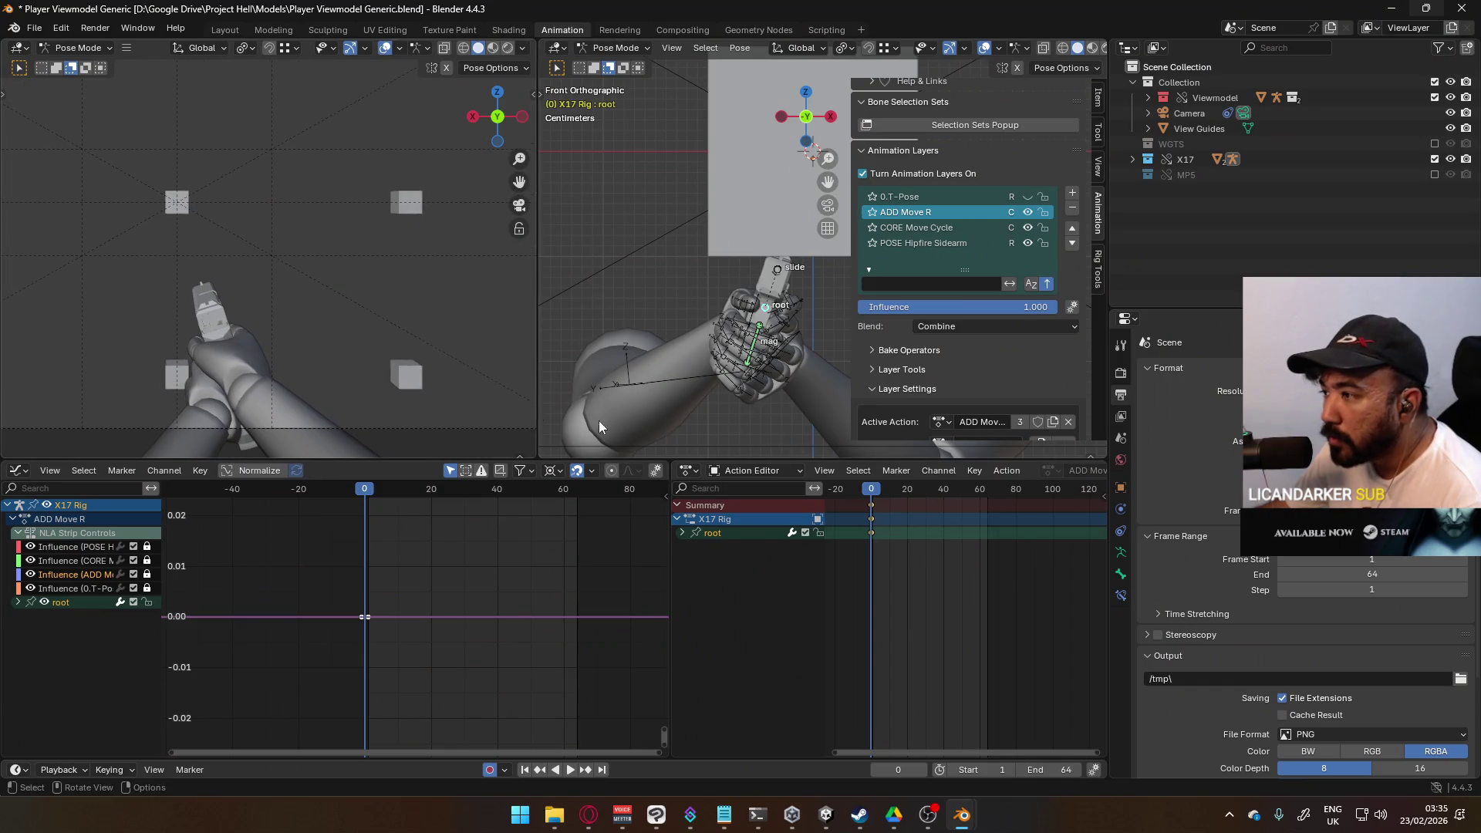
Step: On the ADD Move R layer, shift the root bone along global X and rotate it about global Y
scroll(458, 367, down, 2)
shift+middle_drag(711, 374, 628, 386)
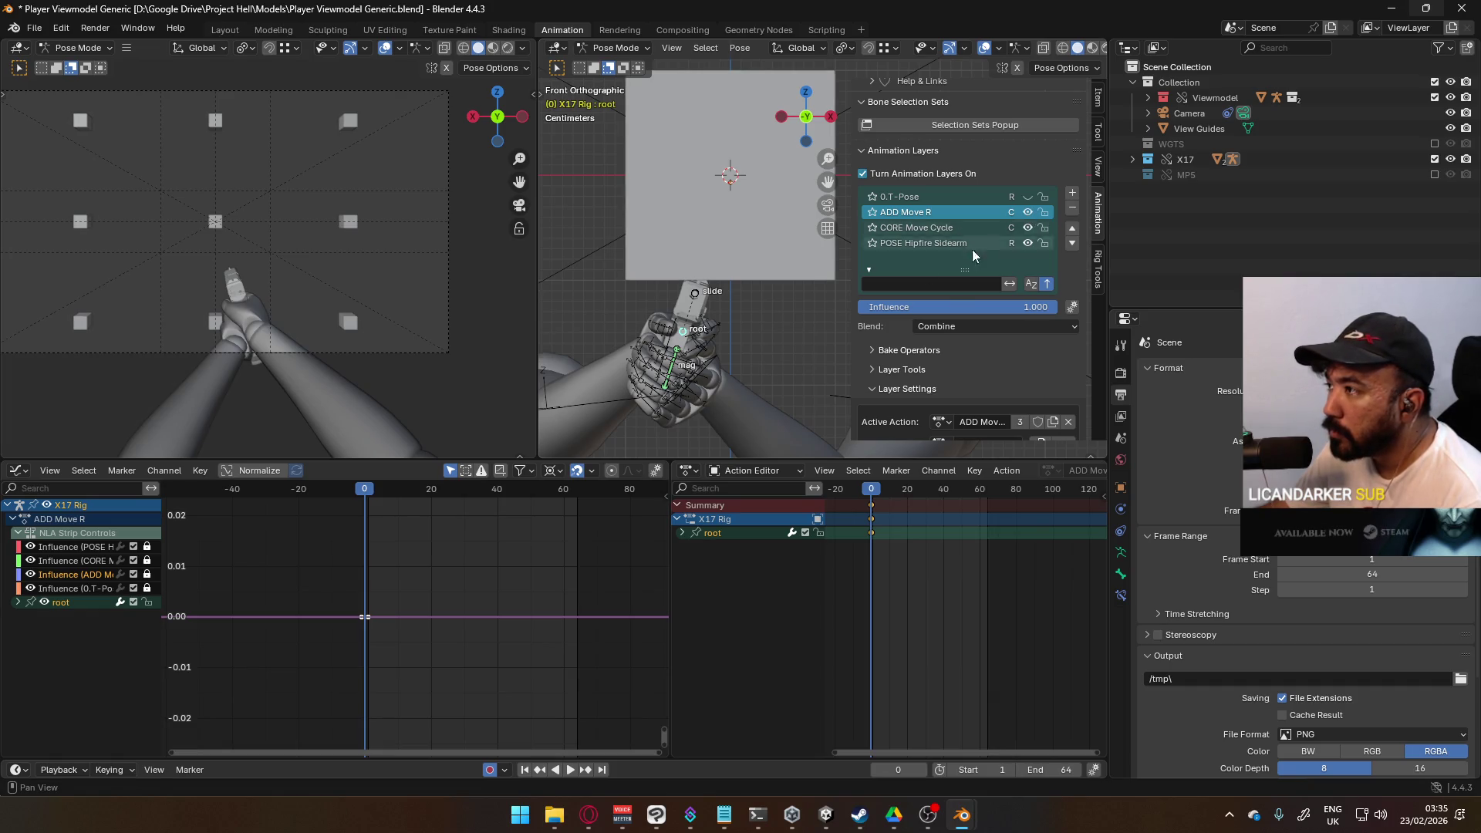
key(g)
key(x)
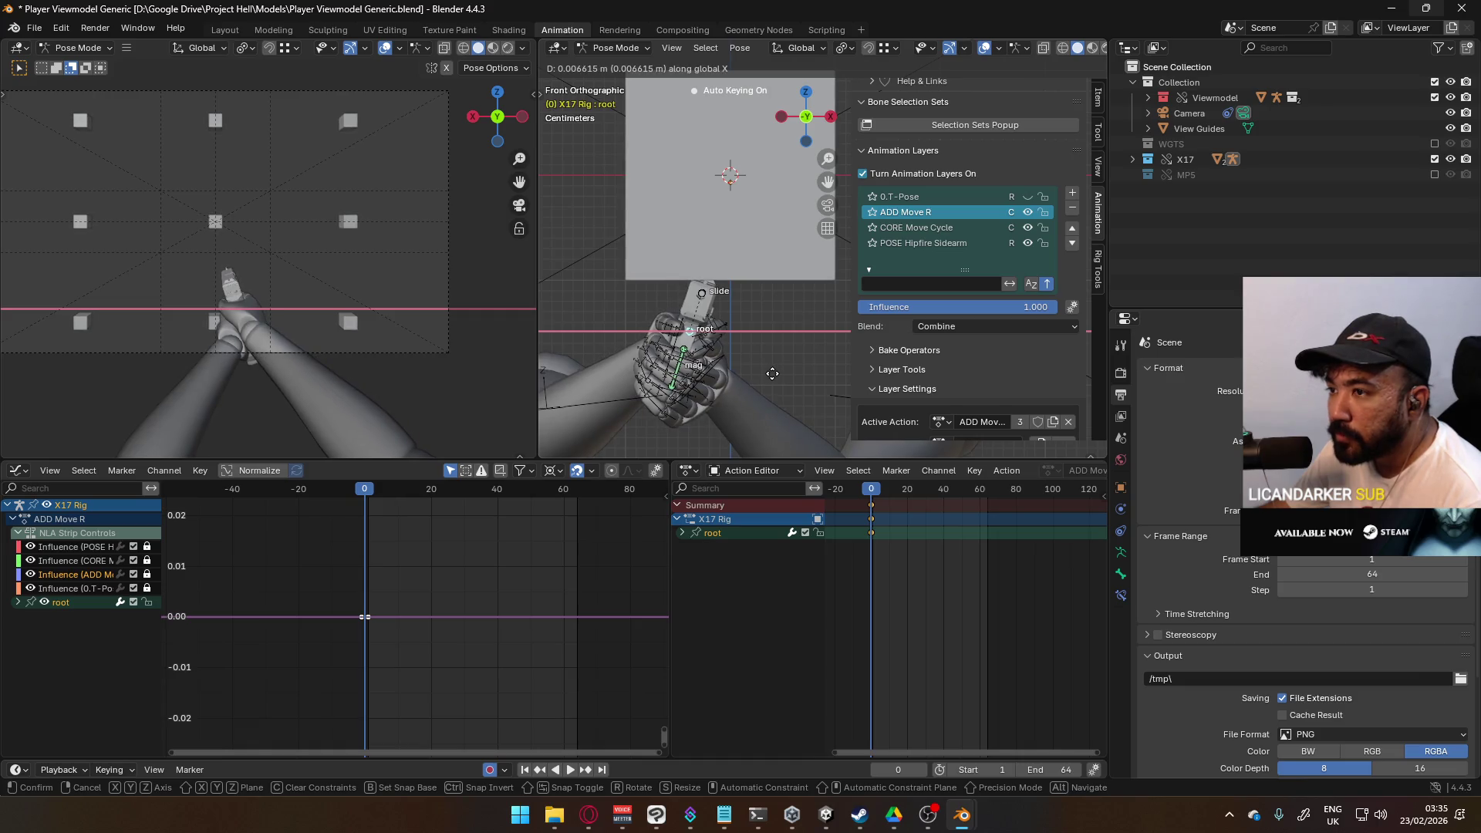
click(737, 379)
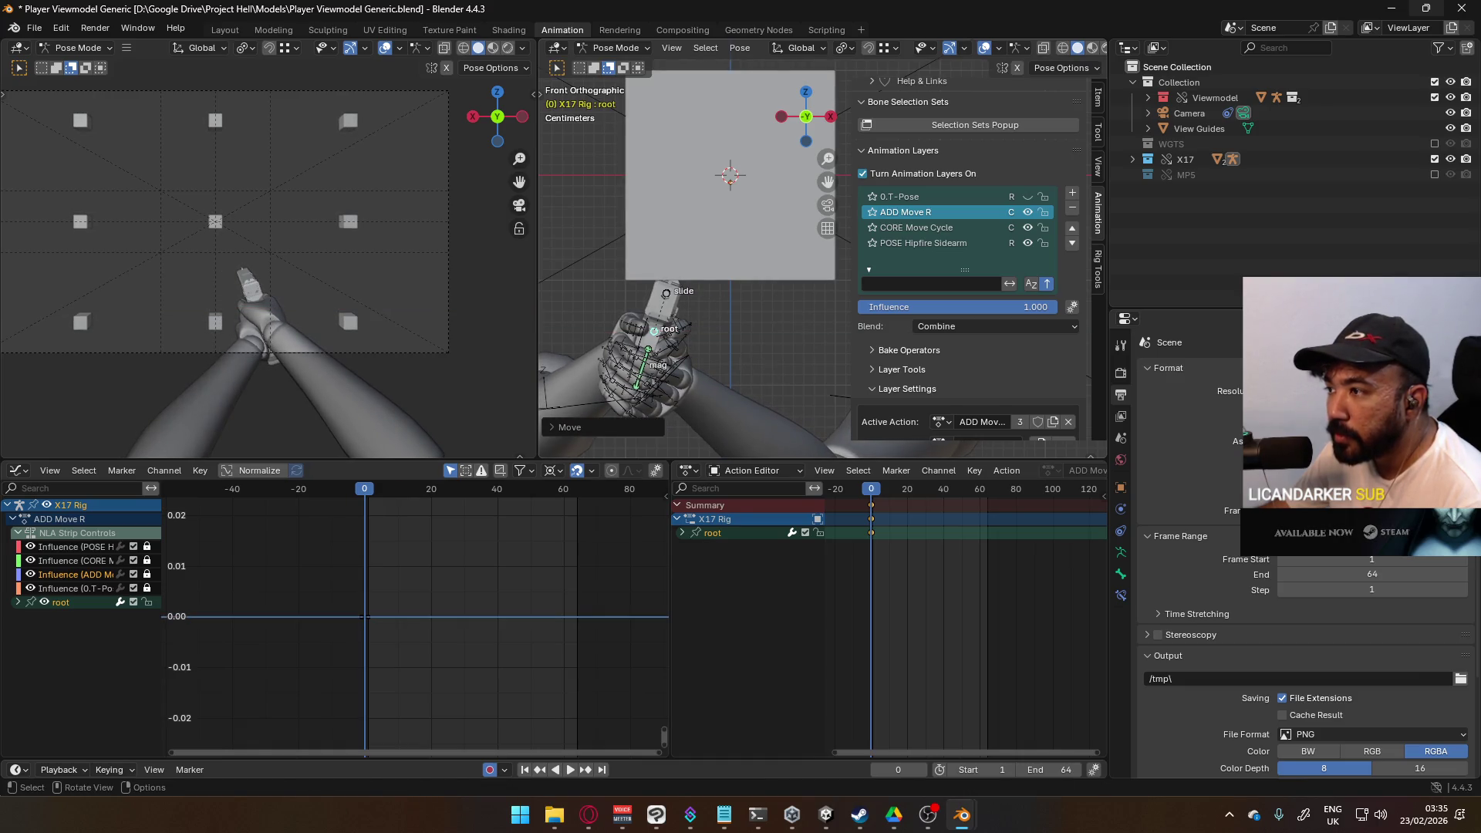
key(r)
key(y)
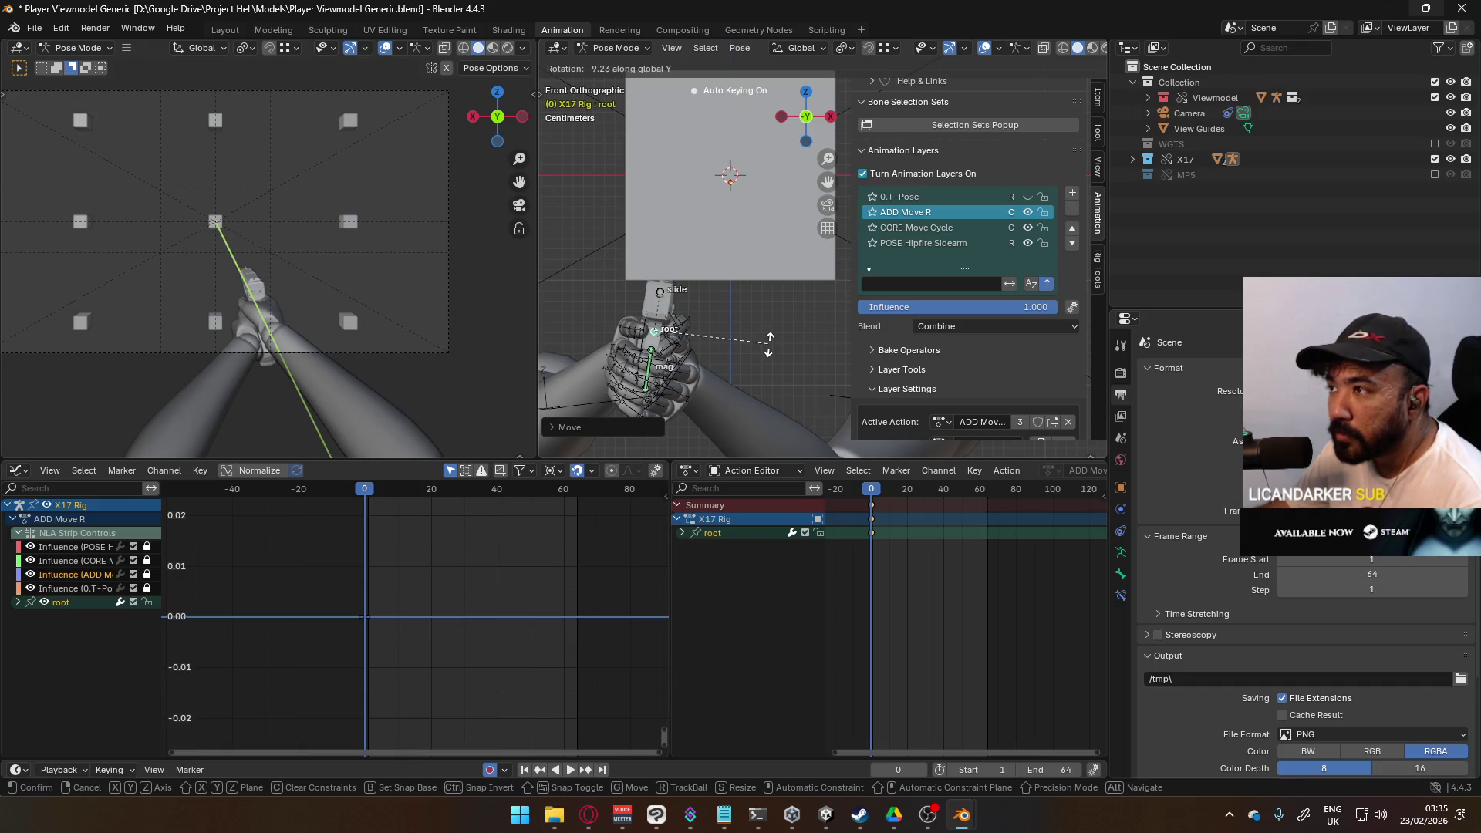
click(767, 345)
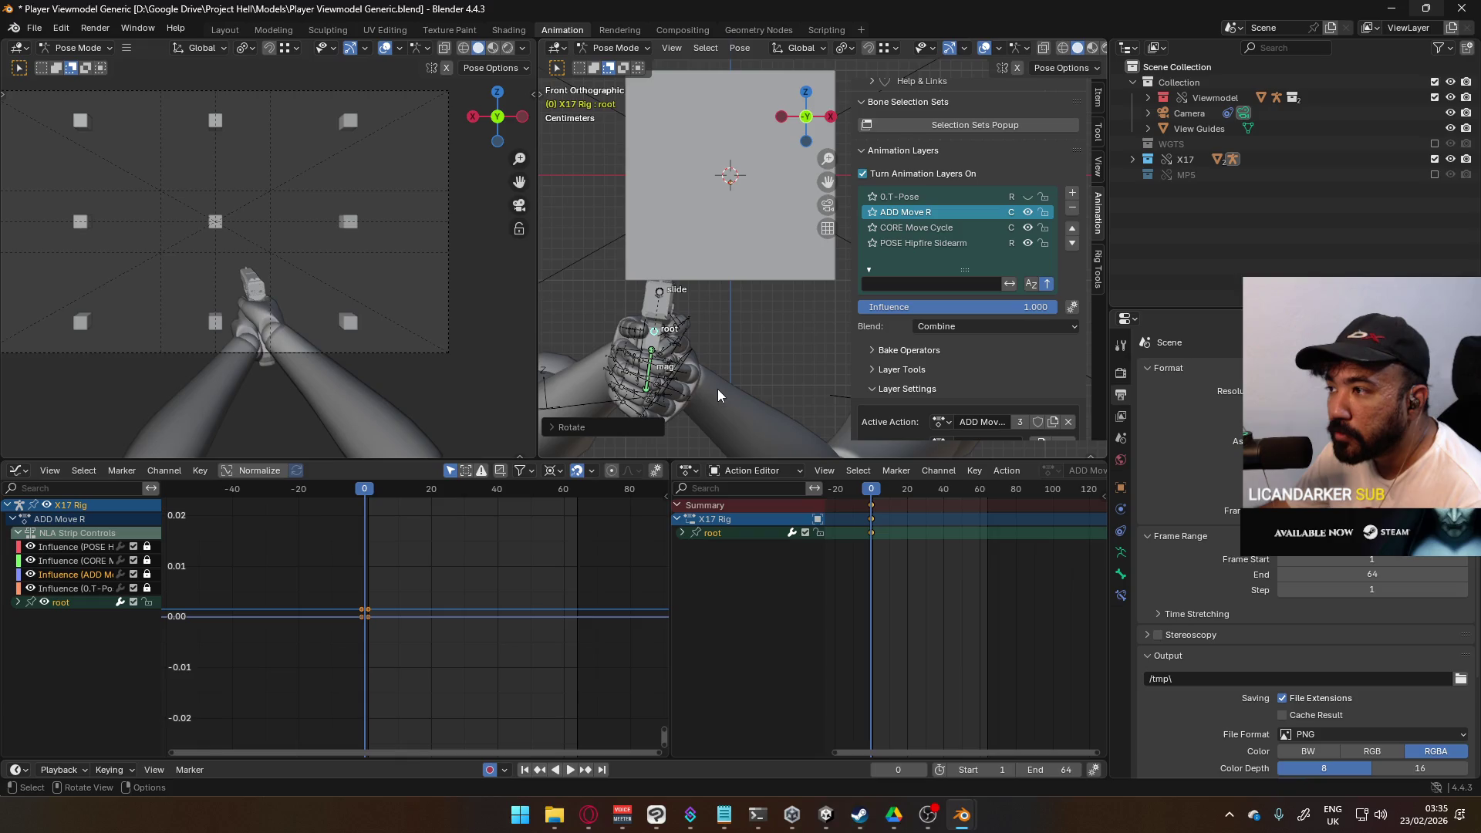
Step: Play the animation and toggle the ADD Move R layer off and on to compare
key(space)
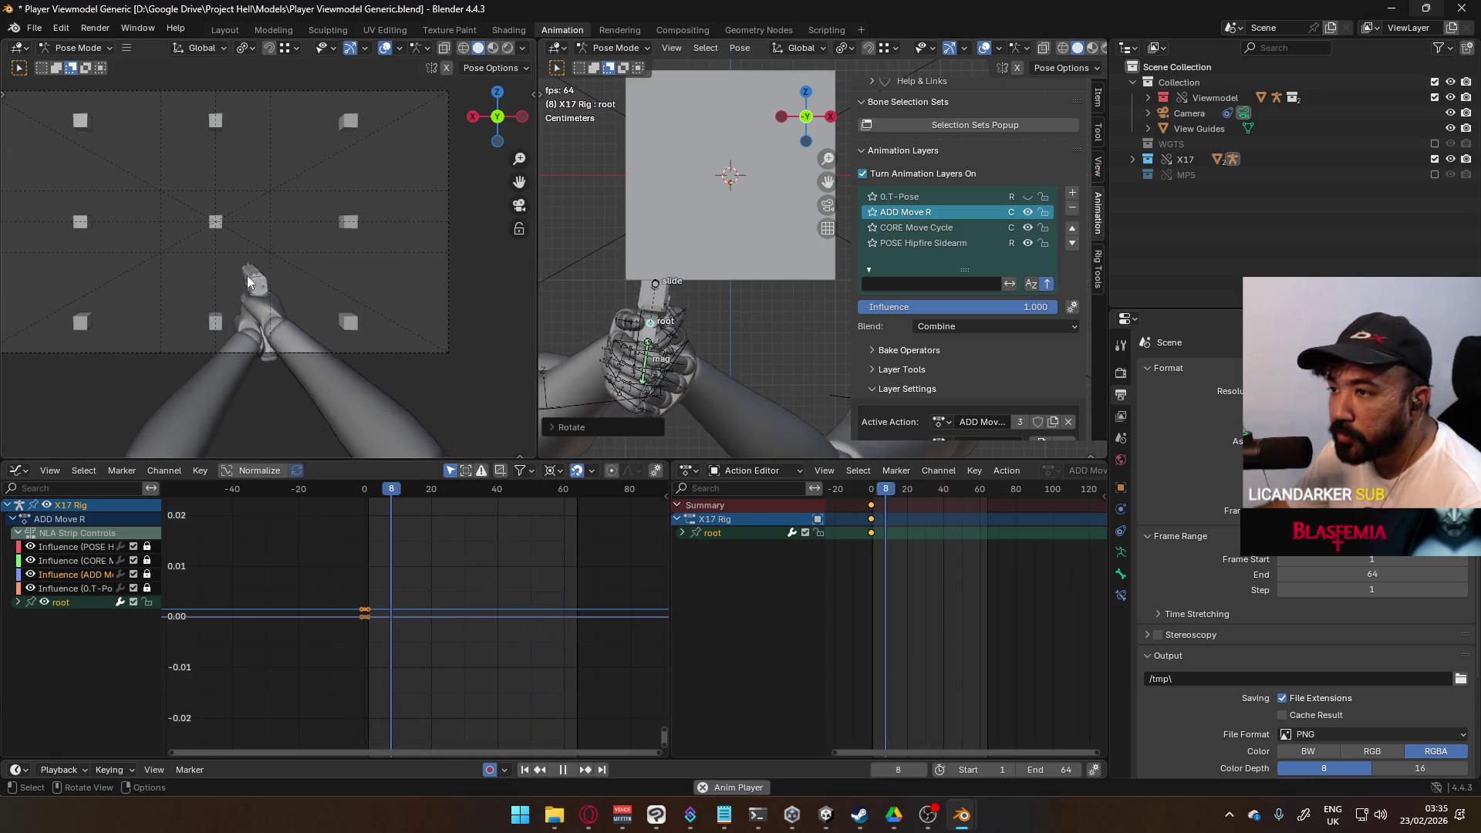
scroll(391, 345, up, 2)
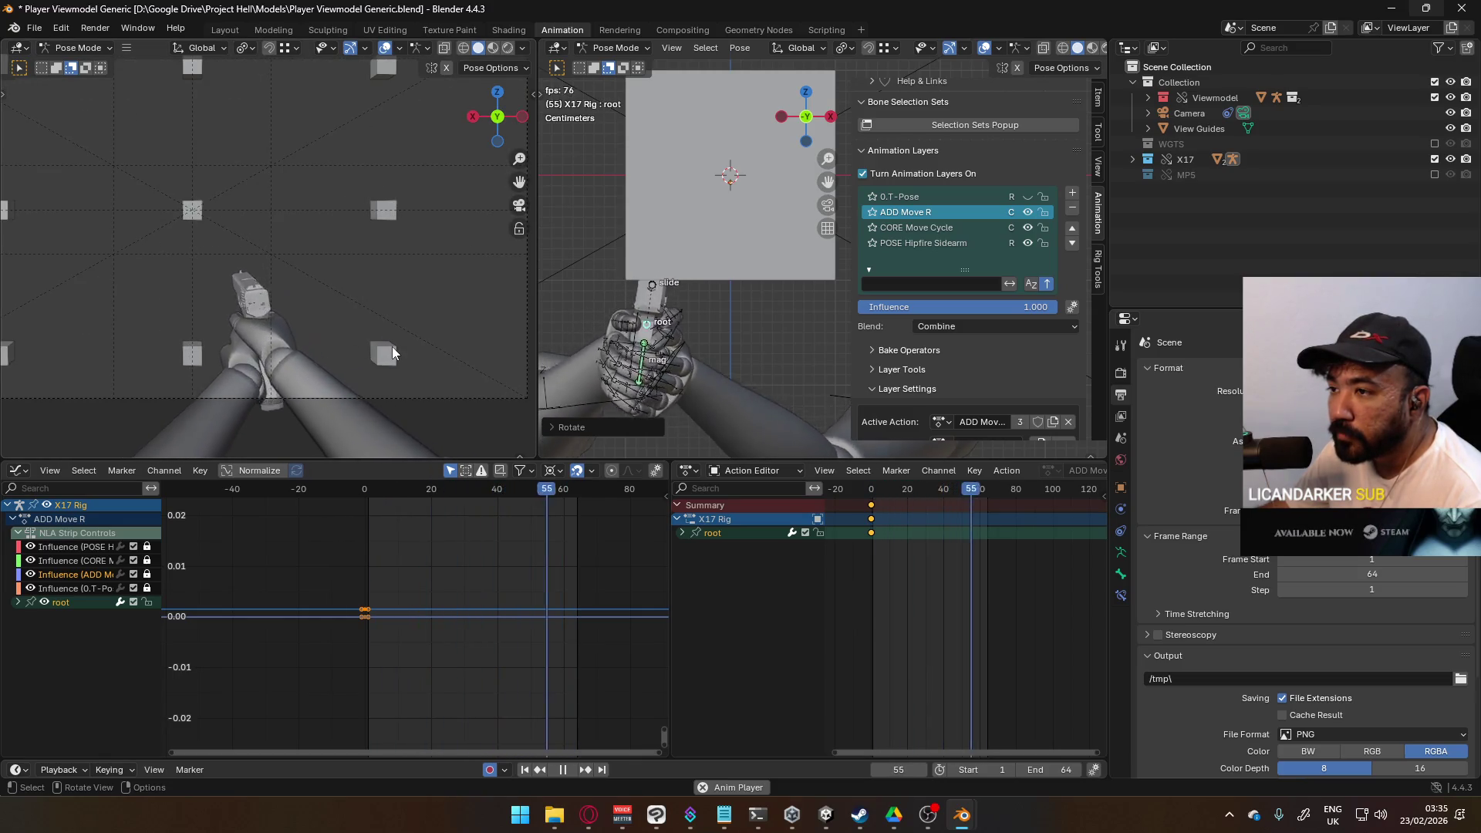
click(1026, 211)
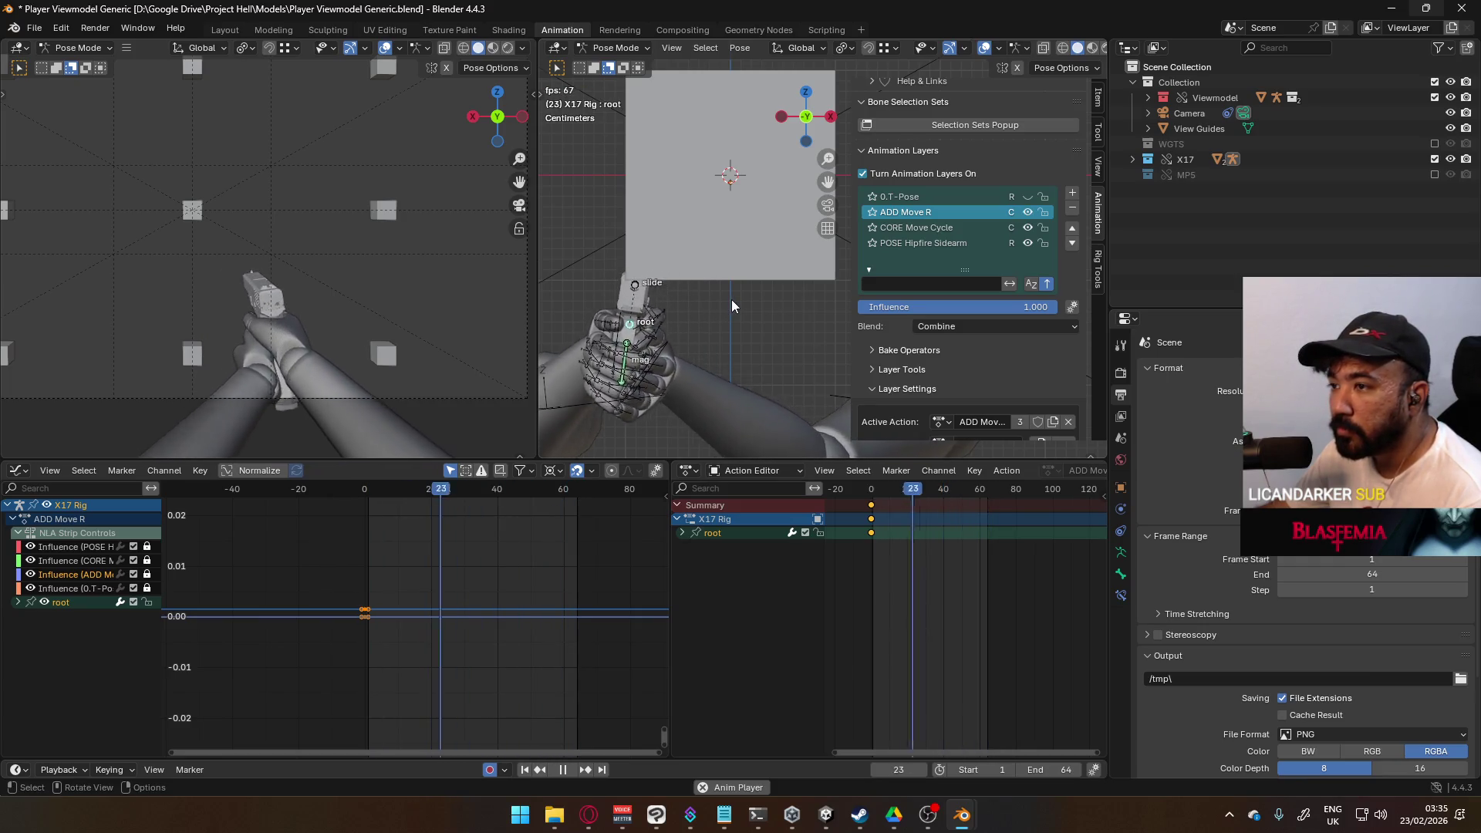
click(1028, 213)
click(1028, 214)
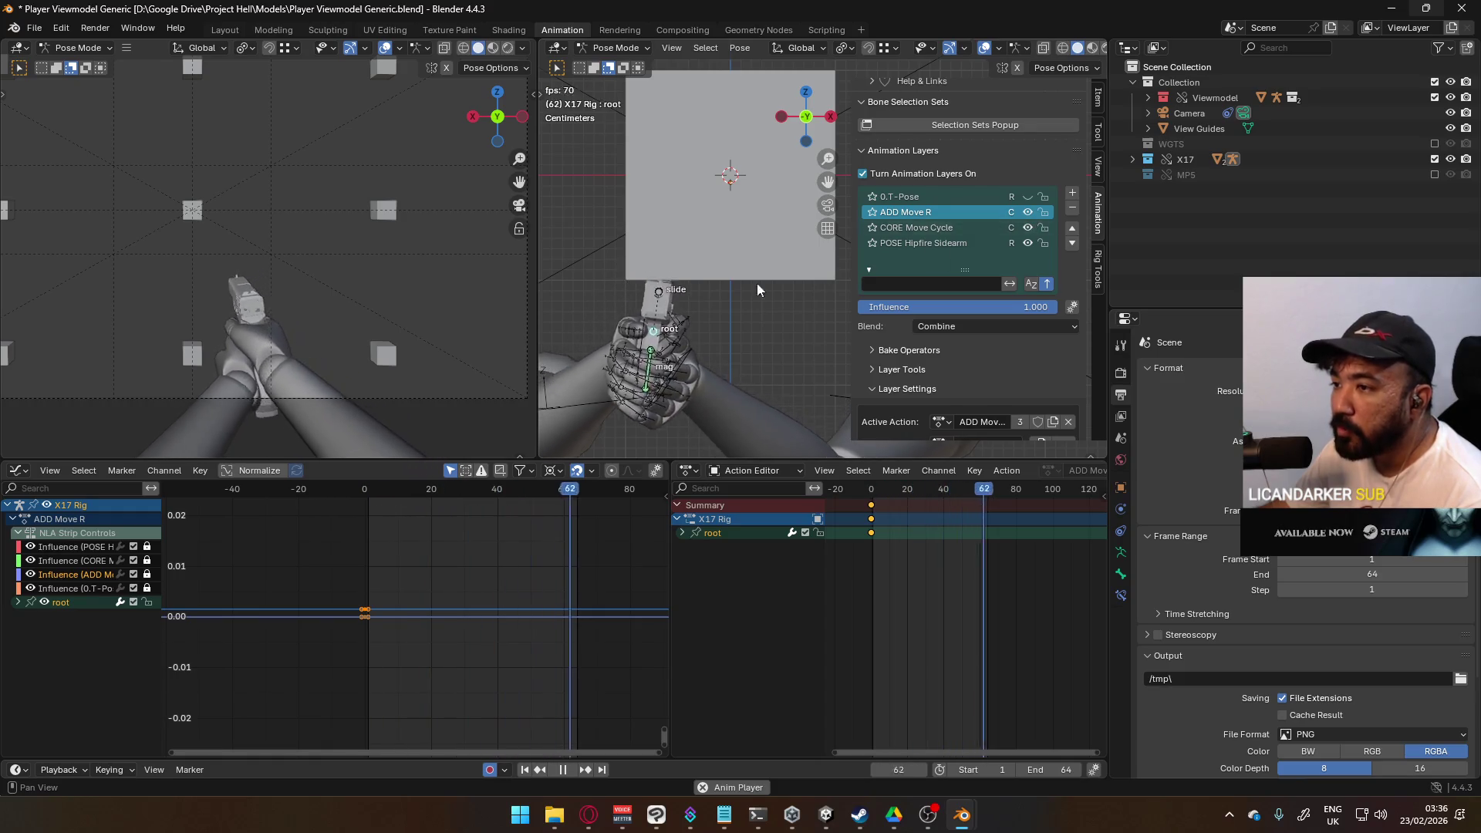
Step: Make CORE Move Cycle the active layer and pick the root's Y Quaternion Rotation curve
click(952, 229)
scroll(414, 643, up, 2)
click(512, 668)
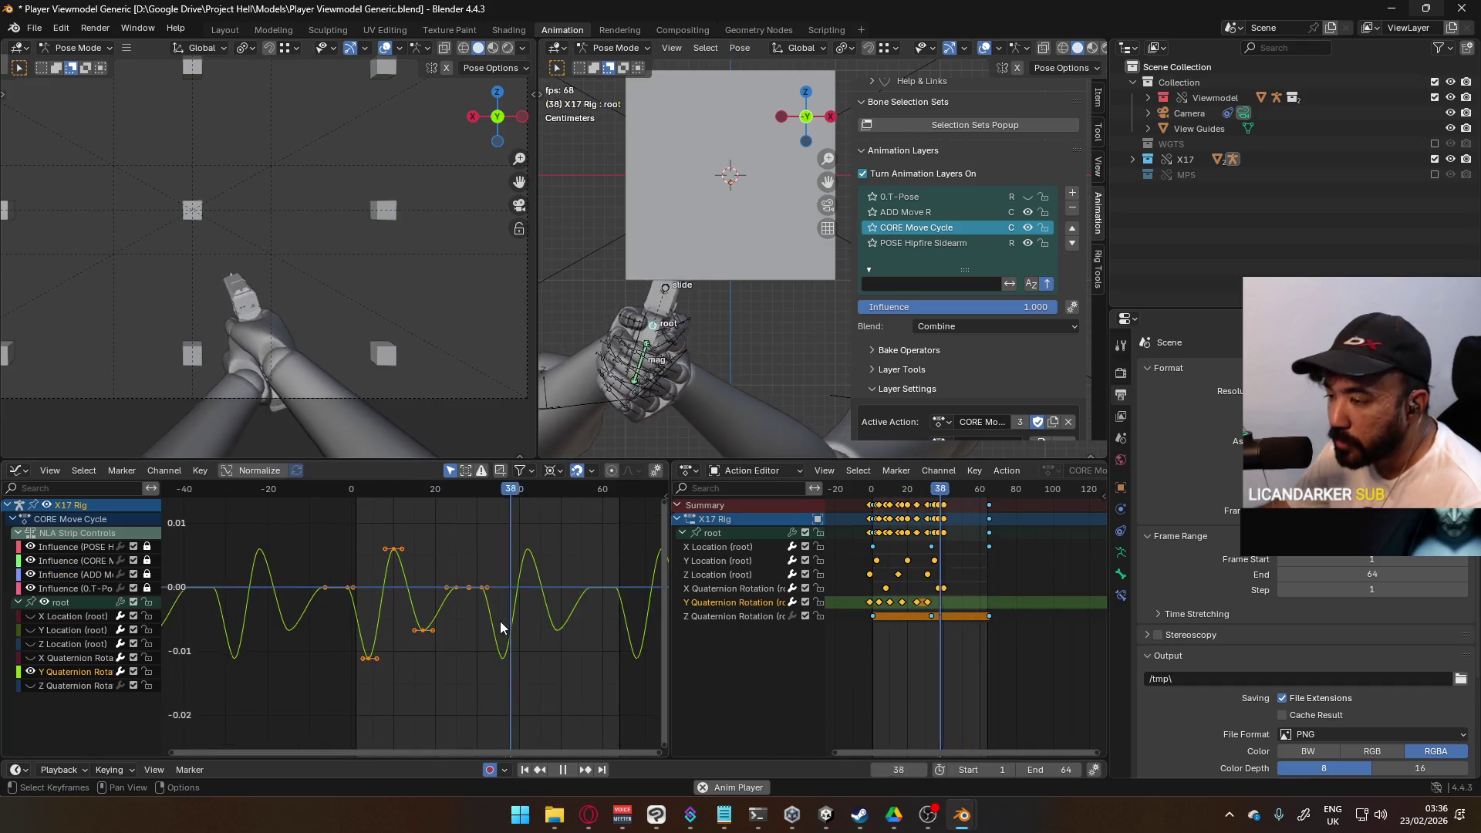
Step: Scale the Y rotation curve's keys vertically to reduce its swing amplitude
scroll(404, 563, up, 1)
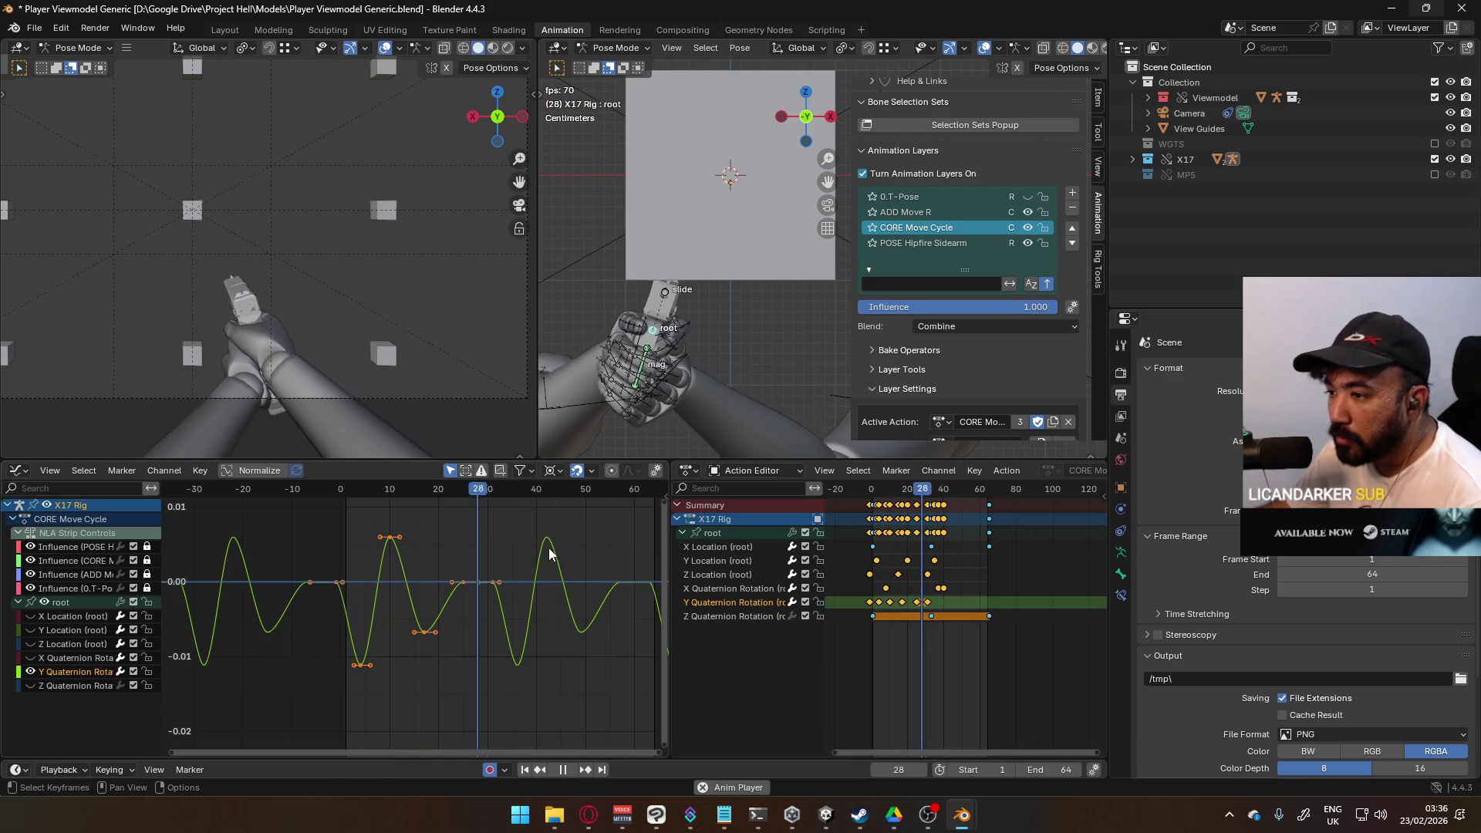
key(s)
key(y)
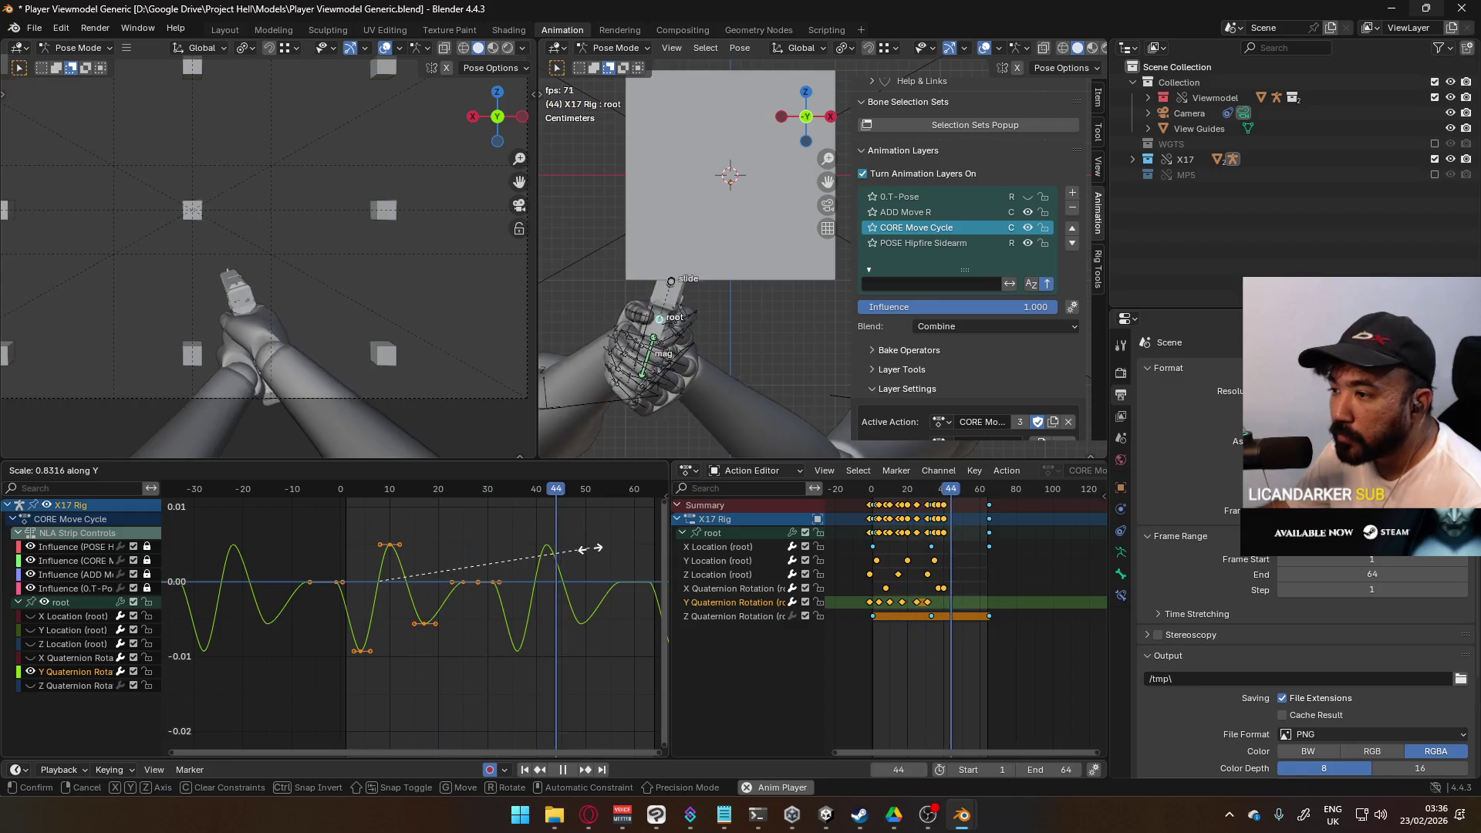
key(Return)
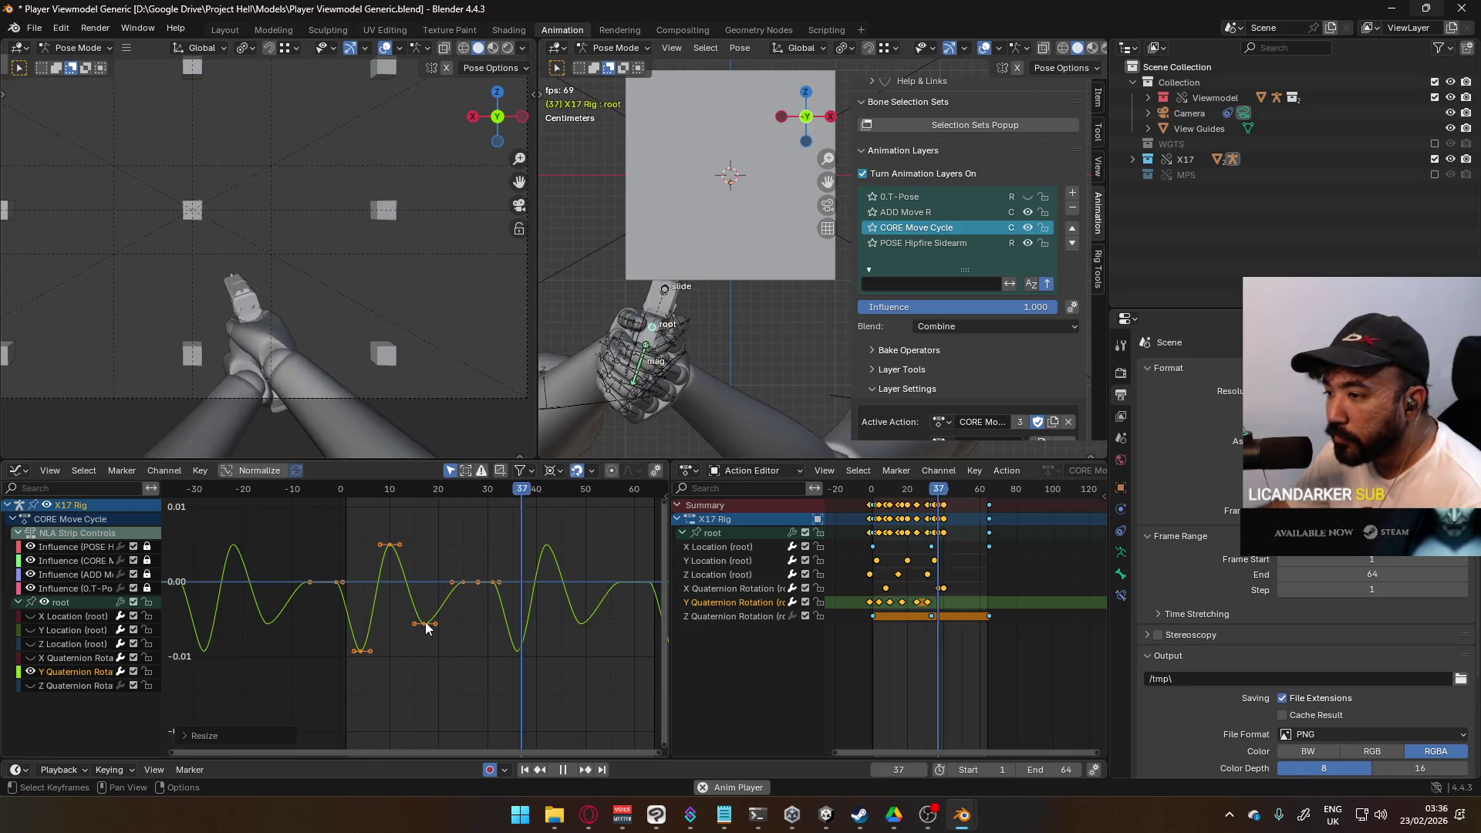
Step: Delete a small dip keyframe and shift the remaining keys 9 frames earlier
click(425, 623)
key(Delete)
key(g)
key(x)
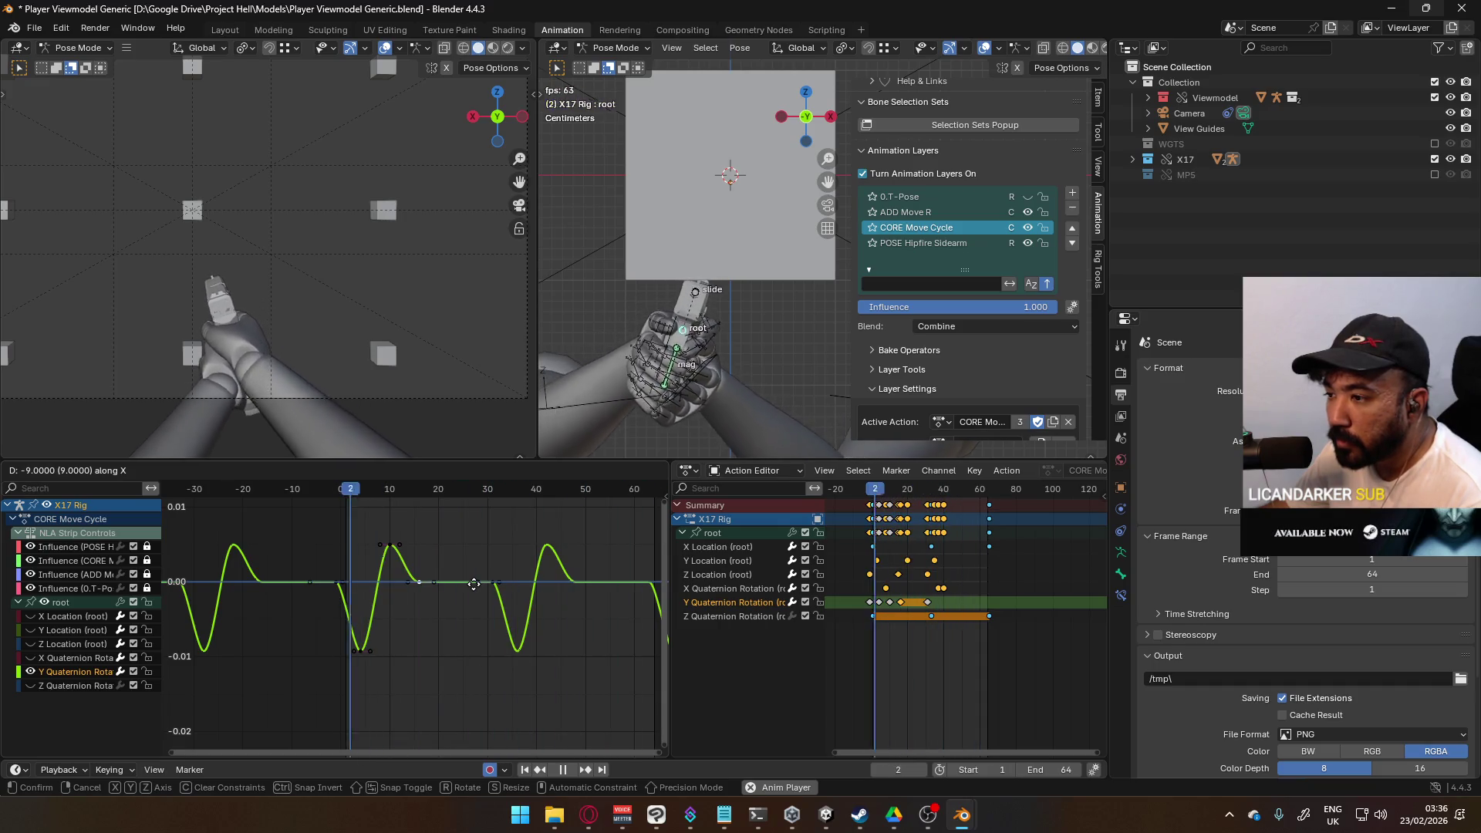
click(474, 584)
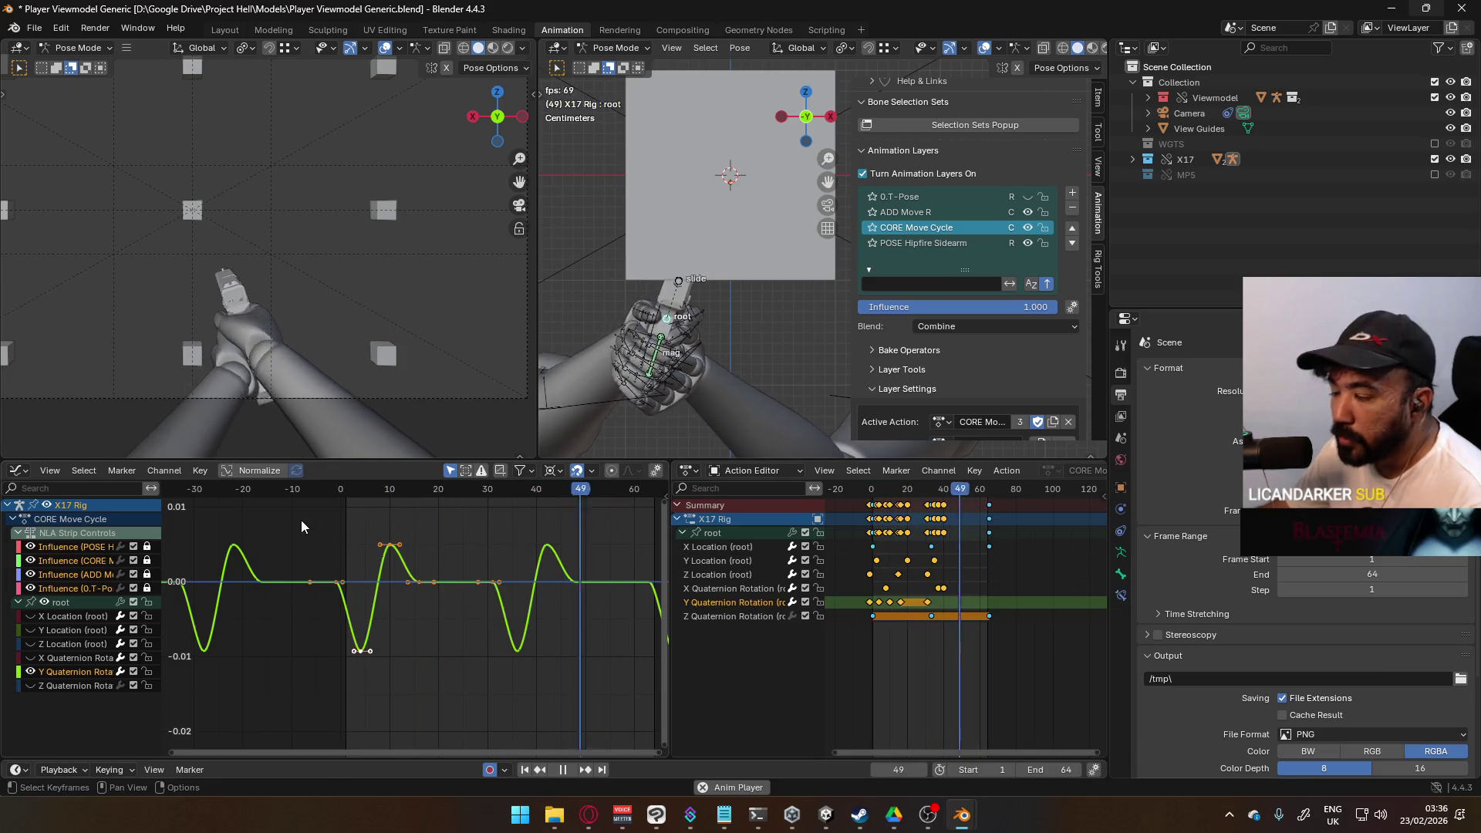
Step: Flip the curve section upside down by scaling its keys -1 on Y
key(a)
key(s)
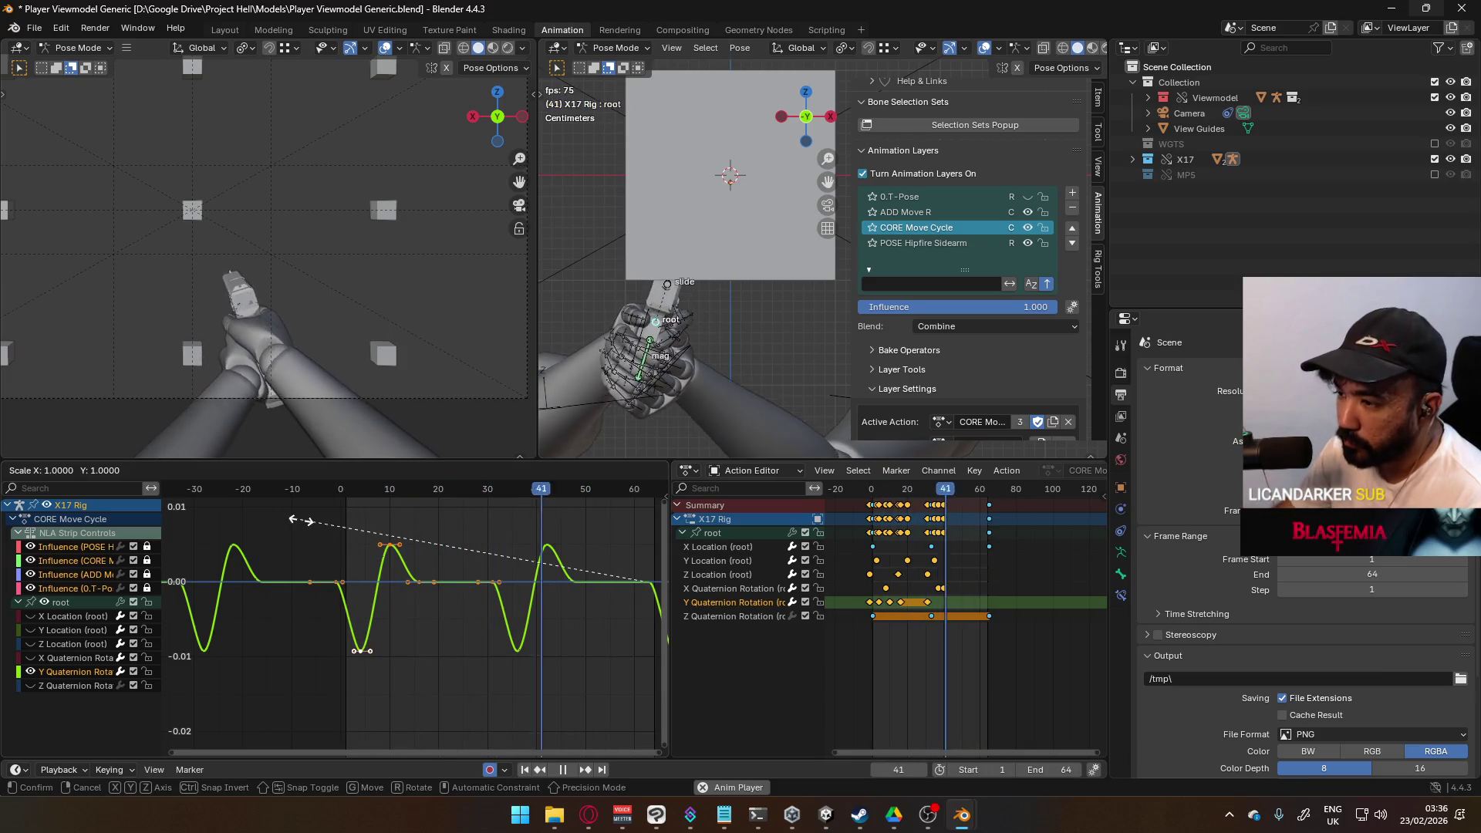
text(-1y)
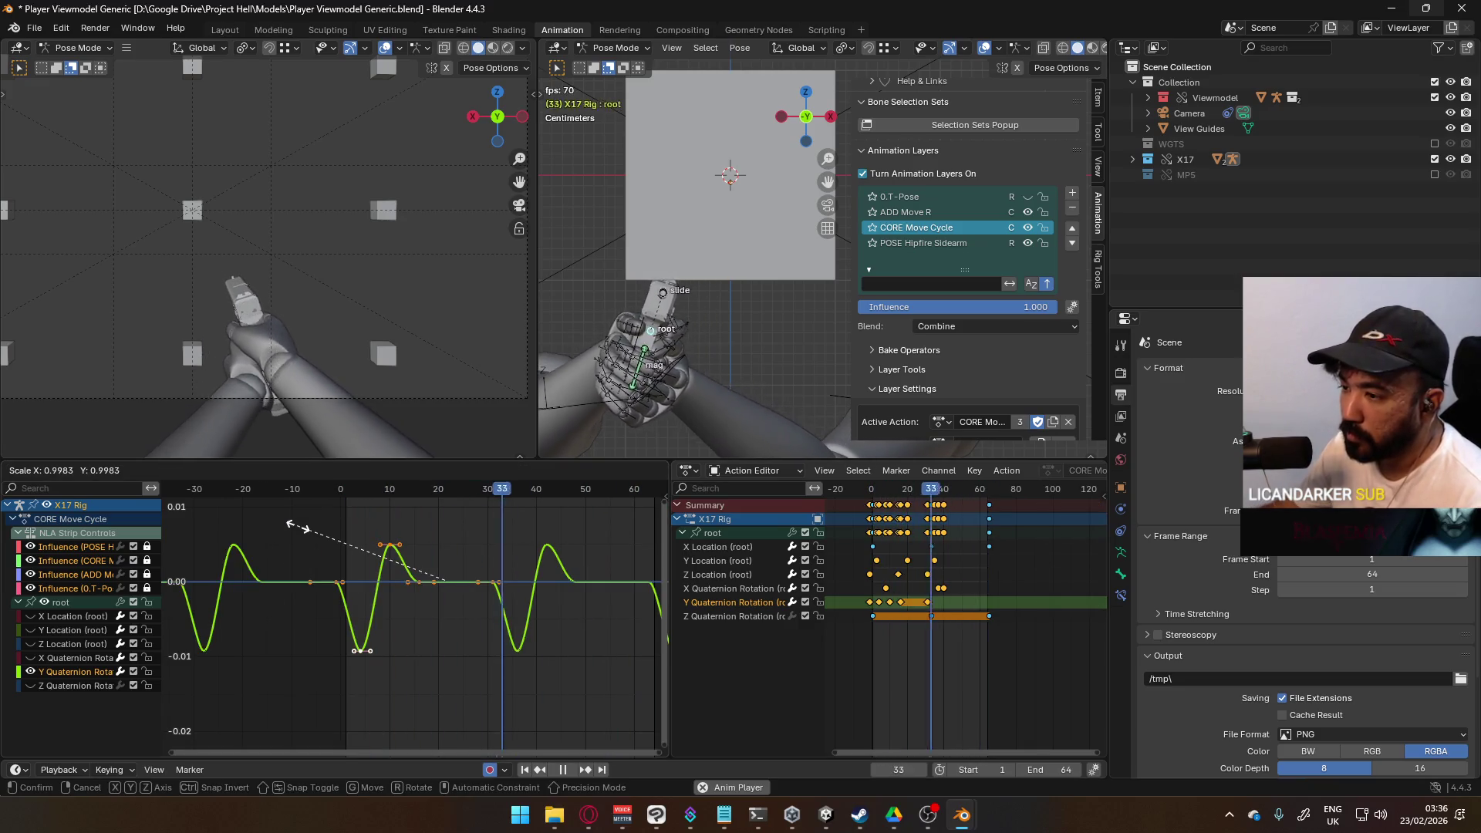
key(Return)
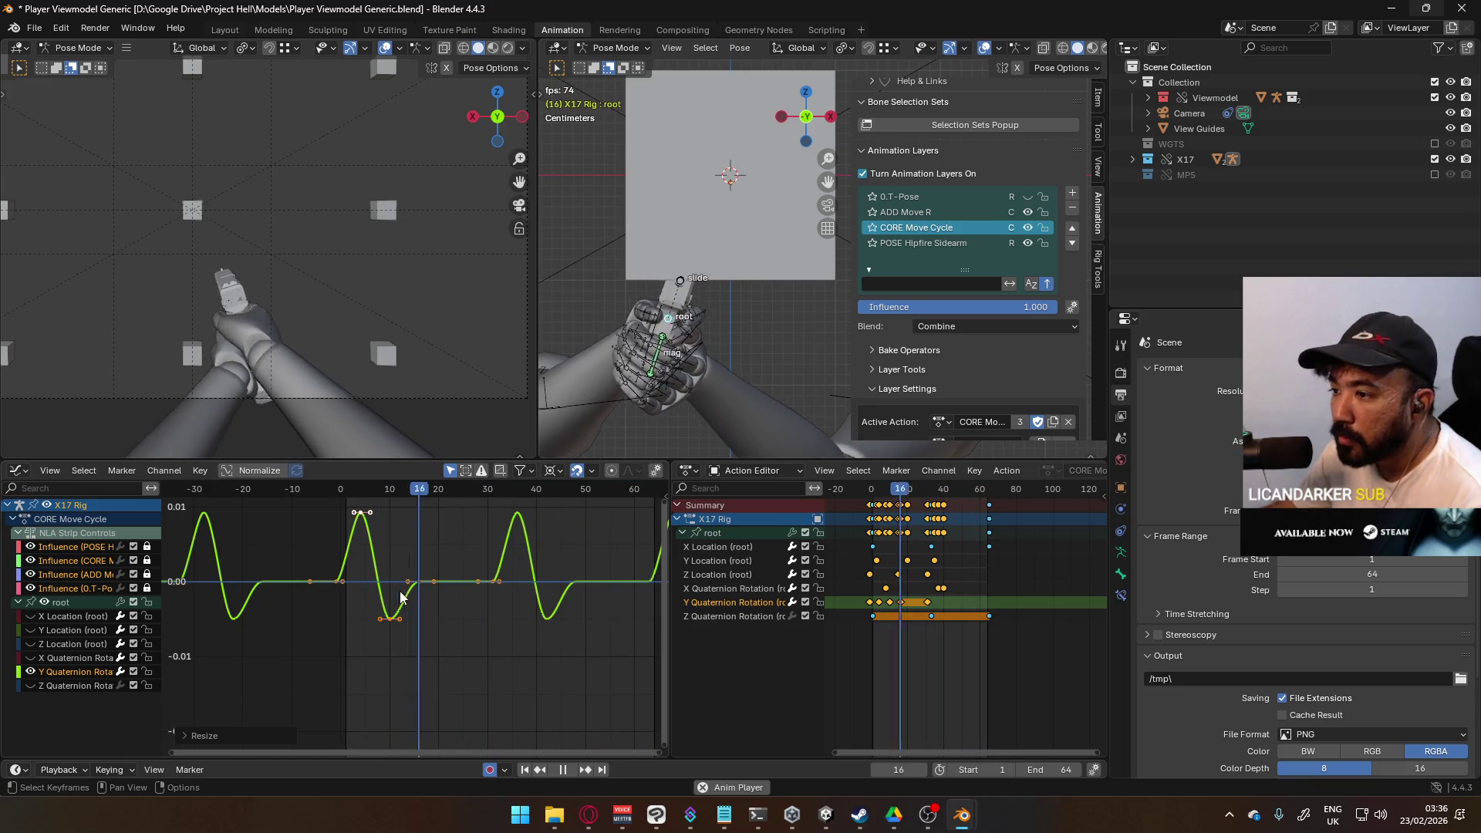
Step: Lower the first trough keyframe's value and adjust a neighbouring key's timing
key(g)
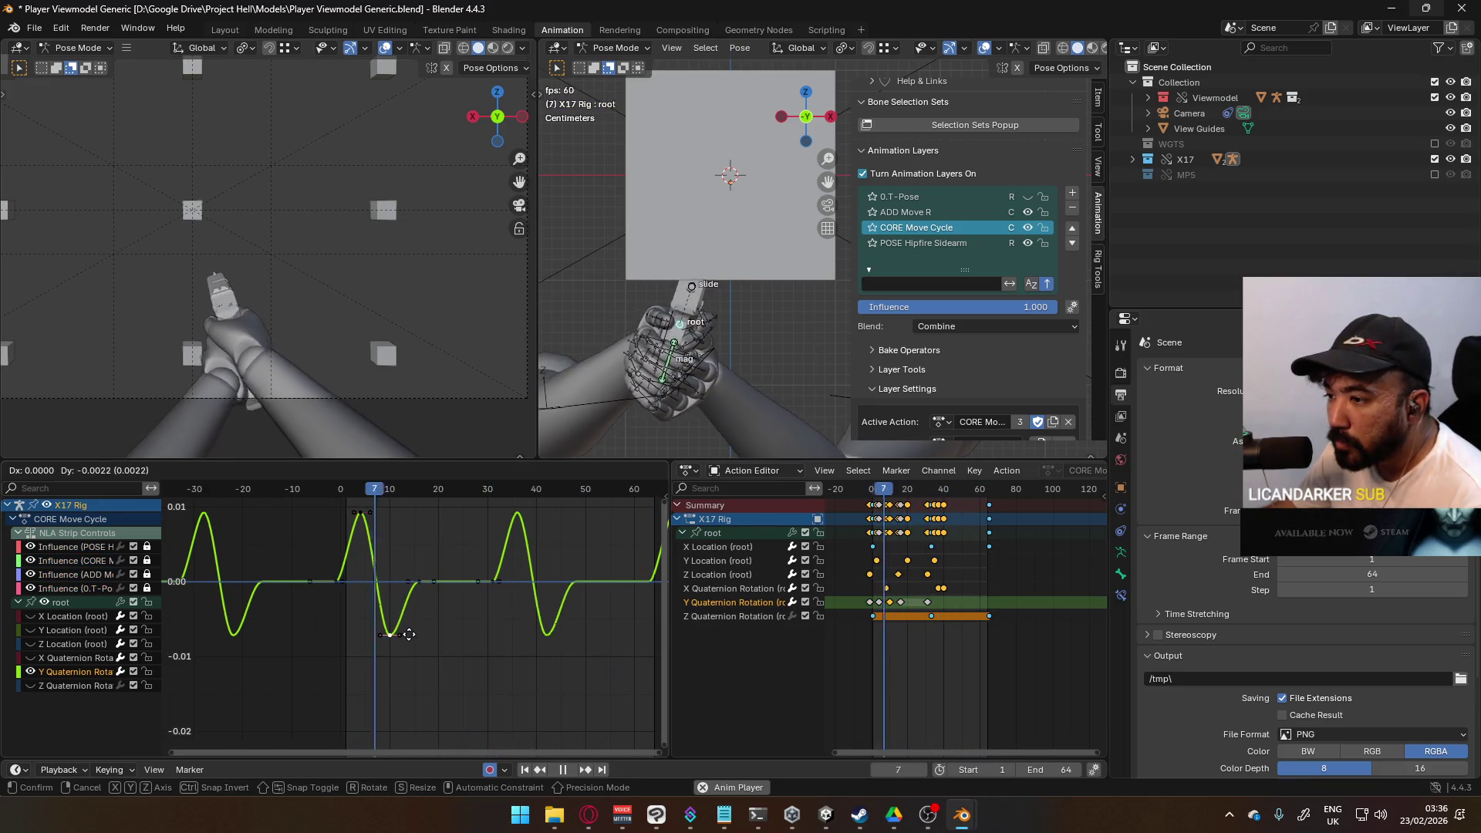
key(y)
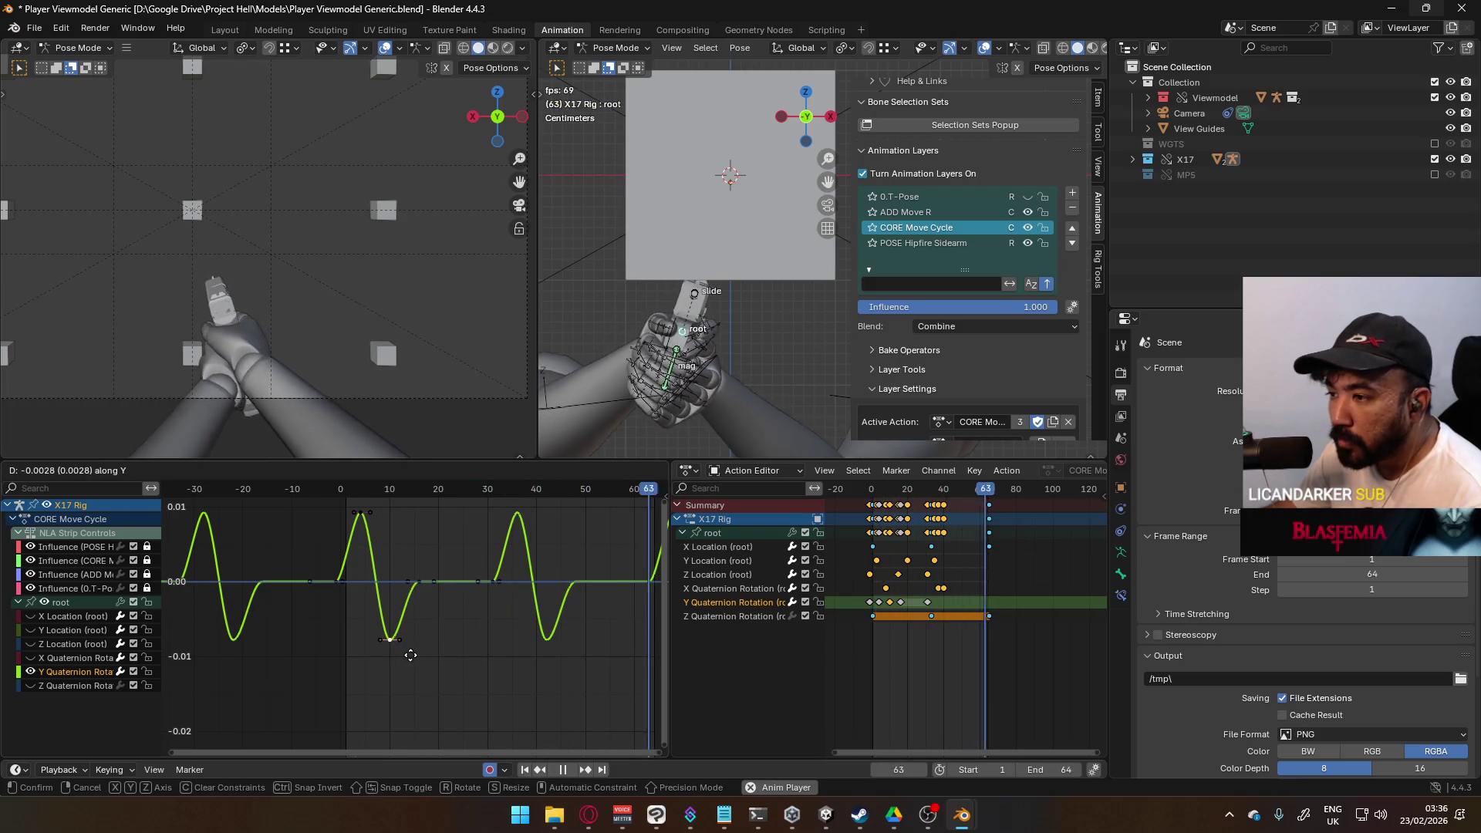
key(Return)
click(435, 586)
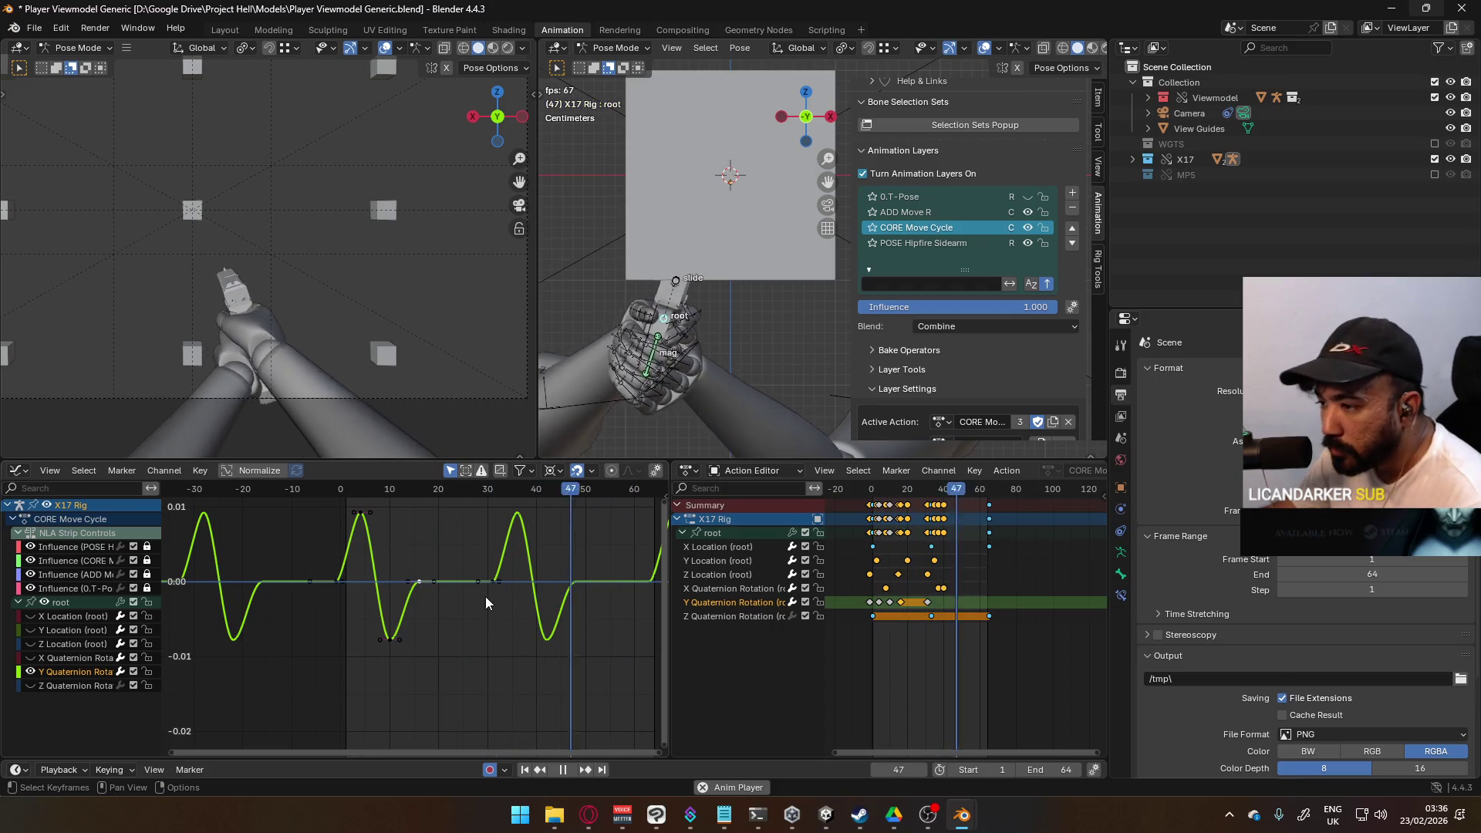
key(g)
key(Return)
click(390, 637)
key(g)
key(Escape)
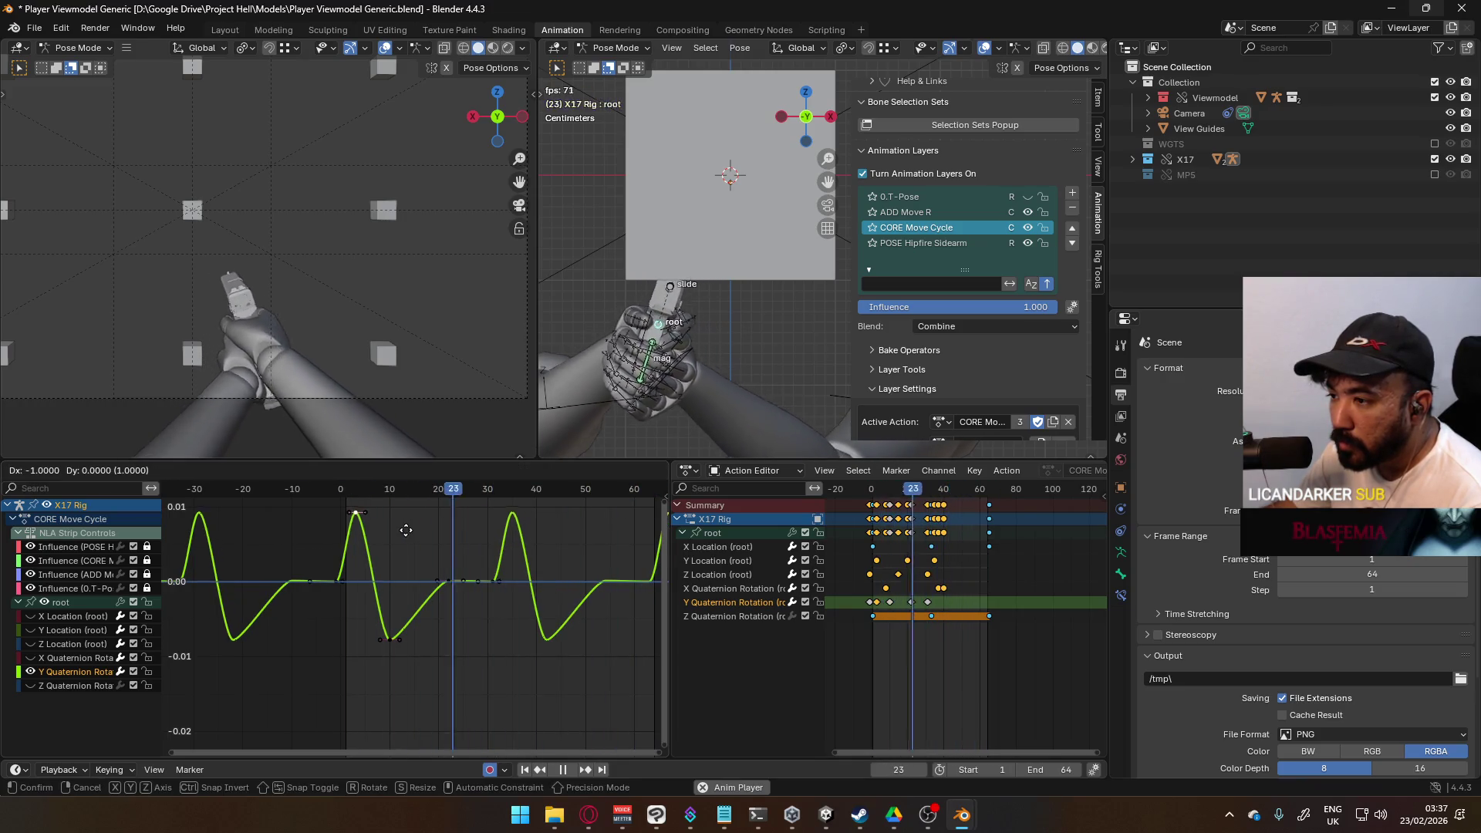
Step: Select the Y Quaternion Rotation keys and stretch them vertically by about 1.60
click(432, 583)
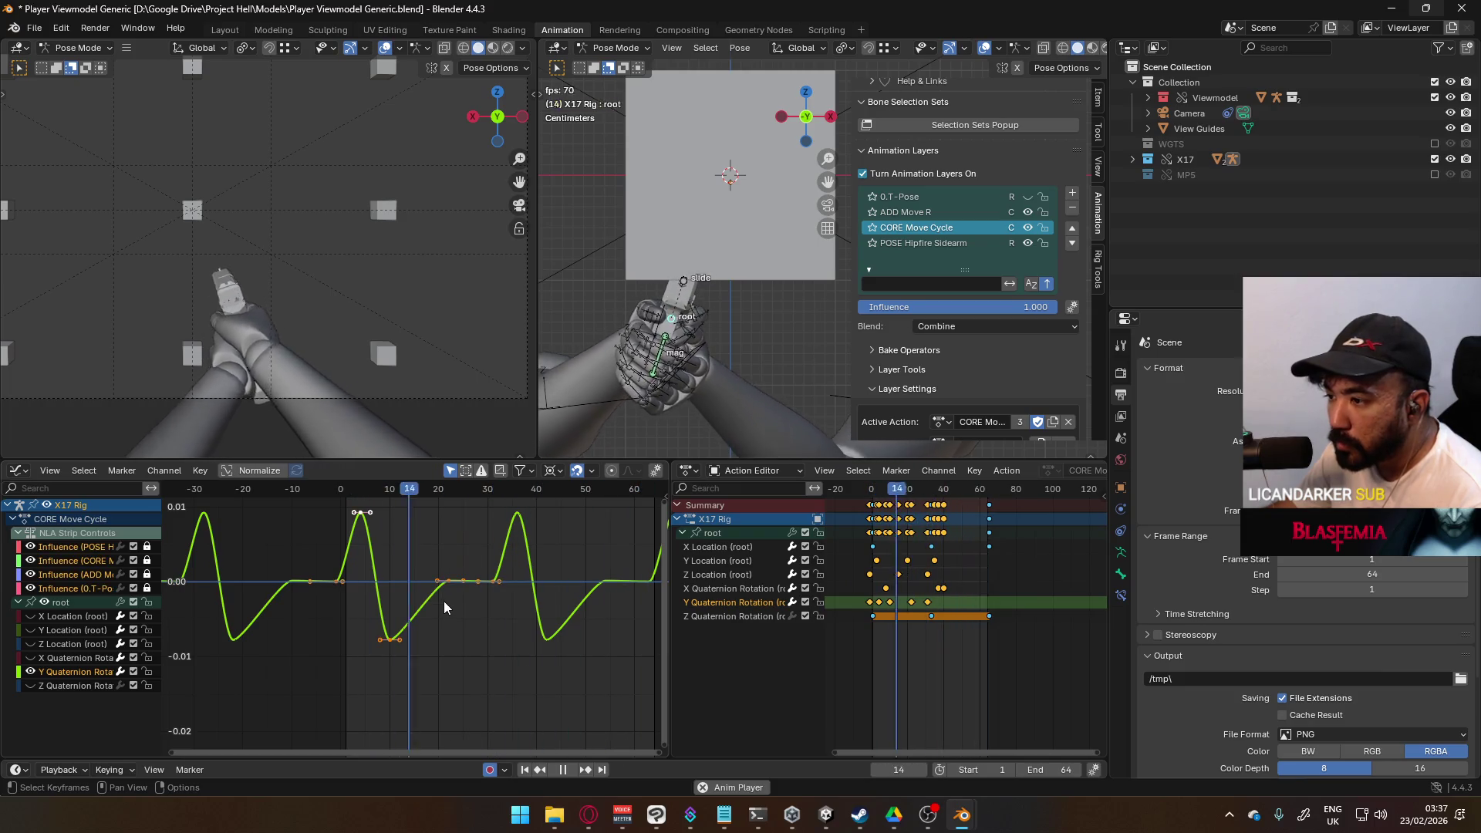
key(s)
key(y)
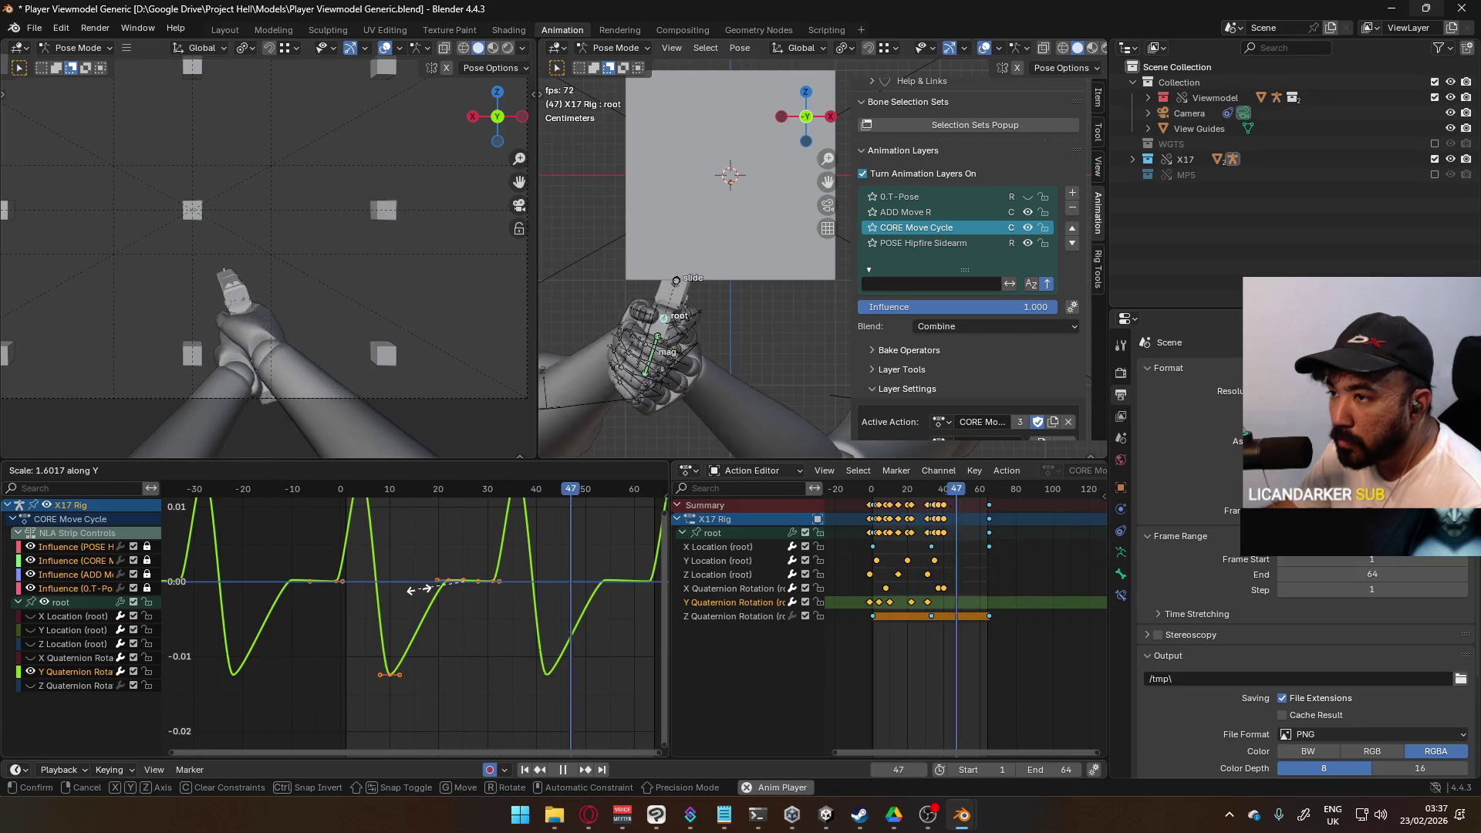
Step: Confirm the taller curve, frame it, and shift the first peak and trough keys in time
click(417, 589)
key(Home)
click(387, 596)
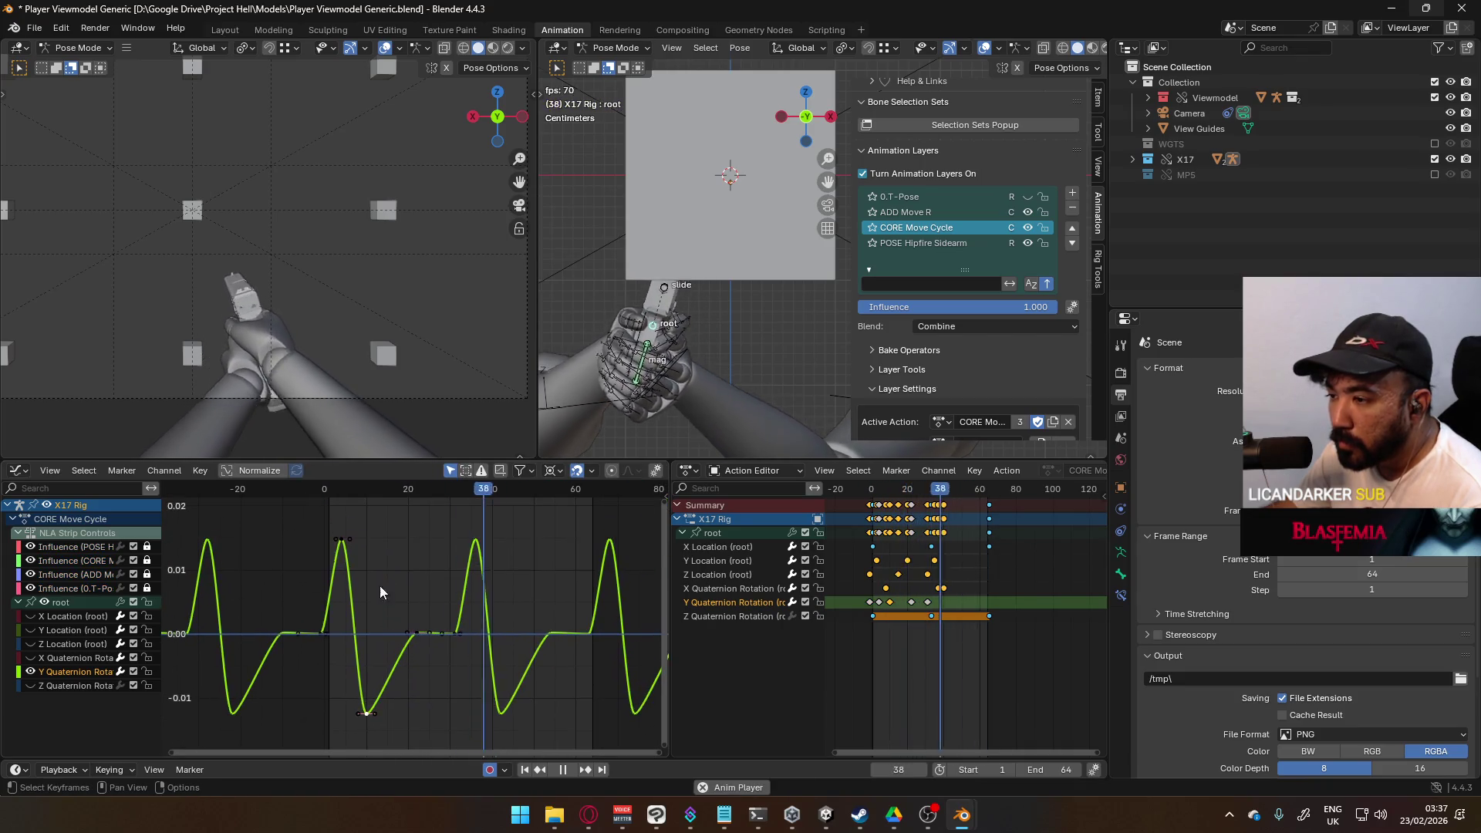
shift+click(367, 713)
key(g)
click(378, 710)
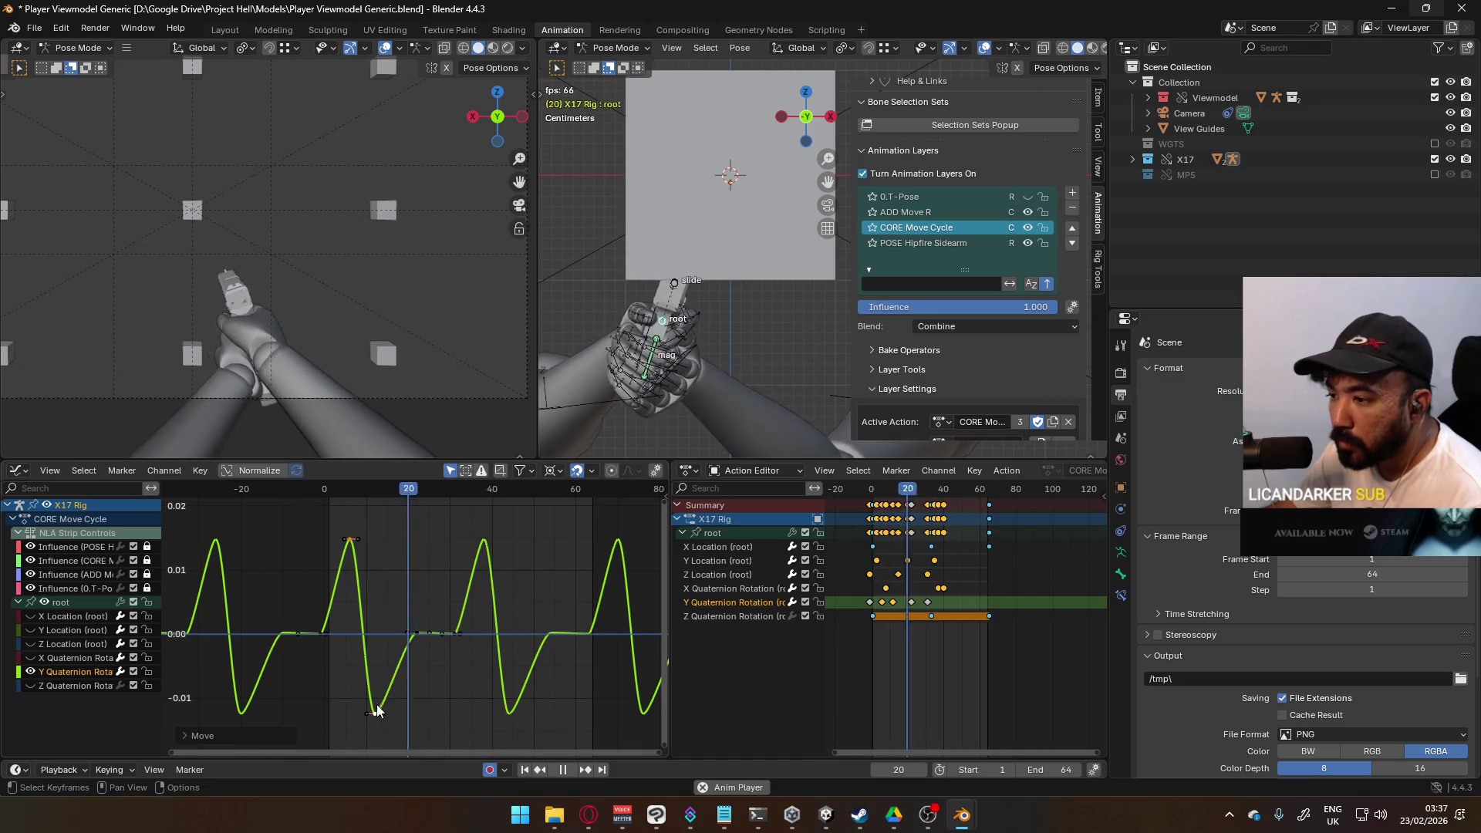
Step: Raise the first trough key by about 0.0047 to make that dip shallower
click(384, 714)
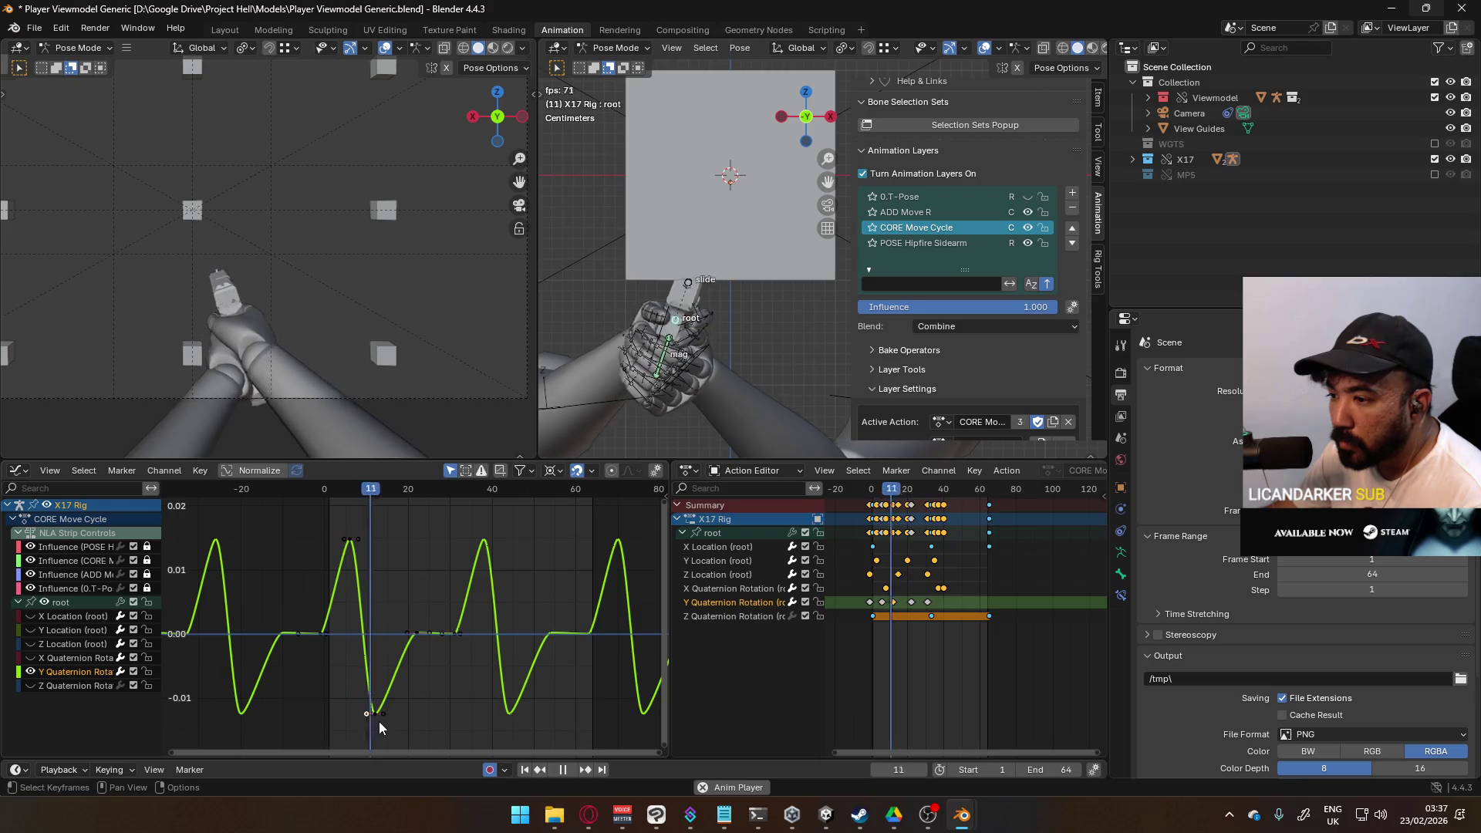
key(g)
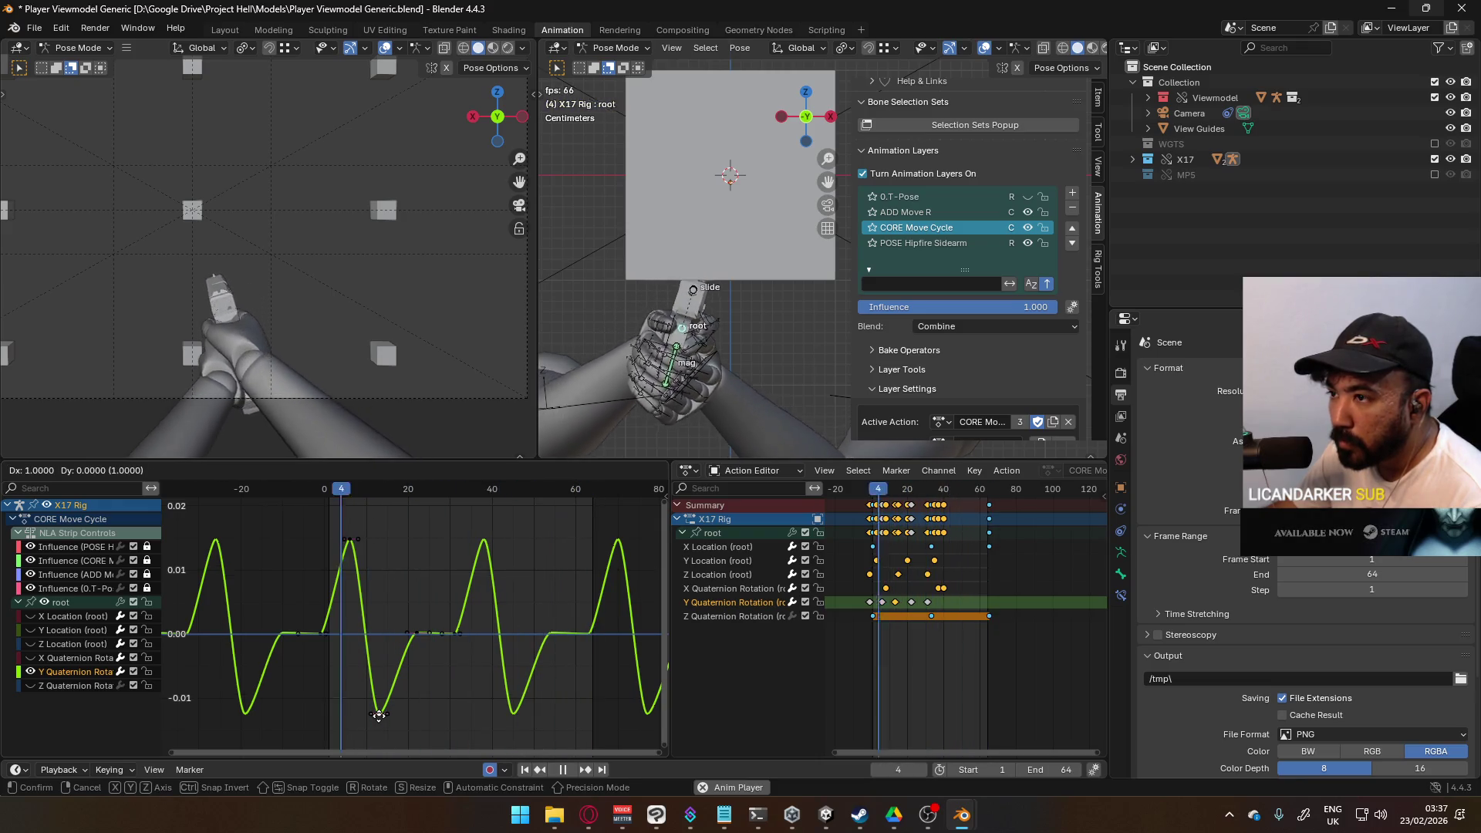
click(378, 715)
key(g)
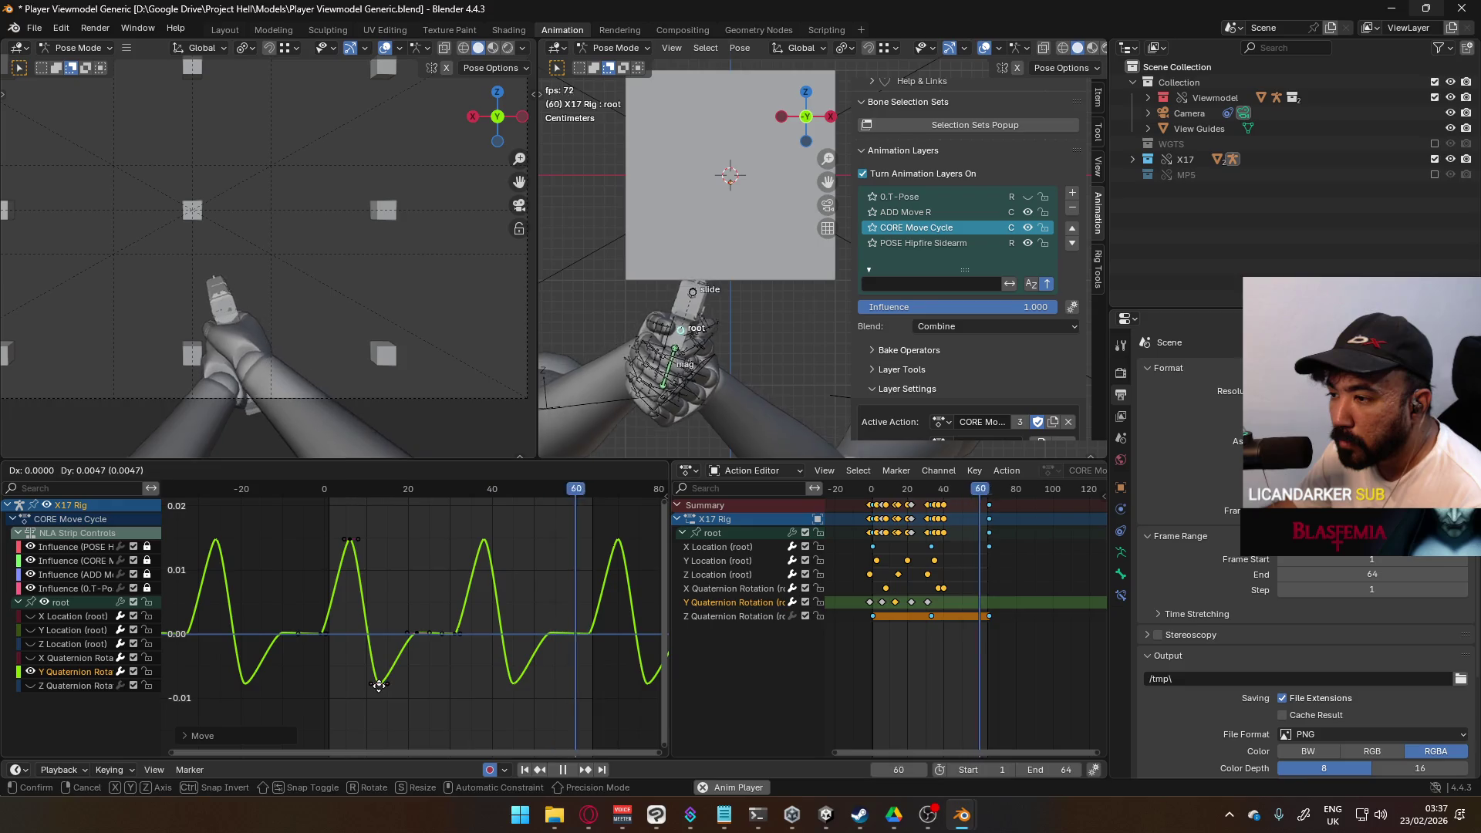
click(379, 684)
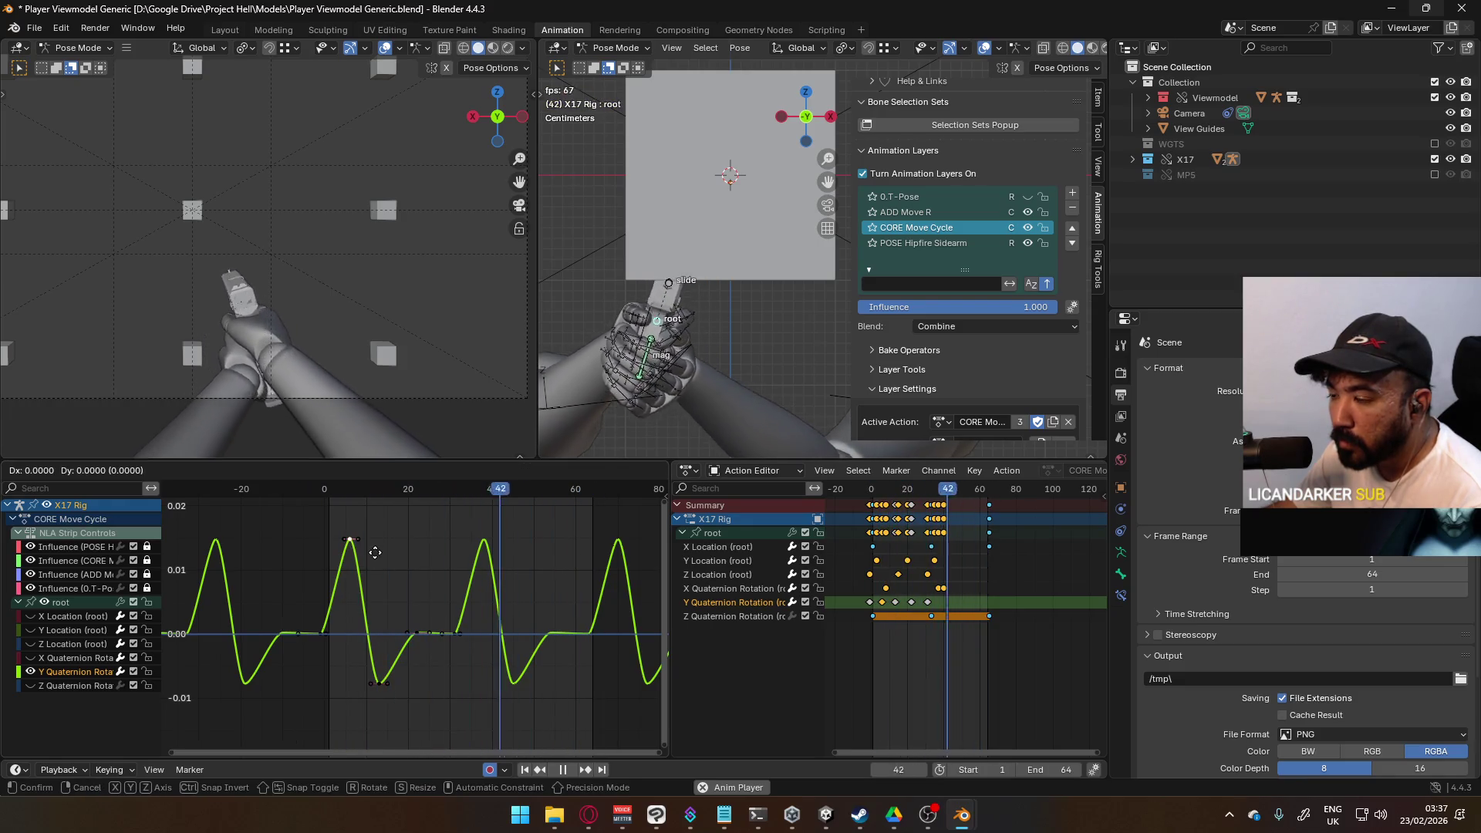
Step: Drag the first peak keyframe slightly lower
drag(350, 541, 354, 556)
scroll(355, 607, up, 1)
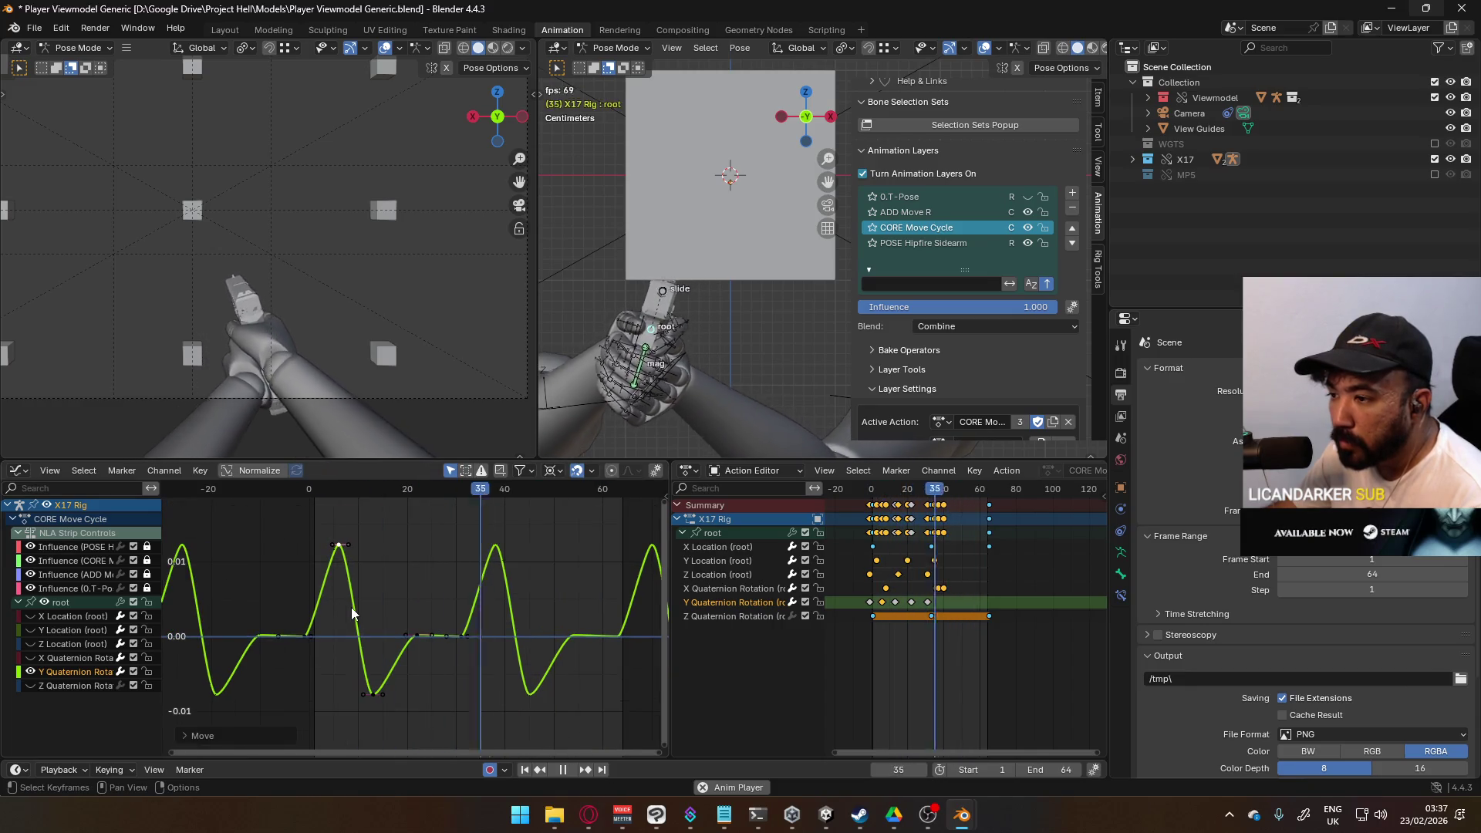
right_click(379, 700)
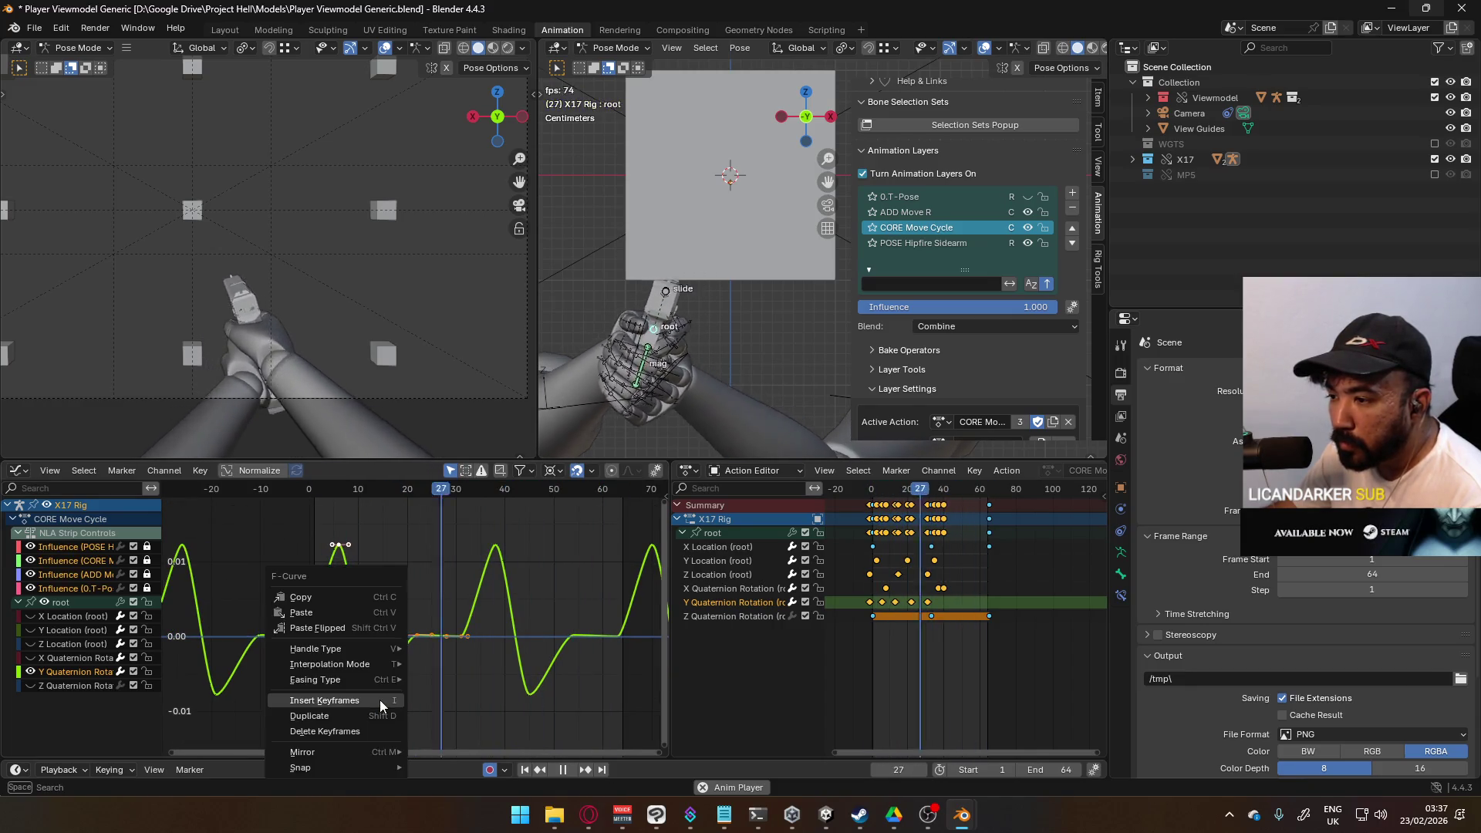
Step: Give the trough keyframe flat handles and lower it near frame 12
mouse_move(381, 659)
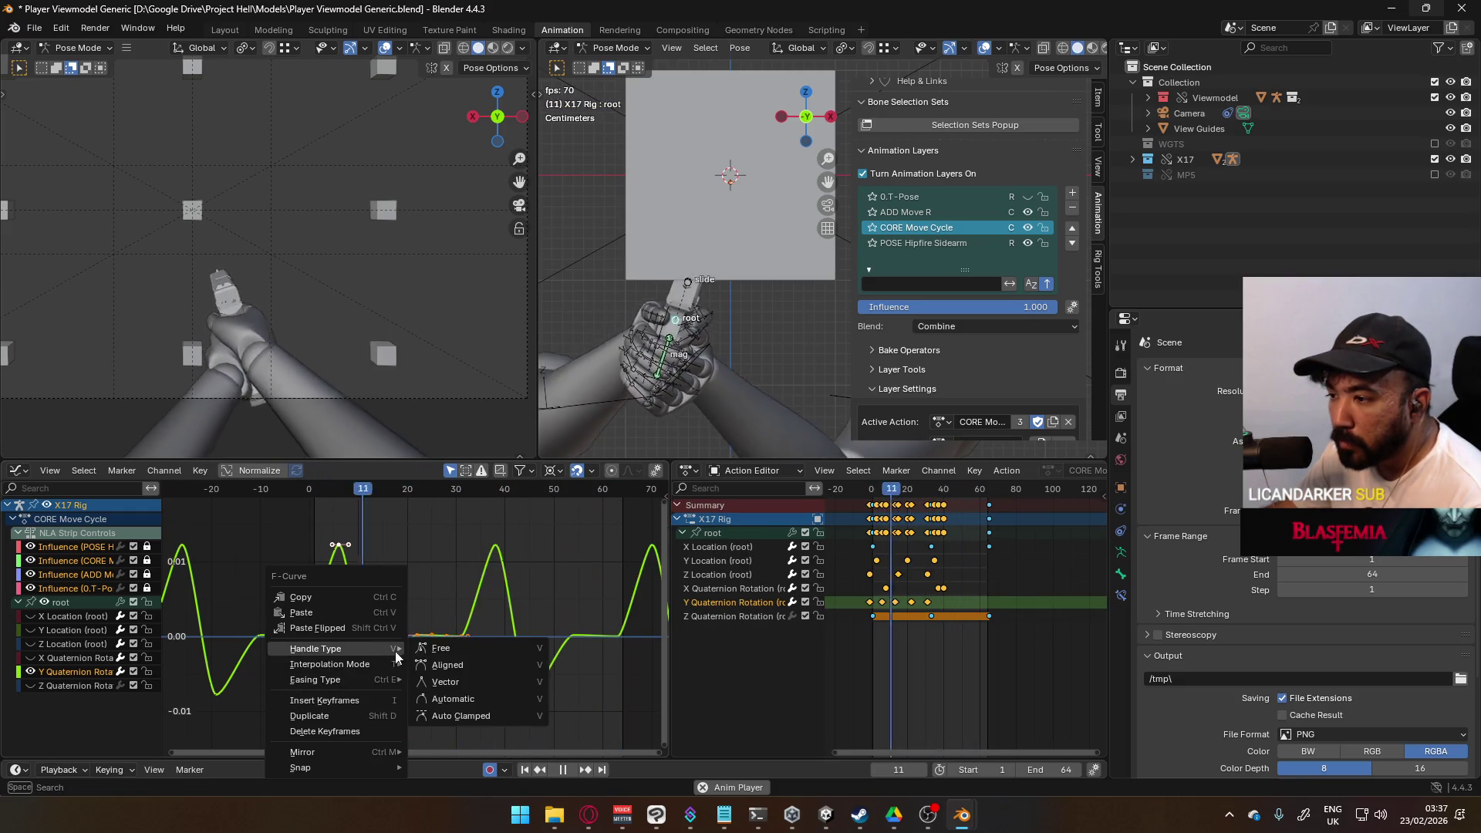
click(472, 708)
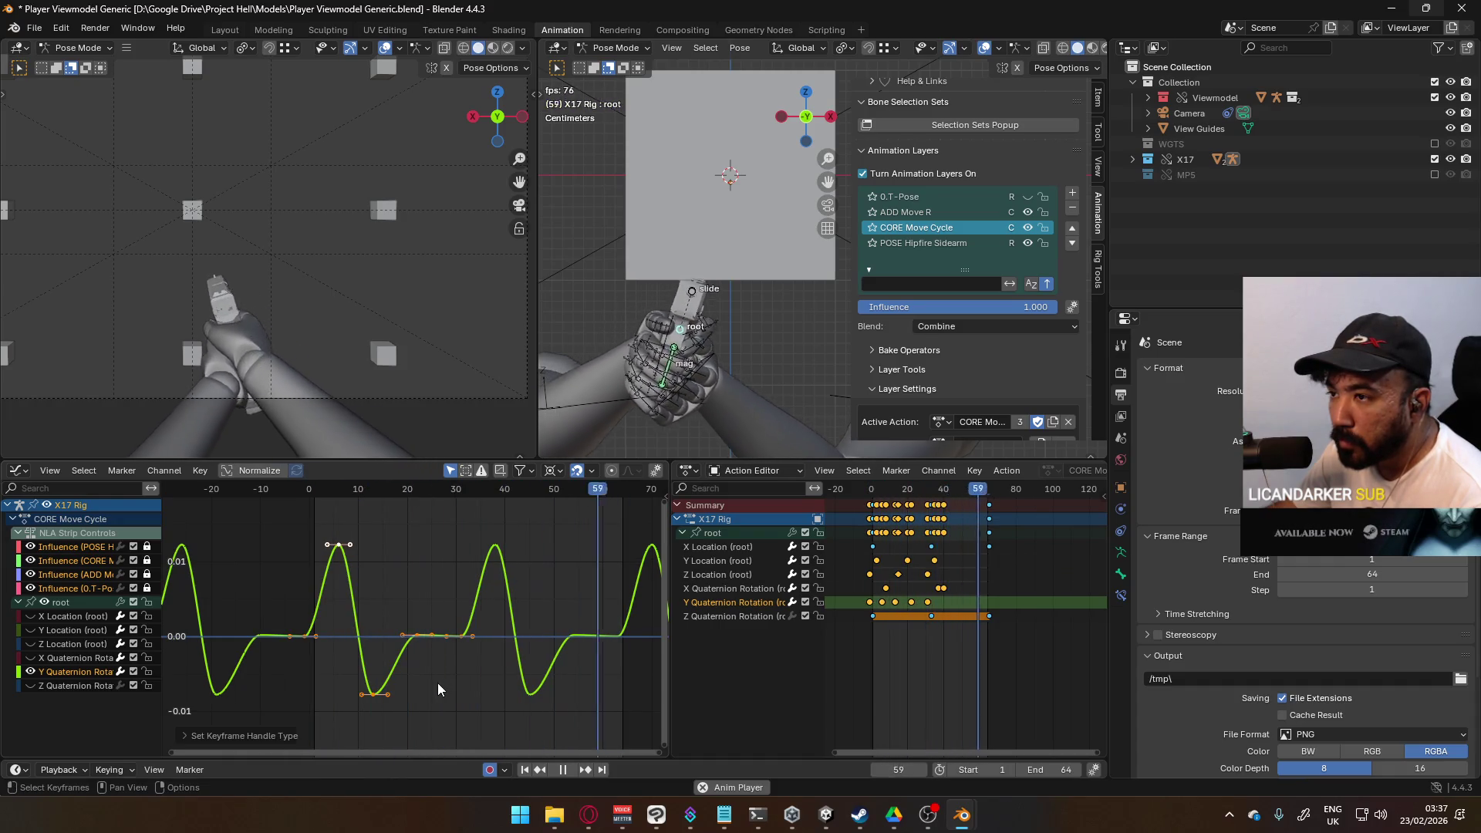
drag(371, 697, 373, 707)
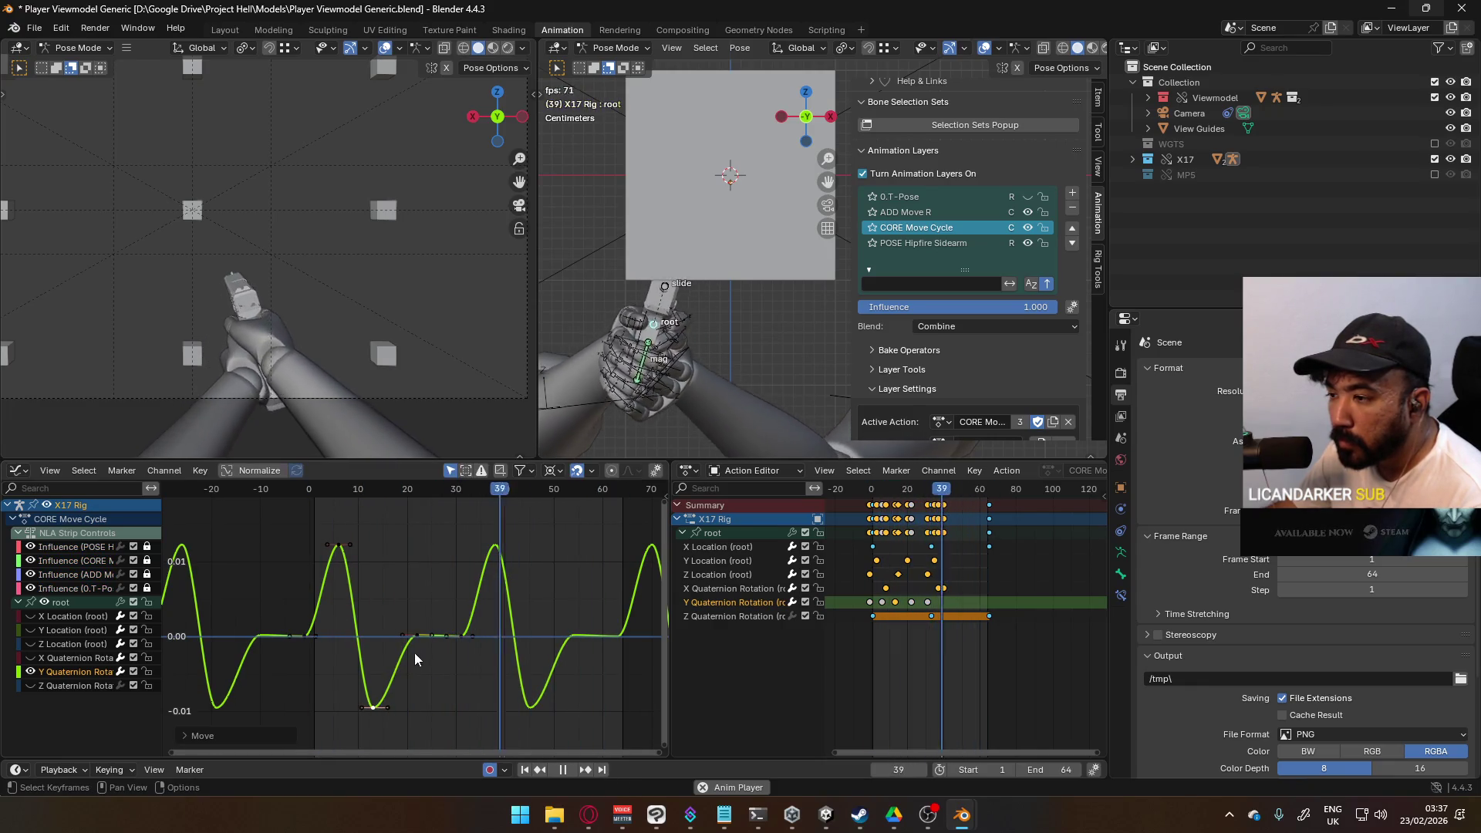
Step: Even out the flat stretch after the trough by nudging its keys and changing their handle type
scroll(431, 648, up, 4)
scroll(462, 672, up, 3)
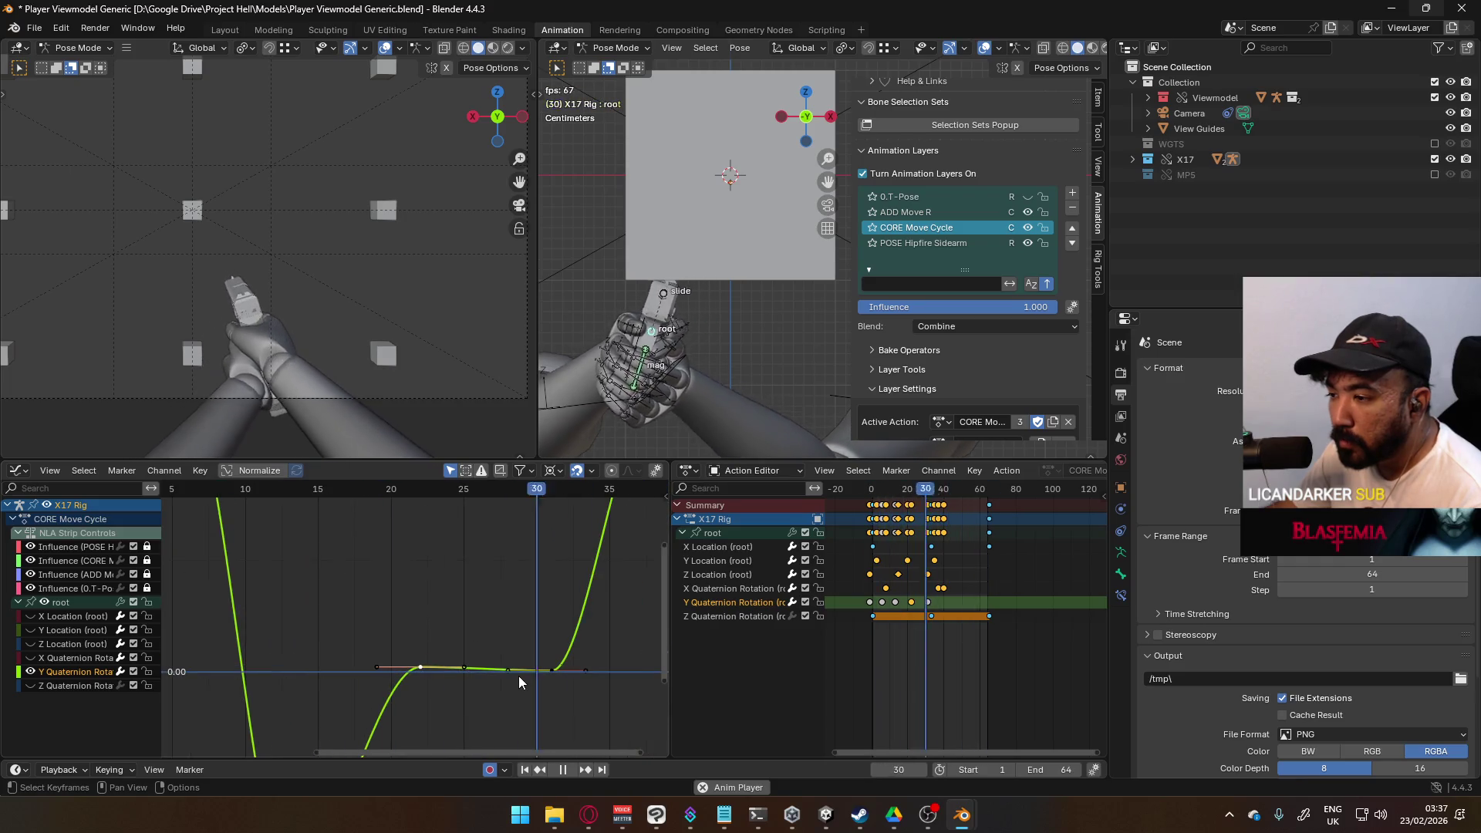
key(g)
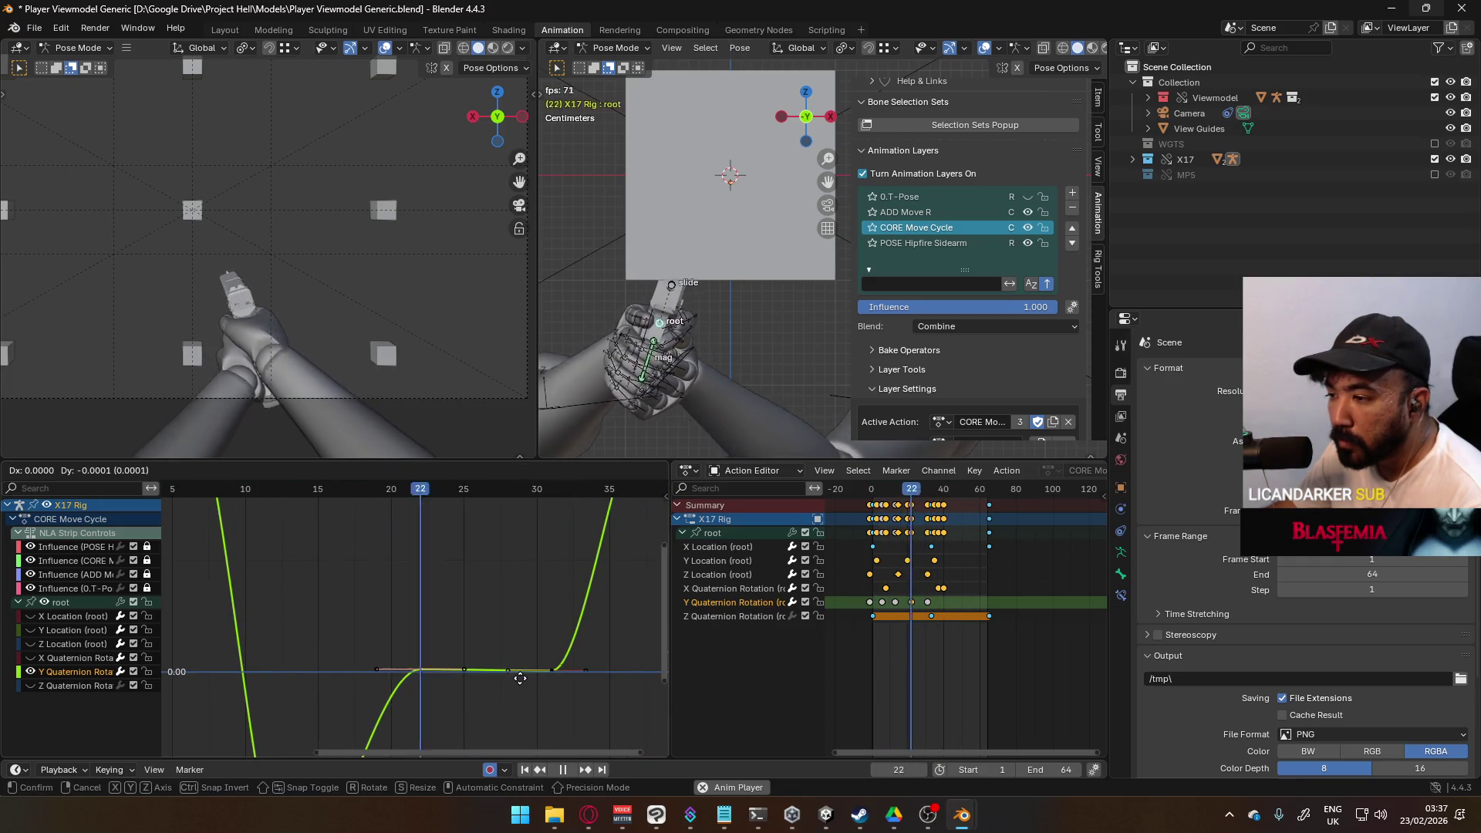
click(519, 678)
drag(359, 622, 580, 701)
click(422, 666)
key(g)
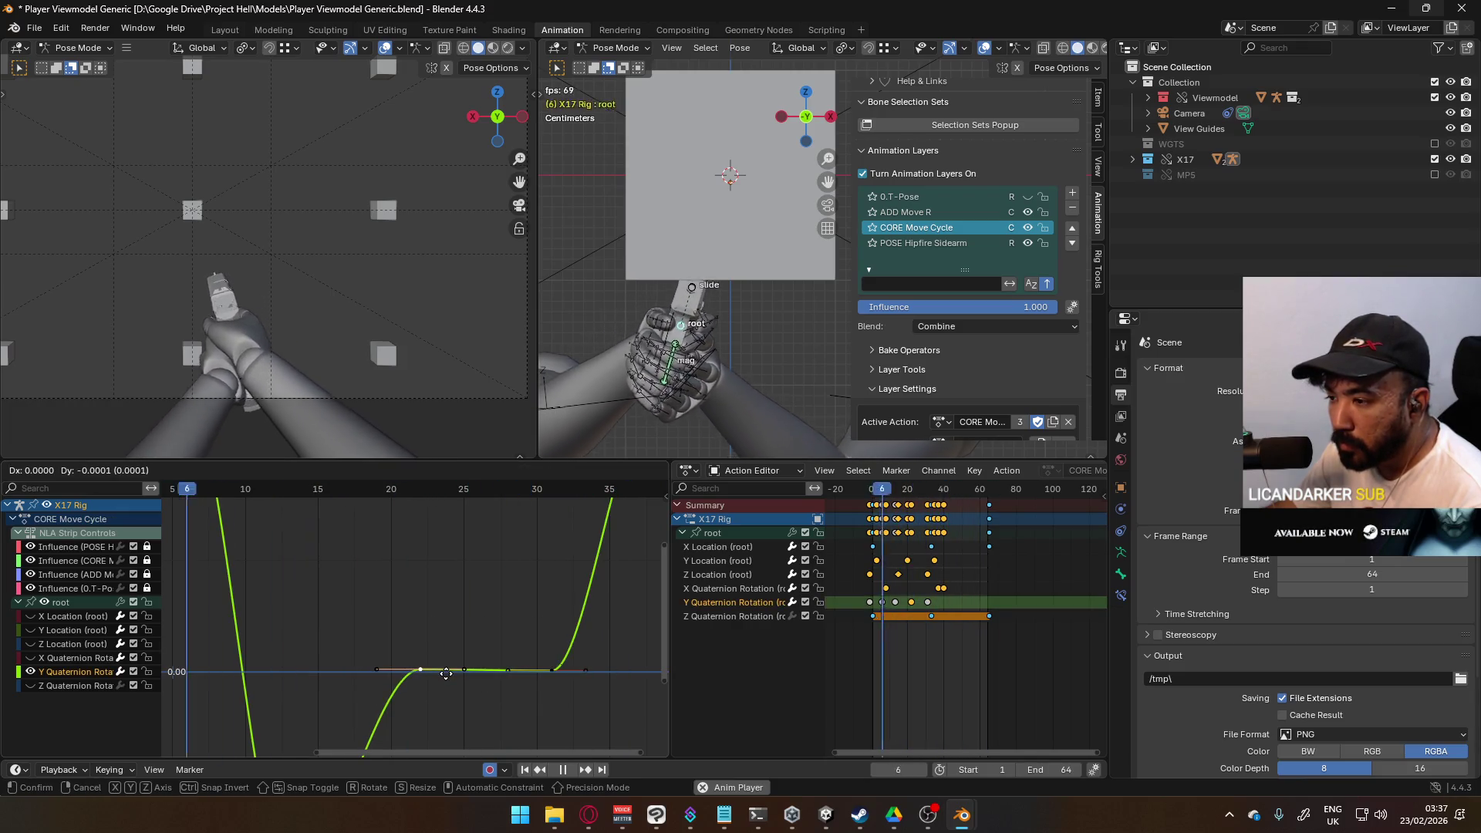
click(446, 674)
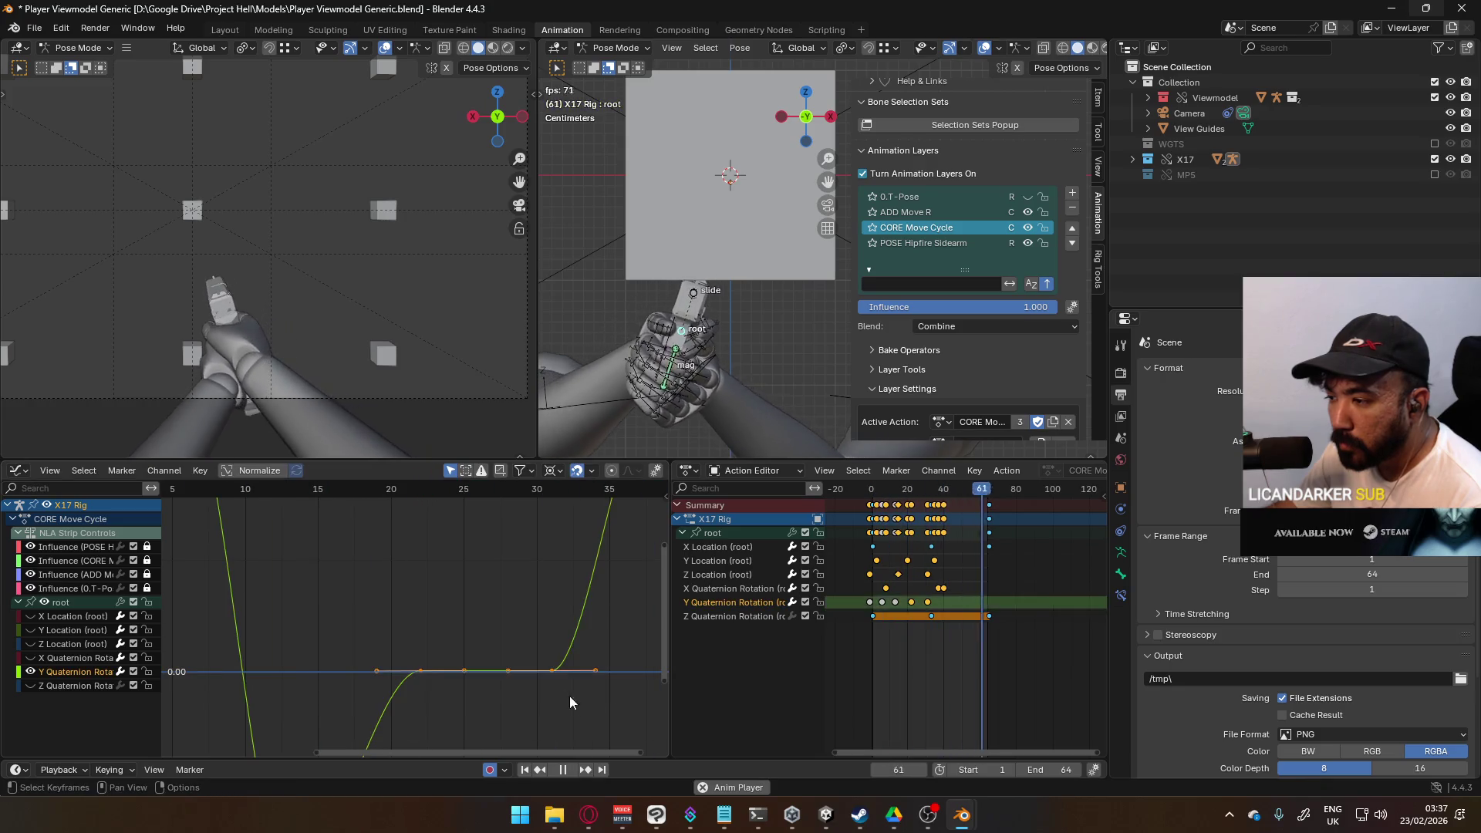
right_click(556, 677)
mouse_move(552, 677)
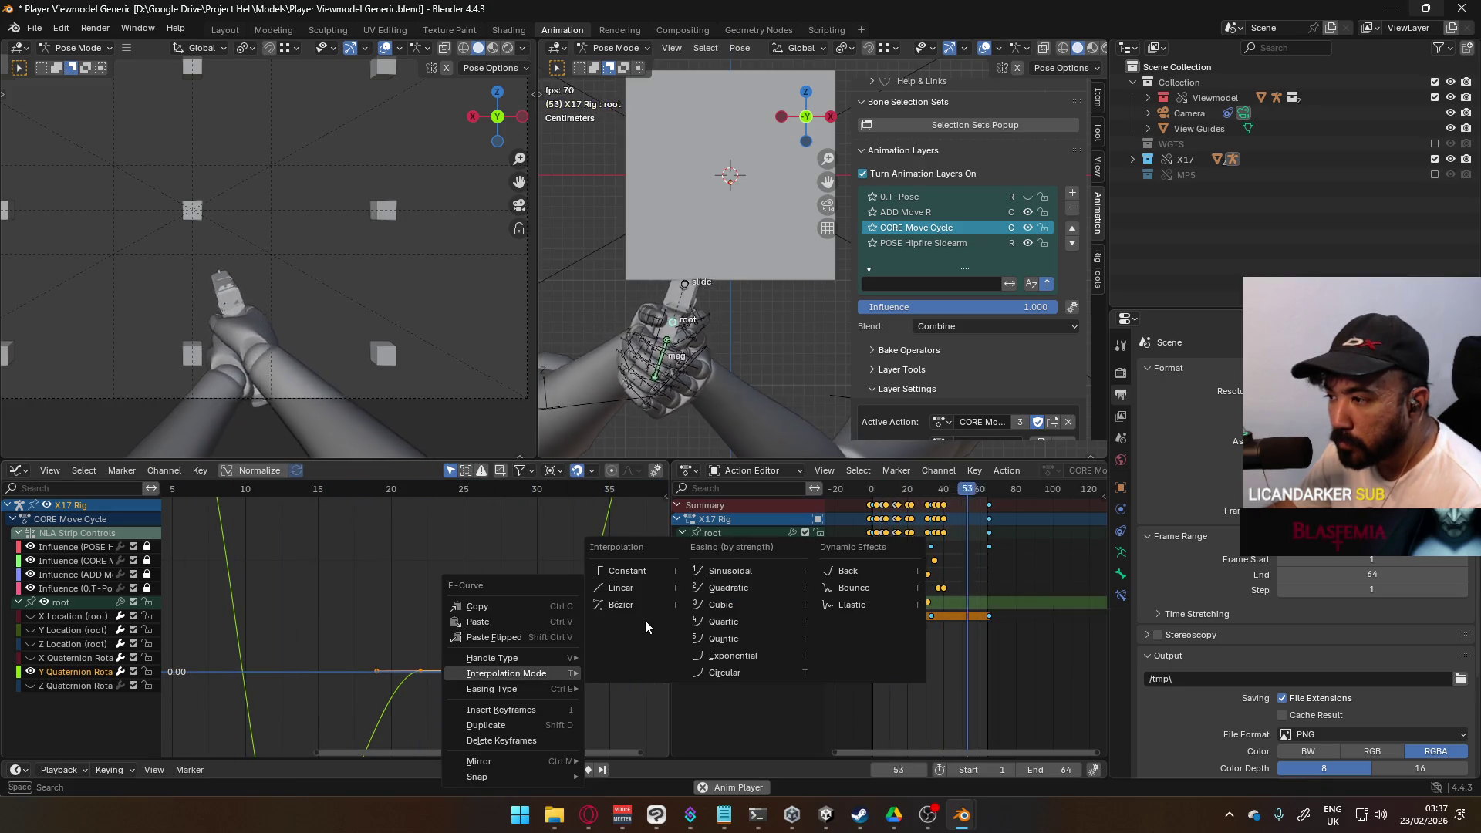
click(645, 724)
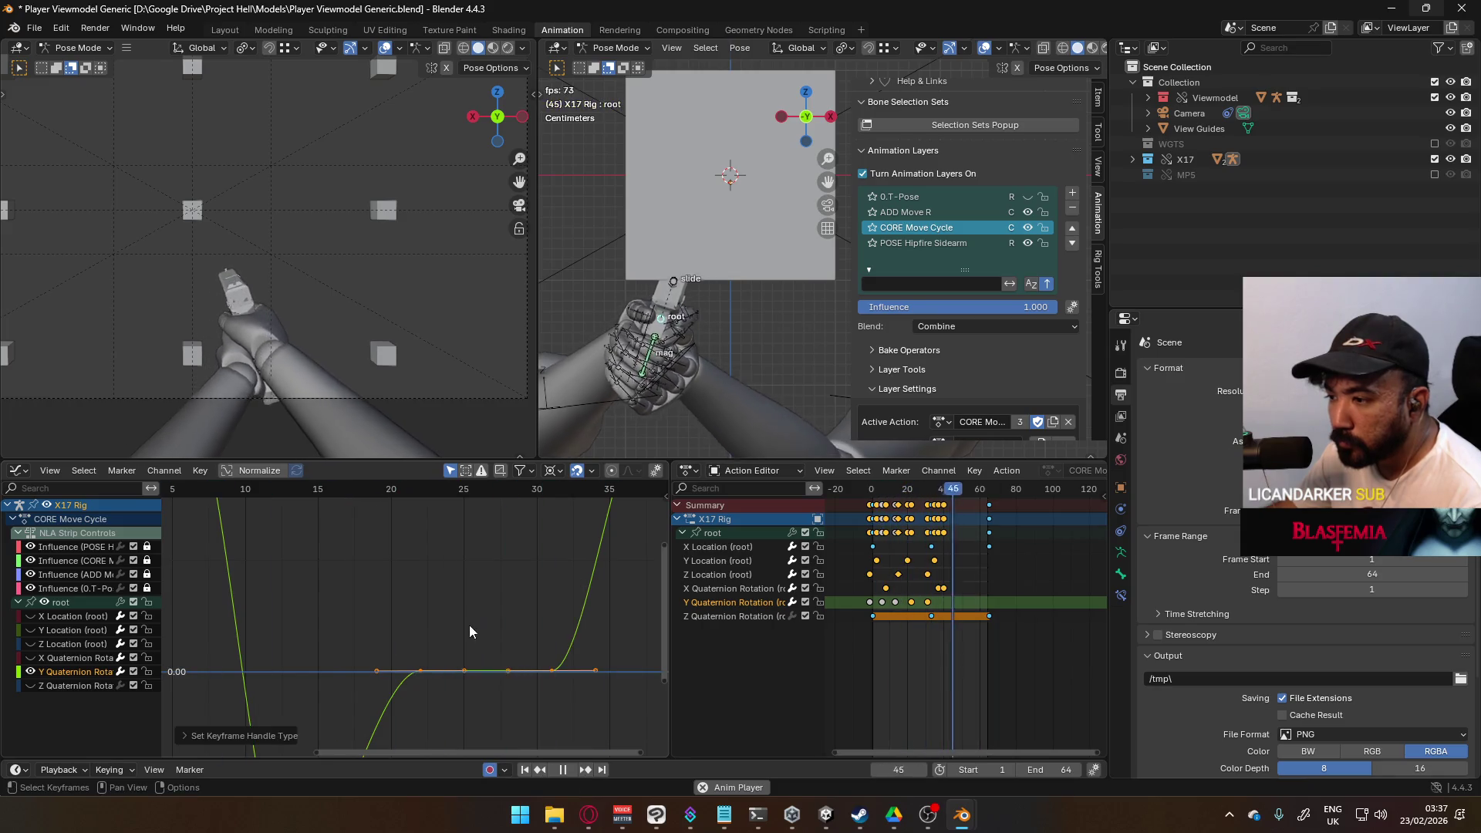
Step: Box-select the first peak and trough keys and stretch them vertically by 1.09
click(467, 614)
key(Home)
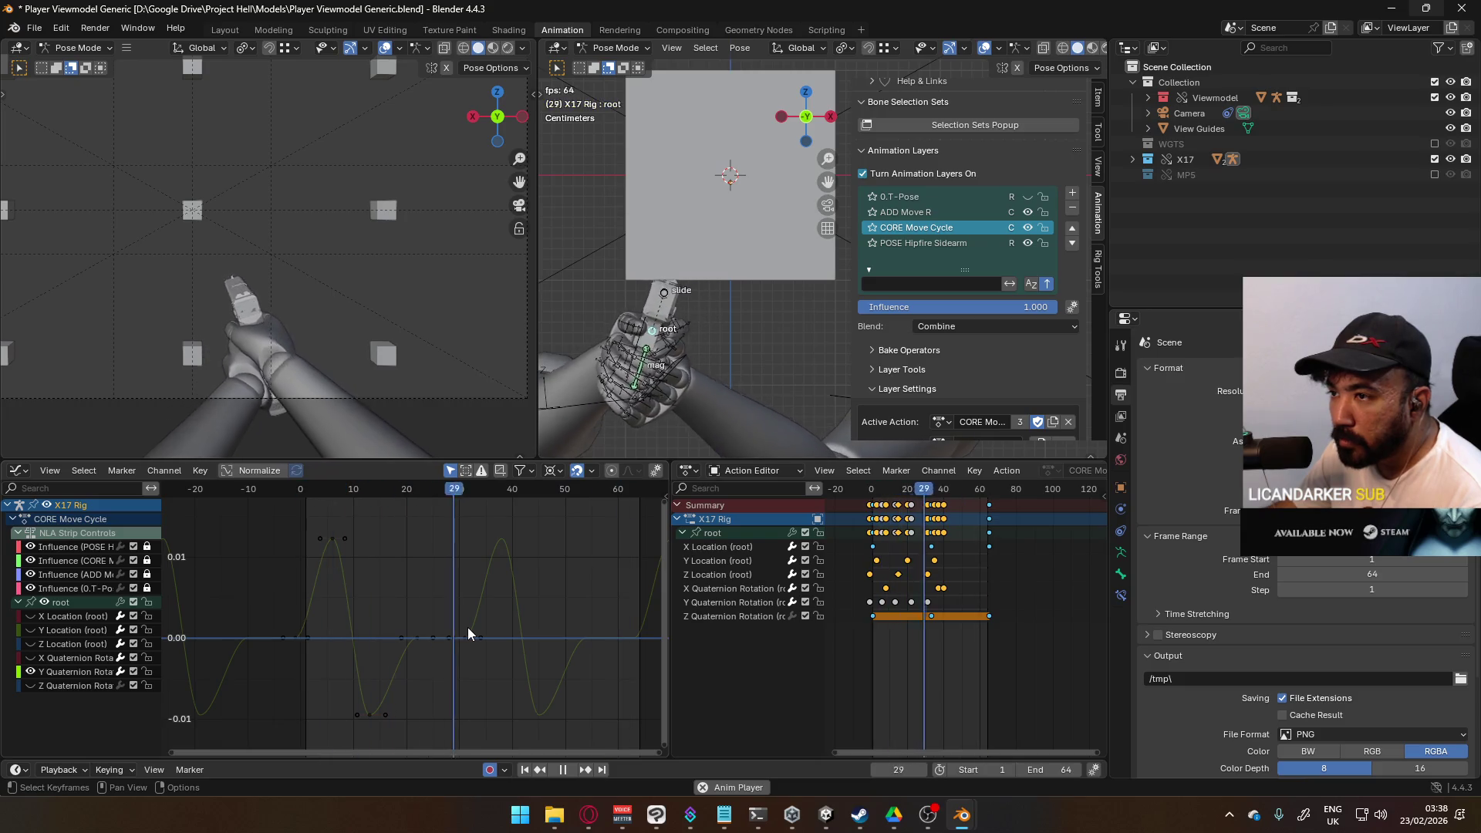
scroll(405, 607, down, 2)
drag(317, 529, 450, 728)
drag(299, 518, 502, 770)
key(s)
key(y)
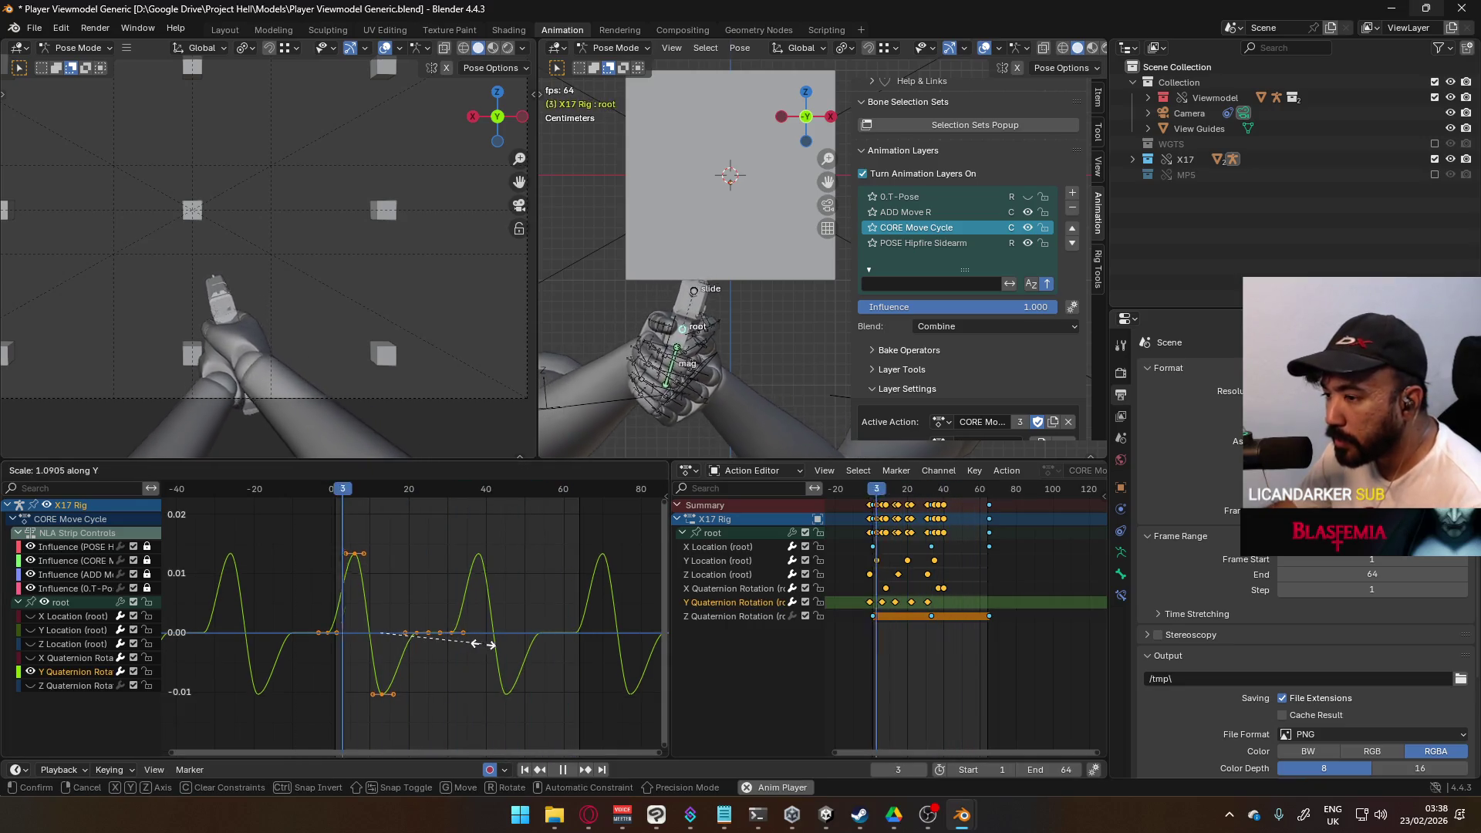